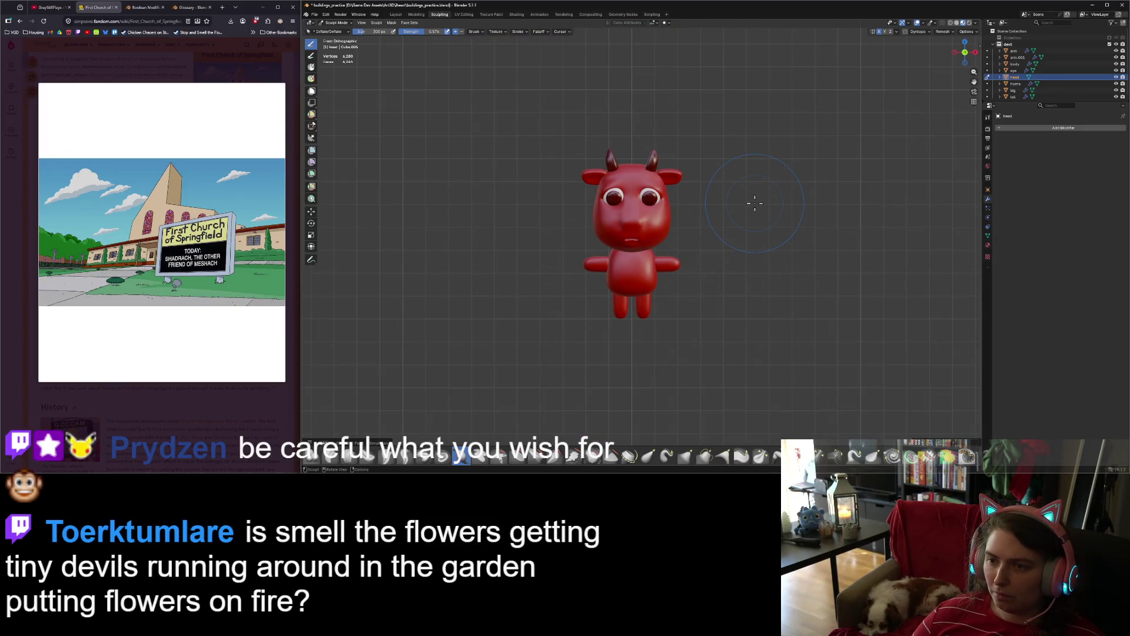
Step: Zoom in on the head and smooth the eyelid above the right eye, then select the eye object
scroll(755, 203, "up", 5)
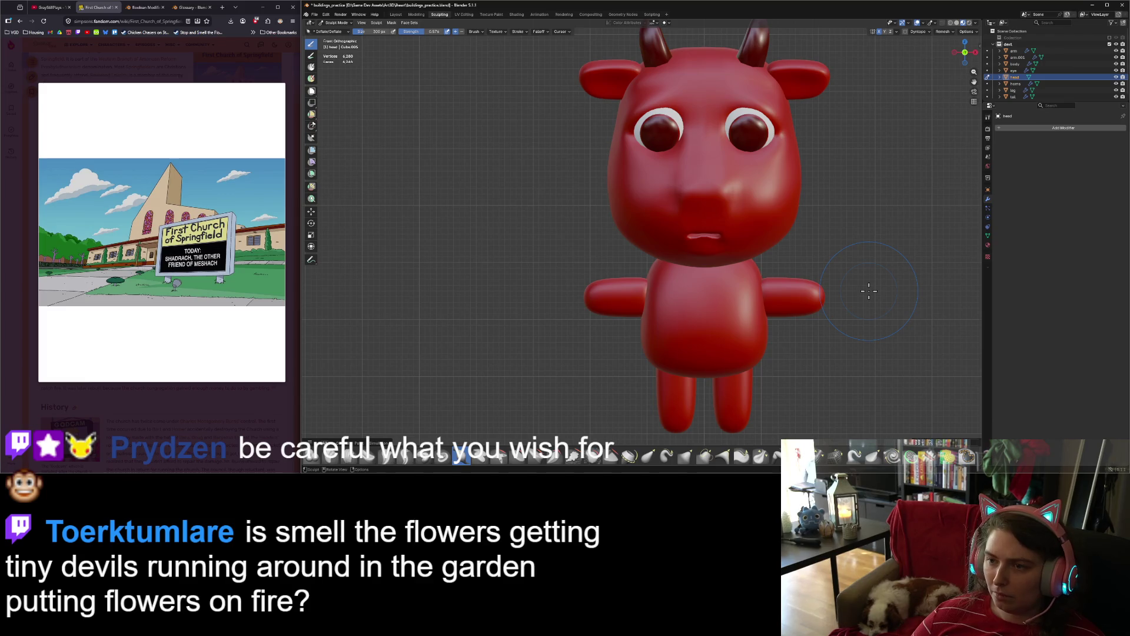
middle_click_drag(868, 206, 765, 253, "shift")
scroll(769, 250, "down", 2)
scroll(757, 247, "up", 3)
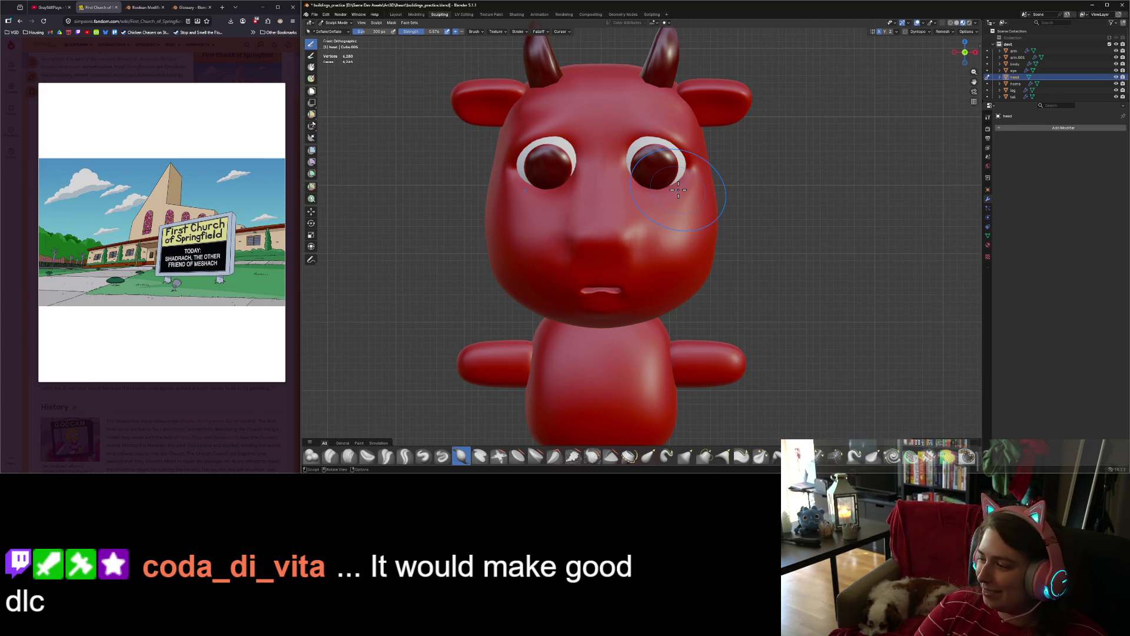
scroll(681, 189, "down", 3)
scroll(682, 189, "up", 3)
scroll(682, 189, "down", 3)
scroll(682, 189, "up", 3)
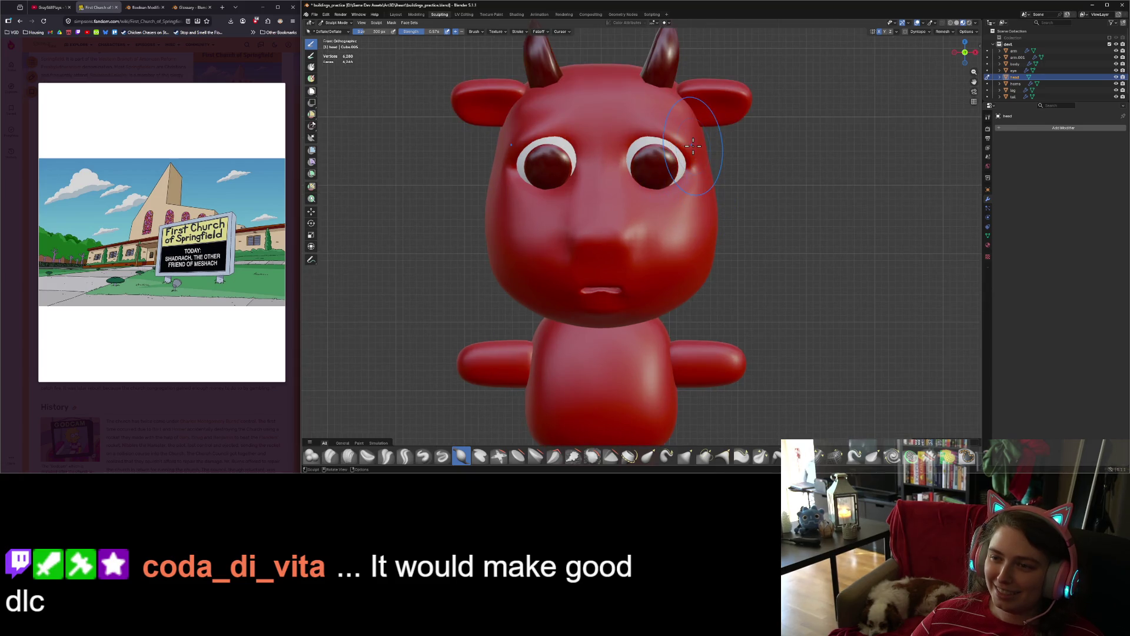
key("s")
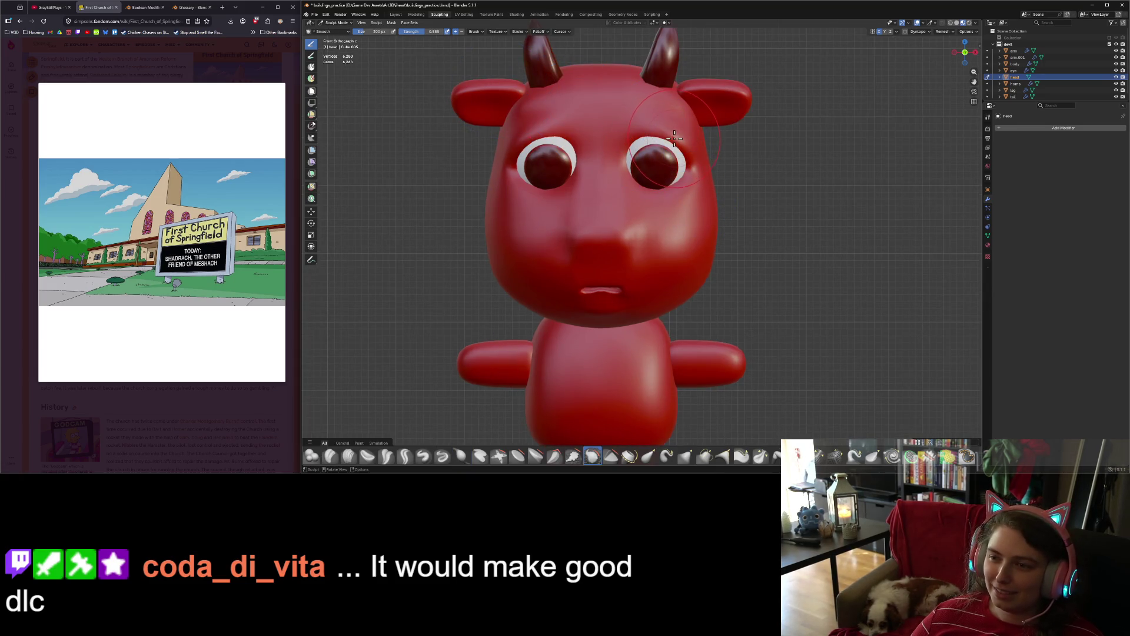
mouse_move(680, 142)
left_mouse_down()
mouse_move(648, 139)
mouse_move(683, 141)
left_mouse_up()
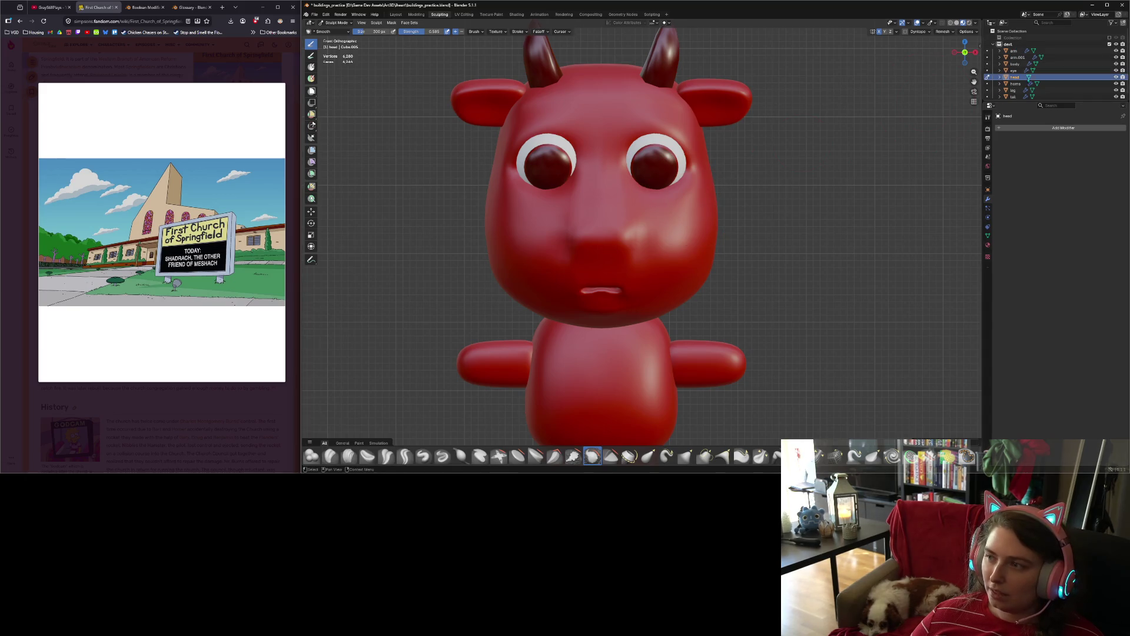
left_click(1014, 70)
Step: Back in Object Mode, rotate the eye object about 8.65° around the global X axis
key("g")
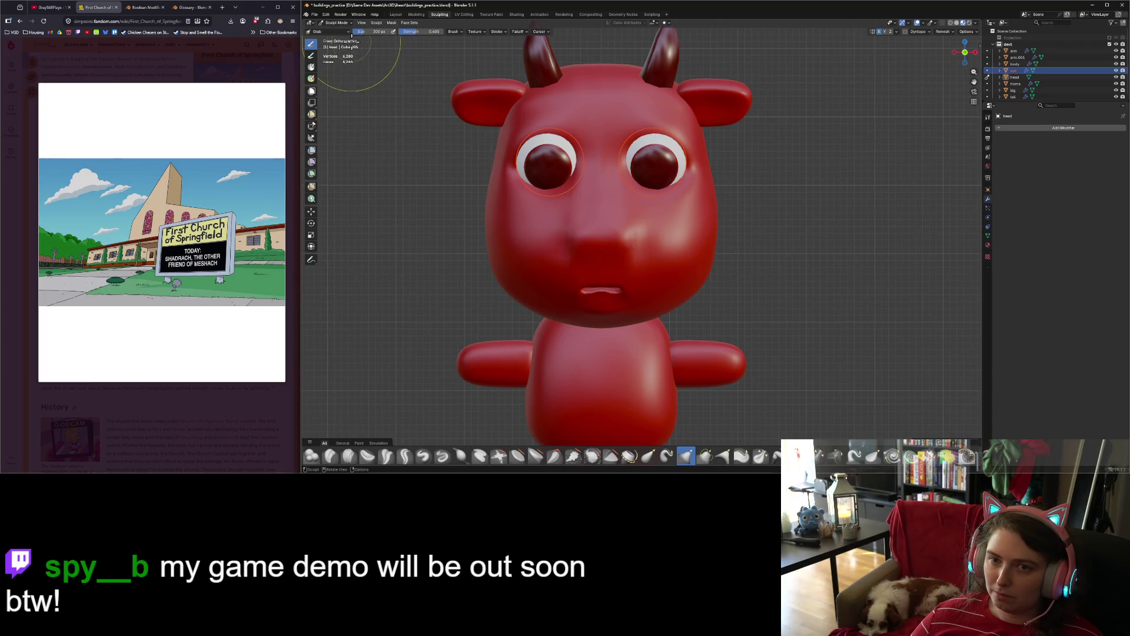
left_click(336, 22)
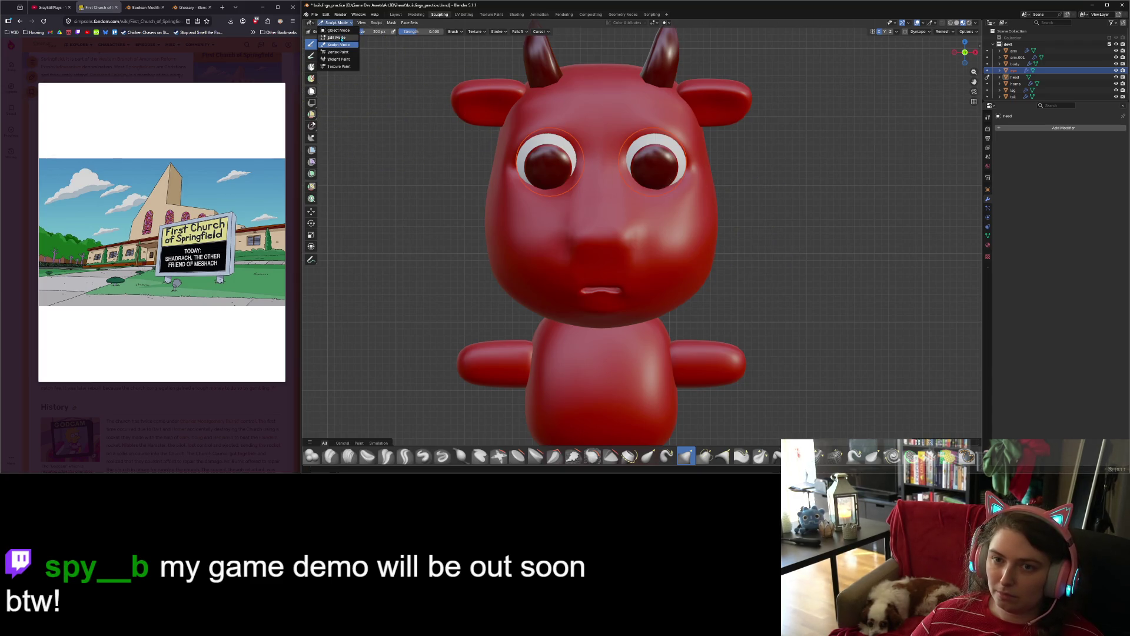
left_click(336, 37)
left_click(336, 23)
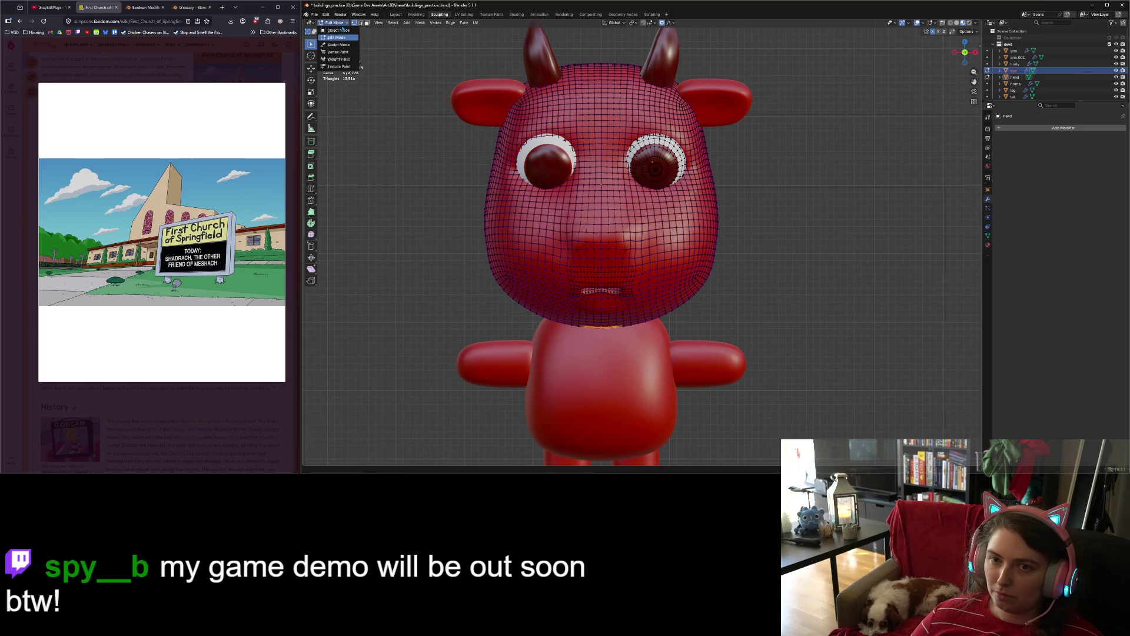
left_click(336, 30)
left_click(664, 173)
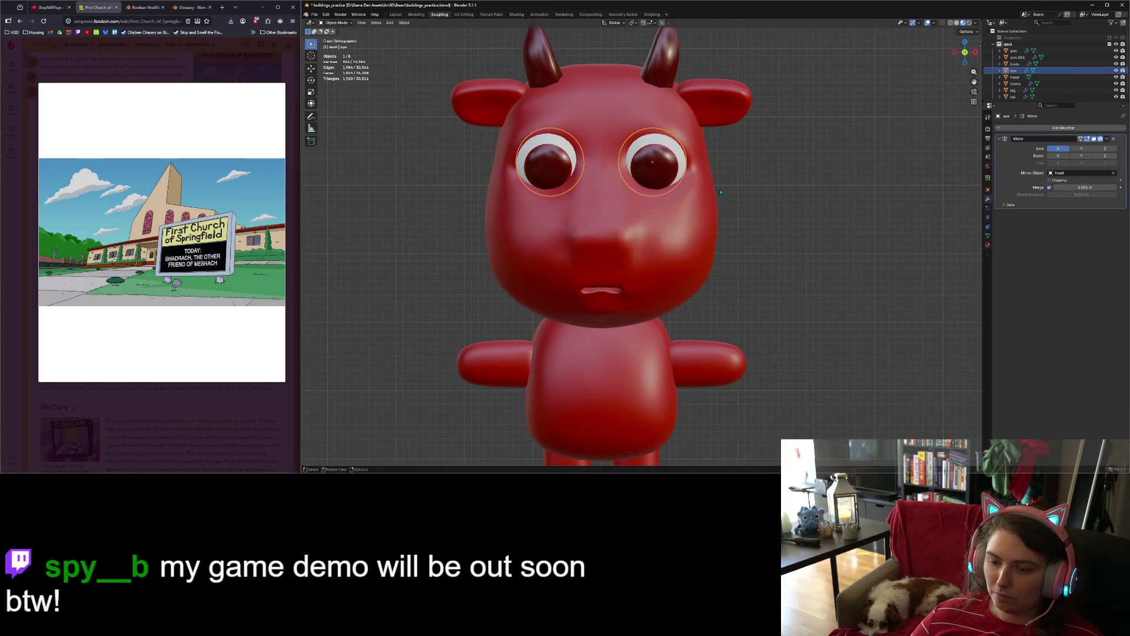
key("r")
key("x")
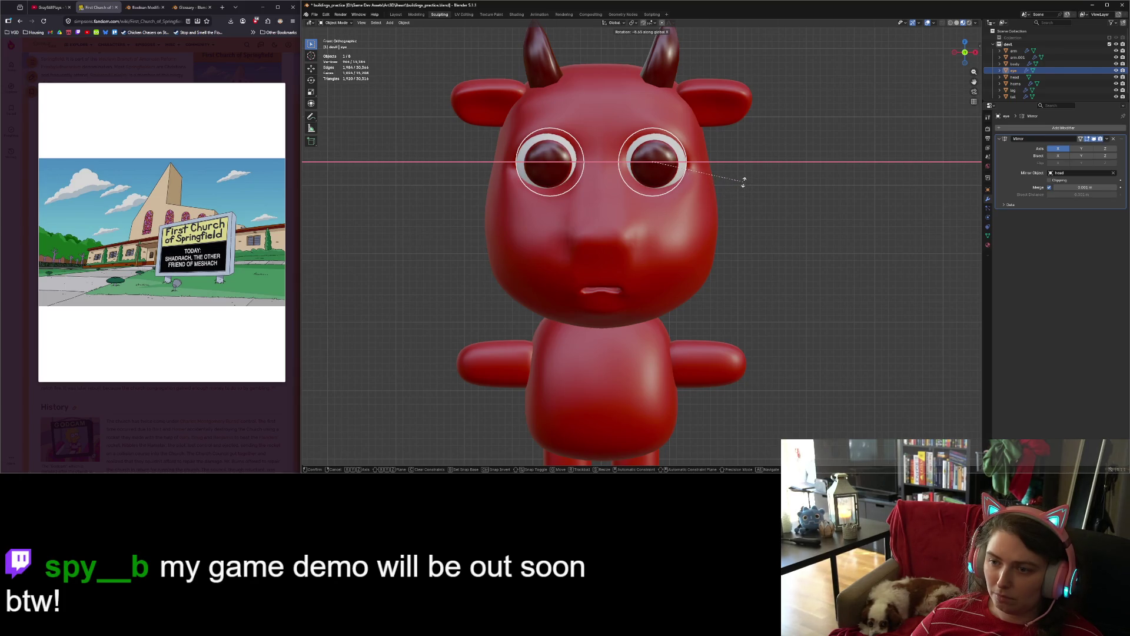
left_click(745, 183)
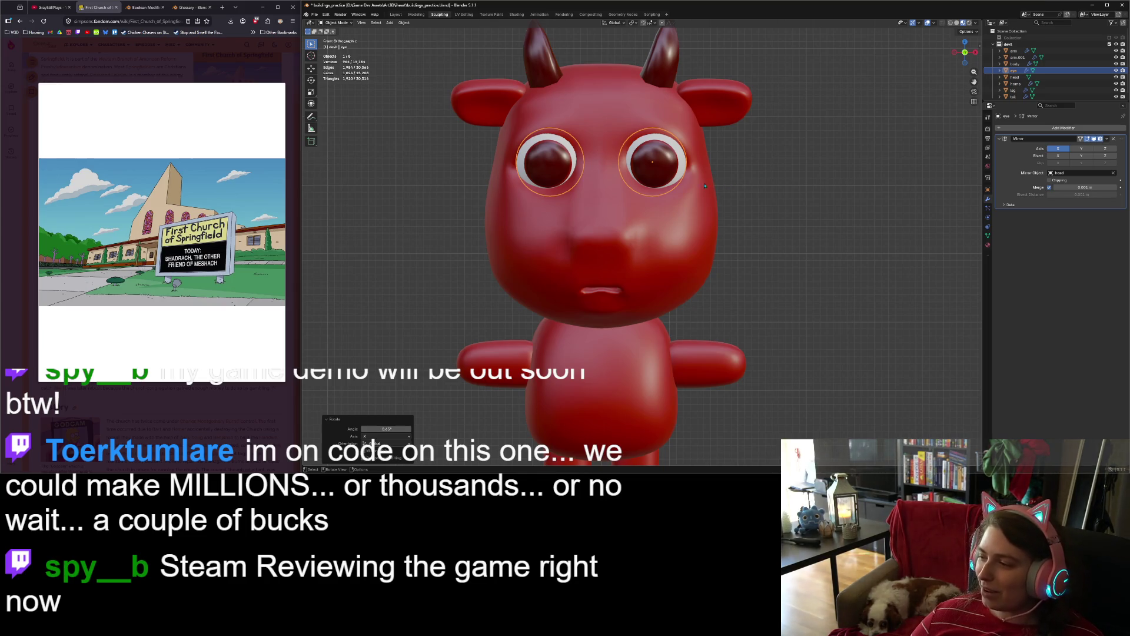
scroll(706, 186, "up", 4)
Step: In Edit Mode on the eye, scale the first iris edge loop up about 1.2 times
scroll(712, 212, "down", 1)
middle_click_drag(714, 222, 716, 222, "shift")
left_click(738, 178)
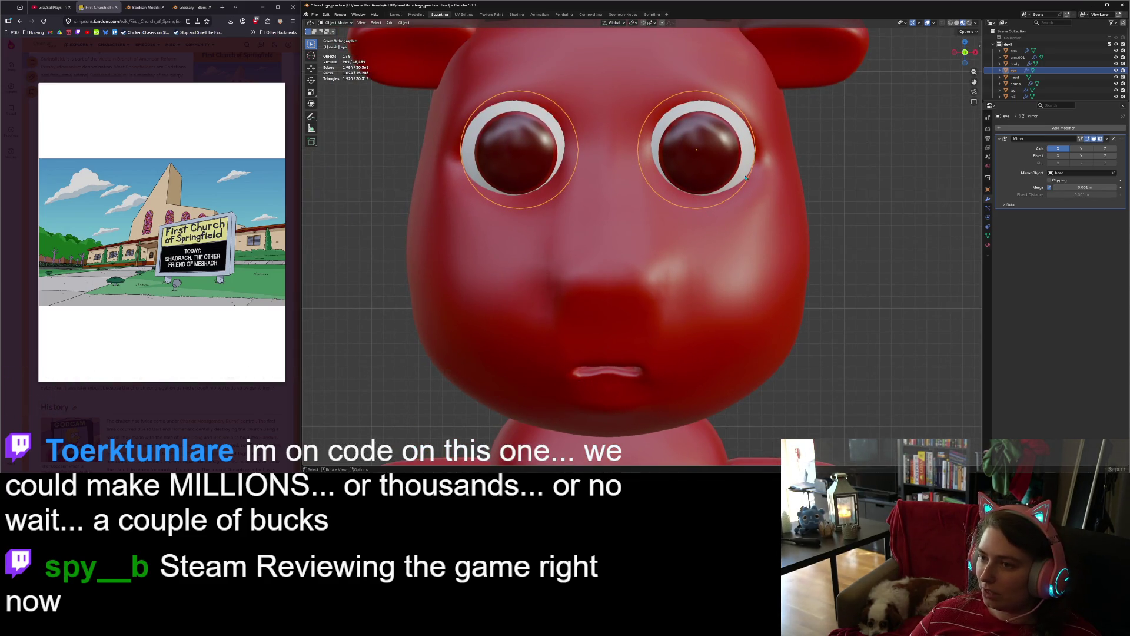
key("Tab")
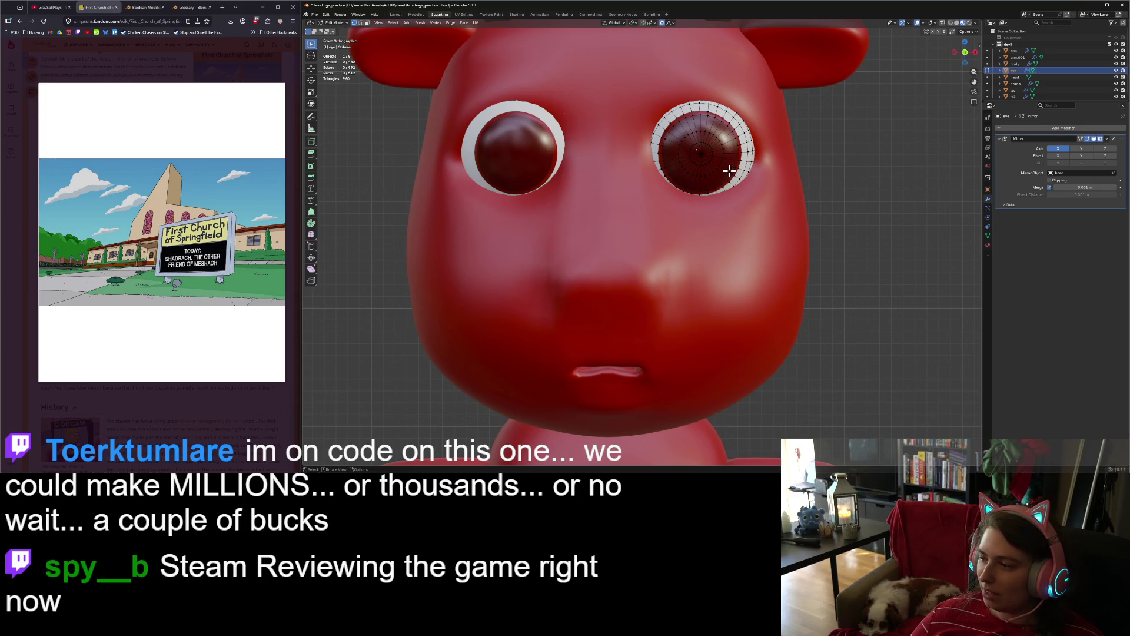
left_click(681, 117, "alt")
key("s")
scroll(737, 137, "down", 3)
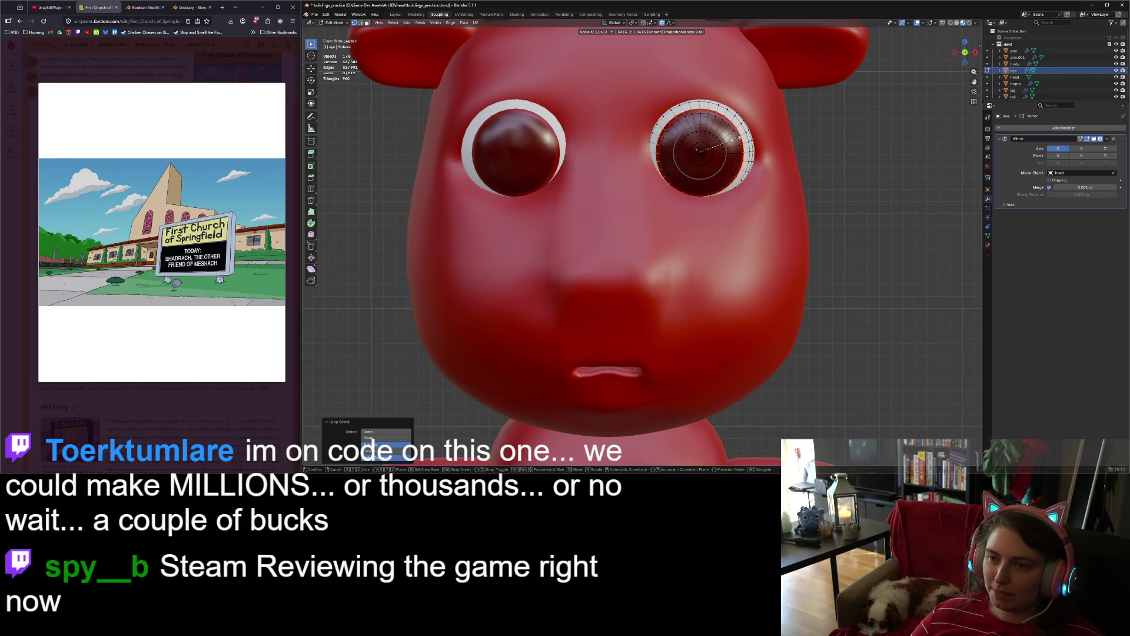
scroll(741, 138, "up", 2)
scroll(741, 139, "up", 2)
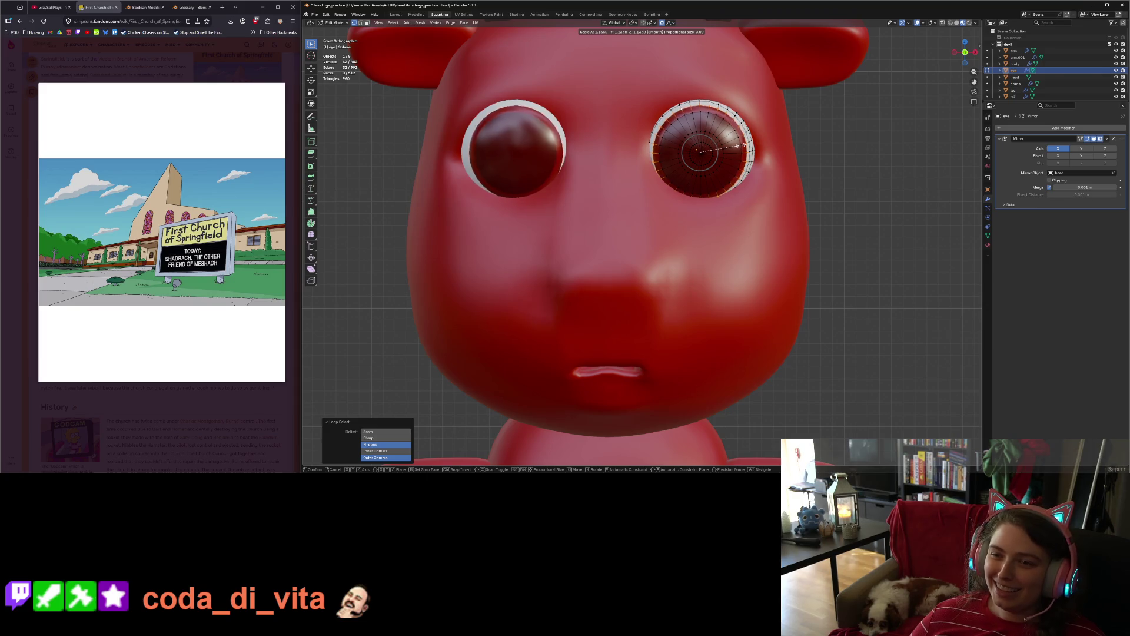
left_click(745, 146)
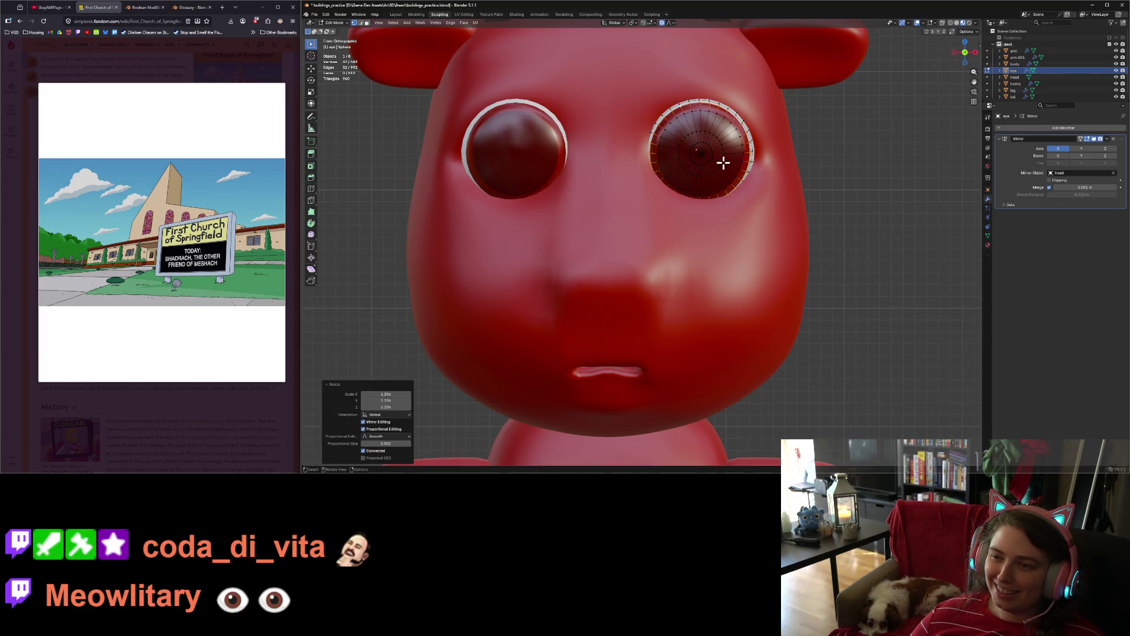
Step: Scale up a second iris loop, then return to Object Mode and orbit to the side
left_click(705, 111, "alt")
key("s")
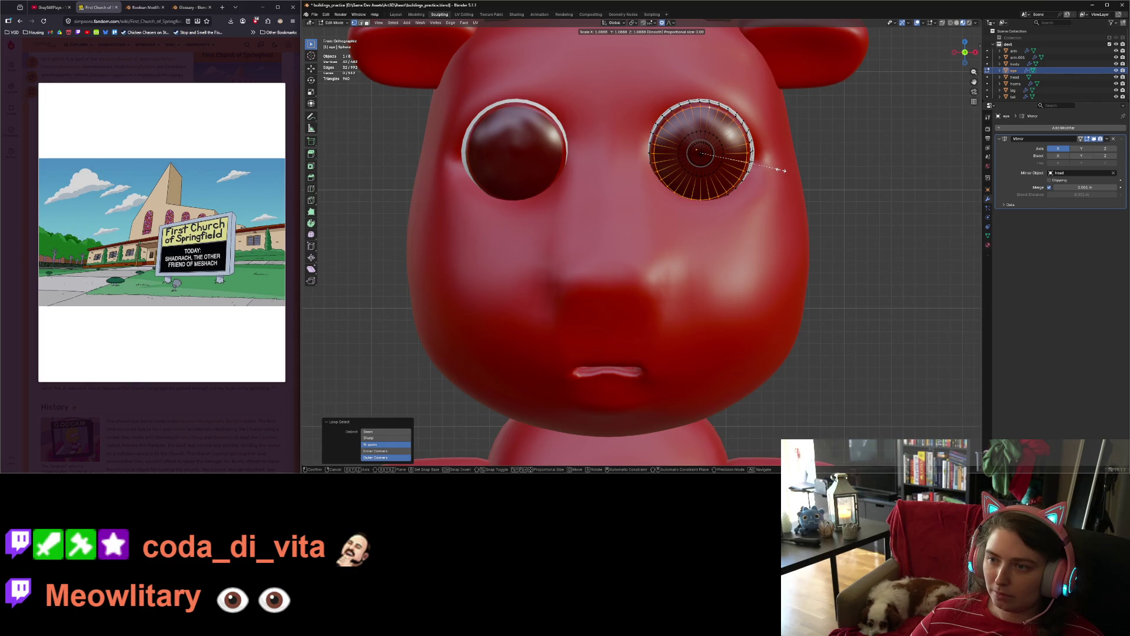
left_click(783, 170)
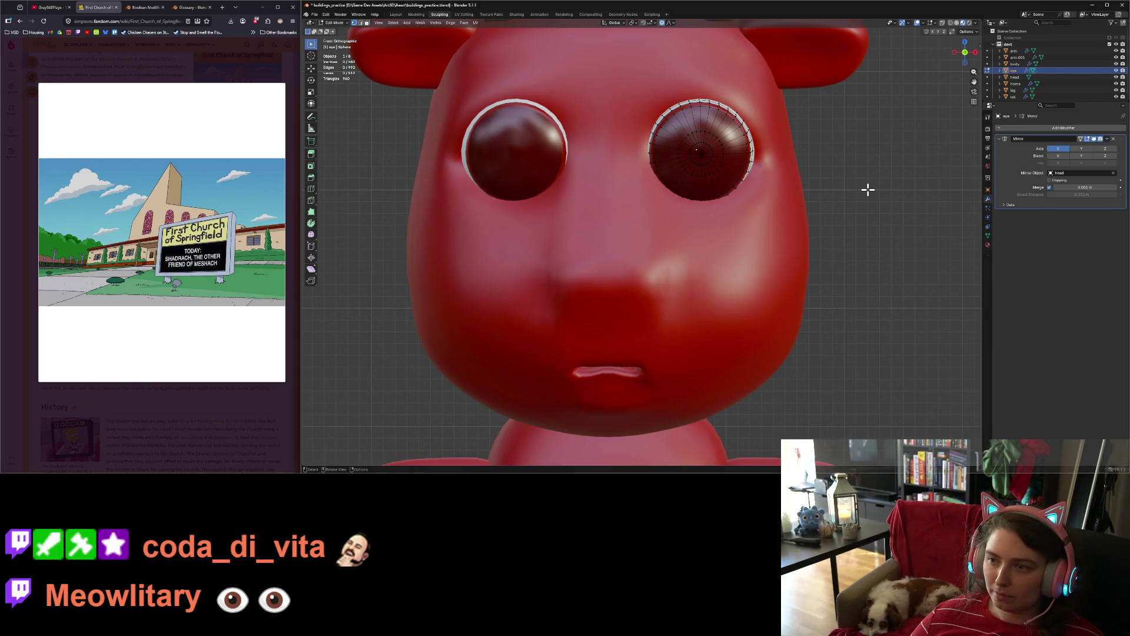
key("Tab")
scroll(740, 213, "down", 5)
mouse_move(740, 213)
middle_mouse_down()
mouse_move(822, 216)
mouse_move(795, 222)
middle_mouse_up()
Step: Switch to perspective view and open the far eye for mesh editing
key("alt+a")
left_click(795, 222)
key("Tab")
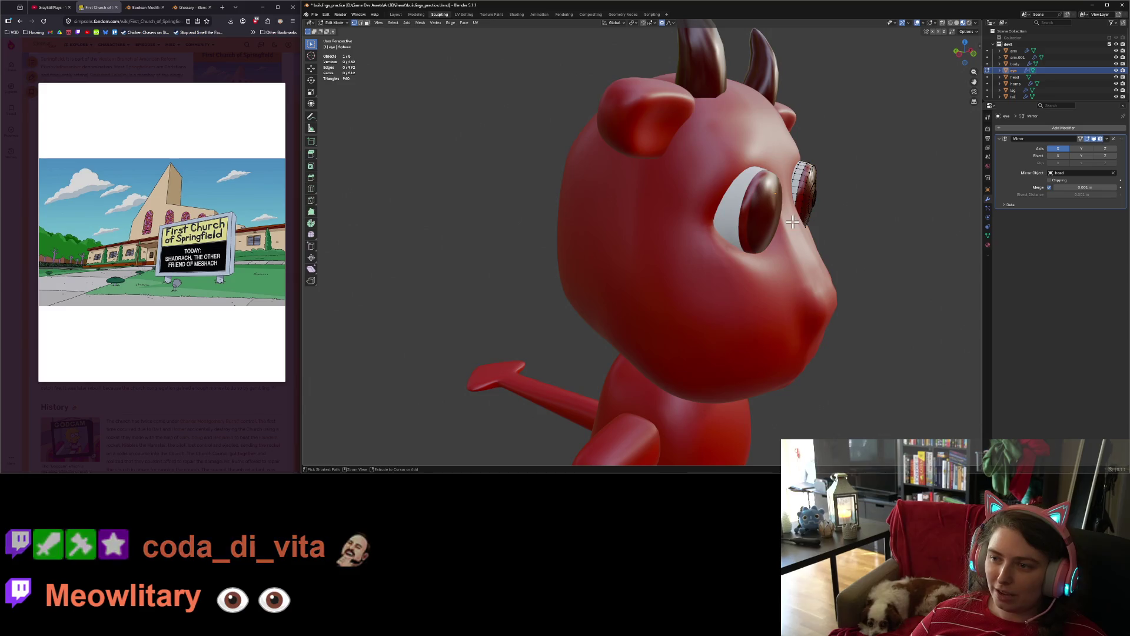
Step: Move an edge loop on the far eye with an axis-constrained grab, then leave Edit Mode
mouse_move(795, 222)
middle_mouse_down()
mouse_move(804, 241)
mouse_move(648, 236)
middle_mouse_up()
left_click(757, 243, "alt")
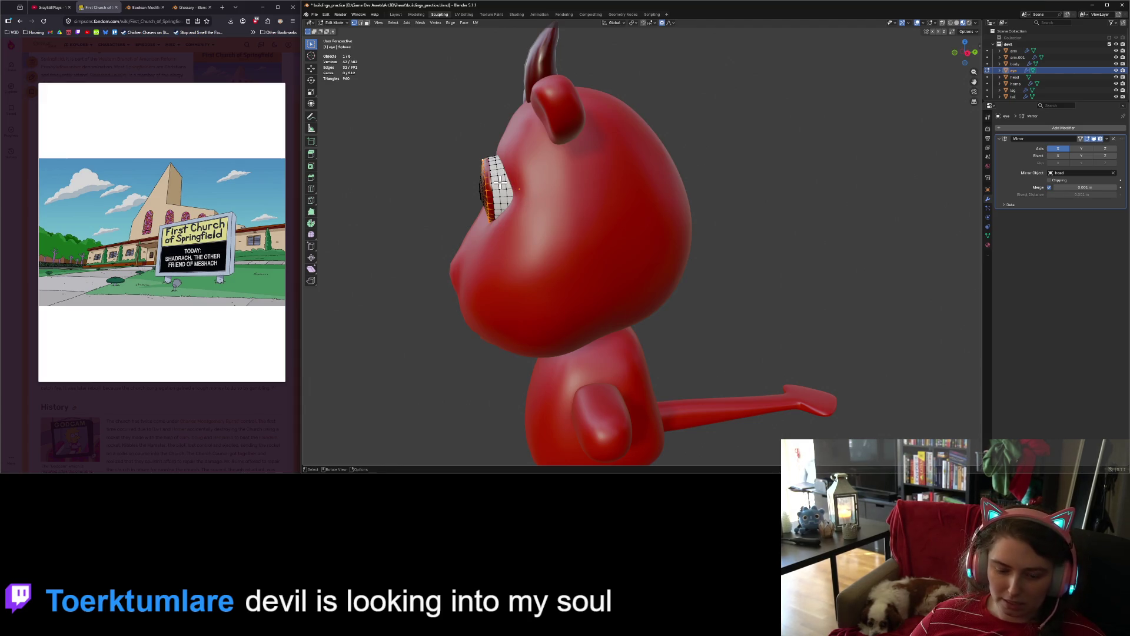
left_click(500, 183, "alt")
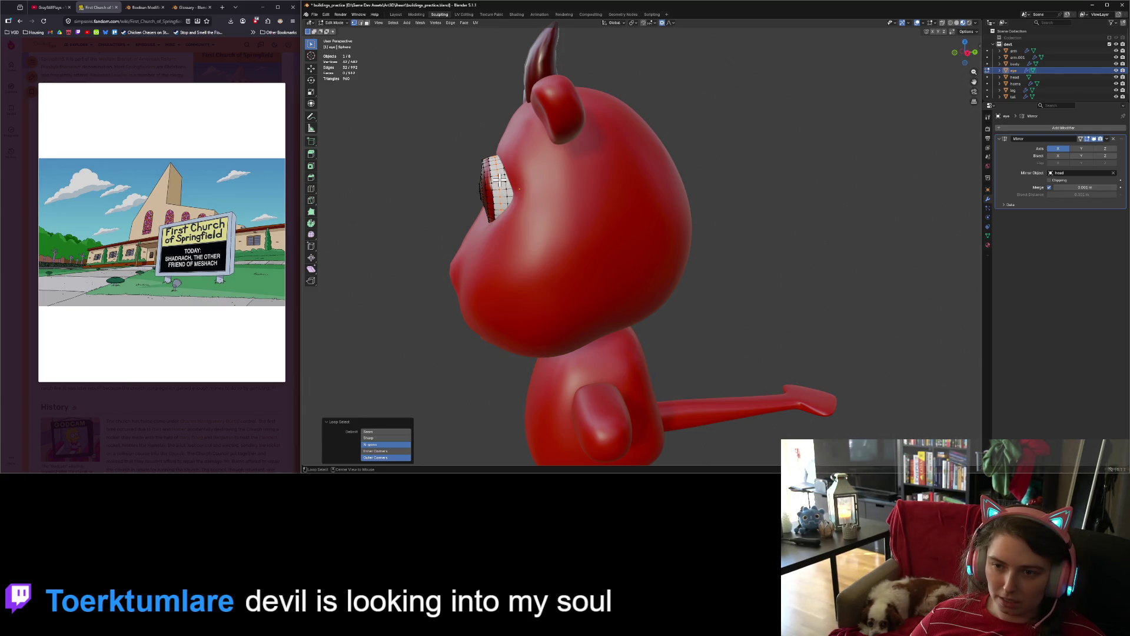
key("g")
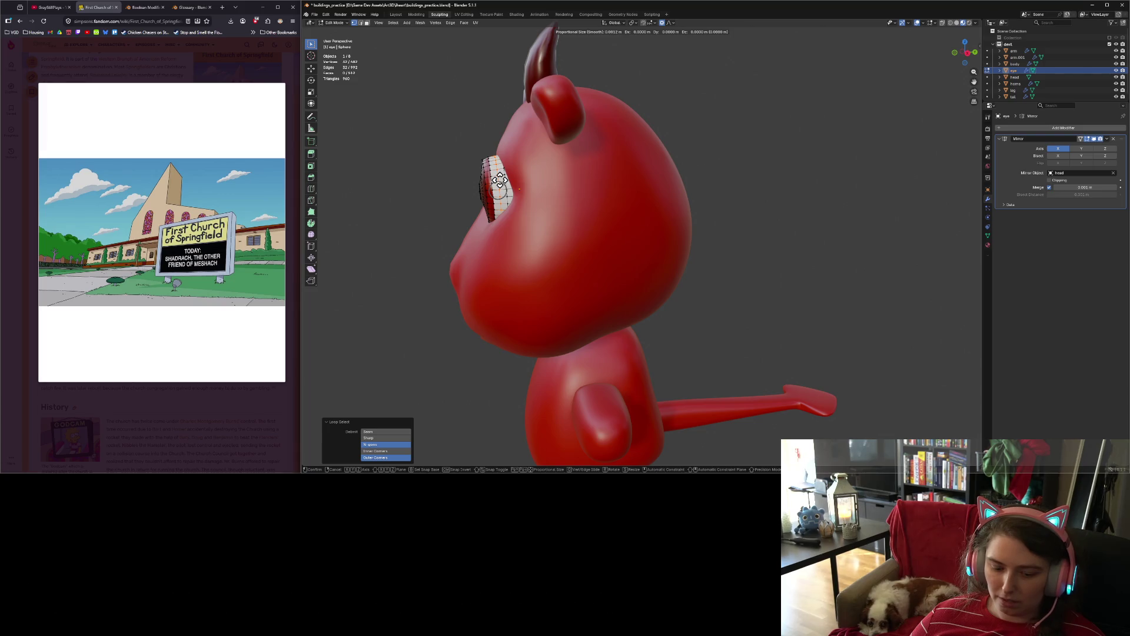
key("y")
key("y")
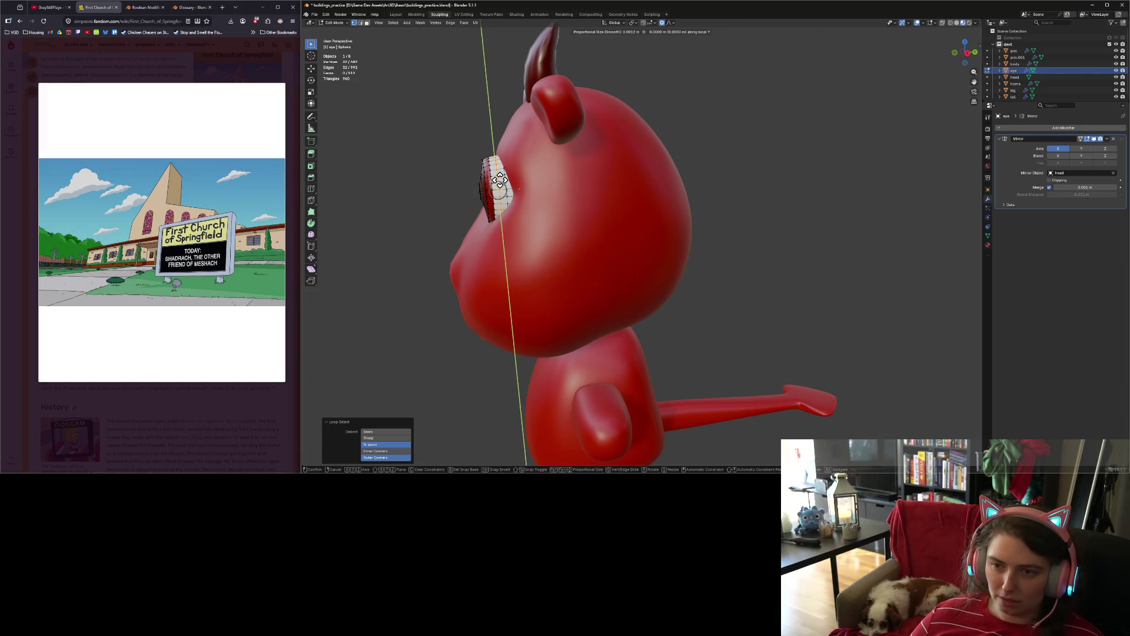
key("x")
key("x")
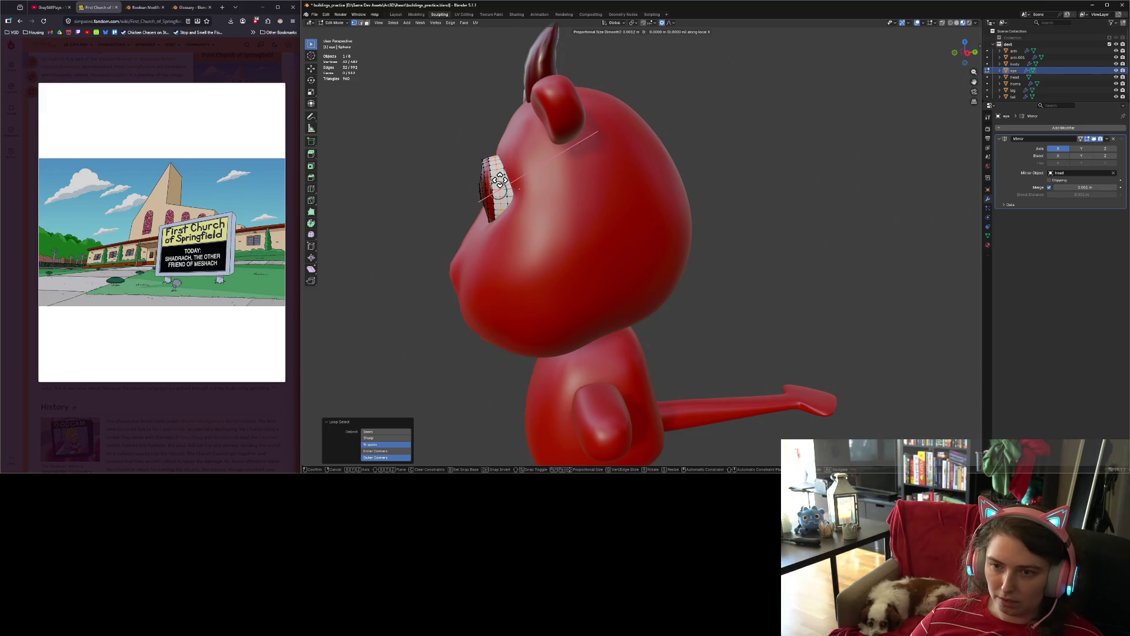
key("z")
key("z")
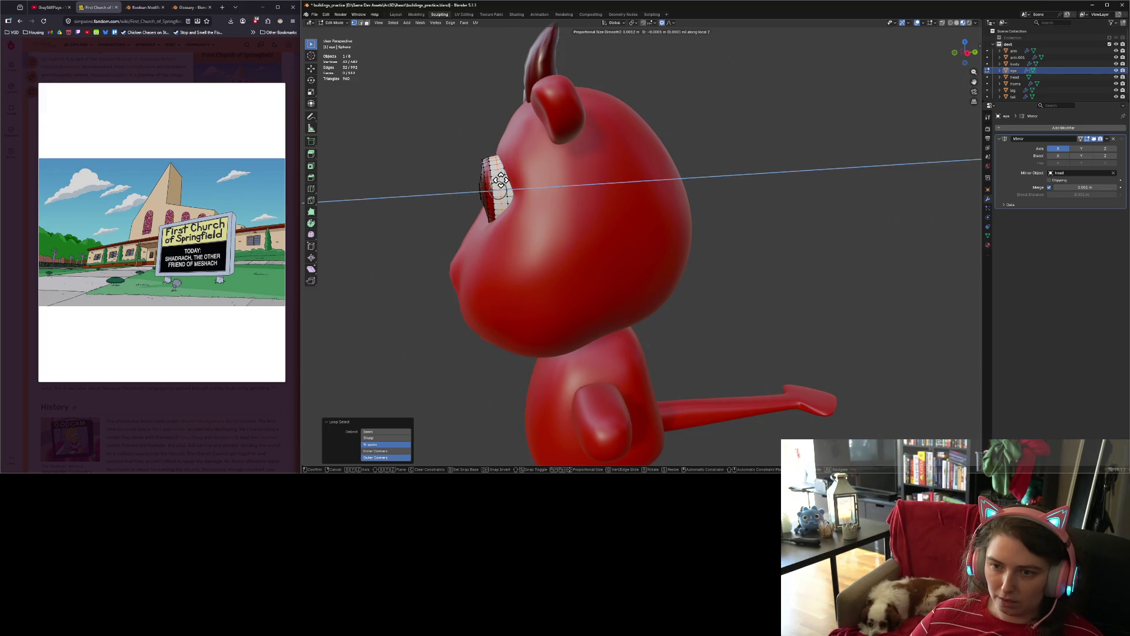
scroll(501, 180, "down", 5)
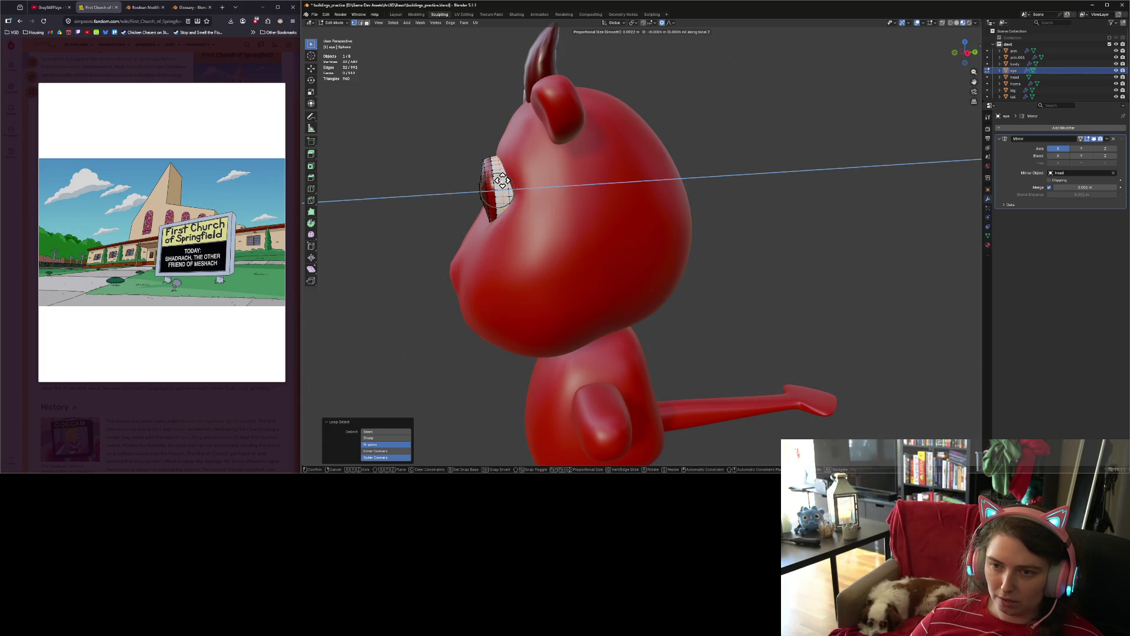
scroll(502, 181, "down", 3)
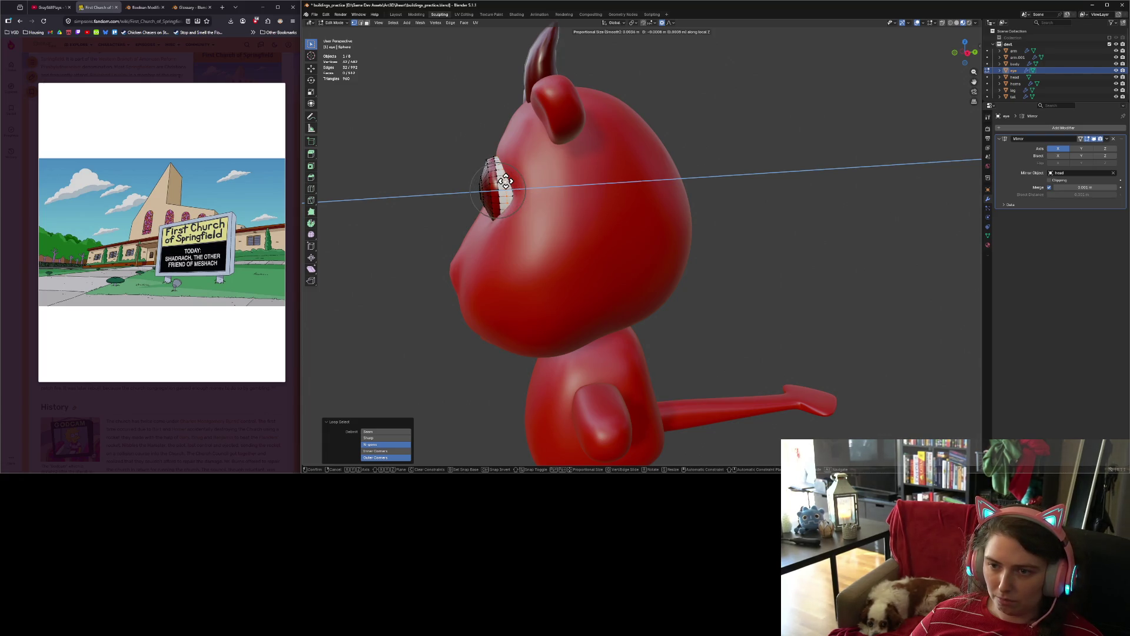
scroll(505, 181, "down", 1)
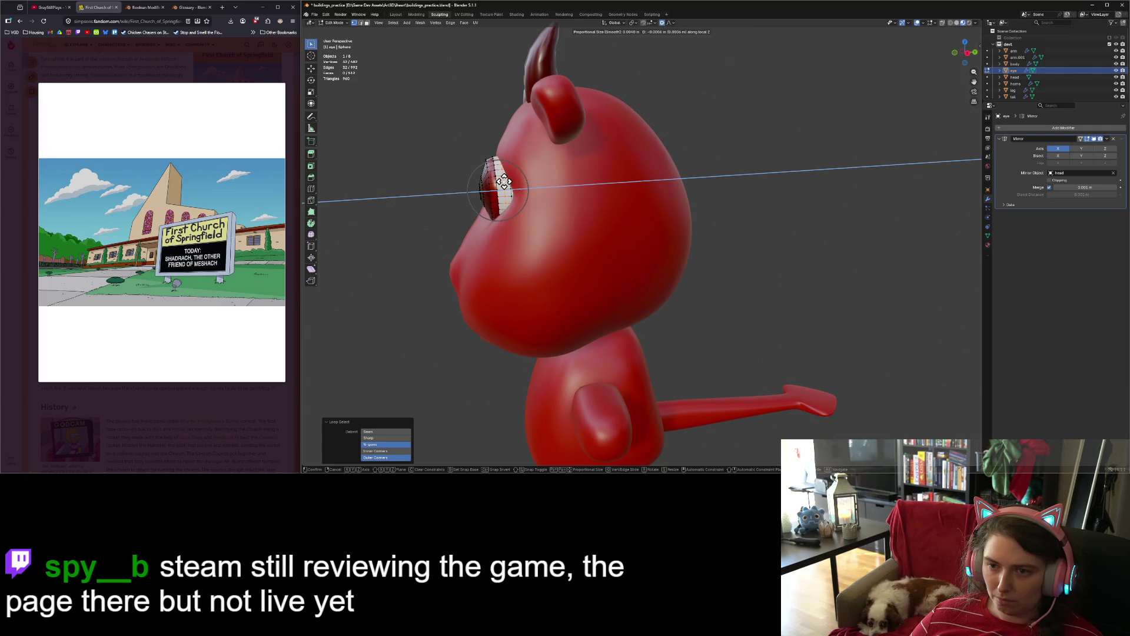
left_click(507, 181)
key("Tab")
Step: Orbit to a straight front view and select the right eye's inner edge loop
mouse_move(691, 222)
middle_mouse_down()
mouse_move(611, 230)
mouse_move(707, 230)
mouse_move(602, 236)
middle_mouse_up()
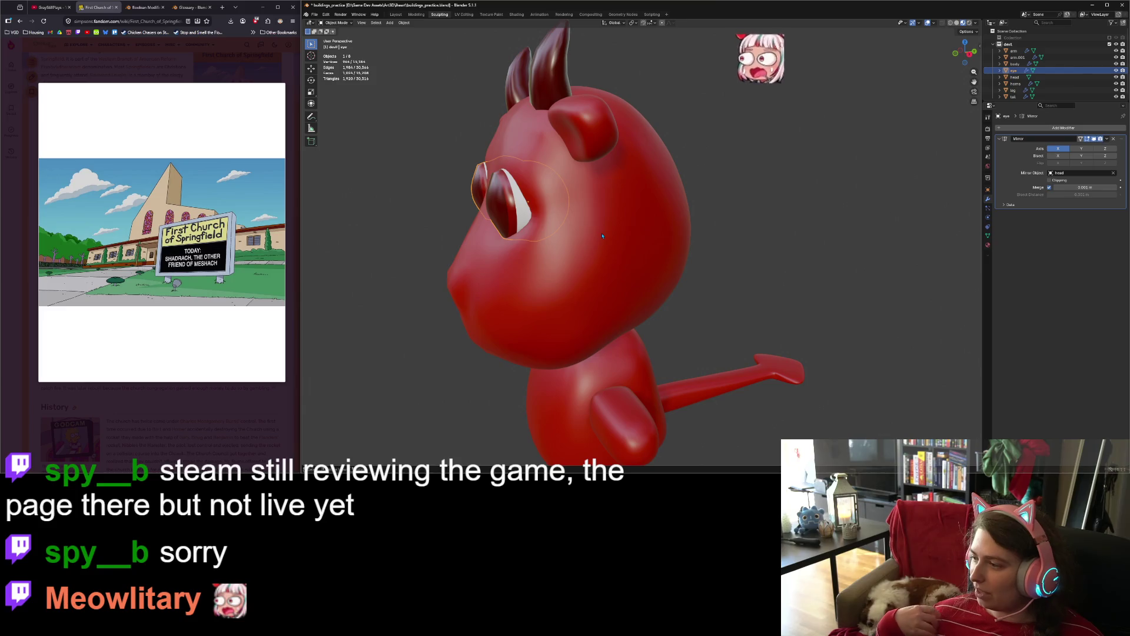
scroll(604, 238, "up", 4)
middle_click_drag(607, 242, 684, 240)
scroll(684, 239, "down", 4)
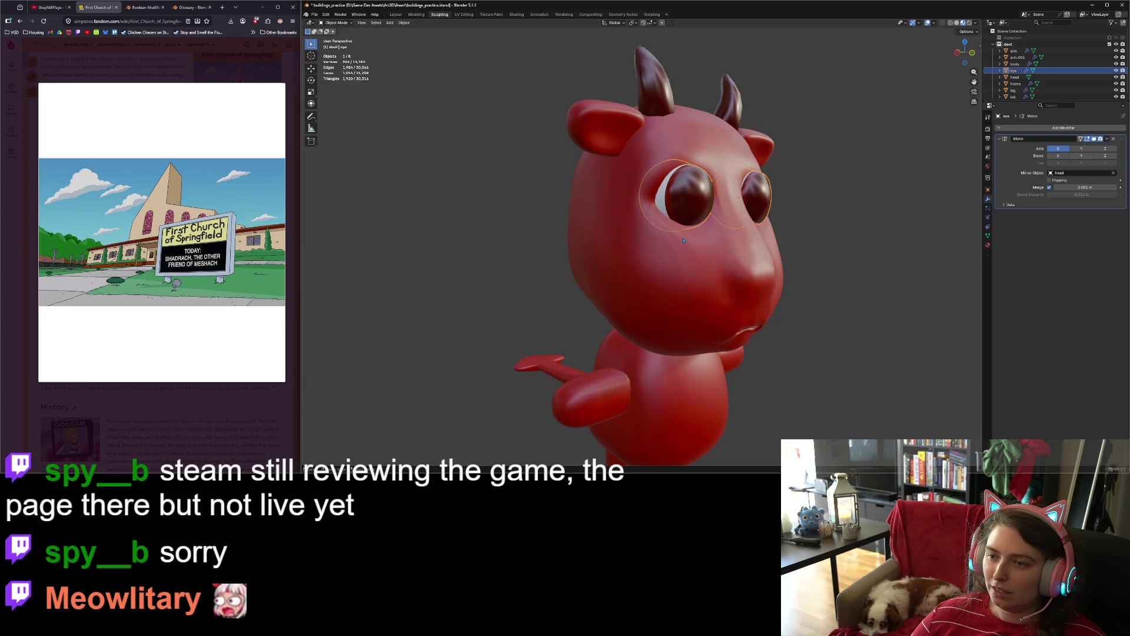
key("Tab")
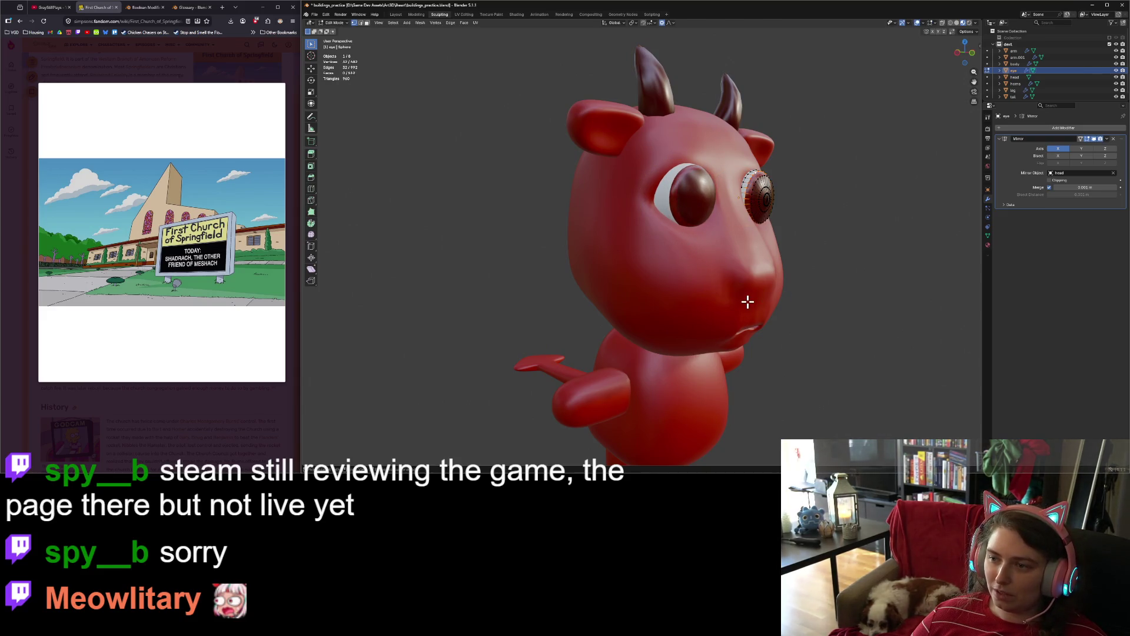
mouse_move(797, 334)
middle_mouse_down()
mouse_move(706, 348)
mouse_move(731, 326)
mouse_move(790, 341)
mouse_move(713, 334)
mouse_move(748, 329)
mouse_move(730, 333)
mouse_move(783, 344)
mouse_move(631, 337)
mouse_move(689, 314)
middle_mouse_up()
key("Tab")
key("Tab")
mouse_move(624, 298)
middle_mouse_down()
mouse_move(649, 308)
mouse_move(740, 215)
middle_mouse_up()
left_click(717, 176, "alt")
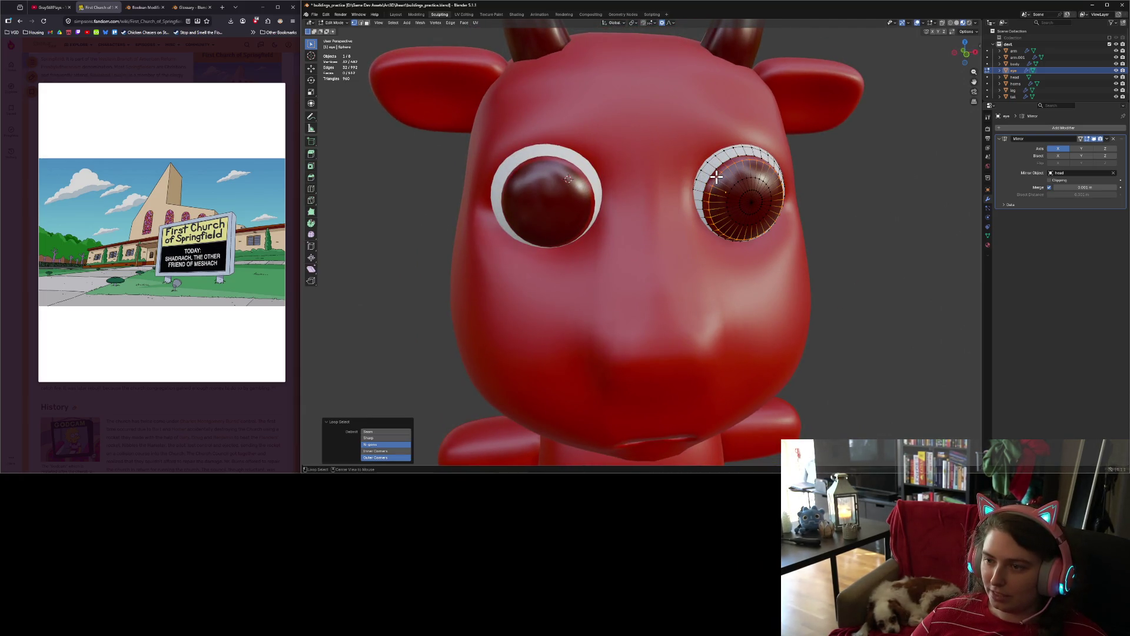
Step: Shrink the inner iris loop, then rescale the eye in side view with X-ray on
key("s")
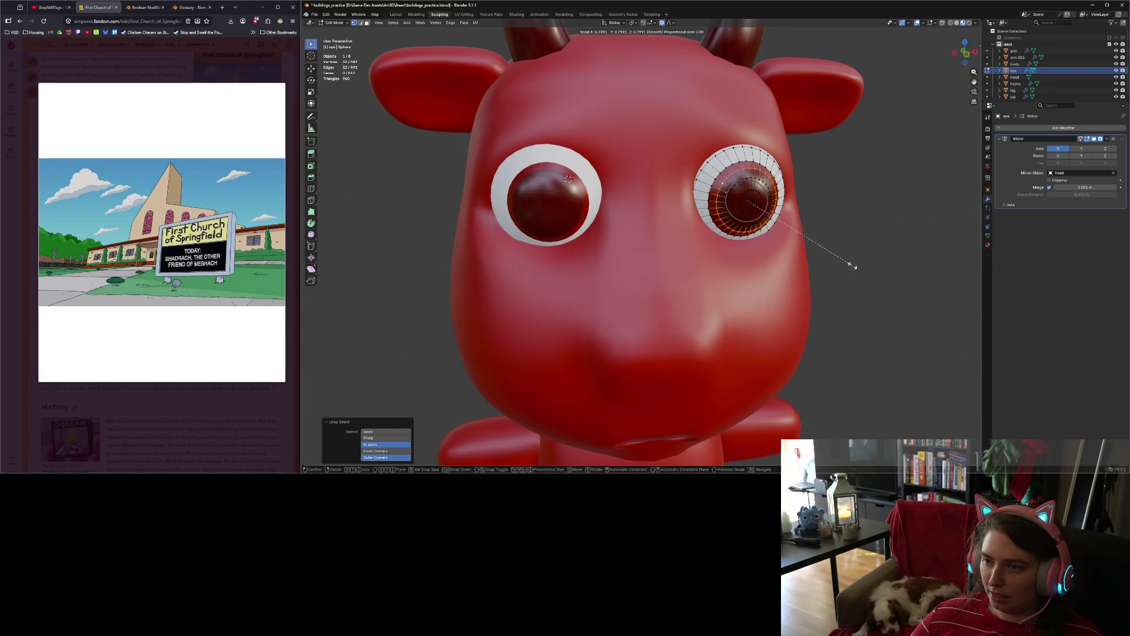
left_click(847, 266)
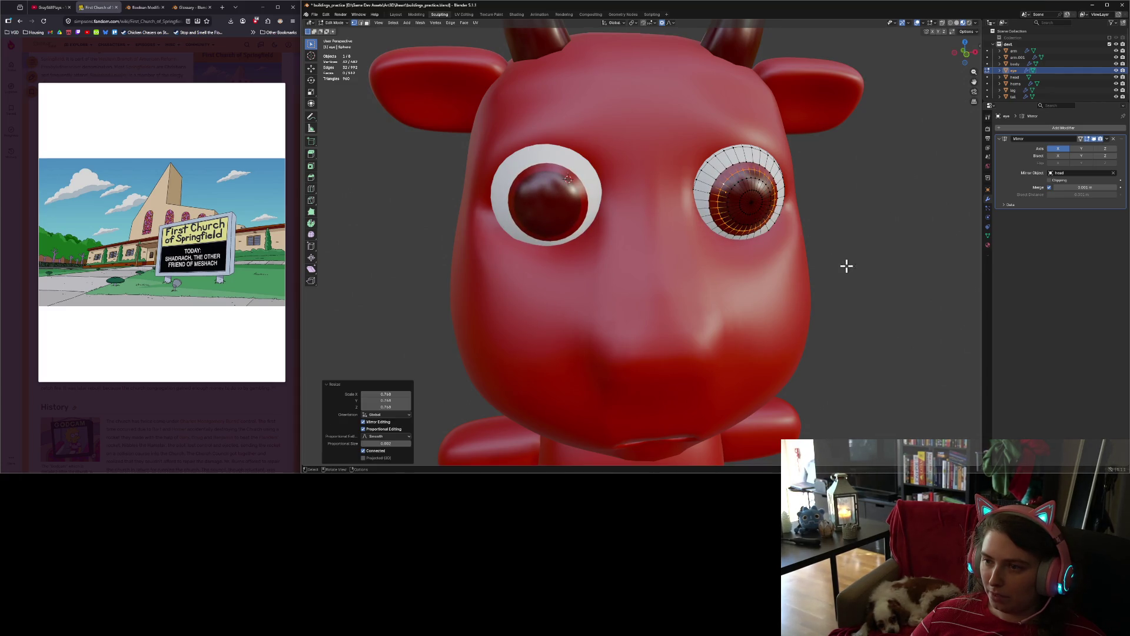
key("KP_3")
key("s")
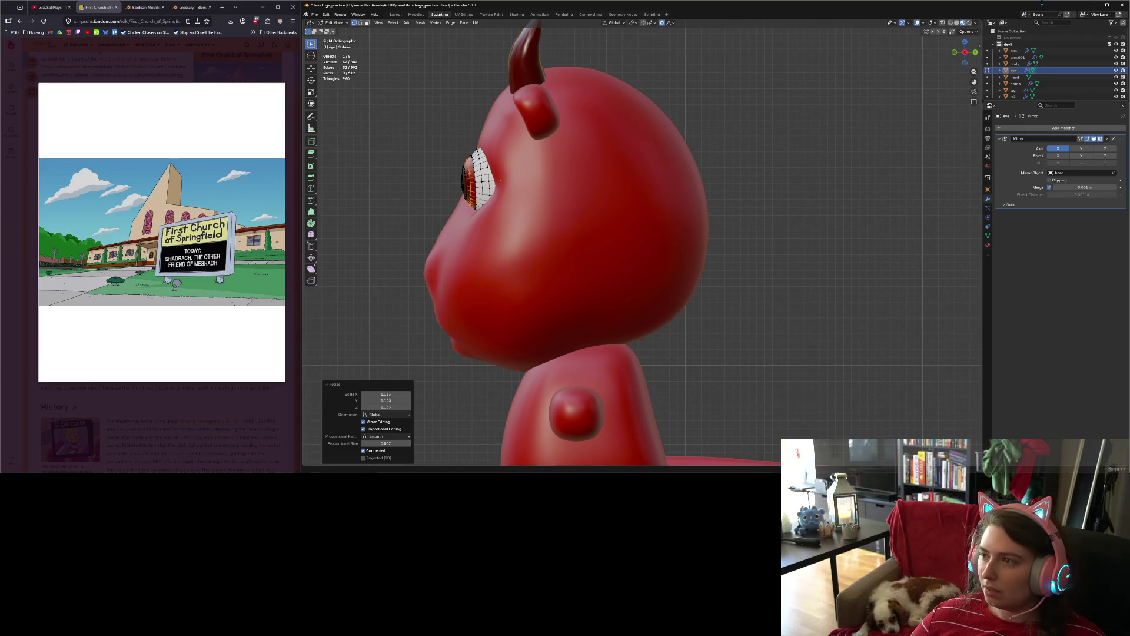
key("alt+z")
key("s")
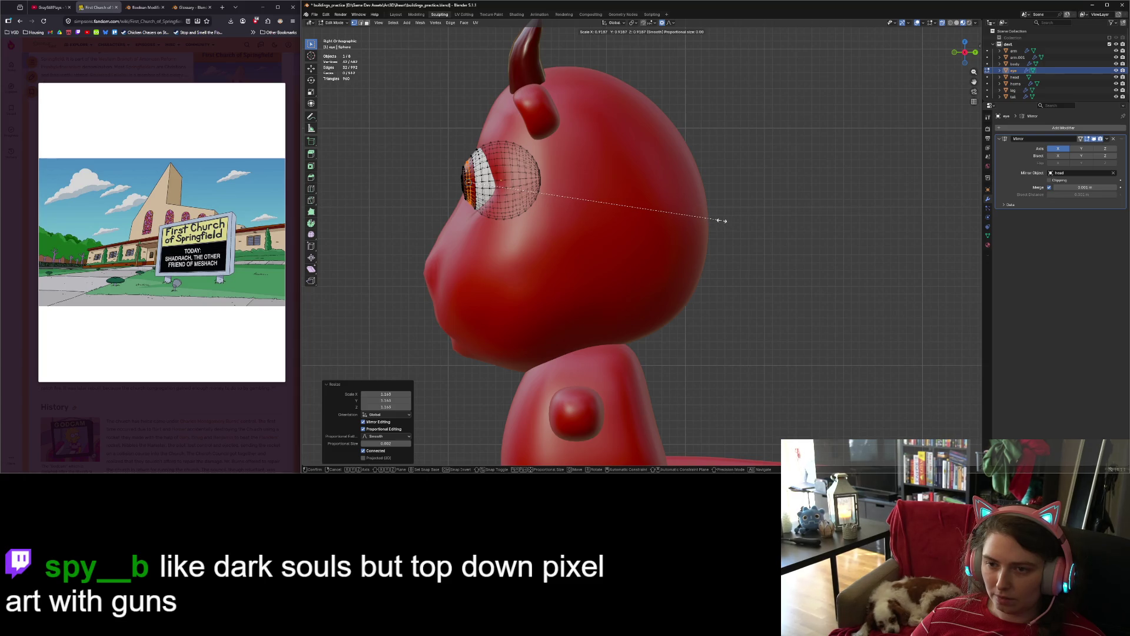
left_click(722, 220)
Step: Scale the two eye-rim loops and return to Object Mode in front view
scroll(391, 163, "up", 5)
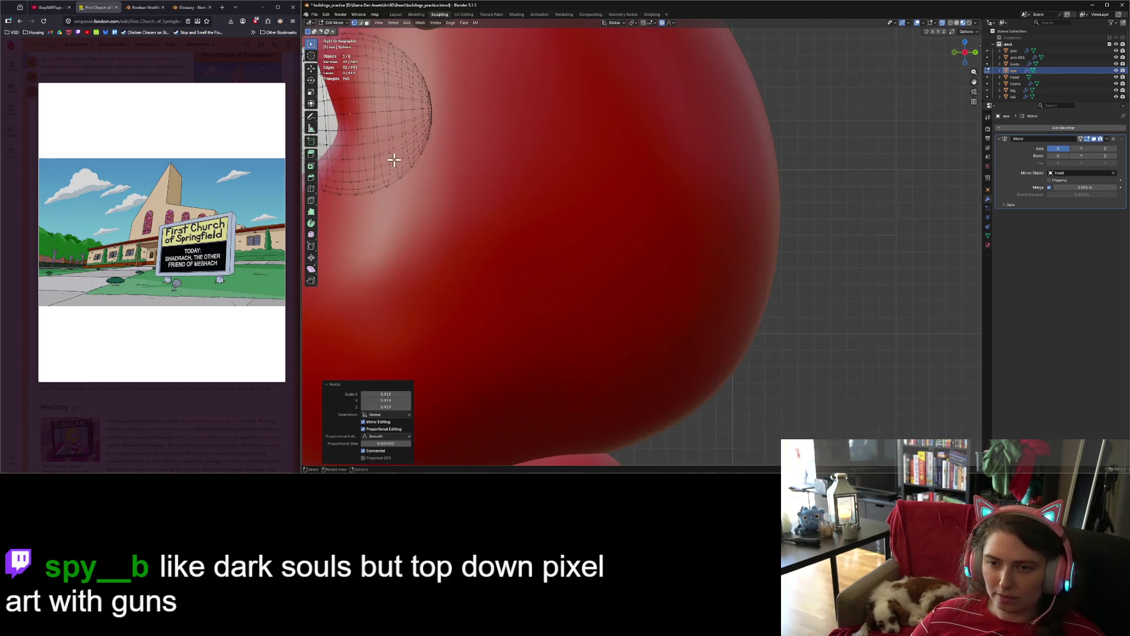
scroll(395, 166, "down", 2)
middle_click_drag(424, 116, 559, 175, "shift")
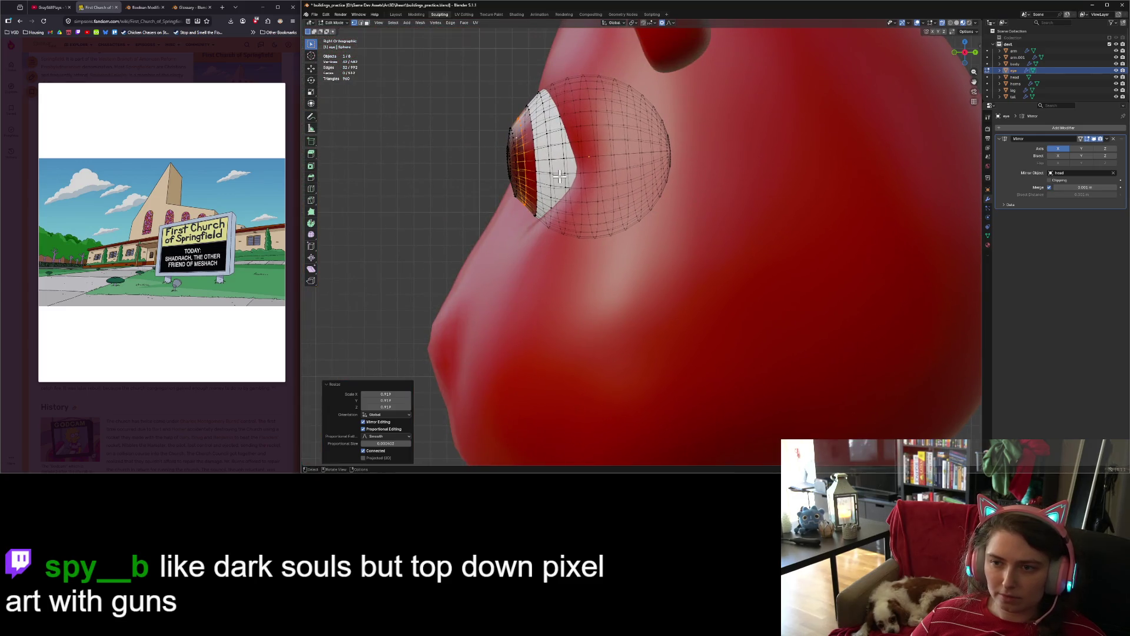
left_click(515, 145, "alt")
left_click(513, 147, "alt+shift")
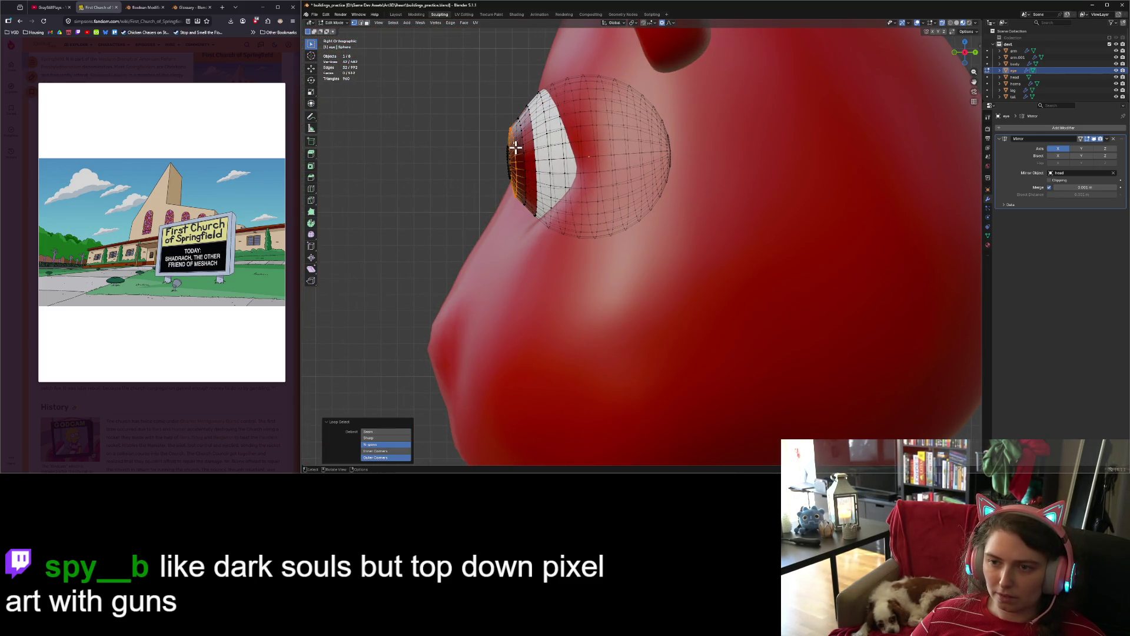
key("s")
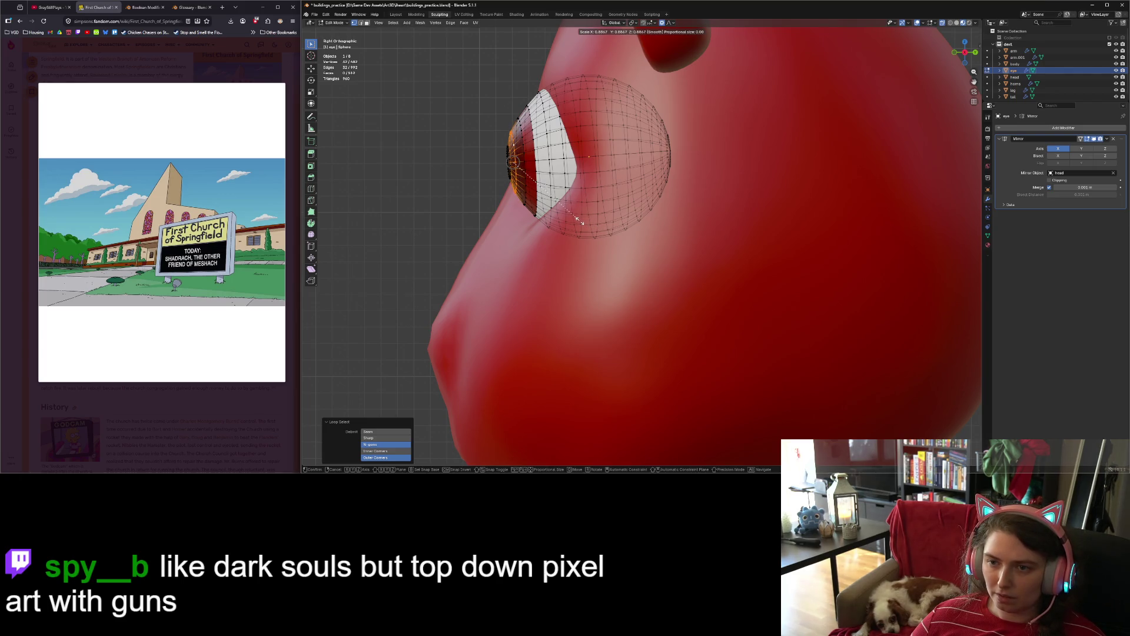
left_click(579, 220)
key("Tab")
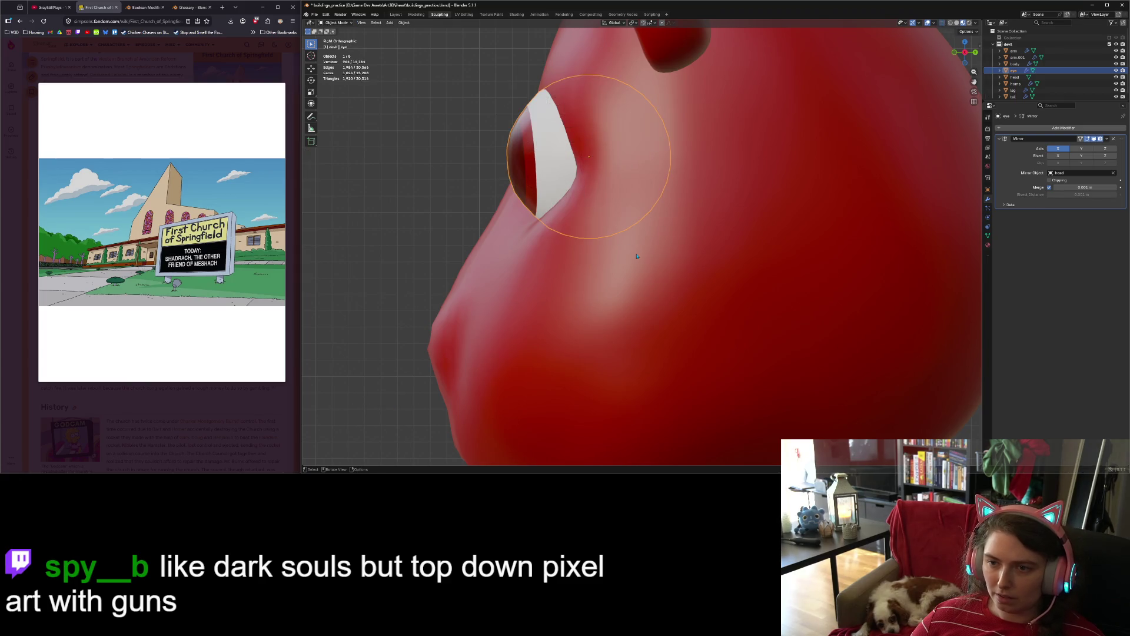
key("KP_1")
scroll(659, 257, "down", 3)
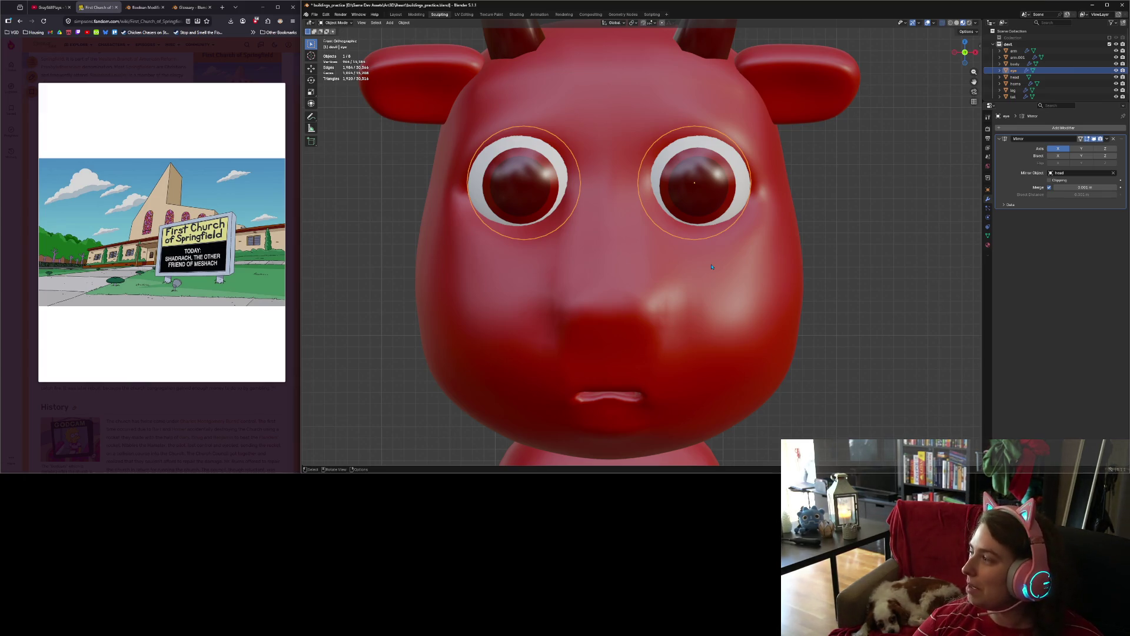
mouse_move(711, 266)
middle_mouse_down()
mouse_move(789, 248)
mouse_move(683, 266)
mouse_move(686, 242)
middle_mouse_up()
Step: Add two Ctrl+R loop cuts across the eye mesh, then switch to face select mode
key("Tab")
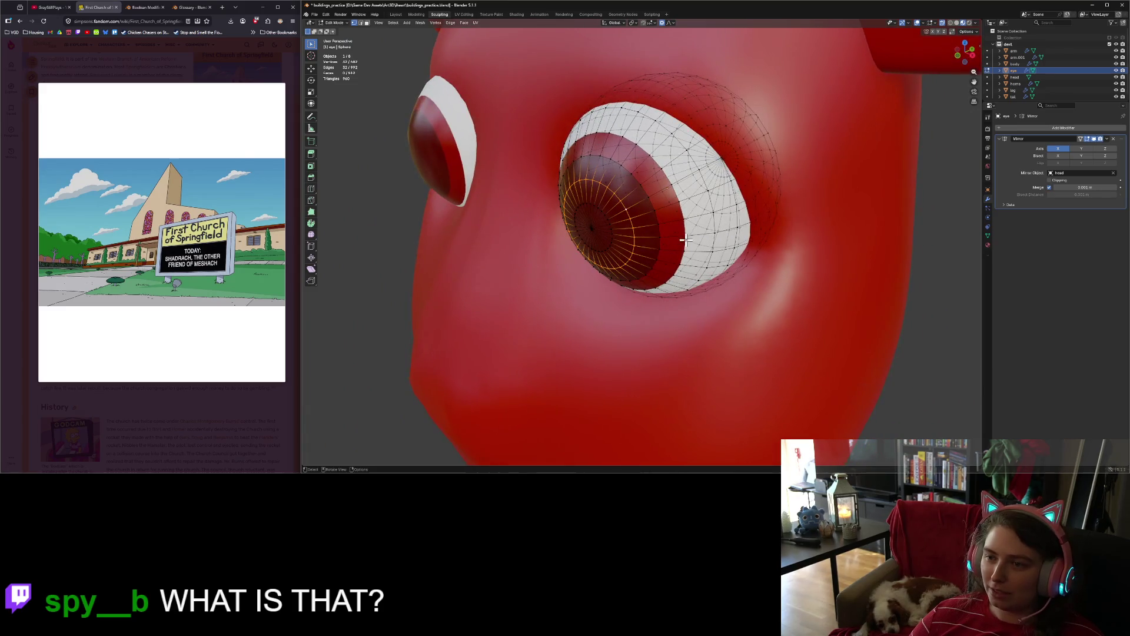
left_click(700, 218, "alt")
left_click(696, 215, "alt")
left_click(687, 197, "alt")
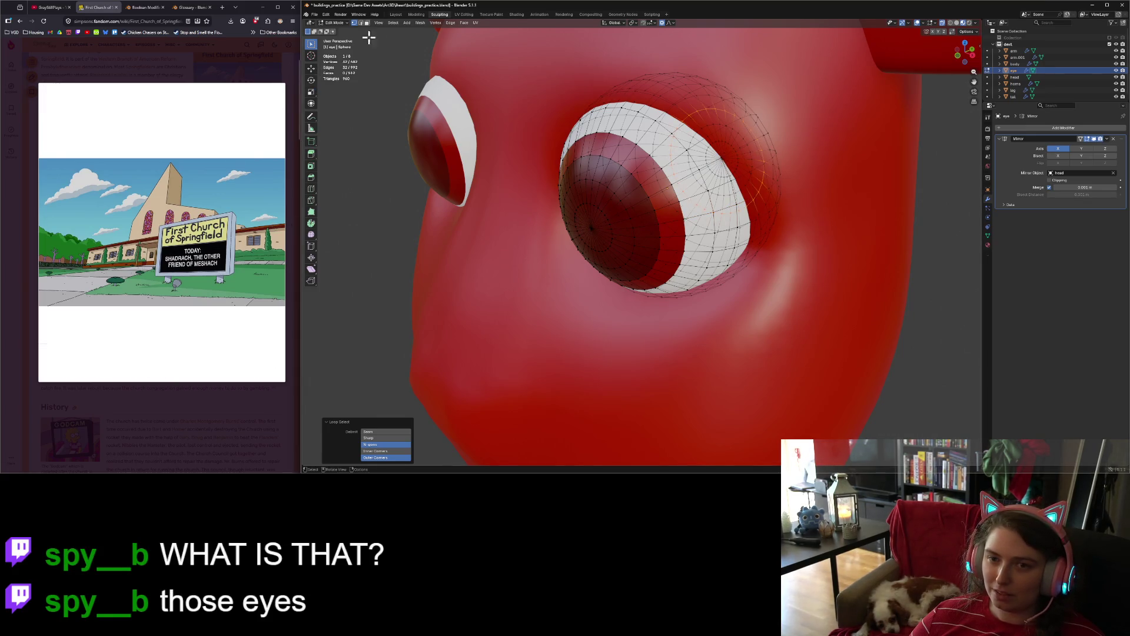
key("ctrl+r")
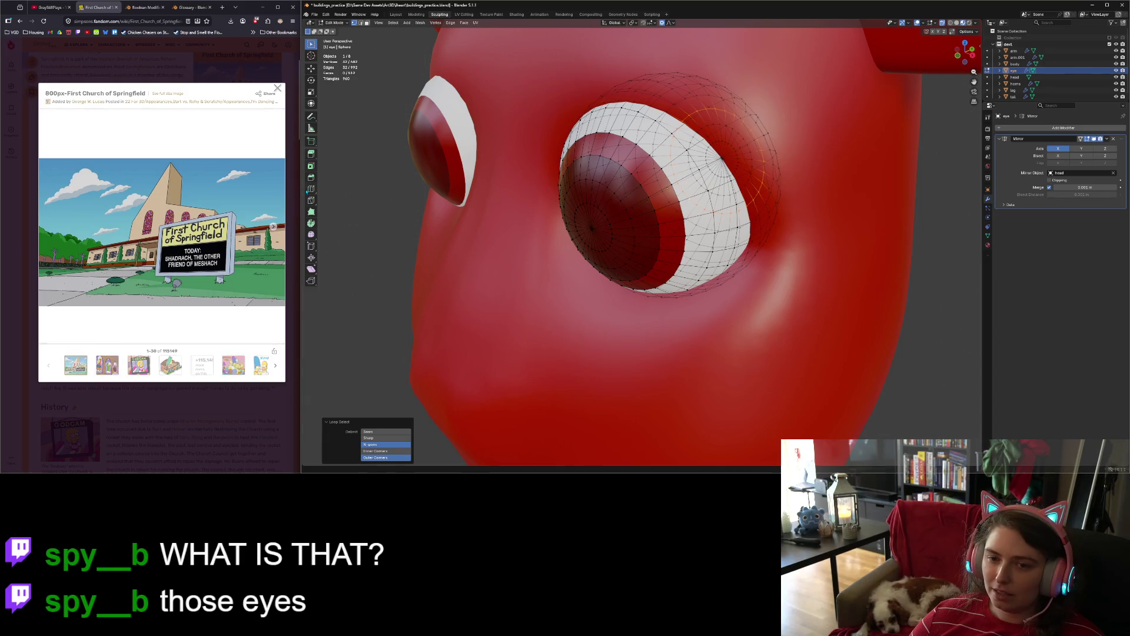
left_click(703, 216)
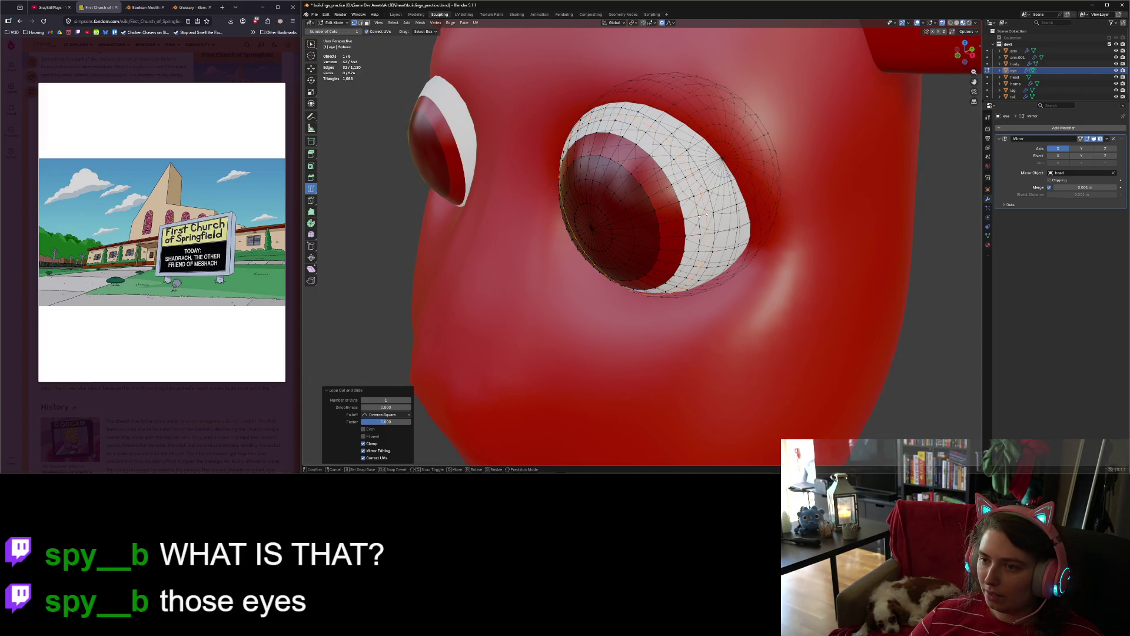
left_click(564, 194)
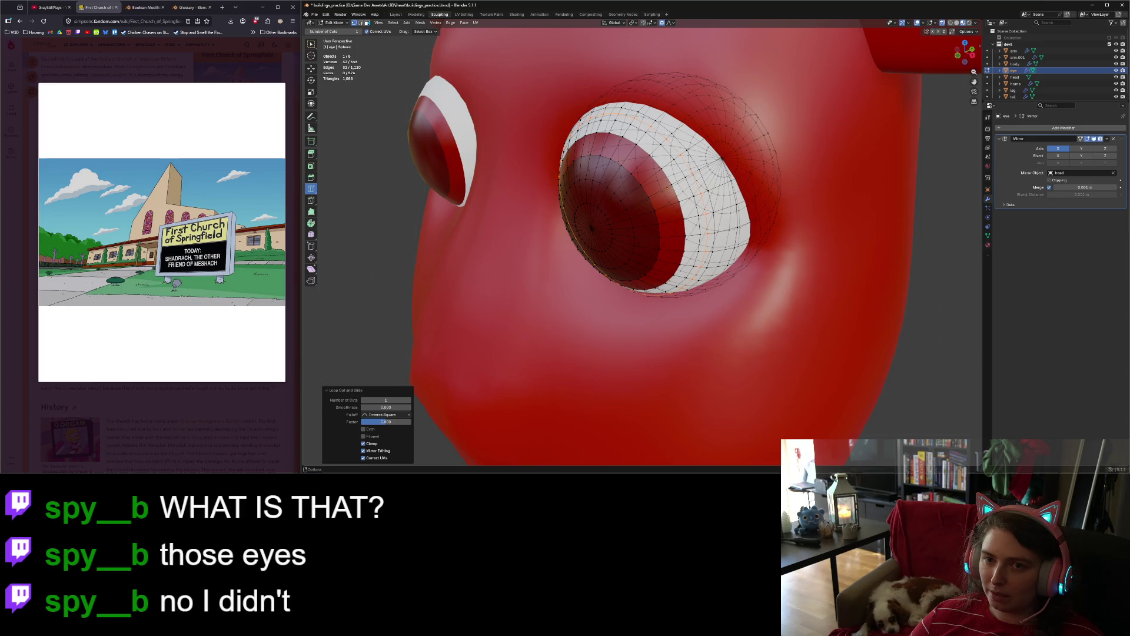
left_click(367, 22)
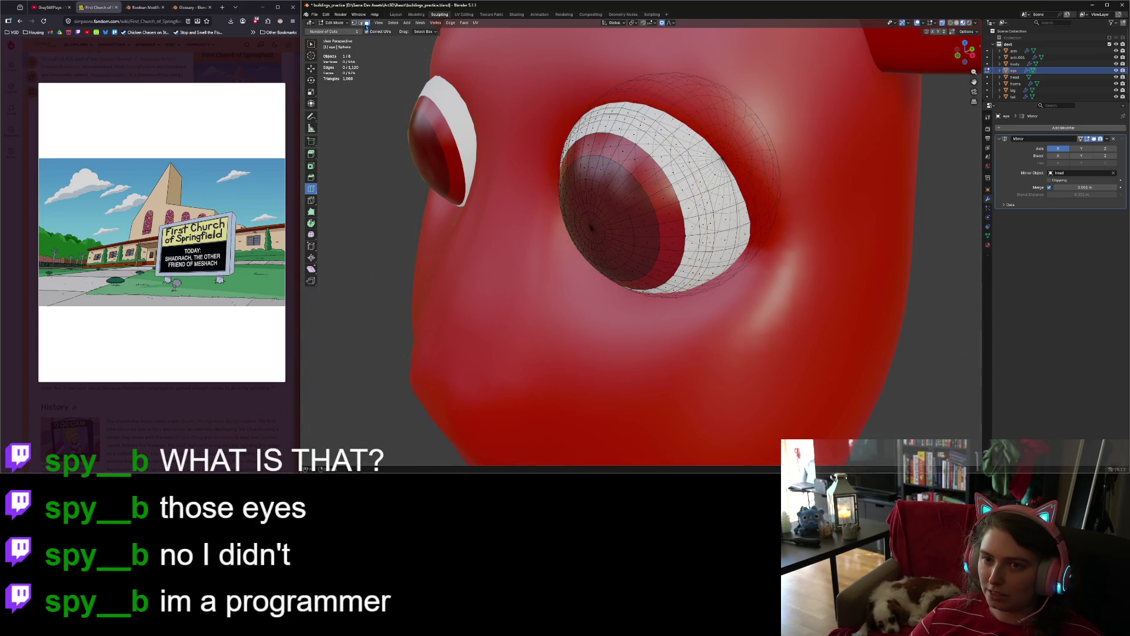
key("w")
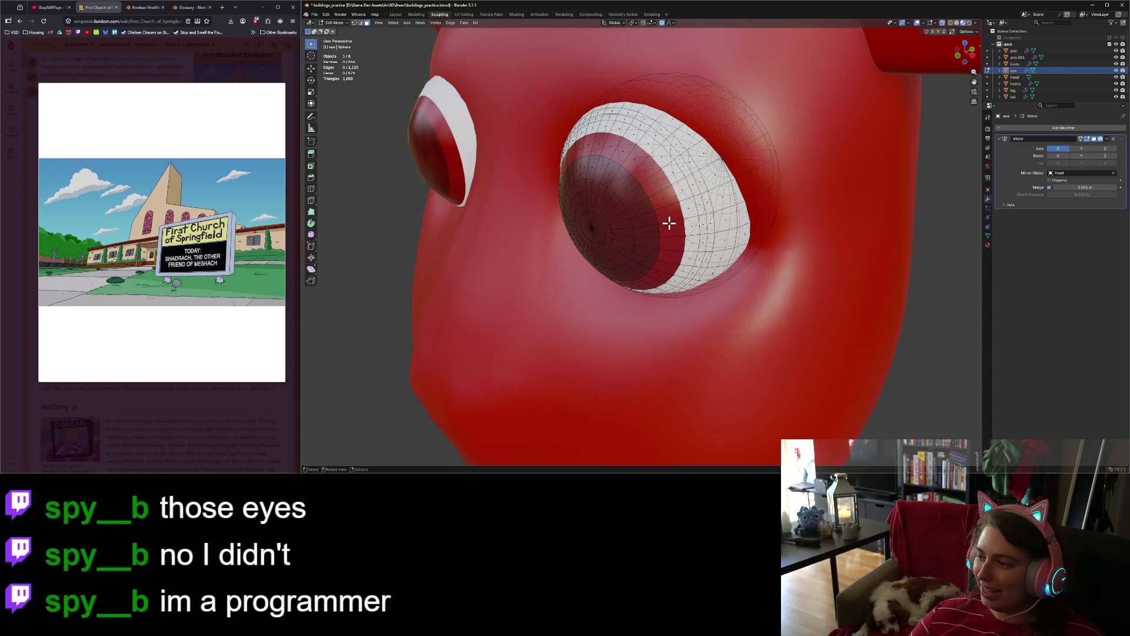
scroll(652, 239, "down", 5)
Step: Assign the Devil.001 material to the face loops around the iris, with X-ray turned off
mouse_move(651, 240)
middle_mouse_down()
mouse_move(677, 222)
mouse_move(622, 230)
middle_mouse_up()
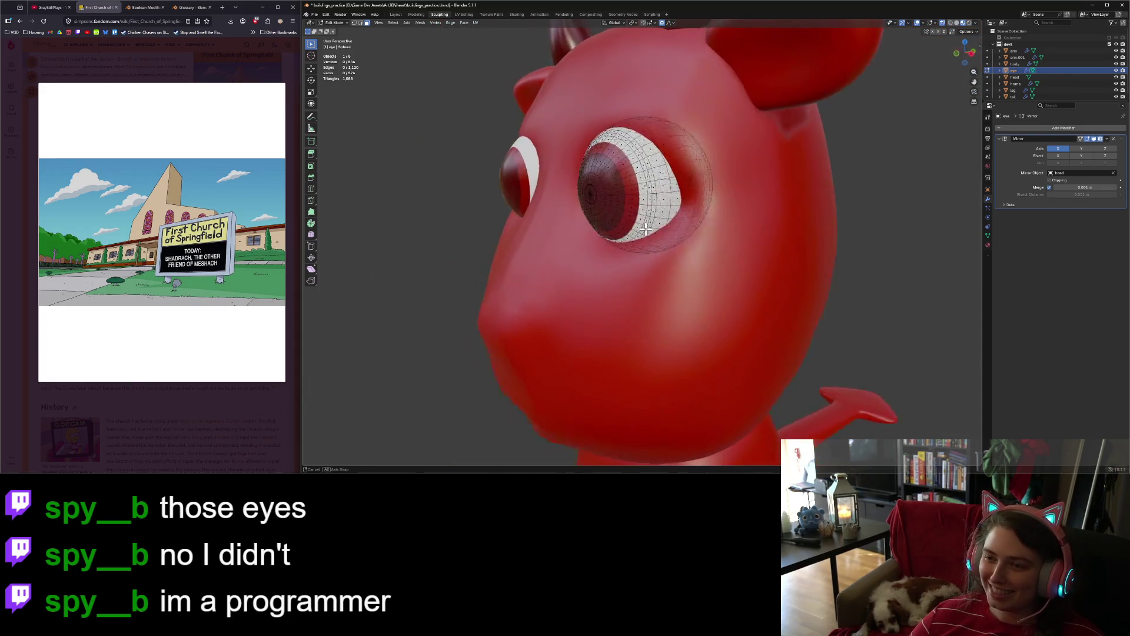
scroll(621, 229, "up", 5)
left_click(586, 207, "alt")
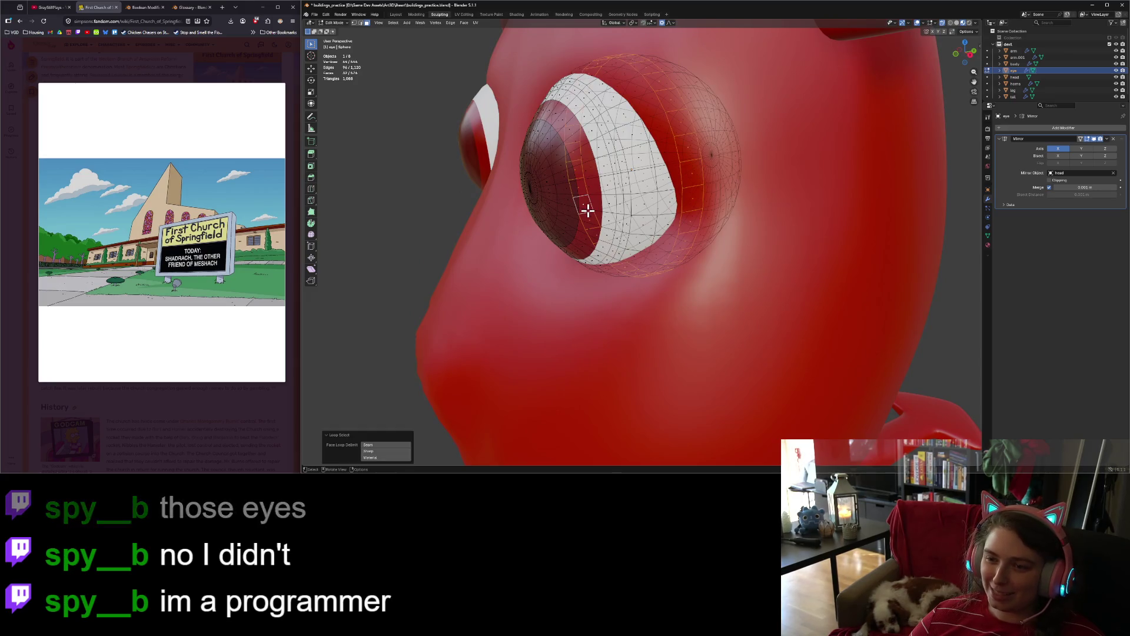
middle_click_drag(586, 207, 641, 238)
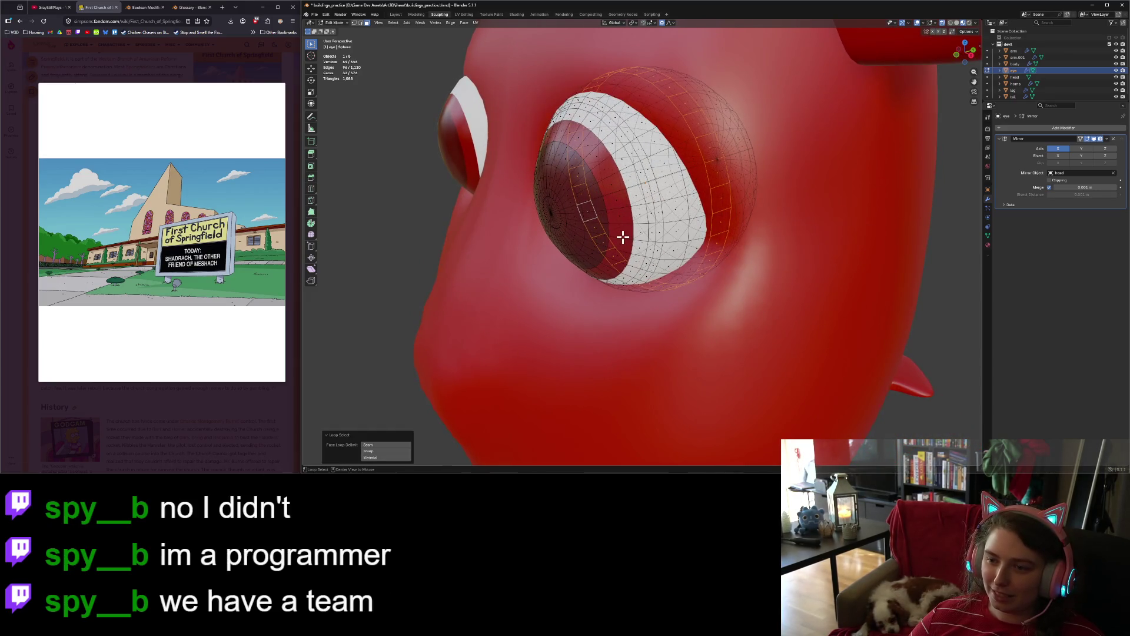
left_click(623, 236, "alt")
left_click(944, 23)
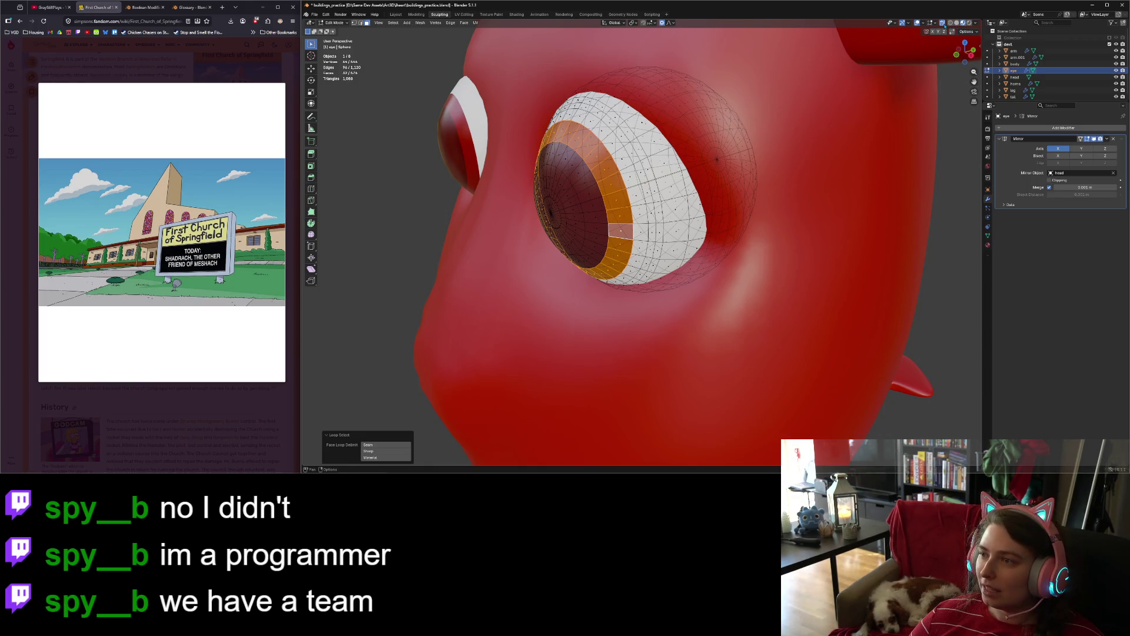
left_click(640, 238, "alt")
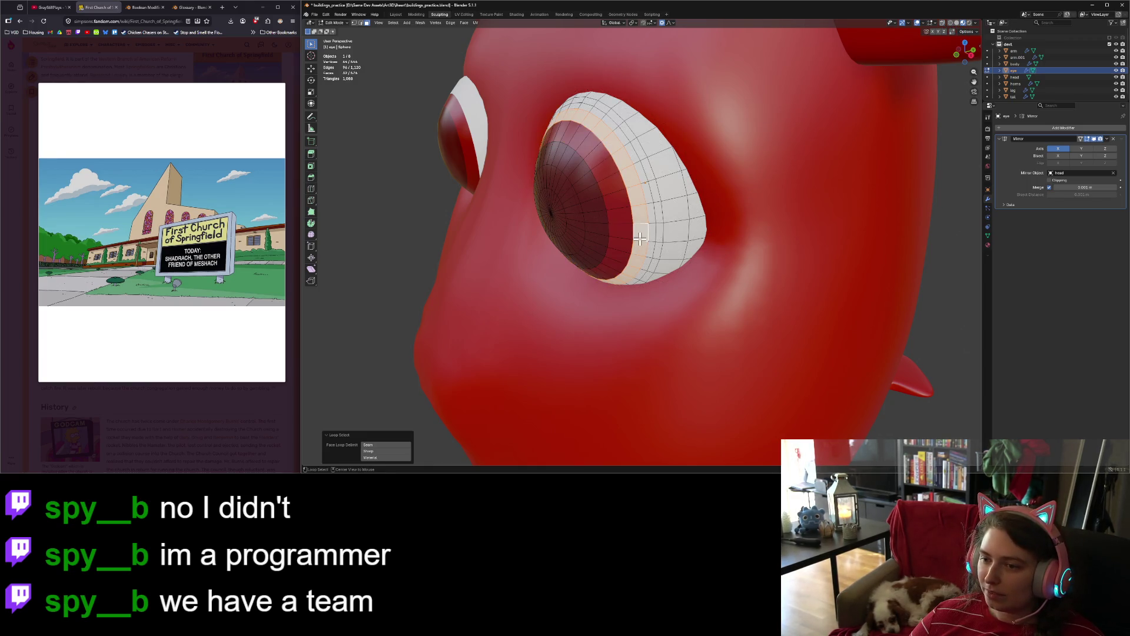
left_click(626, 240, "alt+shift")
left_click(649, 240, "alt+shift")
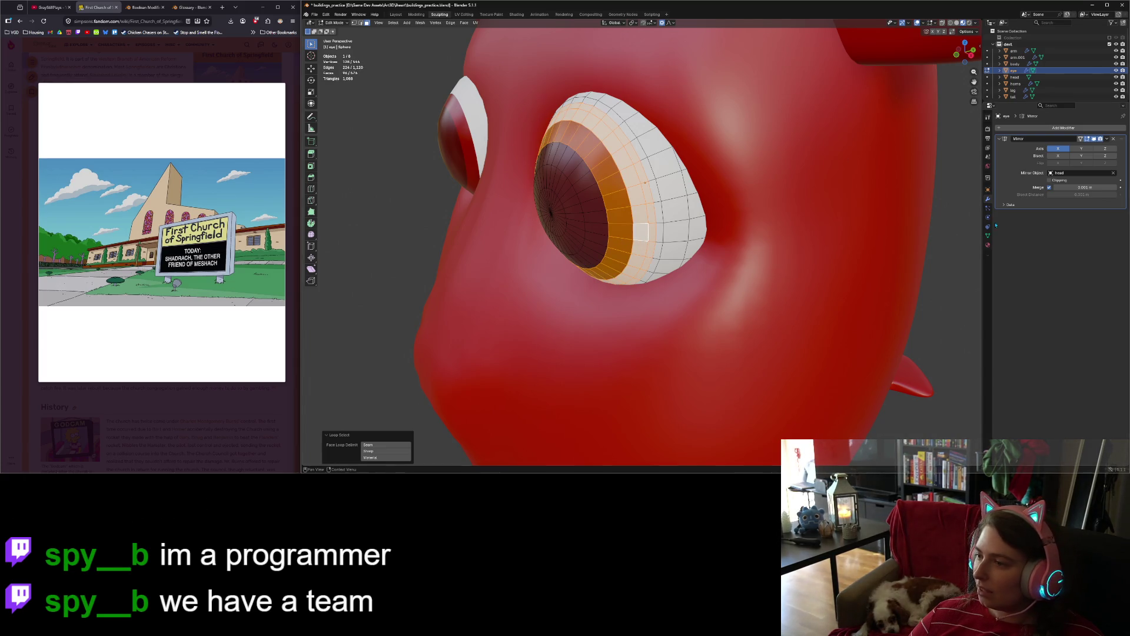
left_click(988, 246)
left_click(1015, 136)
left_click(1027, 179)
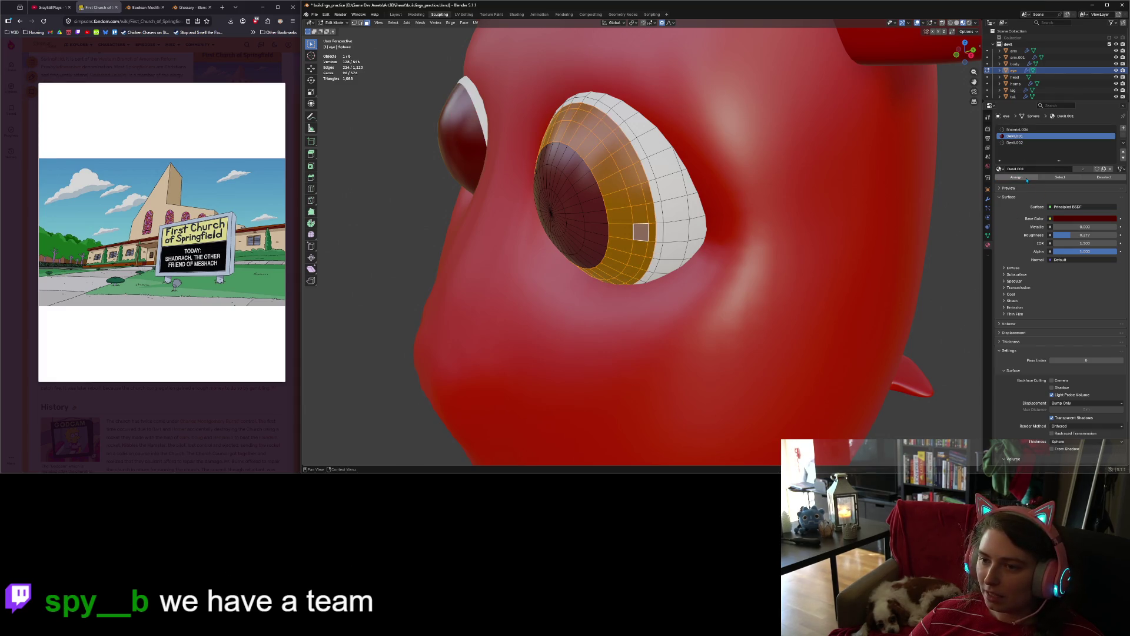
Step: Assign Devil.002 to the iris rim face loop and clear the selection
left_click(662, 245, "alt")
left_click(658, 241, "alt")
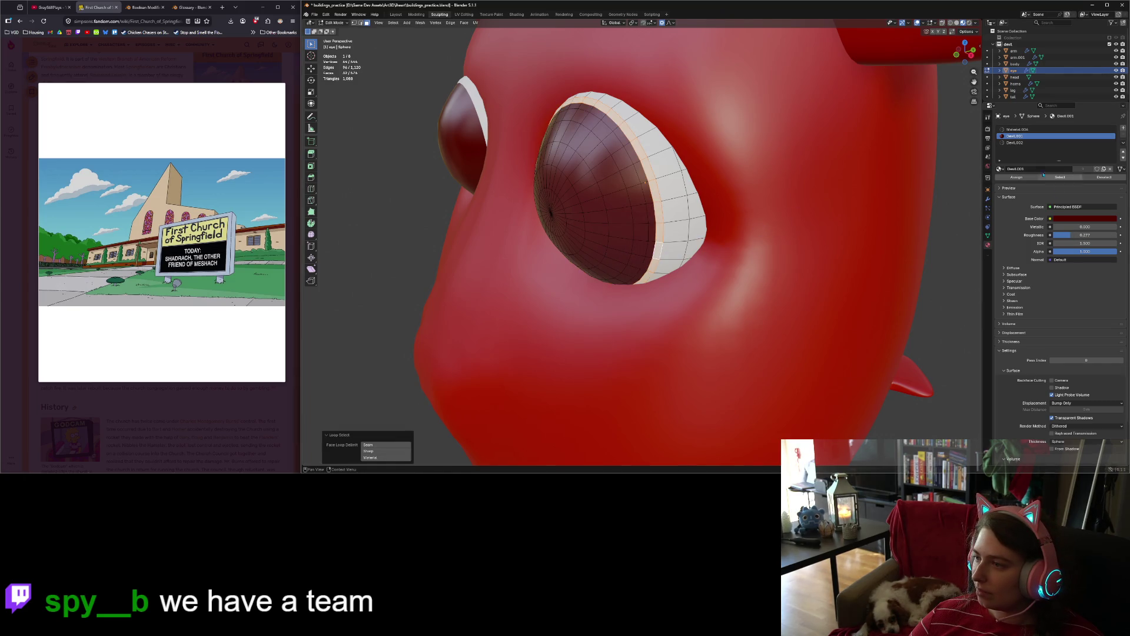
left_click(1039, 143)
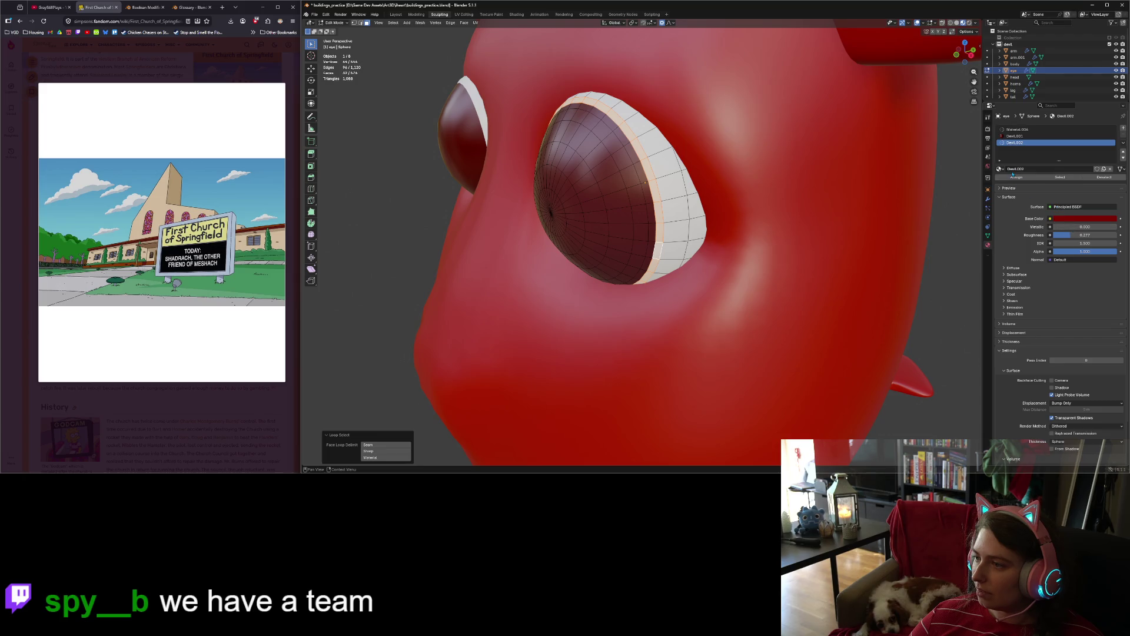
left_click(1017, 177)
key("alt+a")
scroll(895, 235, "down", 4)
Step: Return to editing the eye and grow or shrink the ring selection around the iris
mouse_move(790, 230)
middle_mouse_down()
mouse_move(878, 209)
mouse_move(762, 266)
mouse_move(800, 245)
mouse_move(771, 277)
mouse_move(791, 271)
middle_mouse_up()
key("Tab")
scroll(878, 210, "down", 5)
key("alt+a")
scroll(844, 224, "up", 2)
scroll(771, 277, "up", 5)
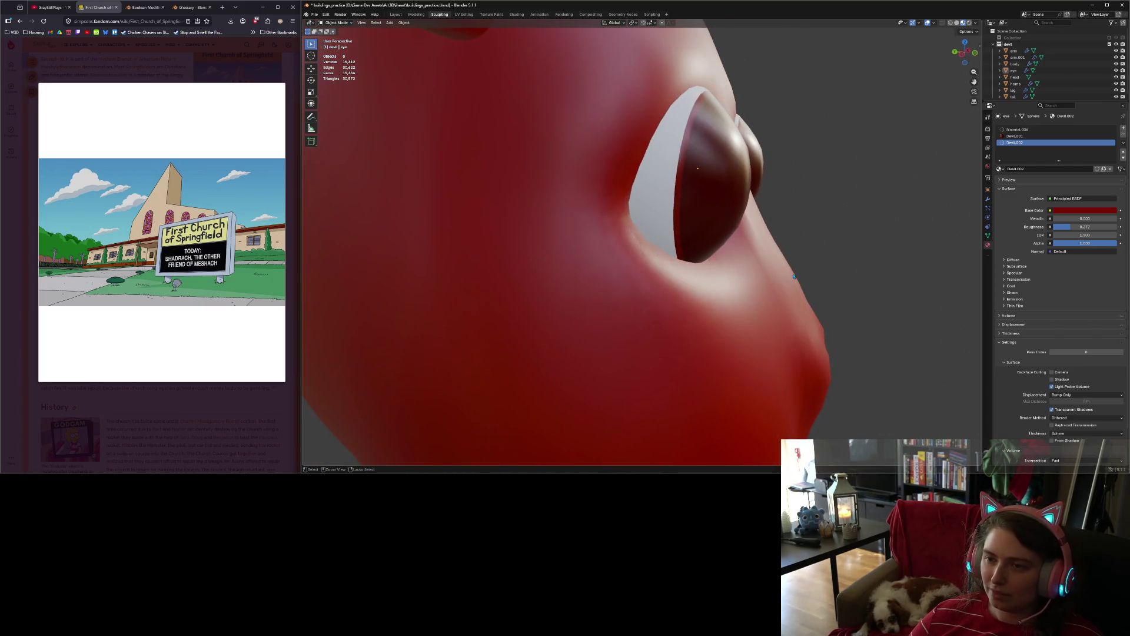
key("ctrl+z")
key("ctrl+z")
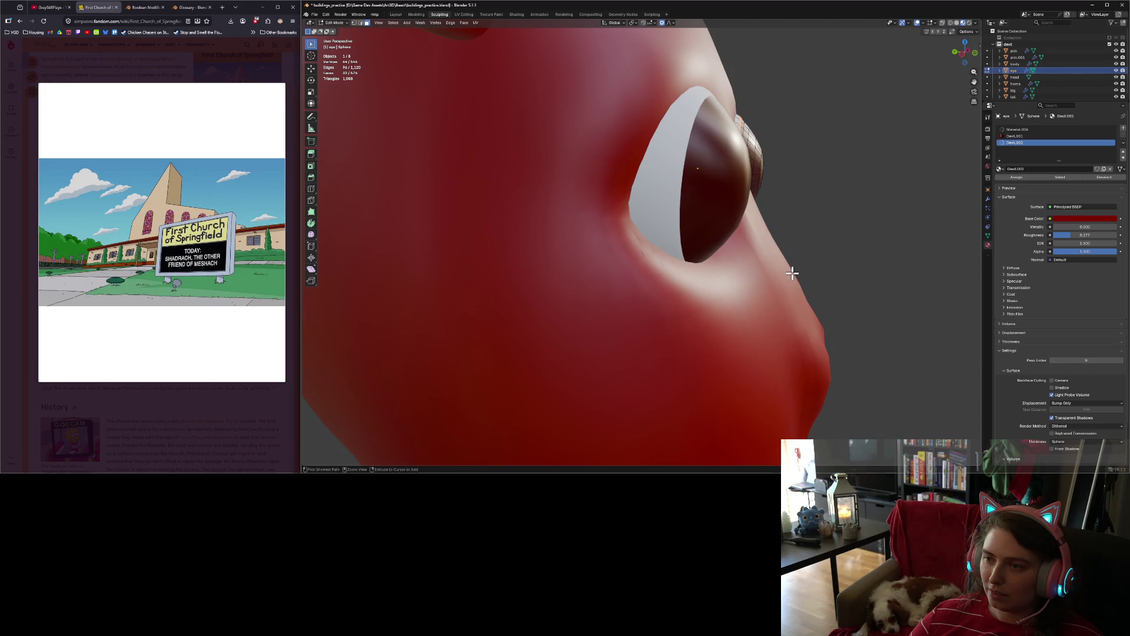
key("ctrl+z")
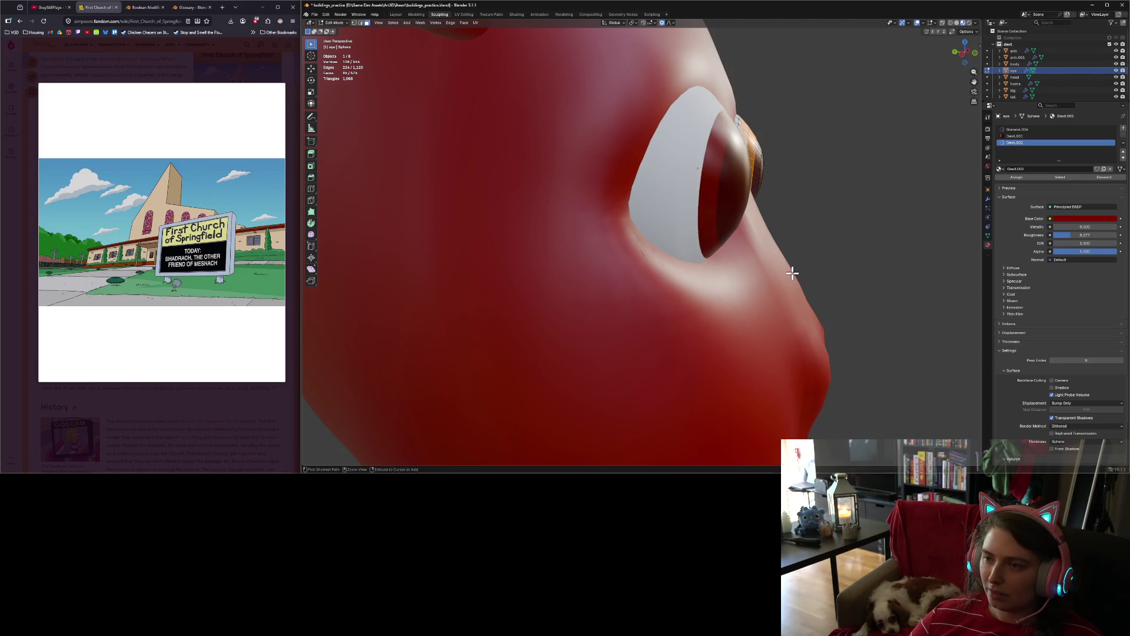
key("ctrl+KP_Subtract")
key("ctrl+KP_Add")
key("ctrl+KP_Subtract")
key("ctrl+z")
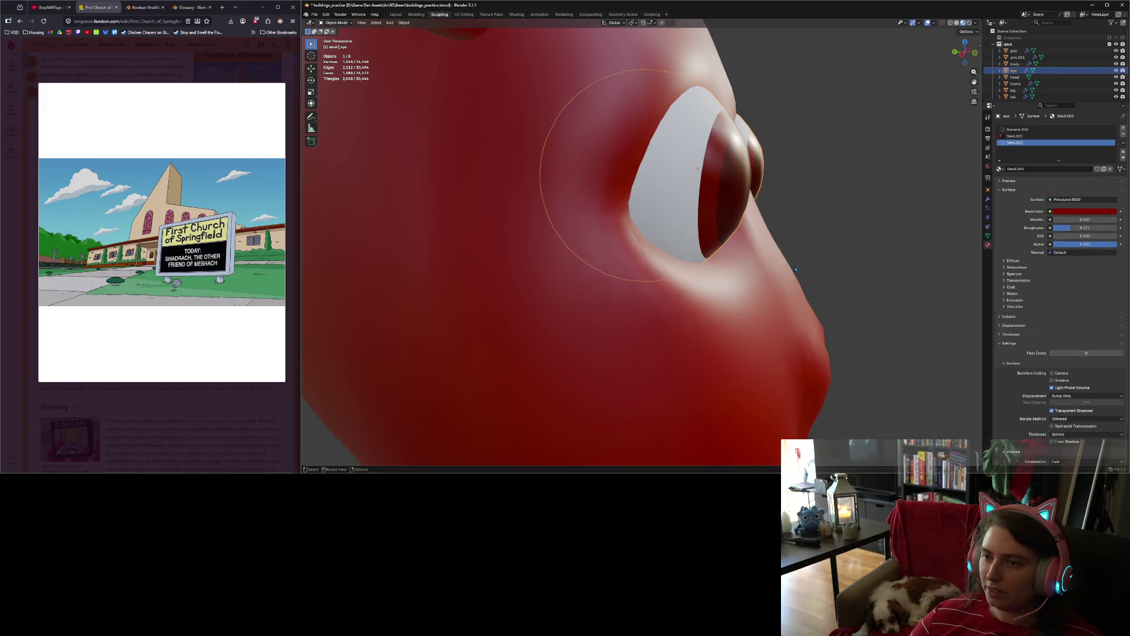
middle_click_drag(796, 266, 754, 235)
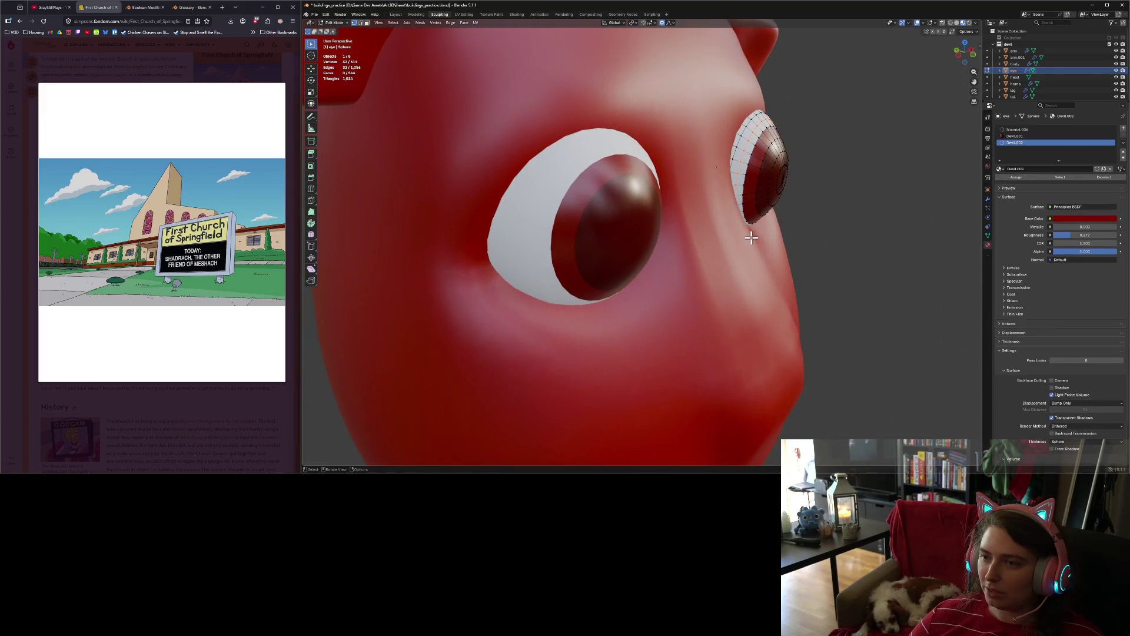
Step: Assign Devil.002 to the ring of faces around the eye, then exit to front view
left_click(748, 153, "alt")
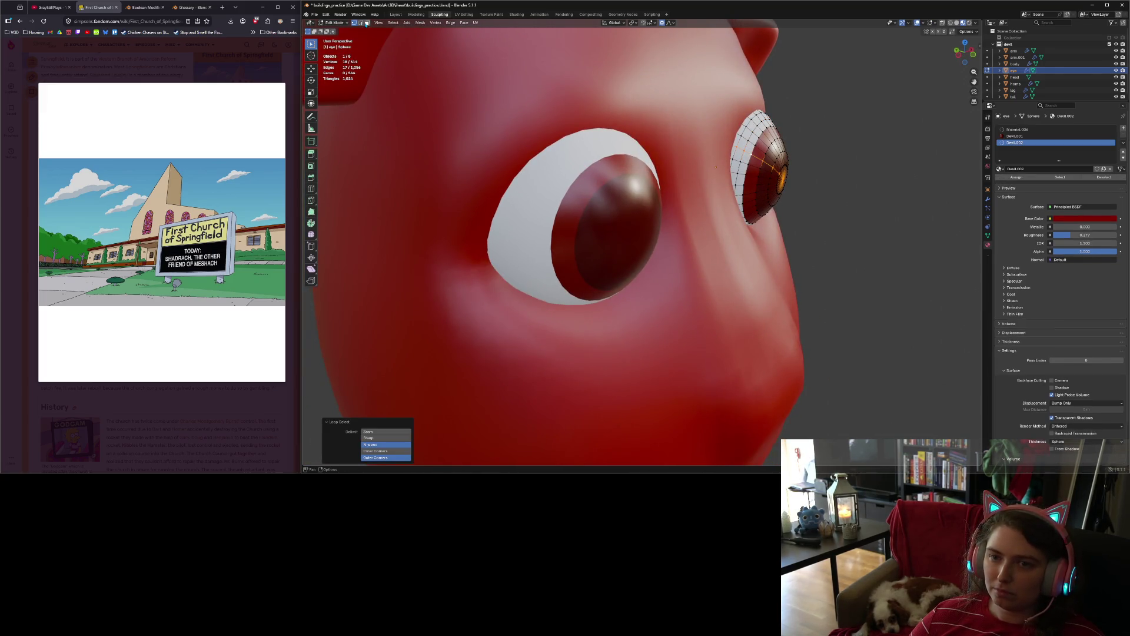
key("alt+a")
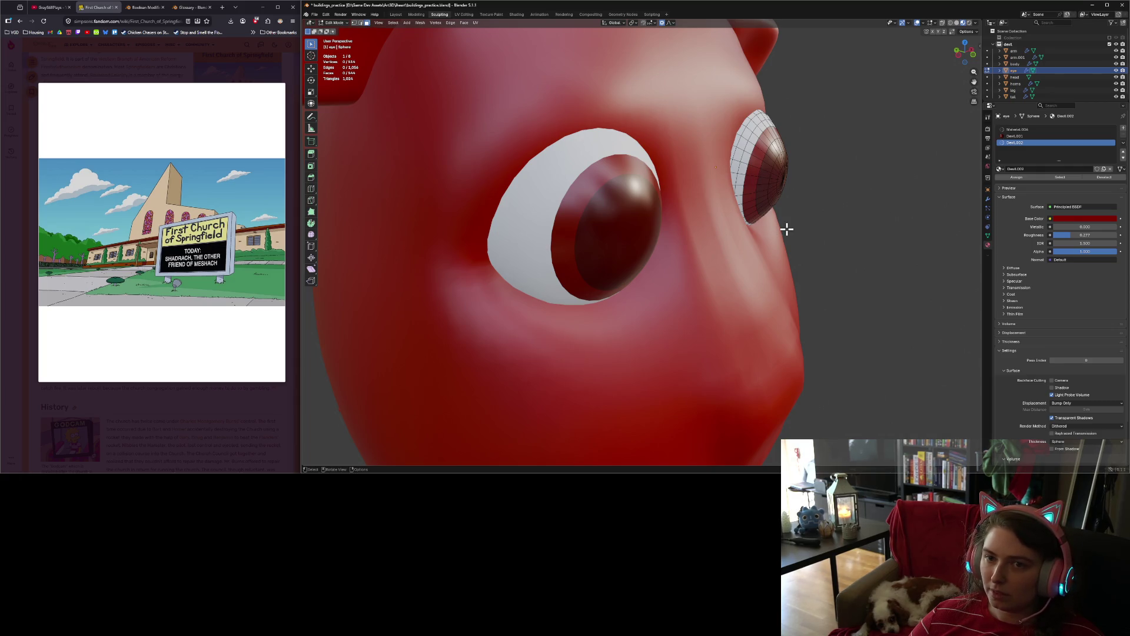
left_click(752, 176, "alt+shift")
left_click(752, 174, "alt+shift")
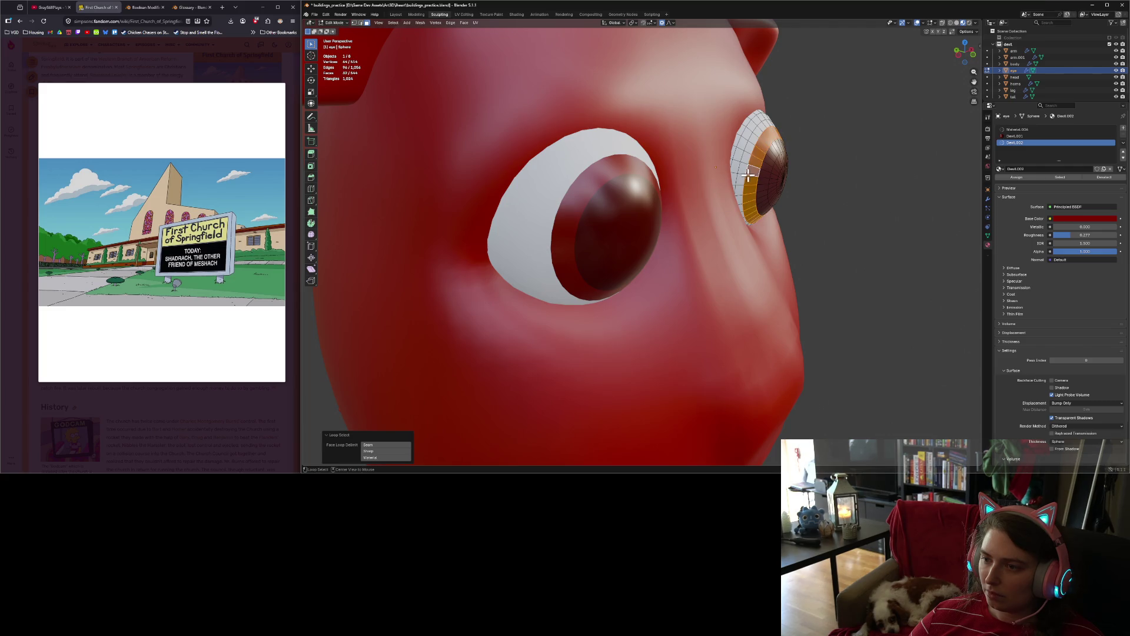
left_click(743, 172, "alt+shift")
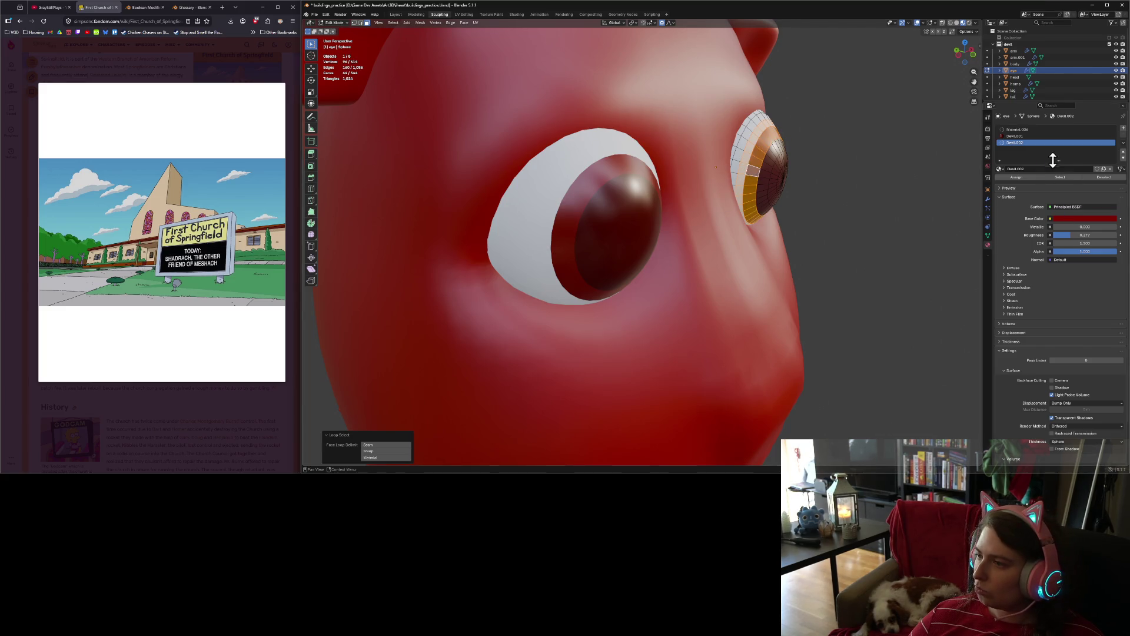
left_click(1015, 136)
left_click(1017, 177)
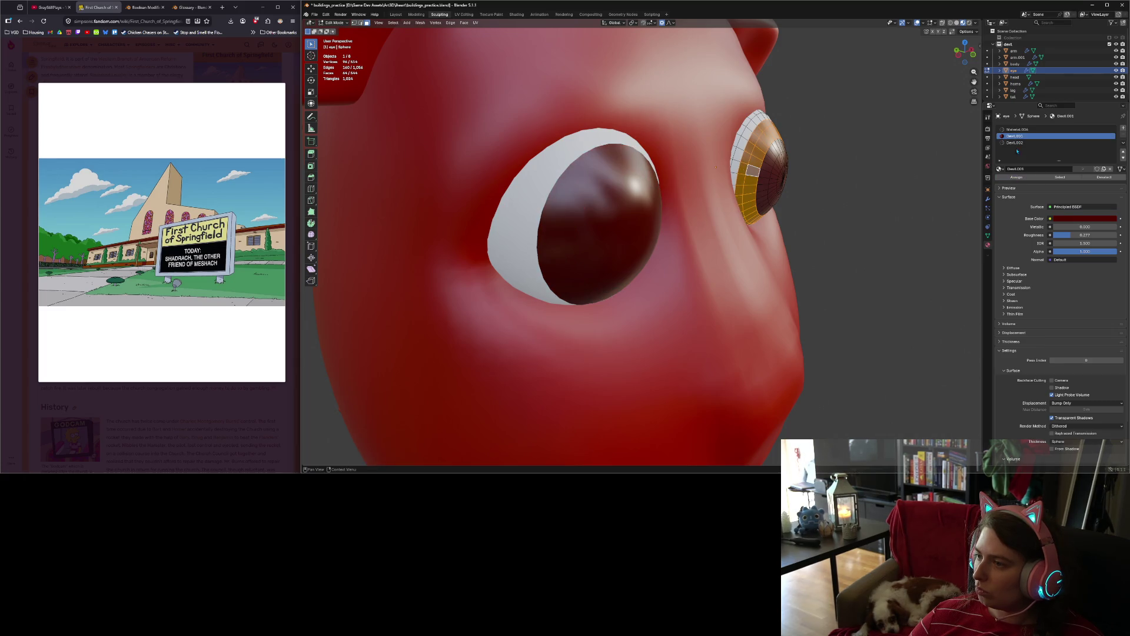
left_click(1015, 143)
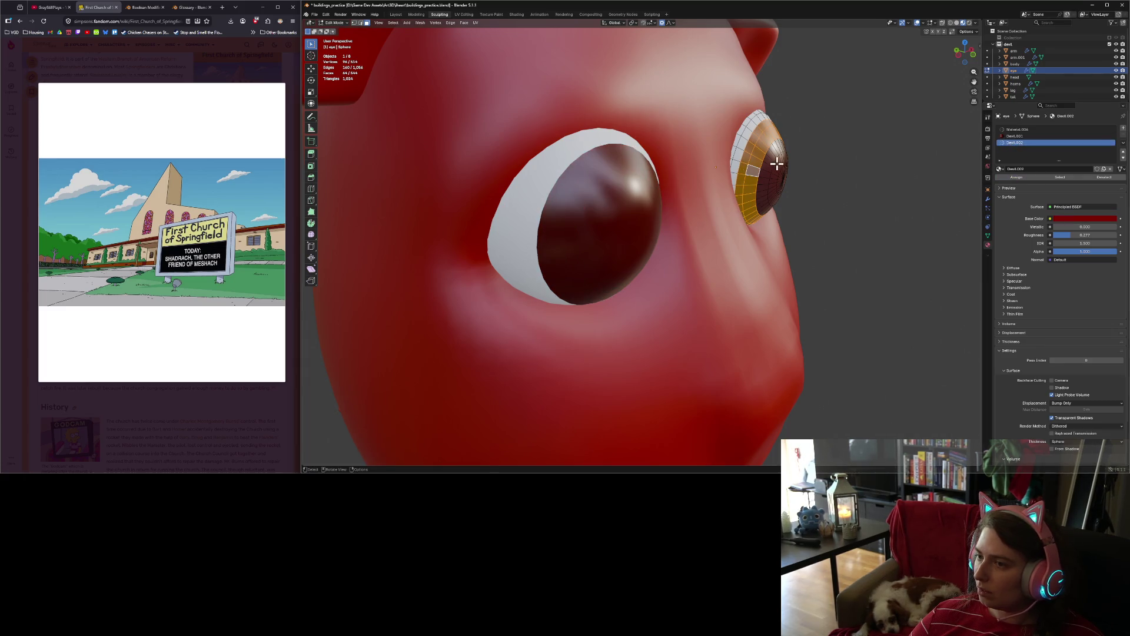
left_click(739, 145, "alt")
left_click(1018, 177)
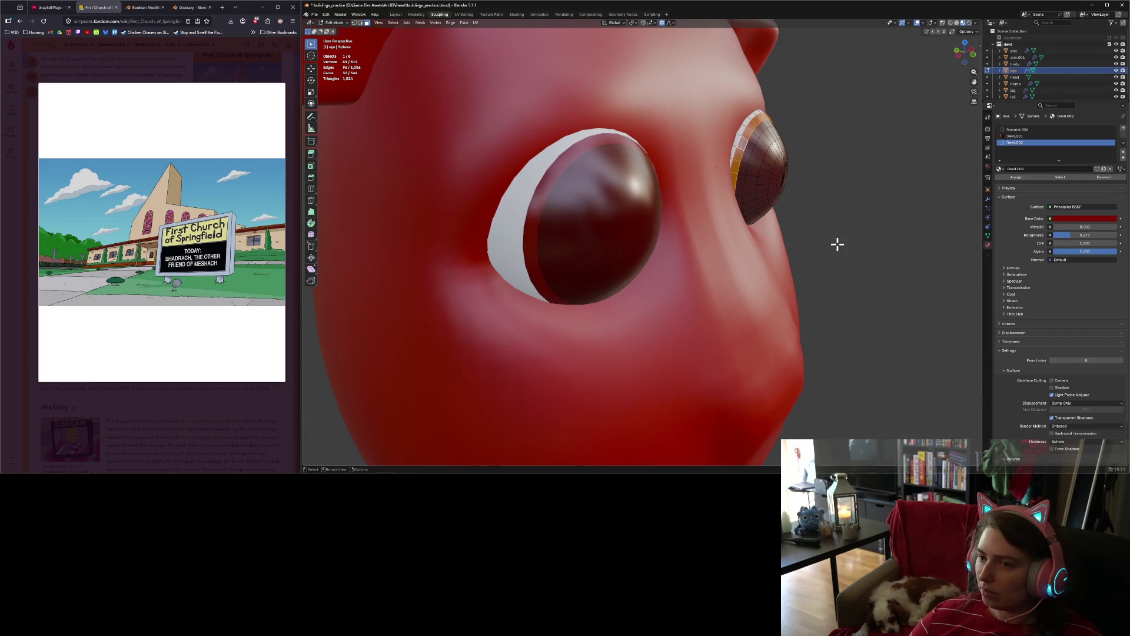
scroll(840, 240, "down", 10)
key("Tab")
key("KP_1")
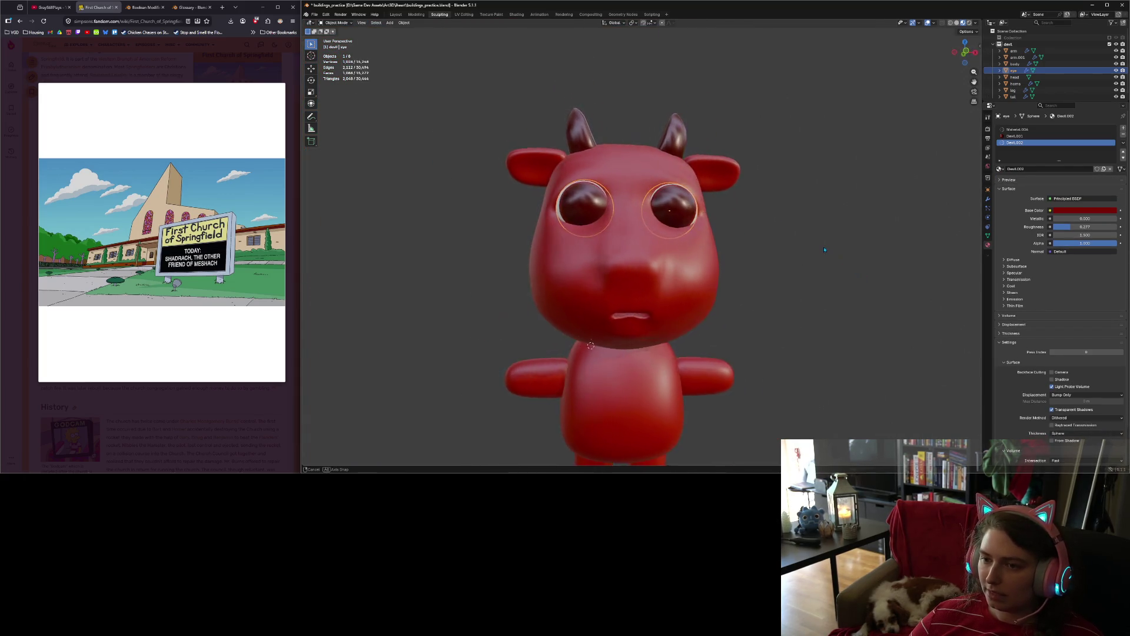
Step: In front orthographic view, scale the head mesh down slightly in Edit Mode, then switch it to Sculpt Mode
scroll(842, 268, "up", 5)
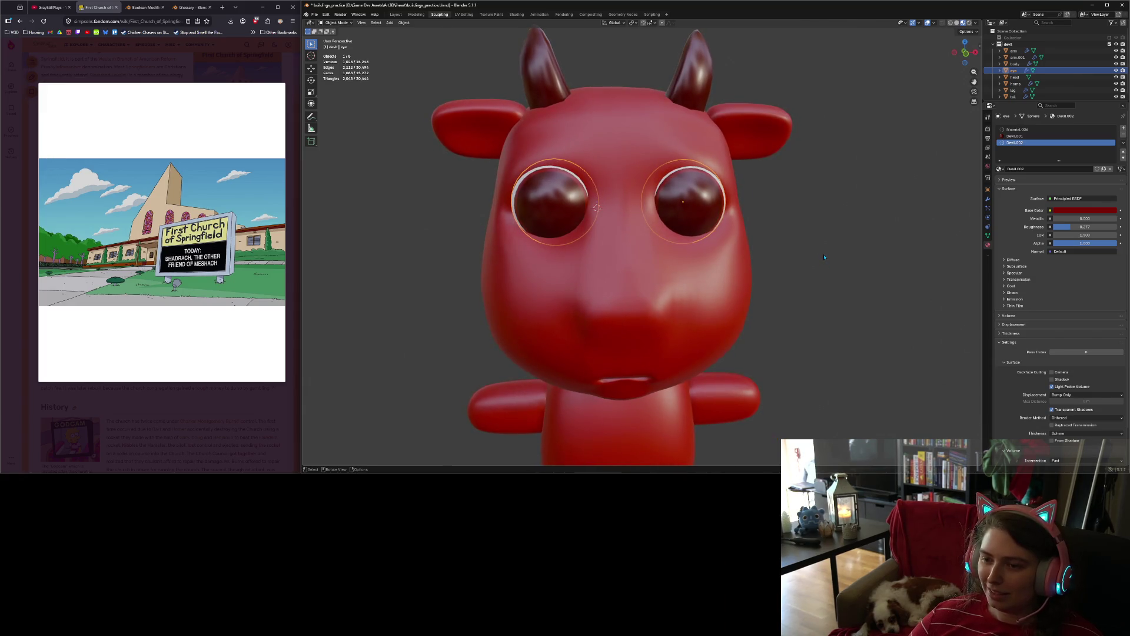
key("KP_1")
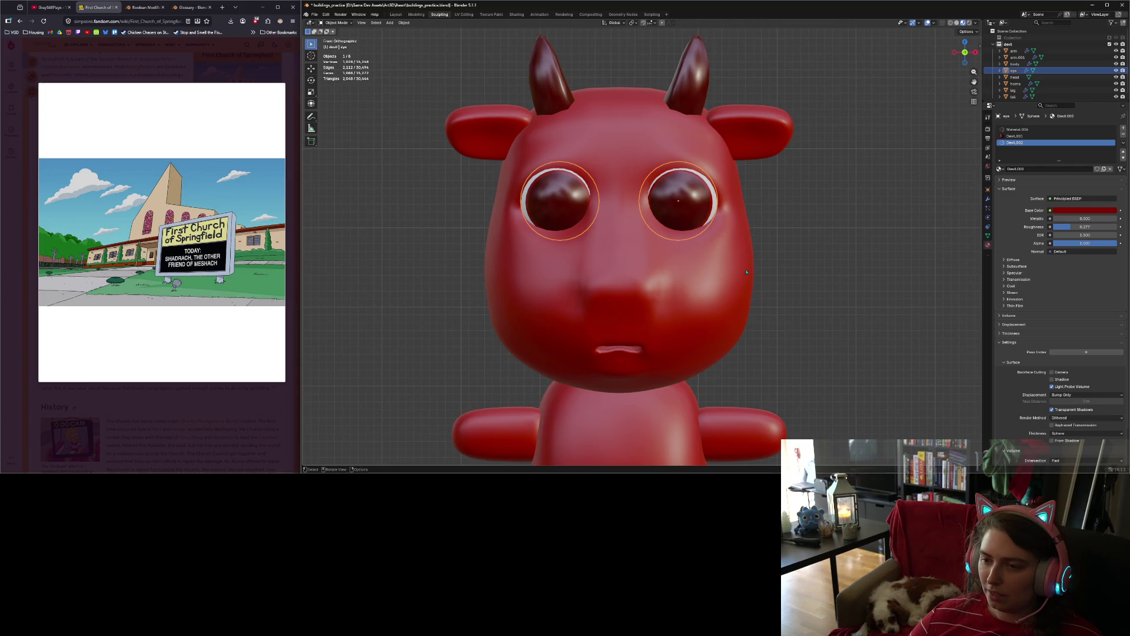
left_click(736, 306)
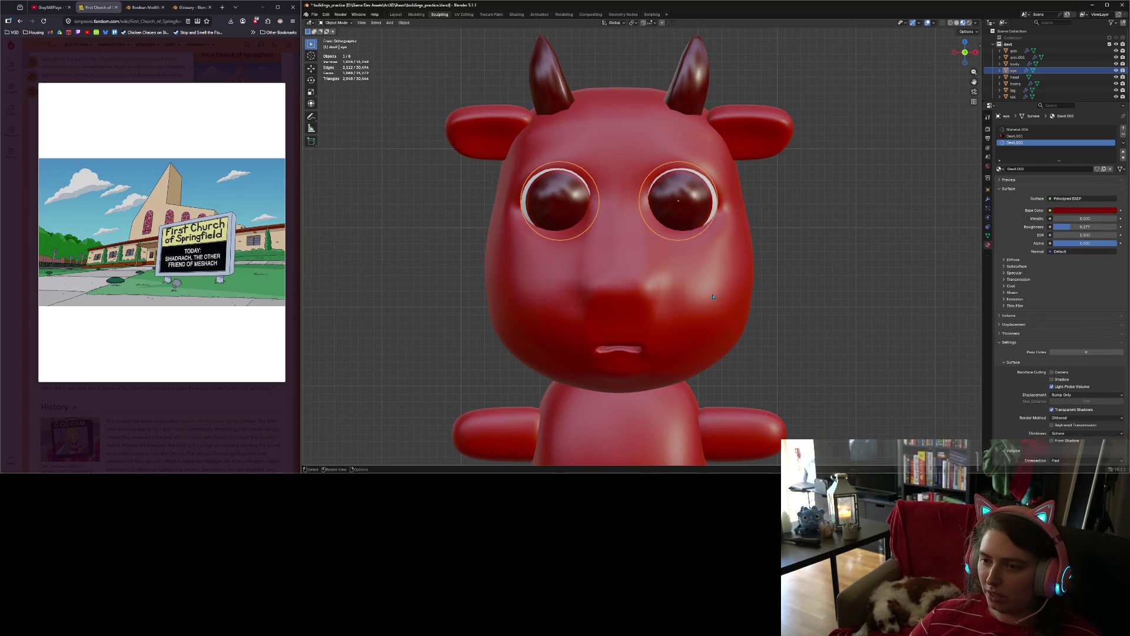
key("Tab")
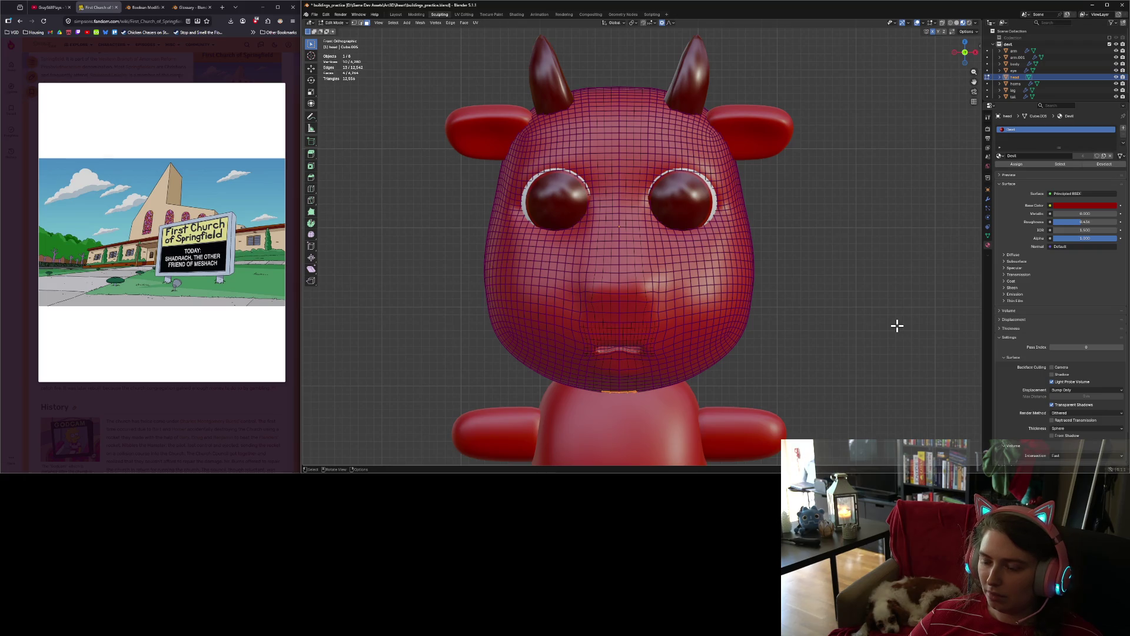
key("s")
left_click(873, 313)
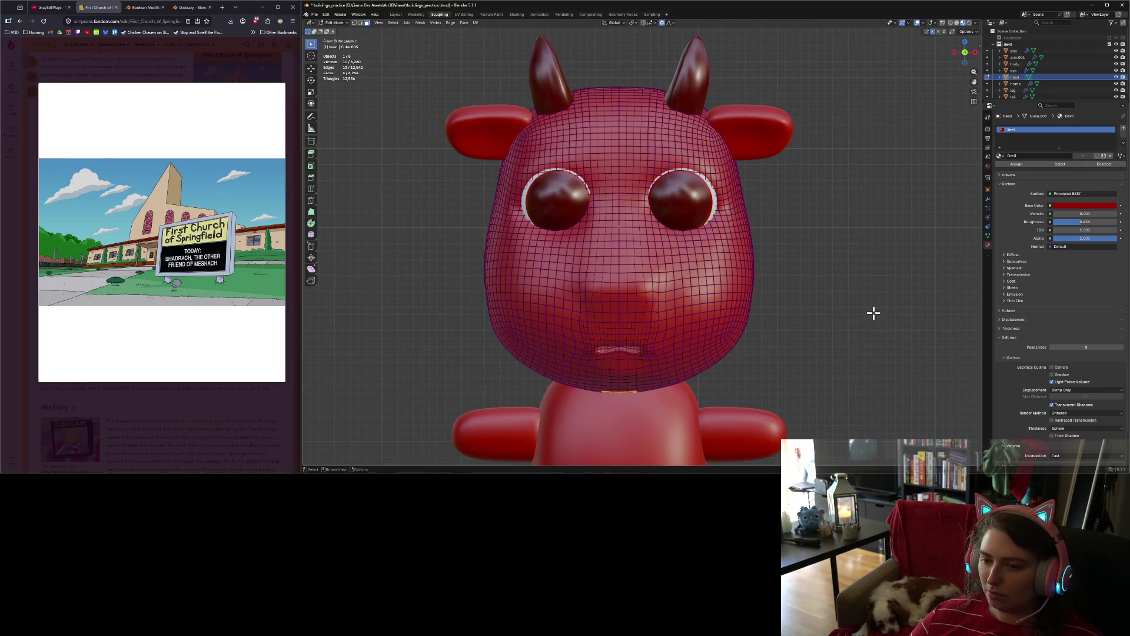
left_click(334, 23)
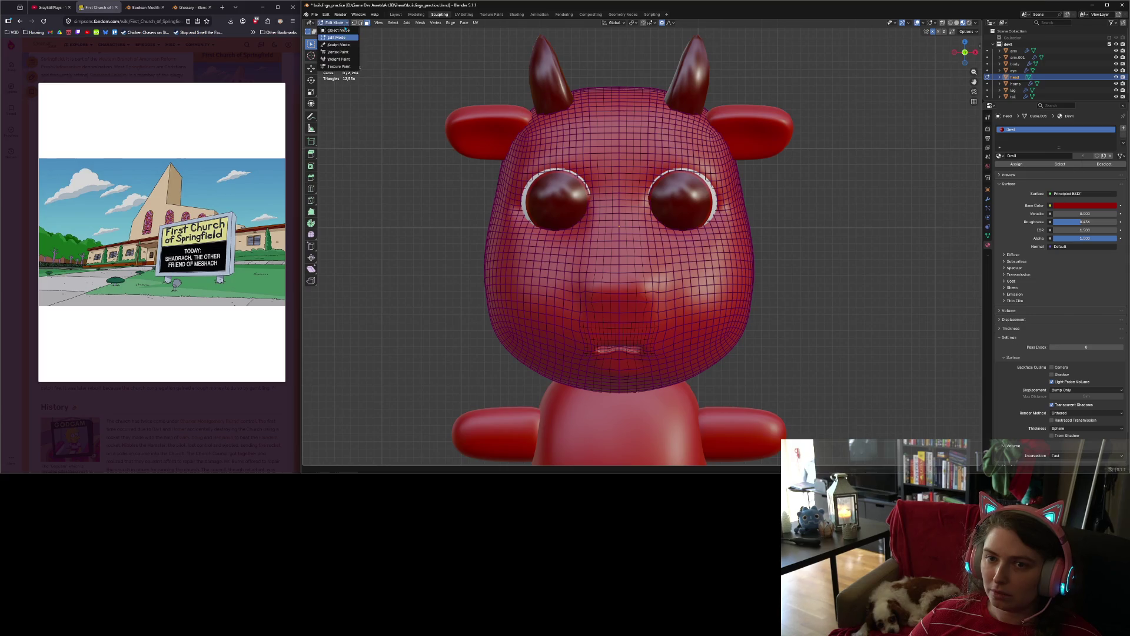
left_click(336, 51)
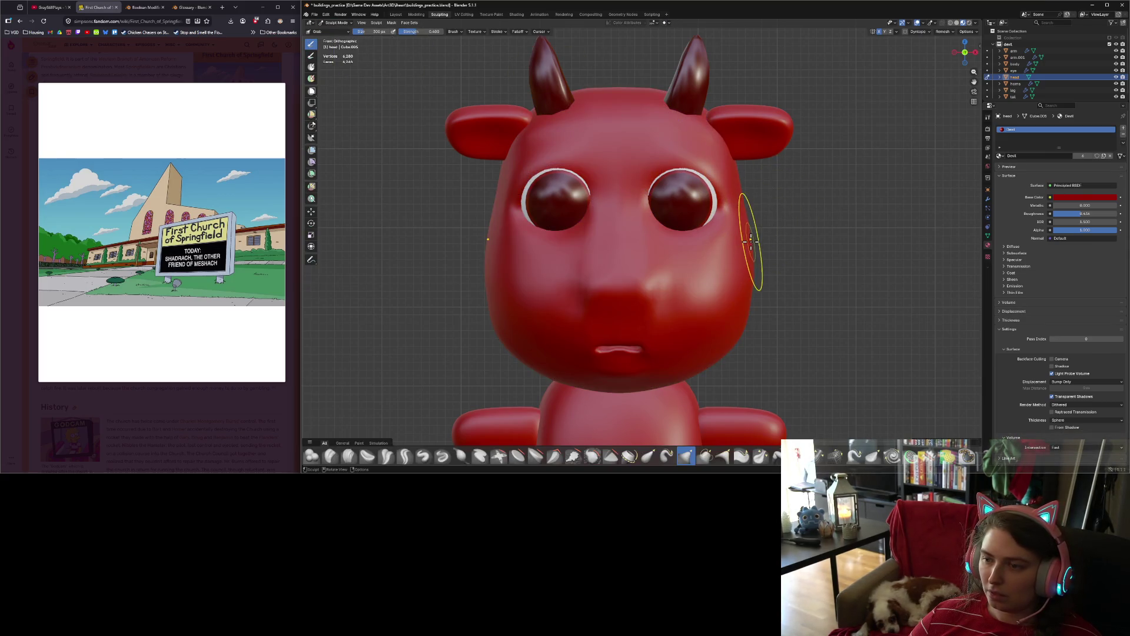
Step: Smooth beside the right eye, then use Inflate/Deflate strokes along the head's side and edge
key("shift+s")
left_click_drag(744, 203, 743, 211)
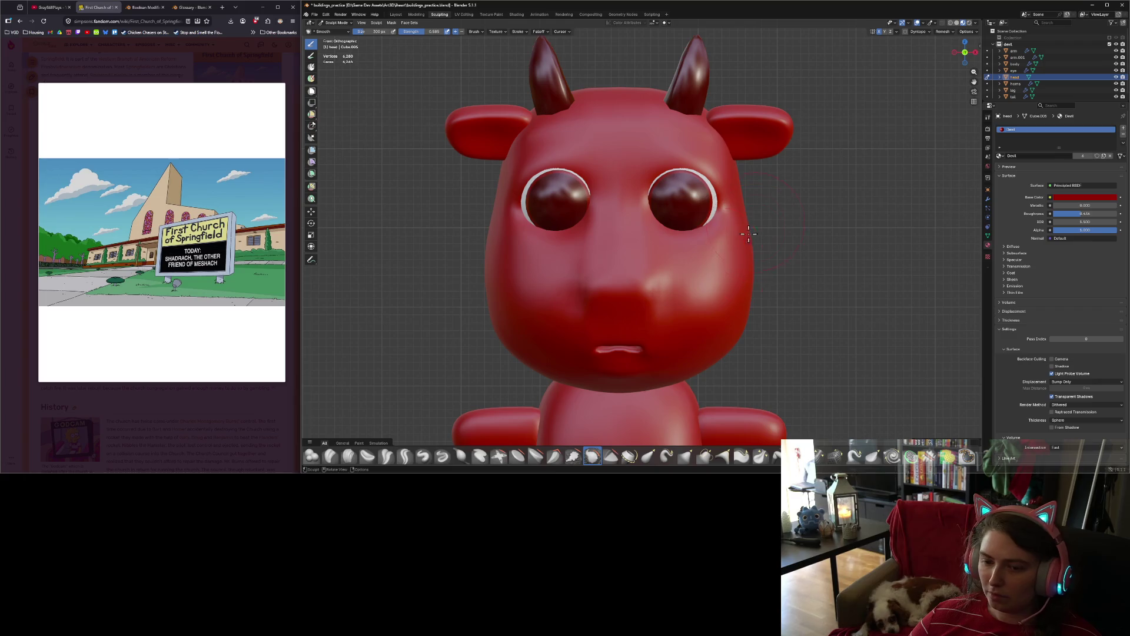
key("i")
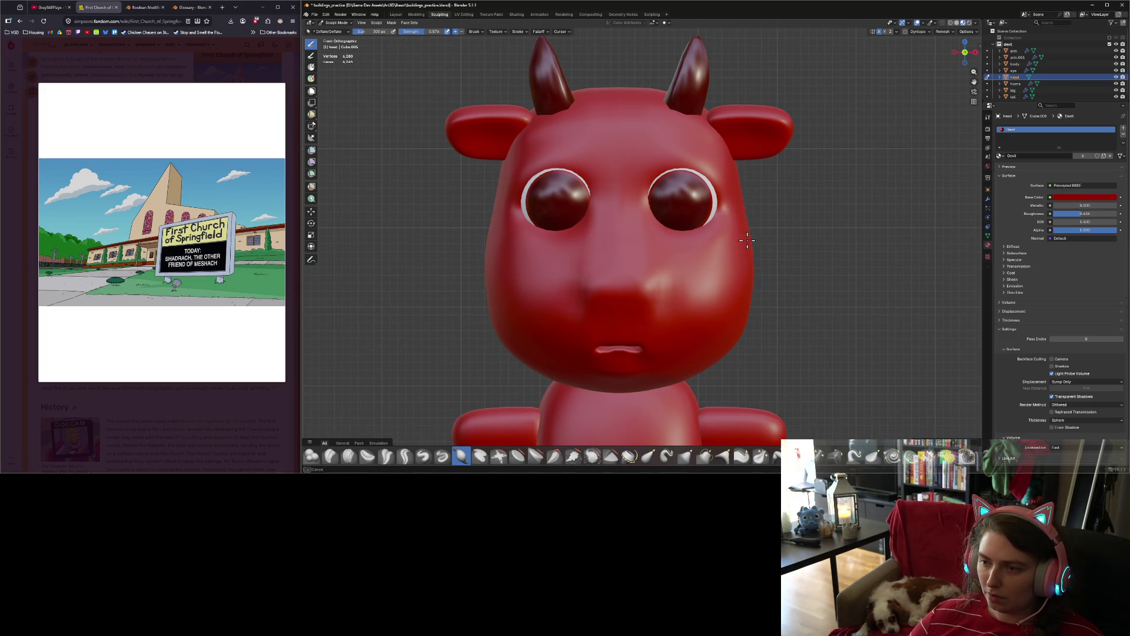
right_click_drag(755, 287, 750, 263, "ctrl")
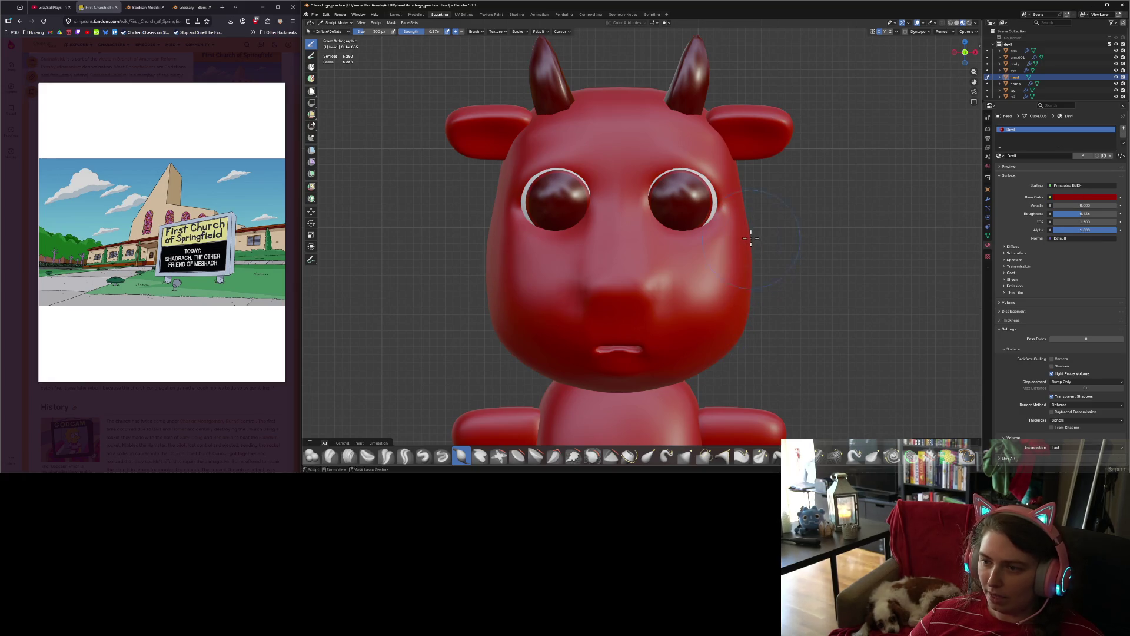
right_click_drag(747, 230, 741, 225, "ctrl")
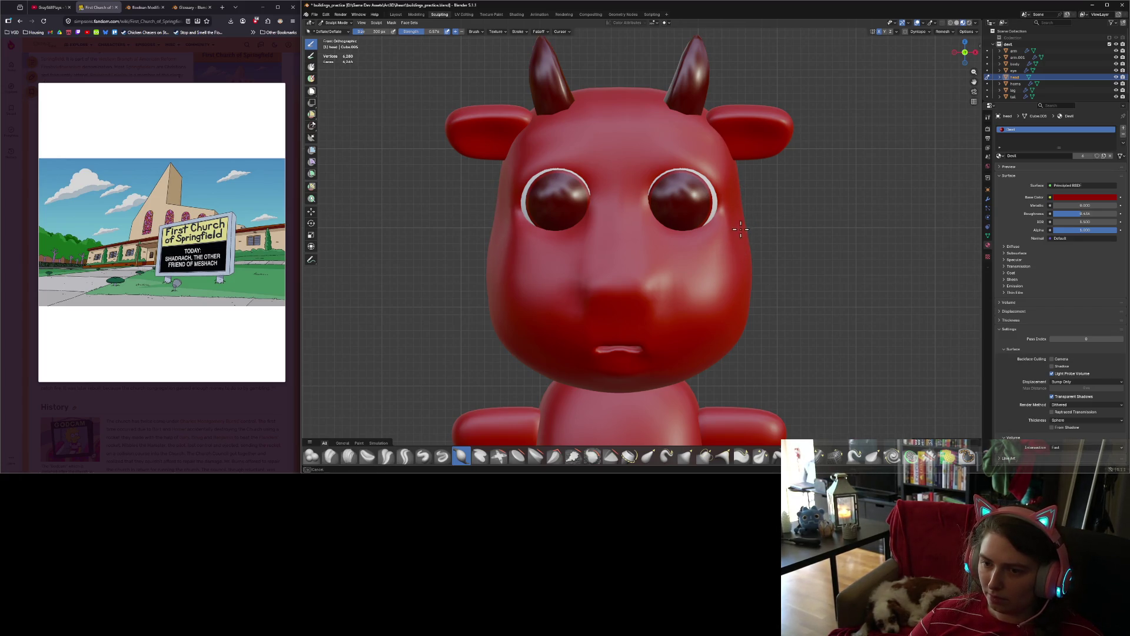
right_click_drag(748, 250, 750, 257, "ctrl")
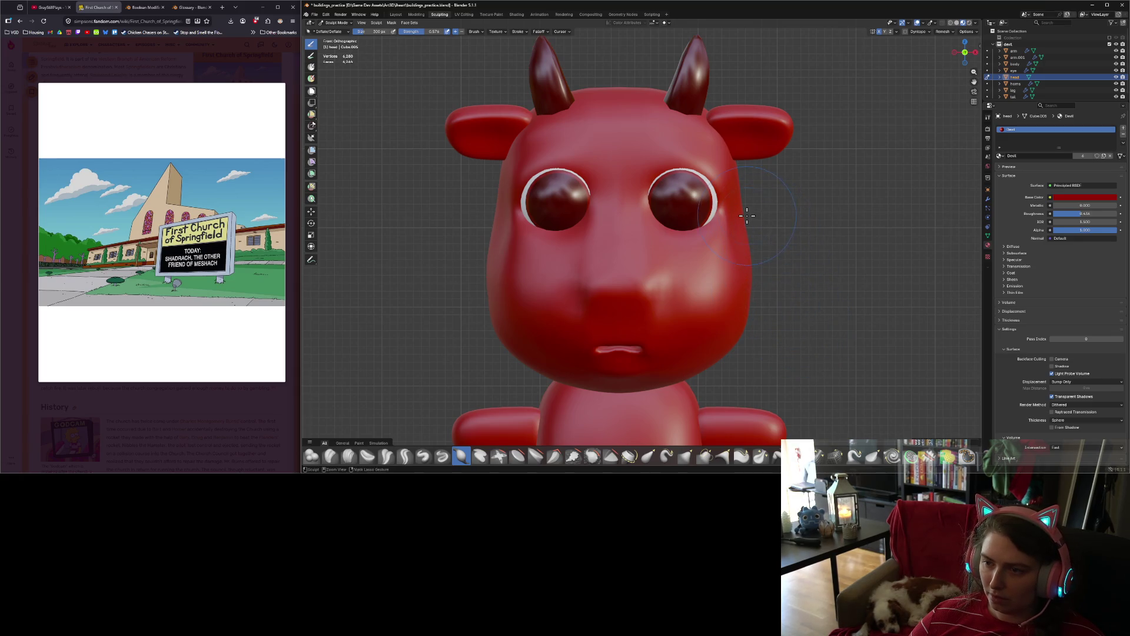
mouse_move(750, 221)
right_mouse_down("ctrl")
mouse_move(743, 235)
mouse_move(756, 247)
right_mouse_up("ctrl")
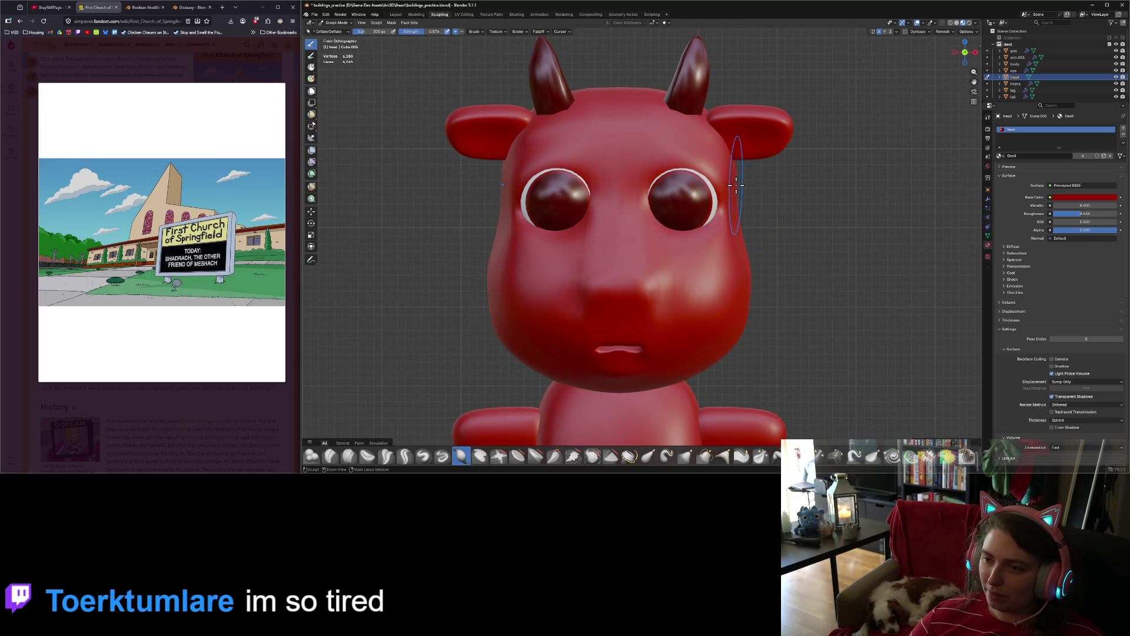
right_click_drag(737, 189, 739, 194, "ctrl")
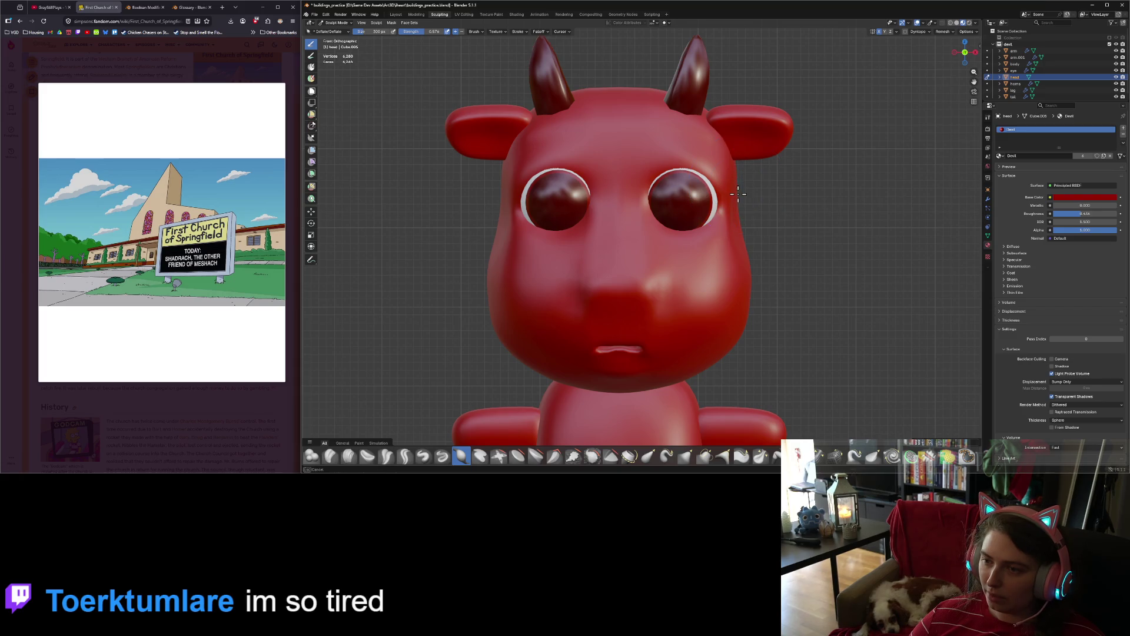
Step: Orbit and zoom out to review the sculpted head on the whole devil before leaving Sculpt Mode
mouse_move(739, 198)
middle_mouse_down()
mouse_move(753, 309)
mouse_move(661, 300)
mouse_move(628, 318)
mouse_move(757, 312)
middle_mouse_up()
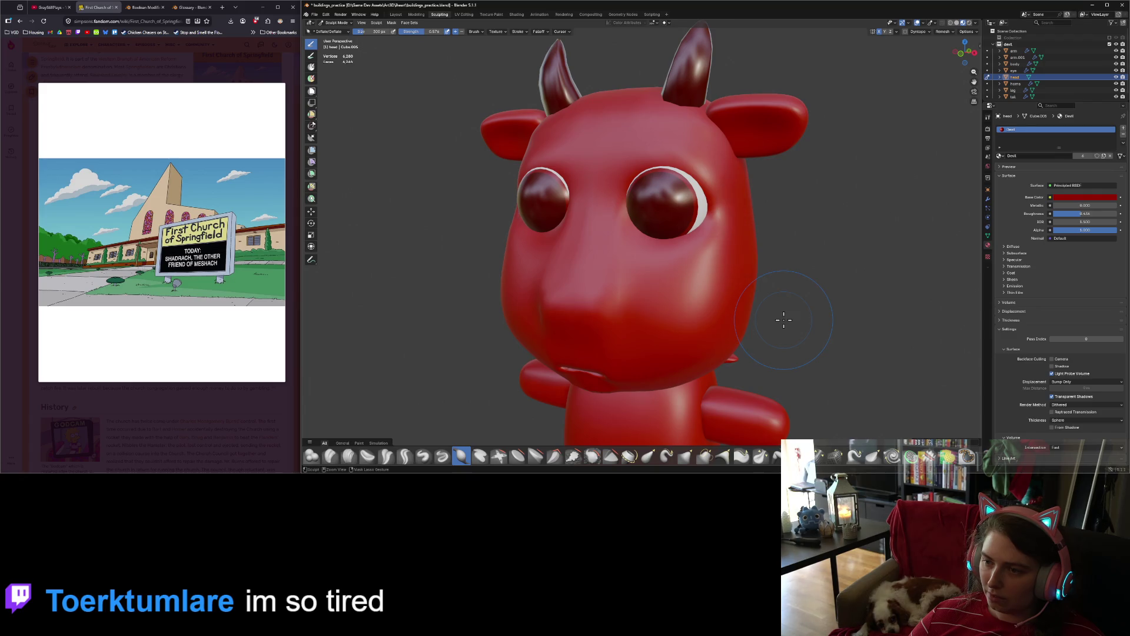
middle_click_drag(784, 320, 776, 322, "ctrl")
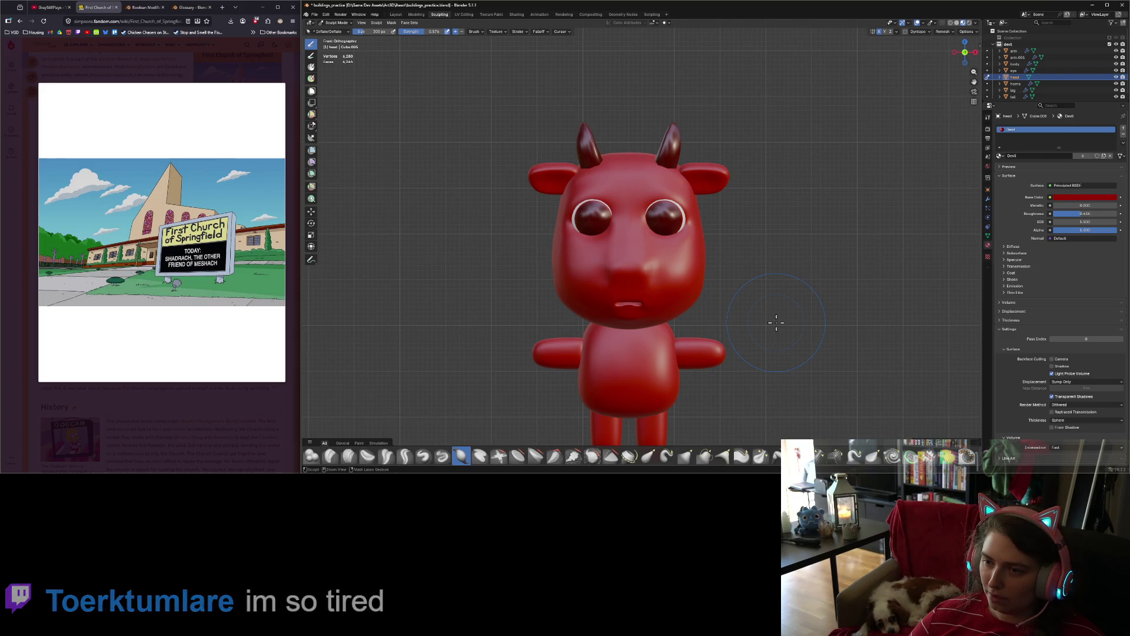
scroll(777, 322, "up", 2)
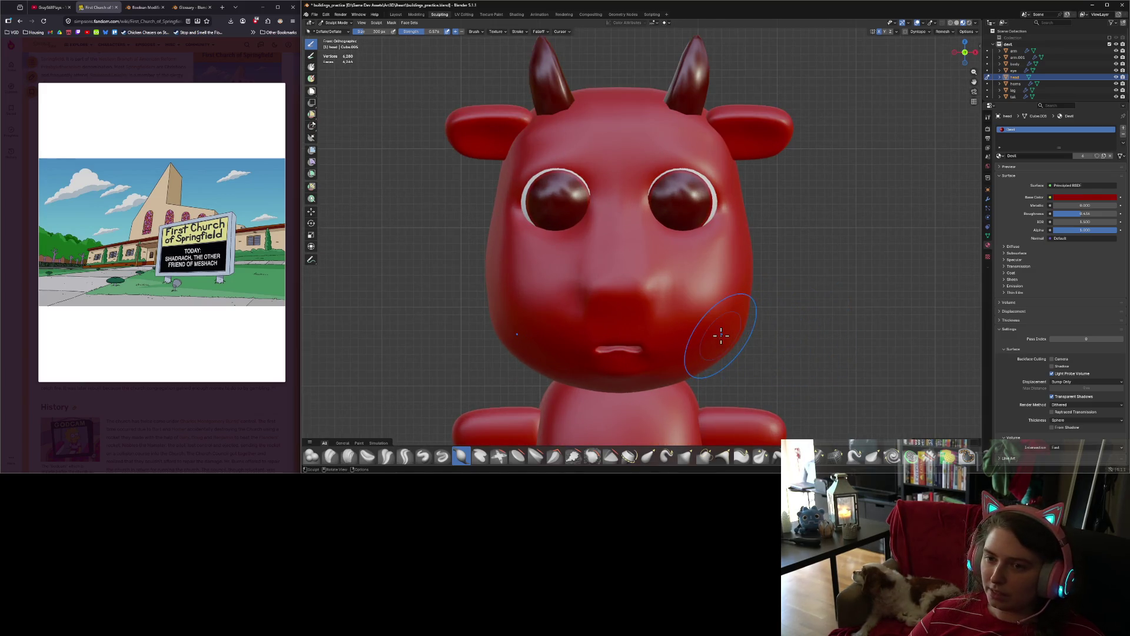
scroll(750, 346, "down", 2)
scroll(734, 330, "up", 1)
scroll(735, 330, "up", 1)
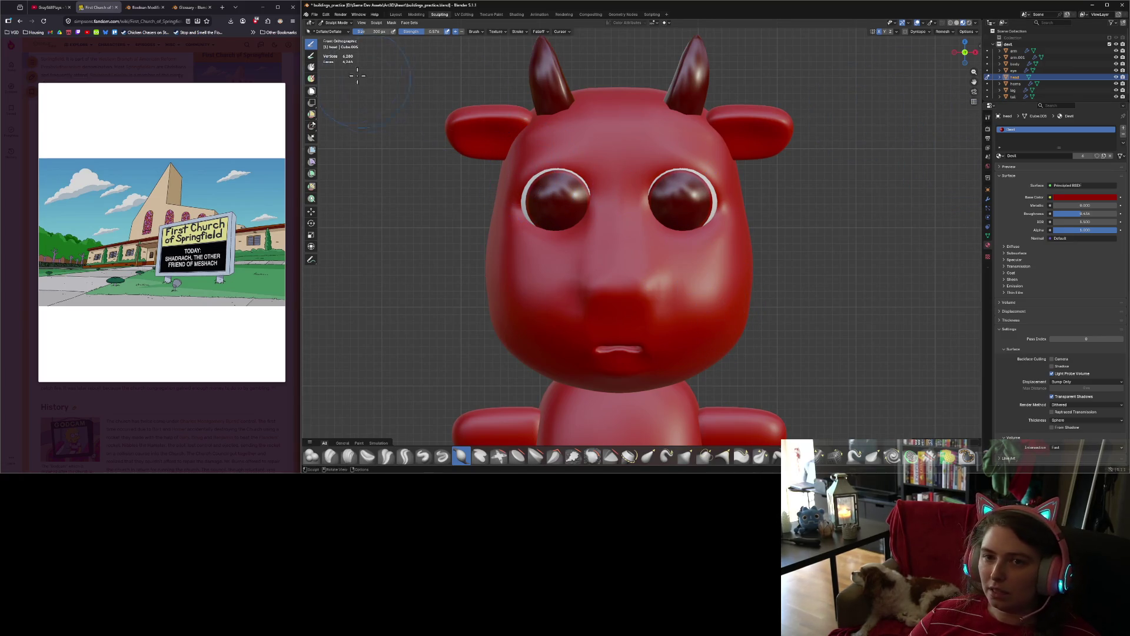
left_click(339, 23)
Step: Return to Object Mode, select the ear object and rename arm.001 to 'ears'
left_click(338, 30)
left_click(475, 116)
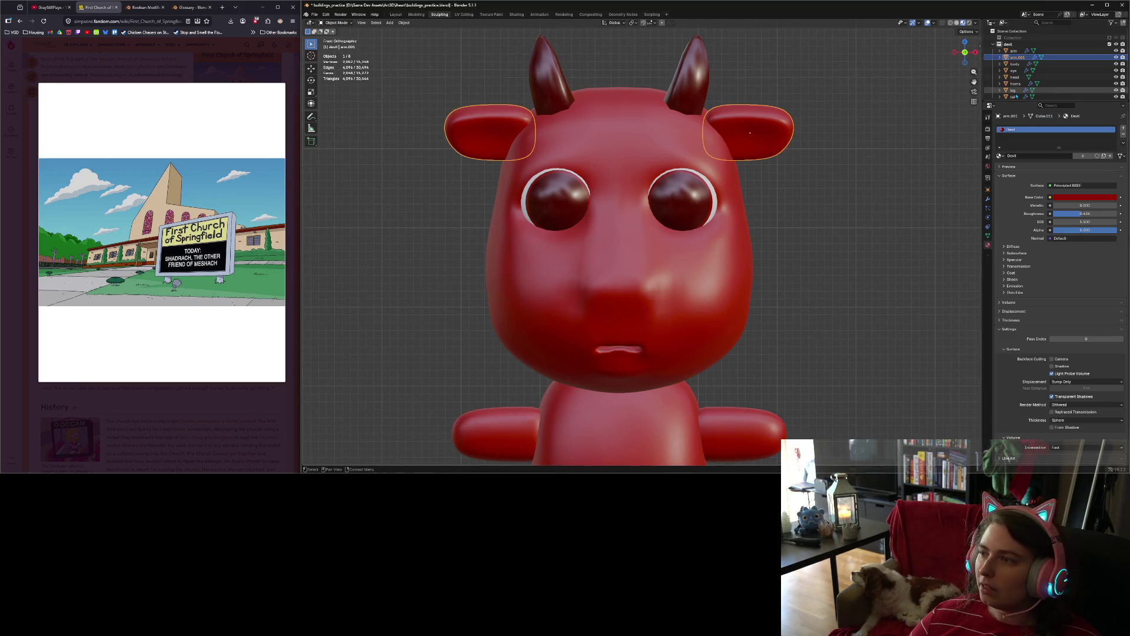
double_click(1019, 57)
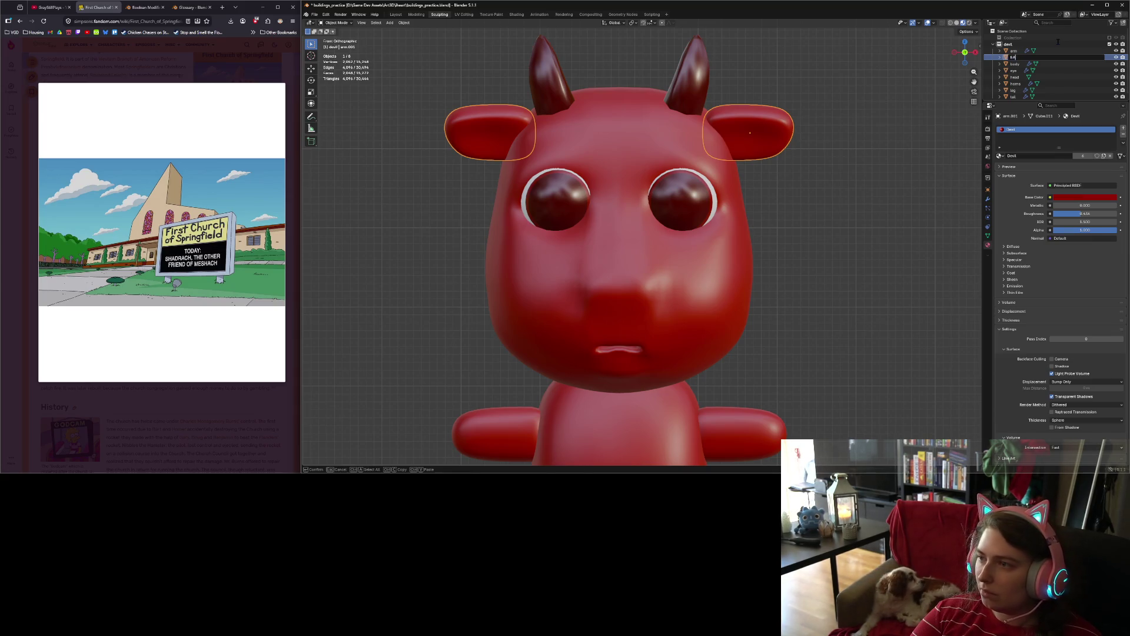
key("Return")
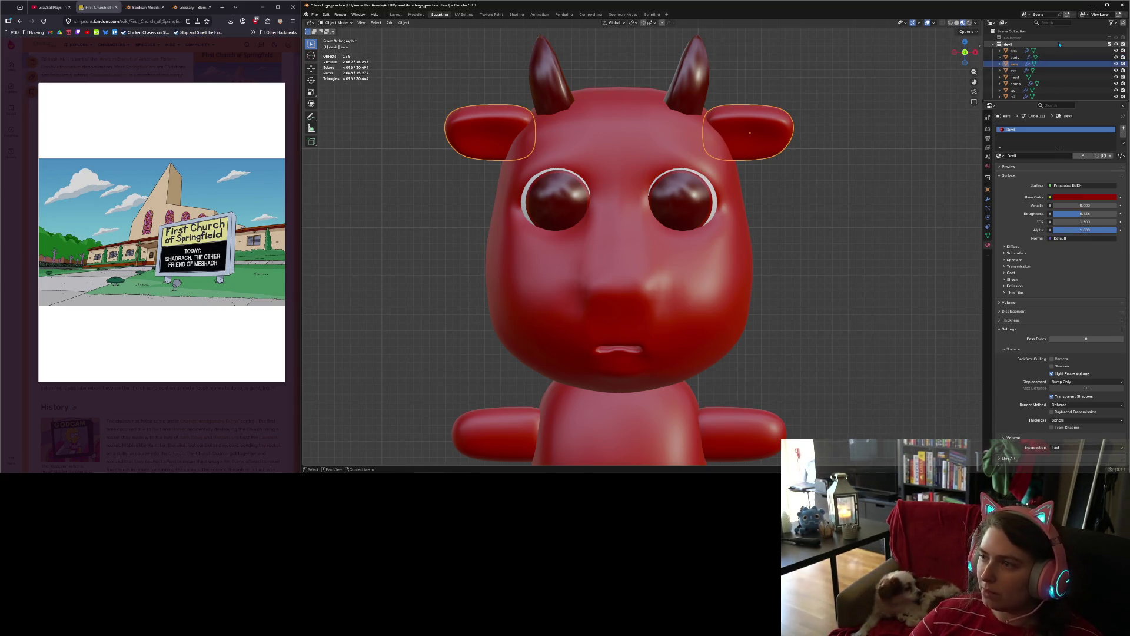
Step: In Edit Mode, mark the first selected top ear edges sharp and check the result
key("Tab")
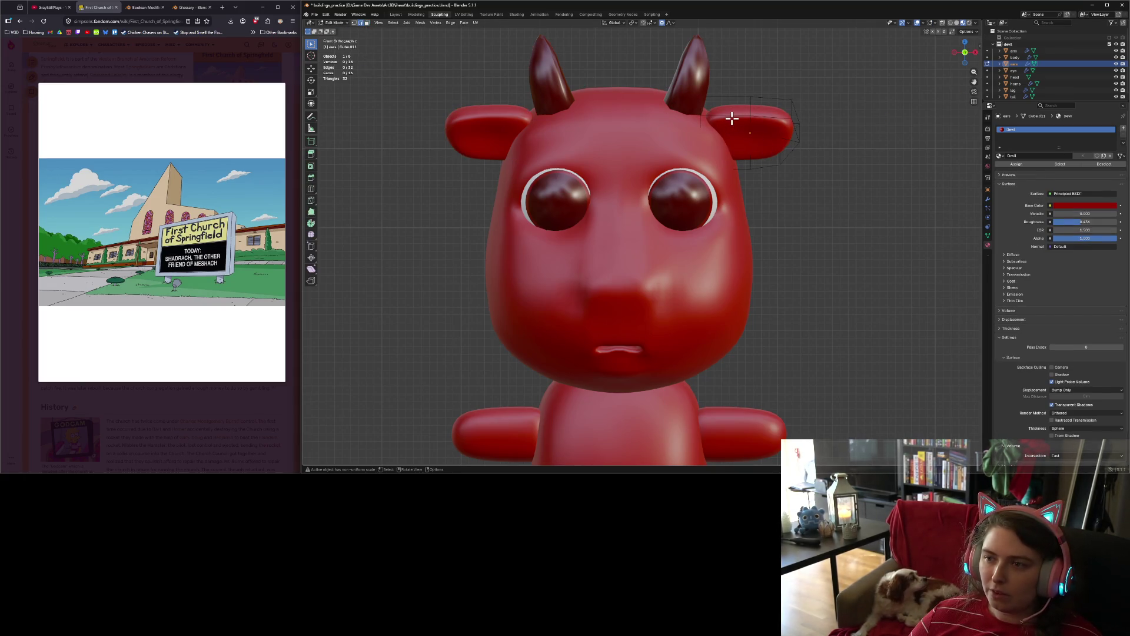
left_click(775, 117, "shift")
key("ctrl+e")
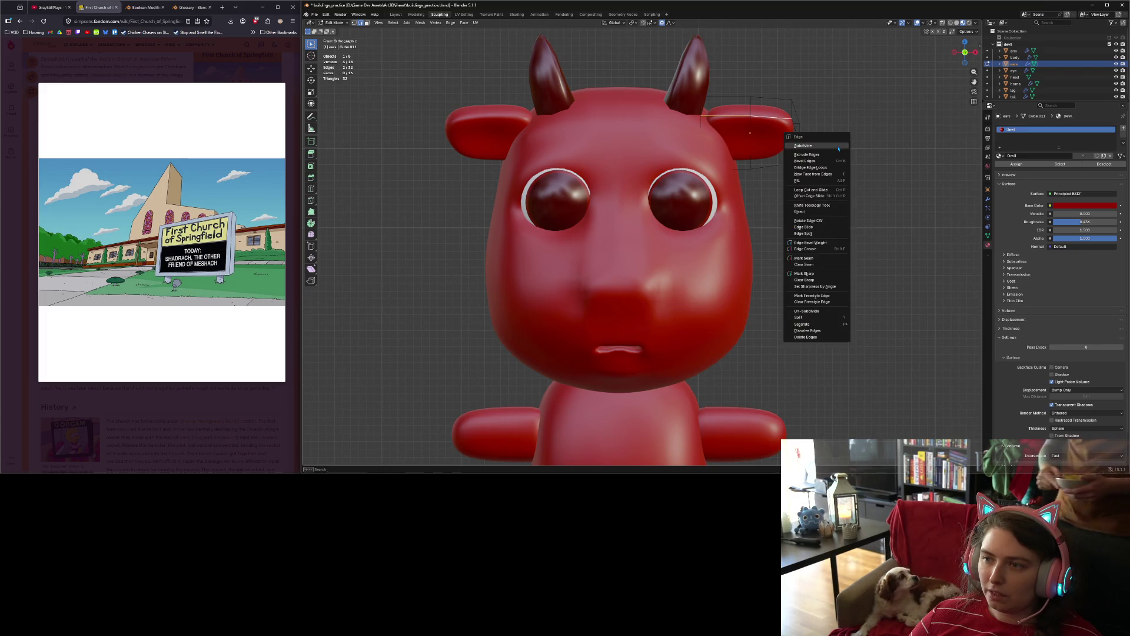
left_click(807, 273)
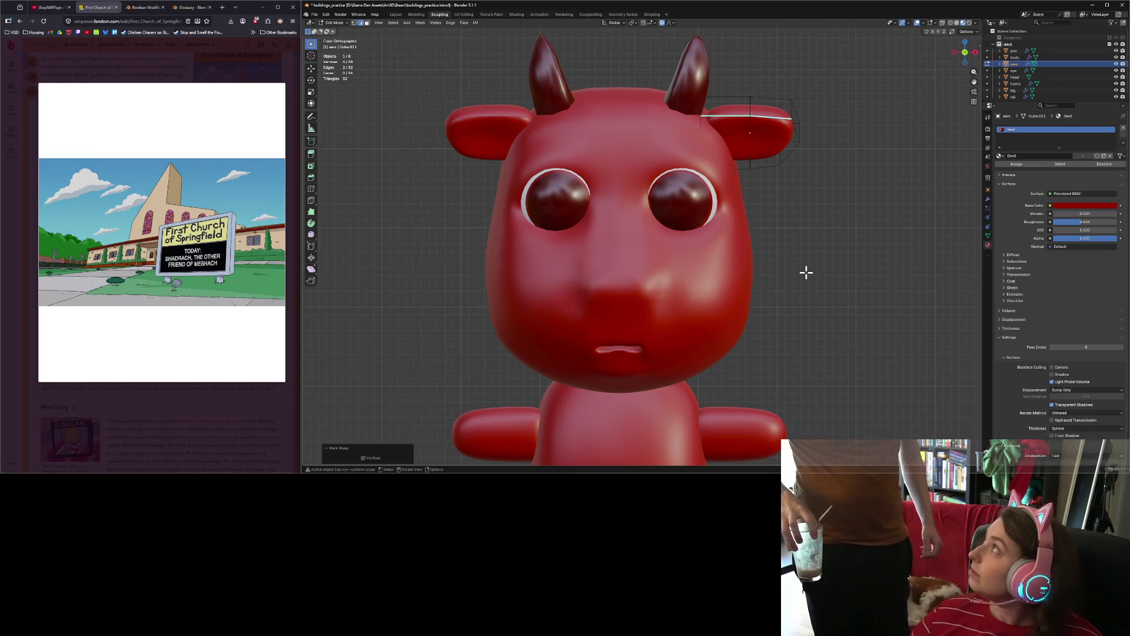
key("Tab")
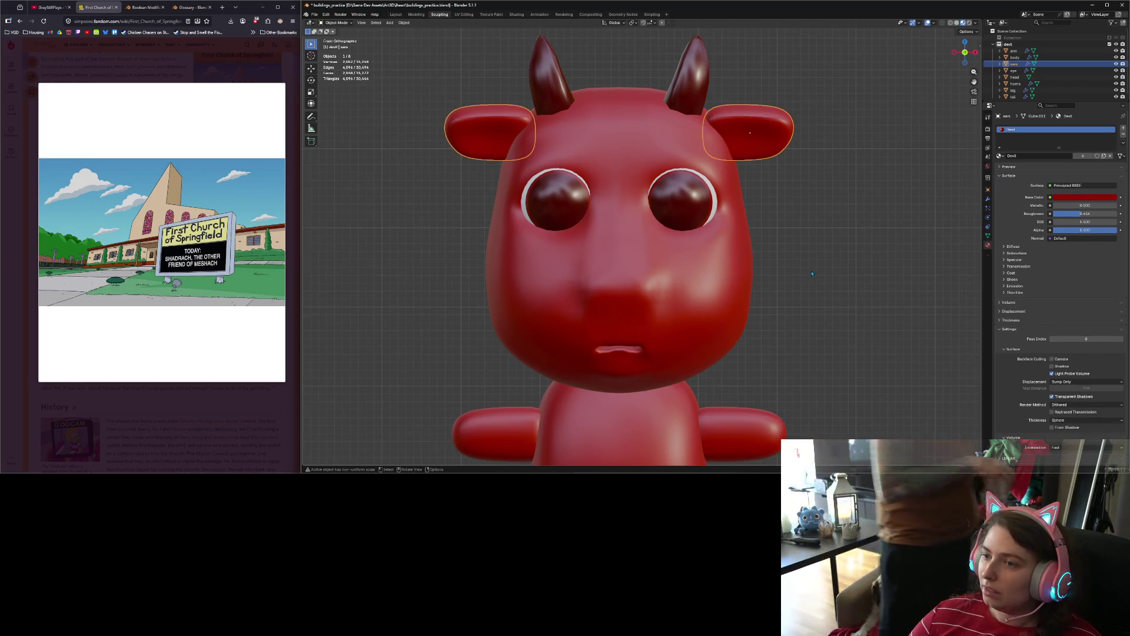
Step: Mark more edges along the ear rims sharp, then clear the selection
key("Tab")
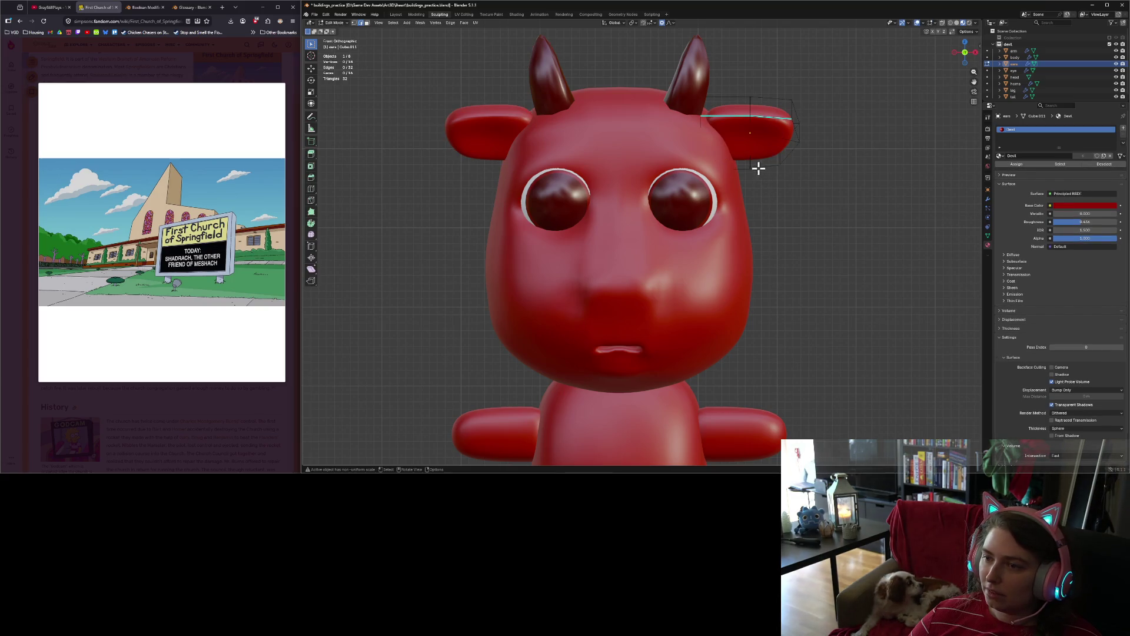
key("ctrl+e")
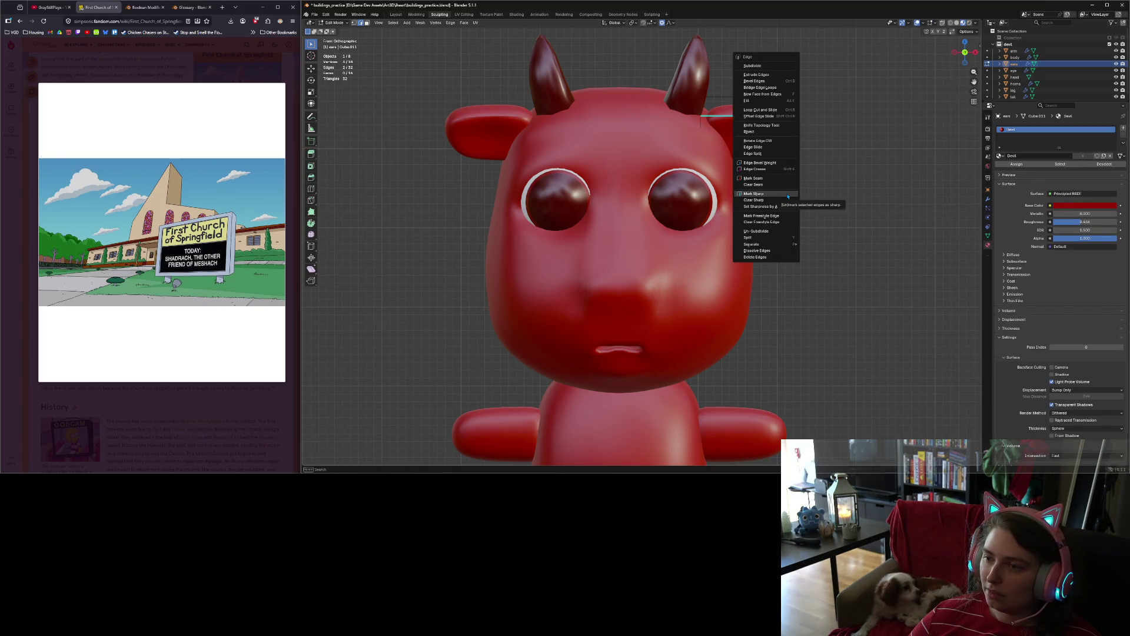
left_click(773, 182)
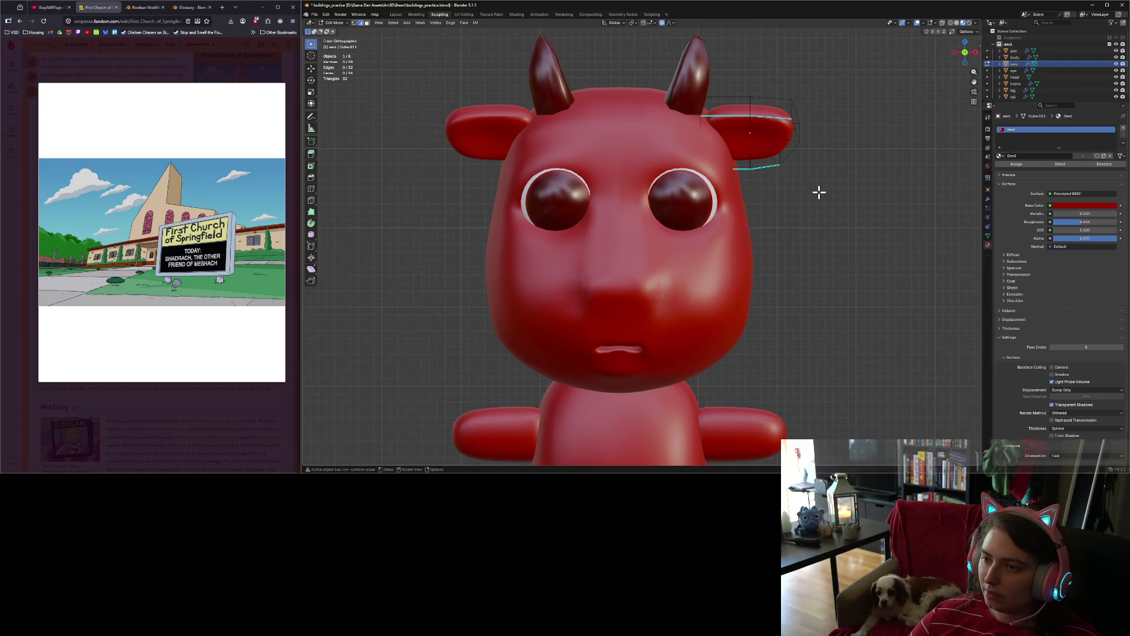
left_click(796, 129, "alt")
key("ctrl+e")
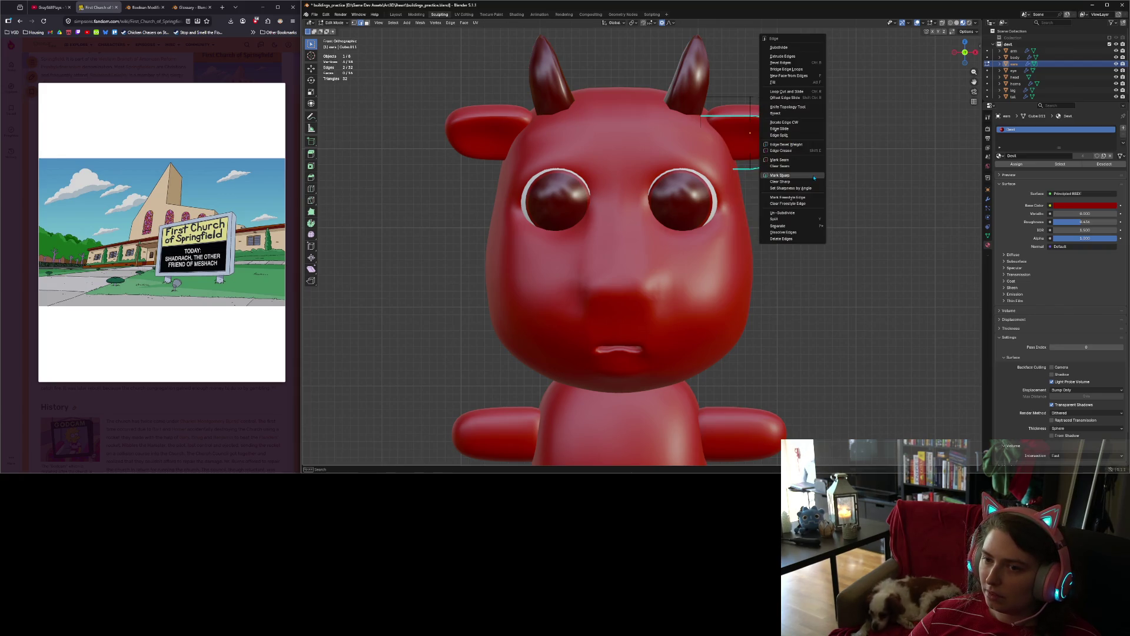
left_click(803, 133)
key("ctrl+e")
left_click(850, 171)
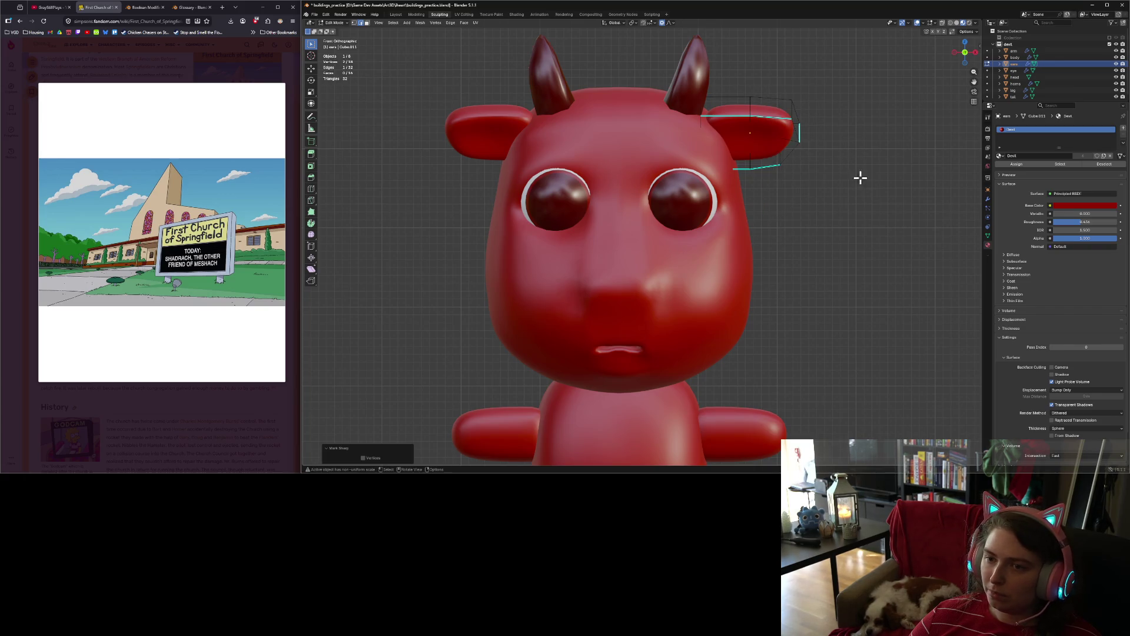
Step: Orbit around the ear, mark another rim edge sharp, and review the ears
mouse_move(795, 208)
middle_mouse_down()
mouse_move(762, 212)
mouse_move(791, 208)
middle_mouse_up()
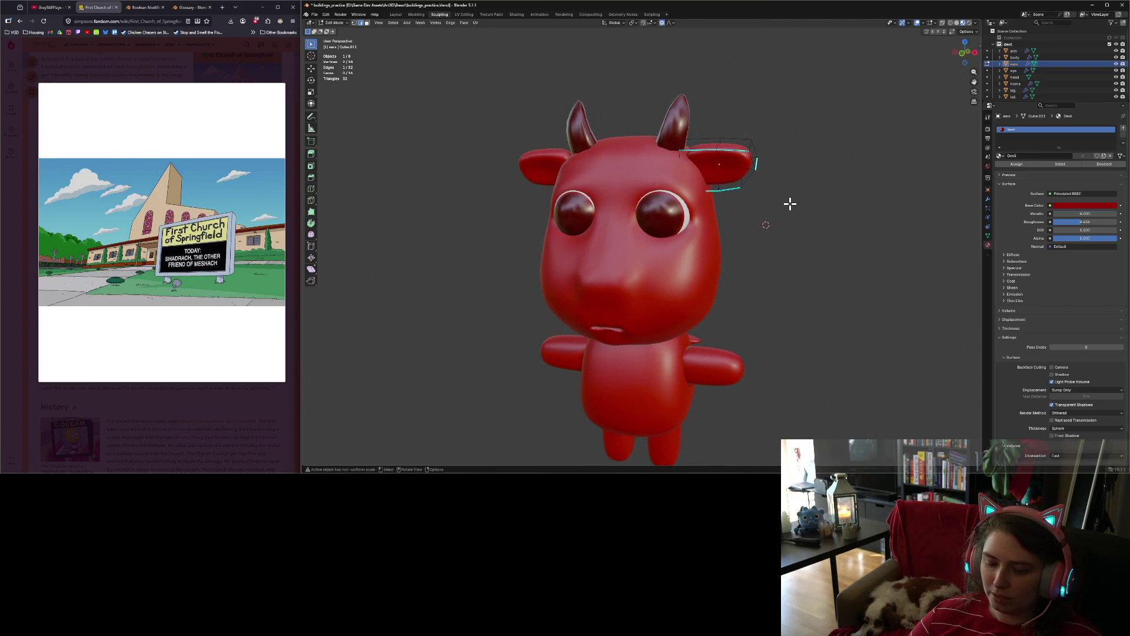
right_click(753, 157)
left_click(765, 157)
left_click(818, 200)
middle_click_drag(809, 212, 837, 215)
key("Tab")
scroll(827, 224, "up", 3)
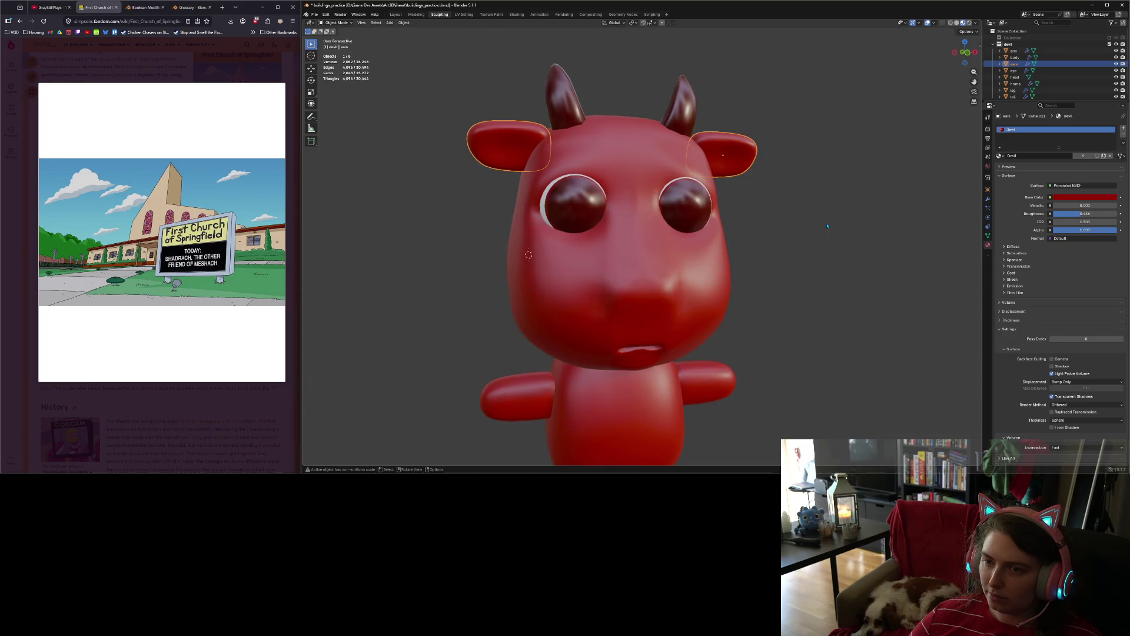
key("Tab")
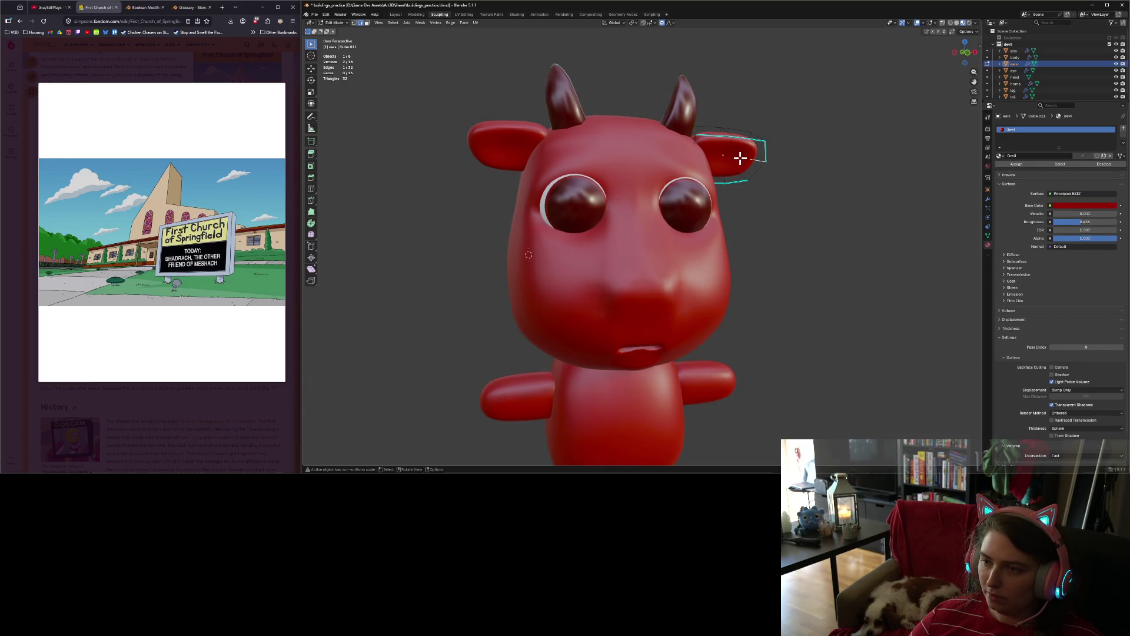
key("ctrl+e")
left_click(825, 214)
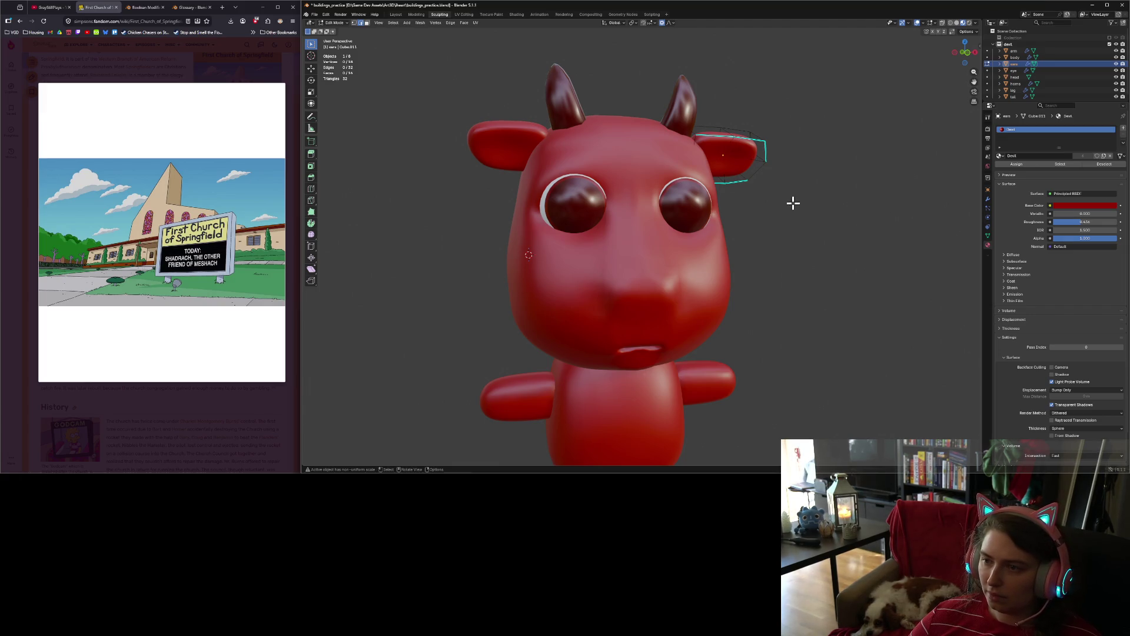
Step: Back in Object Mode, view the finished ears from a three-quarter angle, then the front orthographic view
key("Tab")
scroll(793, 203, "down", 5)
mouse_move(793, 203)
middle_mouse_down()
mouse_move(789, 230)
mouse_move(858, 245)
mouse_move(758, 244)
middle_mouse_up()
scroll(809, 238, "up", 3)
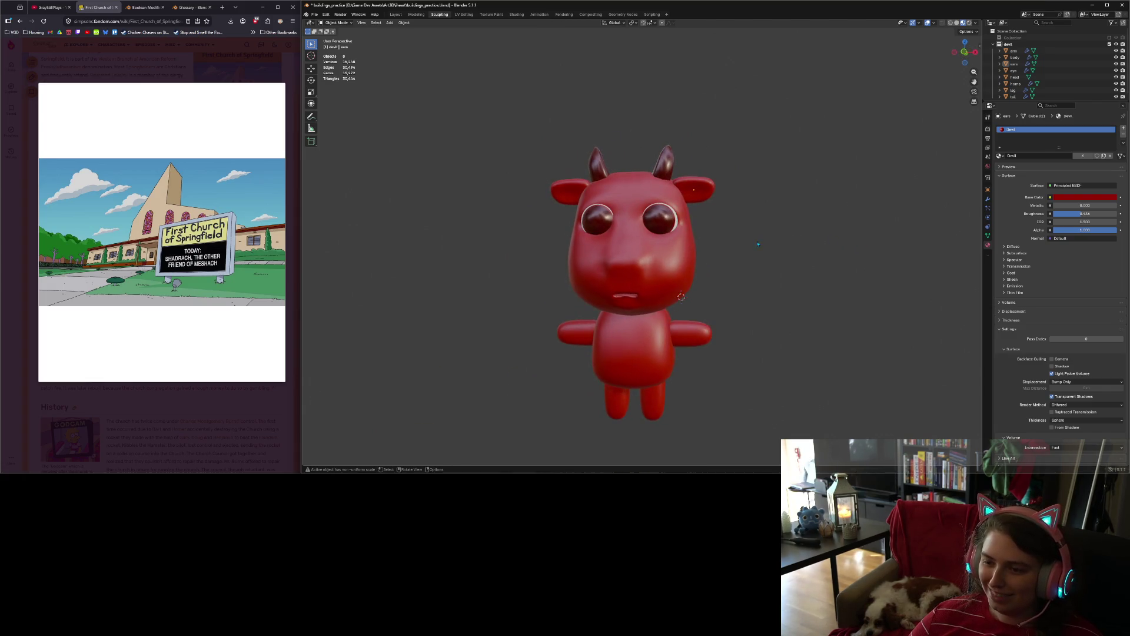
key("KP_1")
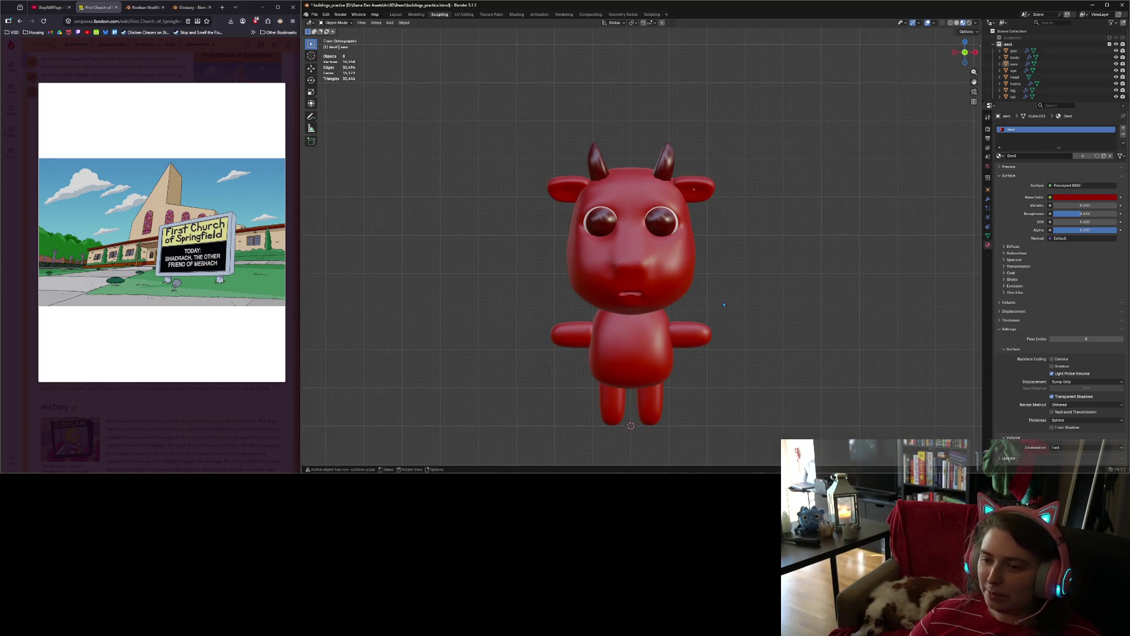
Step: Add a loop cut across the leg and move it vertically along Z
left_click(640, 392)
key("Tab")
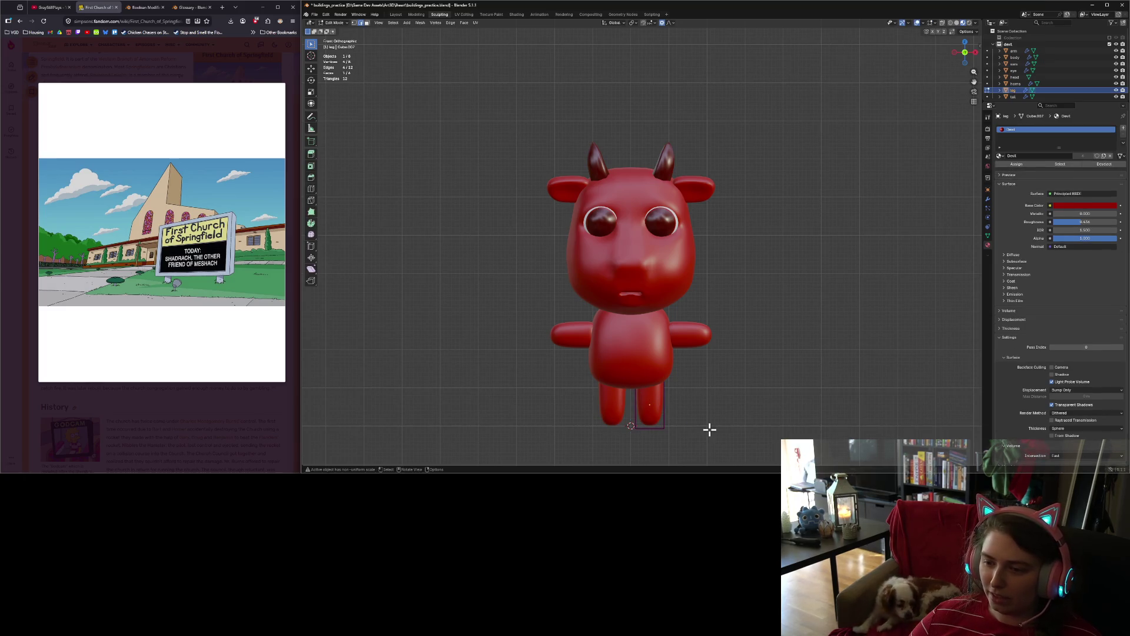
left_click(311, 189)
left_click(641, 403)
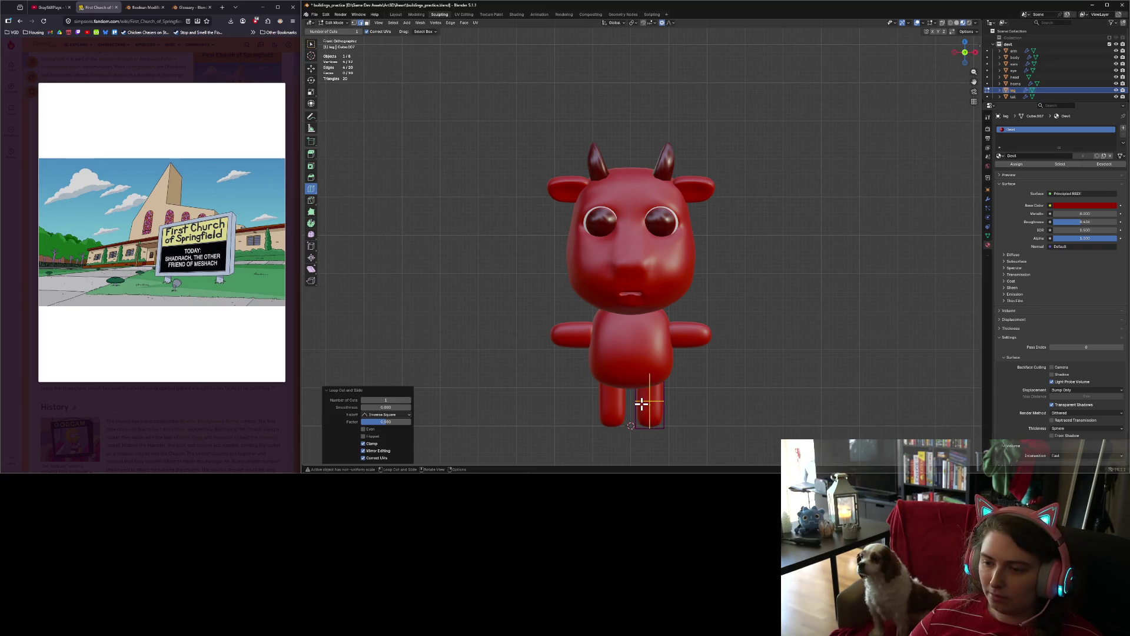
key("g")
key("z")
left_click(692, 428)
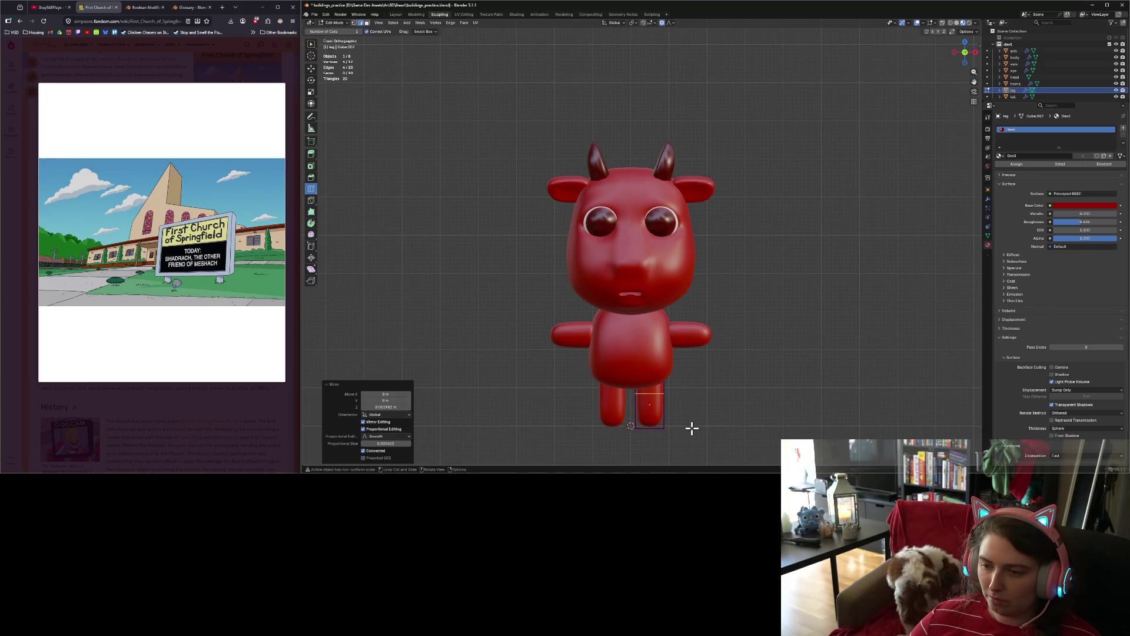
Step: Crease all the leg's edges, then crease the right leg's bottom face
key("a")
key("shift+e")
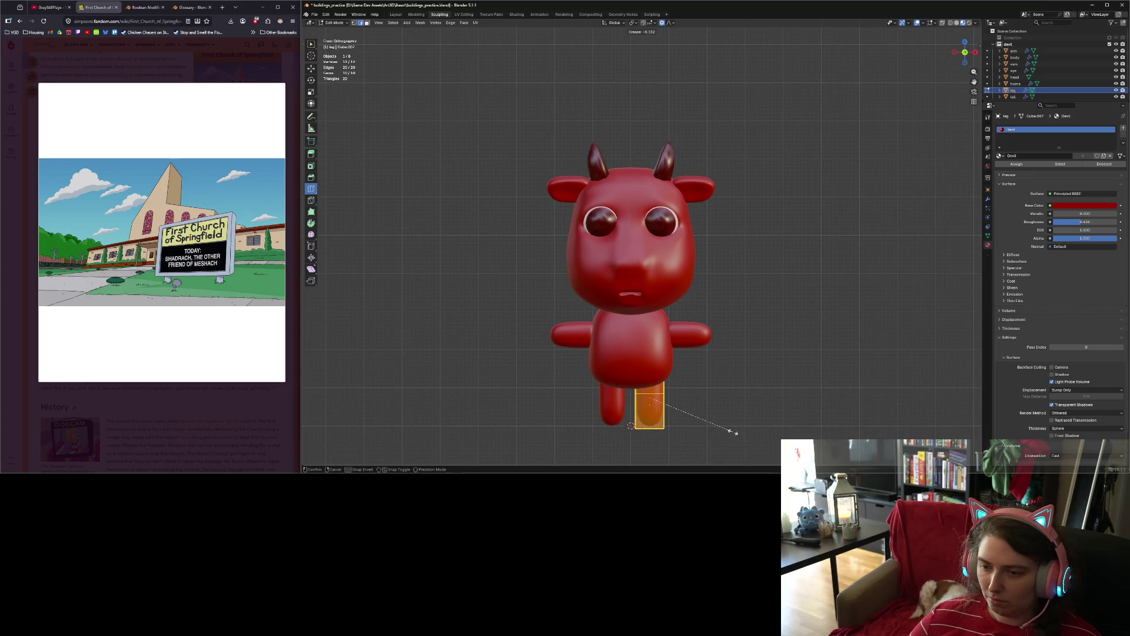
left_click(734, 432)
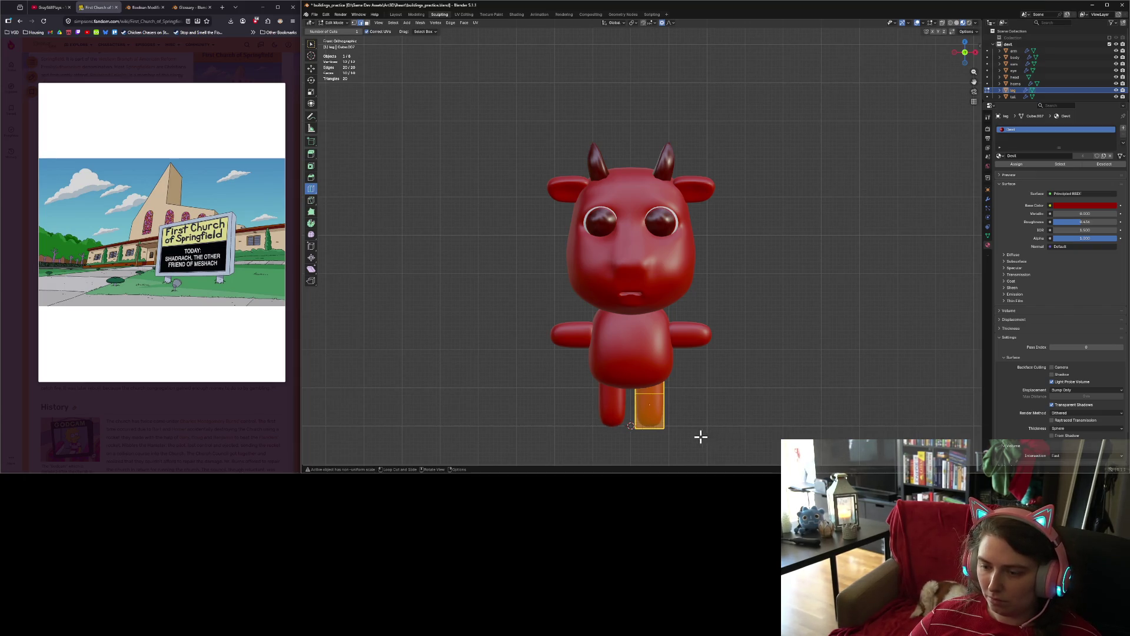
key("w")
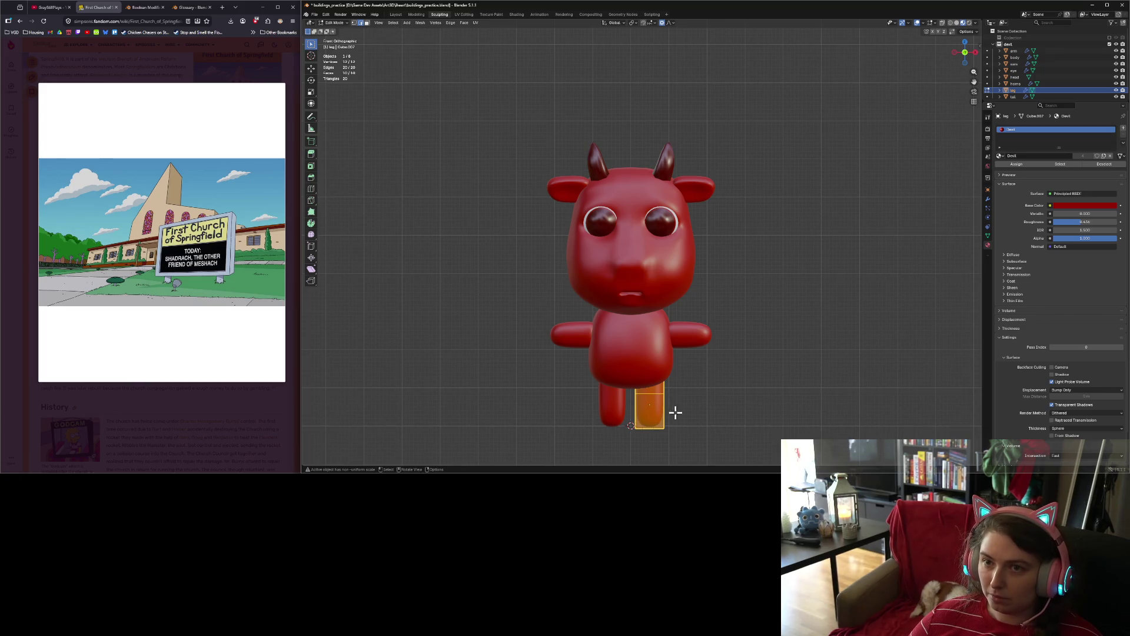
left_click(711, 419)
left_click_drag(618, 403, 642, 433)
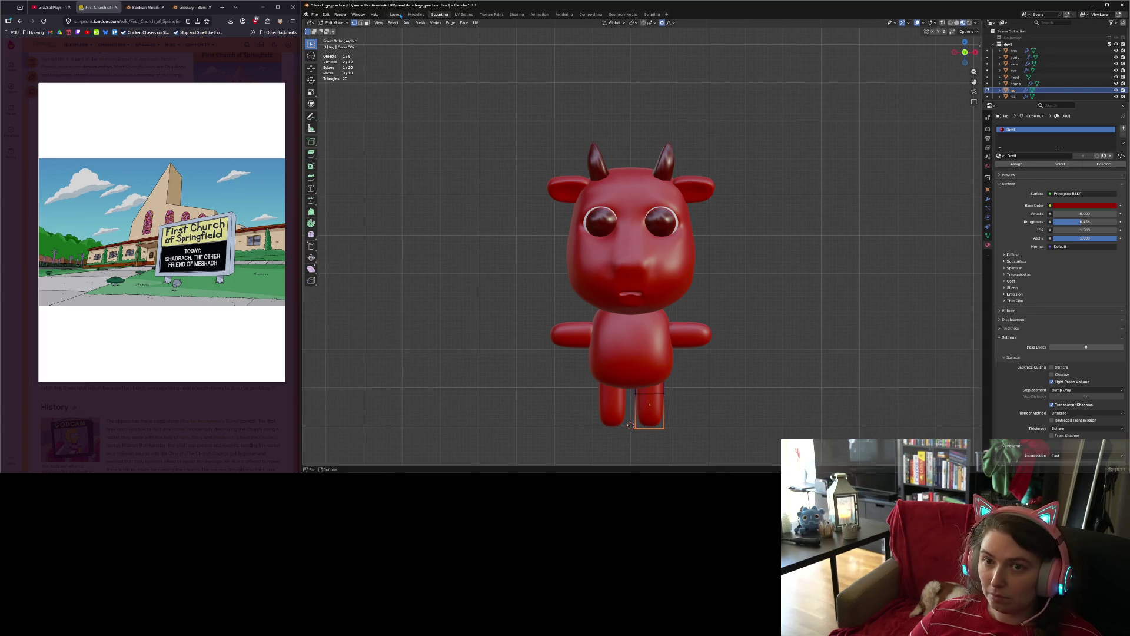
left_click_drag(629, 393, 720, 474)
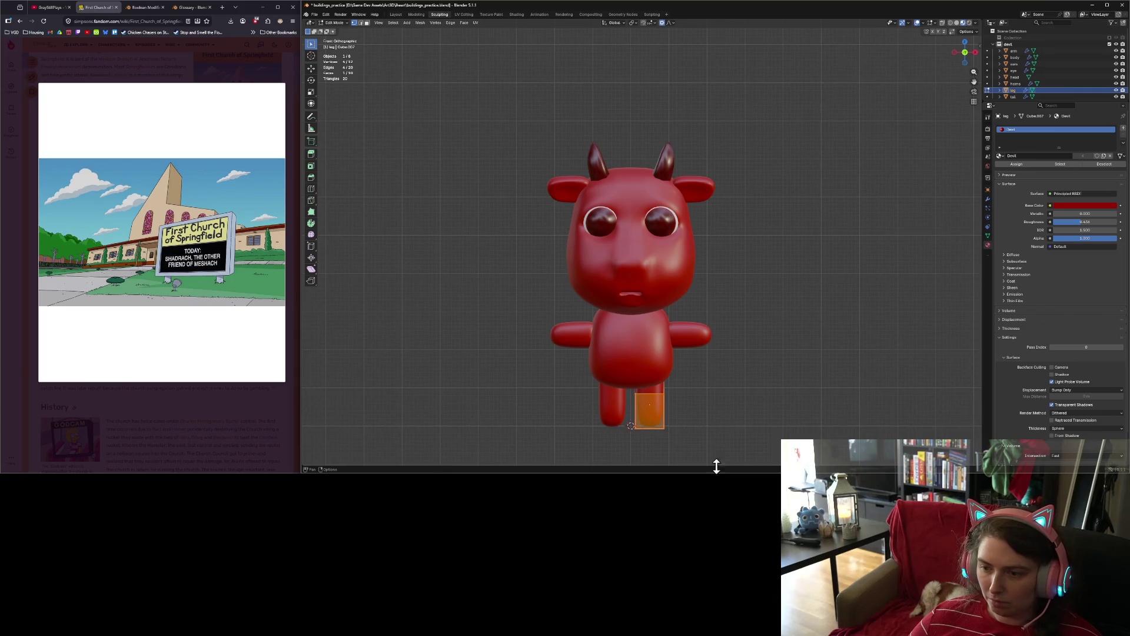
key("shift+e")
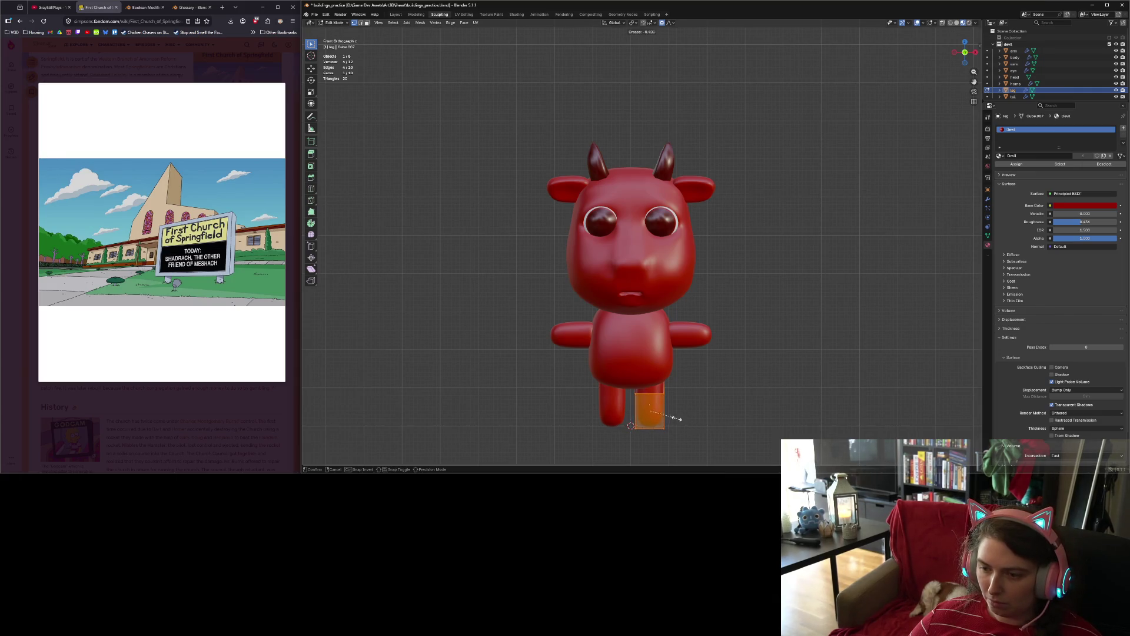
left_click(658, 413)
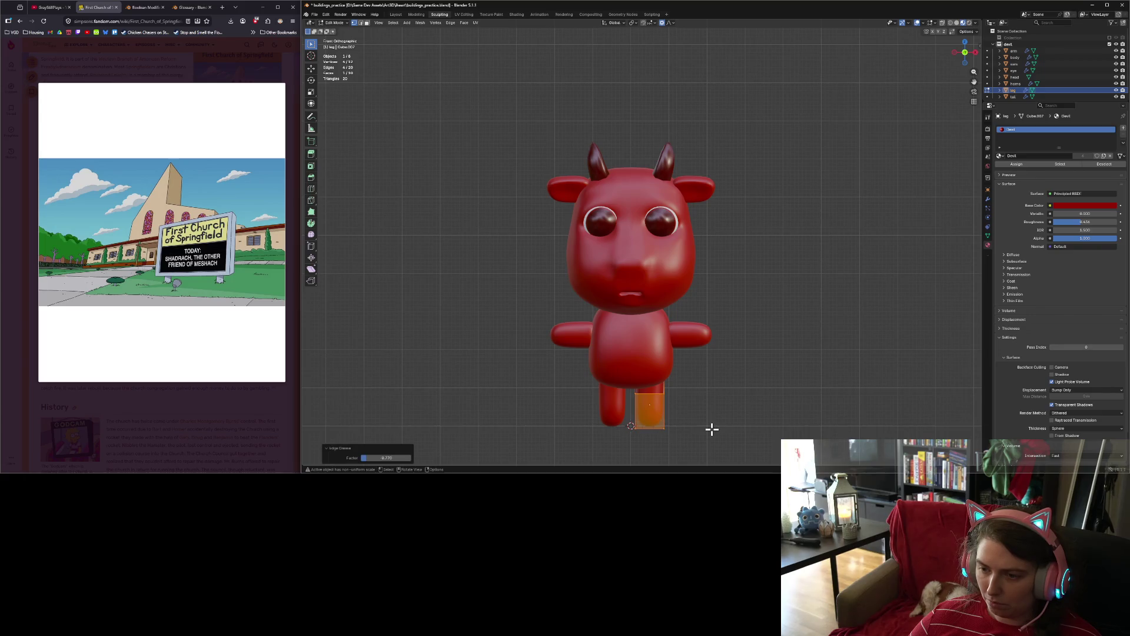
left_click(709, 428)
Step: Center the legs in view and slide a new loop cut up the leg
scroll(689, 430, "up", 6)
middle_click_drag(634, 361, 634, 301, "shift")
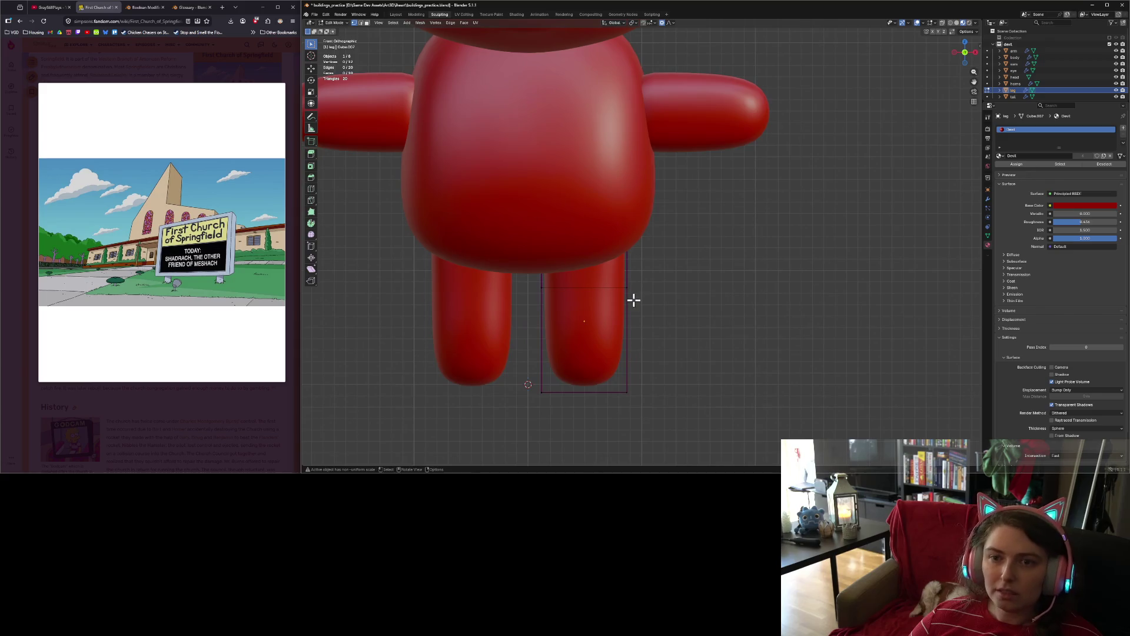
left_click(311, 188)
mouse_move(553, 323)
left_mouse_down()
mouse_move(546, 330)
mouse_move(548, 295)
left_mouse_up()
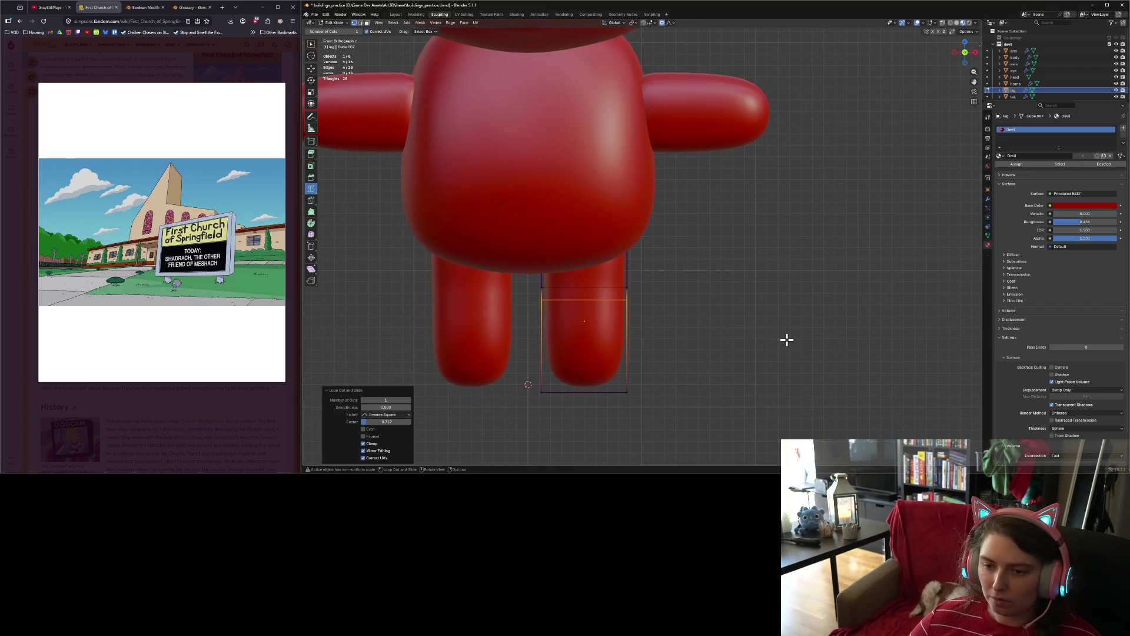
key("Tab")
key("Tab")
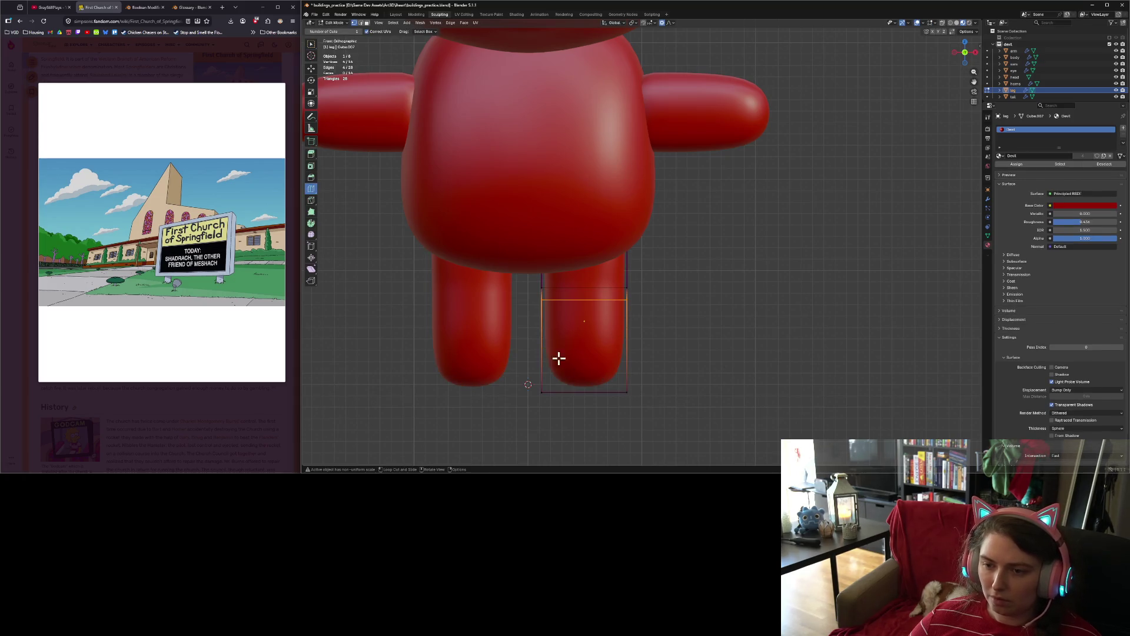
Step: Box-select the edges at the bottom of the leg and crease them
key("w")
left_click_drag(510, 357, 700, 444)
key("shift+e")
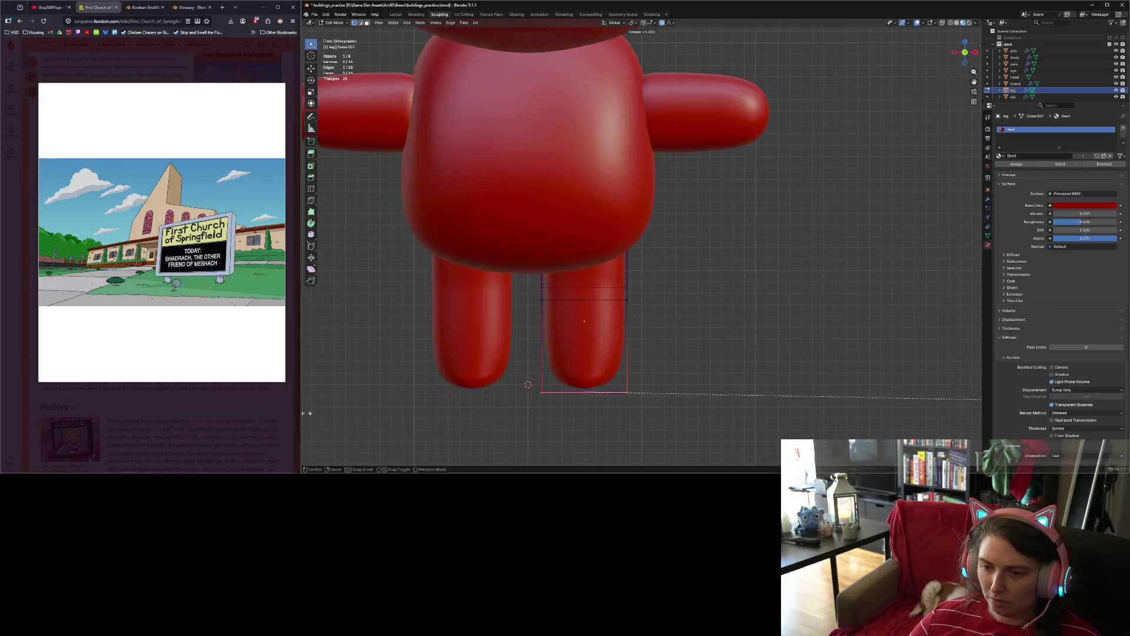
left_click(720, 403)
scroll(722, 409, "down", 2)
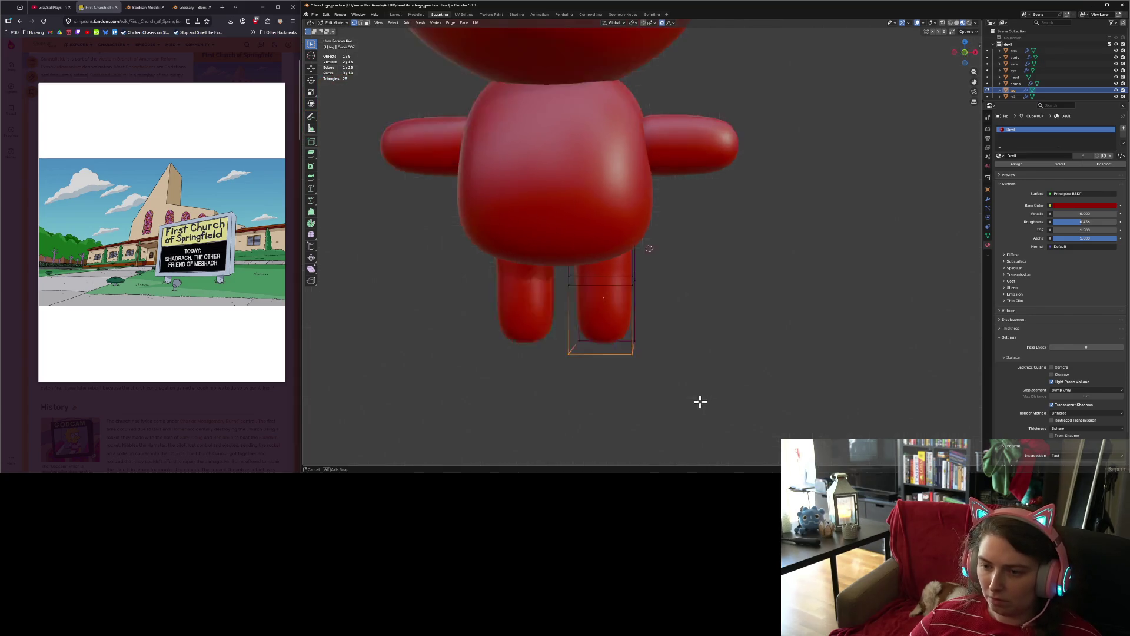
middle_click_drag(701, 399, 661, 396)
key("KP_1")
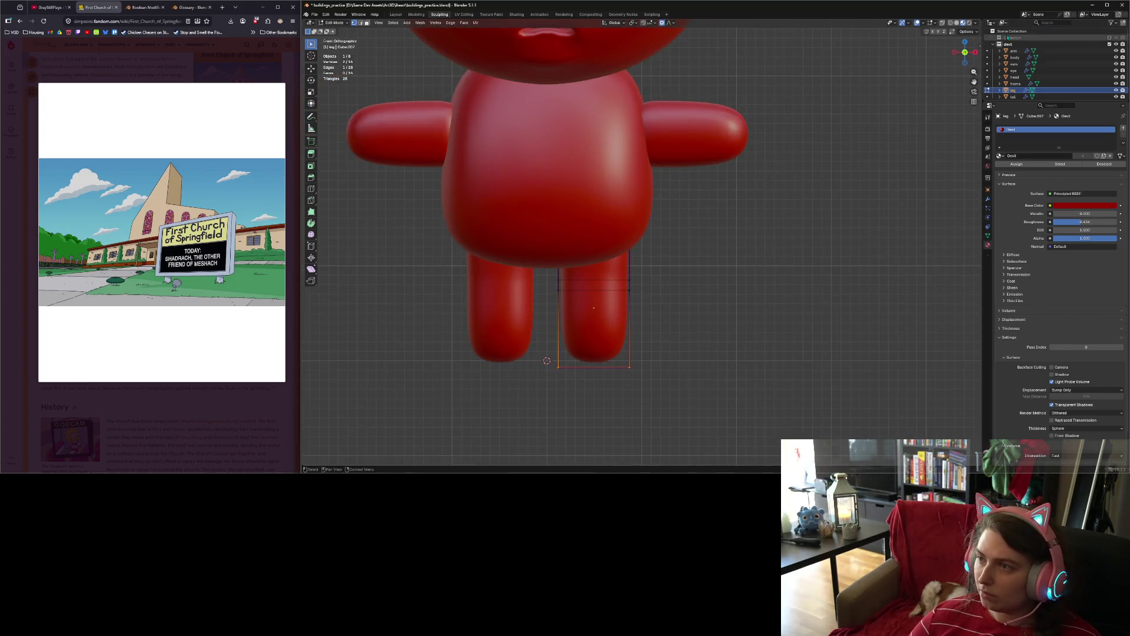
Step: Crease the leg's bottom face again from the front view, then deselect everything
left_click_drag(540, 336, 771, 419)
key("shift+e")
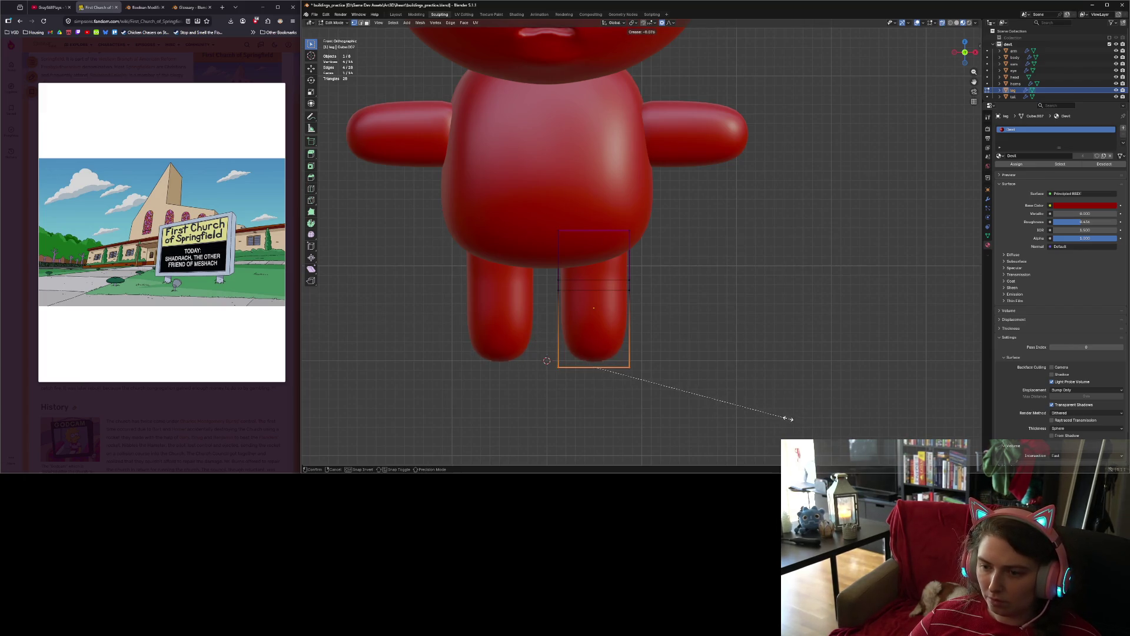
left_click(719, 406)
left_click(725, 383)
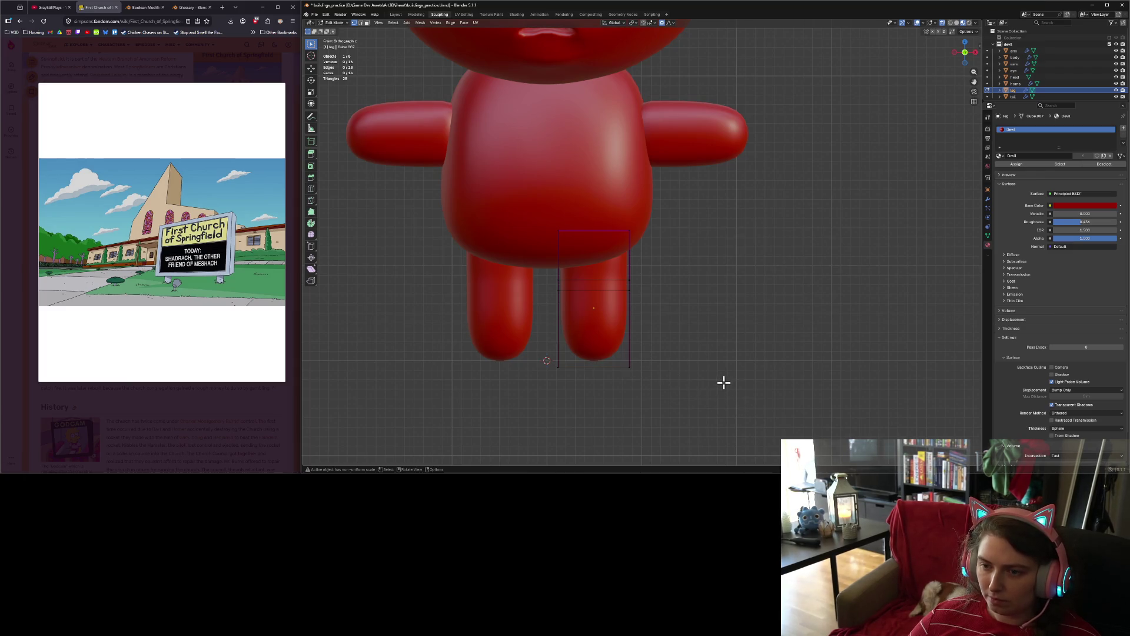
scroll(715, 382, "up", 3)
scroll(689, 379, "down", 1)
Step: Scale up the leg's top edge loop to widen it where it meets the body
left_click_drag(480, 196, 761, 275)
key("s")
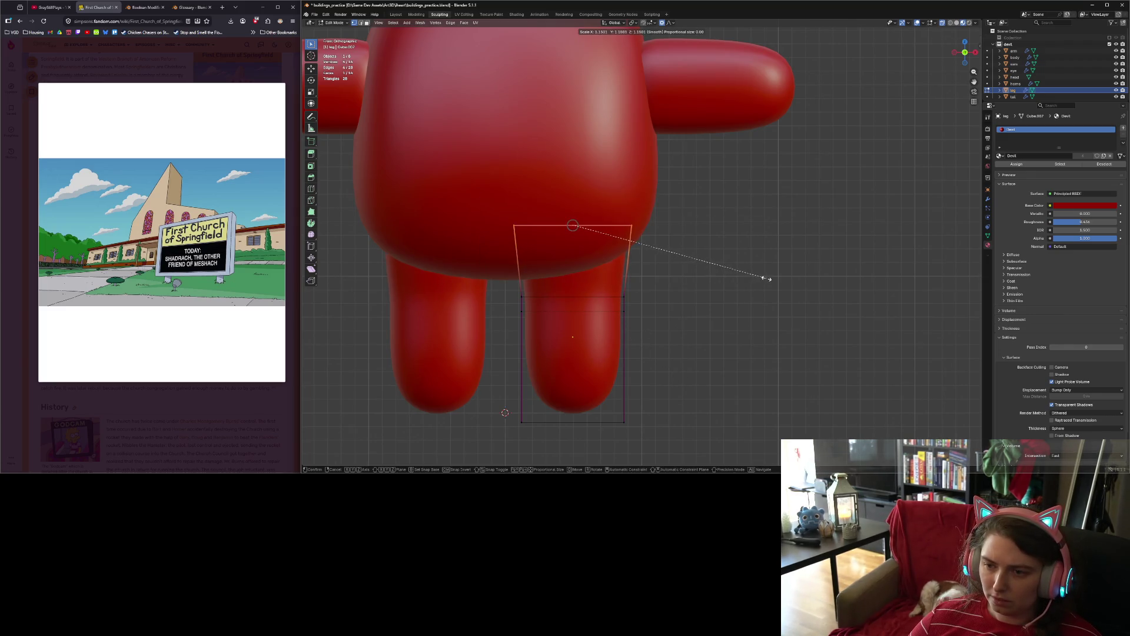
scroll(787, 284, "down", 2)
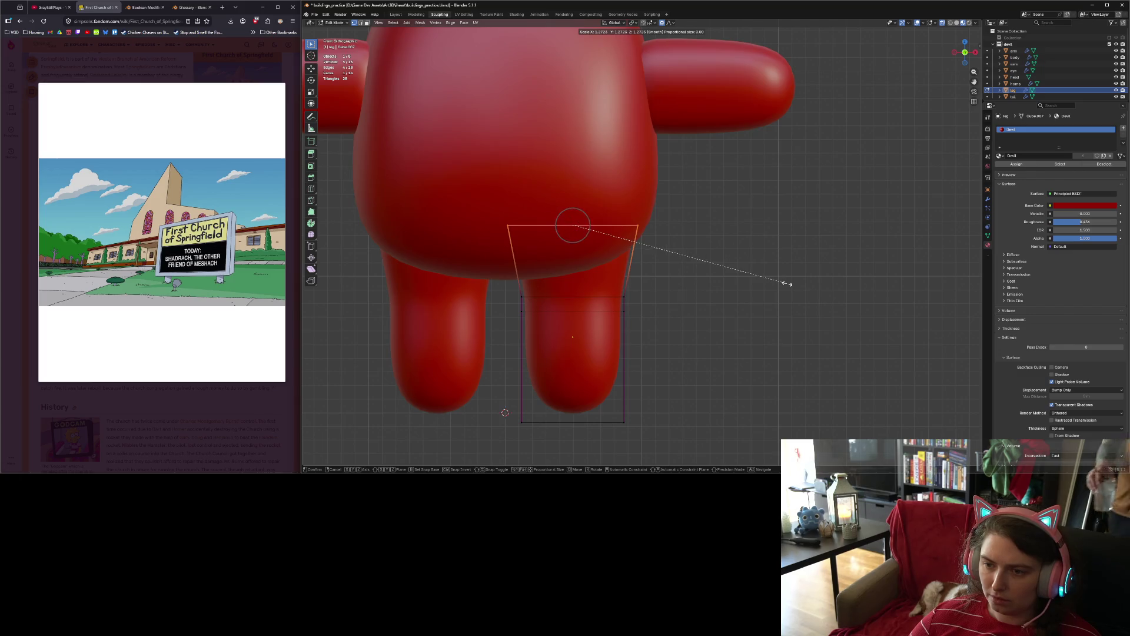
left_click(787, 283)
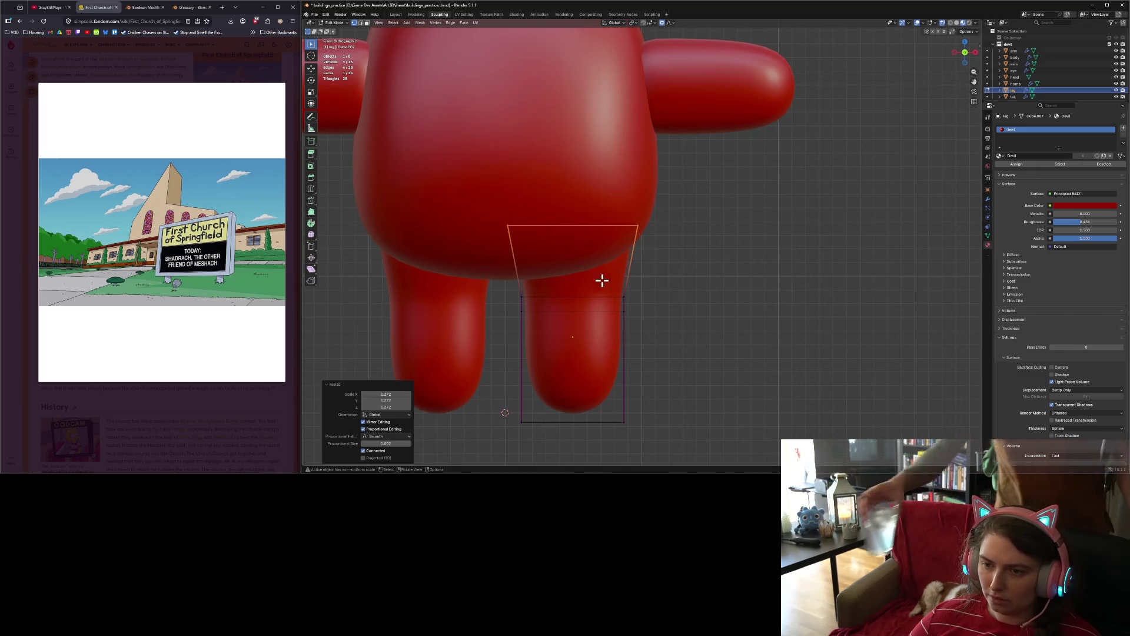
Step: Raise and enlarge the next loop down, slightly enlarge the loop below, then return to Object Mode
left_click(547, 298, "alt")
key("g")
key("z")
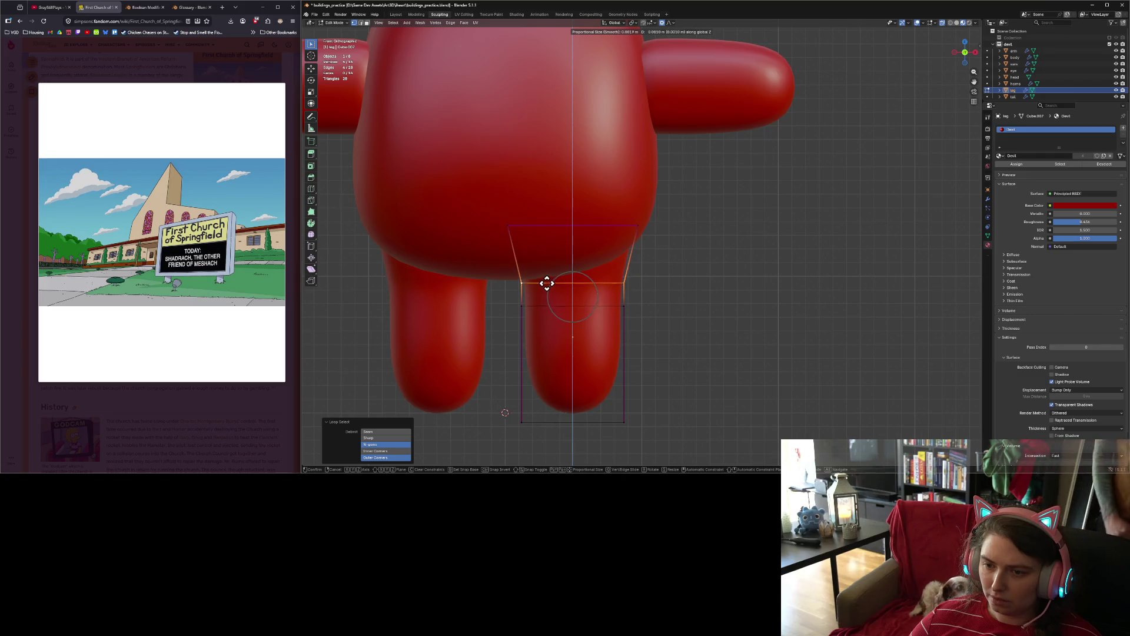
left_click(547, 274)
key("s")
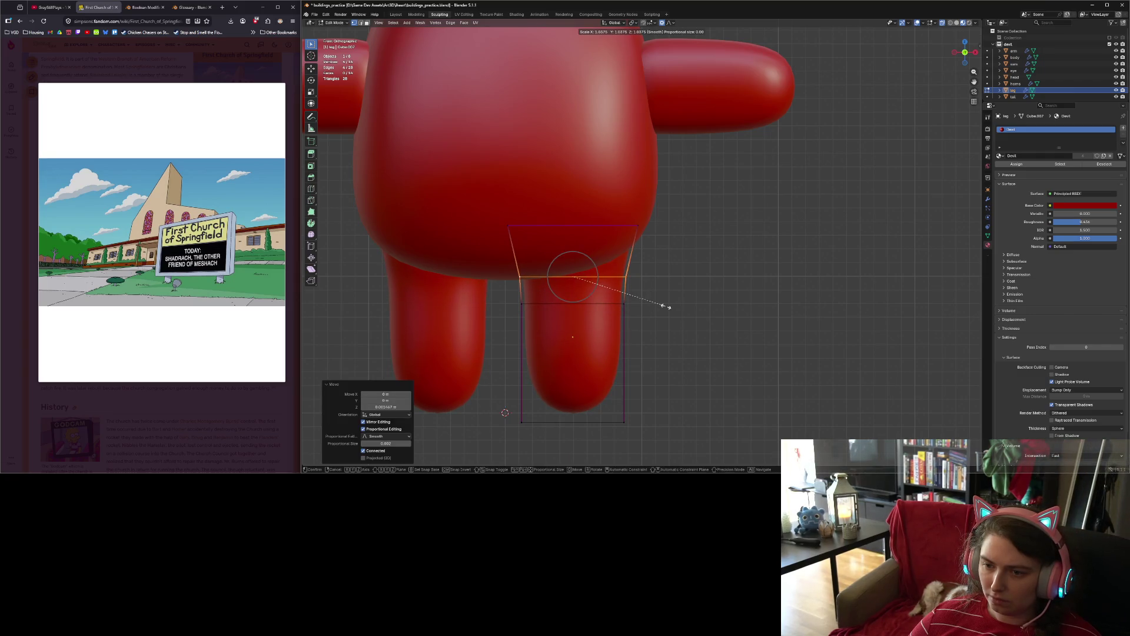
left_click(682, 308)
left_click(575, 304, "alt")
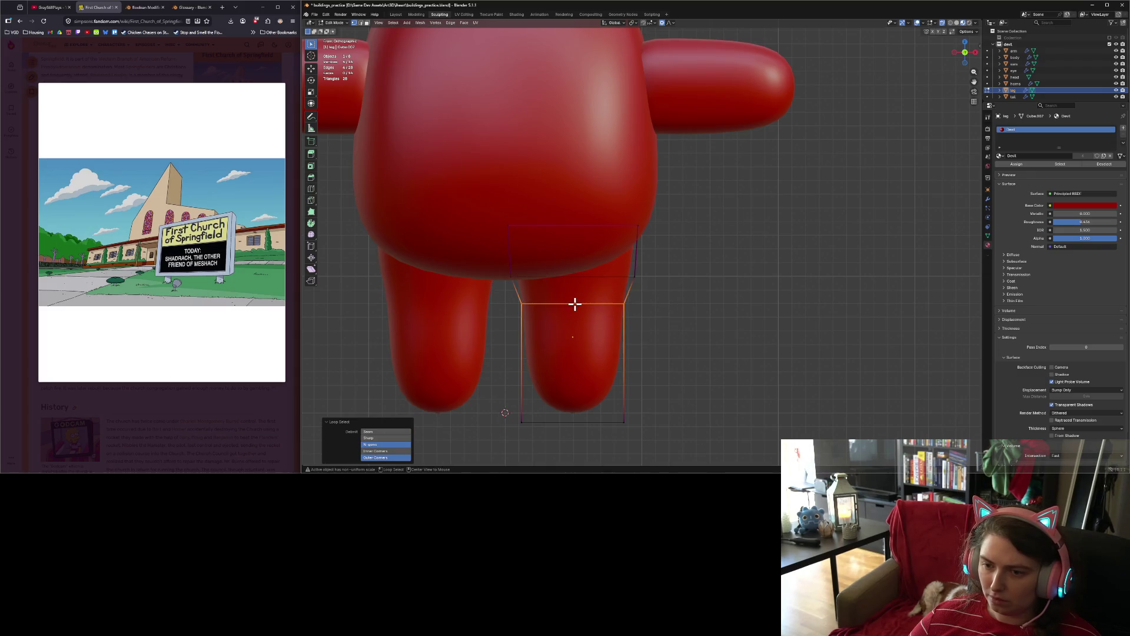
key("s")
left_click(699, 303)
key("alt+a")
scroll(666, 336, "down", 3)
key("Tab")
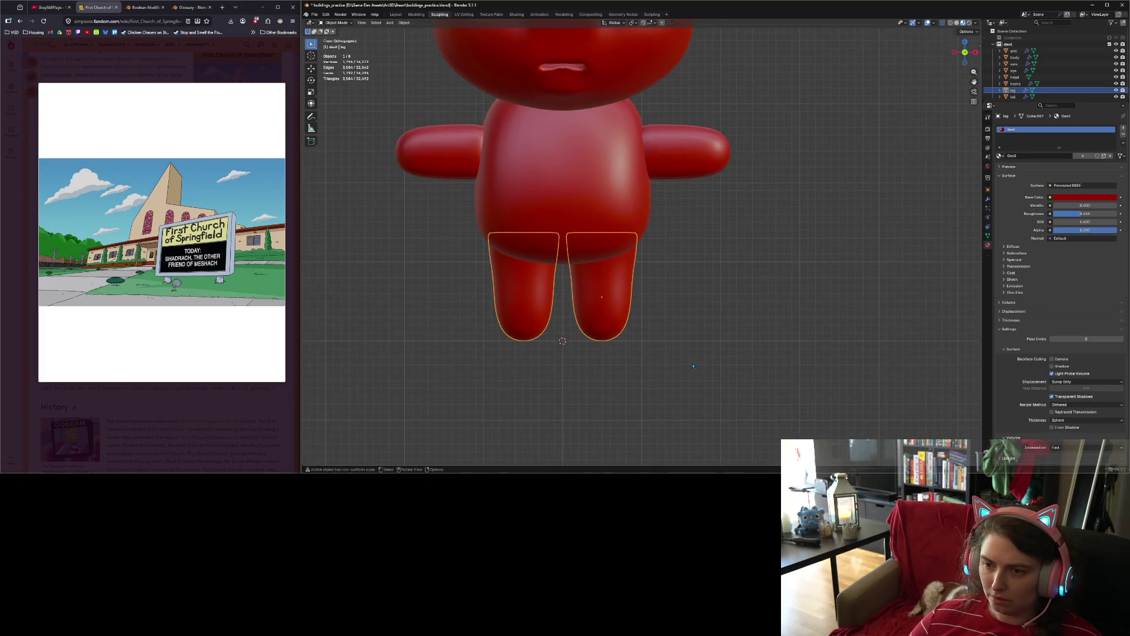
Step: Undo the recent leg edits with Ctrl+Z and orbit to a three-quarter view of the character
key("alt+a")
mouse_move(707, 368)
middle_mouse_down()
mouse_move(733, 253)
mouse_move(738, 372)
middle_mouse_up()
key("ctrl+z")
key("ctrl+z")
key("ctrl+z")
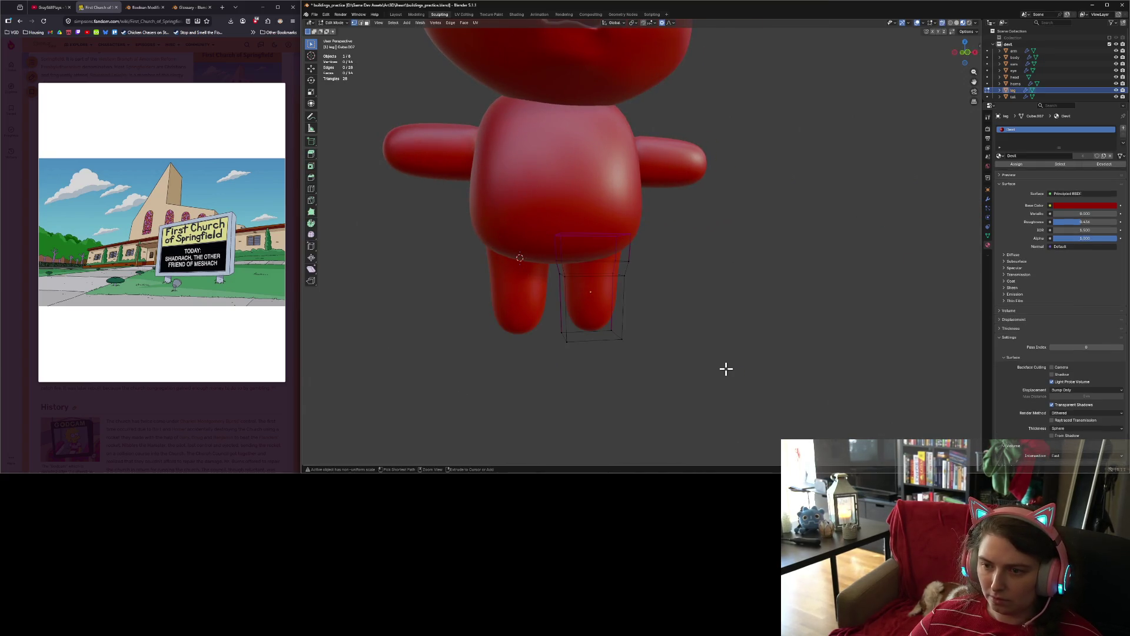
key("alt+a")
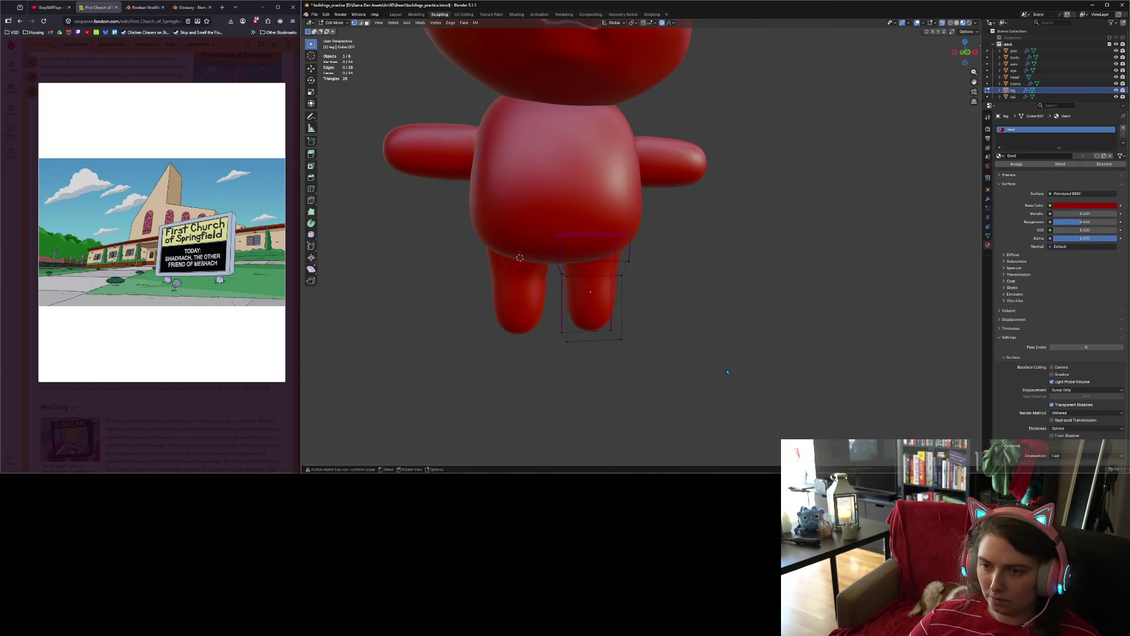
key("Tab")
key("alt+a")
mouse_move(726, 369)
middle_mouse_down()
mouse_move(647, 362)
mouse_move(759, 364)
mouse_move(720, 352)
mouse_move(727, 338)
middle_mouse_up()
scroll(759, 364, "down", 4)
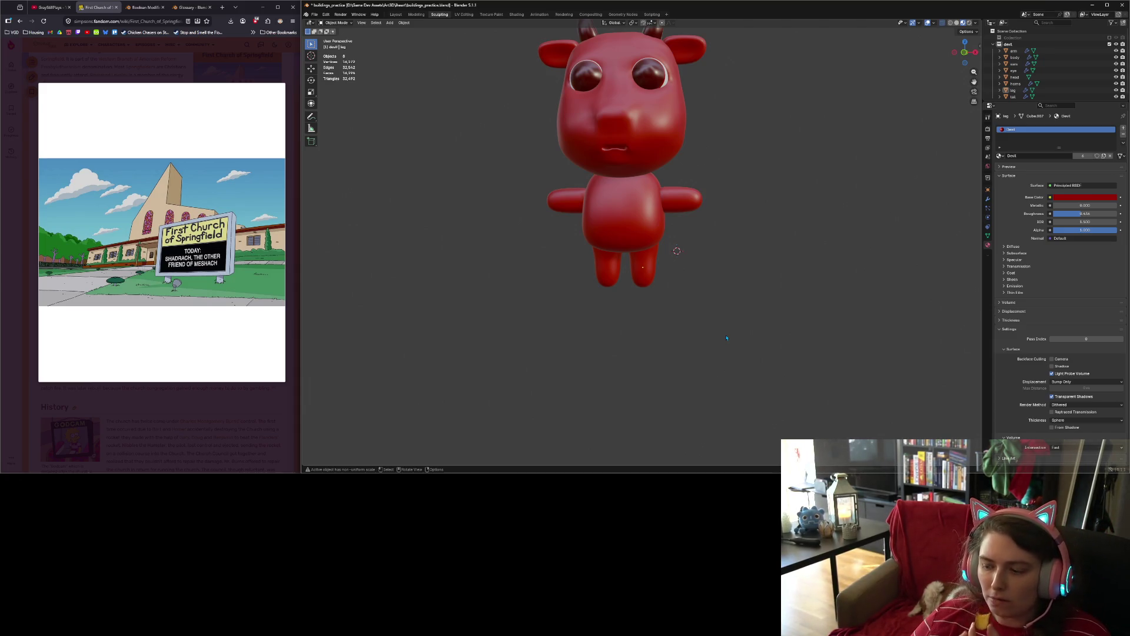
Step: Check the character in front orthographic view, then re-enter Edit Mode on the leg
key("KP_1")
scroll(725, 333, "up", 4)
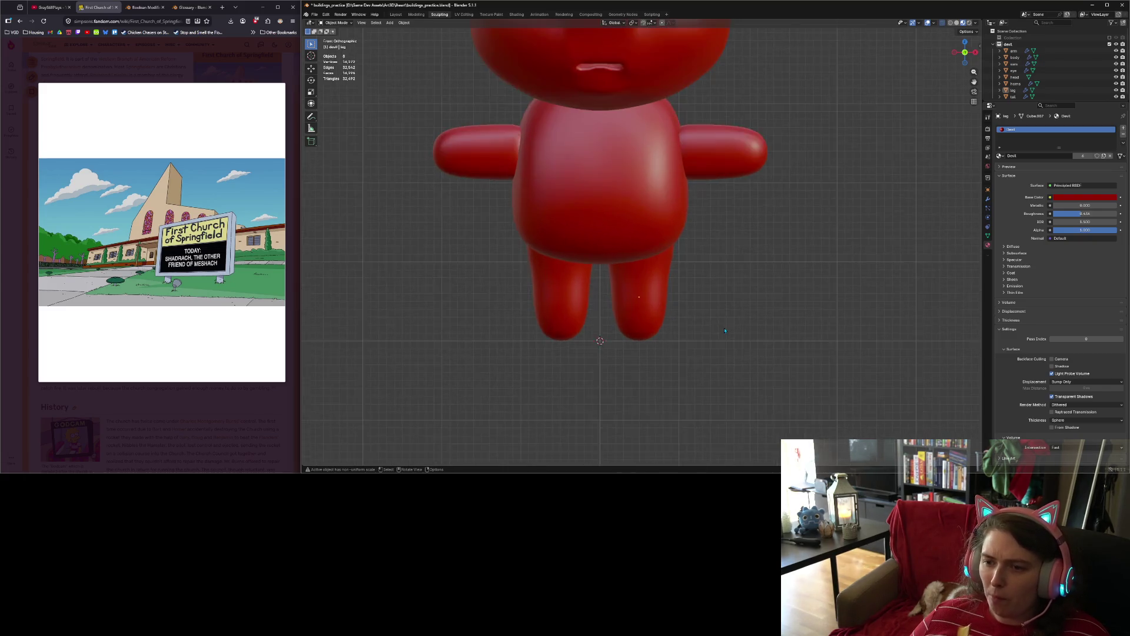
scroll(725, 330, "up", 2)
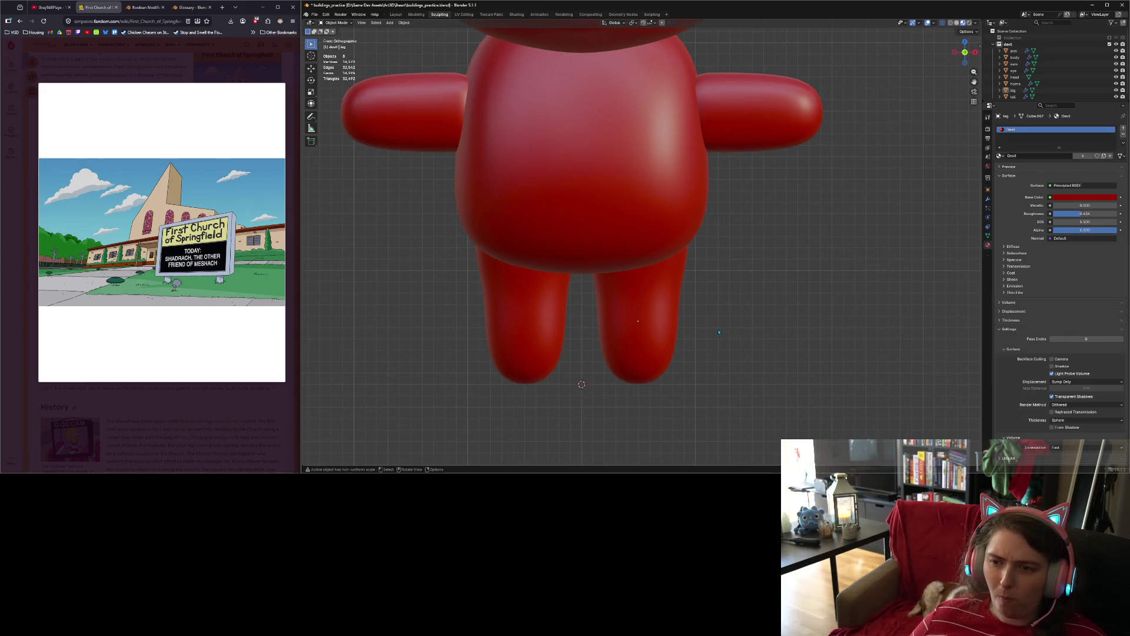
key("Tab")
mouse_move(696, 411)
middle_mouse_down()
mouse_move(701, 424)
mouse_move(689, 428)
mouse_move(716, 422)
middle_mouse_up()
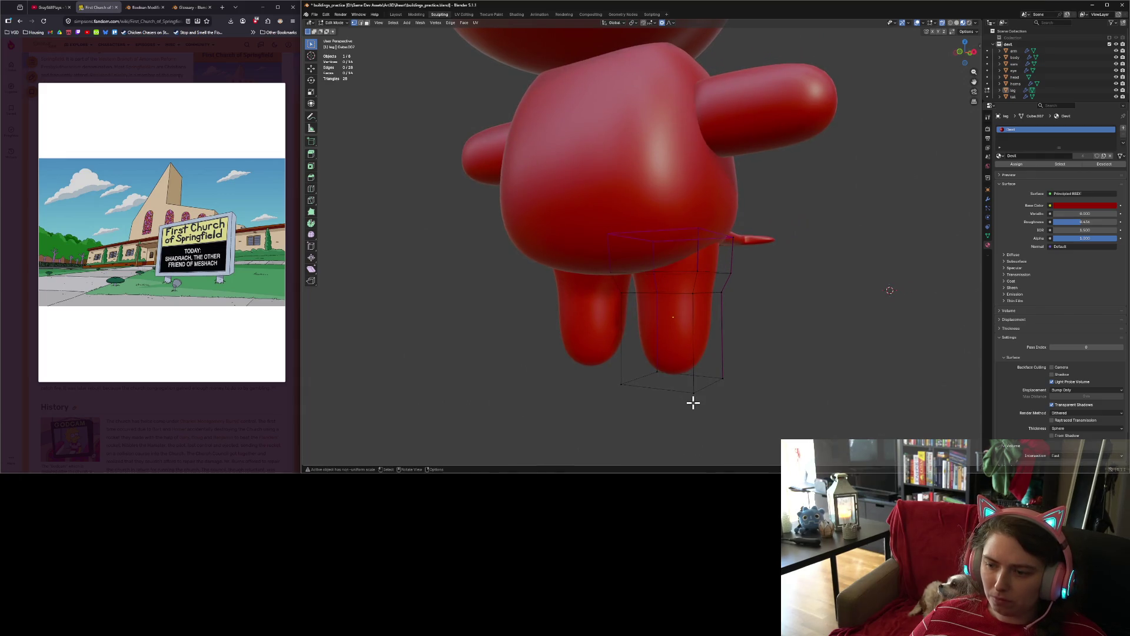
Step: Crease the bottom face of the leg from the front view
key("KP_1")
left_click_drag(571, 354, 692, 438)
key("shift+e")
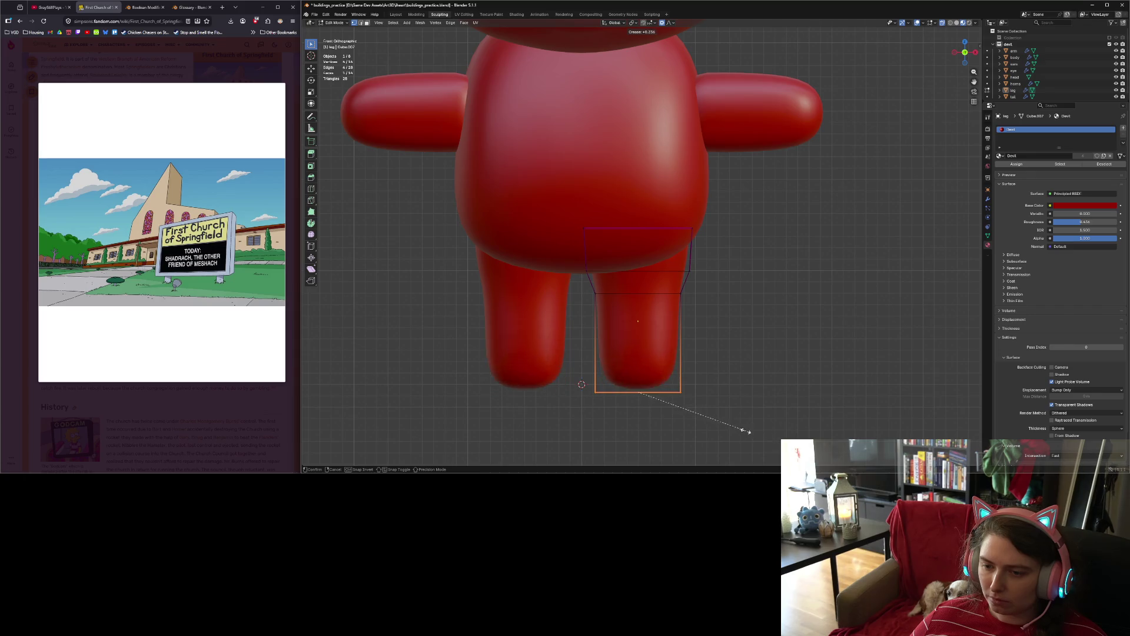
left_click(752, 433)
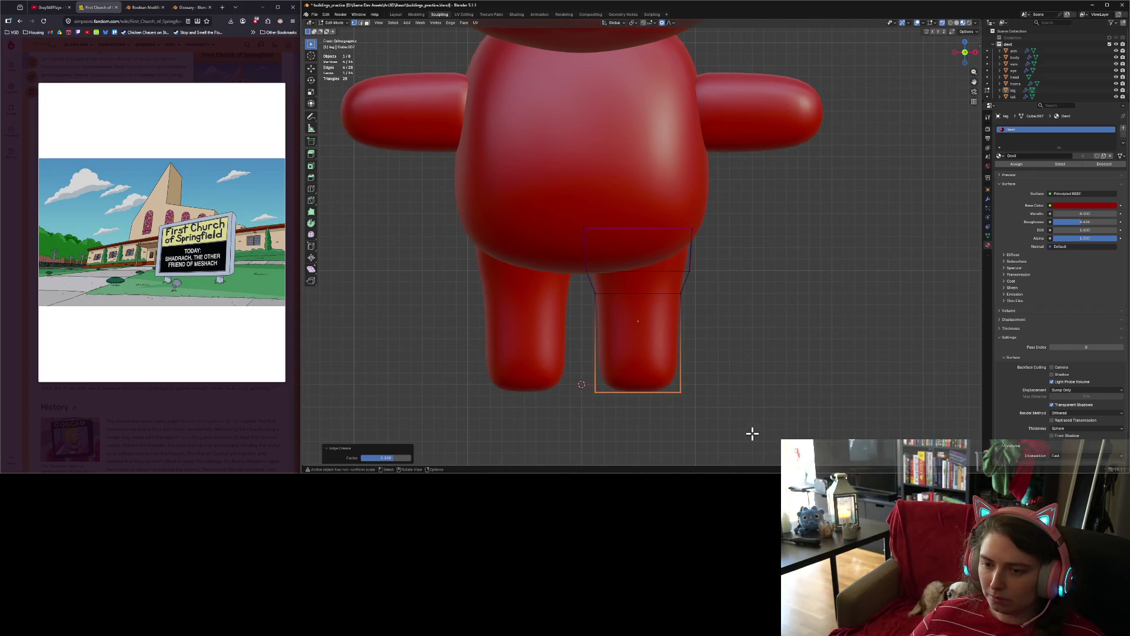
Step: Add a loop cut across the lower leg and scale it narrower to form an ankle
left_click(311, 177)
left_click(312, 188)
left_click(681, 354)
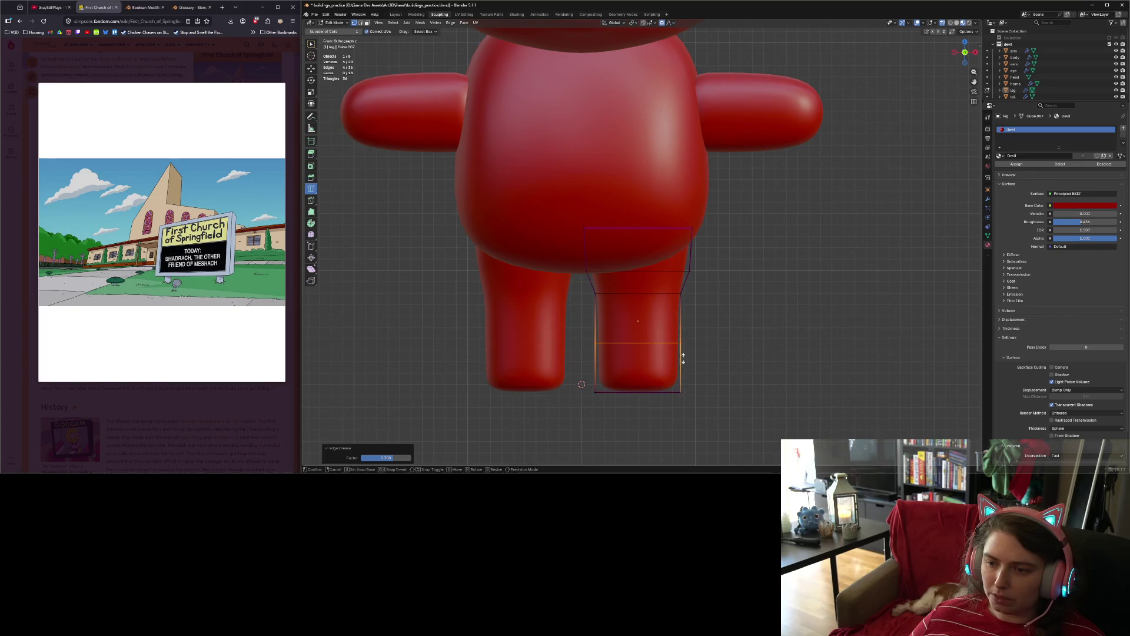
key("s")
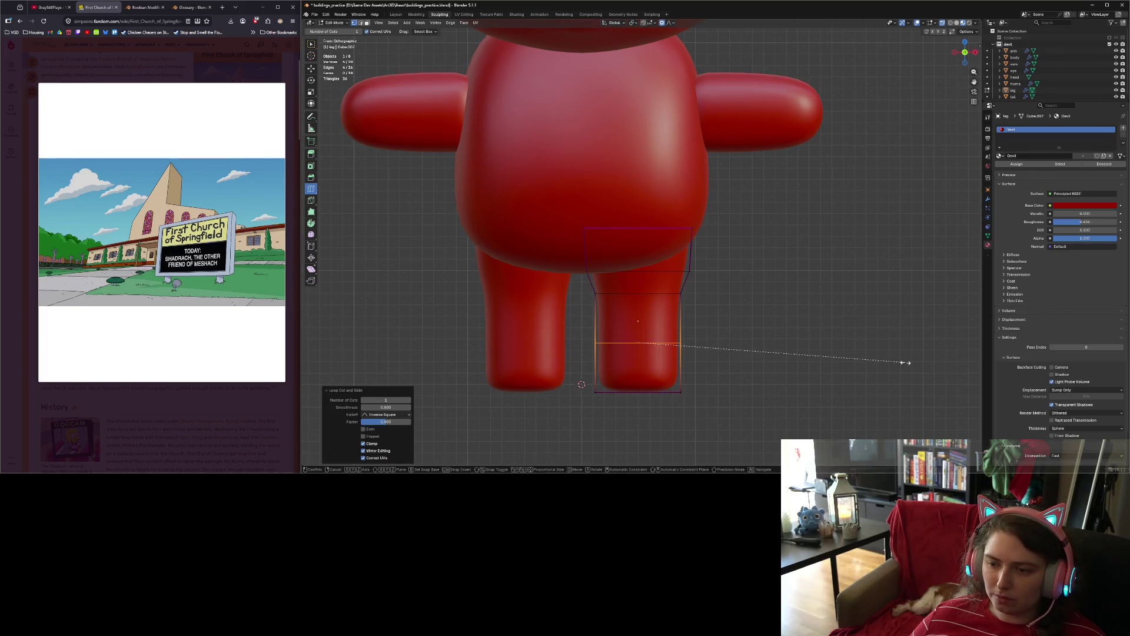
left_click(866, 358)
Step: Lightly crease the leg's bottom edge loop, return to Object Mode and view the character from the side
left_click(311, 44)
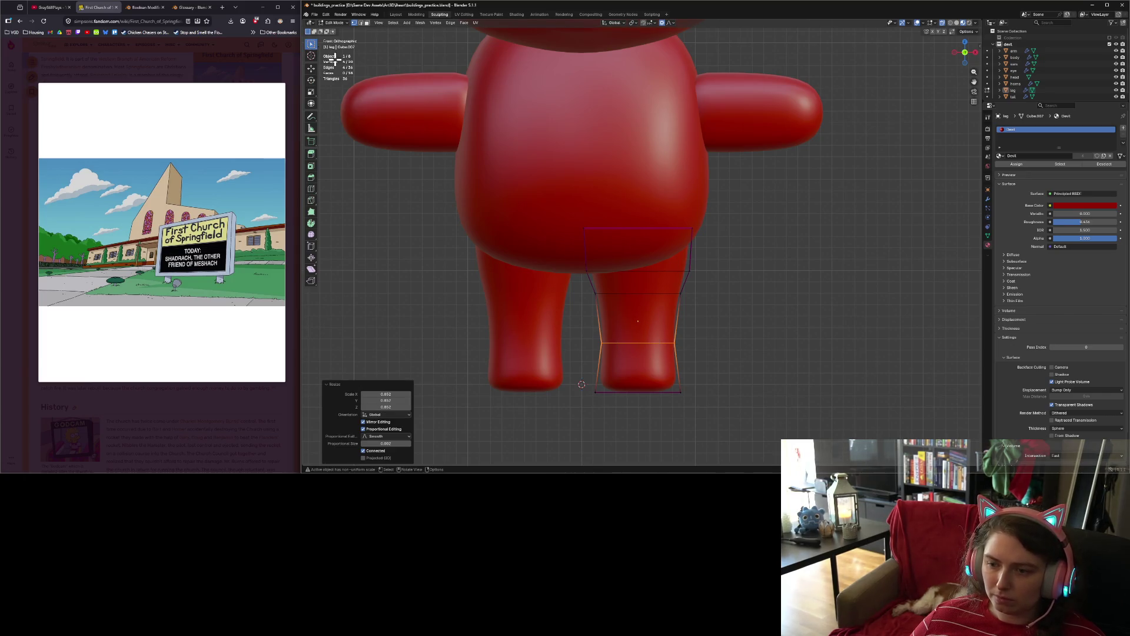
left_click_drag(573, 366, 714, 427)
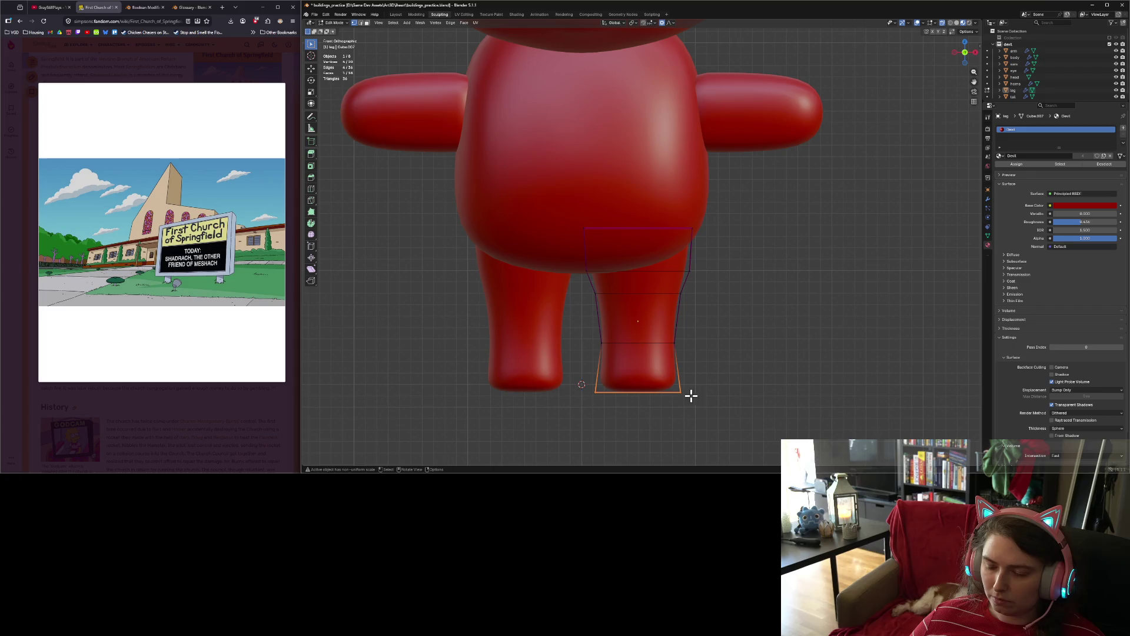
key("shift+e")
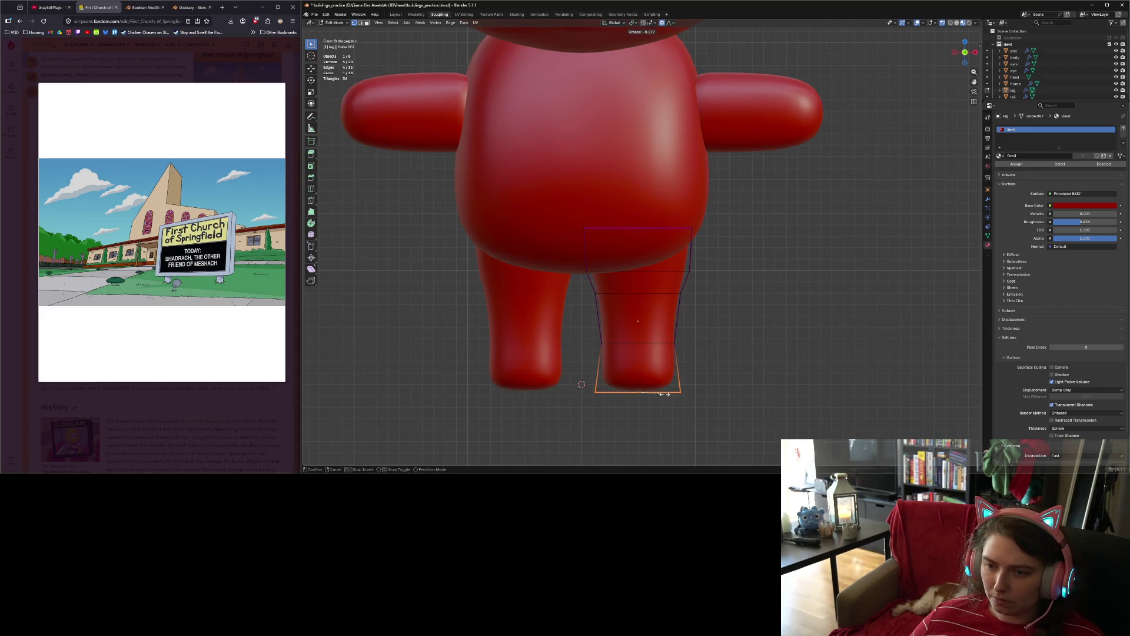
left_click(664, 393)
key("shift+e")
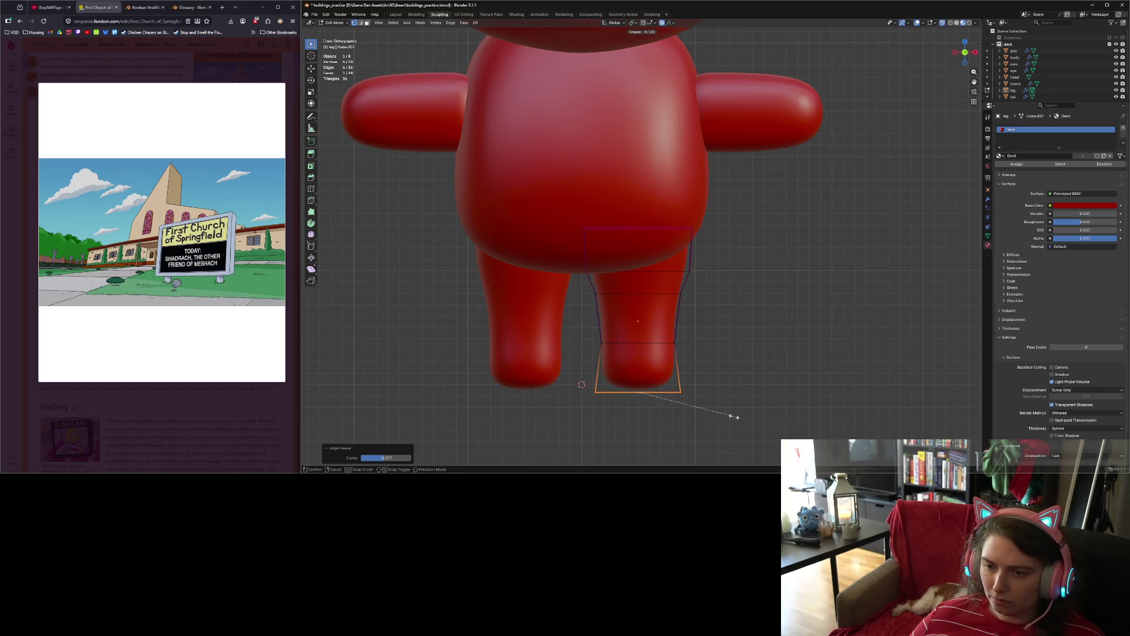
right_click(716, 415)
left_click(740, 402)
scroll(740, 402, "down", 3)
key("Tab")
scroll(740, 402, "down", 2)
mouse_move(740, 402)
middle_mouse_down()
mouse_move(639, 411)
mouse_move(661, 405)
middle_mouse_up()
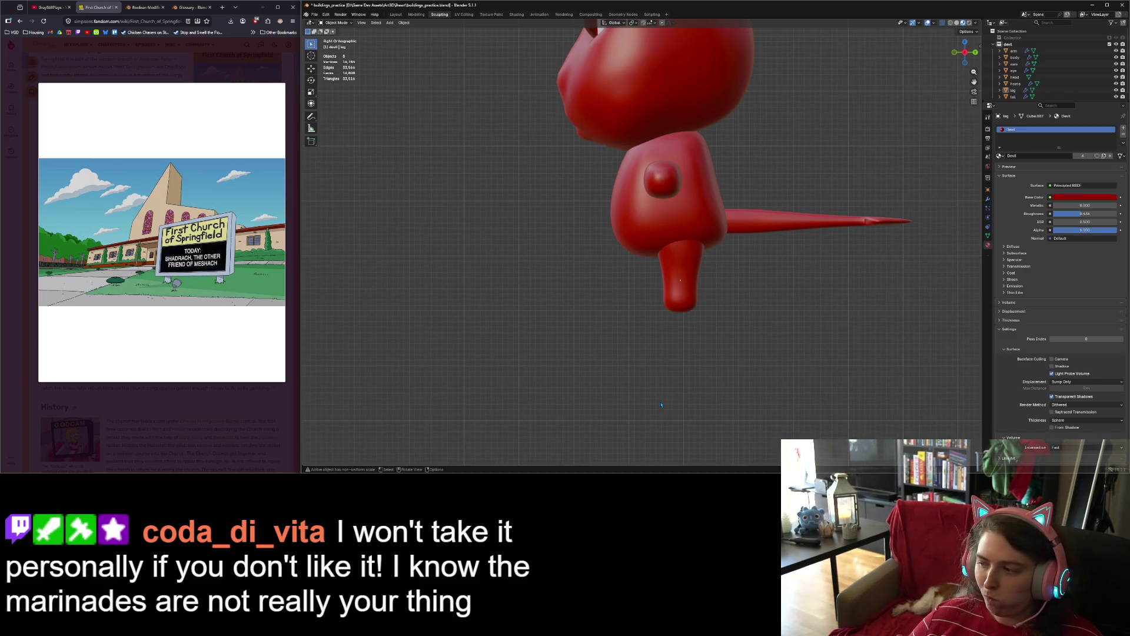
Step: Add a new edge loop around the leg and slide it along the Y axis
scroll(691, 329, "up", 6)
scroll(742, 354, "down", 3)
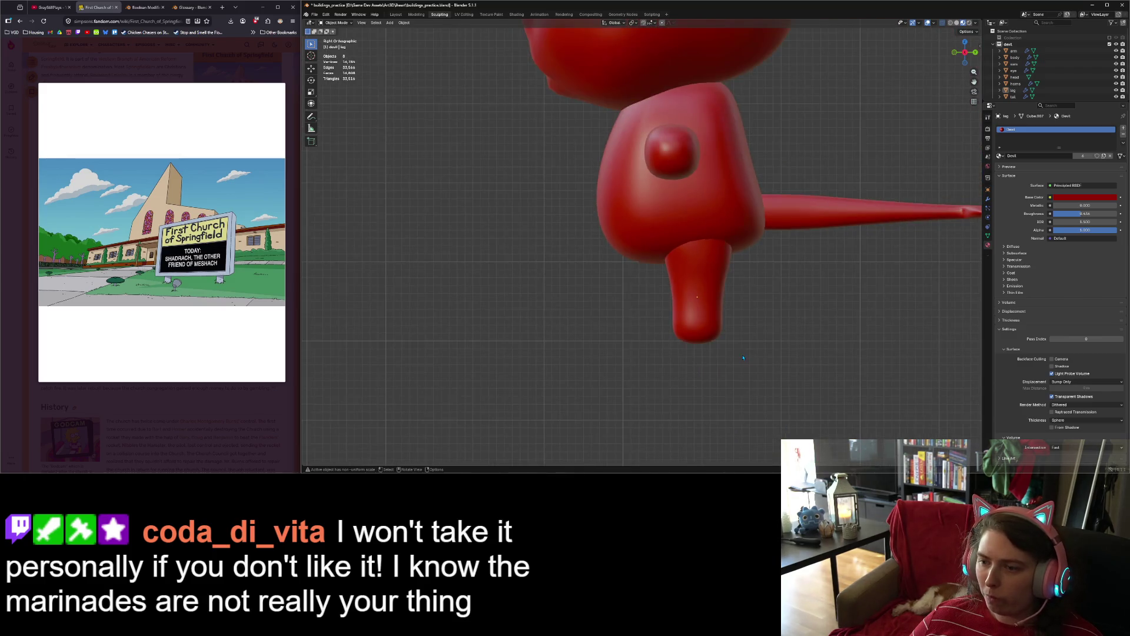
key("Tab")
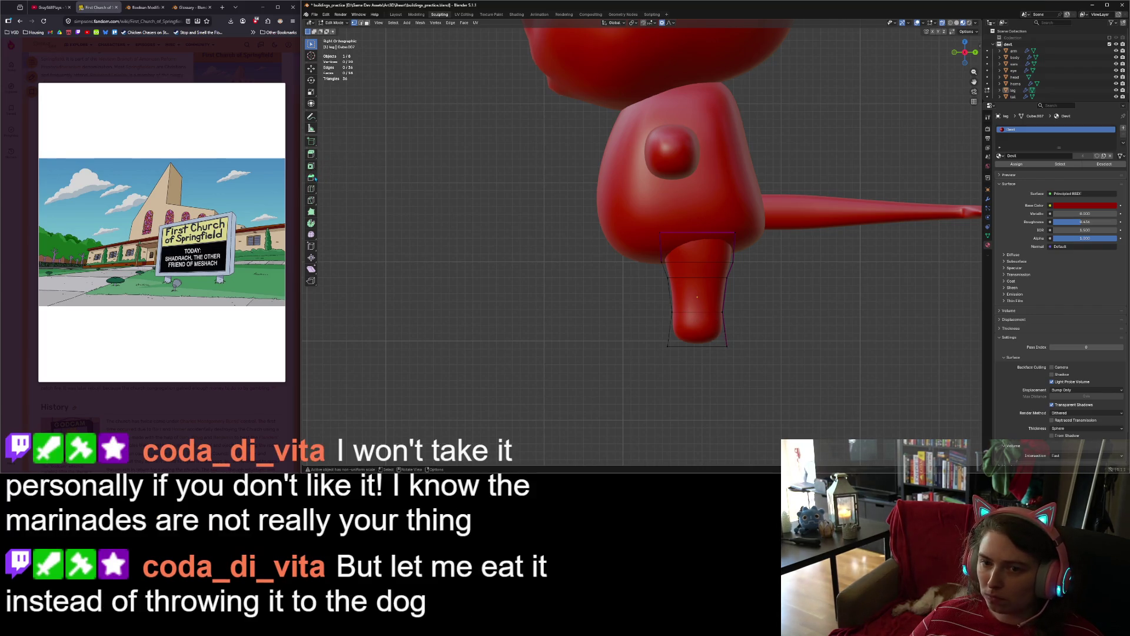
left_click(311, 188)
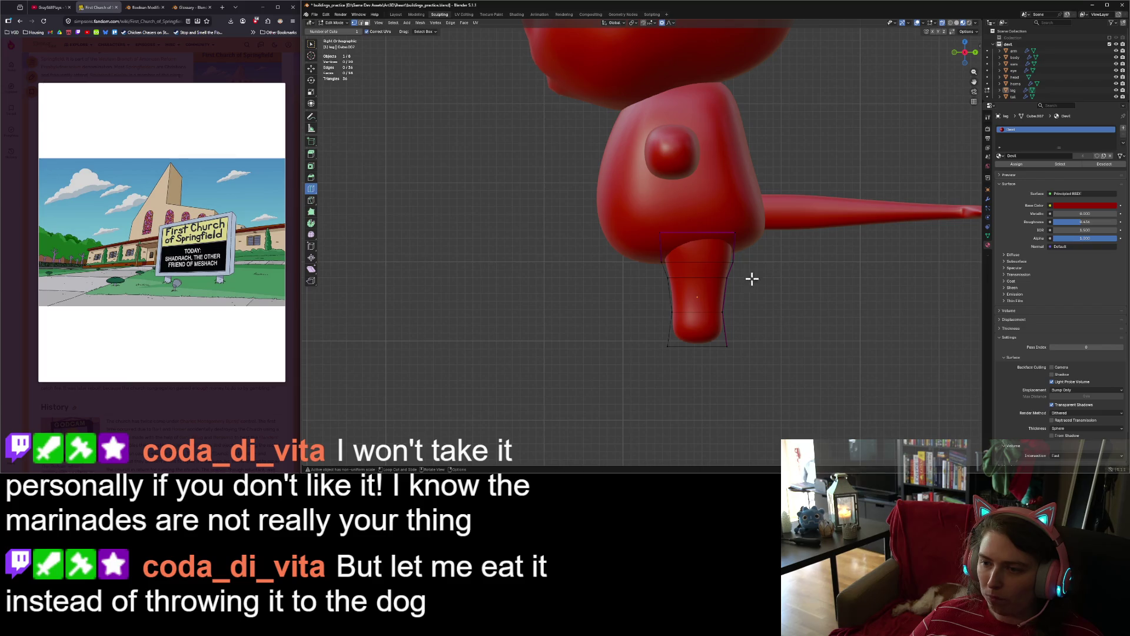
left_click(706, 297)
mouse_move(504, 300)
middle_mouse_down()
mouse_move(581, 305)
mouse_move(506, 306)
middle_mouse_up()
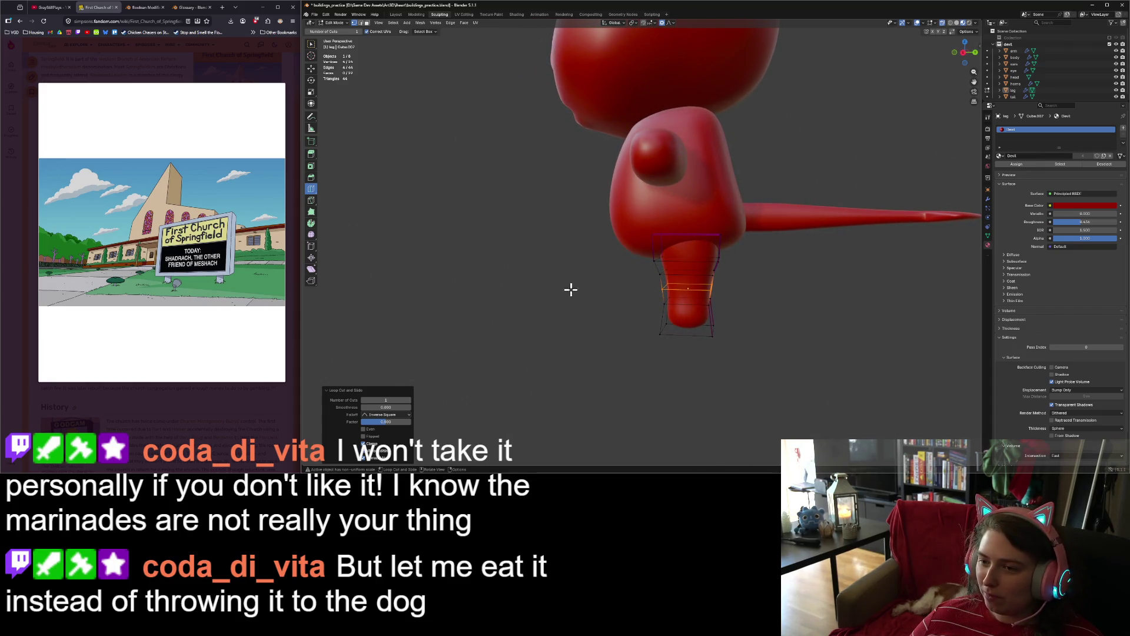
key("KP_1")
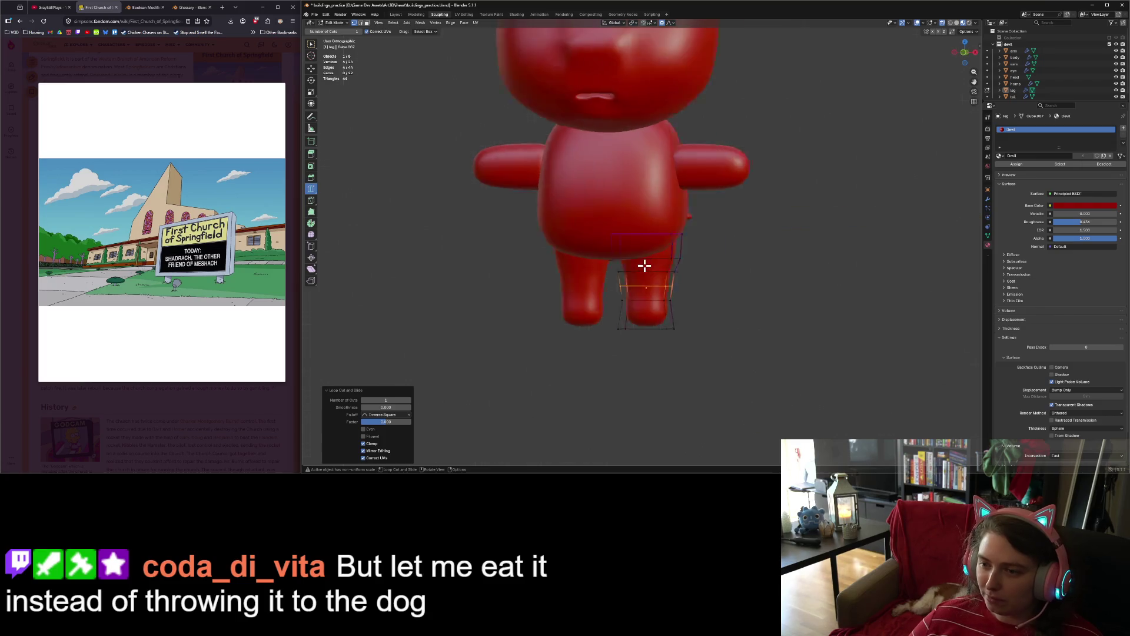
key("KP_3")
key("g")
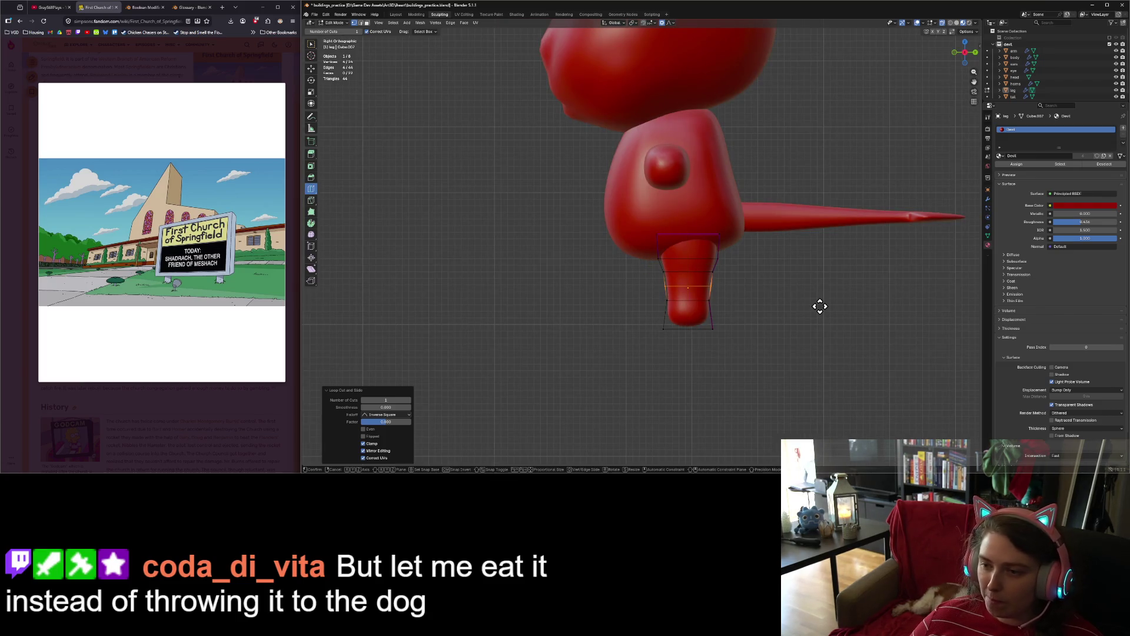
key("y")
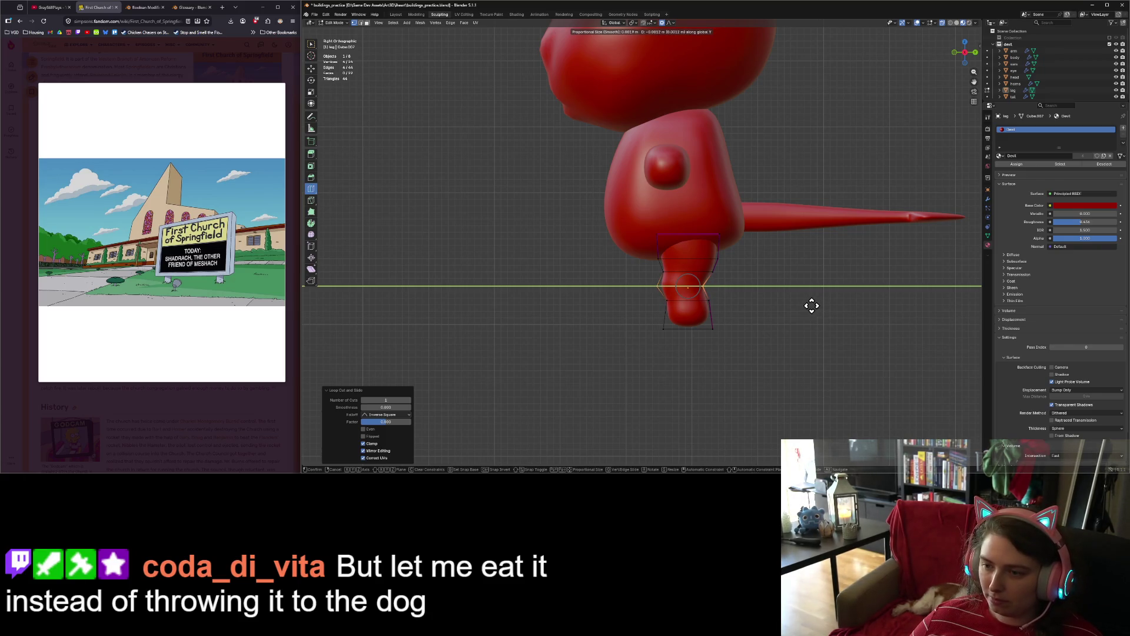
left_click(813, 305)
Step: Box-select the leg's upper ring and scale it down to taper the leg
key("Tab")
mouse_move(798, 325)
middle_mouse_down()
mouse_move(775, 370)
mouse_move(795, 368)
middle_mouse_up()
scroll(814, 367, "up", 5)
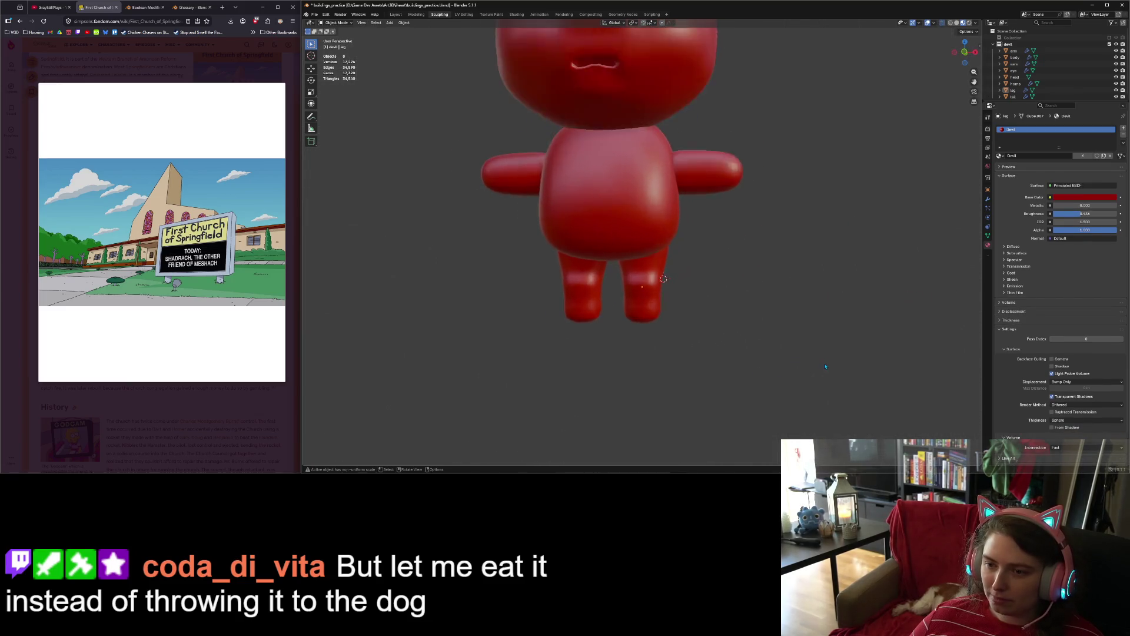
key("Tab")
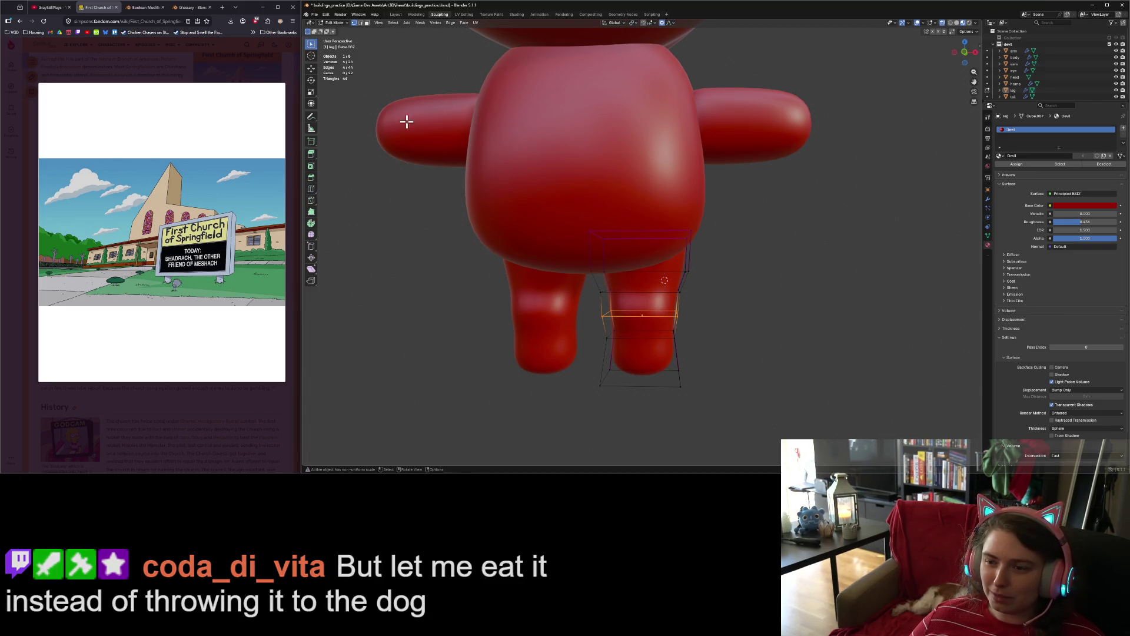
key("w")
key("KP_1")
left_click_drag(584, 285, 687, 315)
key("s")
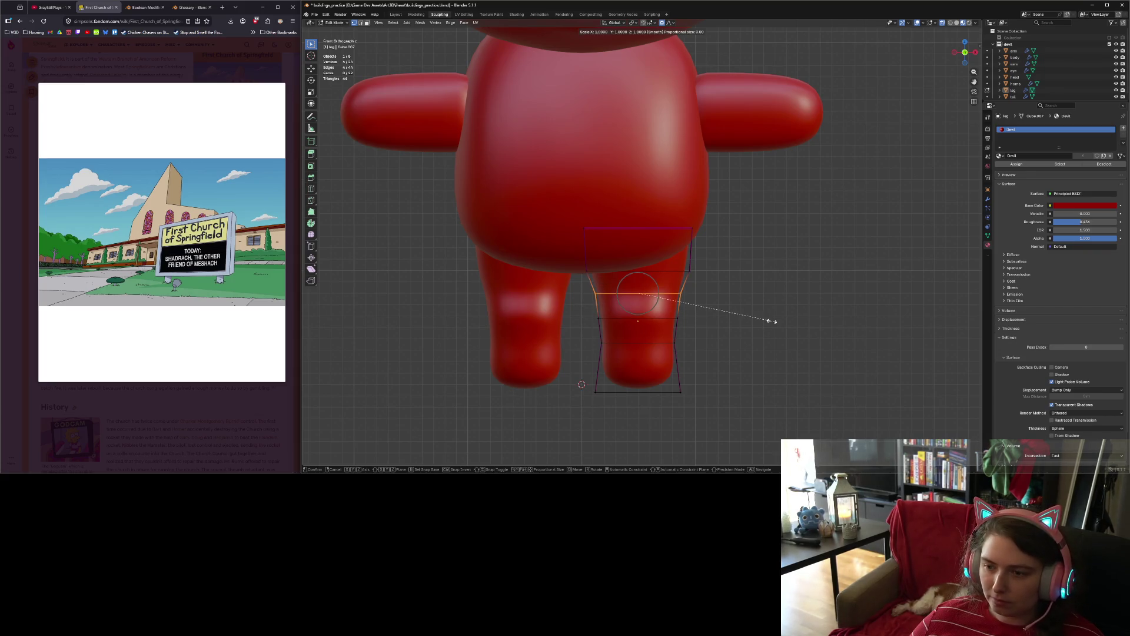
left_click(759, 319)
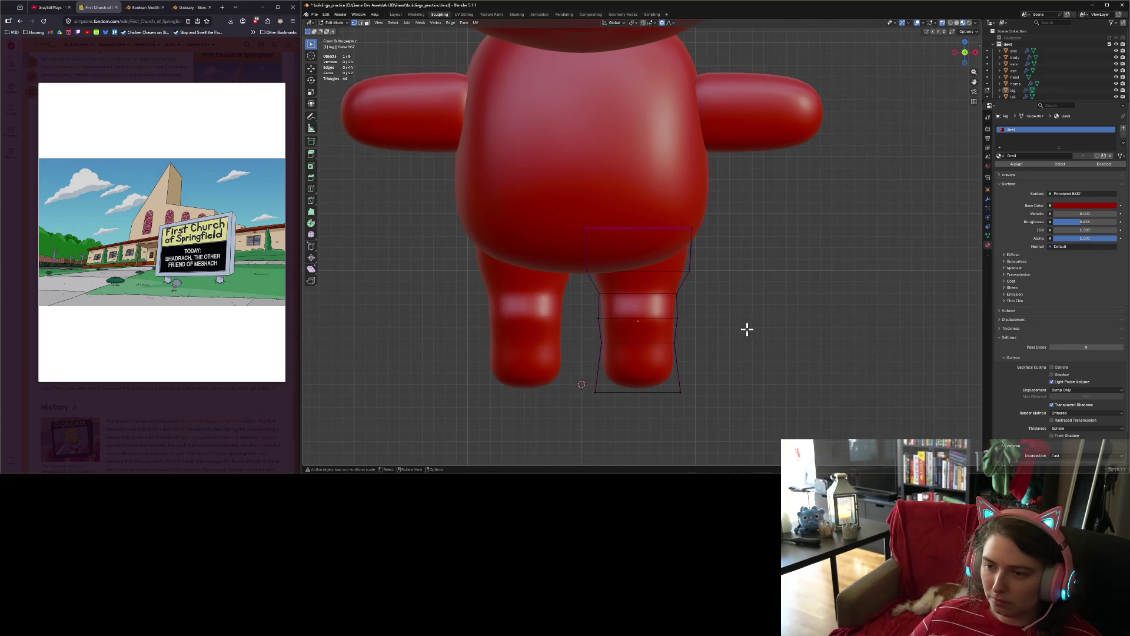
Step: Turn on X-ray and box-select the faces at the bottom of the foot
key("Tab")
mouse_move(747, 328)
middle_mouse_down()
mouse_move(735, 334)
mouse_move(763, 327)
middle_mouse_up()
scroll(766, 326, "up", 3)
key("KP_1")
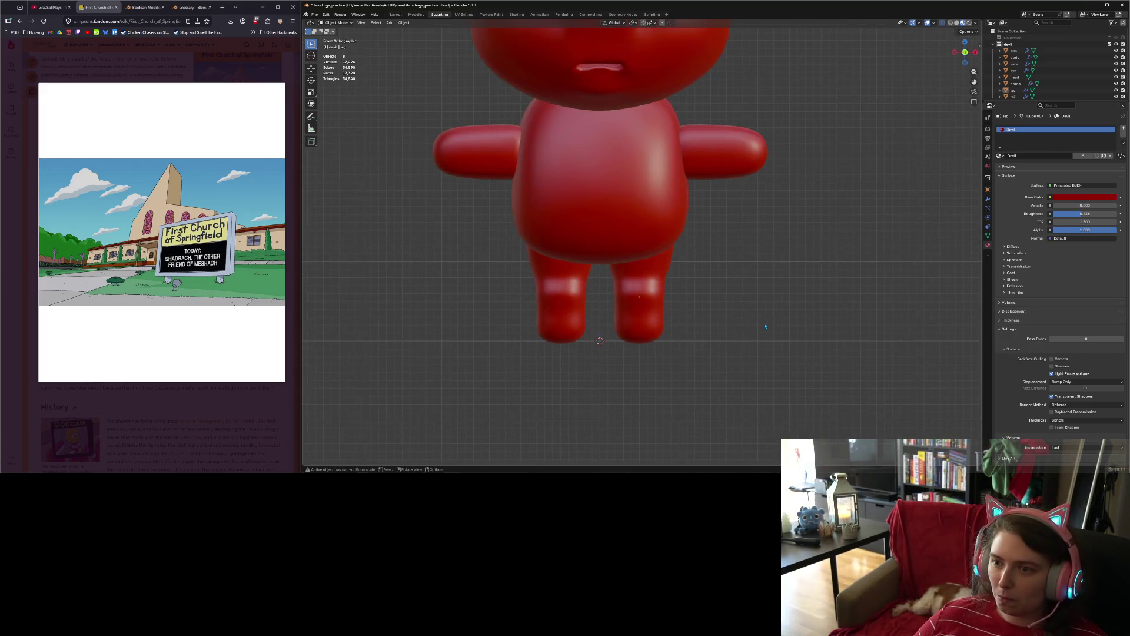
scroll(762, 325, "down", 5)
scroll(753, 332, "up", 6)
key("Tab")
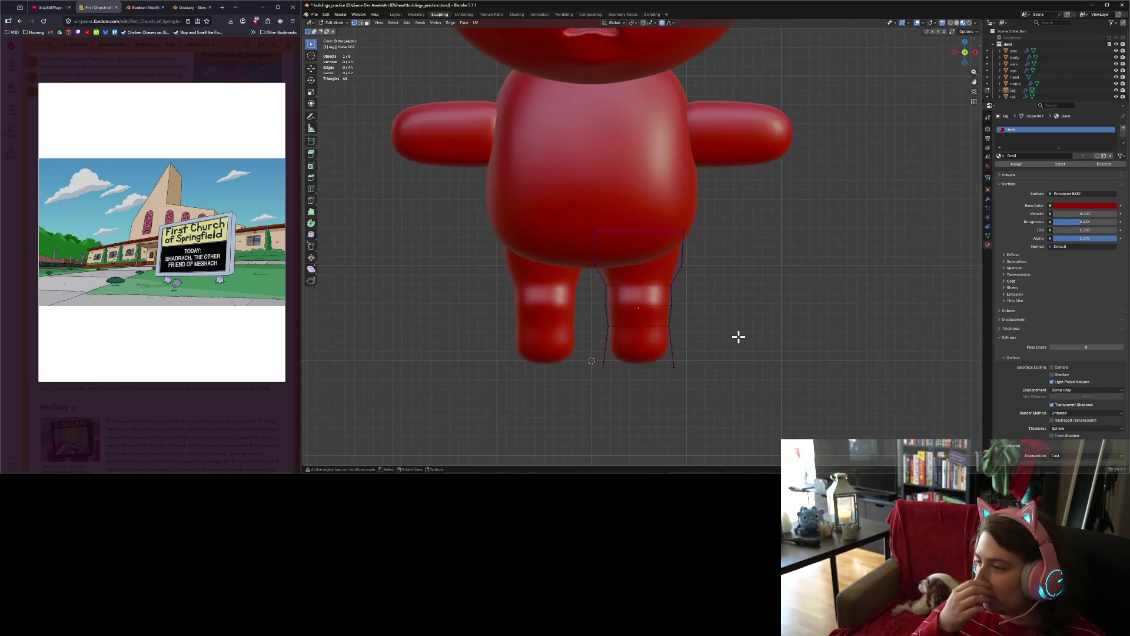
key("alt+z")
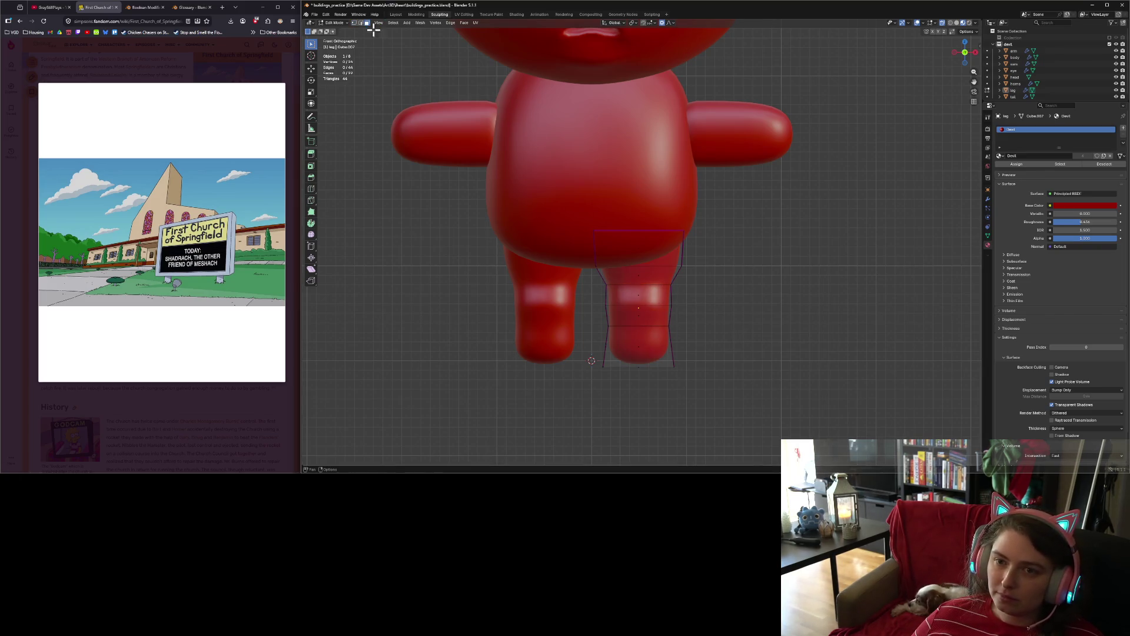
left_click_drag(597, 341, 718, 390)
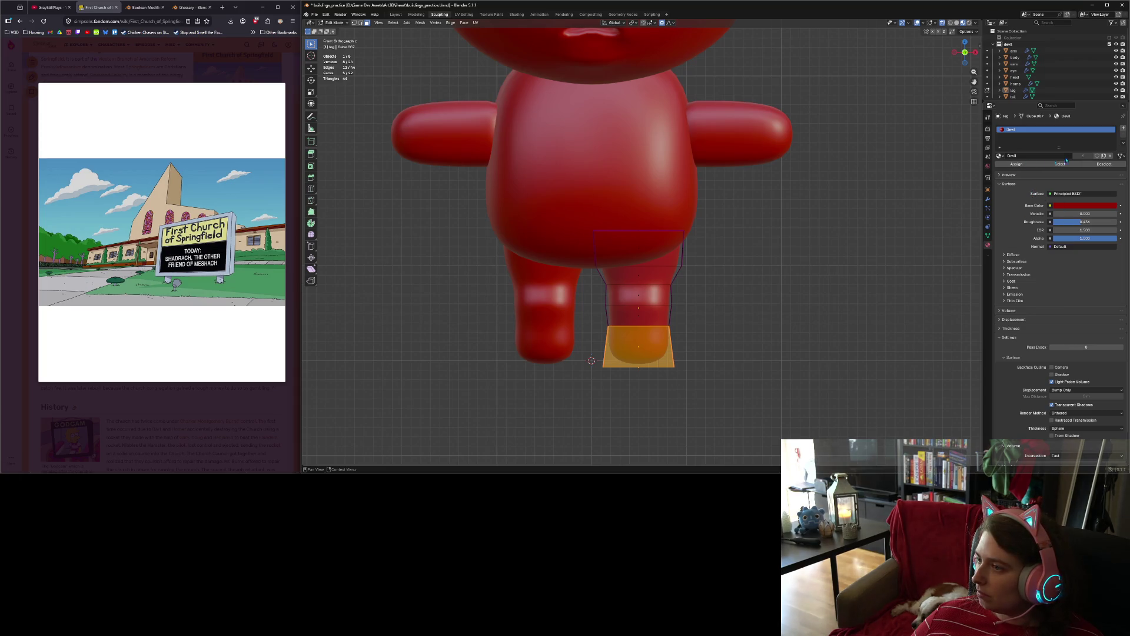
Step: Add a material slot with Devil.001 and assign it to the foot faces
left_click(1123, 128)
left_click(1000, 169)
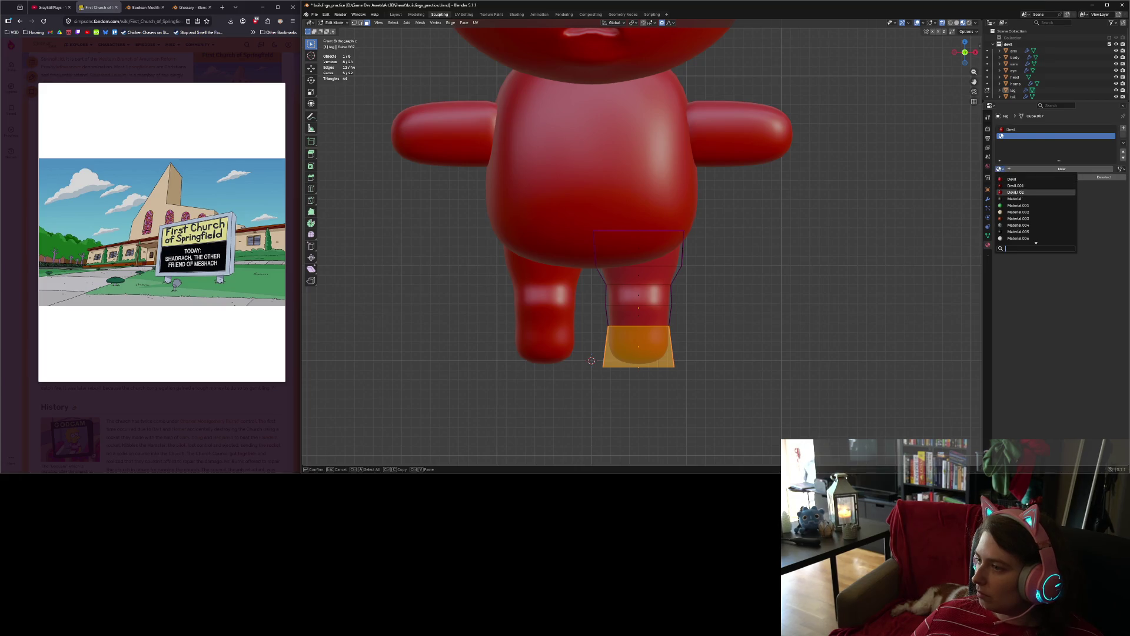
left_click(1016, 185)
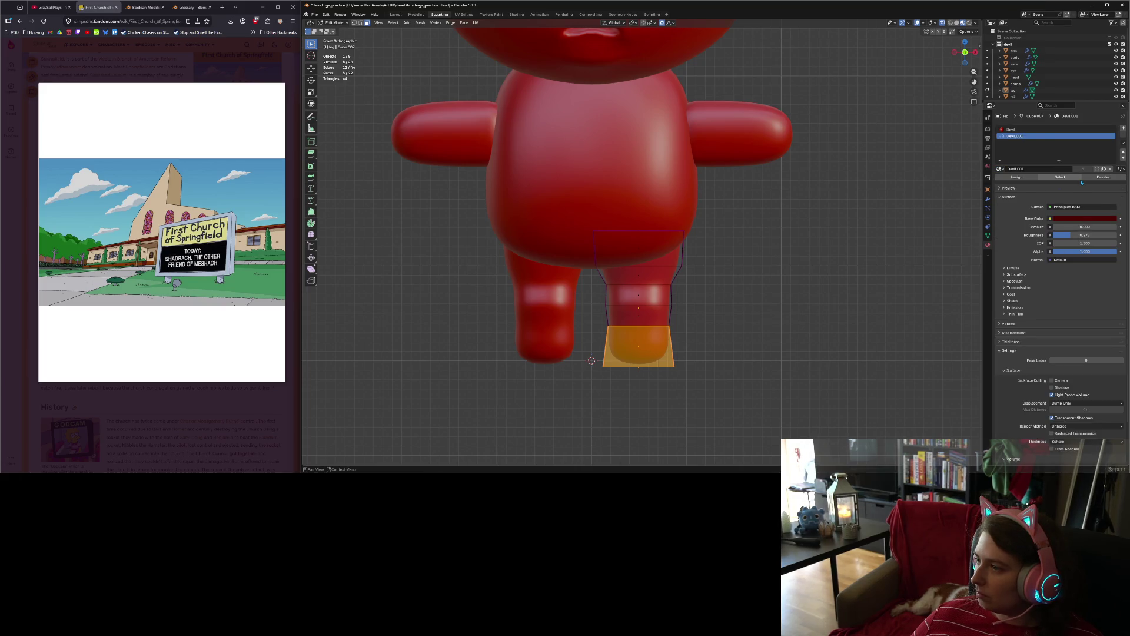
left_click(1027, 180)
left_click(785, 403)
Step: Select the lowest faces of the foot and crease their edges with Shift+E
scroll(786, 402, "down", 4)
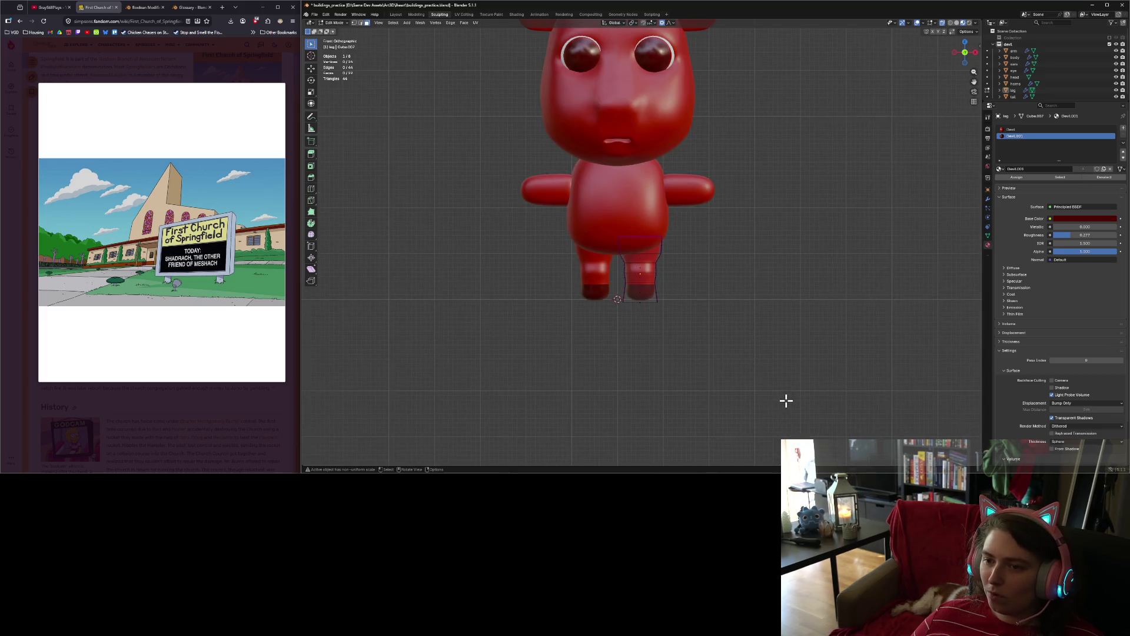
scroll(786, 400, "down", 1)
scroll(782, 396, "up", 6)
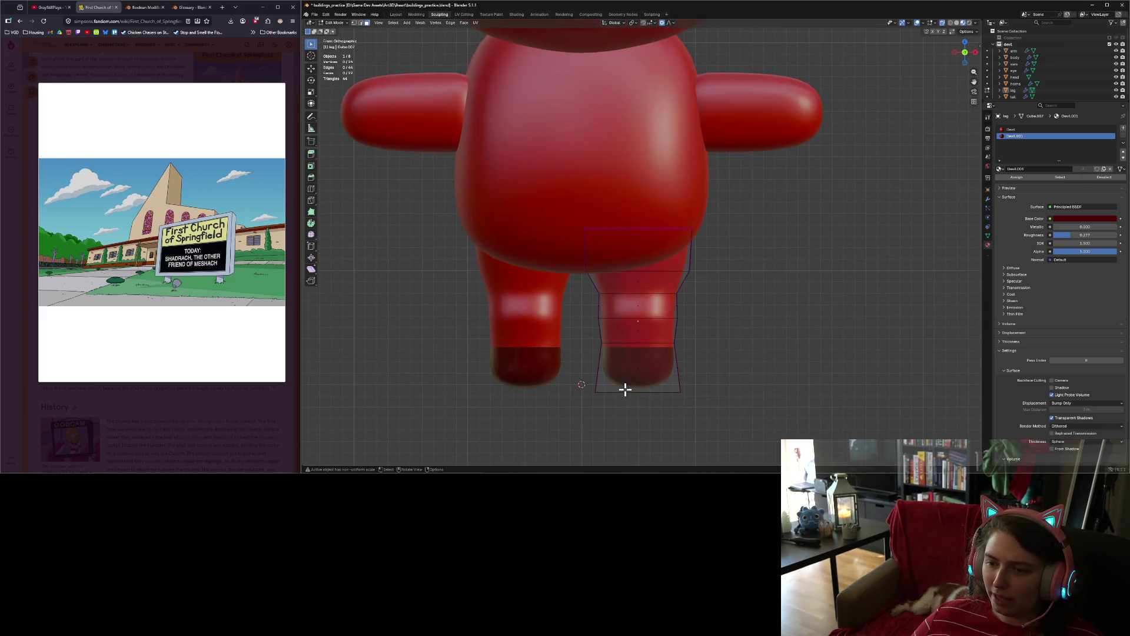
key("Tab")
key("Tab")
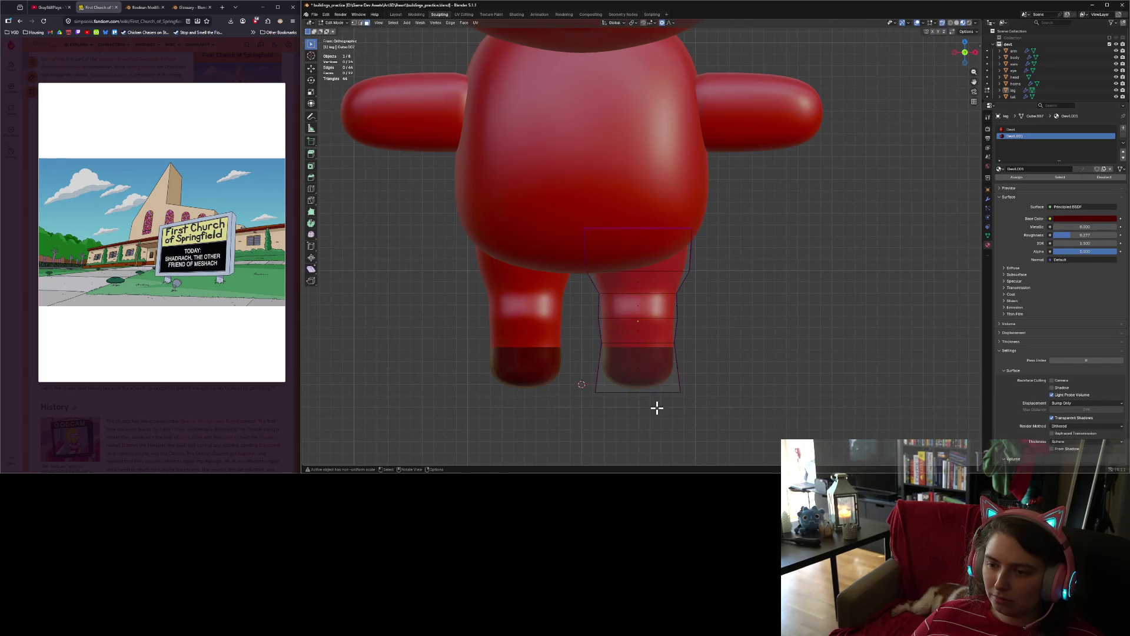
key("a")
left_click(703, 425)
left_click_drag(581, 362, 710, 416)
key("shift+e")
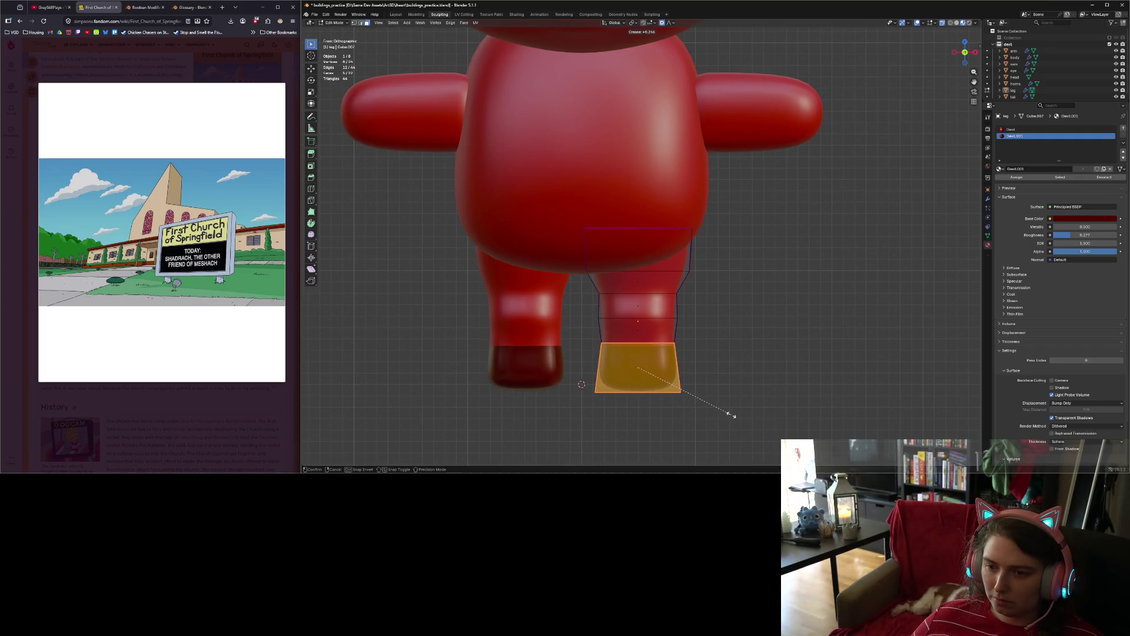
left_click(730, 415)
Step: In edge select mode, move the hoof's lower front edge along the Y axis
key("Tab")
scroll(734, 396, "down", 3)
middle_click_drag(734, 396, 636, 411)
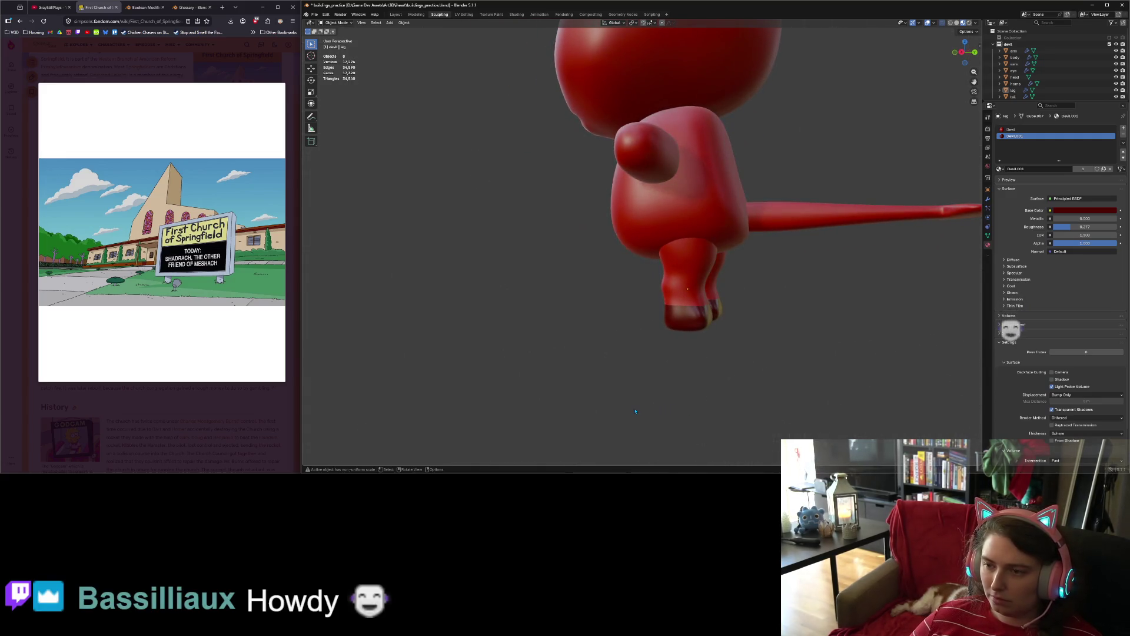
key("Tab")
scroll(699, 371, "up", 4)
left_click_drag(643, 351, 765, 398)
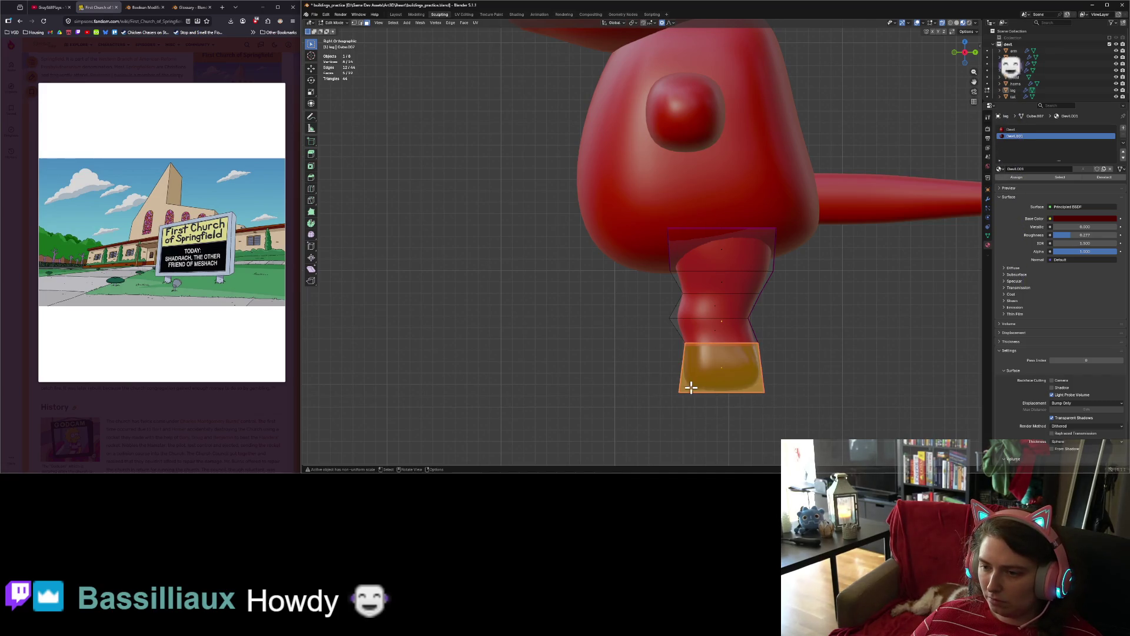
left_click(654, 383)
middle_click_drag(654, 384, 671, 383)
left_click(673, 366)
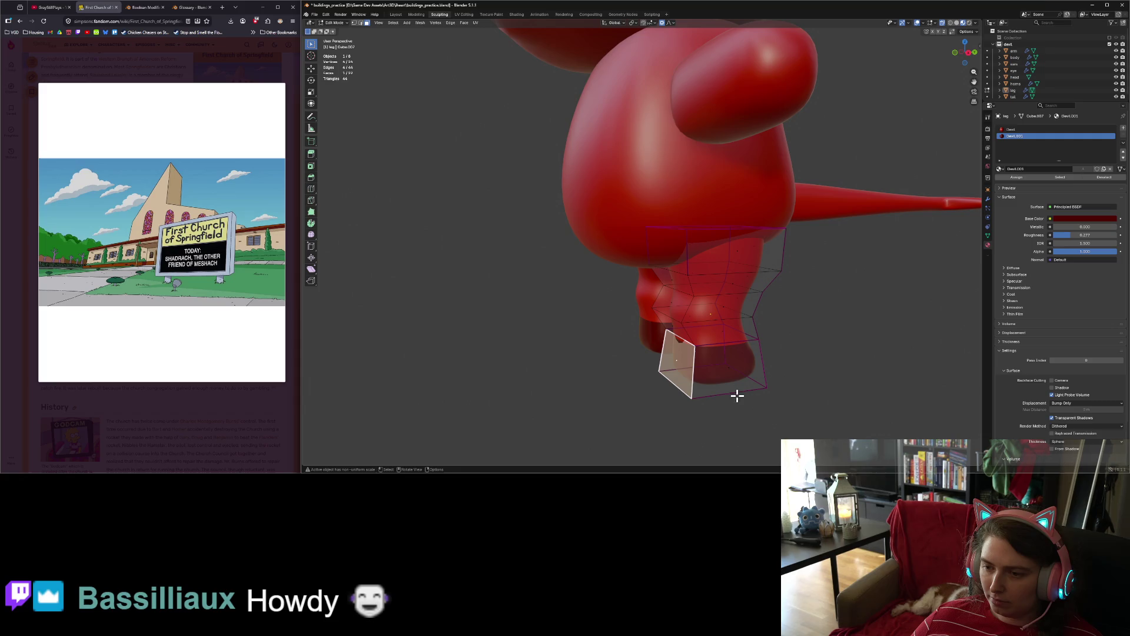
left_click(355, 23)
left_click(676, 386)
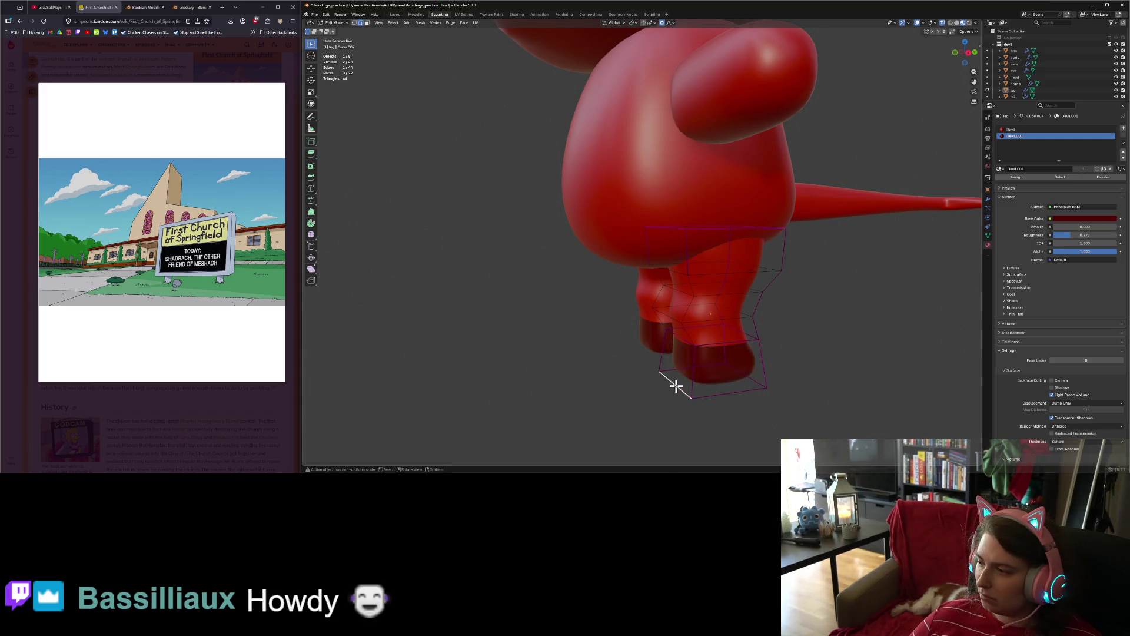
key("KP_3")
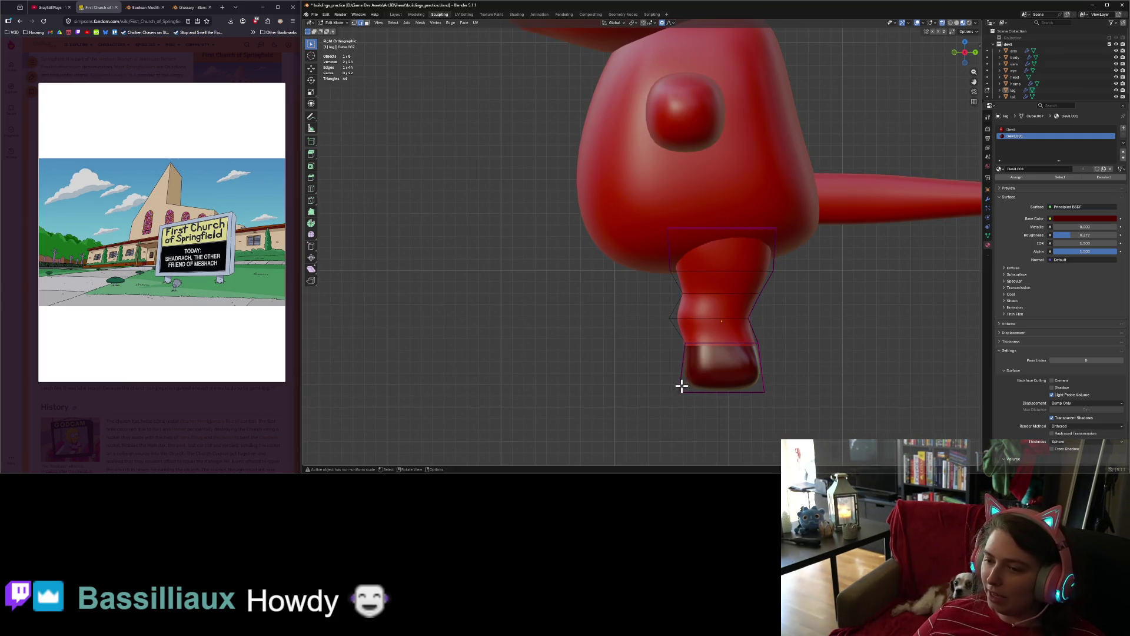
key("g")
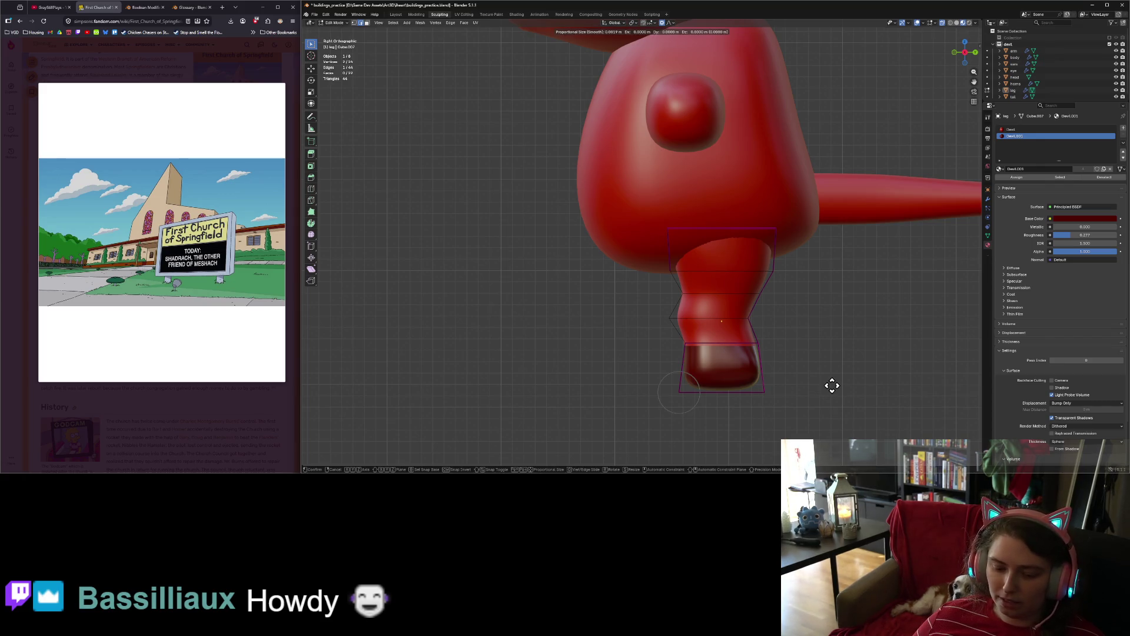
key("y")
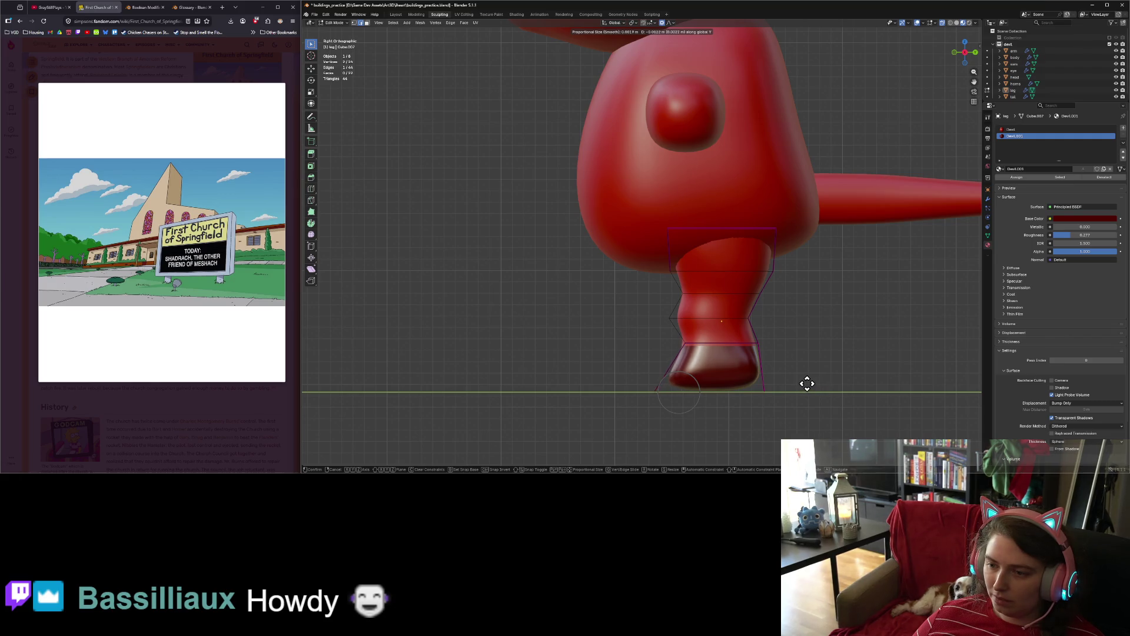
left_click(784, 371)
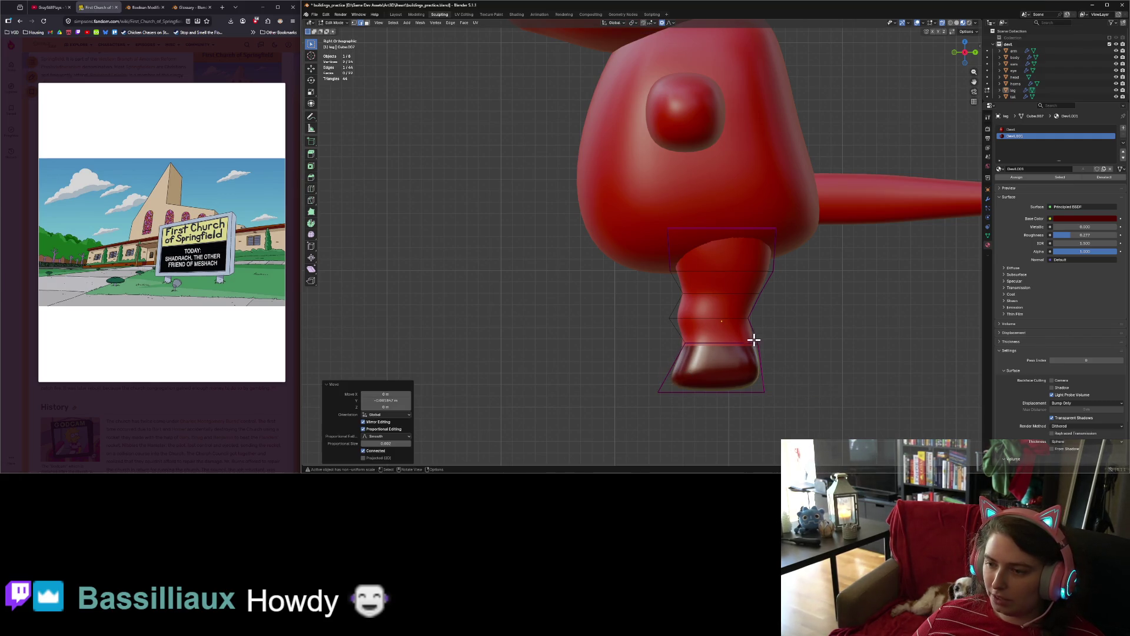
Step: Reposition another hoof edge from the side view to reshape the hoof
left_click(763, 377, "shift")
left_click(766, 388)
middle_click_drag(846, 442, 777, 429)
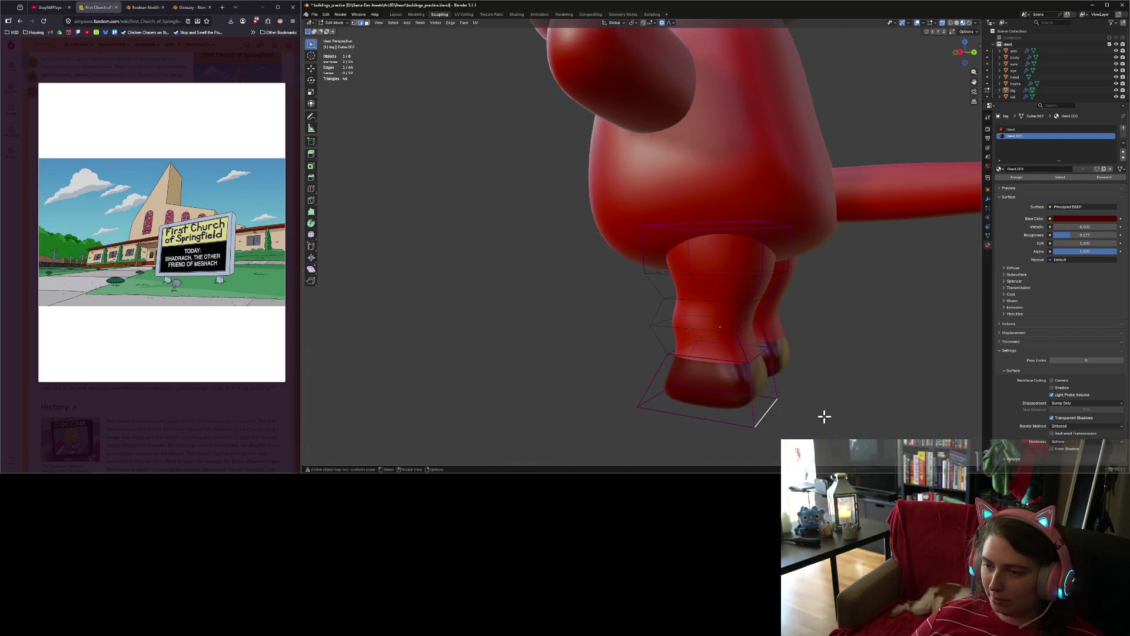
key("KP_3")
key("g")
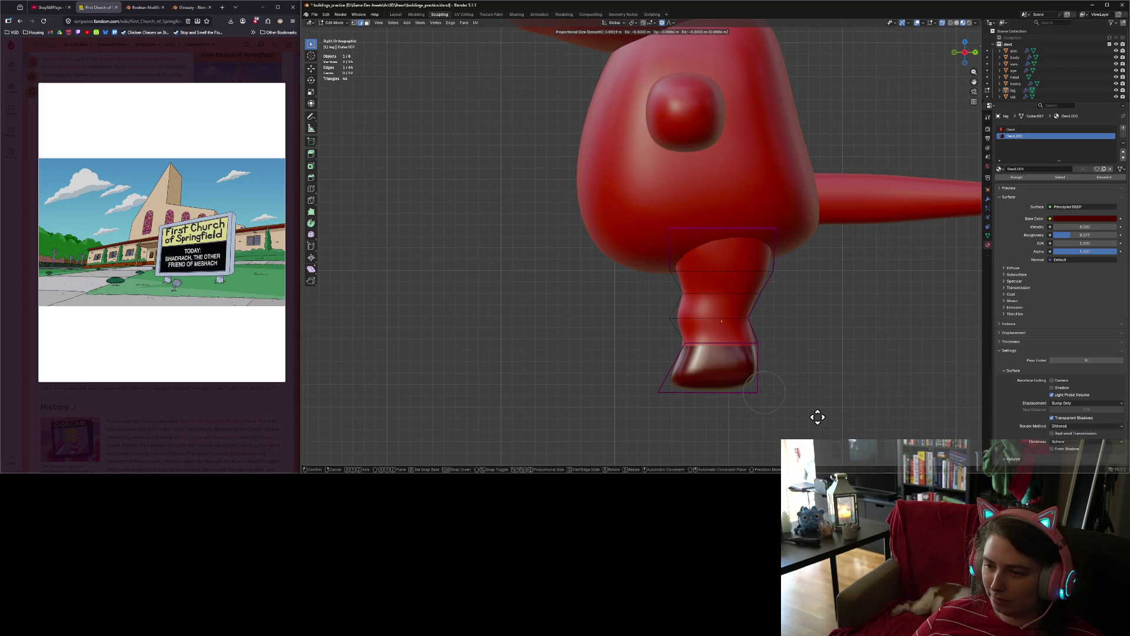
left_click(814, 418)
mouse_move(754, 414)
middle_mouse_down()
mouse_move(868, 392)
mouse_move(885, 374)
mouse_move(822, 397)
mouse_move(831, 417)
middle_mouse_up()
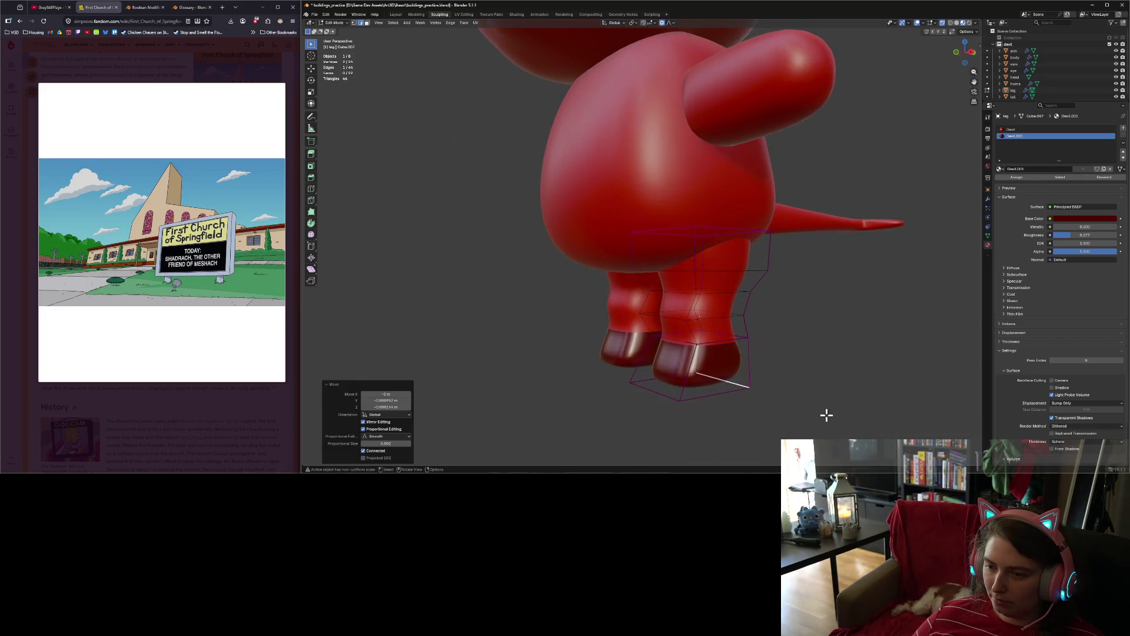
Step: Select the four bottom cage edges, crease them, and review the devil in Object Mode
left_click(695, 398)
left_click(658, 395, "shift")
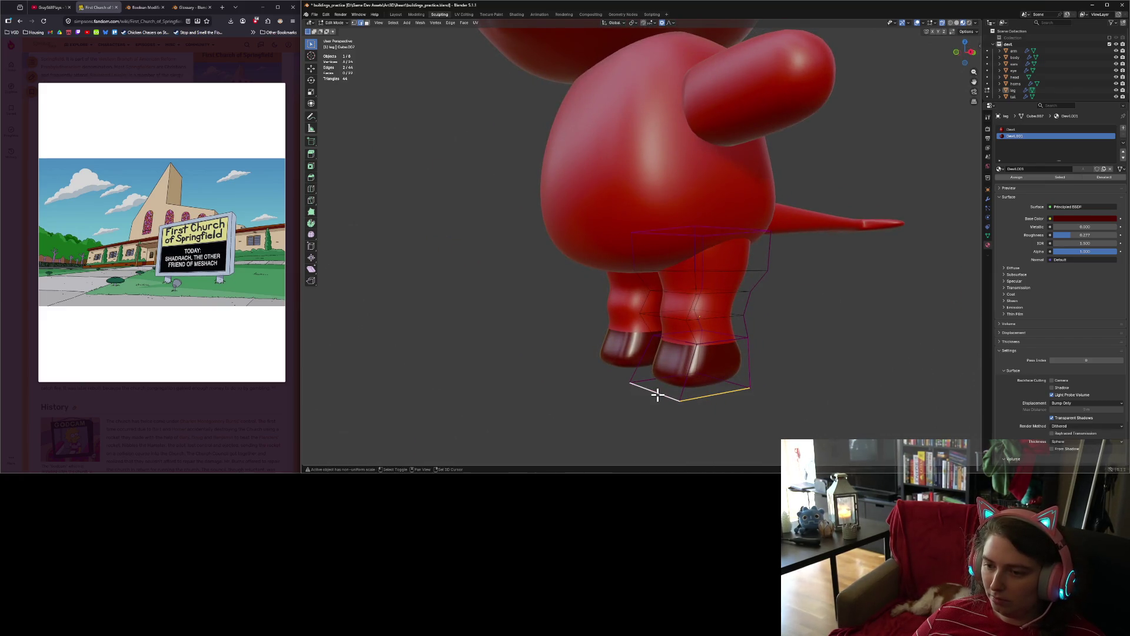
left_click(677, 380, "shift")
left_click(726, 386, "shift")
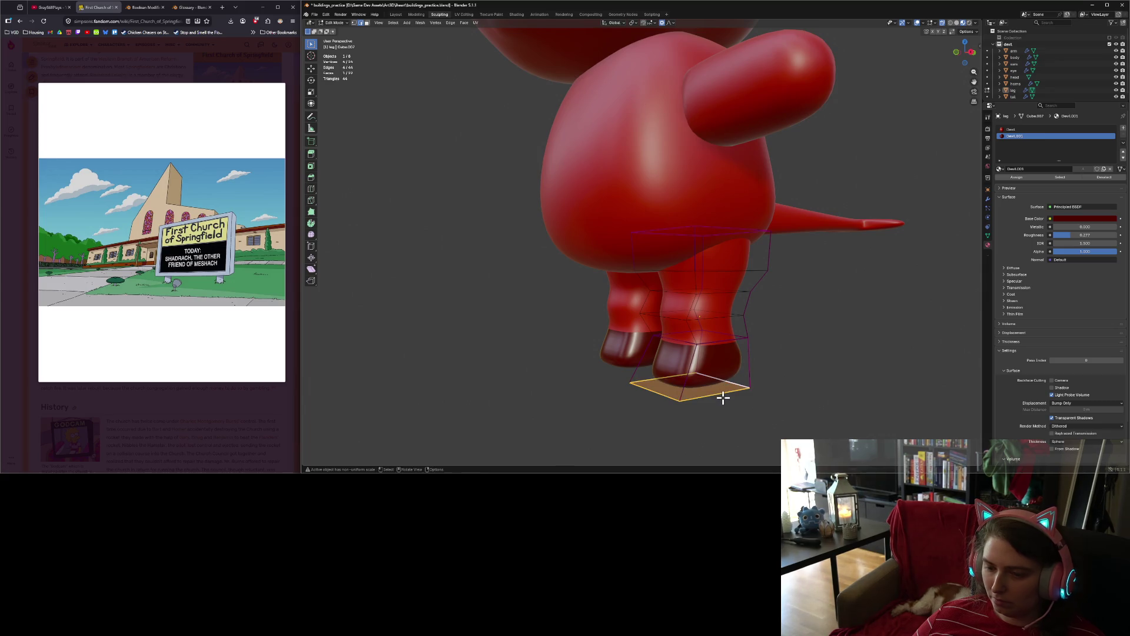
key("shift+e")
left_click(733, 406)
key("Tab")
mouse_move(733, 405)
middle_mouse_down()
mouse_move(725, 409)
mouse_move(782, 390)
mouse_move(616, 364)
mouse_move(661, 353)
mouse_move(610, 358)
middle_mouse_up()
scroll(782, 389, "down", 5)
scroll(707, 377, "up", 6)
scroll(607, 357, "up", 4)
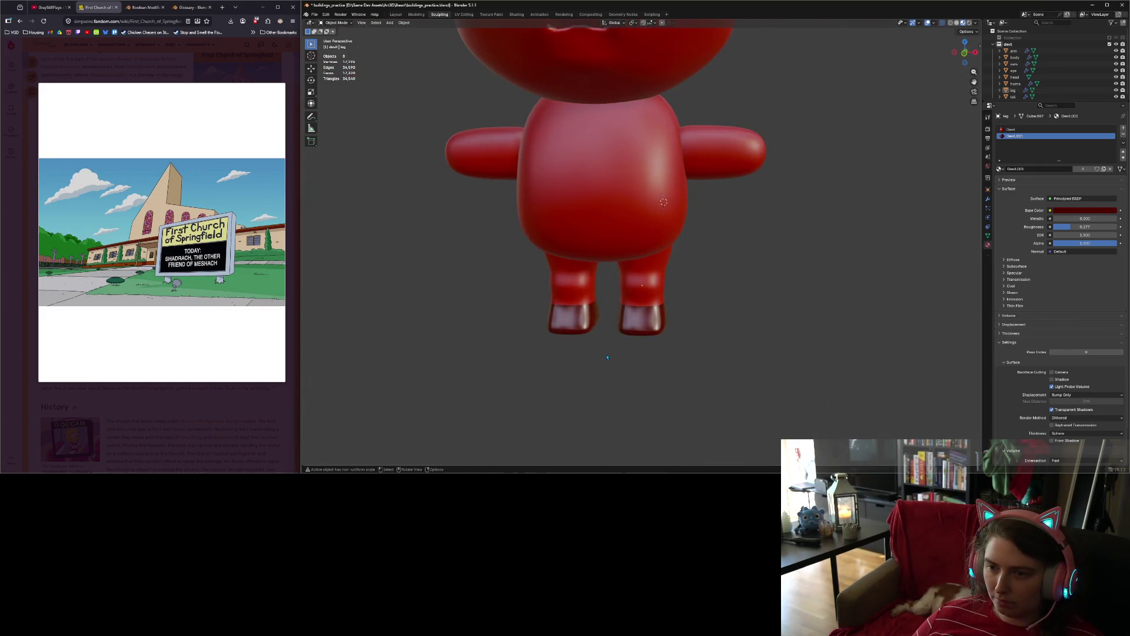
Step: Select the loop at the top of the hoof and apply Mark Sharp via Ctrl+E
key("Tab")
key("KP_1")
scroll(618, 352, "up", 3)
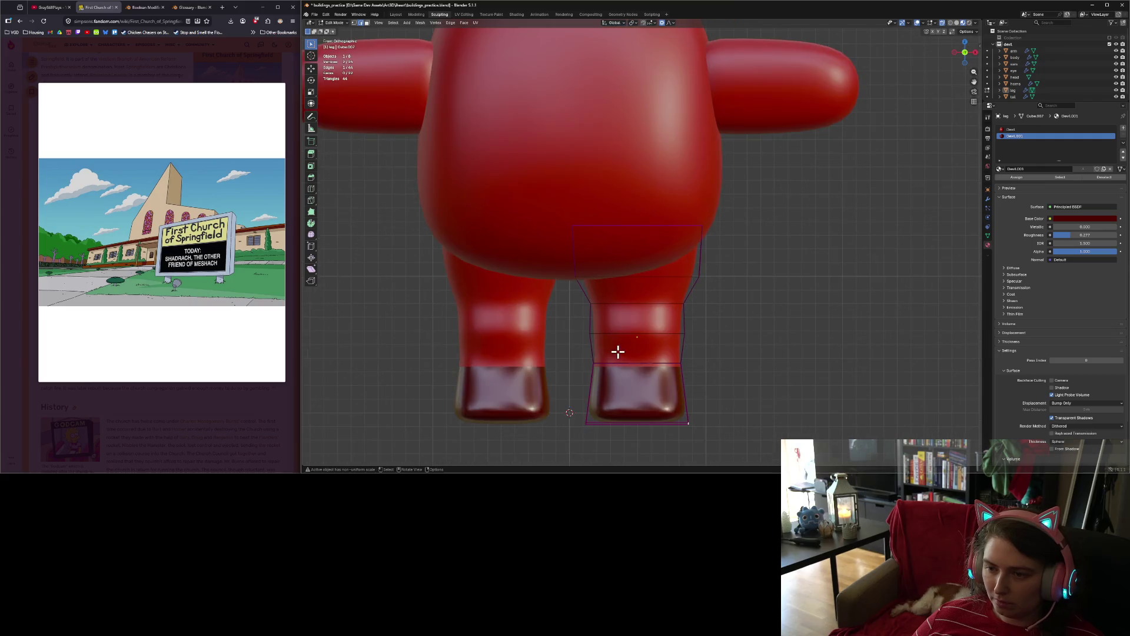
left_click(620, 363, "alt")
mouse_move(646, 371)
middle_mouse_down()
mouse_move(624, 373)
mouse_move(655, 370)
middle_mouse_up()
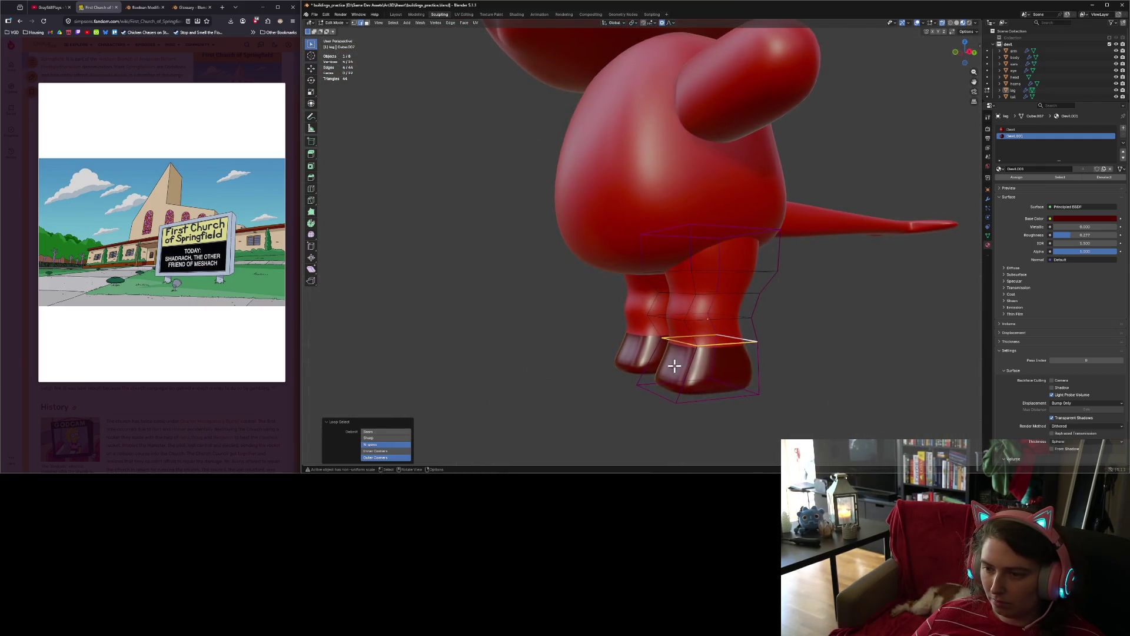
key("ctrl+e")
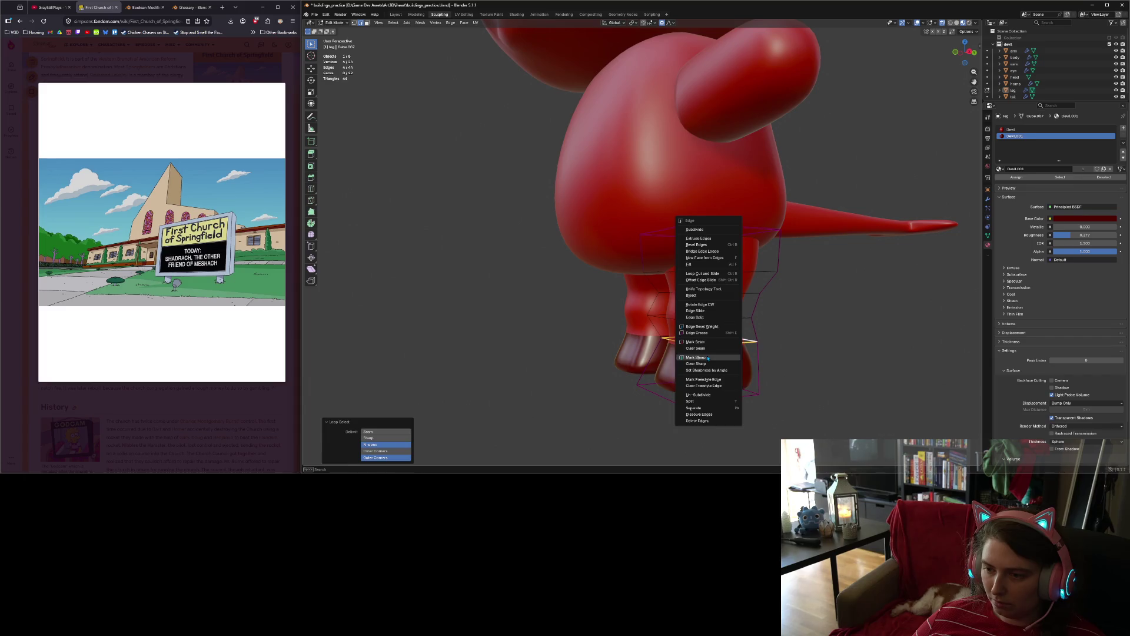
left_click(704, 357)
mouse_move(807, 383)
middle_mouse_down()
mouse_move(699, 385)
mouse_move(765, 381)
mouse_move(708, 369)
mouse_move(655, 376)
mouse_move(679, 359)
mouse_move(751, 360)
middle_mouse_up()
mouse_move(631, 367)
middle_mouse_down()
mouse_move(679, 358)
mouse_move(754, 398)
mouse_move(624, 381)
mouse_move(681, 389)
mouse_move(684, 369)
mouse_move(672, 366)
mouse_move(585, 383)
mouse_move(658, 384)
middle_mouse_up()
scroll(619, 361, "up", 5)
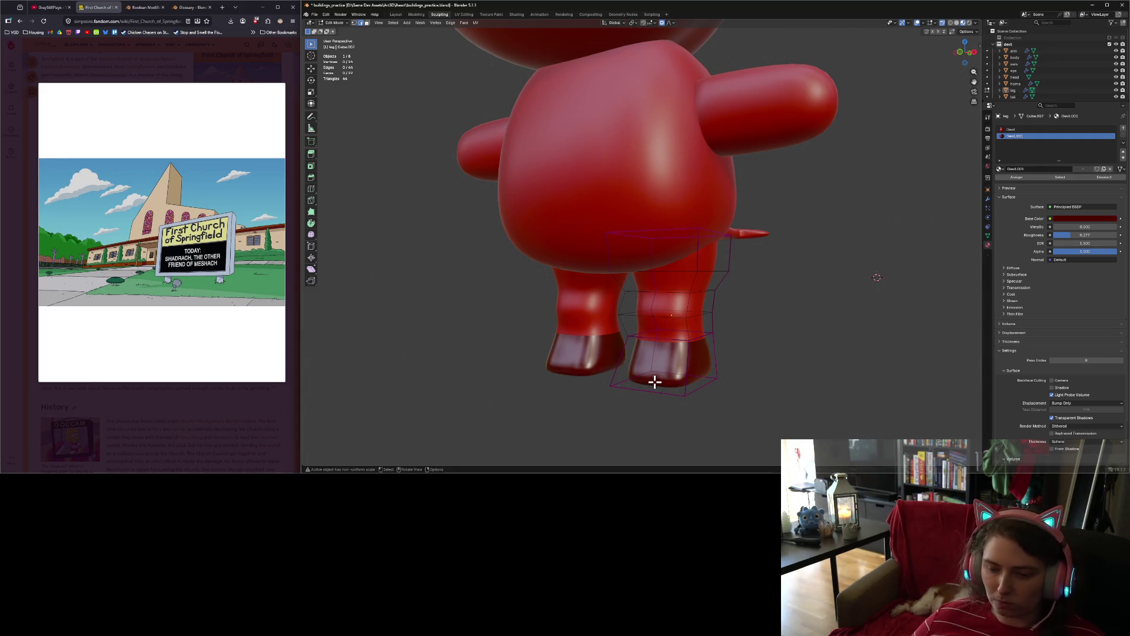
key("Tab")
mouse_move(654, 382)
middle_mouse_down()
mouse_move(700, 380)
mouse_move(641, 378)
middle_mouse_up()
key("Tab")
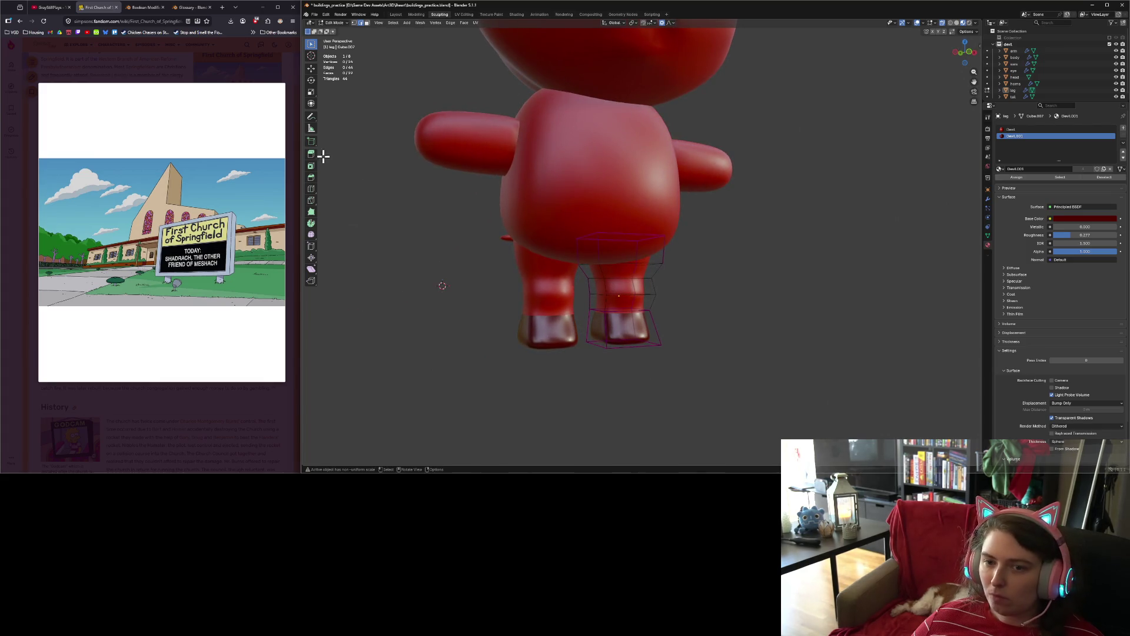
Step: Cut a vertical edge loop around the leg with Ctrl+R
key("ctrl+r")
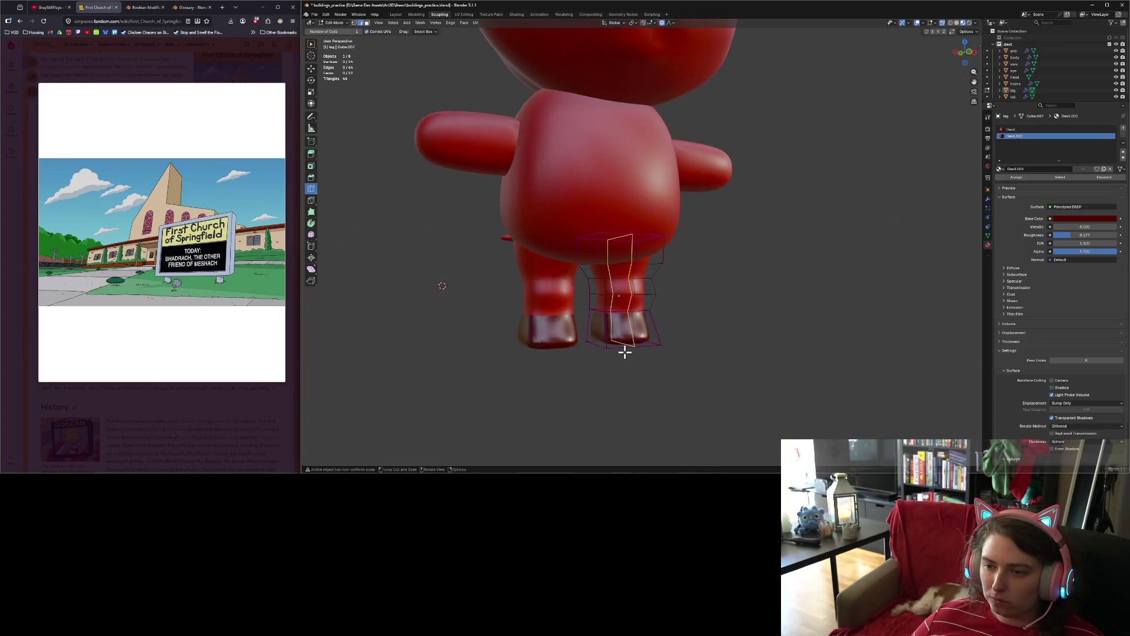
left_click(623, 351)
key("w")
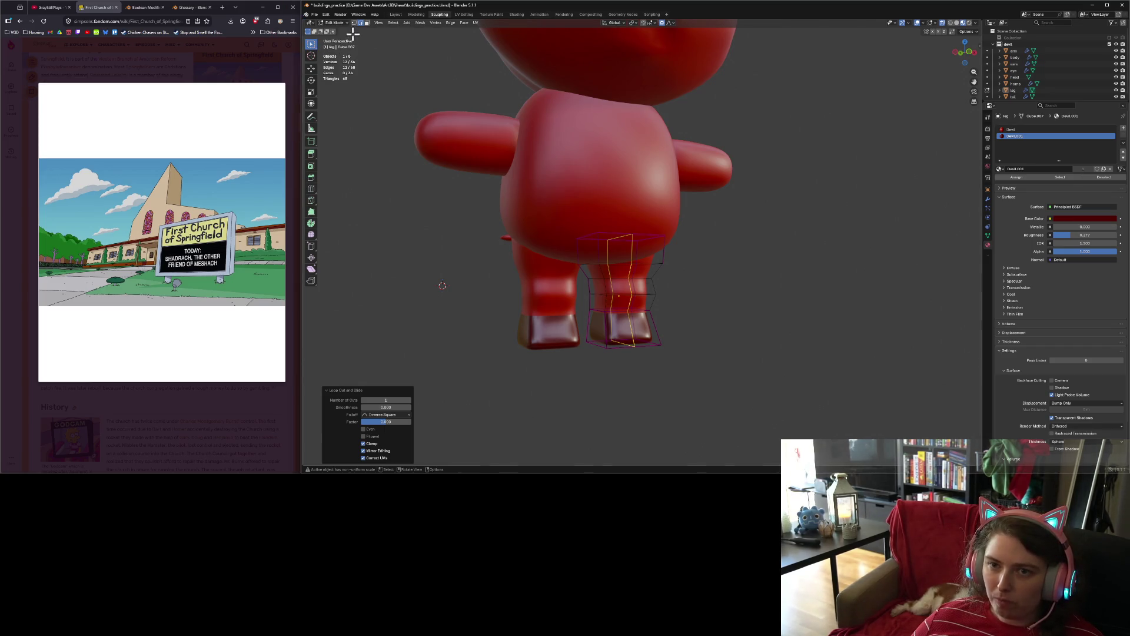
left_click(648, 344, "alt+shift")
middle_click_drag(689, 351, 669, 345)
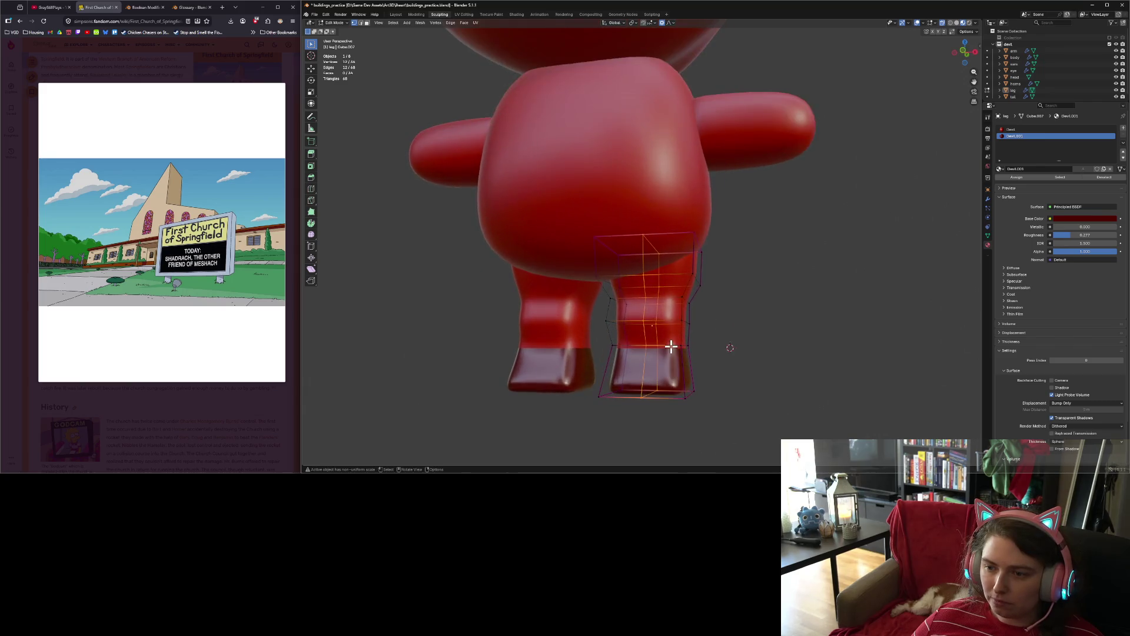
scroll(681, 351, "up", 2)
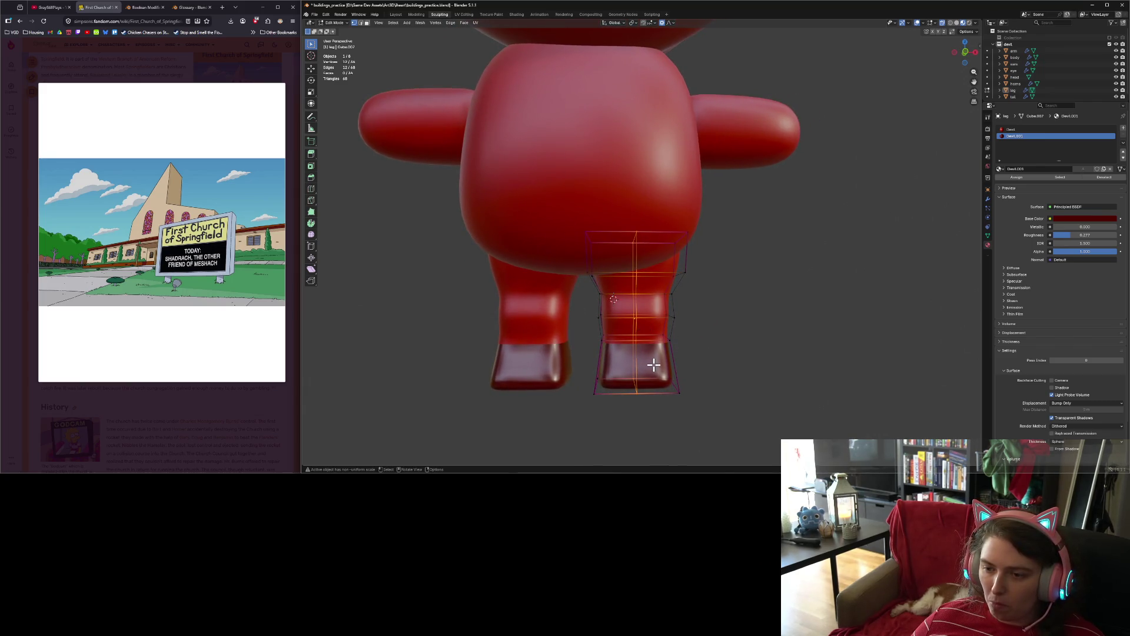
middle_click_drag(640, 398, 640, 401)
left_click(638, 401)
middle_click_drag(700, 427, 682, 434)
Step: Select the hoof's bottom vertices and move them along the Y axis
key("g")
key("y")
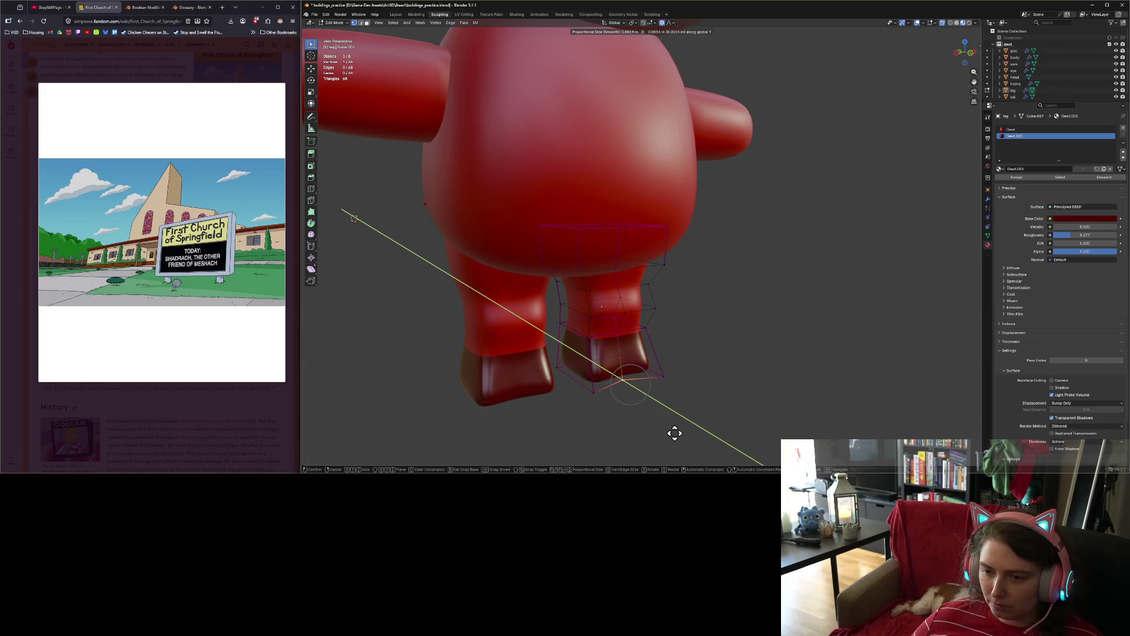
left_click(675, 434)
left_click(594, 391, "shift")
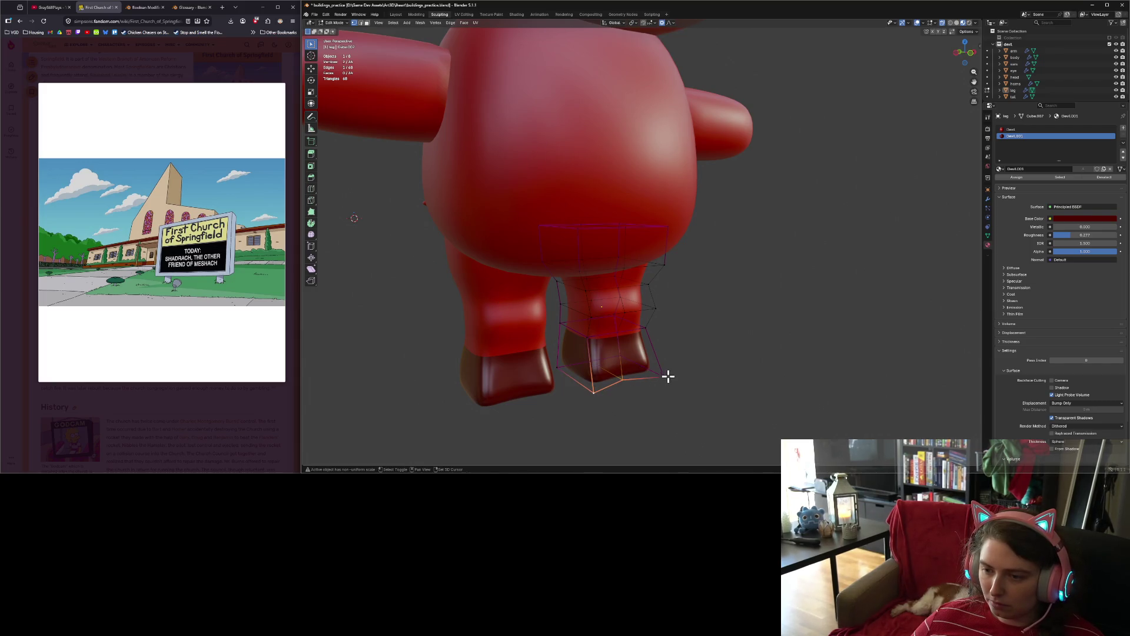
left_click(621, 379, "shift")
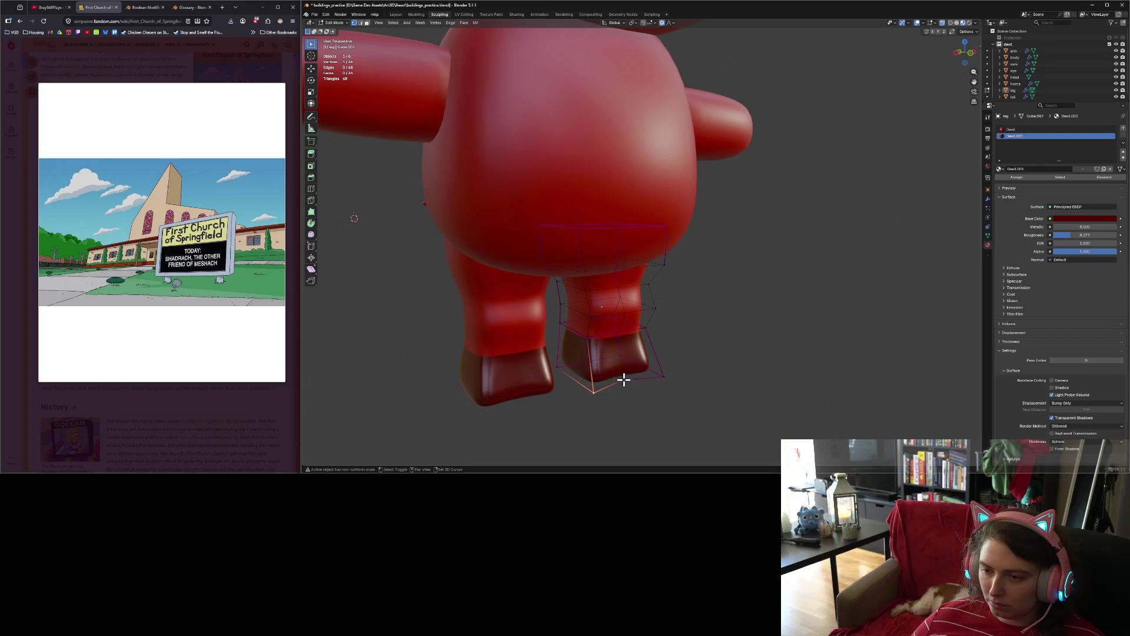
left_click(663, 379, "shift")
key("g")
key("y")
left_click(667, 391)
left_click(683, 400)
Step: Move the vertex at the foot's front corner along the Y axis
mouse_move(701, 421)
middle_mouse_down()
mouse_move(619, 415)
mouse_move(641, 403)
middle_mouse_up()
left_click(661, 391)
key("g")
key("z")
key("y")
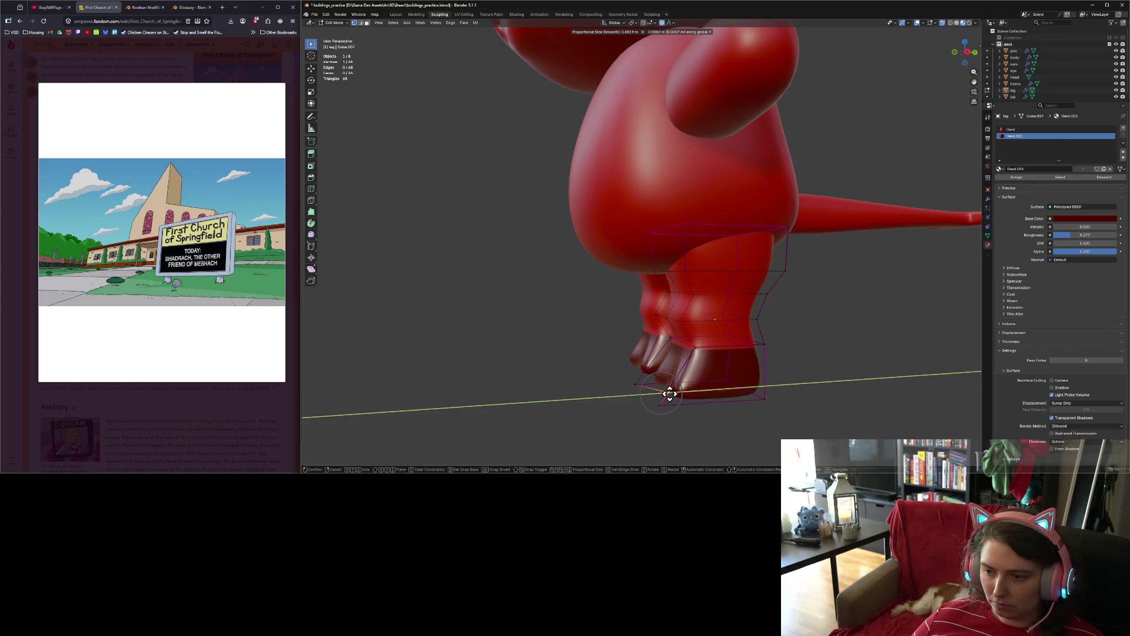
left_click(671, 391)
Step: Check the hoof in Object Mode, then select the front hoof edge in edge mode
key("Tab")
middle_click_drag(682, 406, 685, 398)
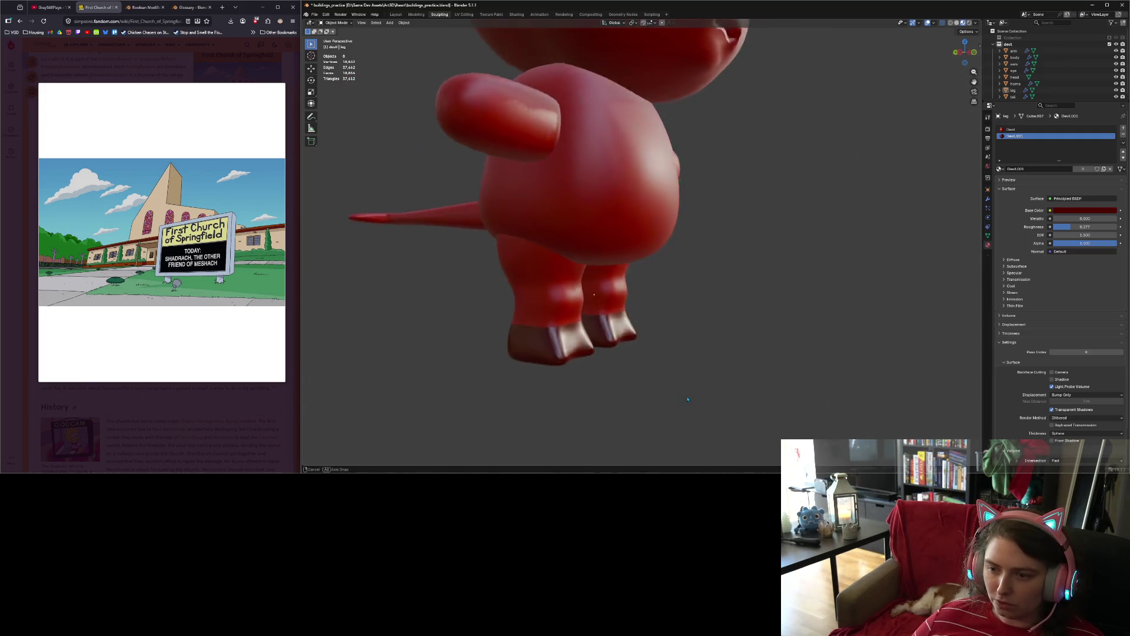
scroll(683, 395, "up", 3)
key("Tab")
left_click(611, 337, "shift")
left_click(361, 24)
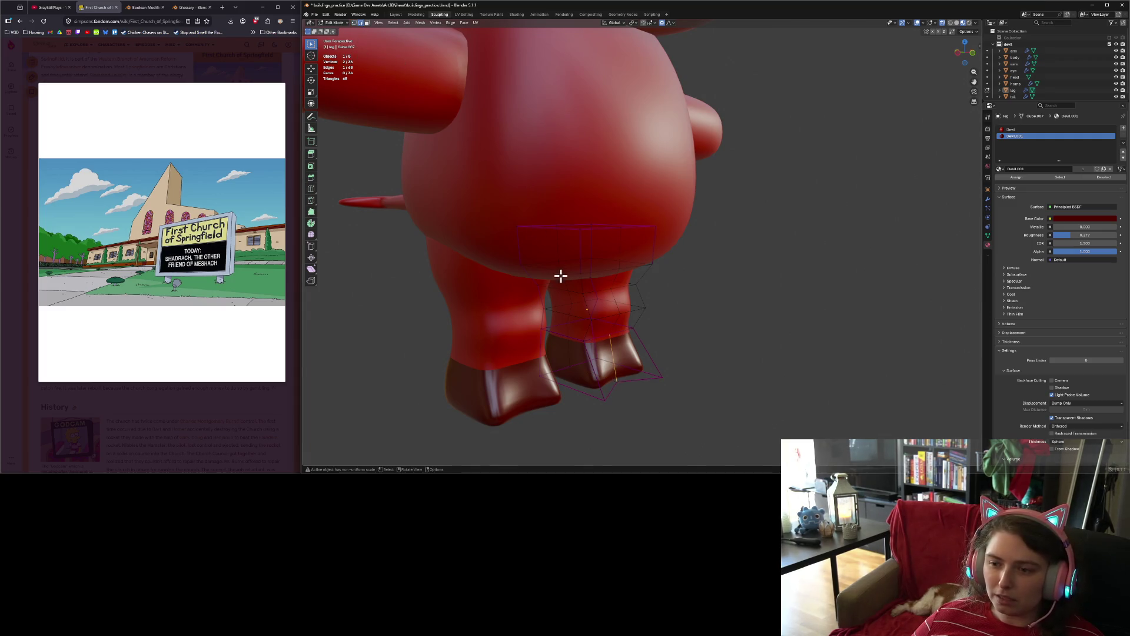
right_click(614, 355)
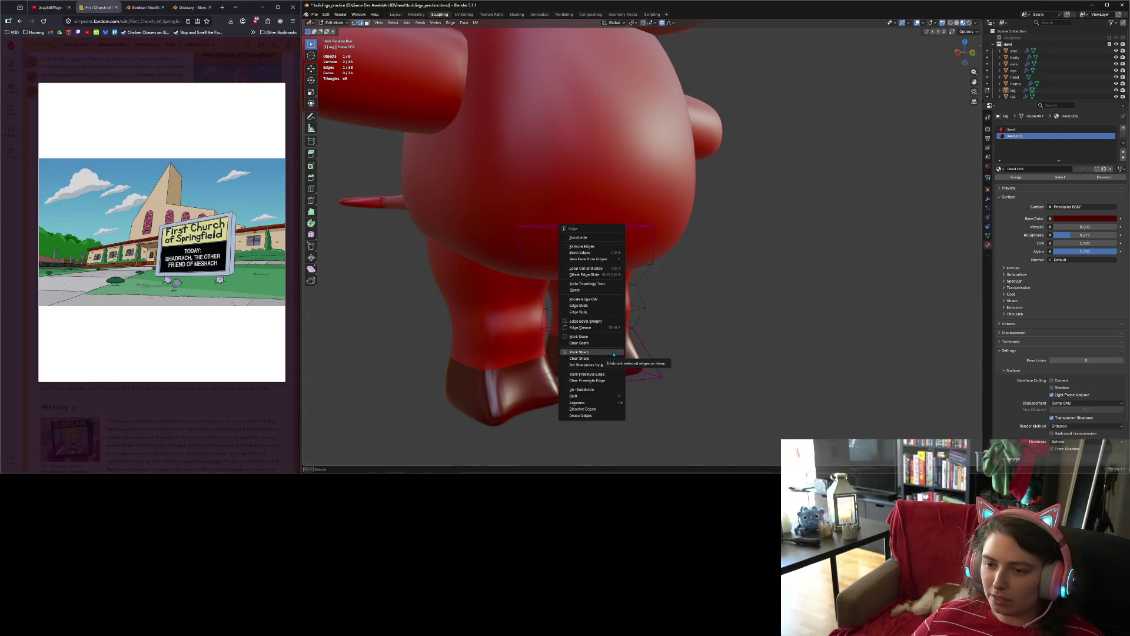
Step: Mark the selected vertical hoof edge as sharp
left_click(616, 359)
mouse_move(737, 424)
middle_mouse_down()
mouse_move(696, 416)
mouse_move(679, 429)
middle_mouse_up()
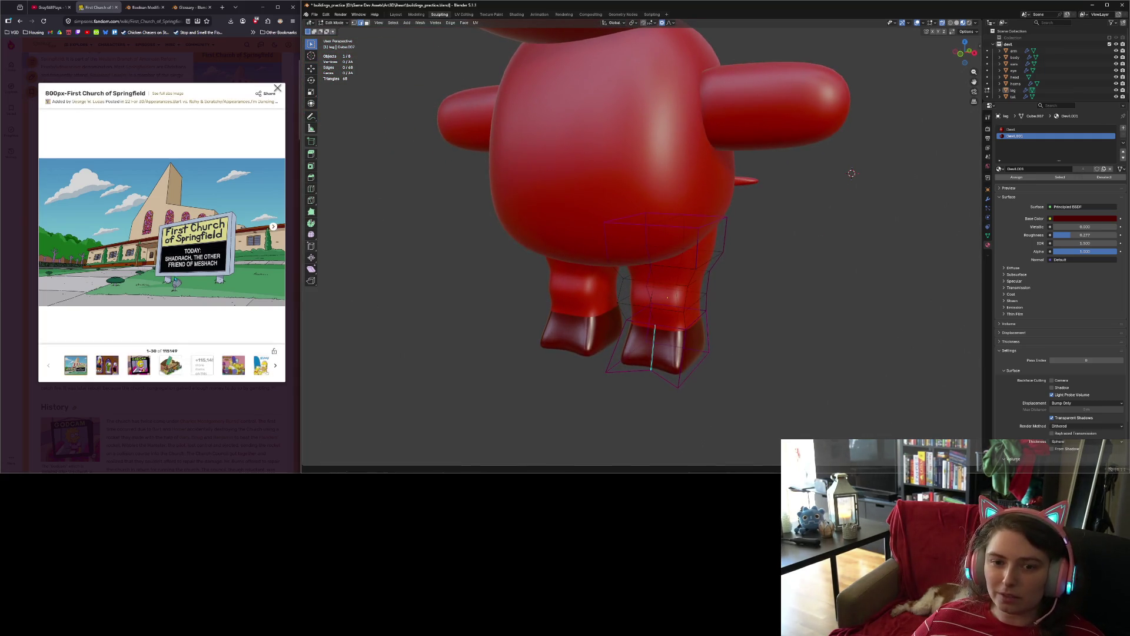
mouse_move(740, 379)
middle_mouse_down()
mouse_move(670, 411)
mouse_move(649, 391)
middle_mouse_up()
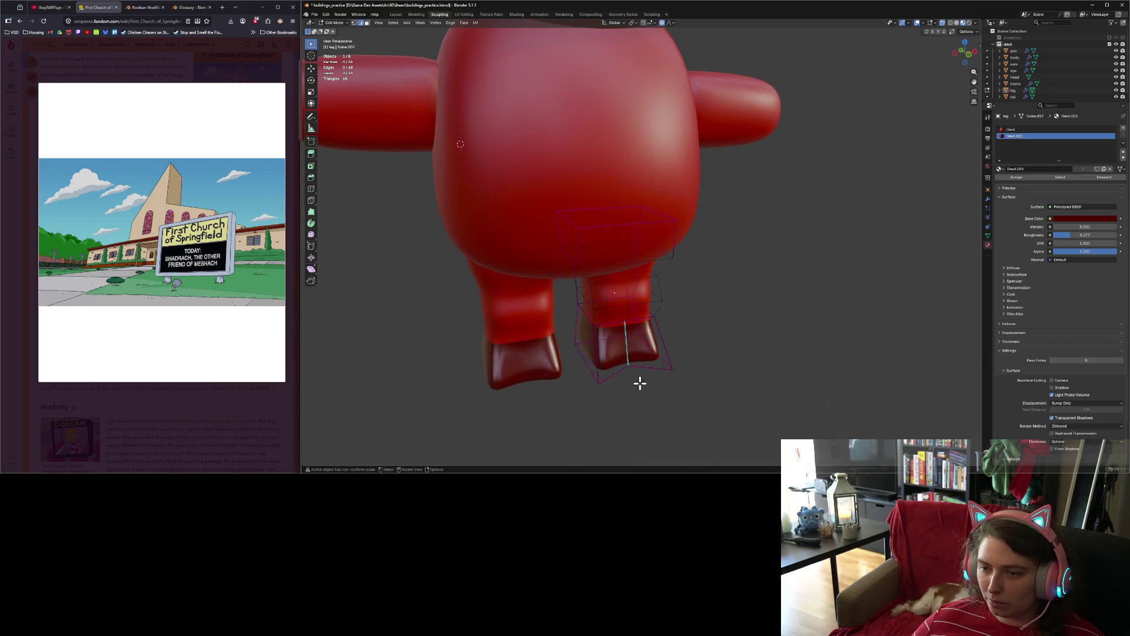
Step: Select the foot's bottom edge and a corner vertex of the foot
left_click(601, 324)
mouse_move(697, 430)
middle_mouse_down()
mouse_move(665, 399)
mouse_move(618, 411)
mouse_move(705, 407)
mouse_move(691, 416)
mouse_move(643, 378)
middle_mouse_up()
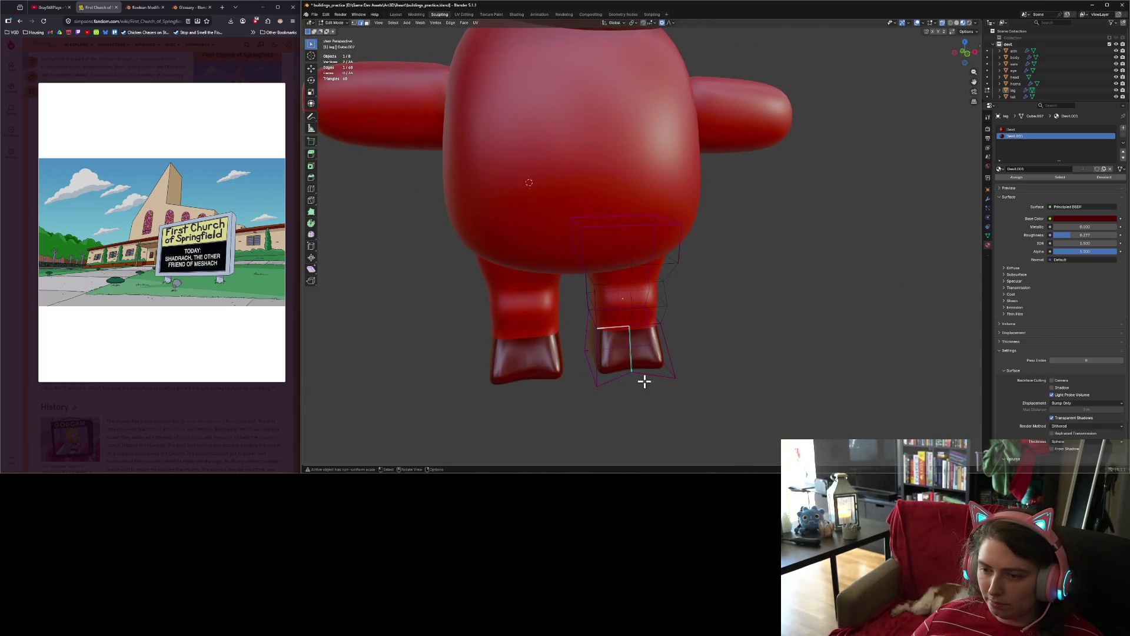
left_click(629, 375)
scroll(630, 392, "down", 1)
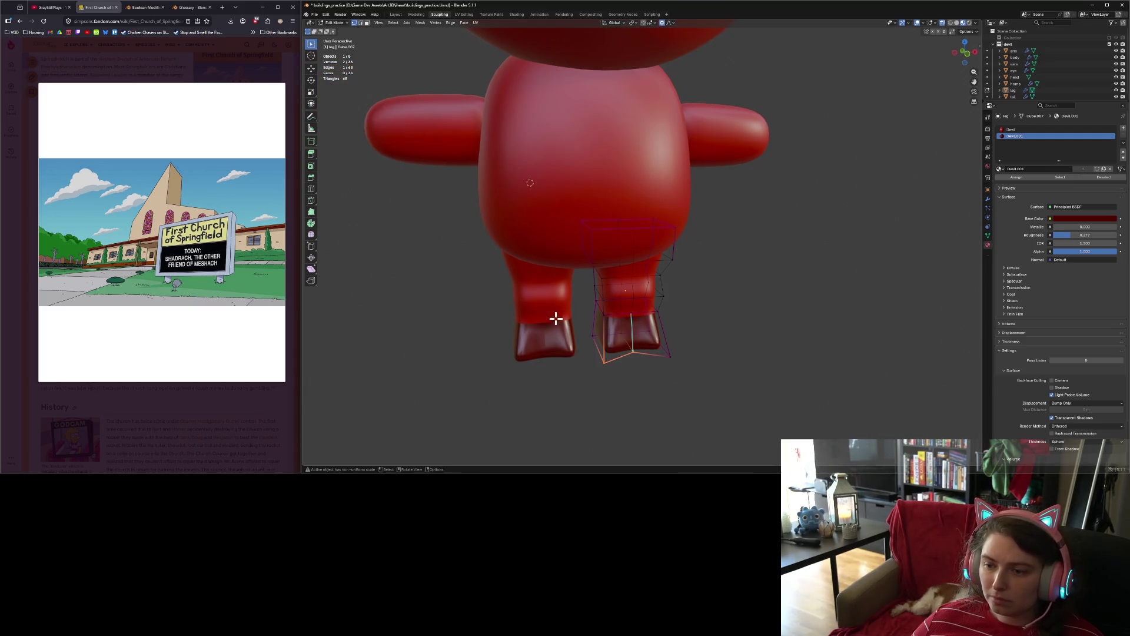
left_click(604, 363)
Step: Rescale the hoof's two bottom corner vertices and check the foot in Object Mode
left_click(674, 358, "shift")
key("s")
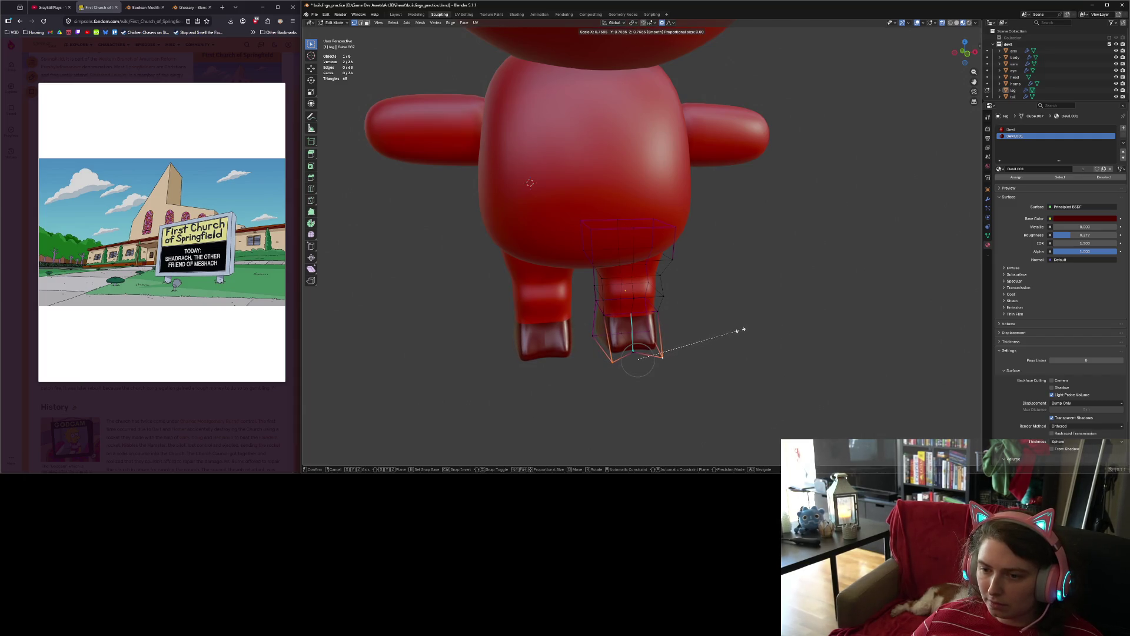
left_click(740, 330)
key("Tab")
mouse_move(699, 381)
middle_mouse_down()
mouse_move(653, 371)
mouse_move(669, 371)
mouse_move(636, 348)
middle_mouse_up()
Step: Shift the selected leg vertices along the Y axis for depth
key("Tab")
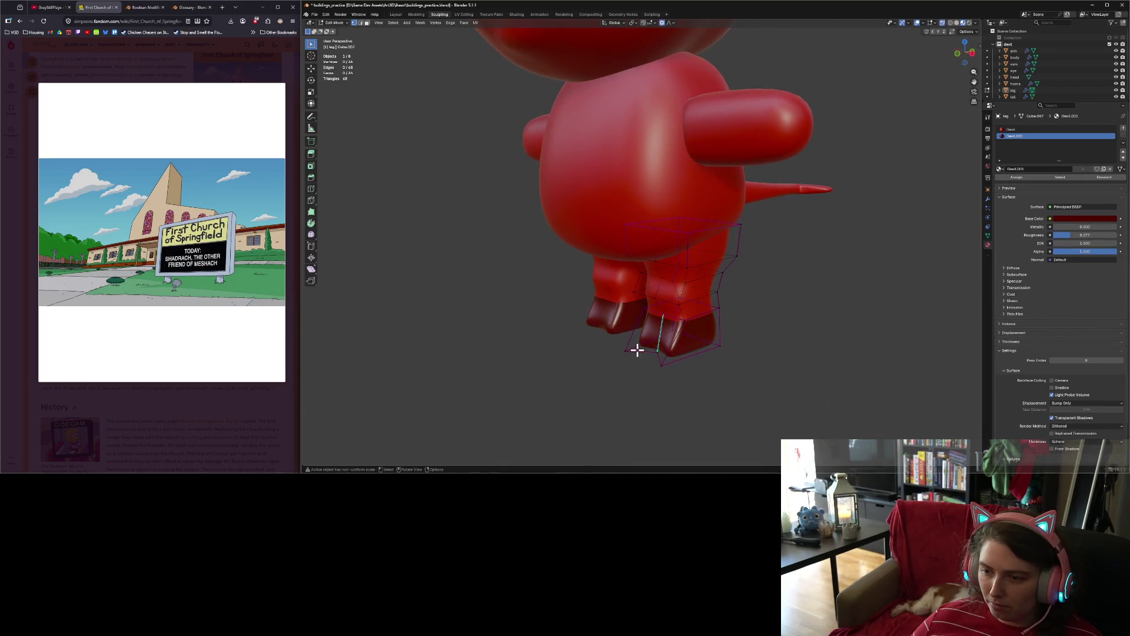
key("g")
key("y")
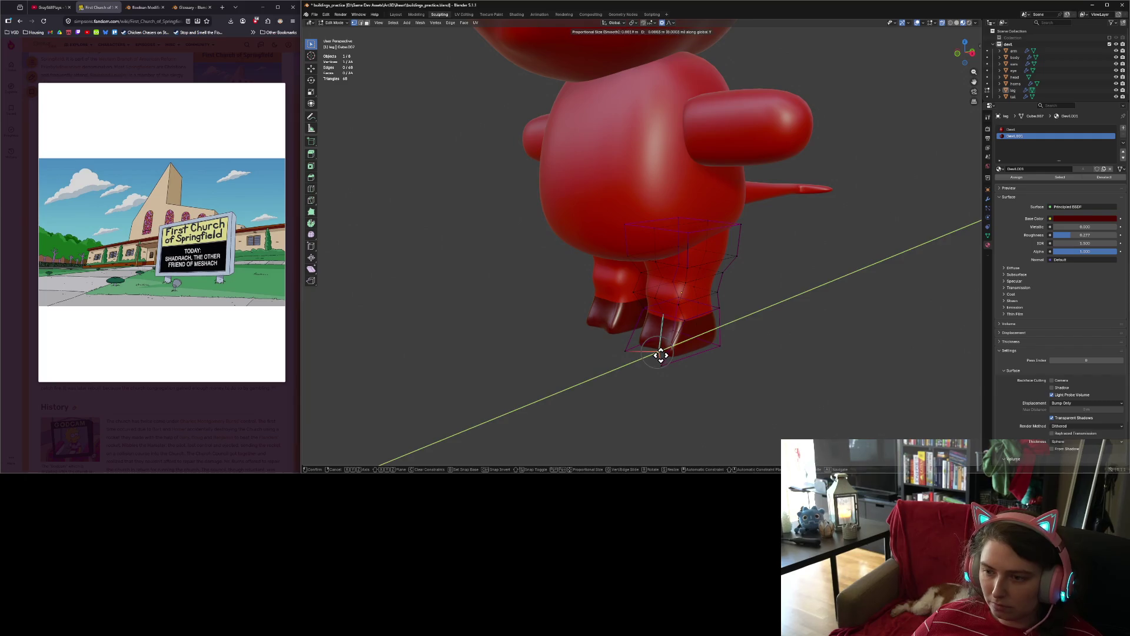
left_click(660, 353)
mouse_move(659, 353)
middle_mouse_down()
mouse_move(705, 361)
mouse_move(619, 315)
middle_mouse_up()
Step: Scale the right lower-leg loop above the hoof along X, then return to Object Mode
left_click(608, 304)
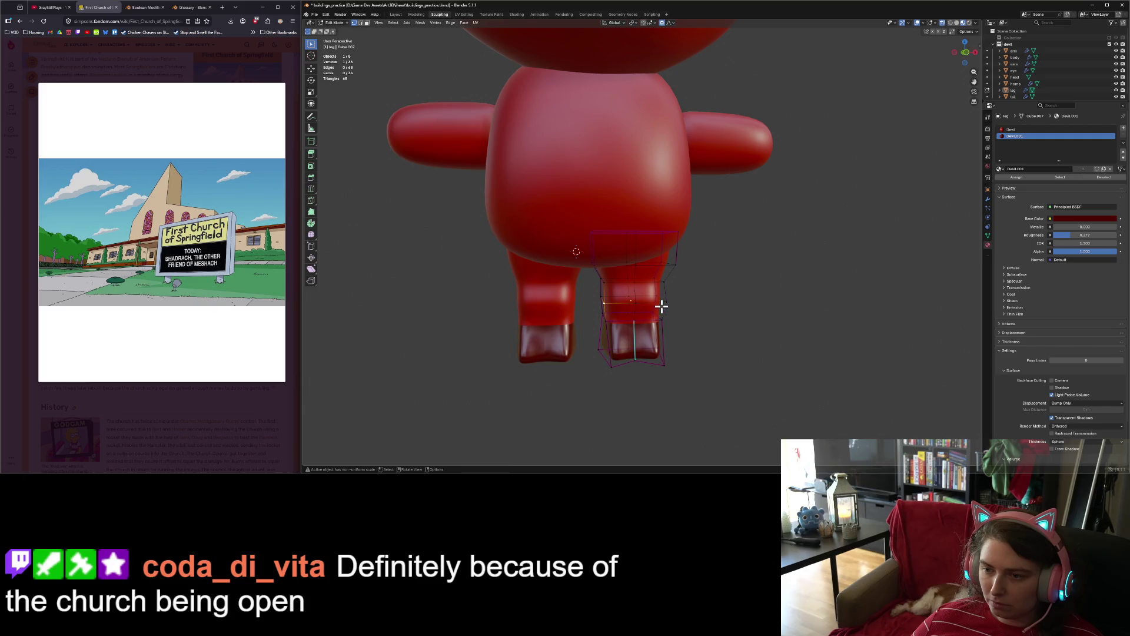
key("KP_1")
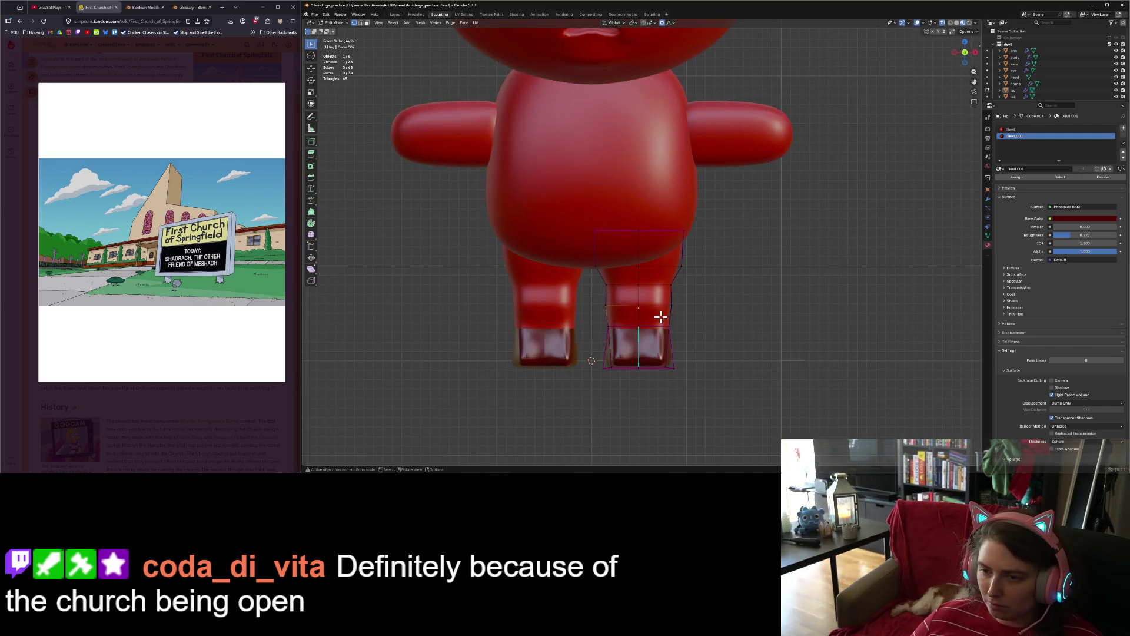
left_click(607, 304, "shift")
left_click(668, 302, "shift")
key("s")
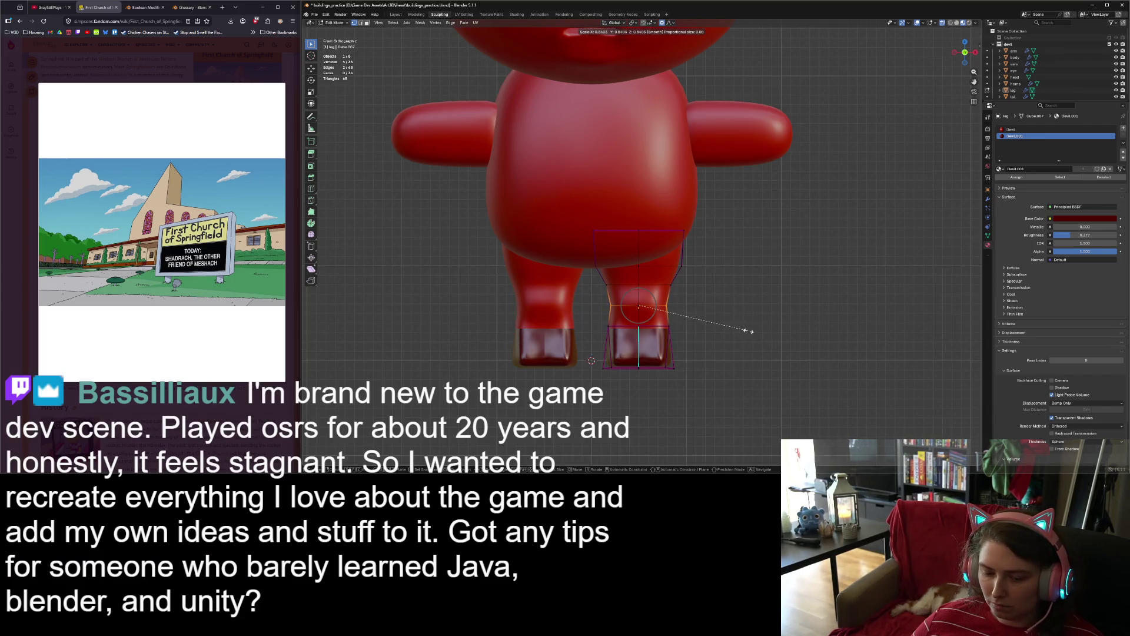
key("x")
left_click(746, 331)
key("Tab")
scroll(757, 339, "down", 3)
middle_click_drag(765, 375, 684, 375)
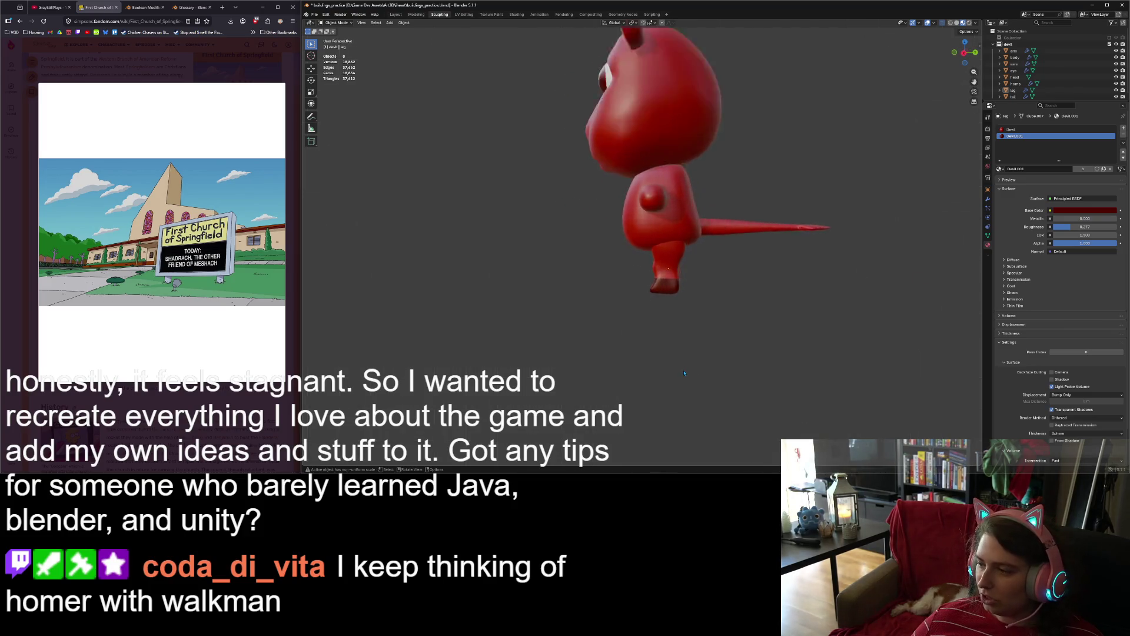
scroll(684, 375, "up", 5)
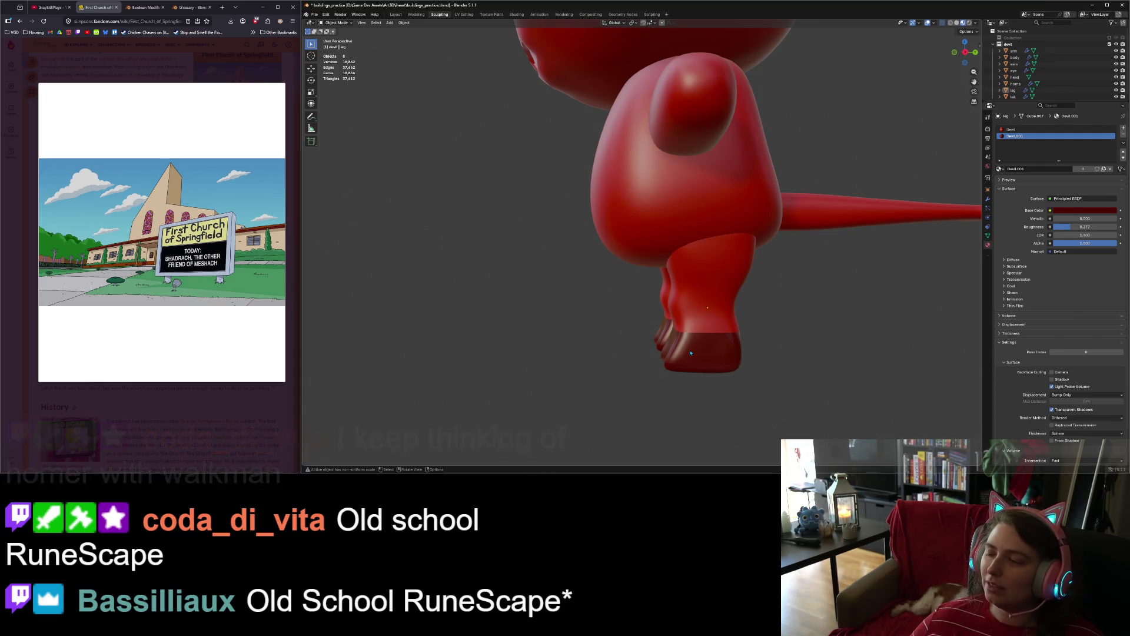
scroll(689, 352, "up", 2)
middle_click_drag(687, 351, 660, 337)
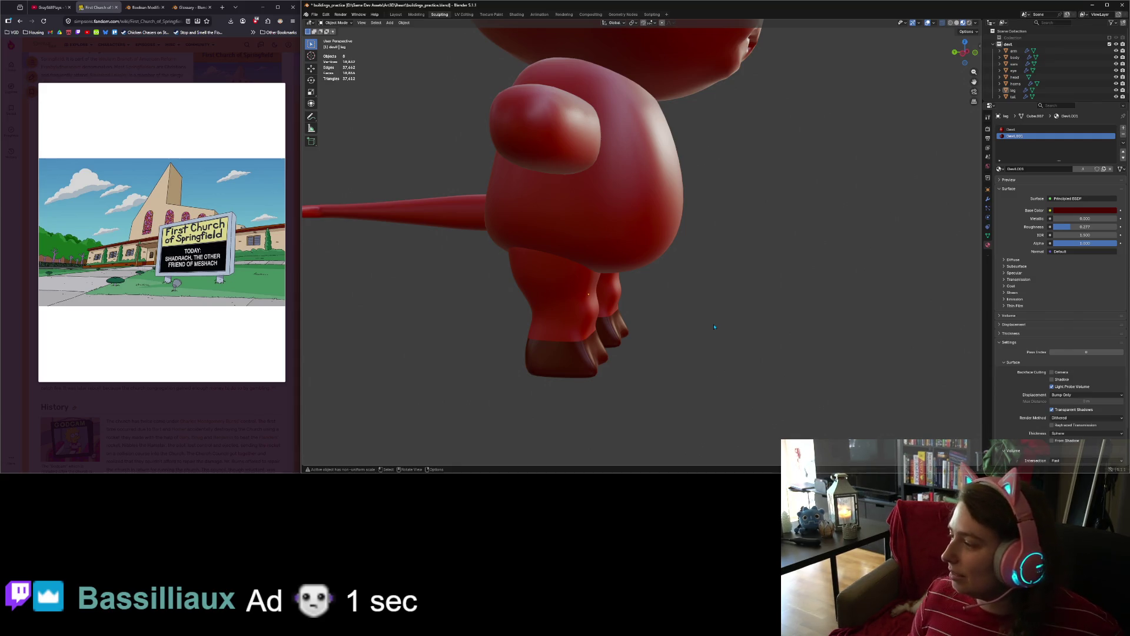
scroll(717, 315, "down", 4)
mouse_move(671, 335)
middle_mouse_down()
mouse_move(759, 318)
mouse_move(688, 328)
mouse_move(692, 318)
mouse_move(772, 313)
mouse_move(765, 298)
middle_mouse_up()
key("ctrl+z")
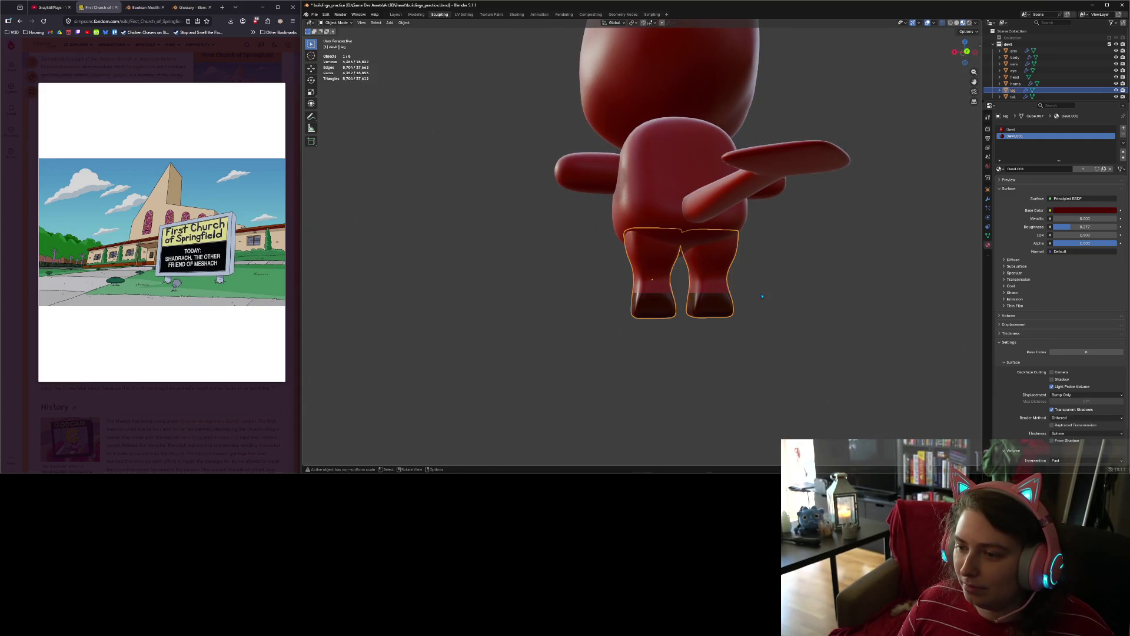
key("KP_1")
key("Tab")
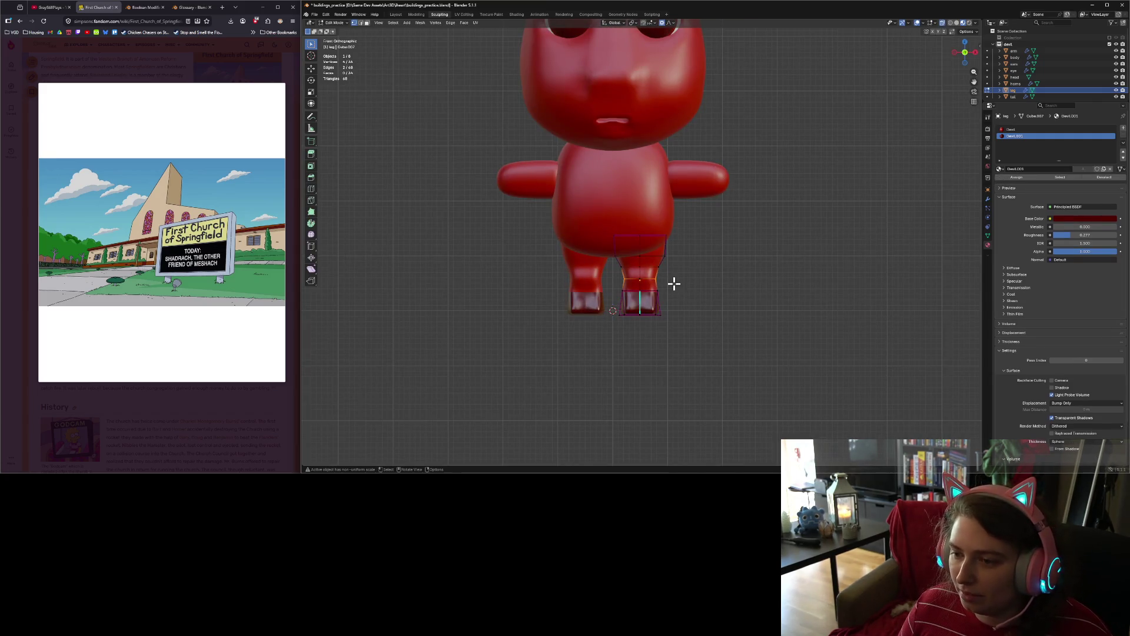
scroll(612, 242, "up", 3)
left_click_drag(559, 196, 613, 245)
key("g")
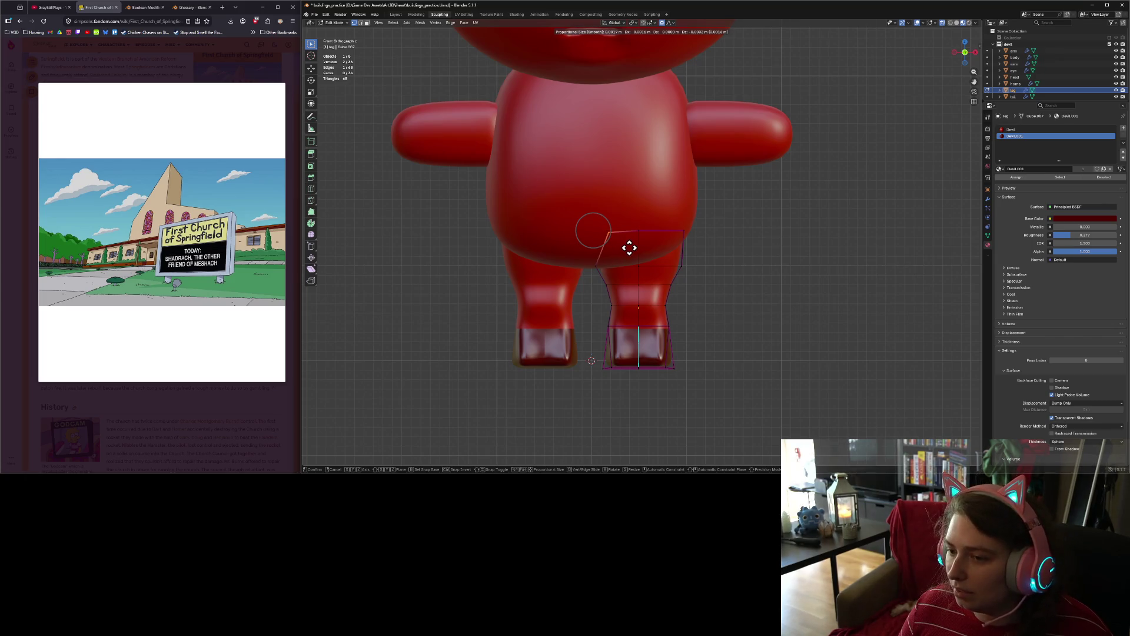
left_click(632, 248)
key("Tab")
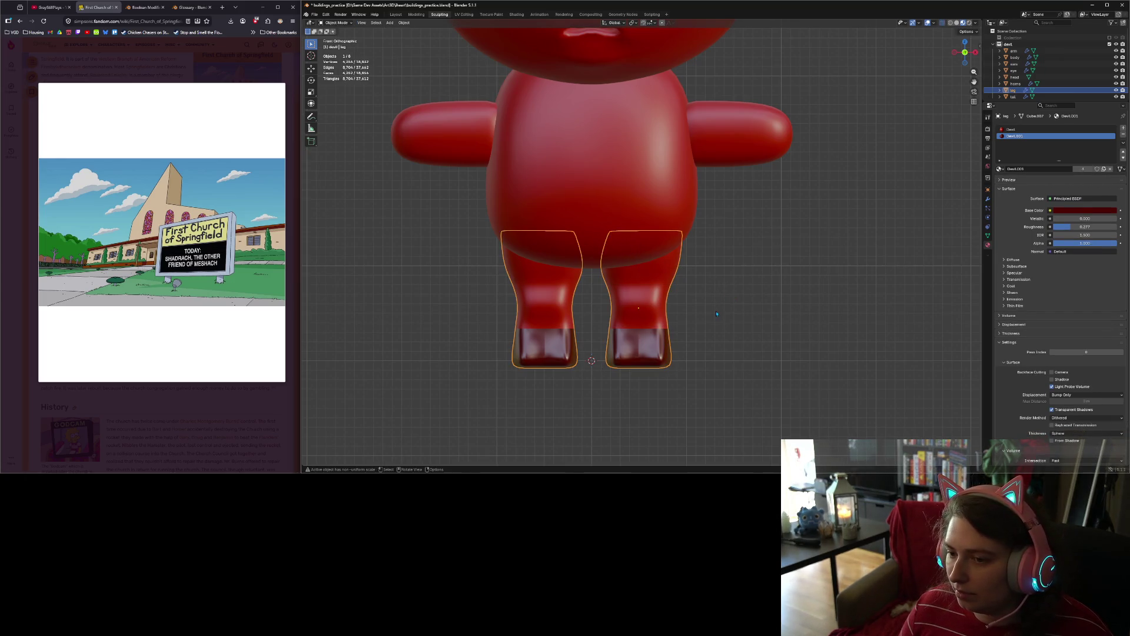
left_click(694, 238)
left_click(697, 245, "shift")
left_click(697, 245)
left_click(671, 259)
key("Tab")
left_click_drag(660, 213, 707, 246)
key("g")
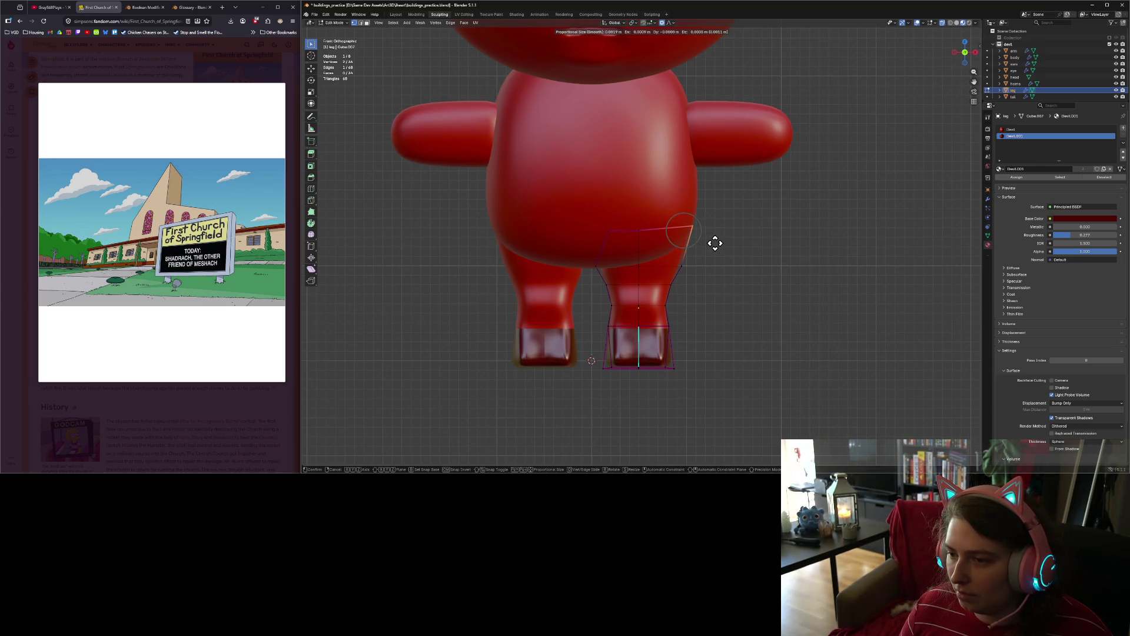
left_click(714, 242)
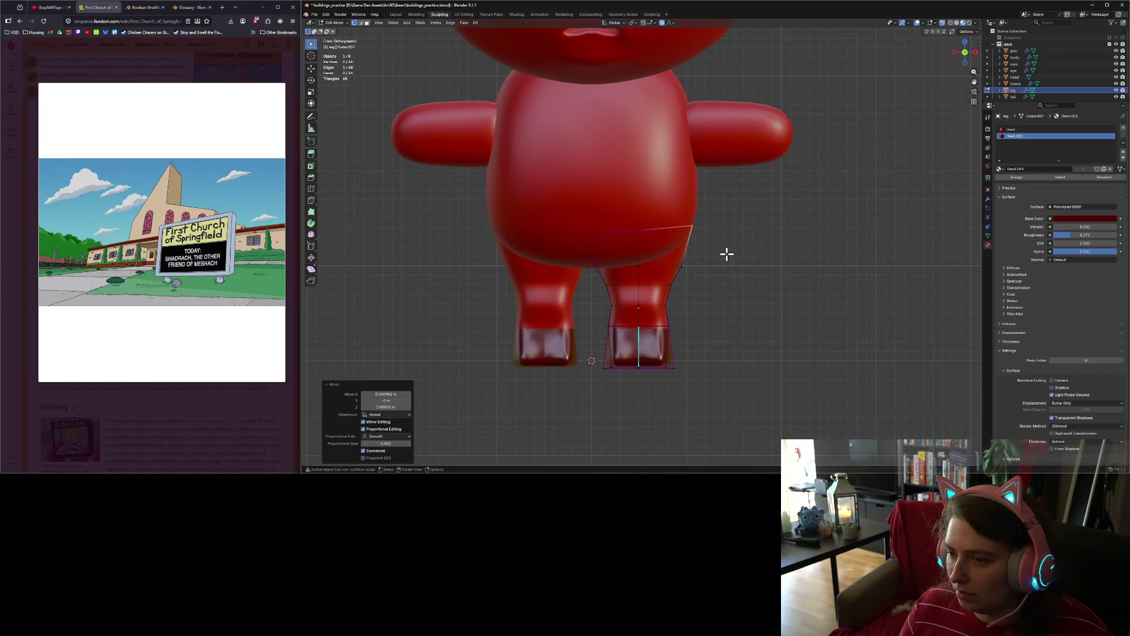
key("Tab")
key("ctrl+z")
key("ctrl+z")
key("Tab")
left_click(750, 267)
mouse_move(751, 267)
middle_mouse_down()
mouse_move(682, 329)
mouse_move(747, 323)
mouse_move(853, 277)
mouse_move(714, 245)
mouse_move(729, 360)
mouse_move(776, 368)
middle_mouse_up()
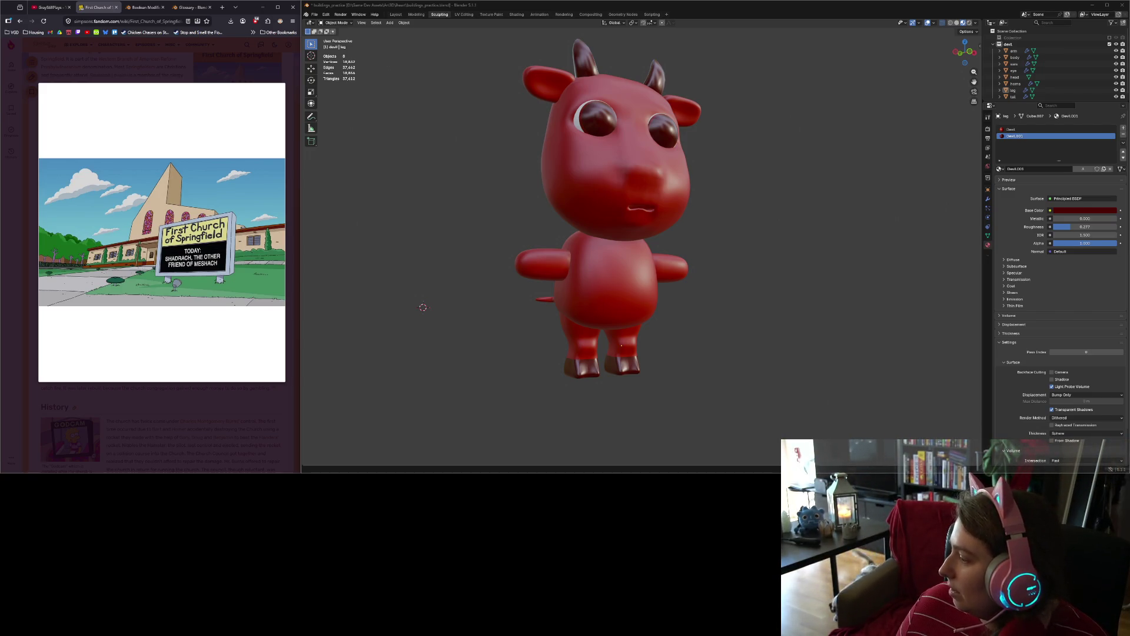
Step: Save the file, then narrow the body cage's top edge along X
mouse_move(654, 242)
middle_mouse_down()
mouse_move(668, 244)
mouse_move(683, 270)
mouse_move(730, 274)
mouse_move(643, 276)
mouse_move(692, 281)
mouse_move(699, 270)
mouse_move(739, 285)
mouse_move(696, 267)
middle_mouse_up()
key("ctrl+s")
left_click(690, 274)
key("Tab")
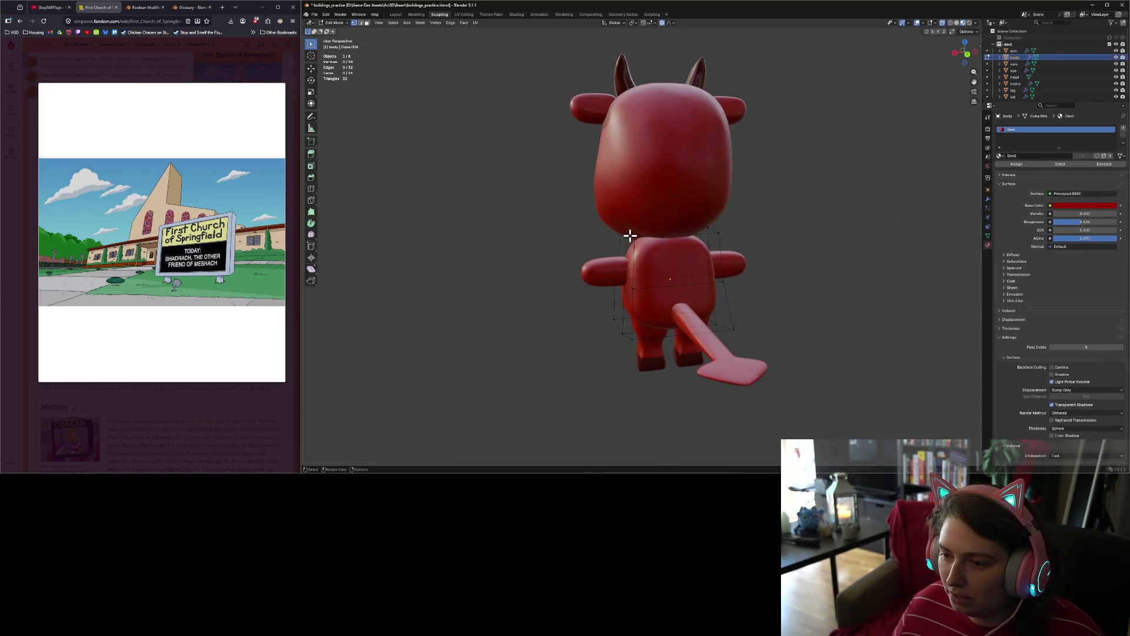
left_click(716, 234)
key("s")
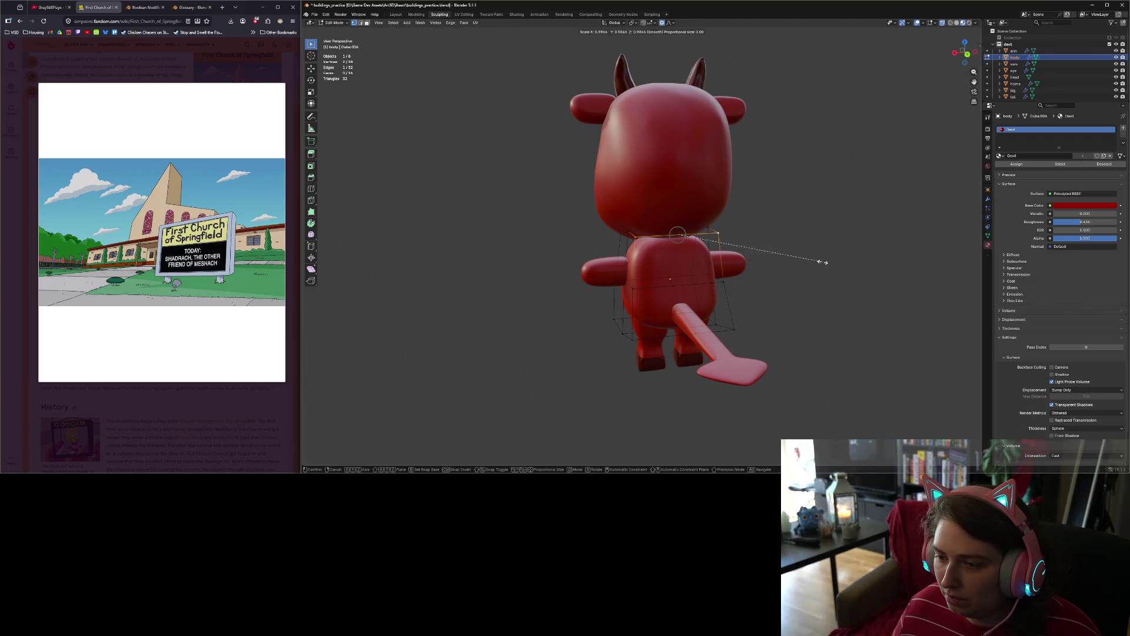
key("x")
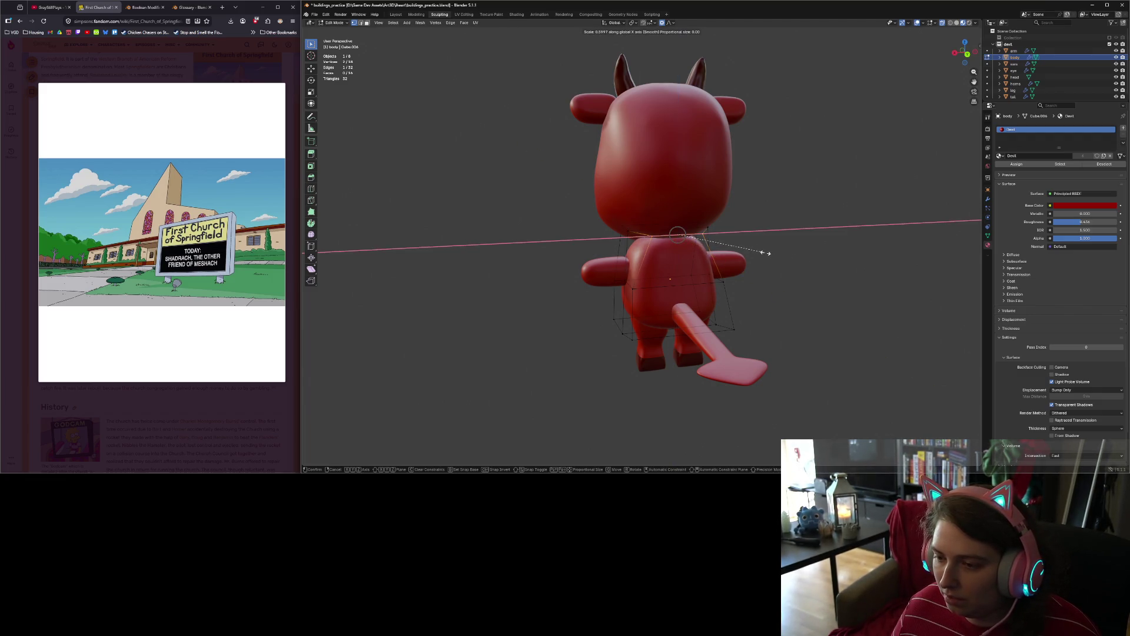
left_click(749, 283)
Step: Move the narrowed top edge of the body into a new position
mouse_move(750, 283)
middle_mouse_down("alt")
mouse_move(780, 313)
mouse_move(797, 308)
middle_mouse_up("alt")
key("g")
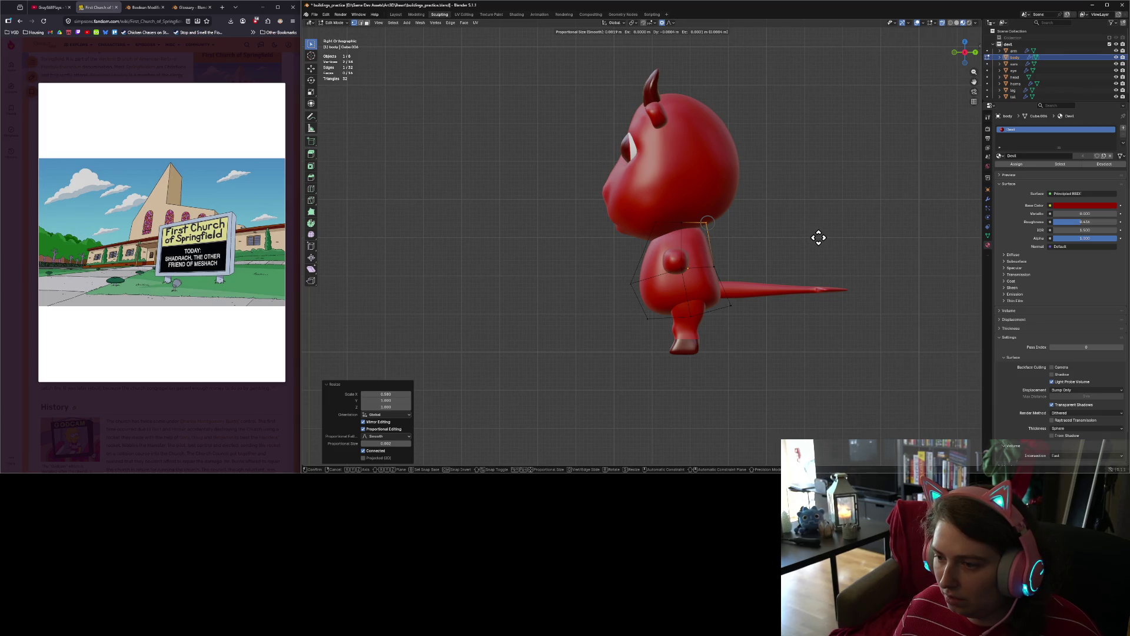
left_click(815, 244)
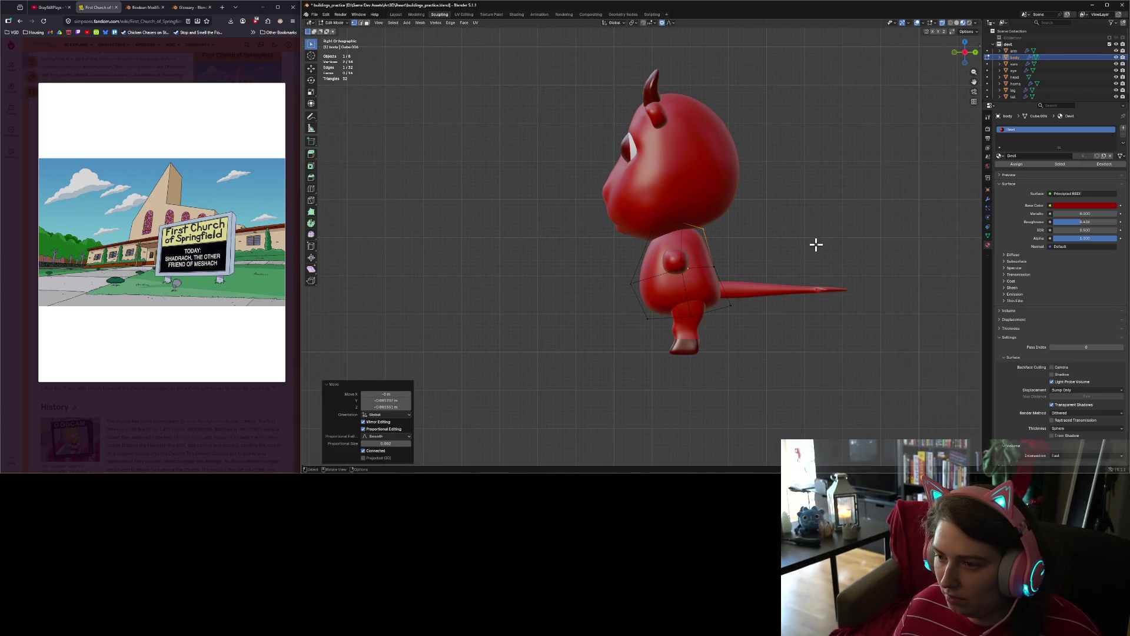
mouse_move(826, 278)
middle_mouse_down()
mouse_move(715, 336)
mouse_move(783, 335)
middle_mouse_up()
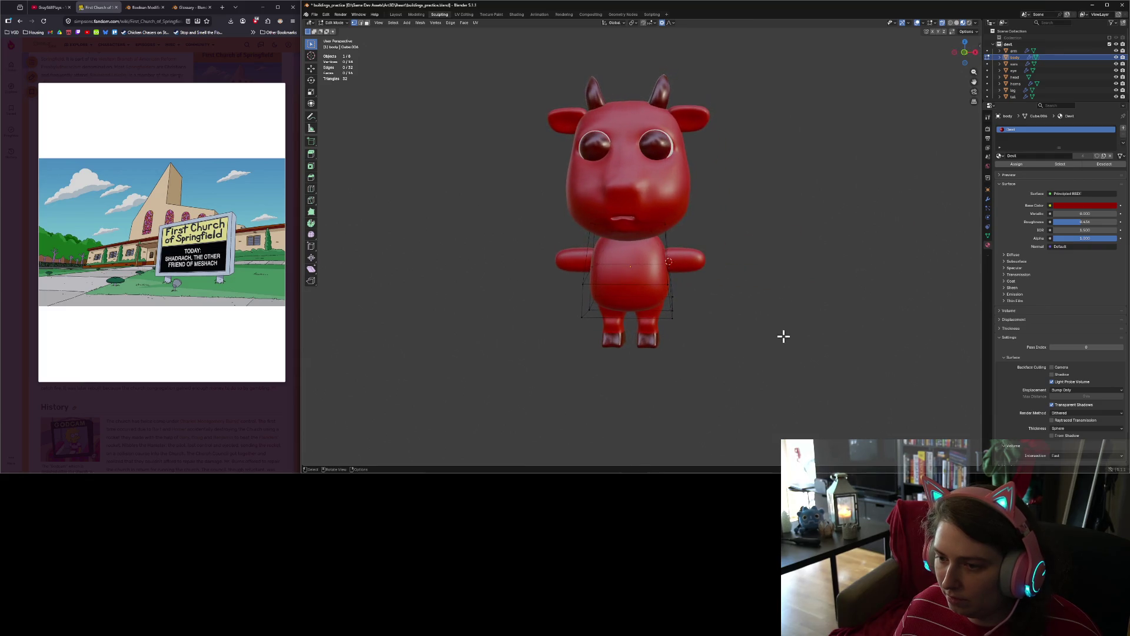
Step: Scale the cage's upper corners inward and shrink the next corner pair to 0.892
left_click(590, 223)
left_click(665, 224, "shift")
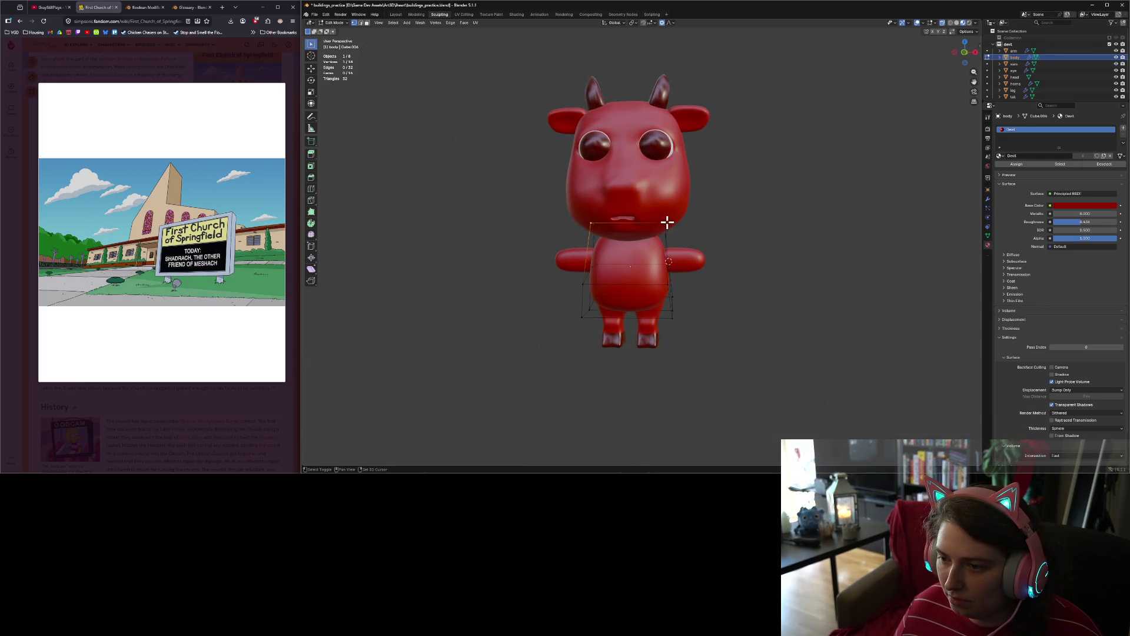
key("s")
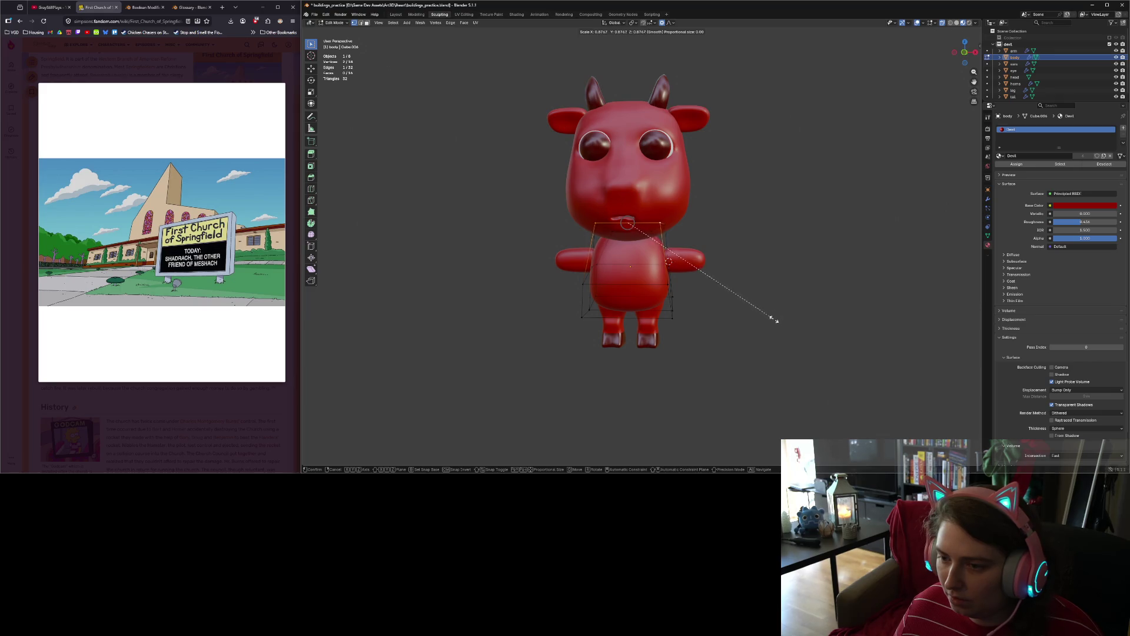
left_click(741, 315)
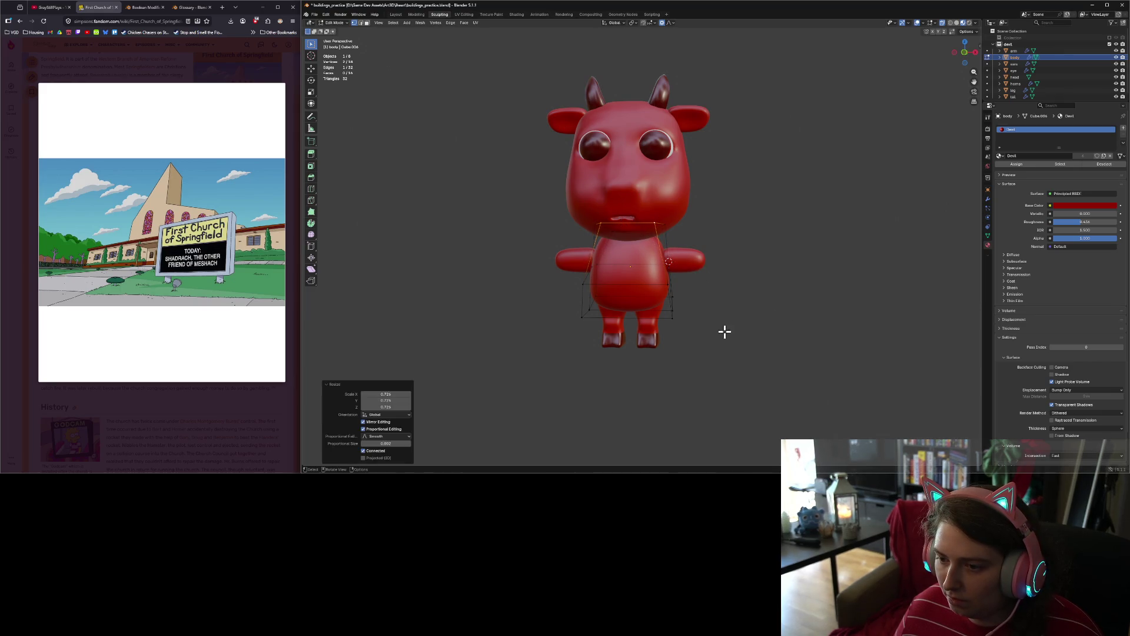
left_click(584, 283)
left_click(665, 284, "shift")
key("s")
left_click(769, 311)
Step: Widen the selected body ring to 1.102 in front view
middle_click_drag(697, 350, 772, 351)
key("KP_1")
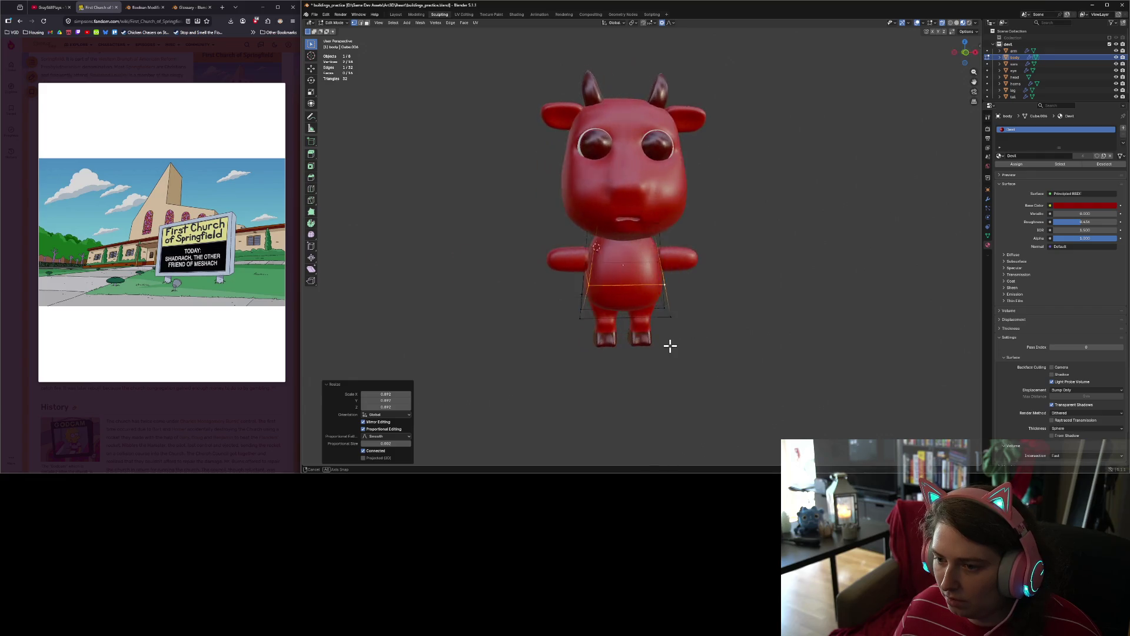
key("s")
left_click(682, 343)
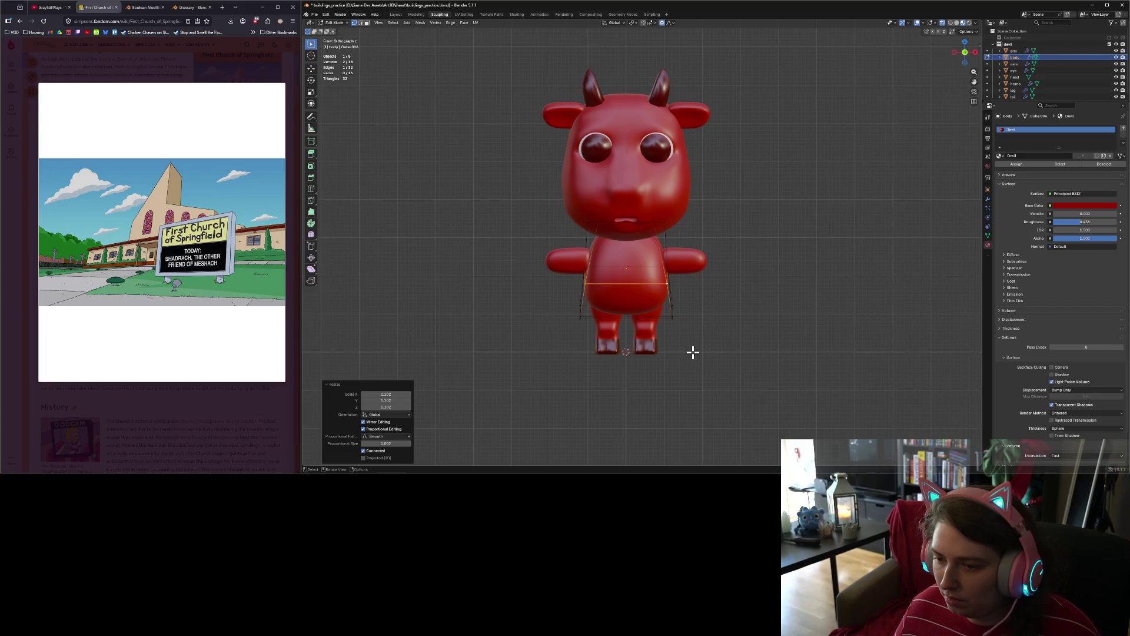
left_click(691, 351)
Step: Scale a lower-body edge slightly outward and return to Object Mode
middle_click_drag(601, 337, 630, 345)
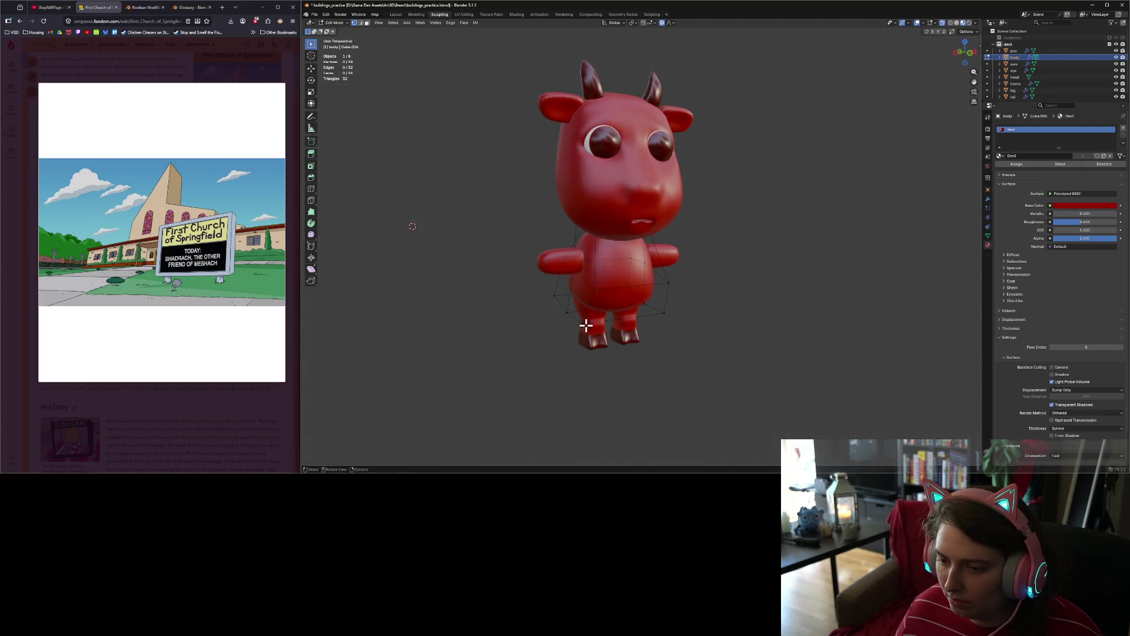
left_click(666, 315)
key("KP_1")
key("s")
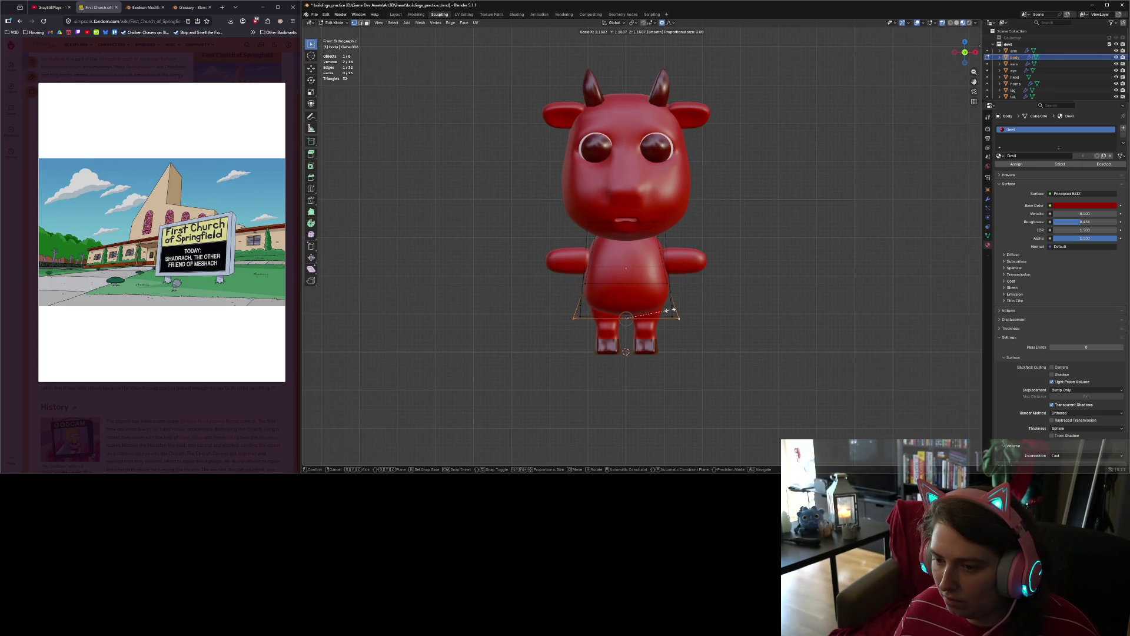
left_click(677, 315)
key("Tab")
mouse_move(700, 330)
middle_mouse_down()
mouse_move(702, 386)
mouse_move(836, 389)
mouse_move(670, 388)
middle_mouse_up()
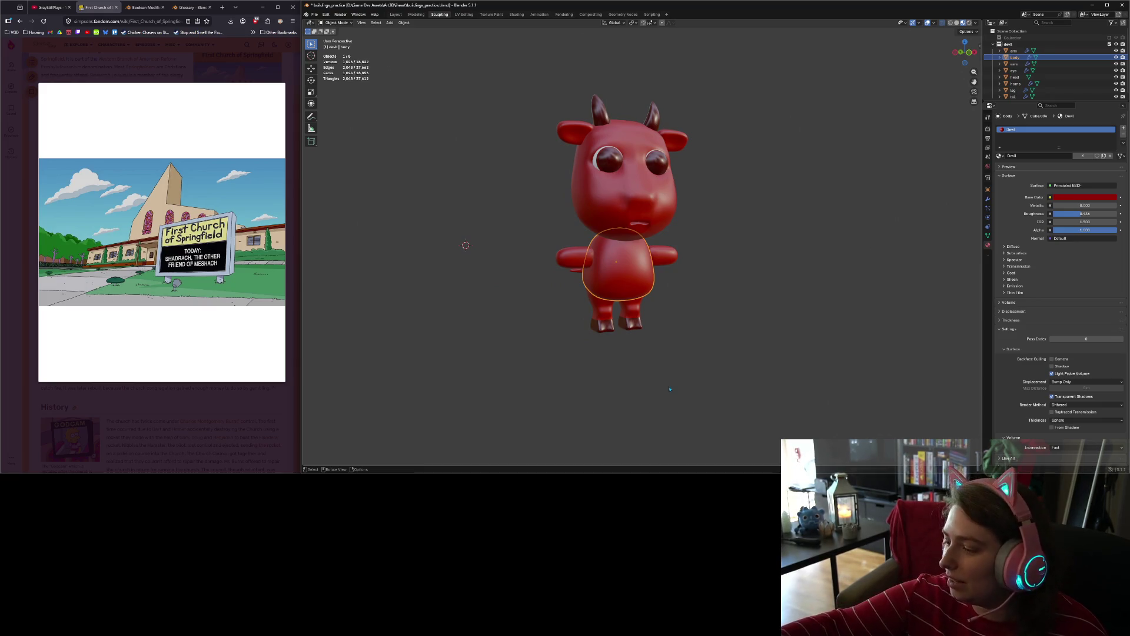
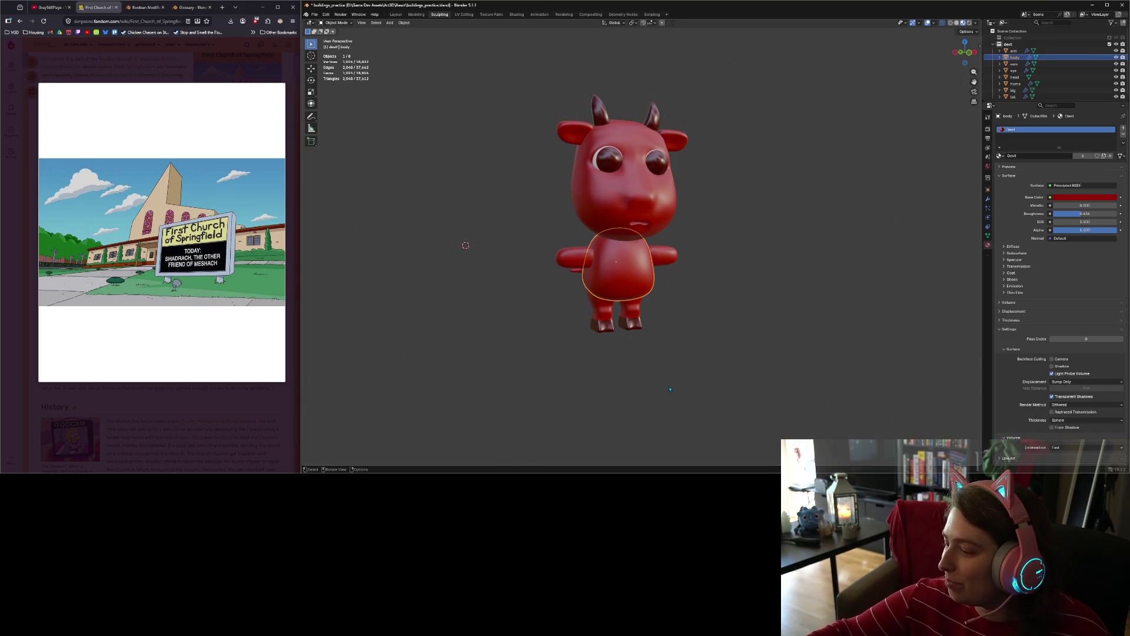
Step: With body and arm in Edit Mode, add a loop cut around the arm with 3 cuts
mouse_move(660, 380)
middle_mouse_down()
mouse_move(695, 359)
mouse_move(630, 374)
mouse_move(651, 376)
mouse_move(497, 265)
mouse_move(406, 292)
mouse_move(885, 350)
mouse_move(560, 379)
mouse_move(664, 357)
mouse_move(683, 268)
middle_mouse_up()
left_click(686, 268, "shift")
scroll(692, 283, "up", 3)
key("Tab")
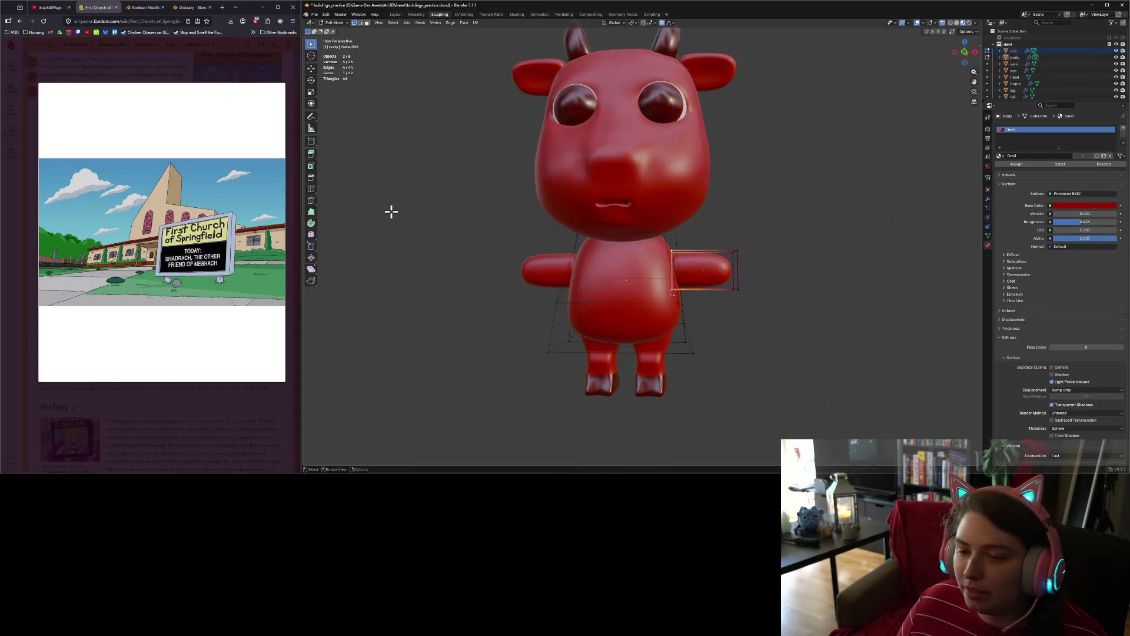
left_click(311, 189)
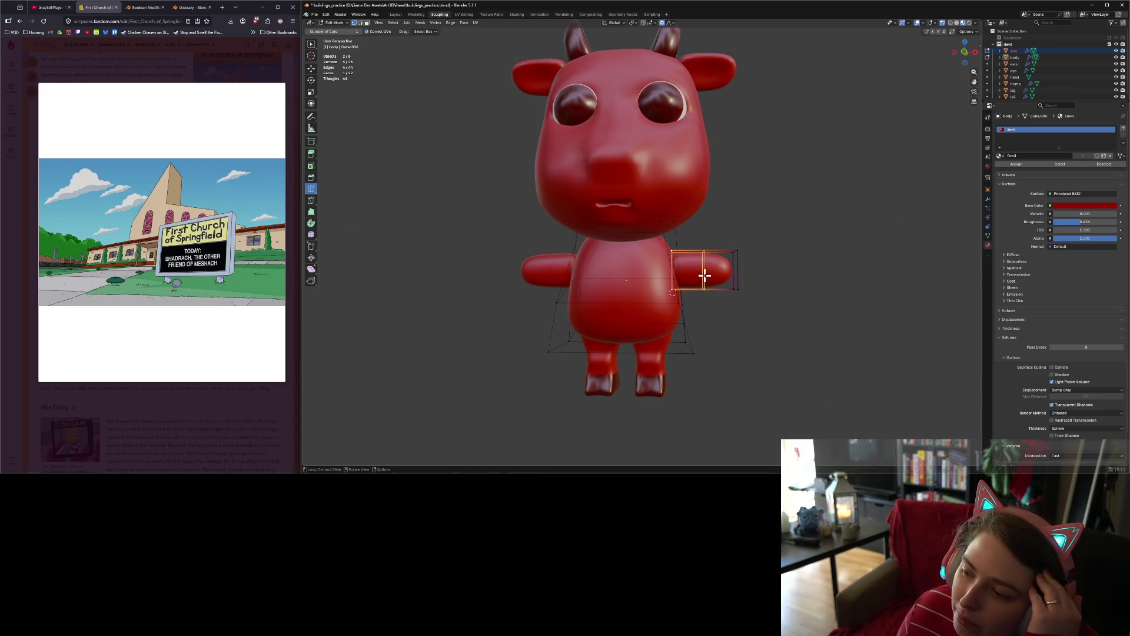
left_click(705, 275)
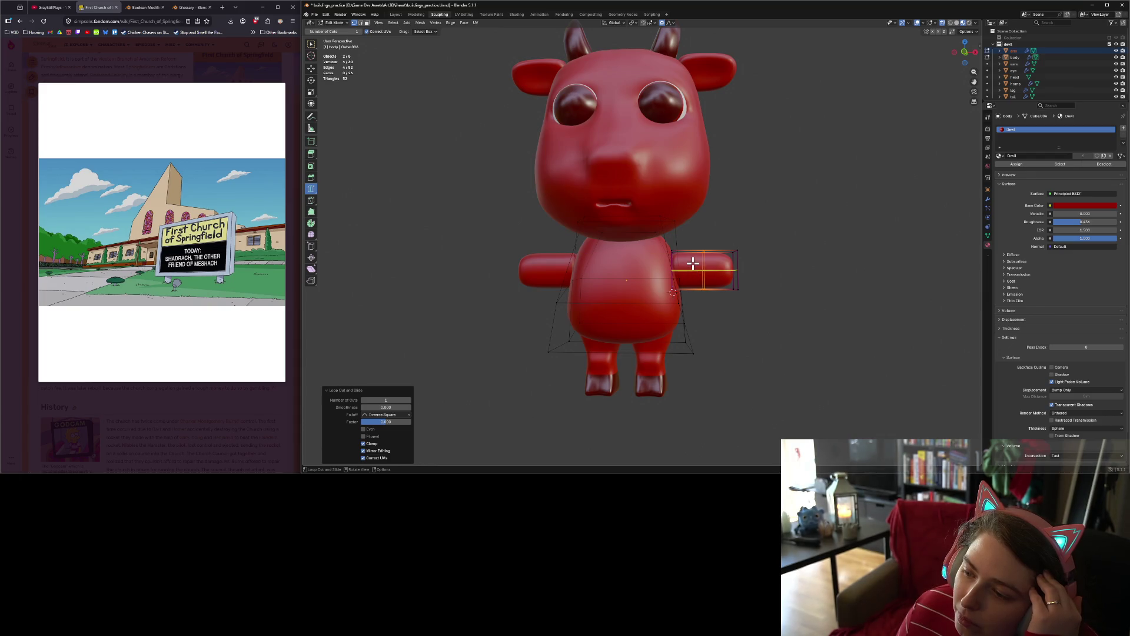
left_click(409, 400)
left_click(410, 401)
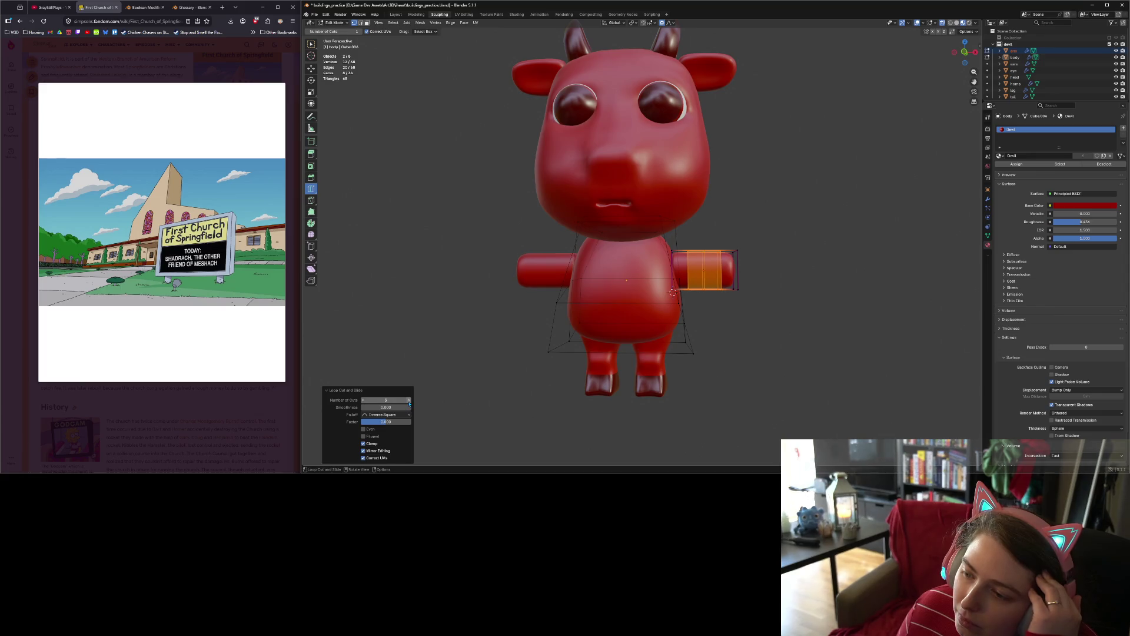
Step: Return to Object Mode and enter Edit Mode on the arm alone
key("a")
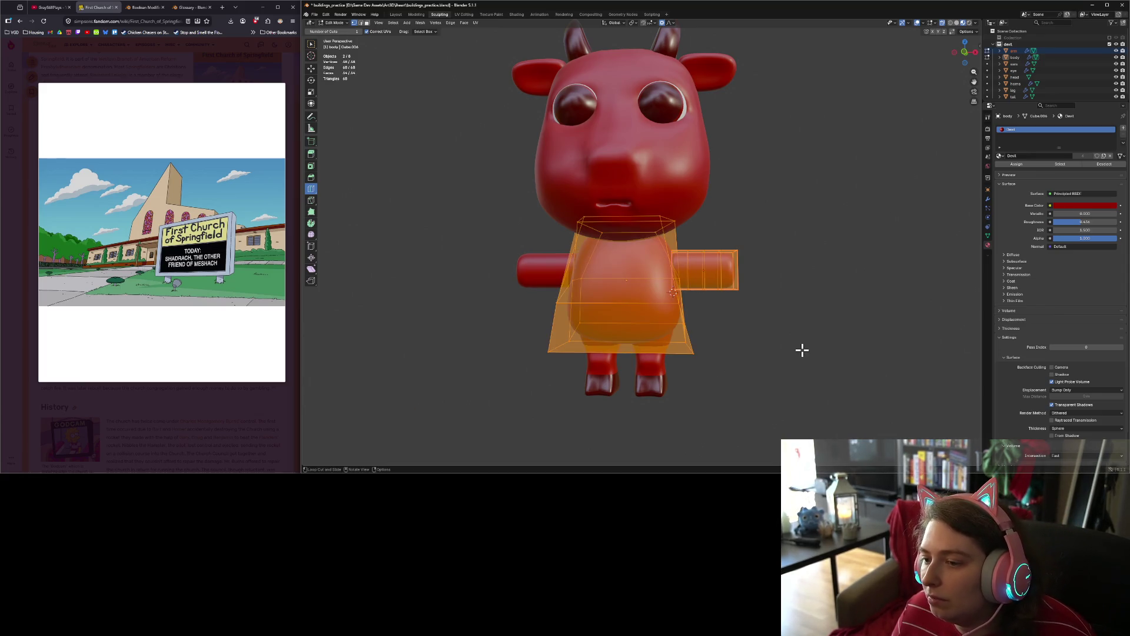
key("Tab")
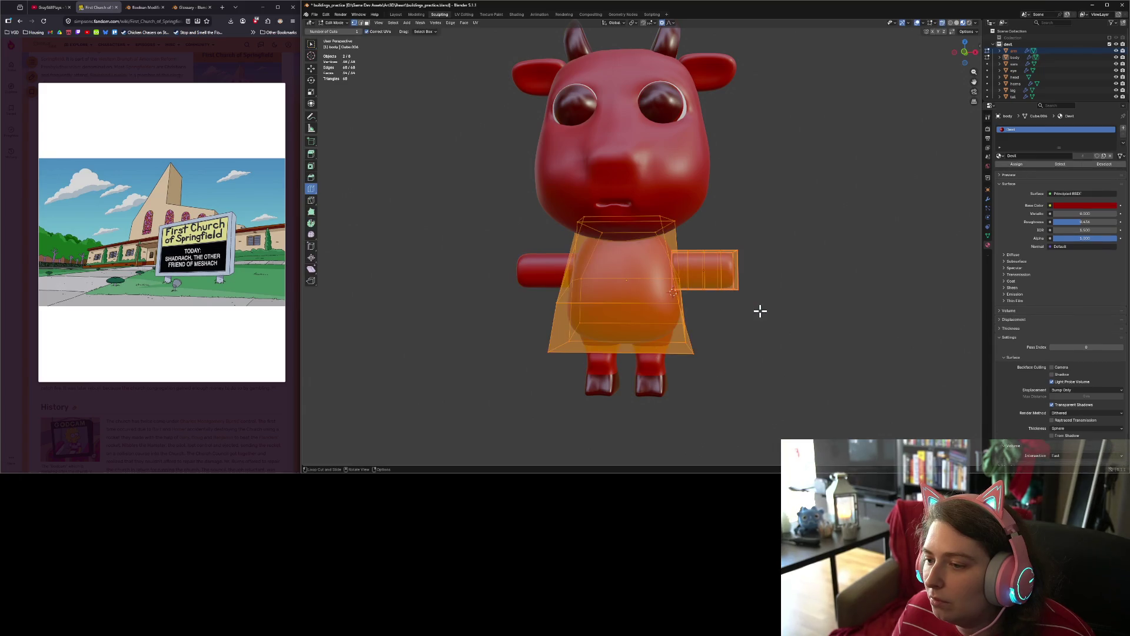
left_click(714, 278)
key("Tab")
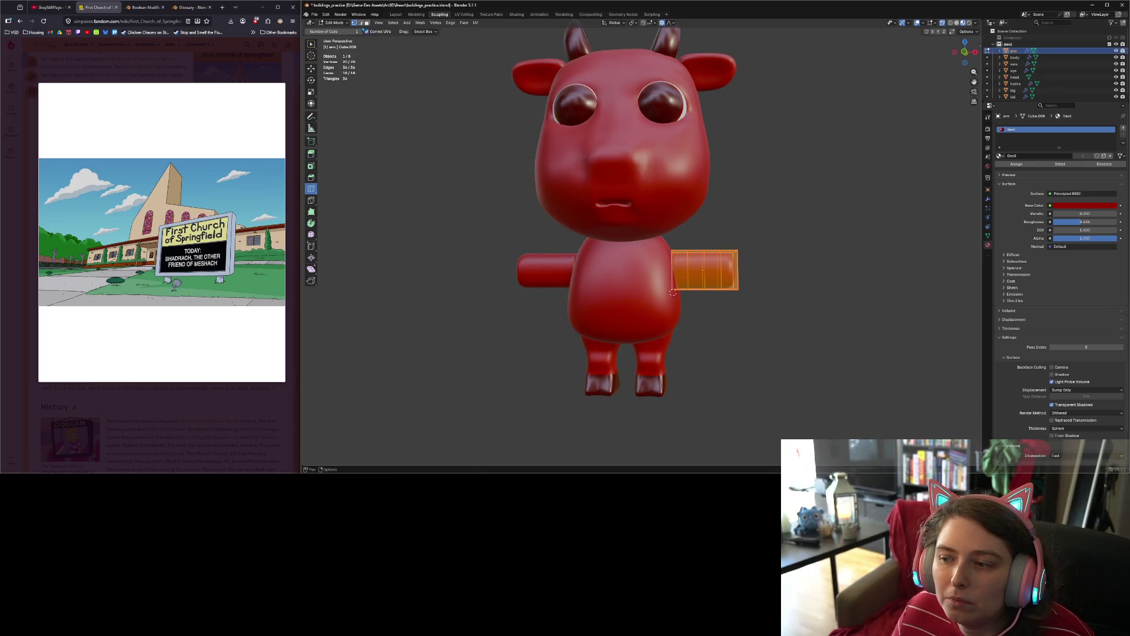
Step: Box-select the arm's outer-end vertices and crease their edges to about 0.904
key("shift+e")
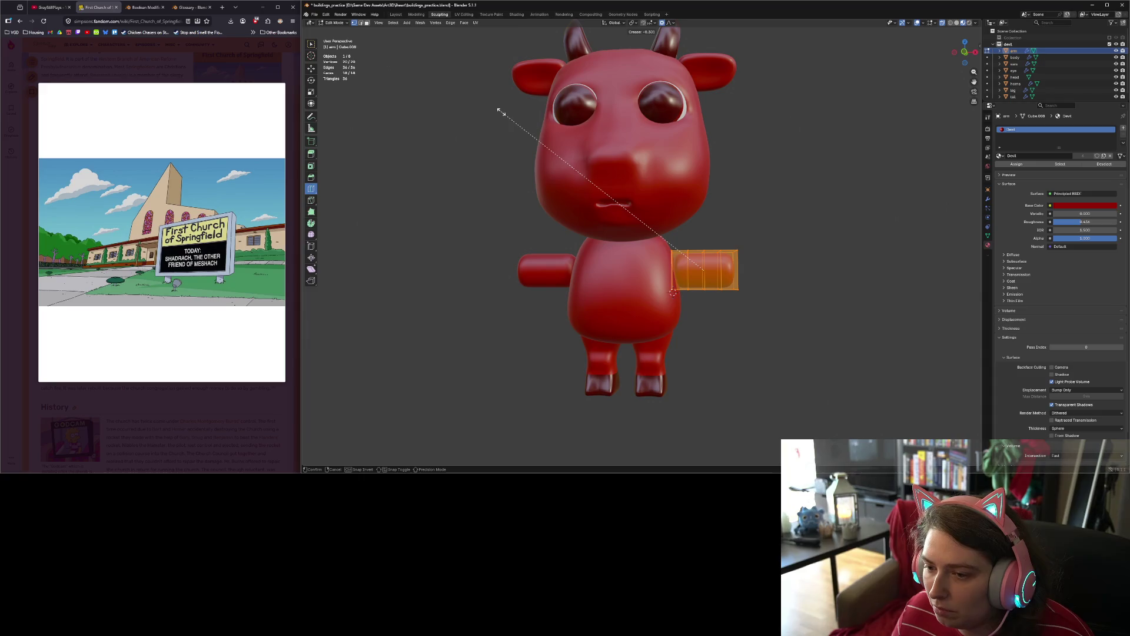
left_click(517, 123)
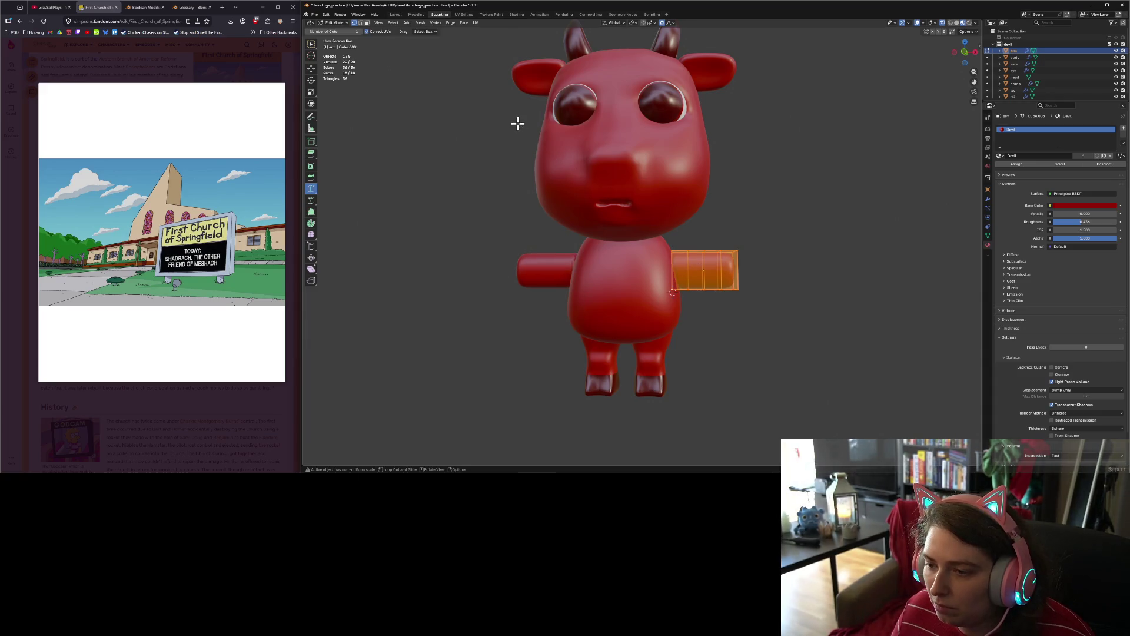
key("w")
left_click(795, 343)
left_click_drag(817, 352, 730, 233)
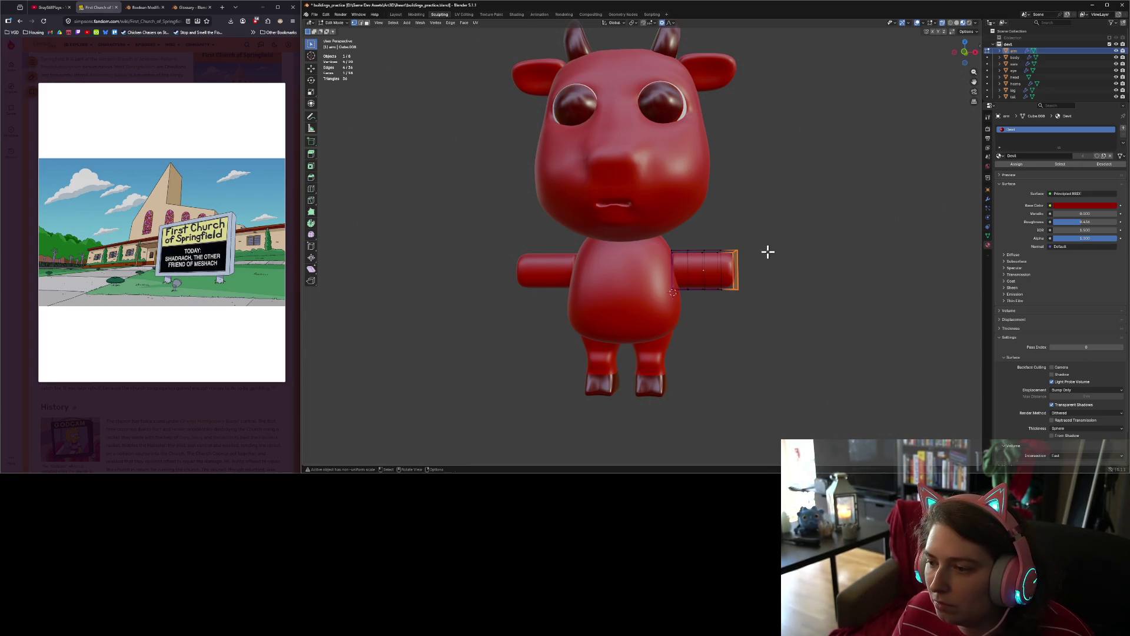
key("shift+e")
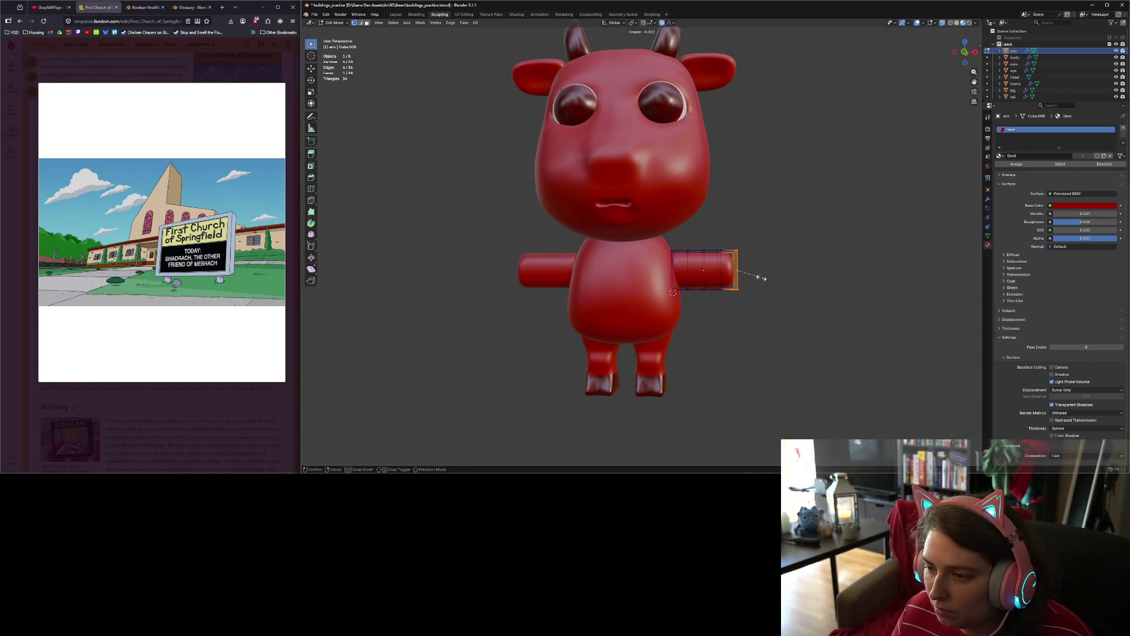
left_click(721, 267)
Step: Nudge the arm end slightly along local X, cancel the scale, and return to Object Mode
mouse_move(861, 338)
middle_mouse_down()
mouse_move(810, 341)
mouse_move(793, 361)
mouse_move(858, 337)
middle_mouse_up()
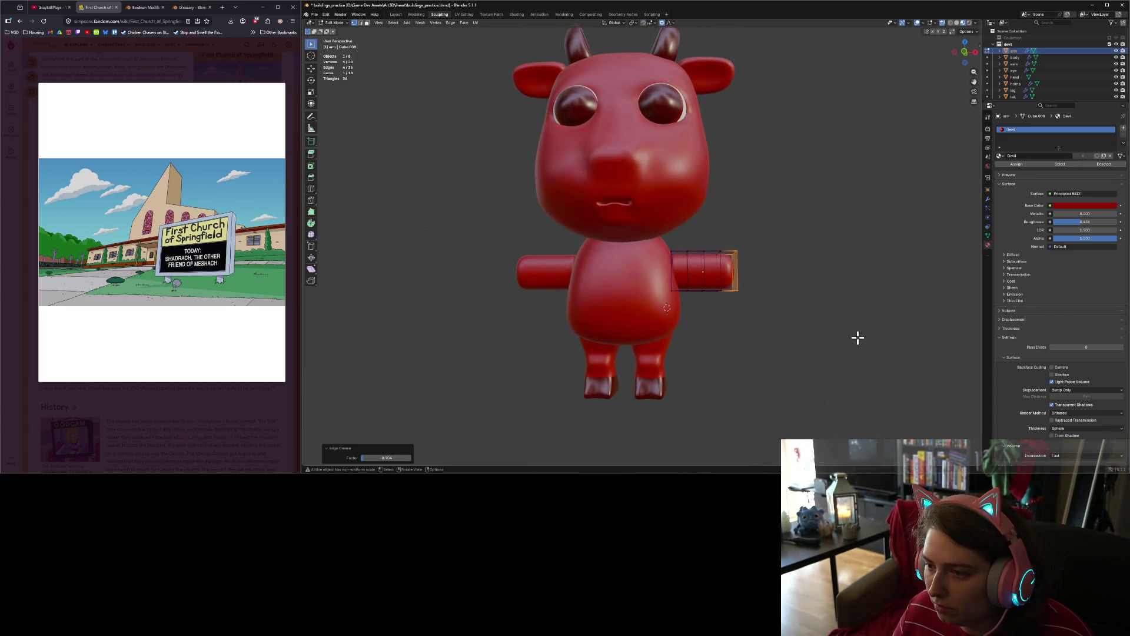
key("KP_1")
key("g")
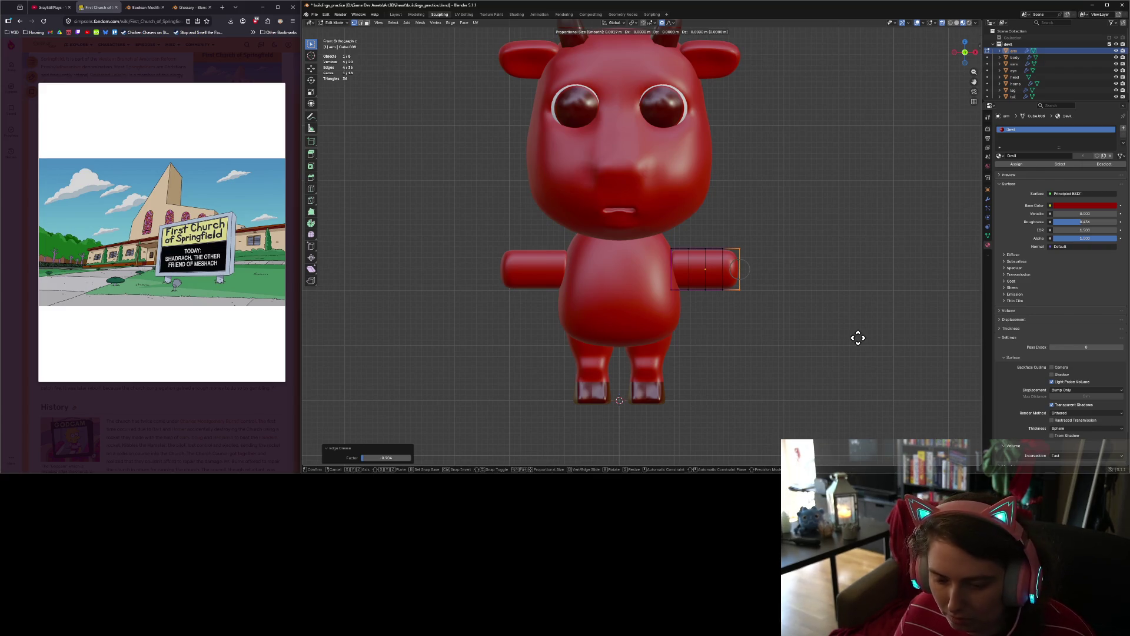
key("x")
key("x")
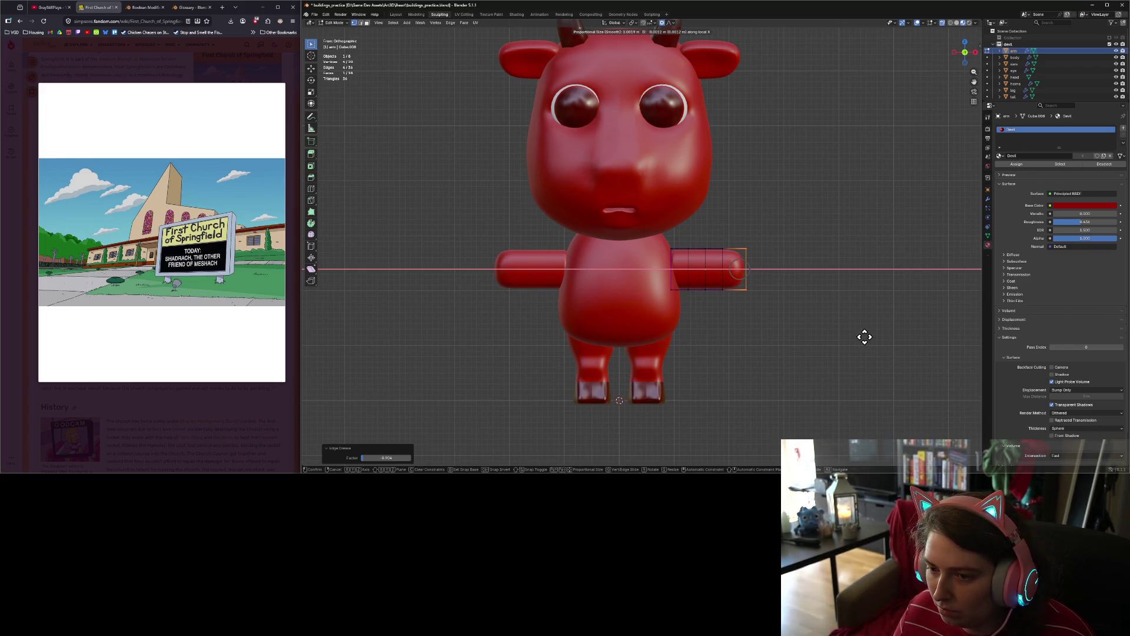
left_click(864, 337)
key("s")
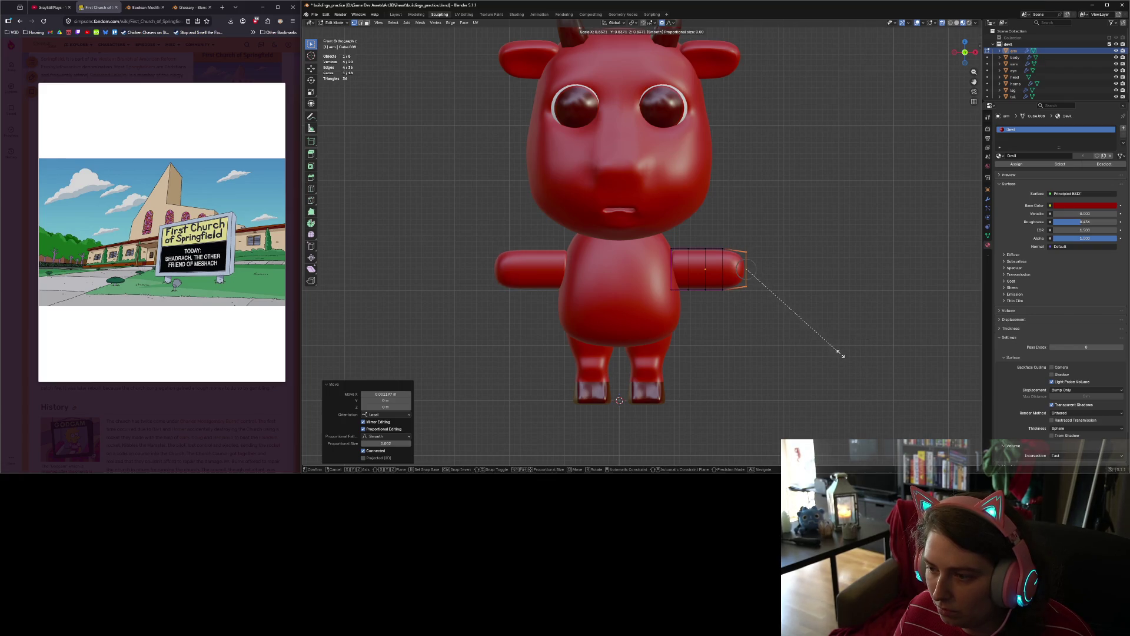
right_click(842, 355)
key("Tab")
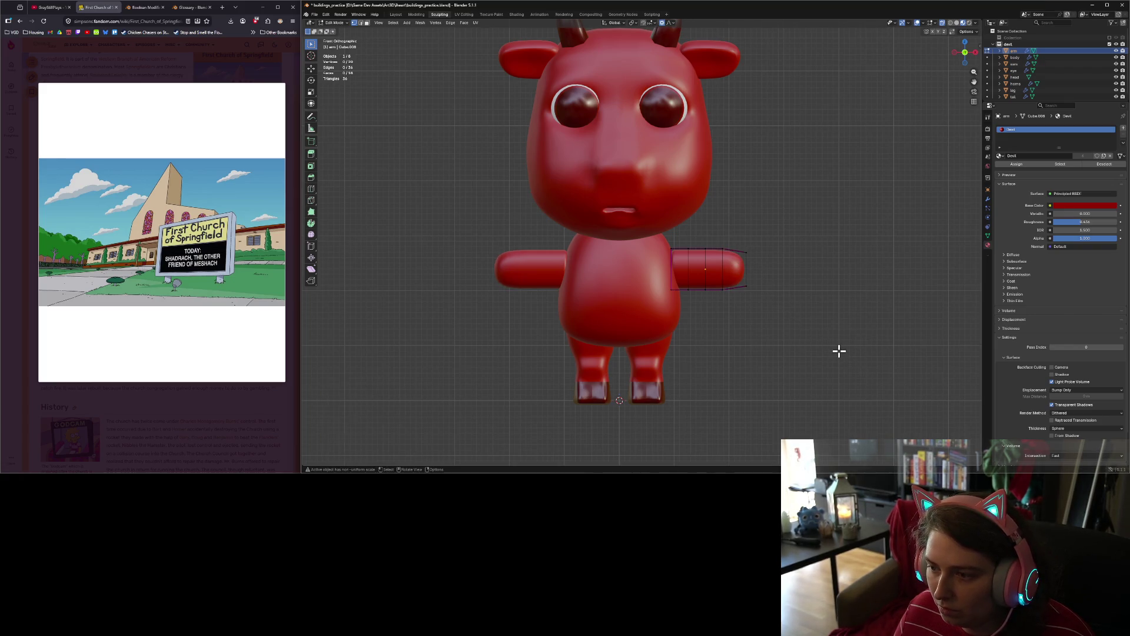
scroll(842, 356, "down", 3)
mouse_move(842, 356)
middle_mouse_down()
mouse_move(720, 368)
mouse_move(819, 363)
middle_mouse_up()
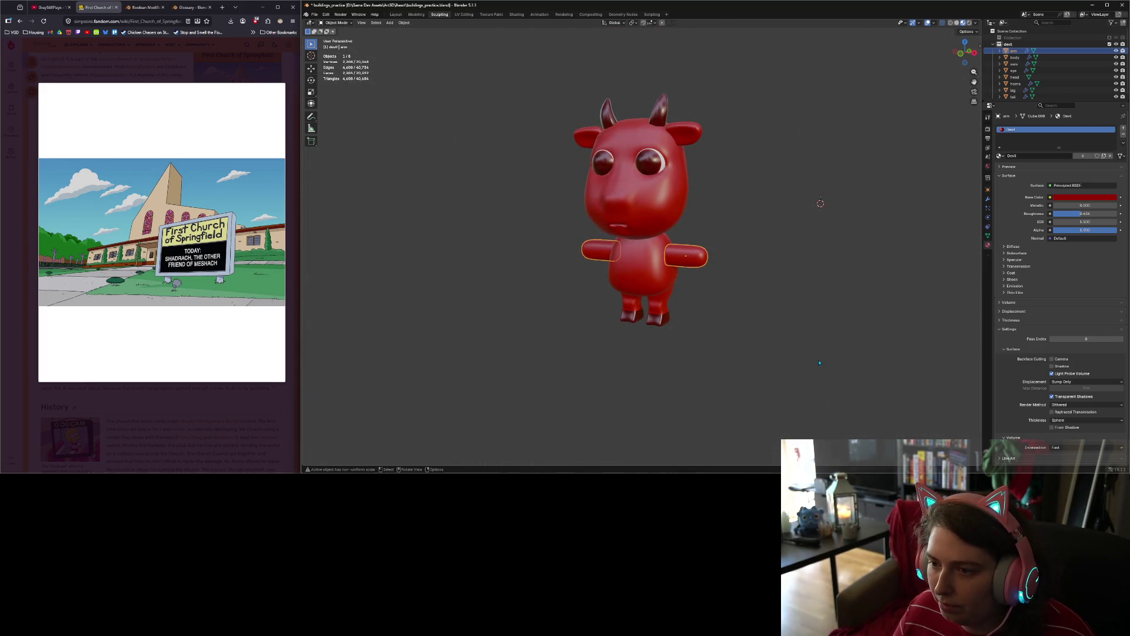
Step: Reposition the arm object in front view, then deselect and check the model
key("KP_1")
scroll(819, 362, "up", 5)
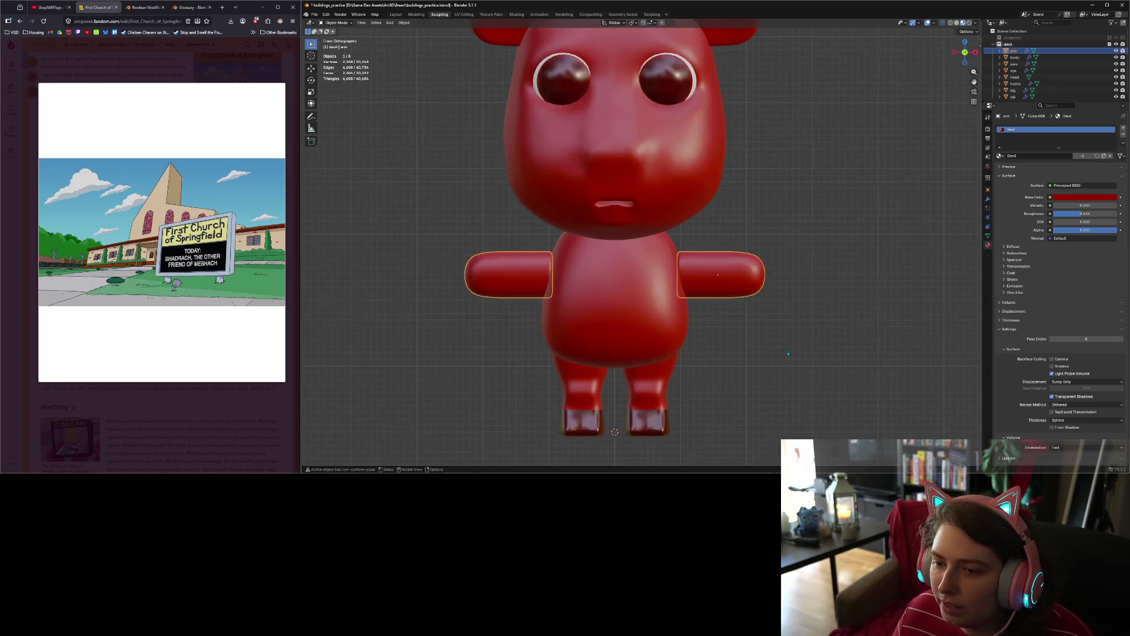
middle_click_drag(765, 370, 731, 376)
left_click(709, 262)
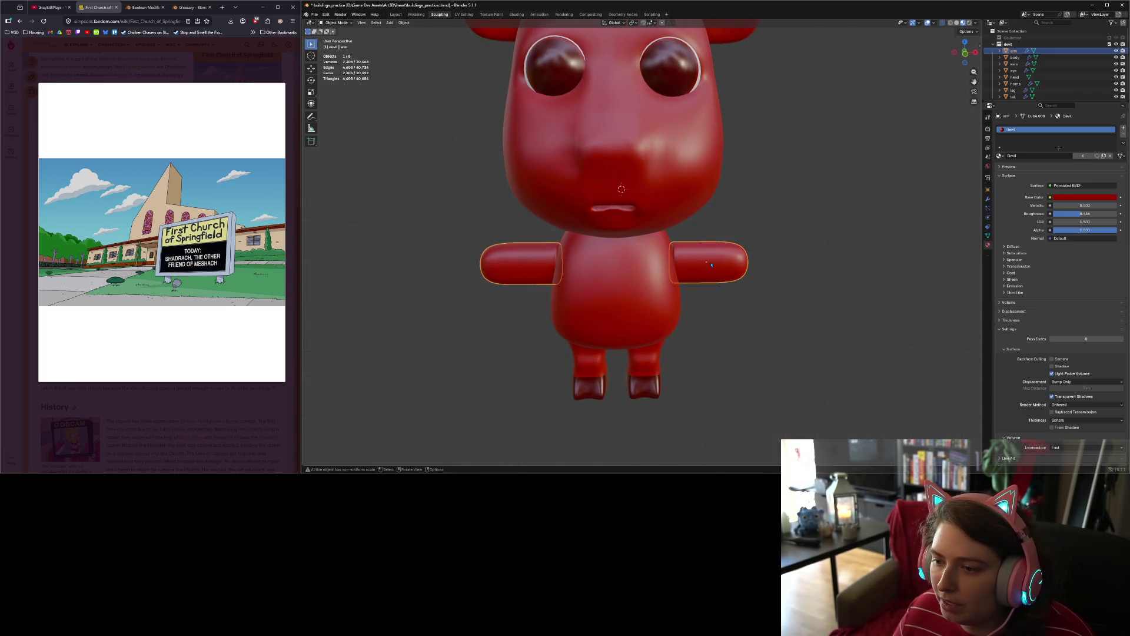
key("KP_1")
key("g")
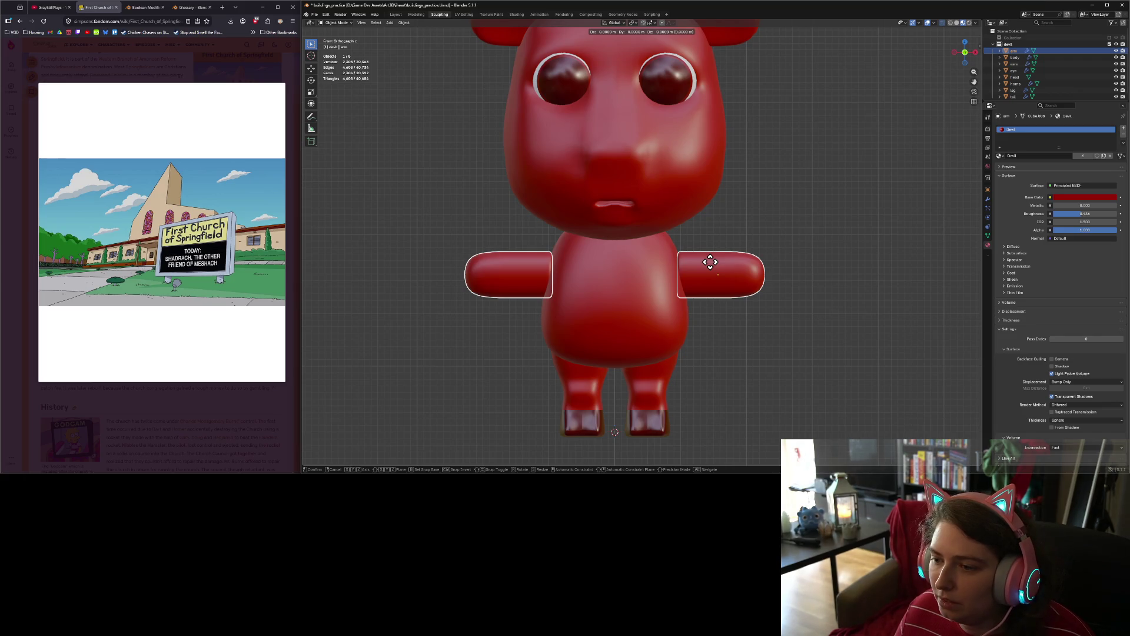
left_click(705, 260)
left_click(797, 319)
scroll(797, 320, "down", 4)
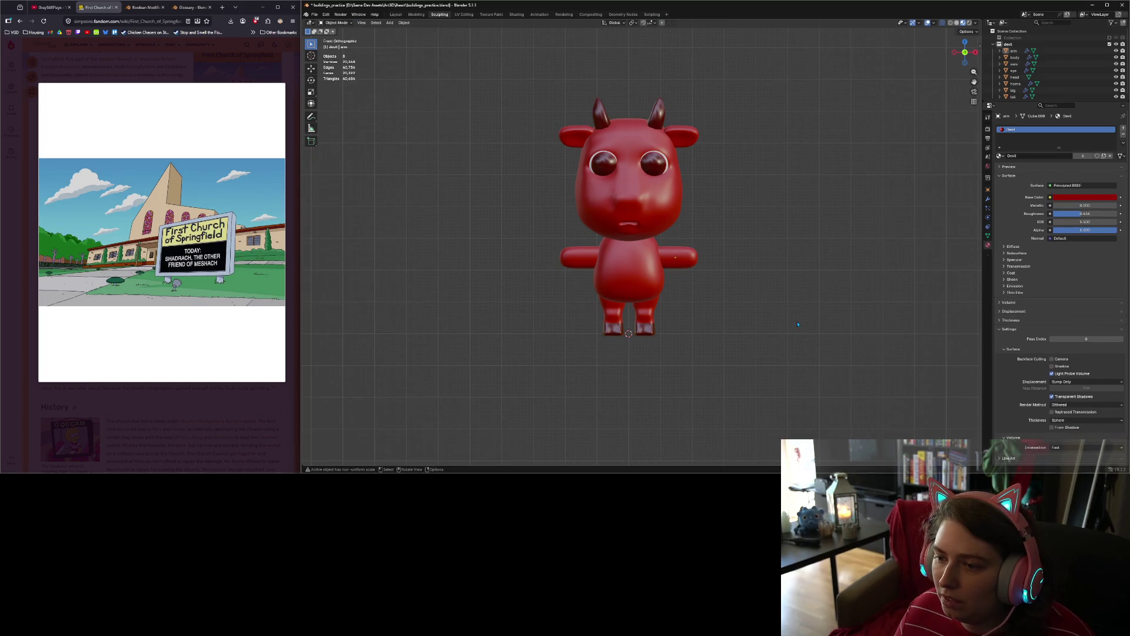
mouse_move(791, 323)
middle_mouse_down()
mouse_move(730, 321)
mouse_move(739, 312)
middle_mouse_up()
key("KP_1")
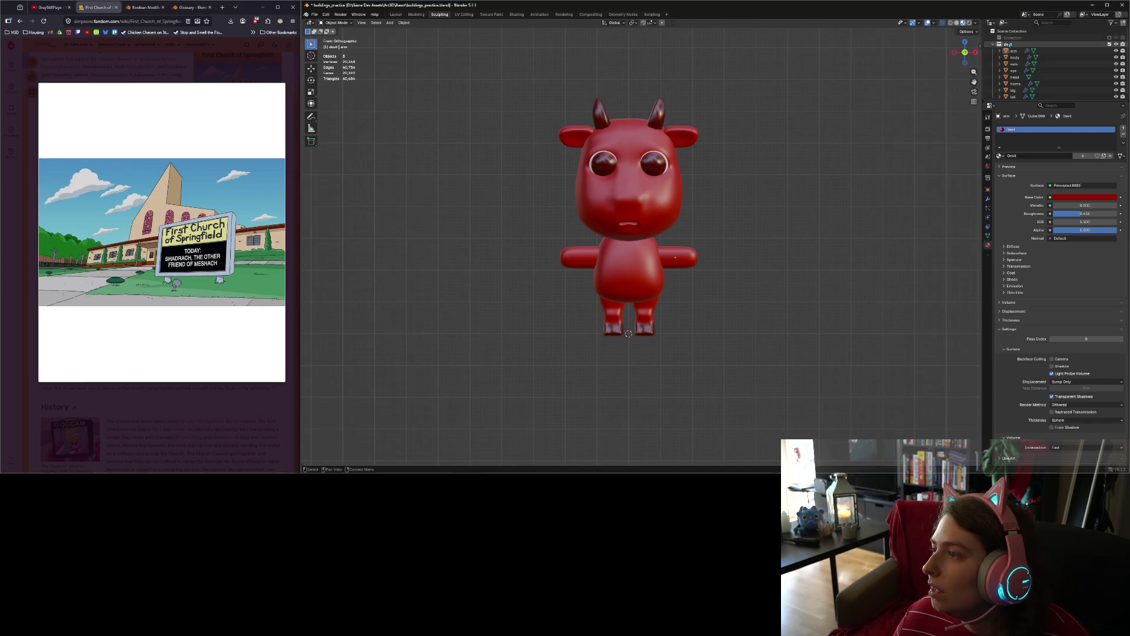
scroll(1018, 64, "down", 1)
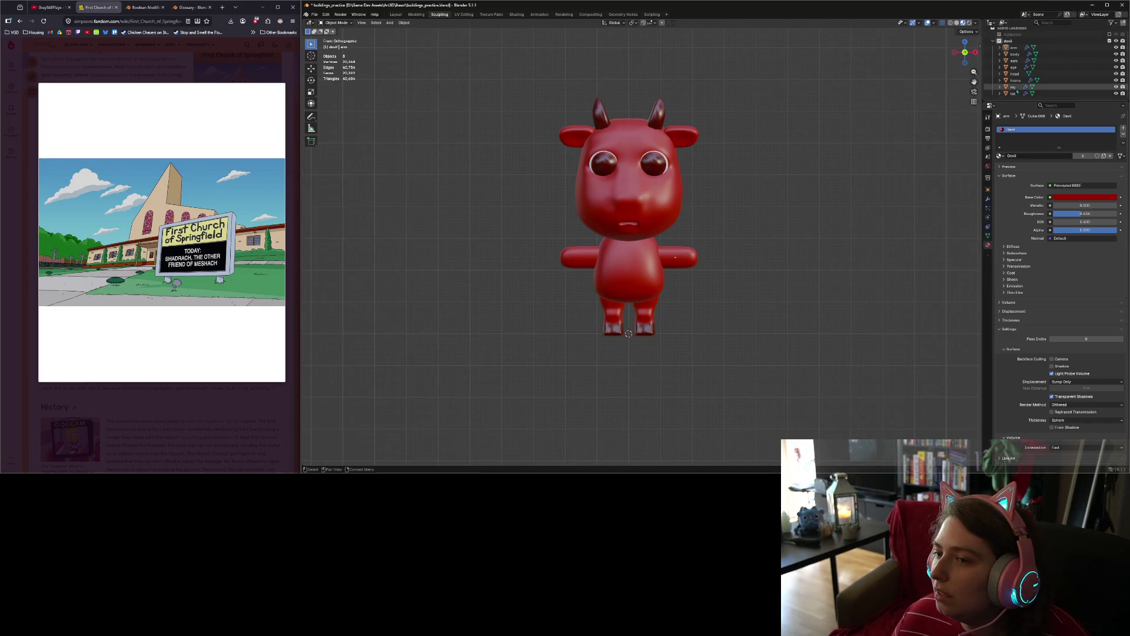
Step: Remove the arm's Mirror modifier, leaving only Subdivision Surface in its stack
left_click(1014, 47)
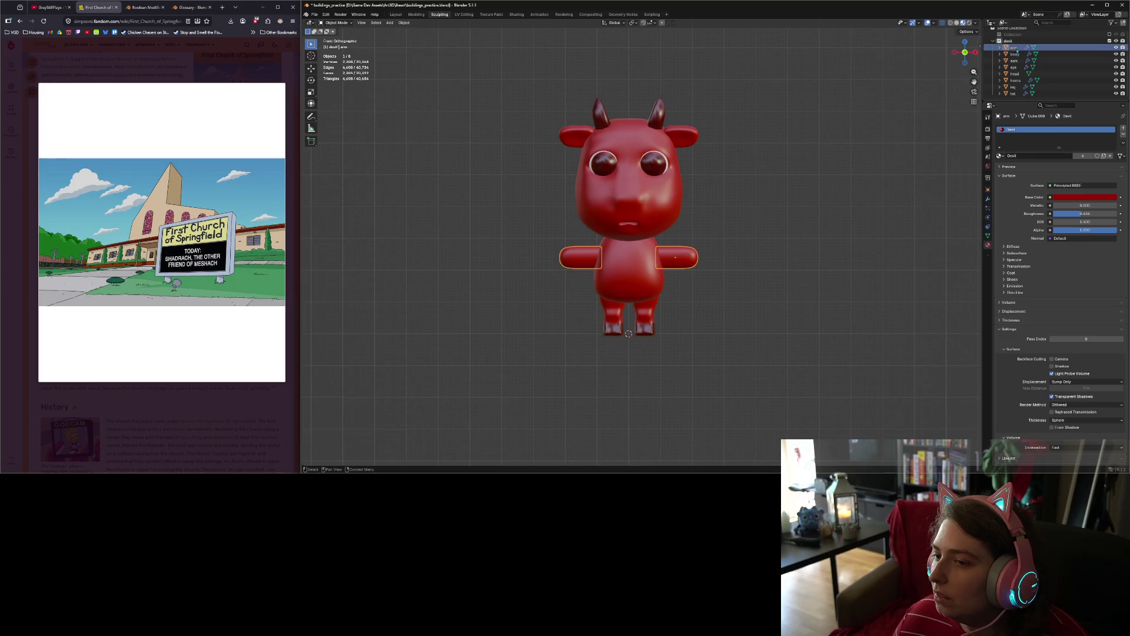
left_click(988, 199)
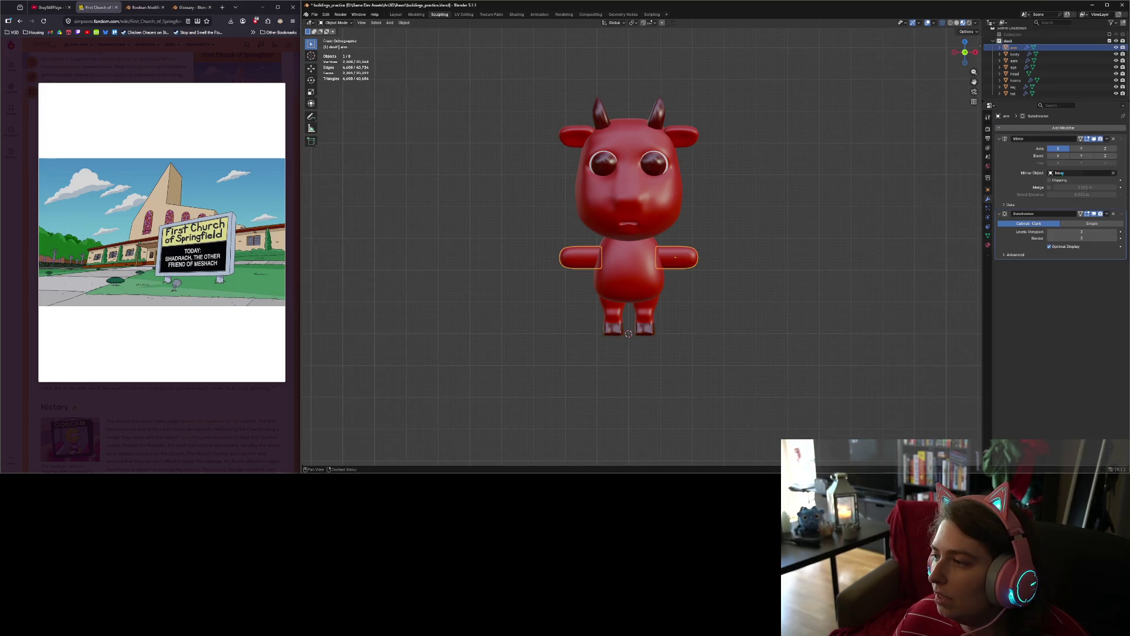
left_click_drag(1117, 217, 1120, 139)
key("ctrl+z")
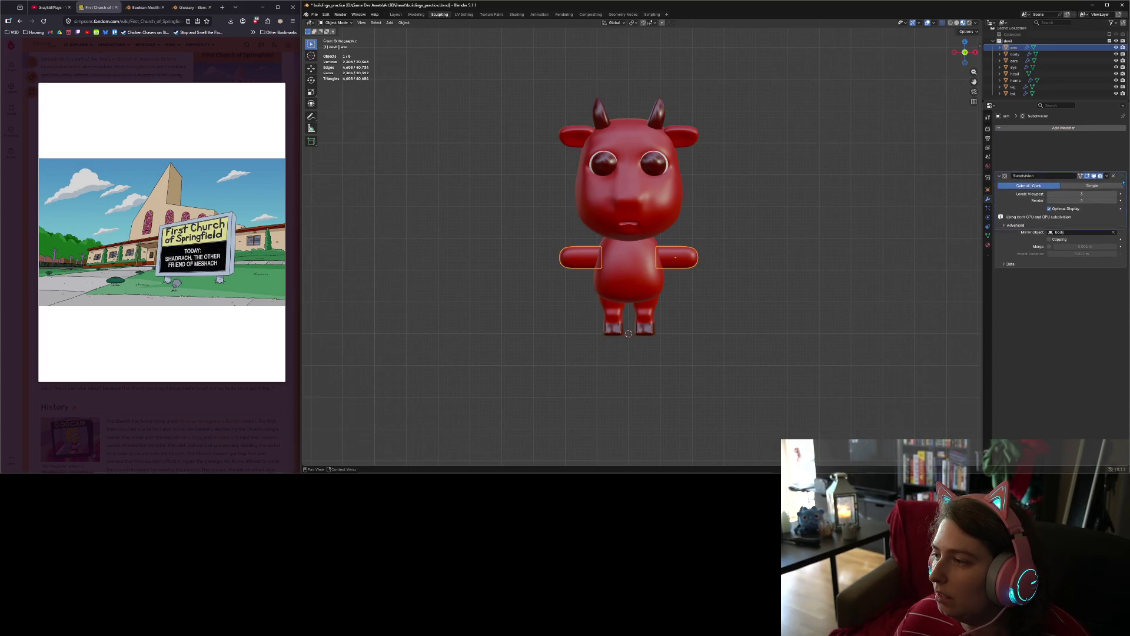
left_click(1108, 139)
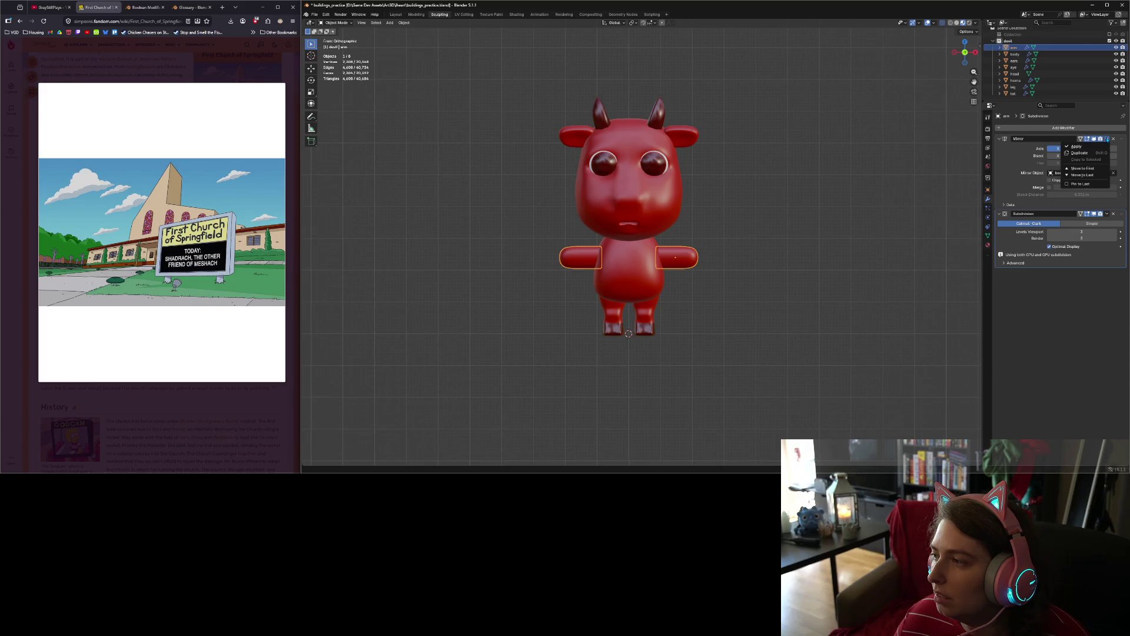
left_click(1085, 146)
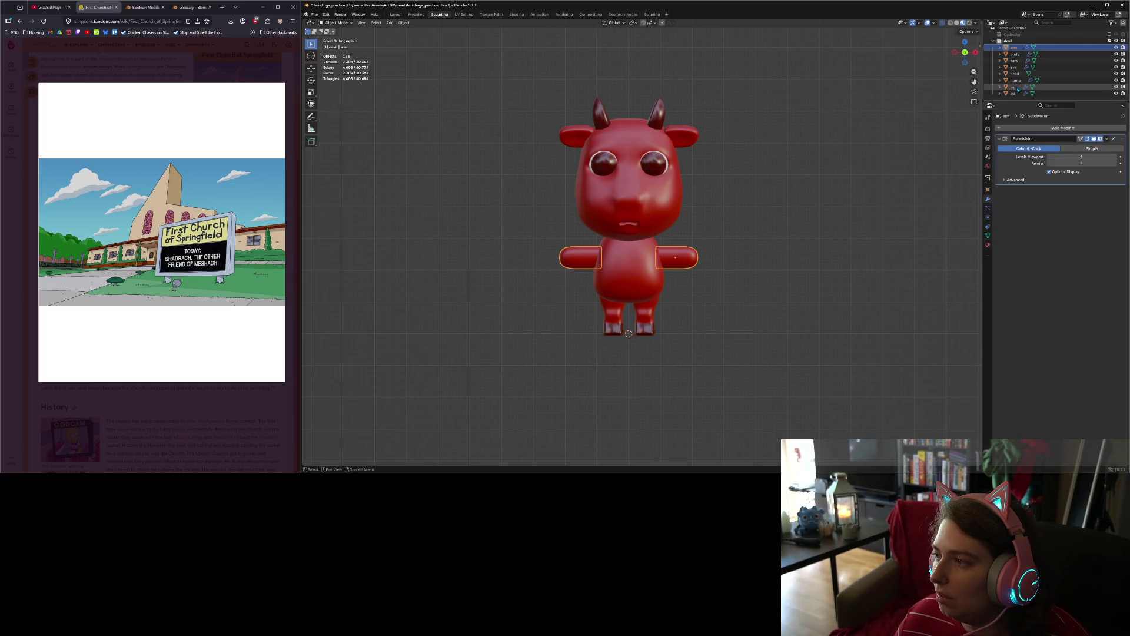
Step: Apply the leg's Mirror modifier, then the ears' Mirror modifier, and deselect via the devil collection
left_click(1014, 86)
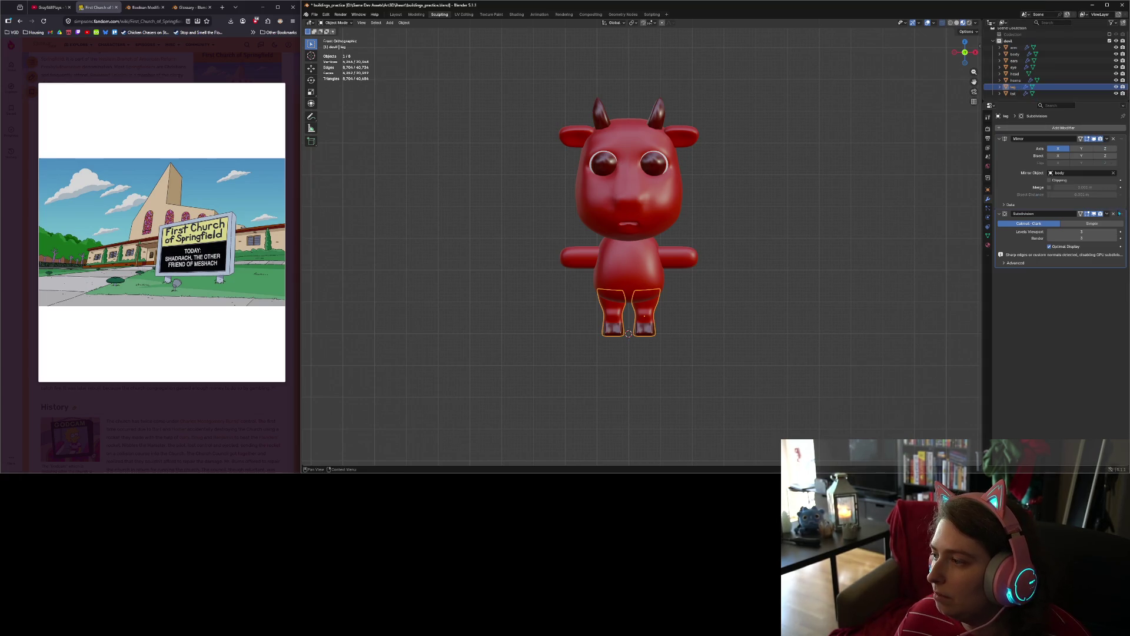
left_click(1107, 138)
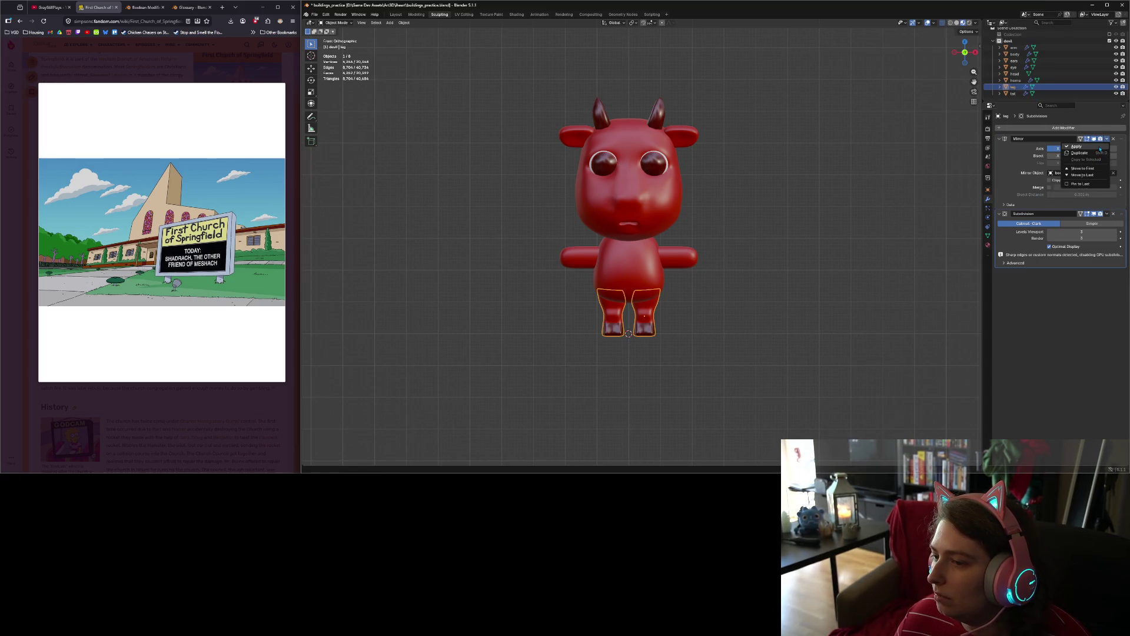
left_click(1100, 149)
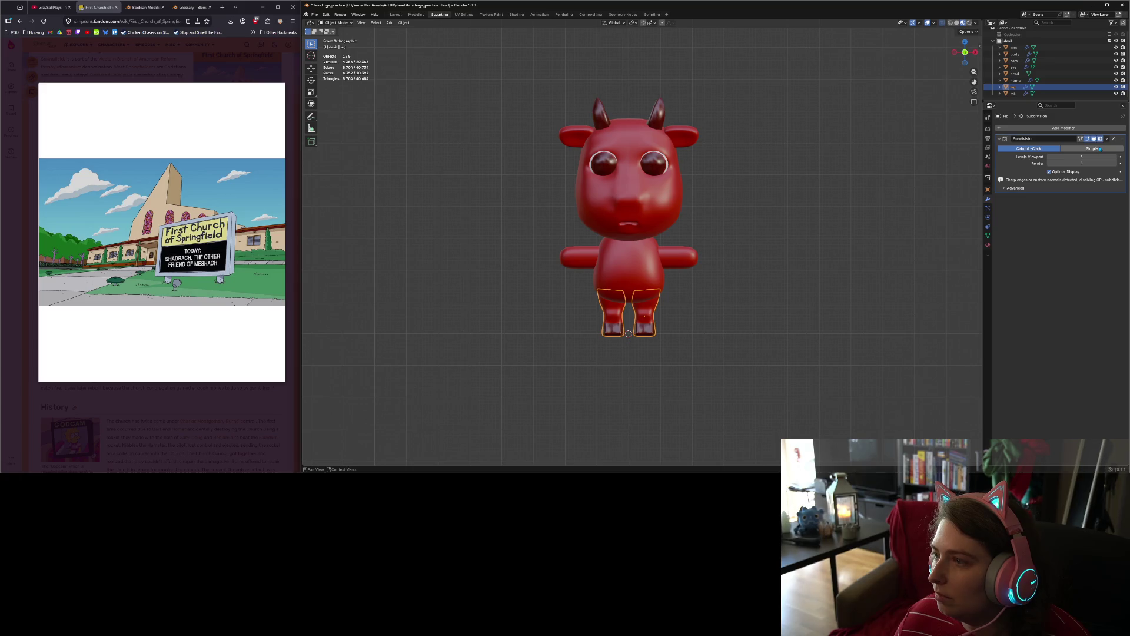
left_click(1060, 48)
left_click(1059, 62)
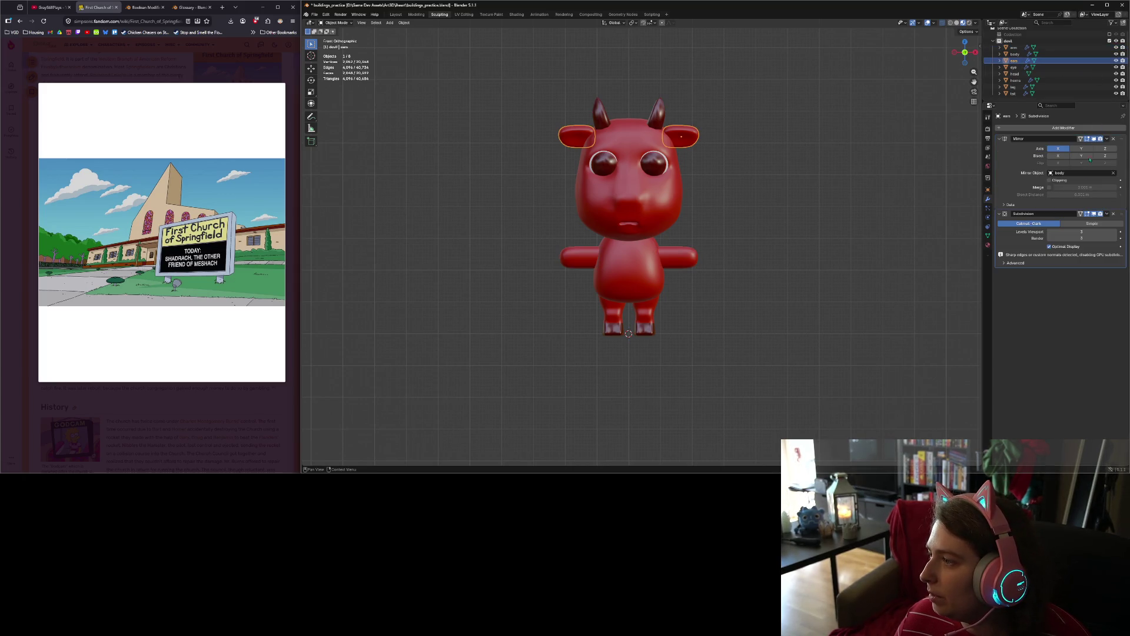
left_click(1107, 140)
left_click(1078, 170)
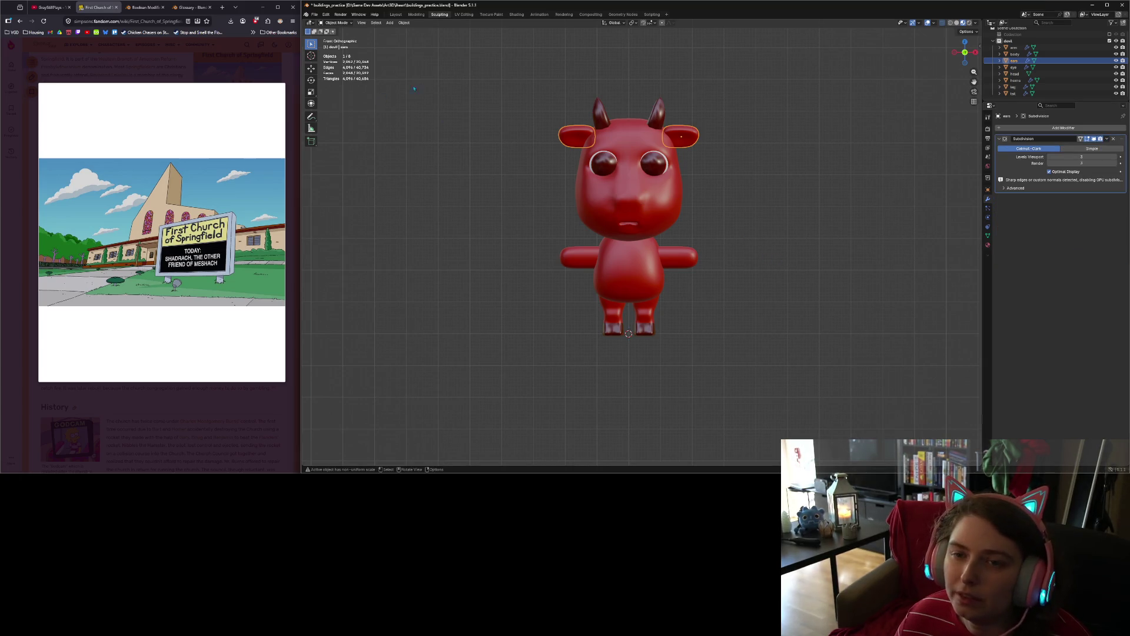
left_click(1008, 41)
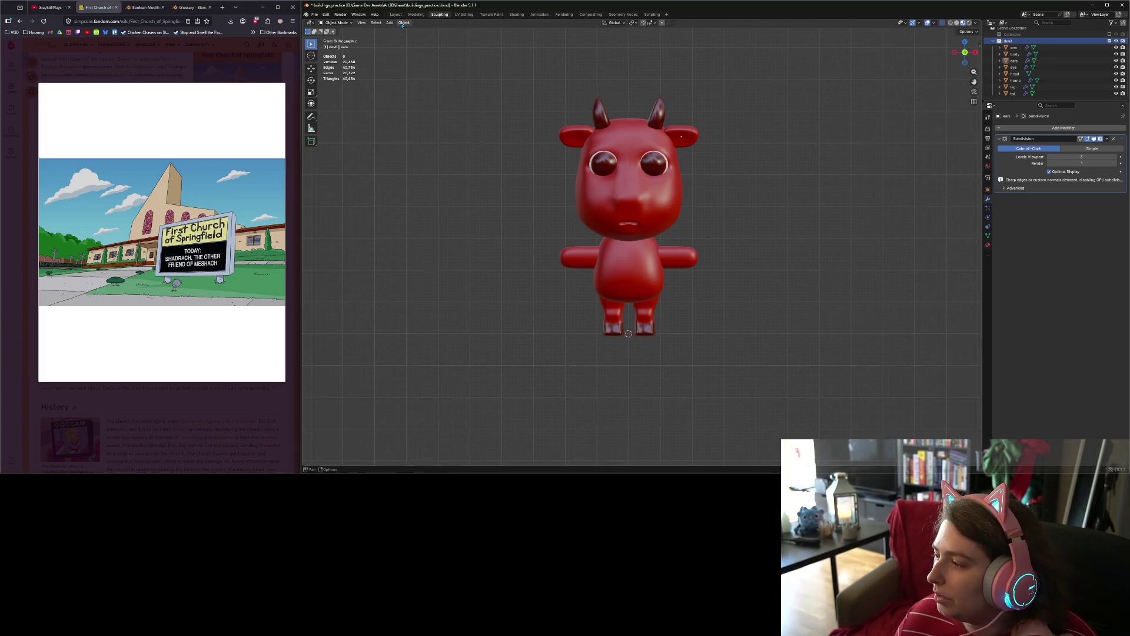
left_click(336, 23)
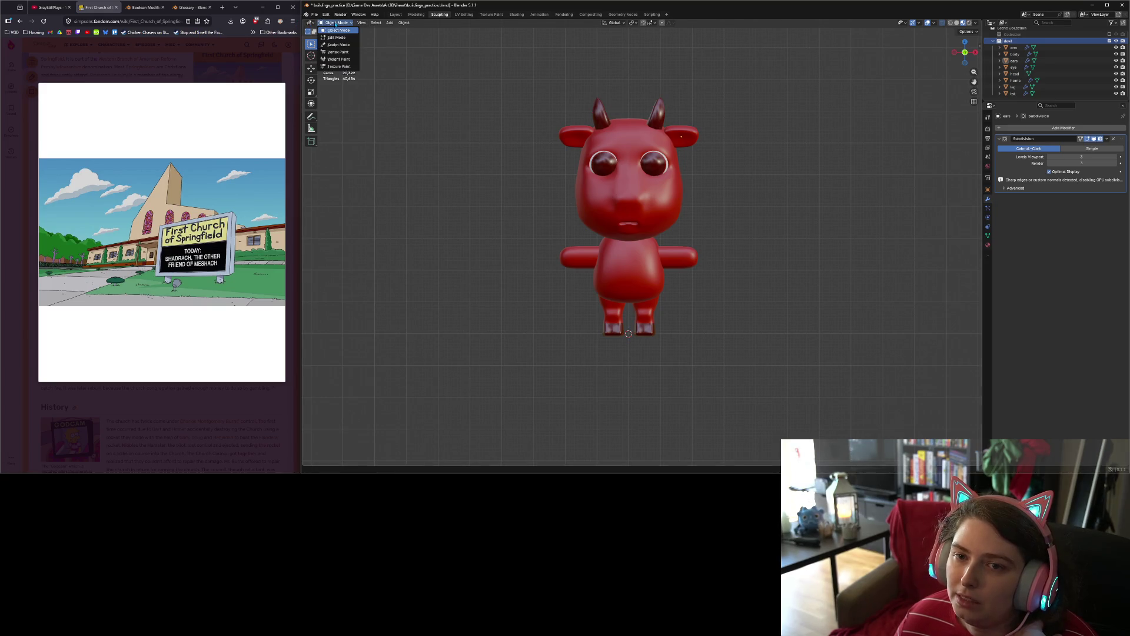
left_click(338, 30)
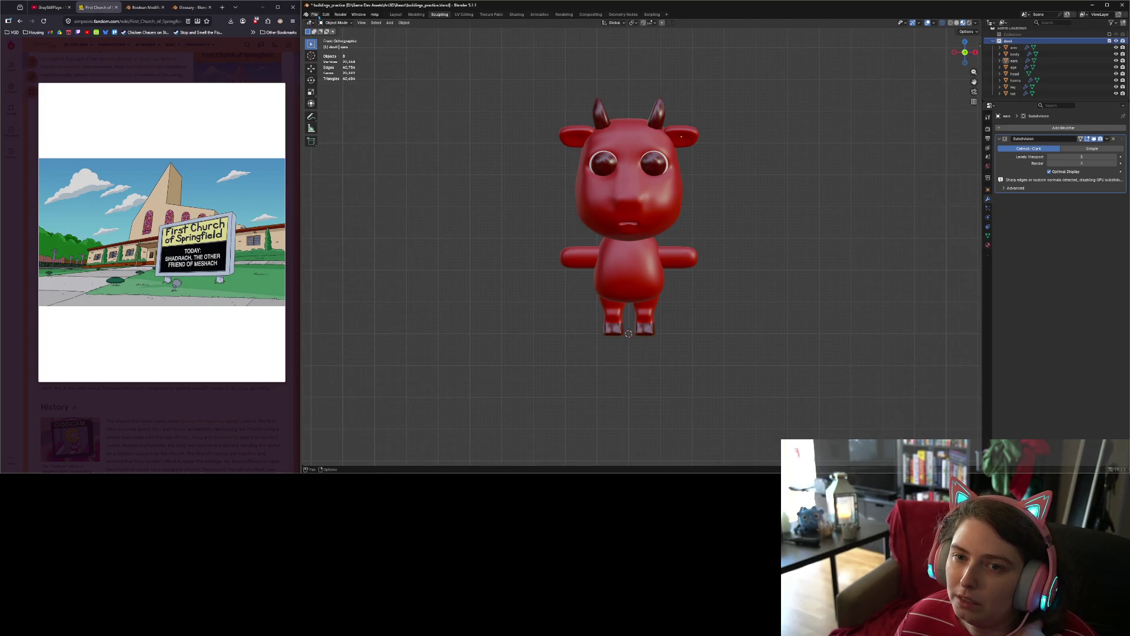
left_click(389, 23)
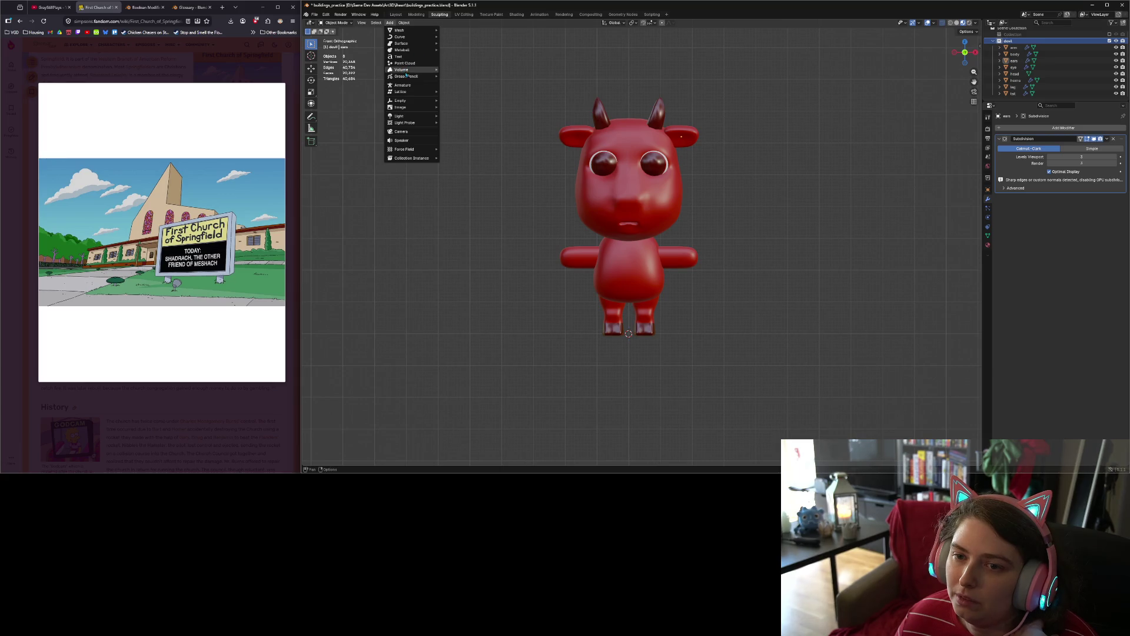
left_click(403, 85)
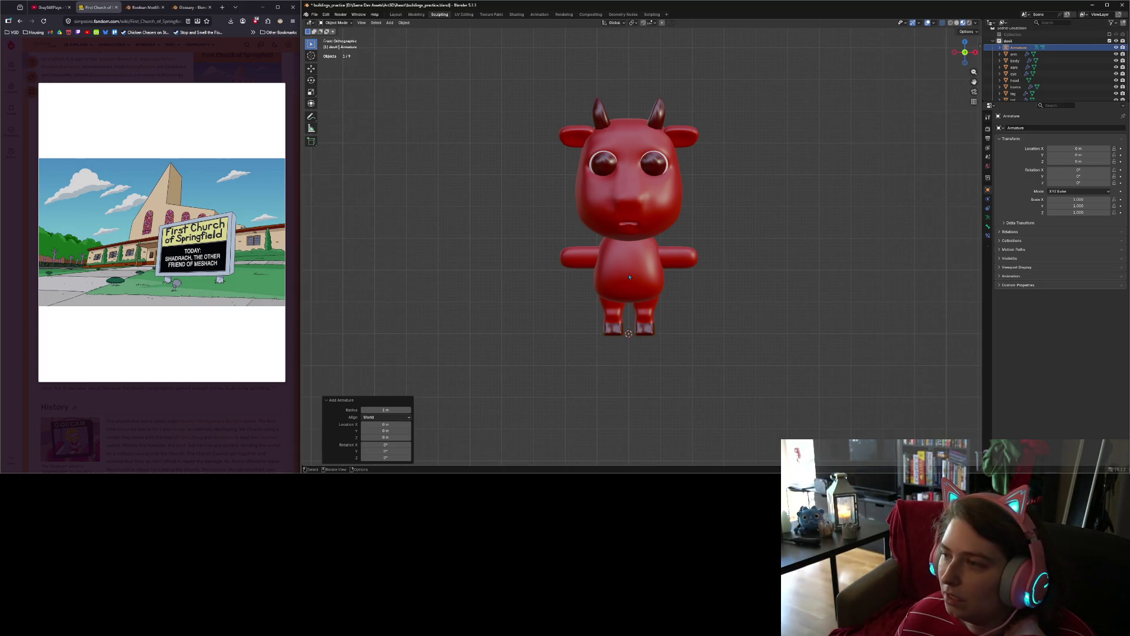
scroll(634, 289, "down", 3)
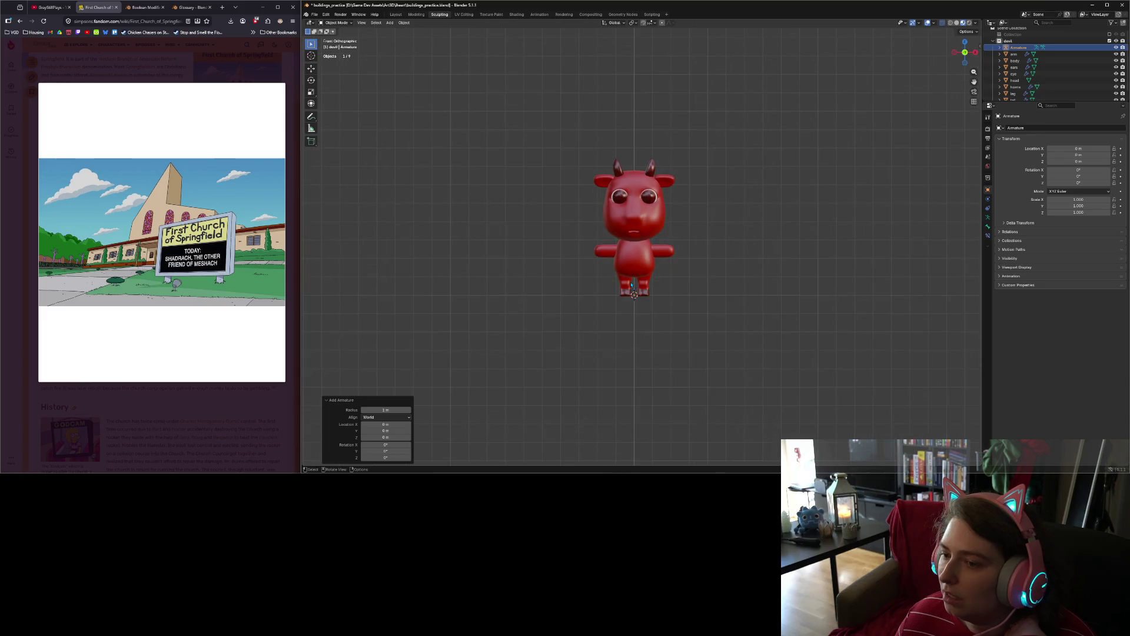
mouse_move(634, 289)
middle_mouse_down()
mouse_move(677, 283)
mouse_move(650, 286)
middle_mouse_up()
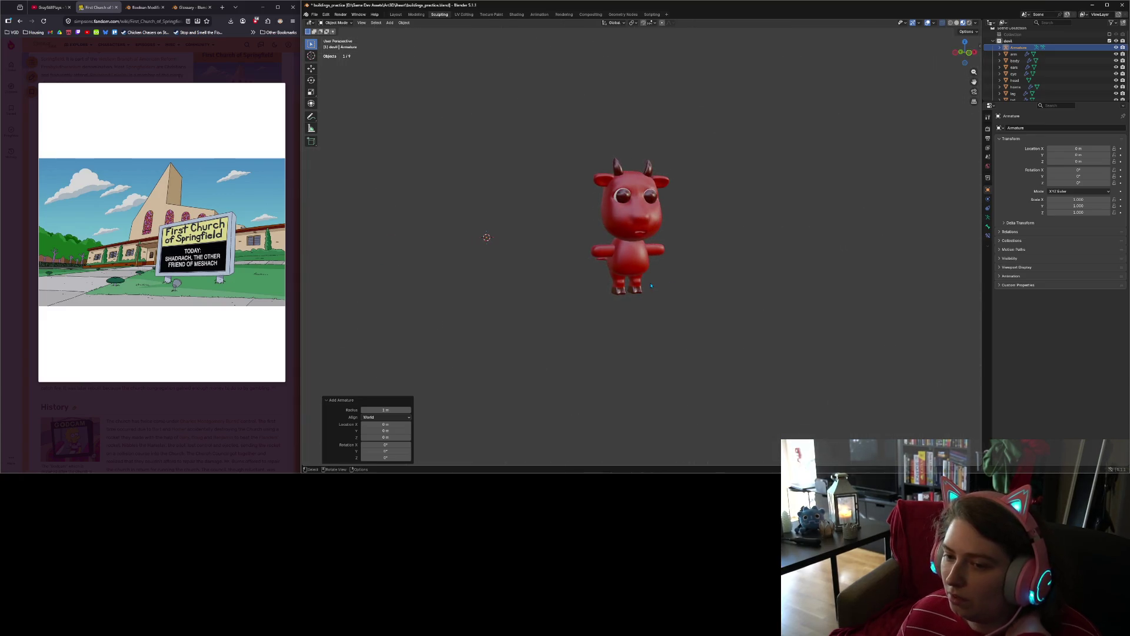
key("g")
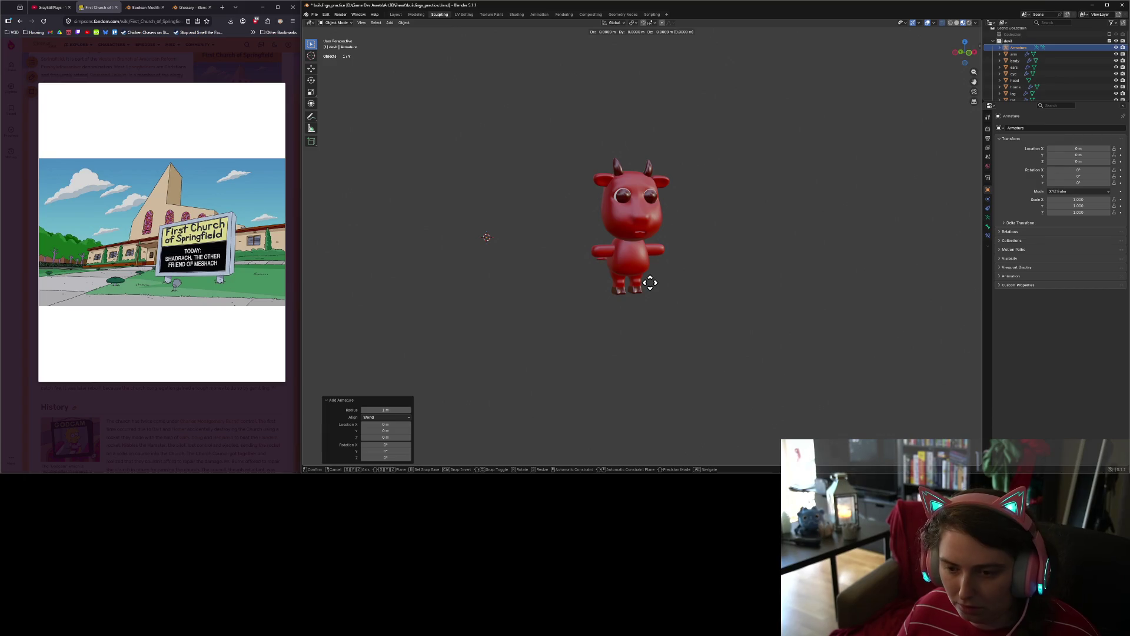
key("y")
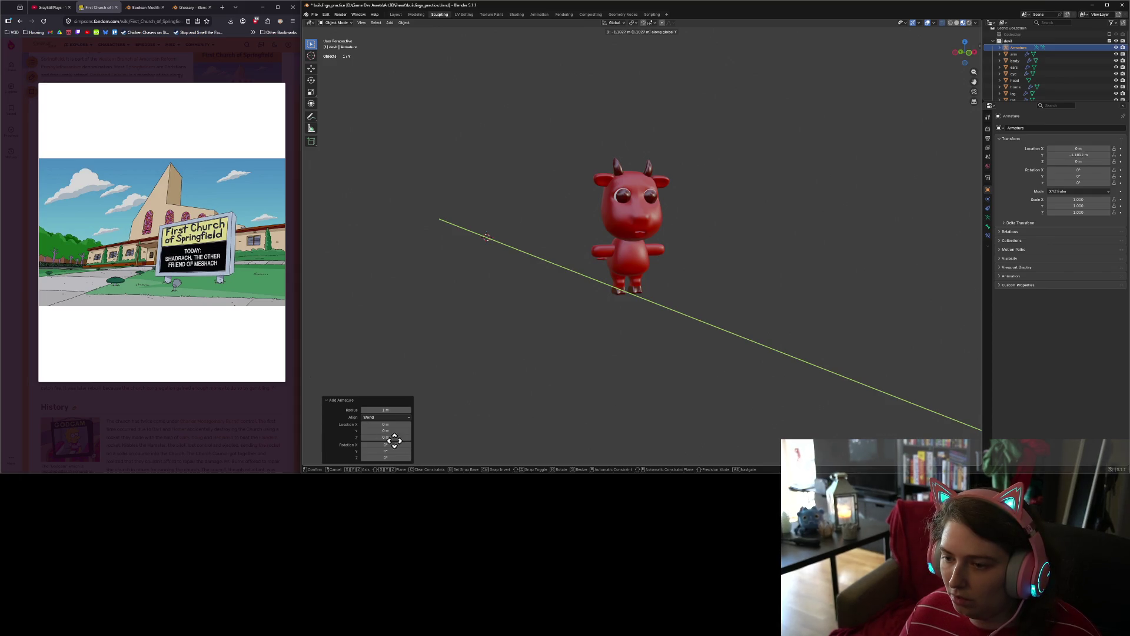
left_click(597, 383)
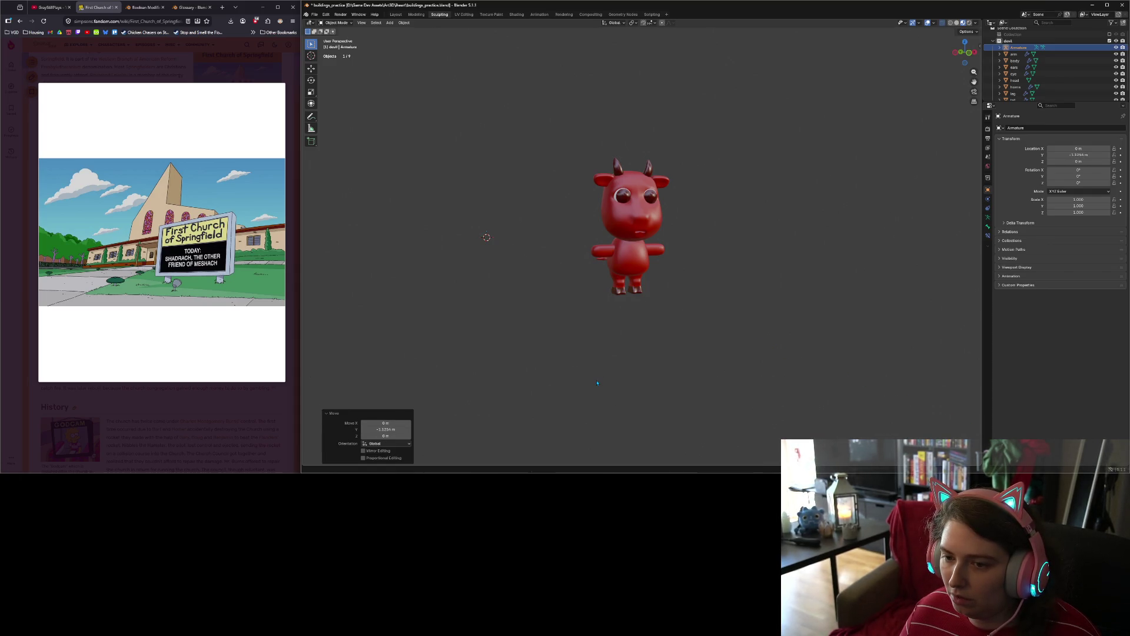
scroll(597, 383, "down", 8)
middle_click_drag(606, 382, 617, 380)
key("KP_1")
key("KP_3")
key("g")
key("z")
key("y")
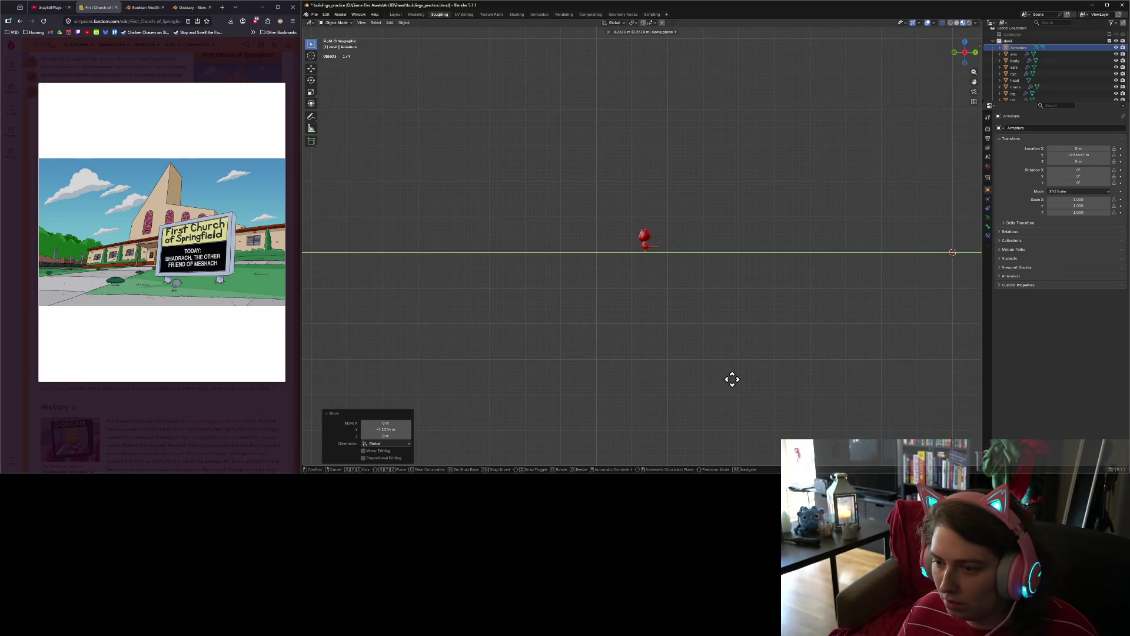
left_click(732, 379)
scroll(687, 318, "up", 10)
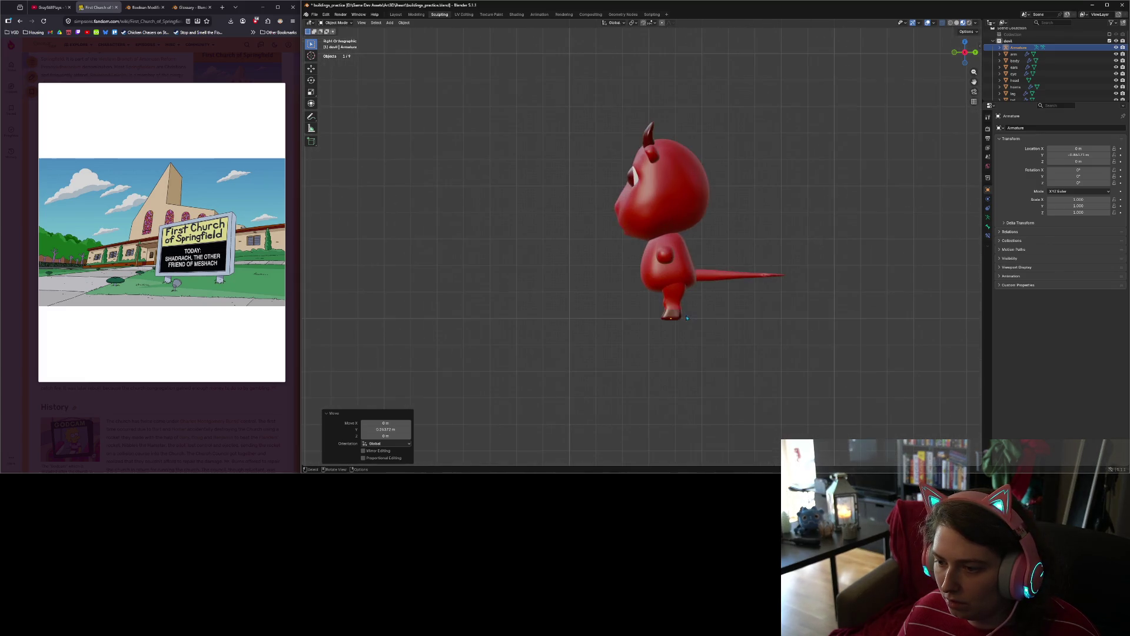
key("KP_1")
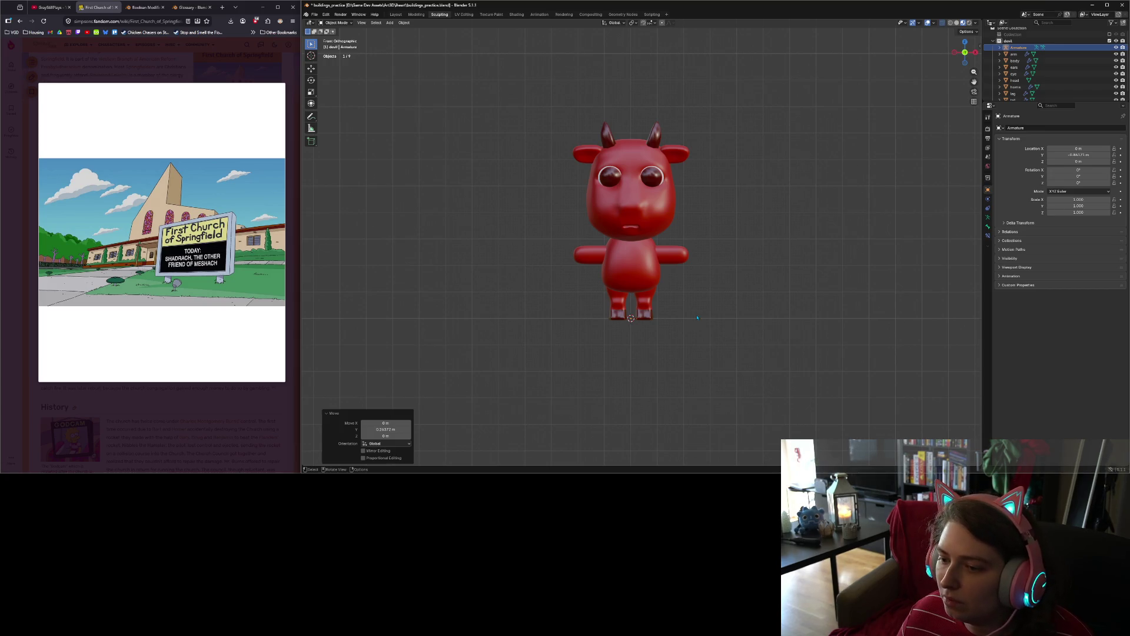
left_click(635, 318)
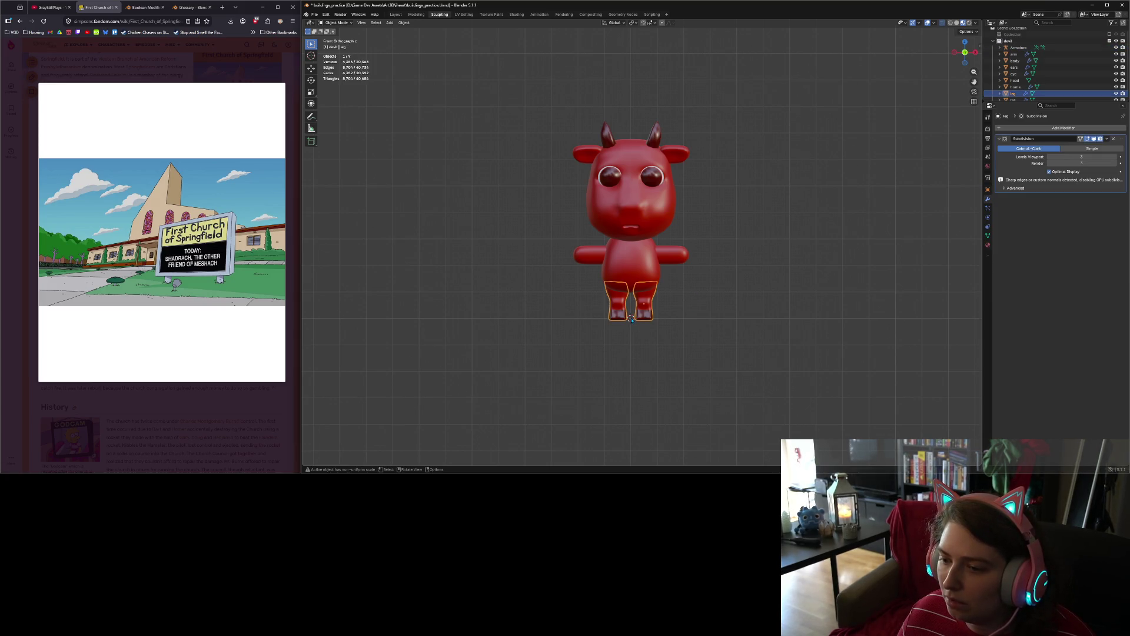
left_click(631, 319)
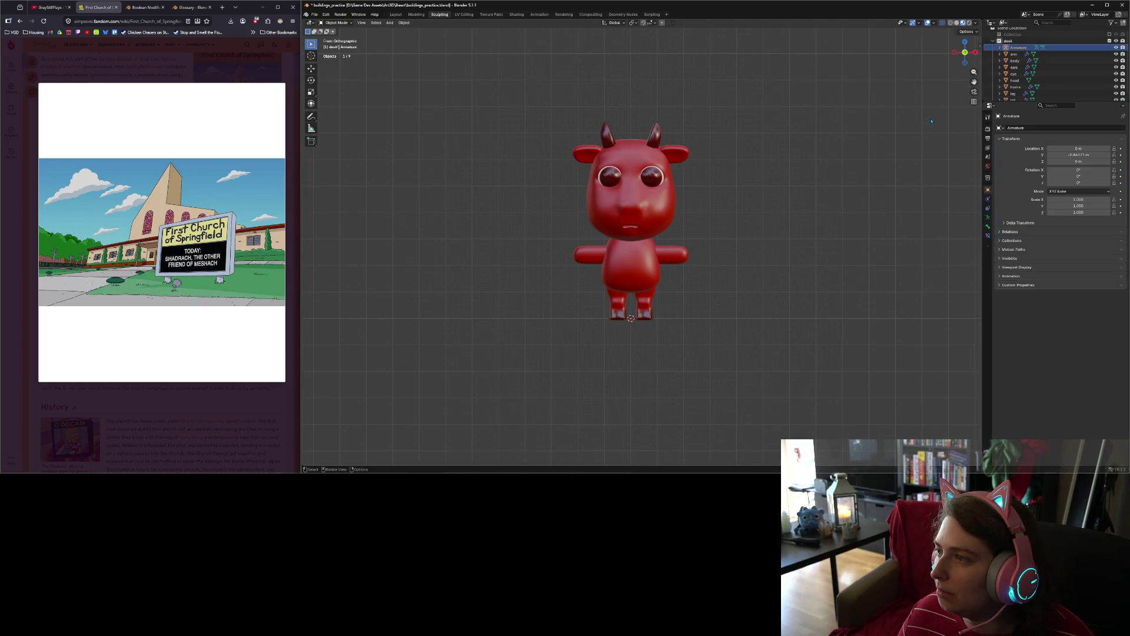
key("s")
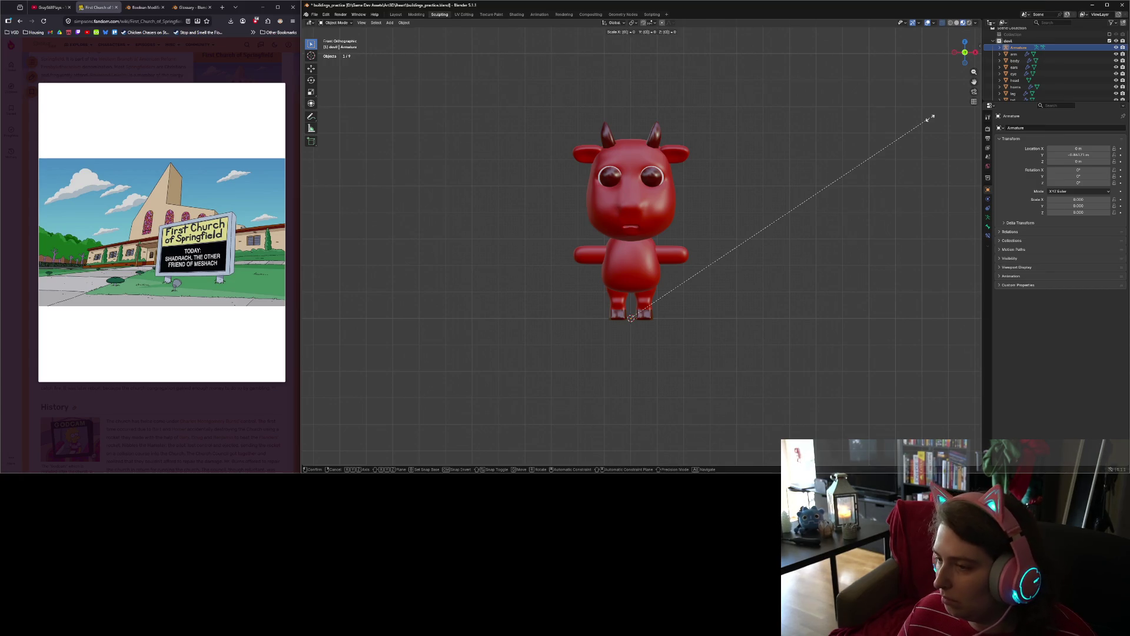
type("1")
key("Return")
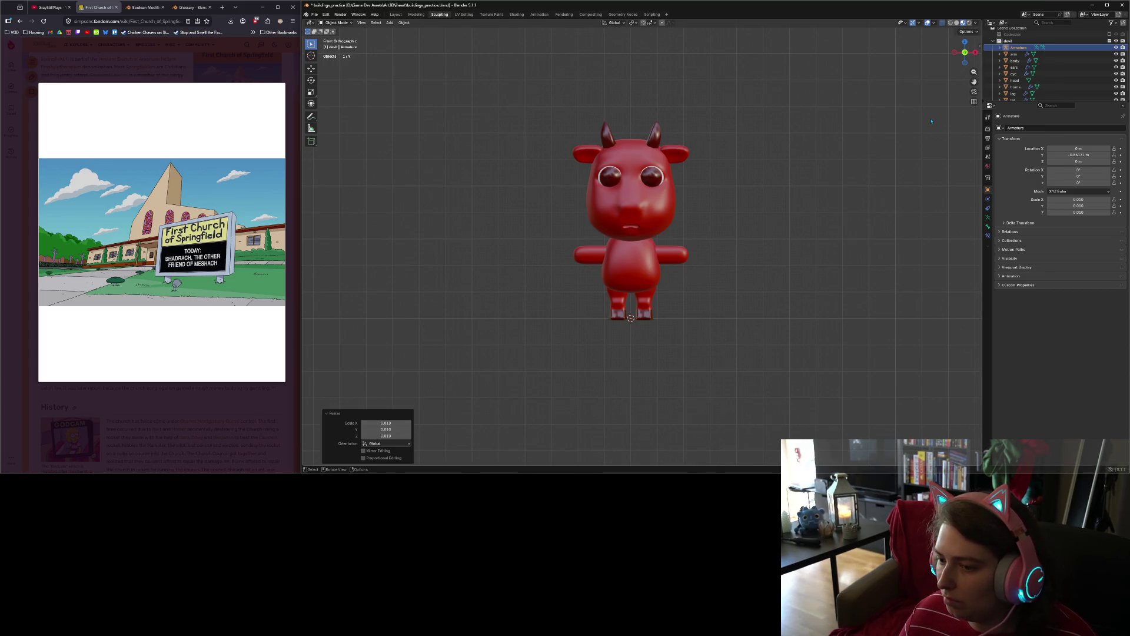
scroll(921, 137, "down", 15)
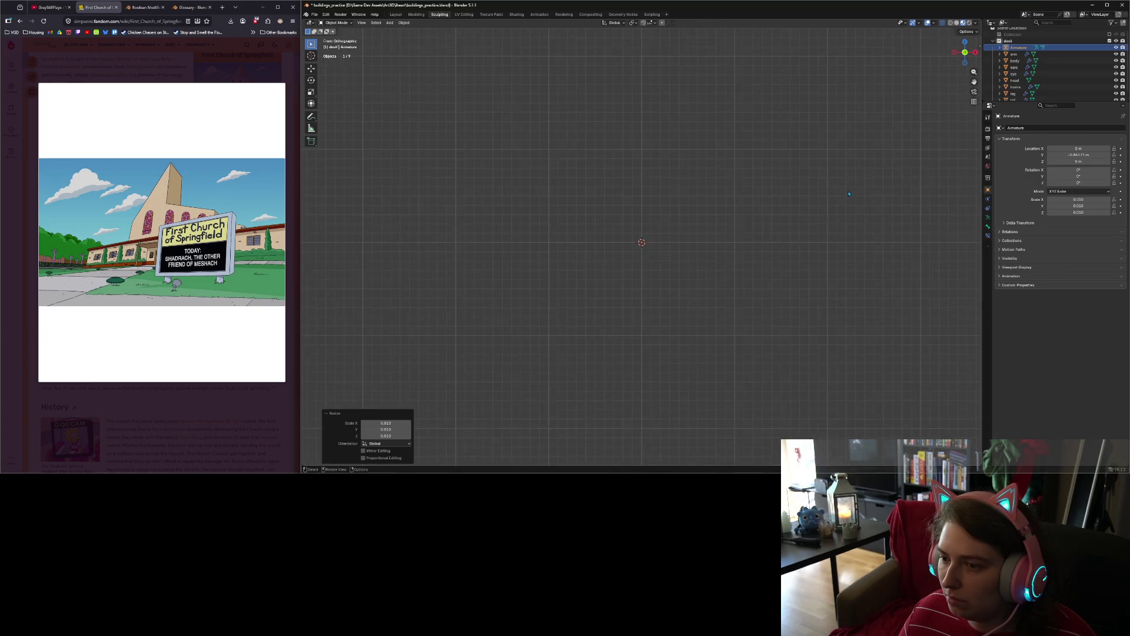
scroll(848, 194, "down", 4)
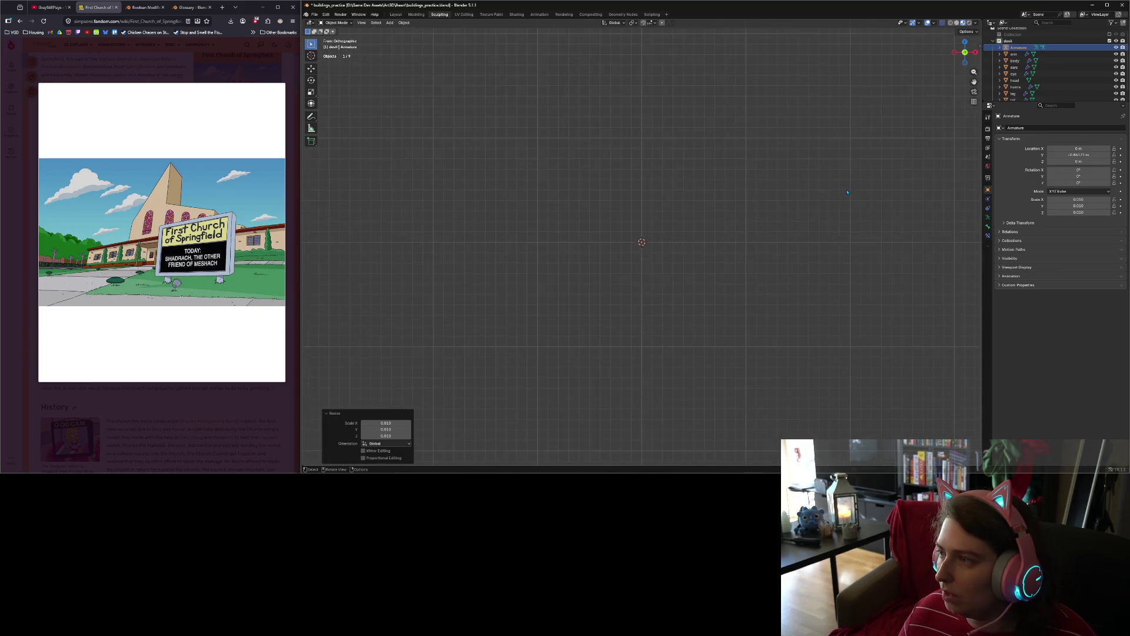
scroll(706, 220, "up", 15)
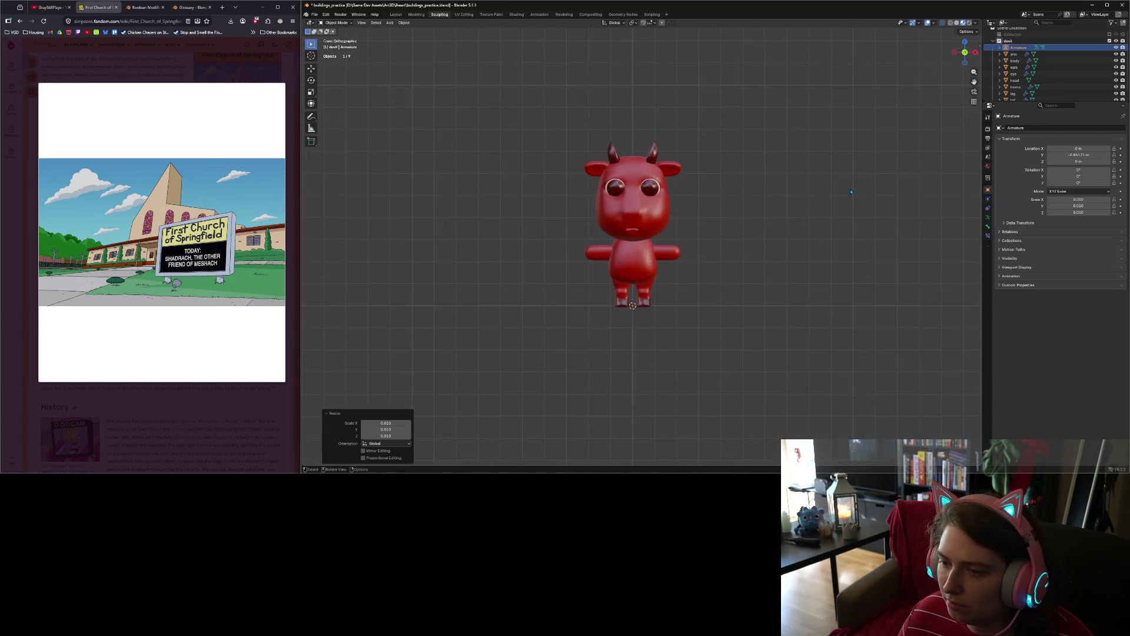
key("s")
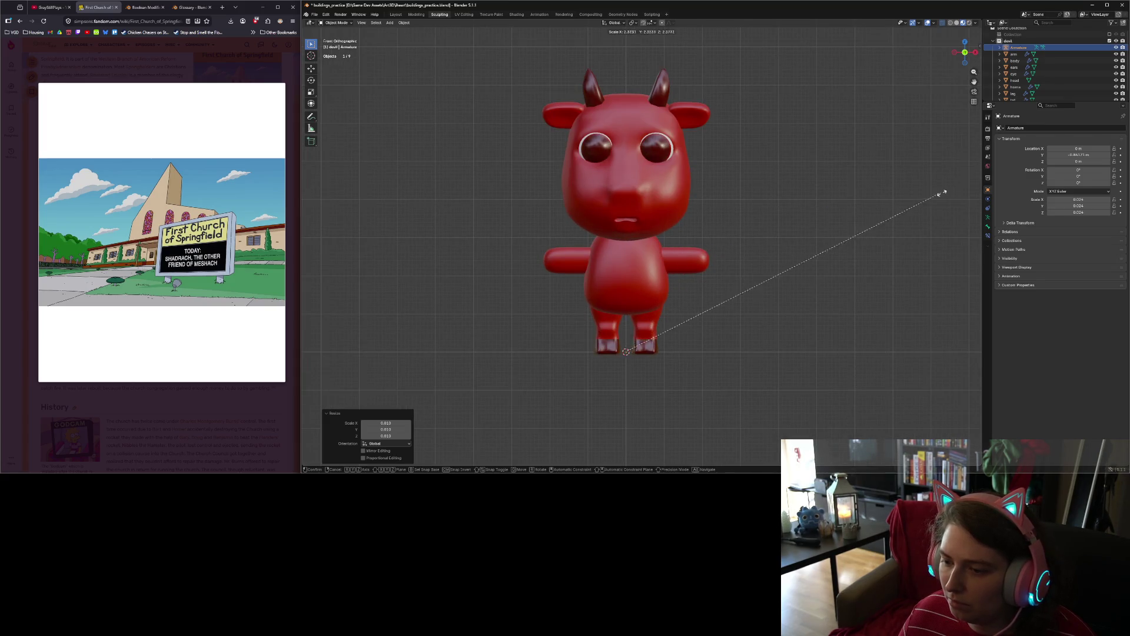
key("Escape")
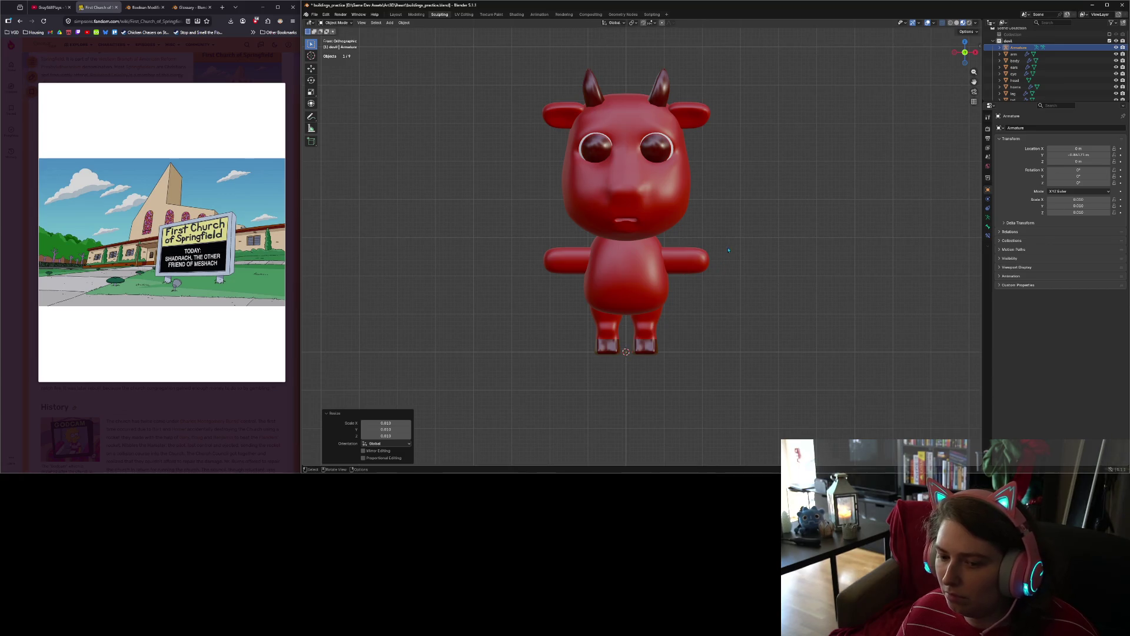
scroll(730, 247, "down", 4)
key("Delete")
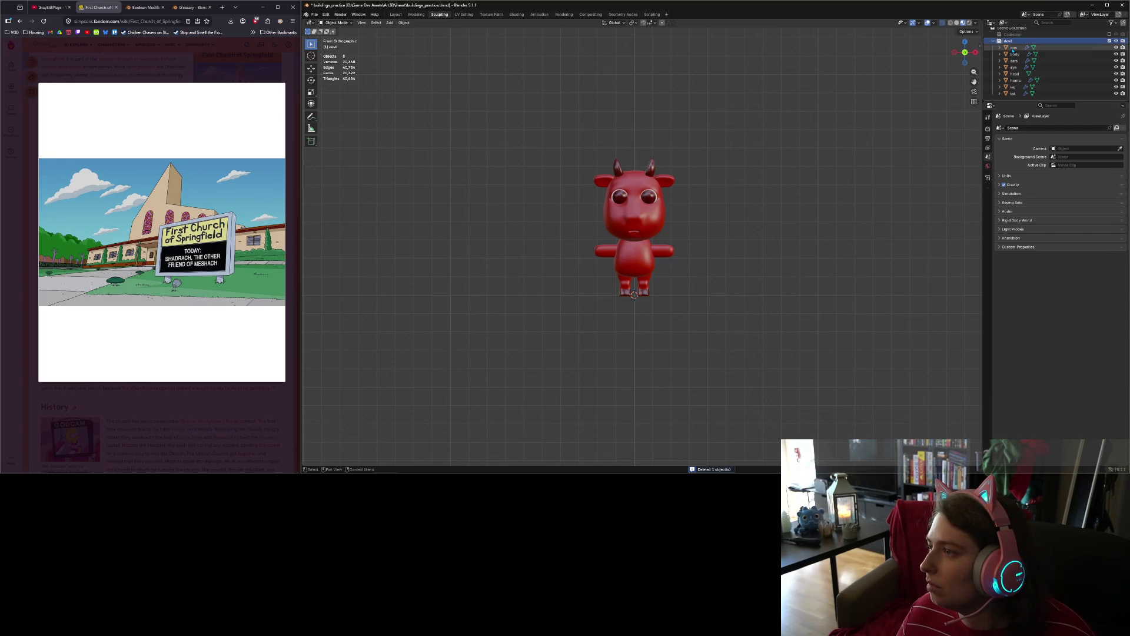
Step: Select all devil parts and move them together along the global Y axis
left_click(1014, 48)
key("a")
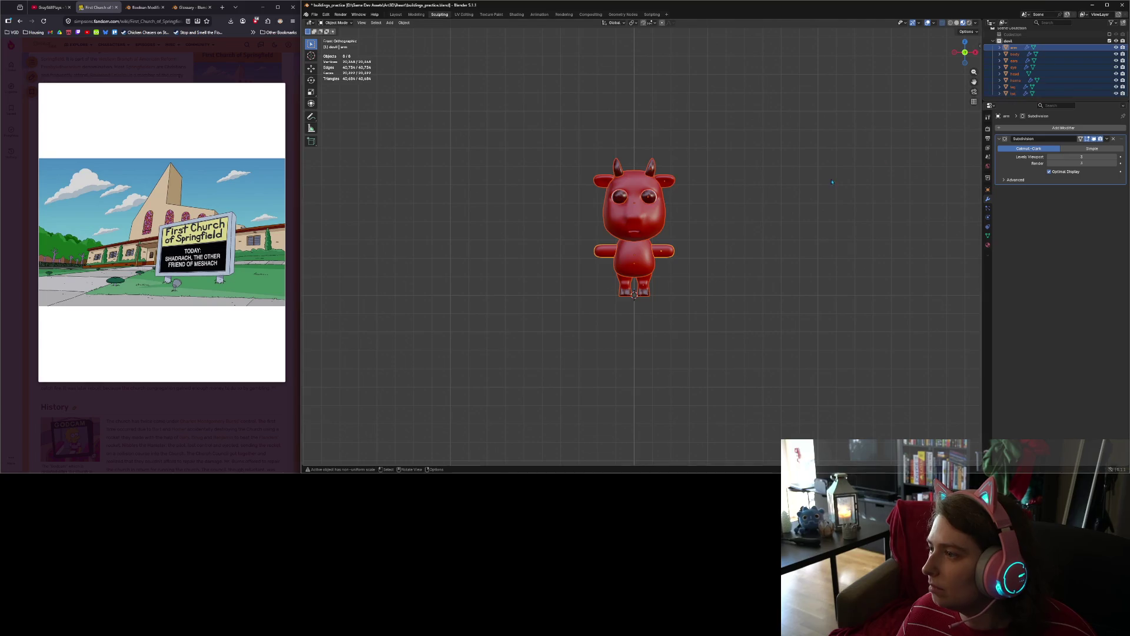
scroll(809, 178, "down", 7)
middle_click_drag(809, 177, 755, 186)
key("KP_3")
key("g")
key("y")
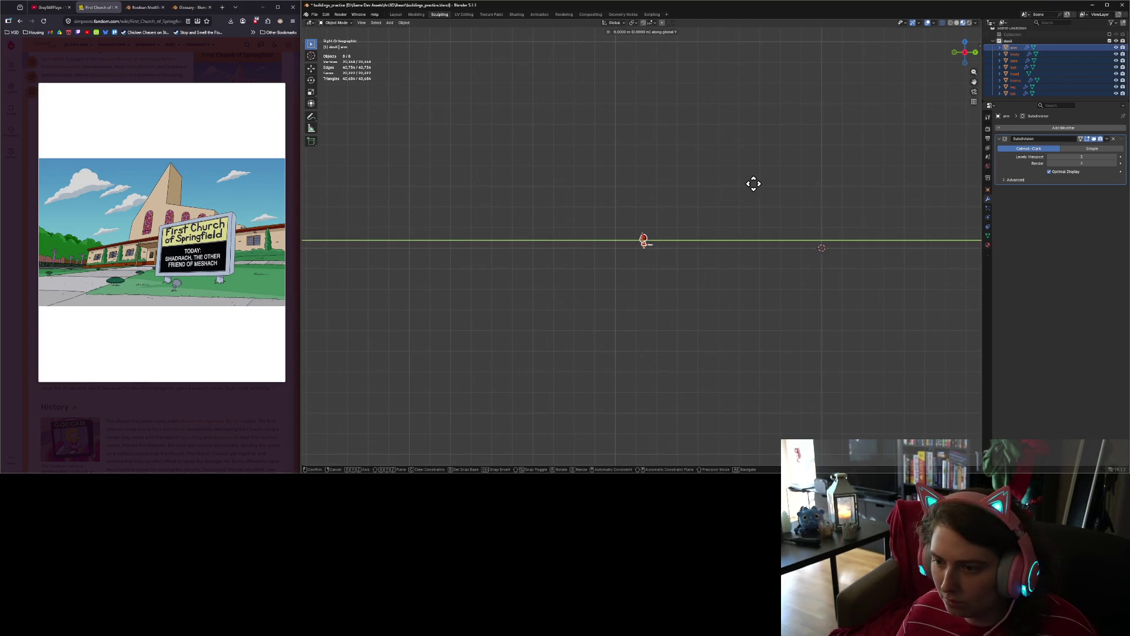
left_click(930, 204)
Step: Frame the devil, cancel a second Y move, deselect, and open the Add menu from the front
scroll(884, 250, "up", 3)
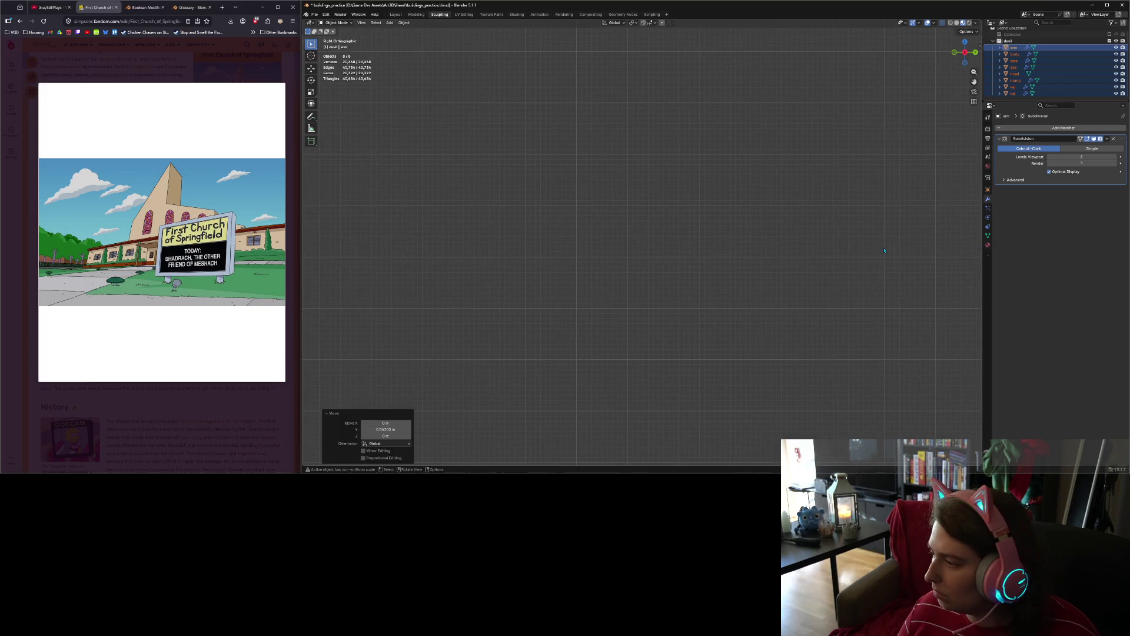
key("Home")
key("g")
key("y")
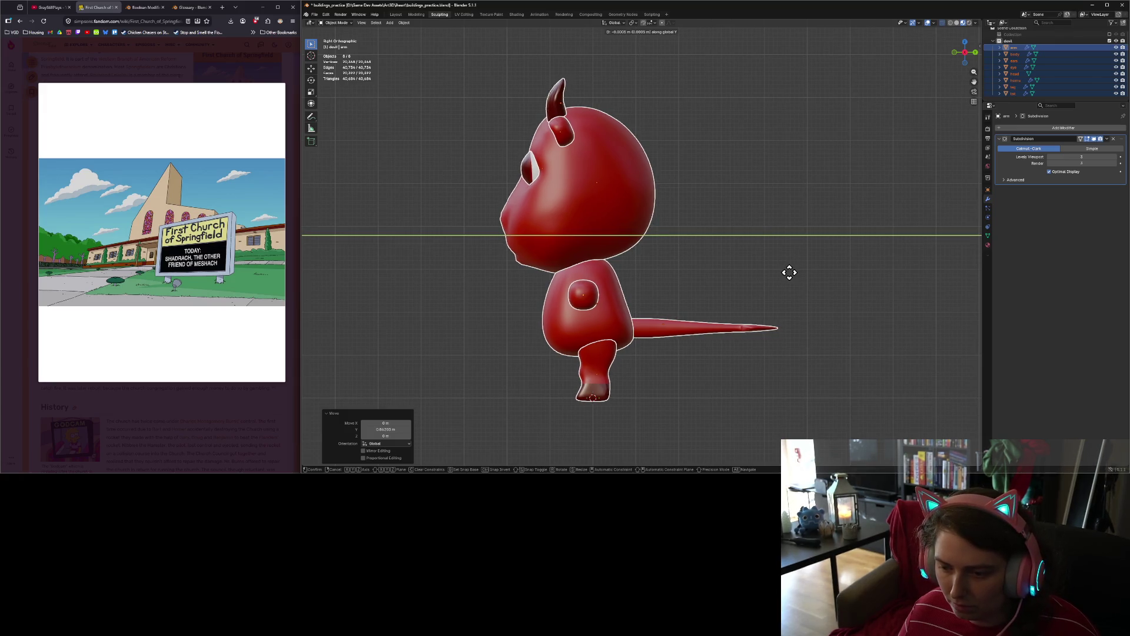
right_click(790, 271)
left_click(774, 286)
middle_click_drag(774, 287, 695, 297)
left_click(390, 23)
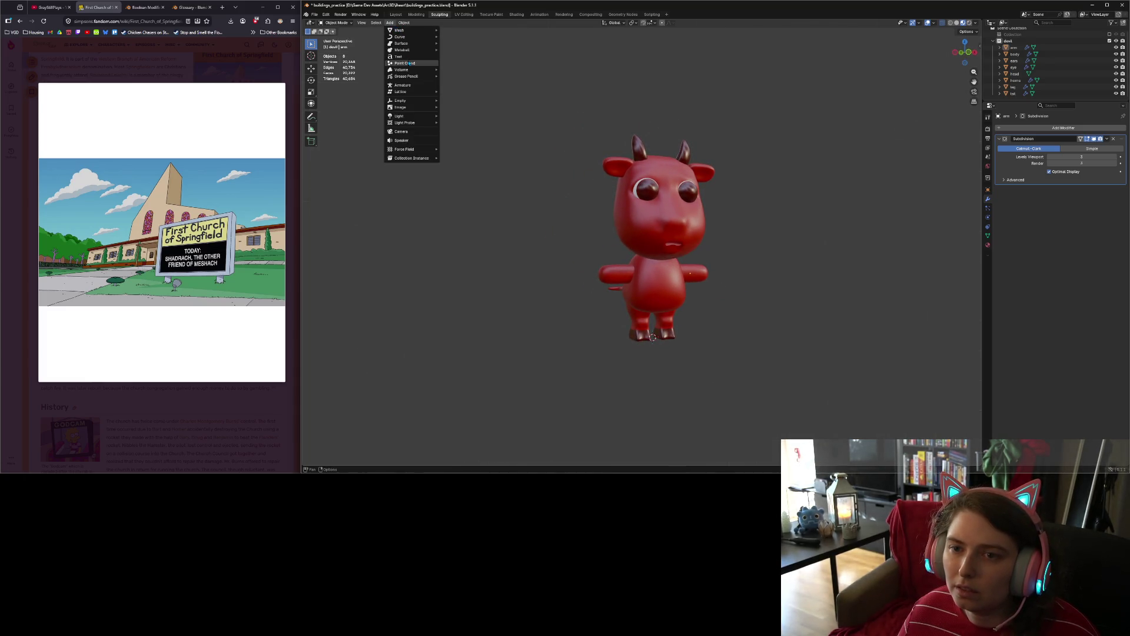
Step: Add an armature at the origin and extrude a second bone from it, leaving it in place
left_click(403, 85)
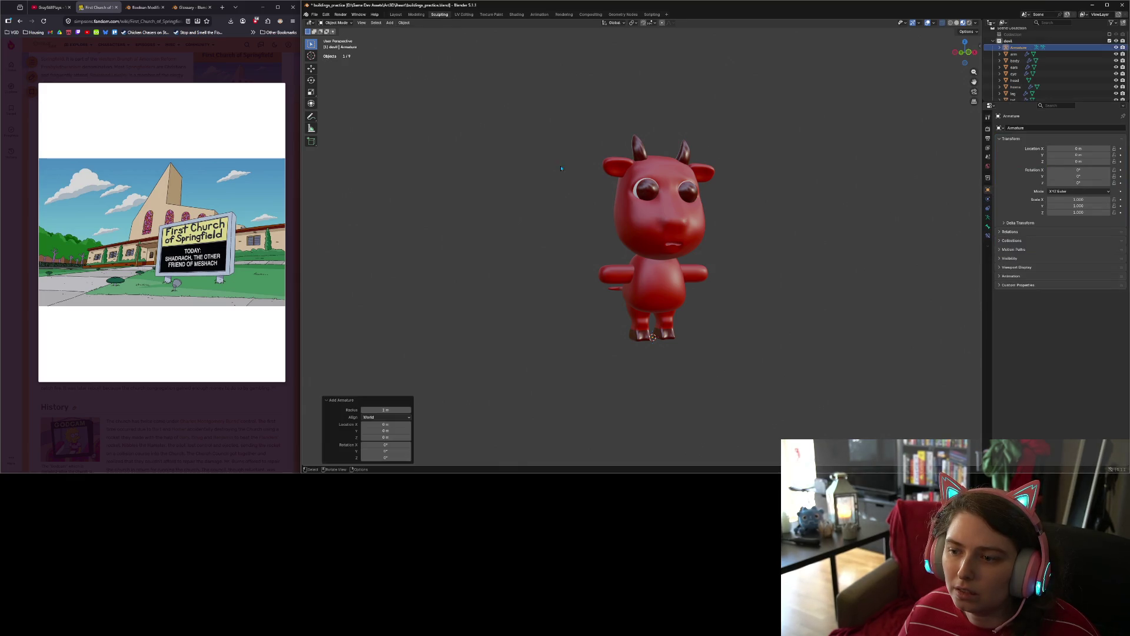
scroll(700, 278, "down", 3)
scroll(705, 276, "down", 8)
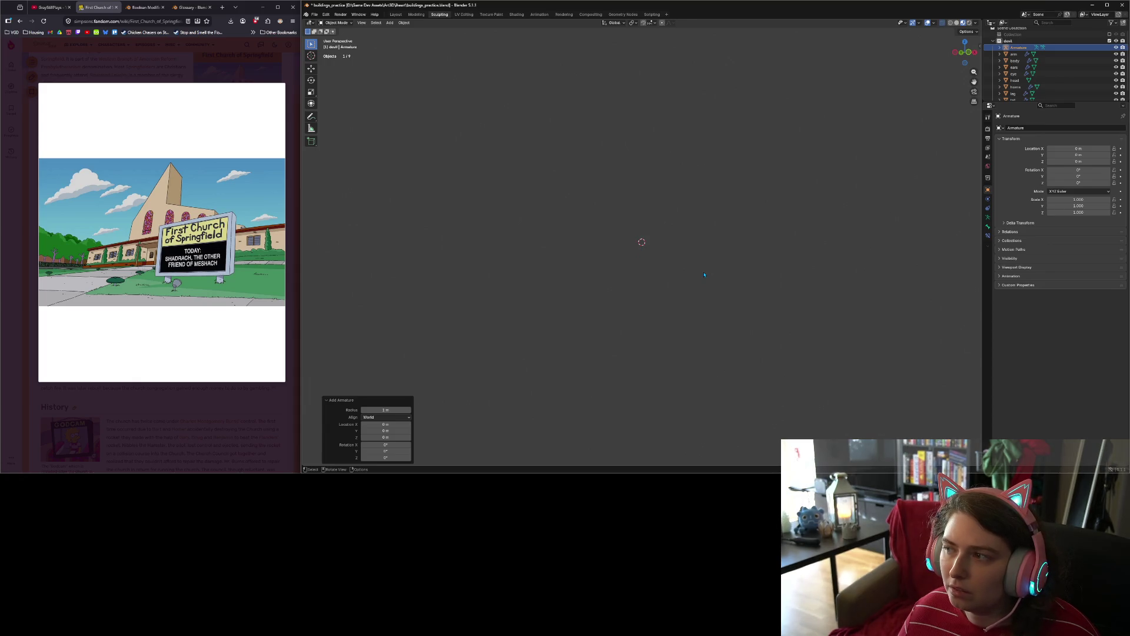
scroll(704, 275, "up", 12)
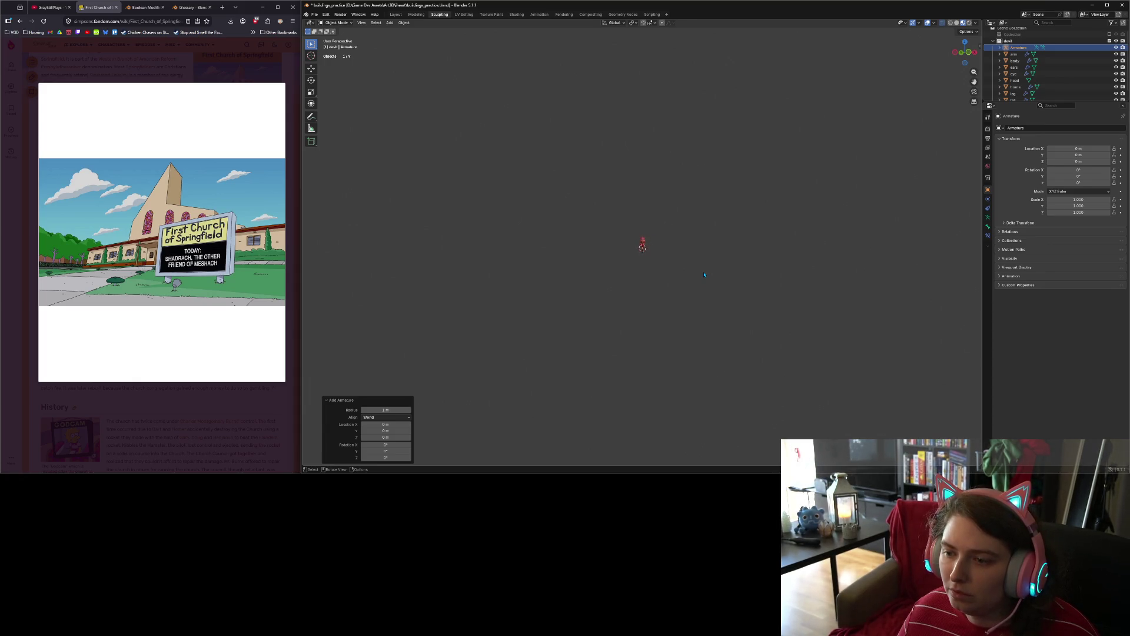
middle_click_drag(705, 275, 686, 271)
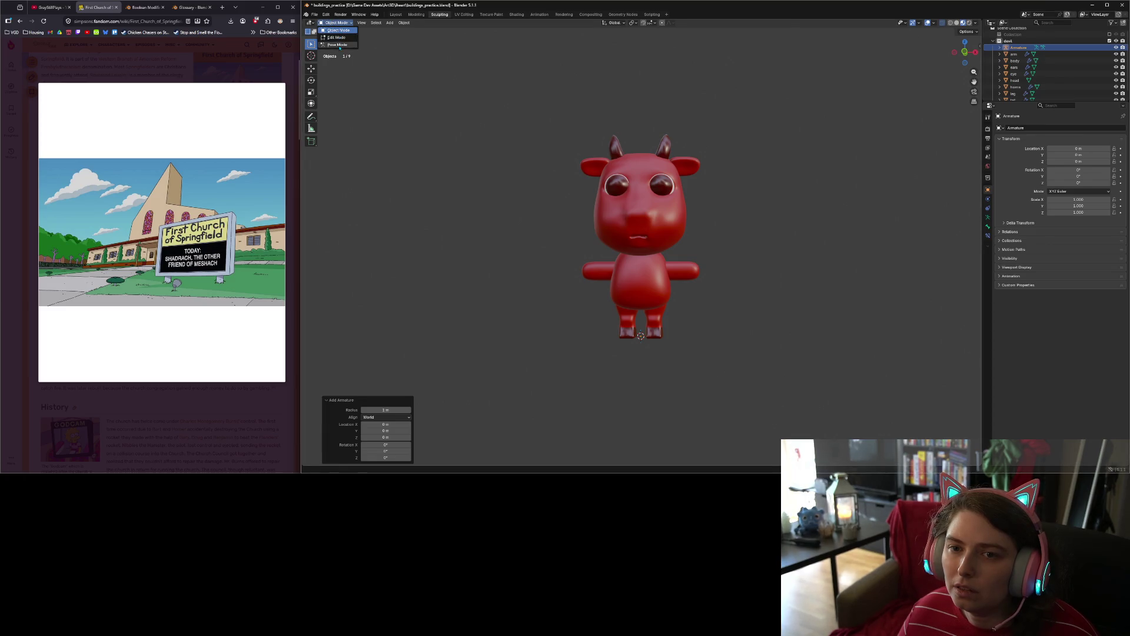
key("Tab")
key("Tab")
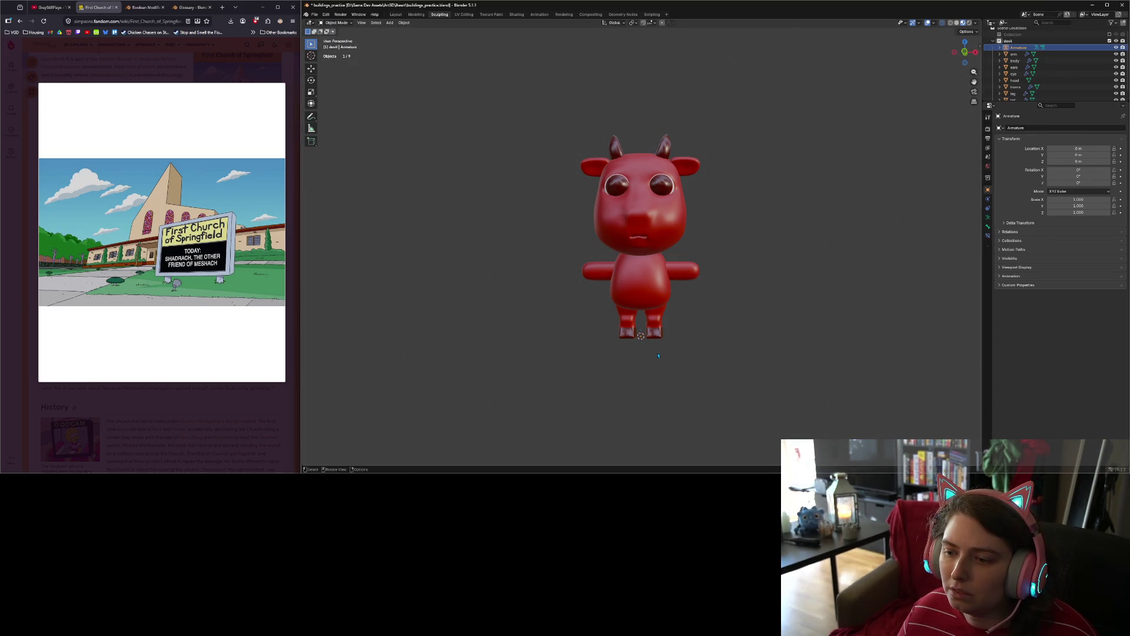
key("Tab")
key("e")
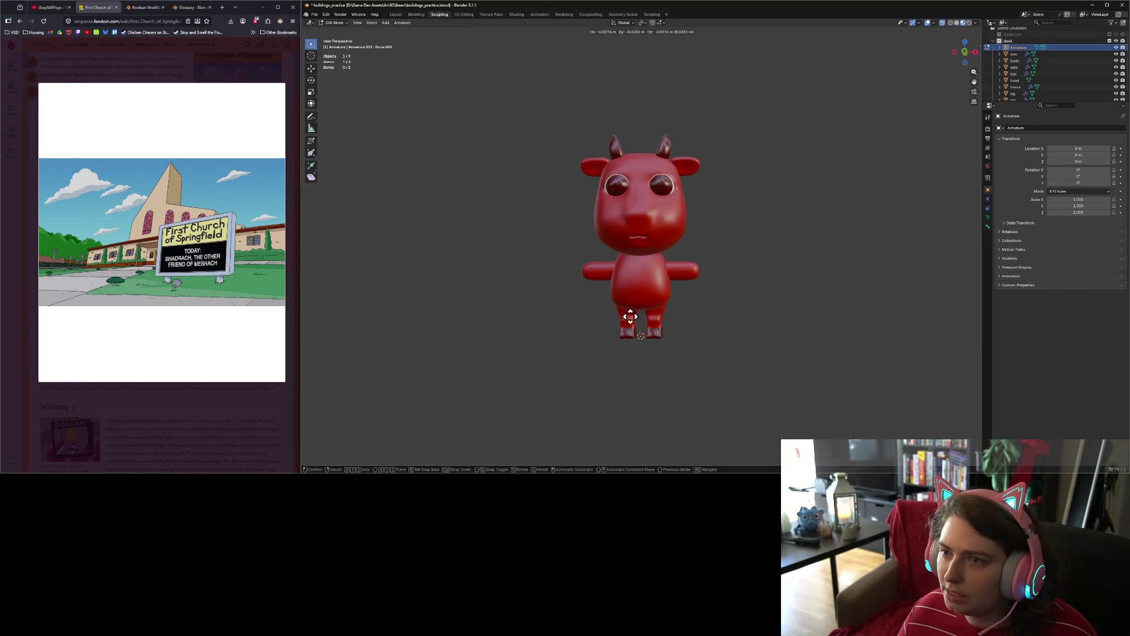
right_click(641, 284)
scroll(640, 306, "down", 4)
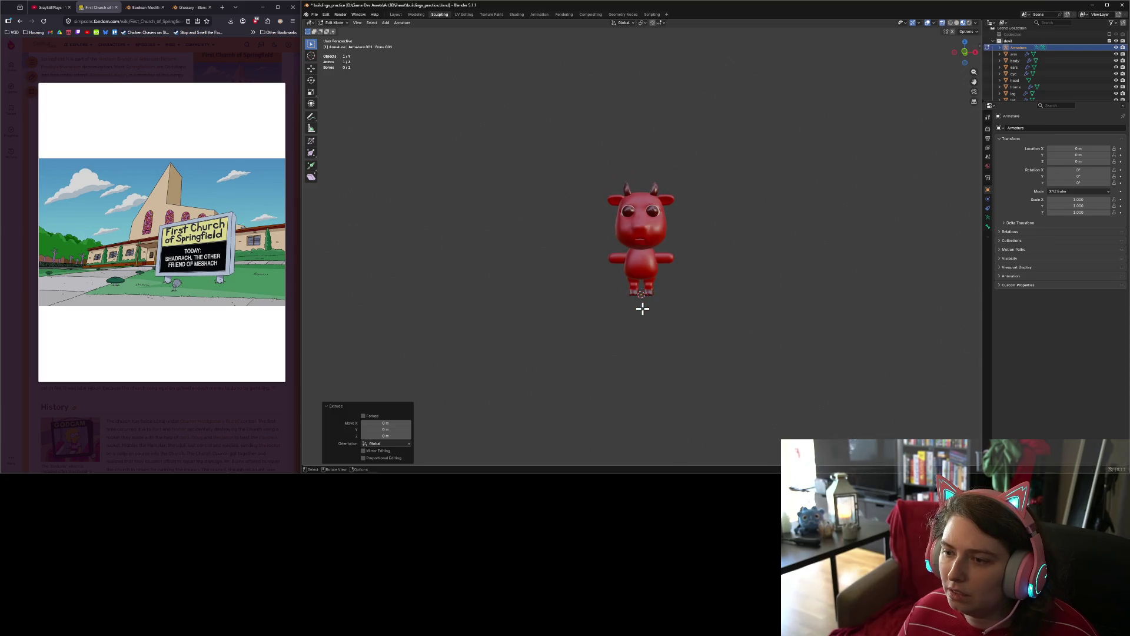
Step: Show bones in the viewport overlays and scale the selected bone joint by 0.01
left_click(935, 23)
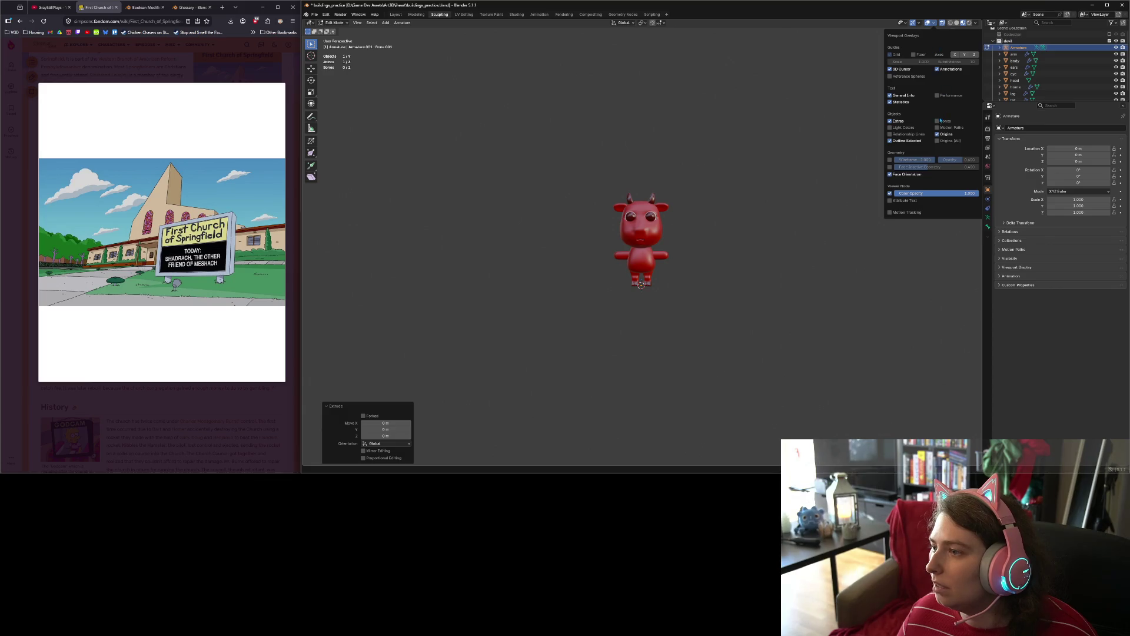
left_click(938, 121)
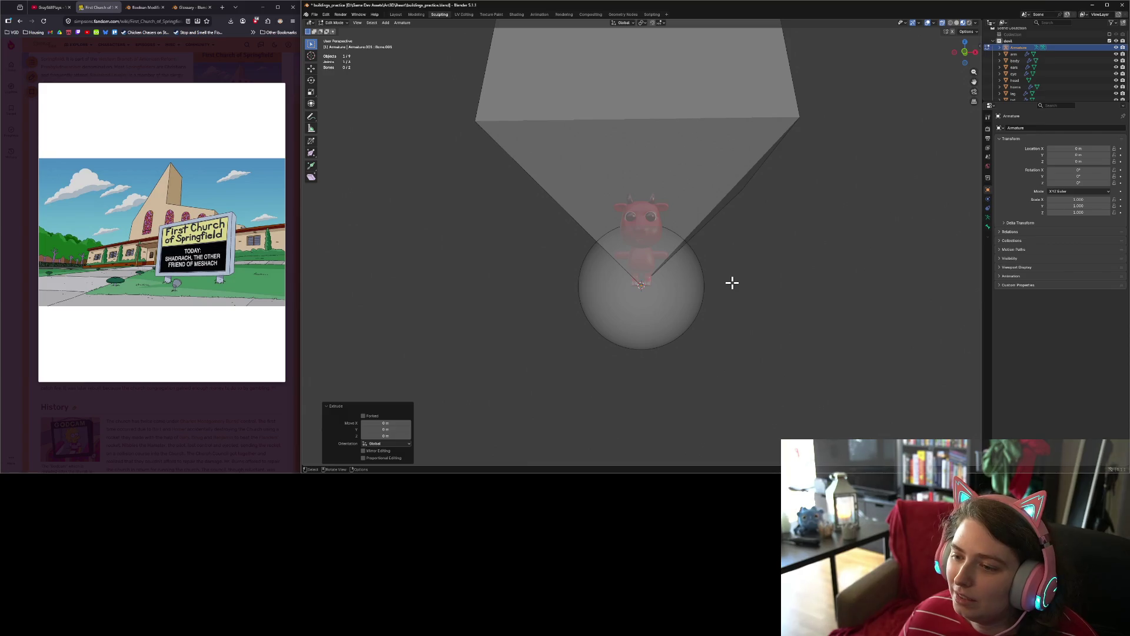
key("s")
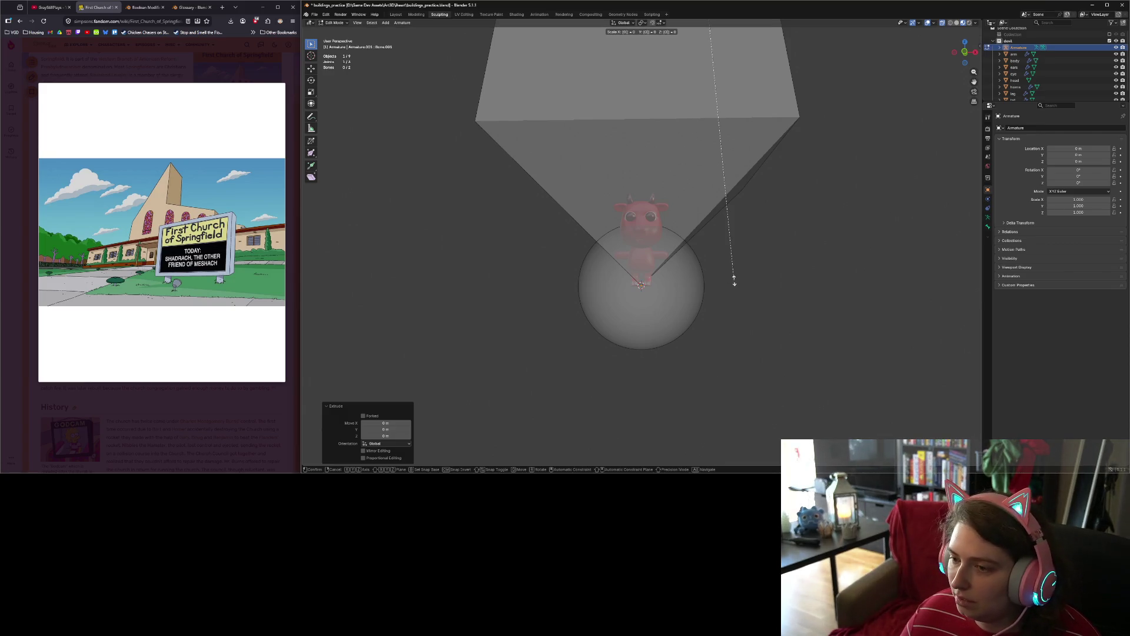
type(".01")
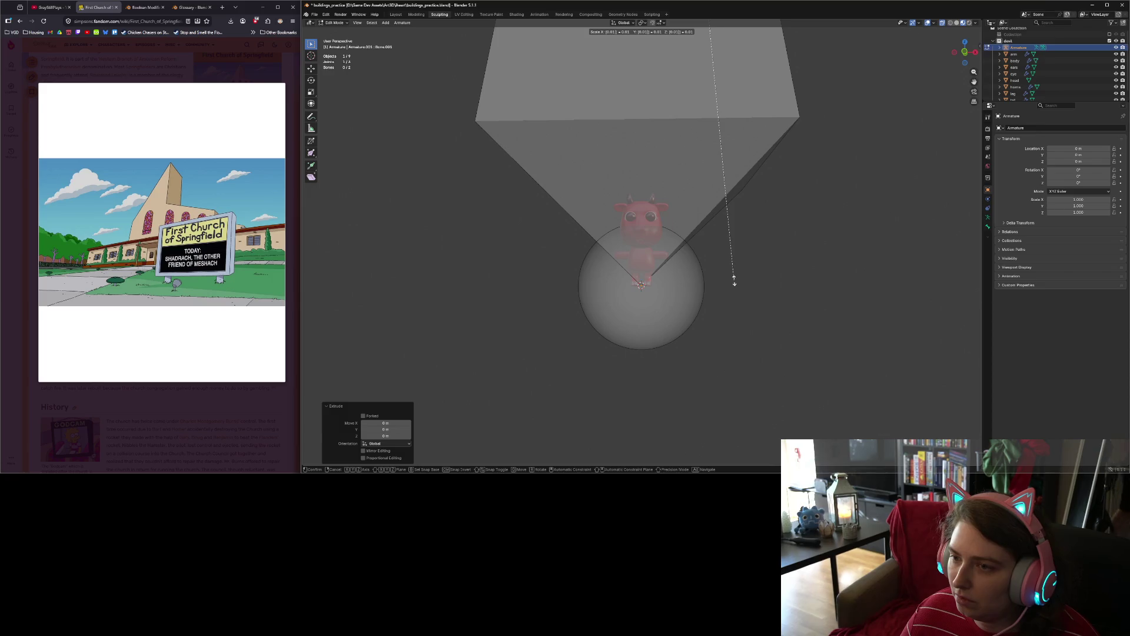
key("Return")
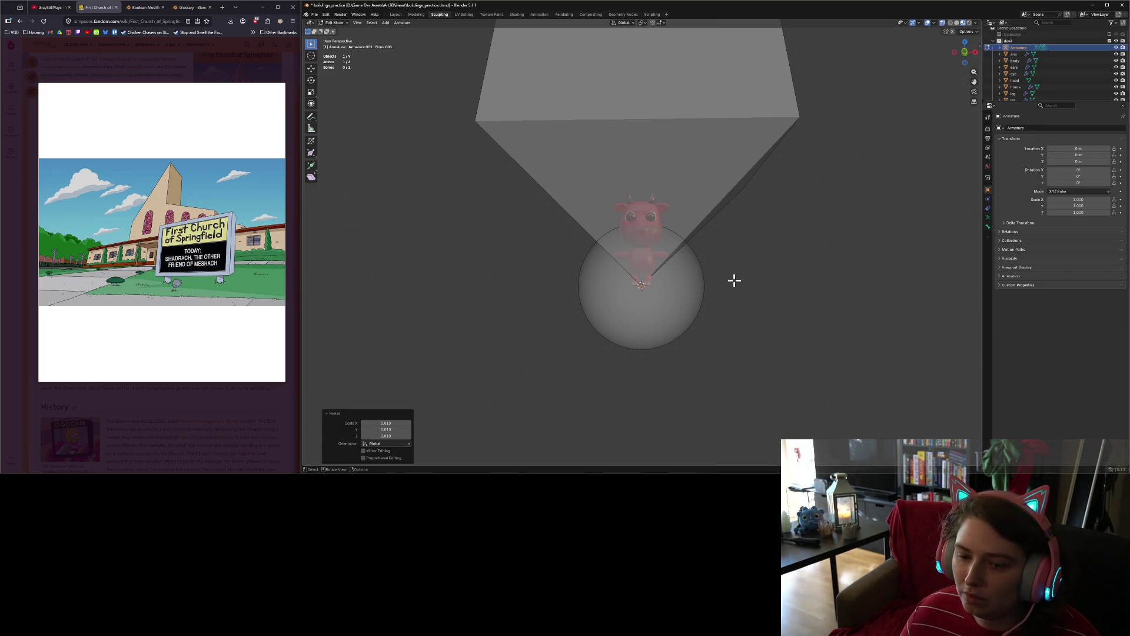
key("alt+a")
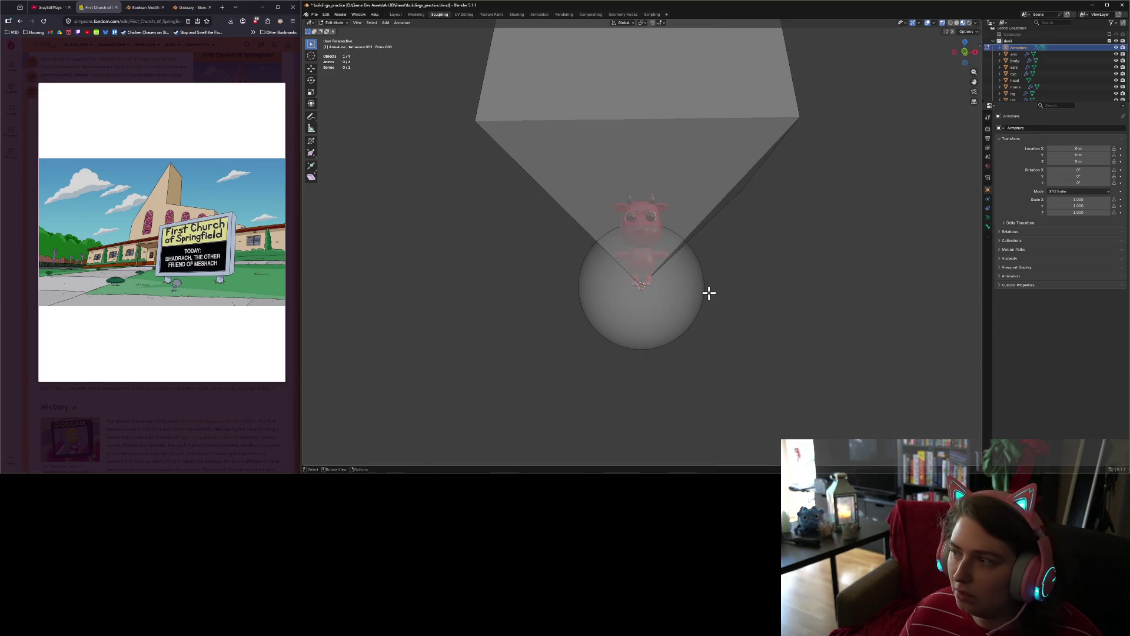
Step: In Object Mode, scale the whole armature down to 0.01
key("Tab")
key("s")
type("01")
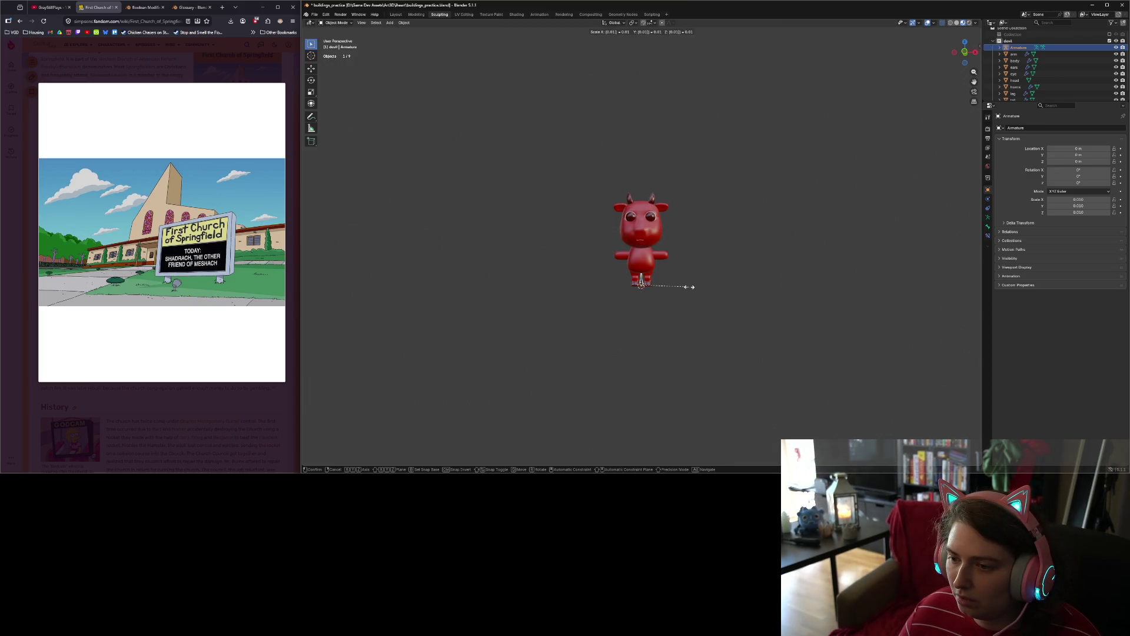
key("Return")
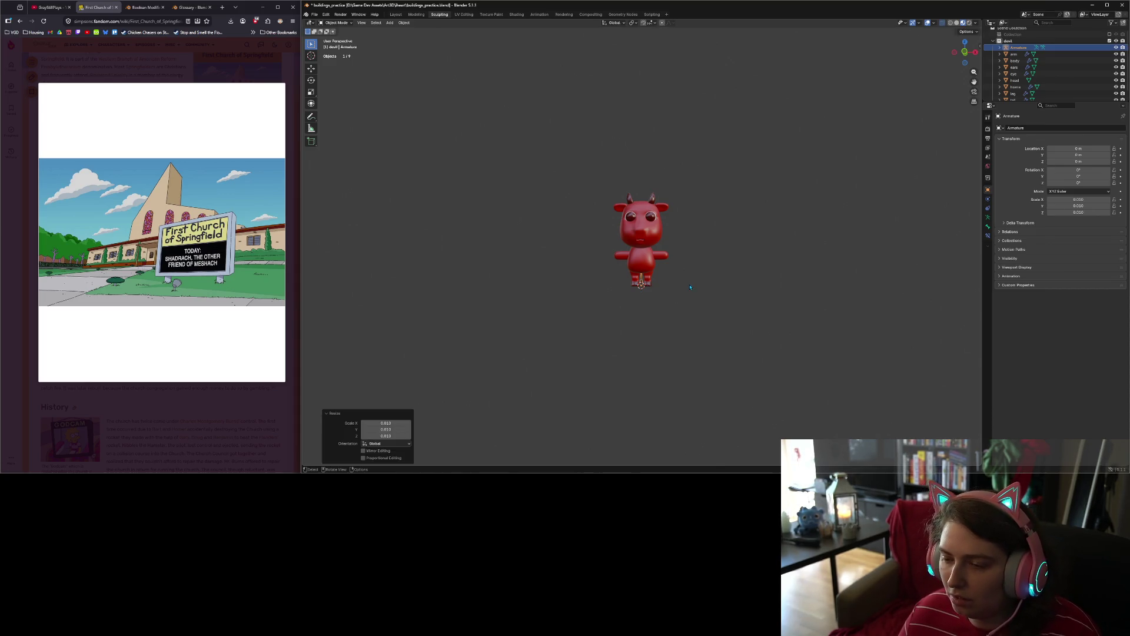
scroll(690, 287, "up", 5)
Step: In front view, enter armature Edit Mode, enable X-ray, and try repositioning the foot joint
key("KP_1")
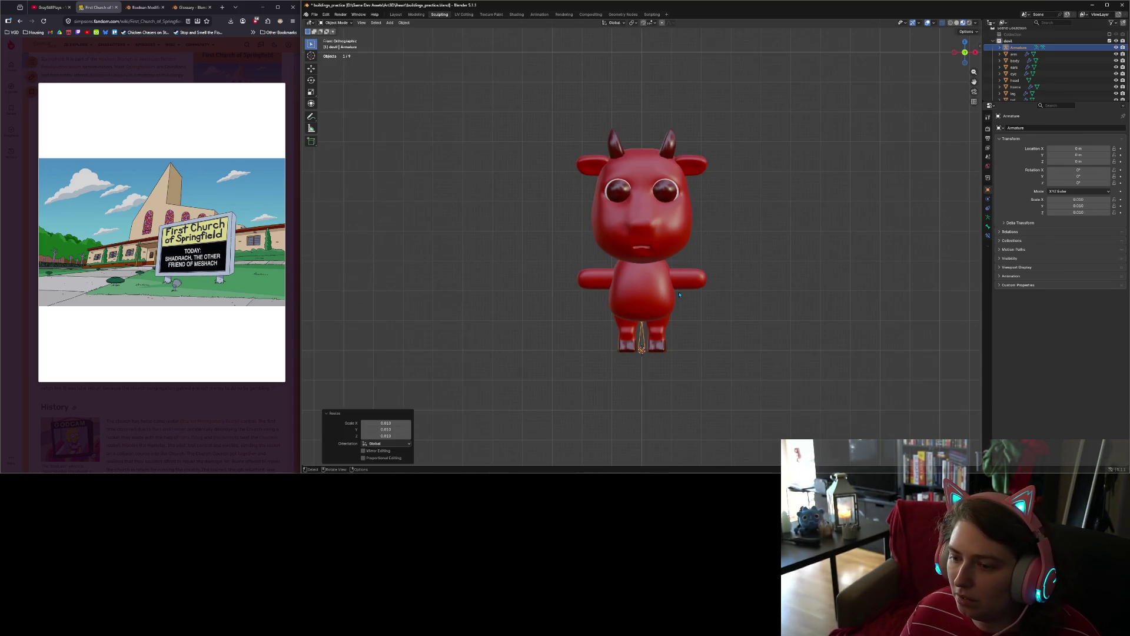
key("Tab")
left_click(643, 320)
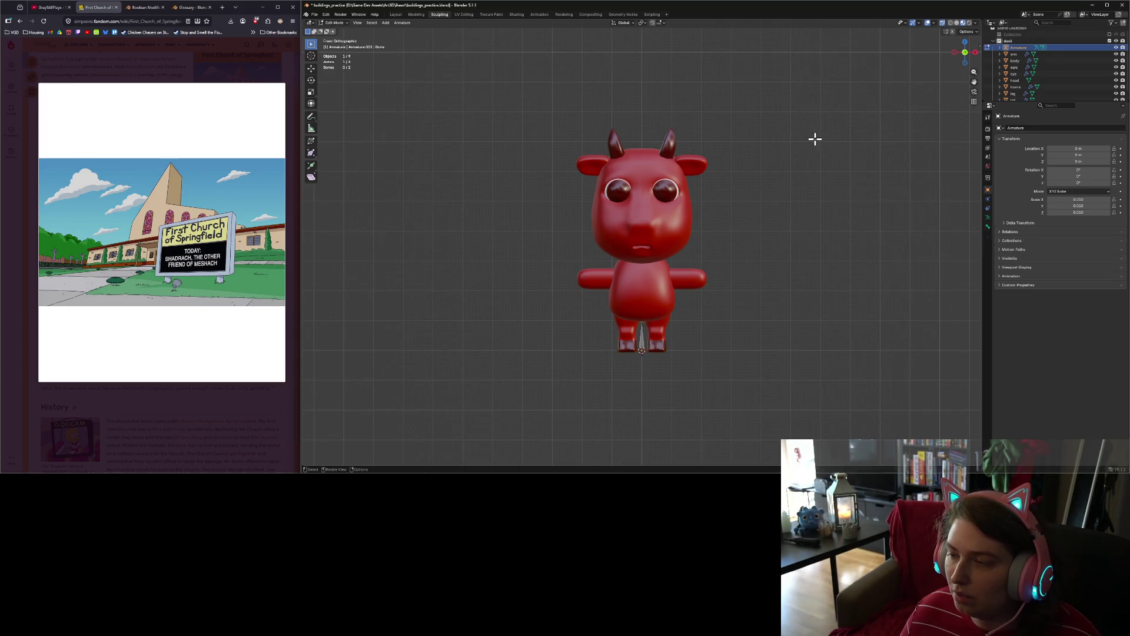
left_click(950, 22)
key("g")
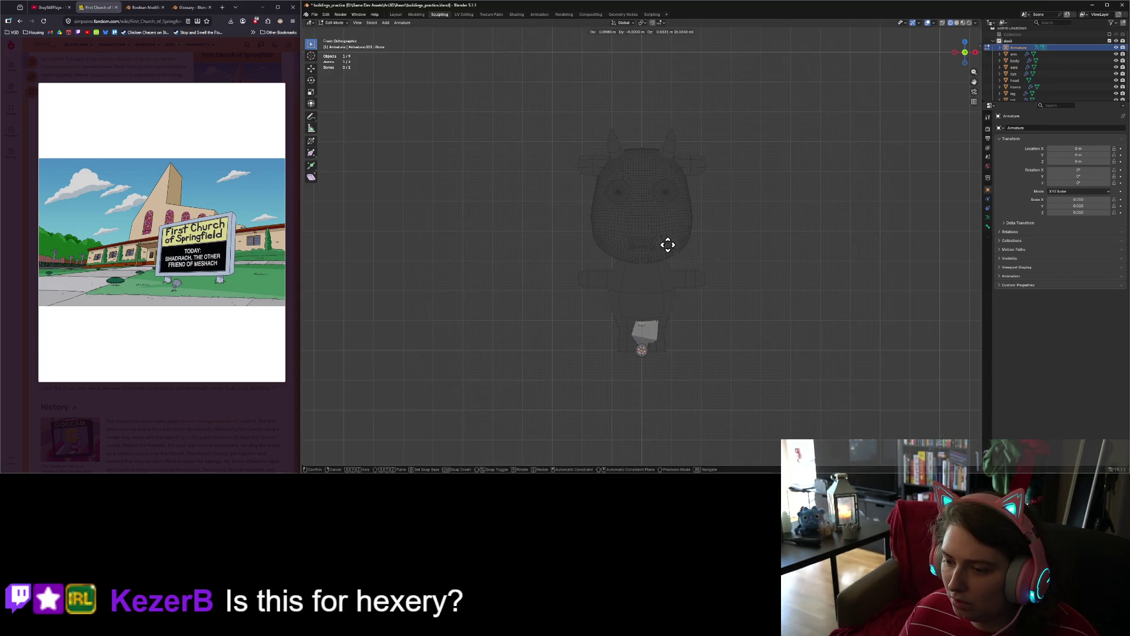
key("Escape")
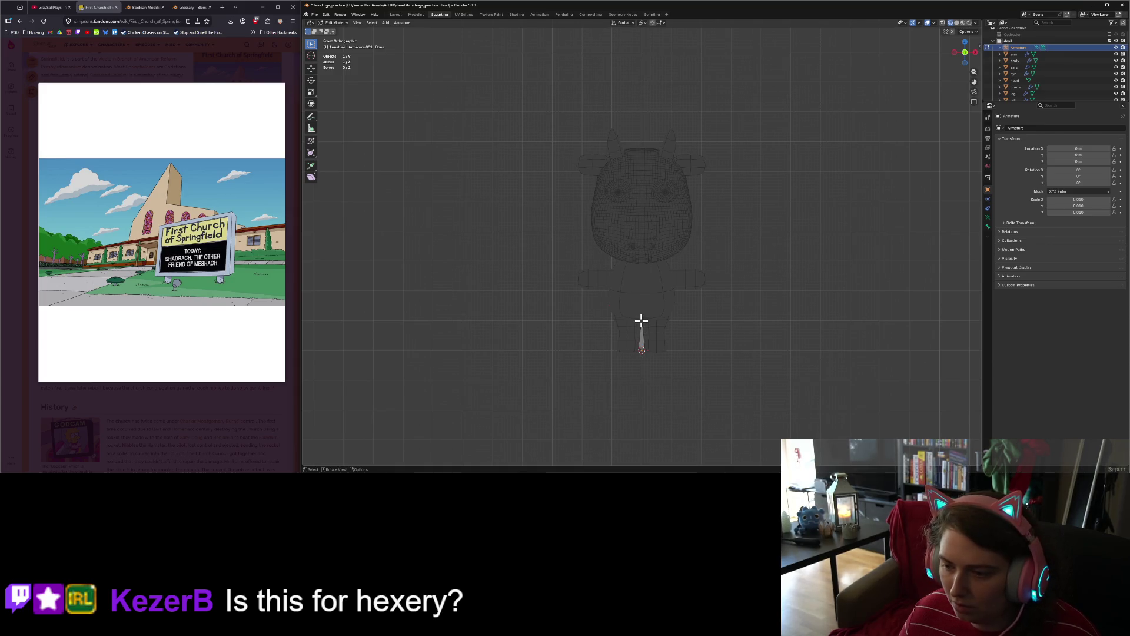
key("g")
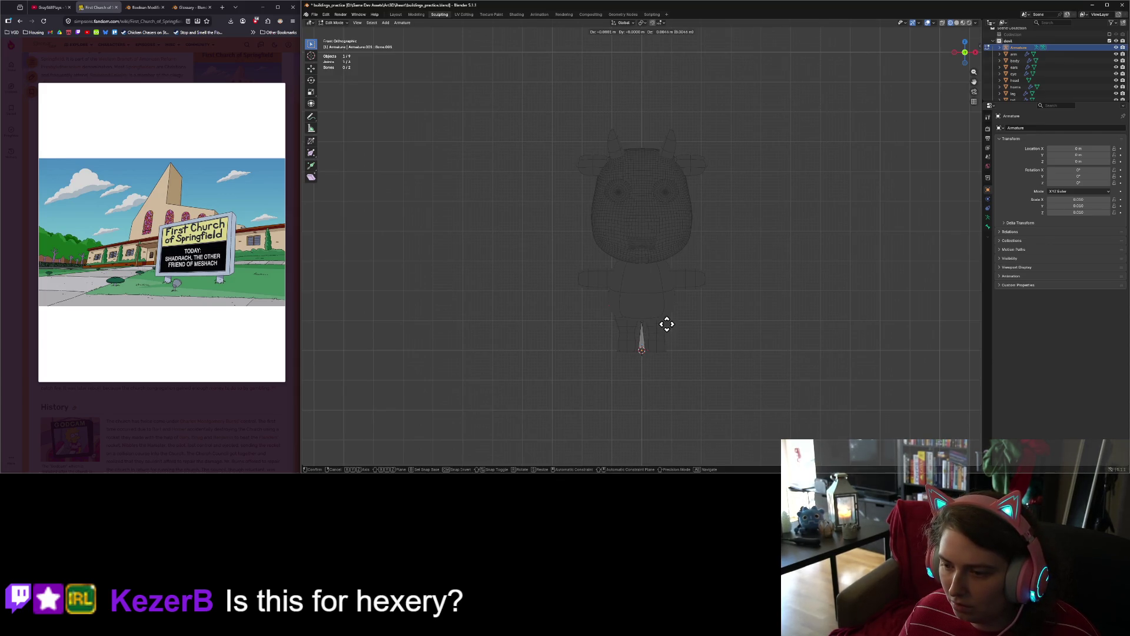
left_click(756, 382)
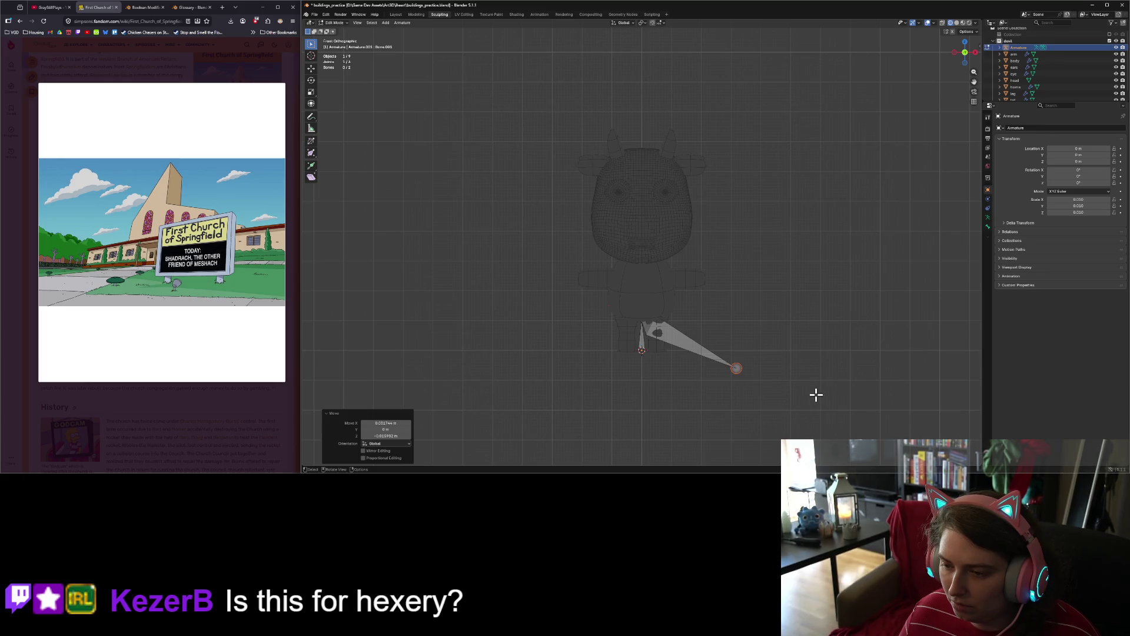
key("ctrl+z")
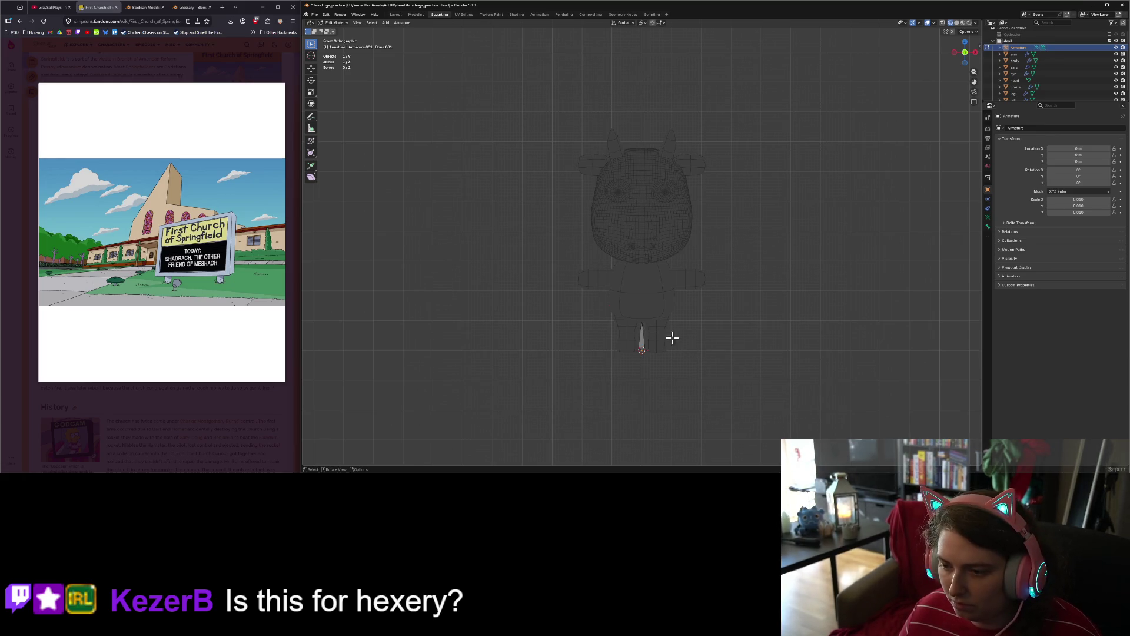
Step: Extrude trial bones from the joint, then delete the unwanted bone
key("e")
left_click(742, 316)
left_click(640, 321)
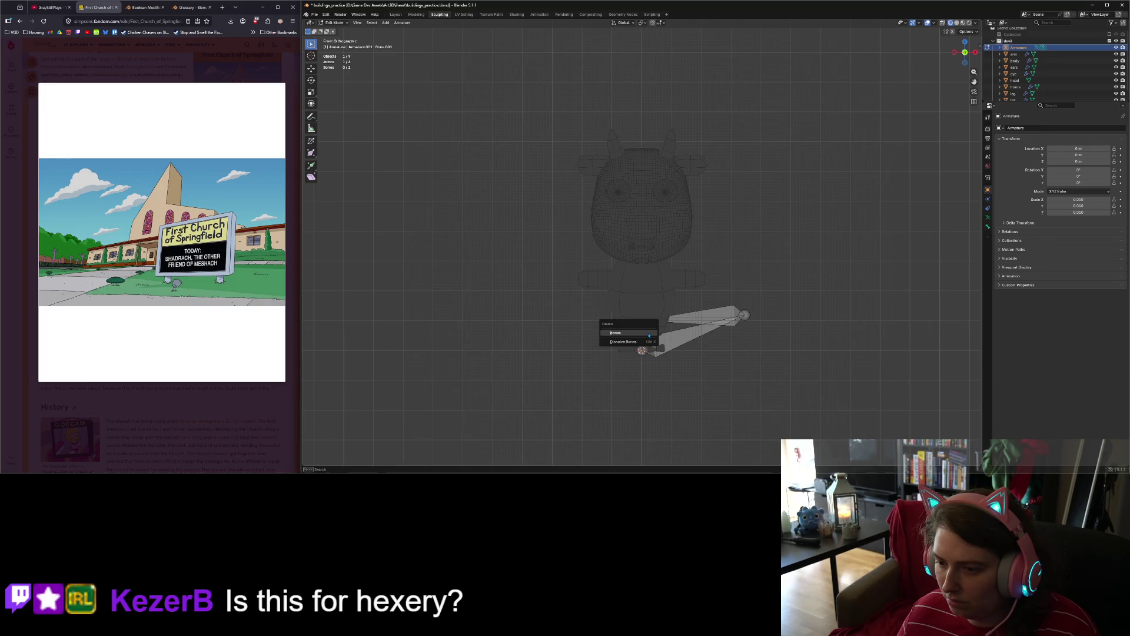
mouse_move(640, 323)
middle_mouse_down()
mouse_move(648, 343)
mouse_move(685, 345)
mouse_move(739, 336)
mouse_move(760, 310)
mouse_move(790, 319)
mouse_move(652, 333)
mouse_move(606, 325)
mouse_move(618, 280)
middle_mouse_up()
key("e")
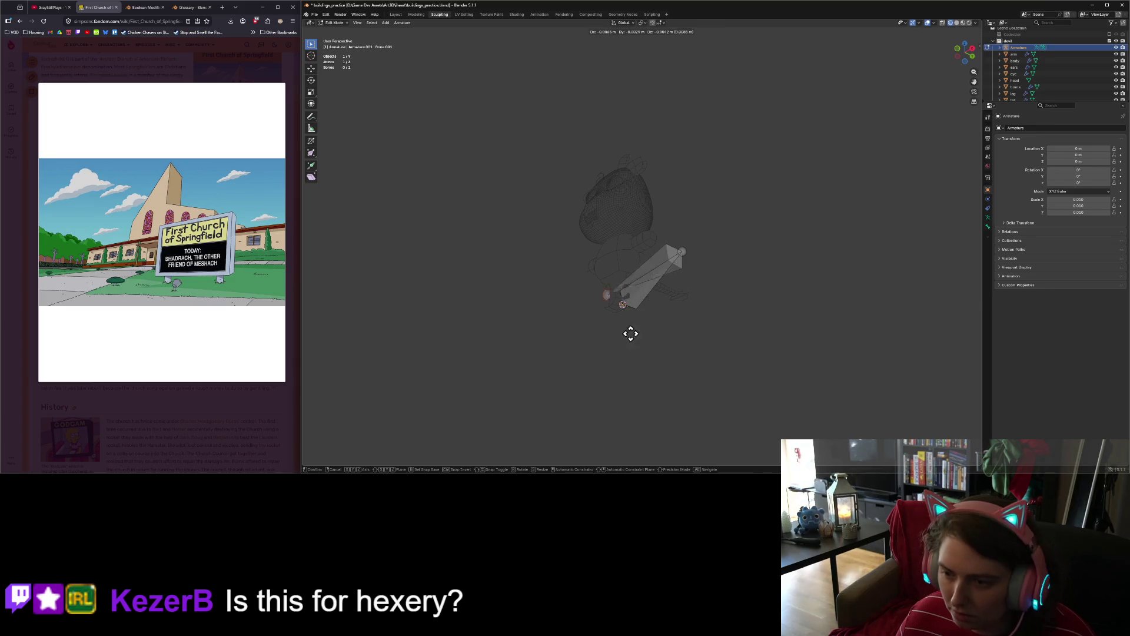
left_click(688, 428)
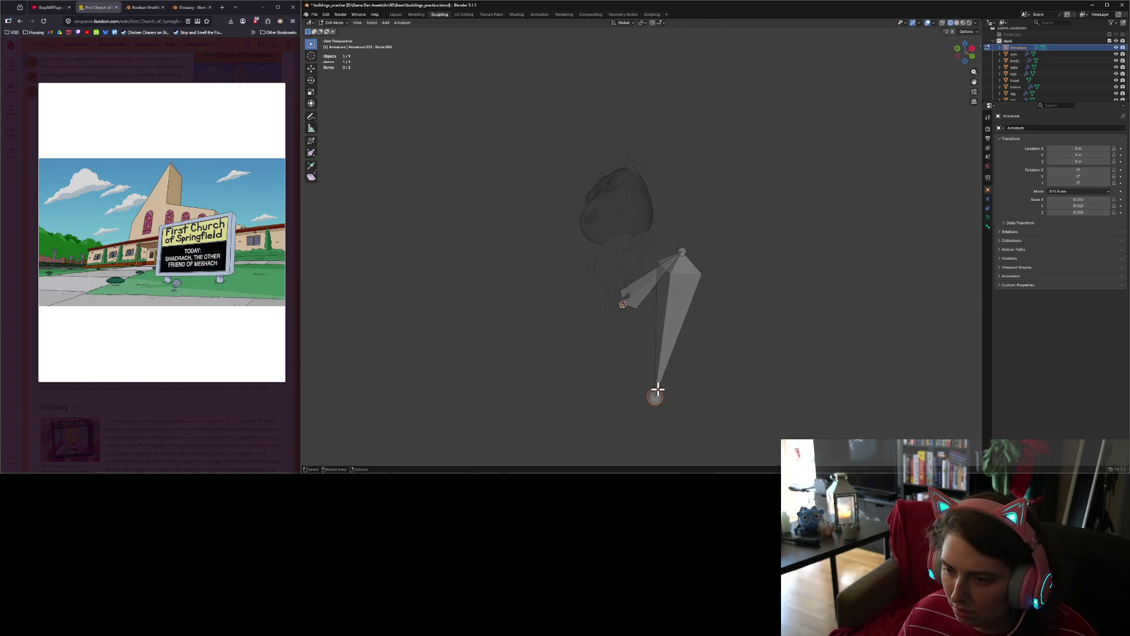
key("x")
left_click(765, 439)
left_click(676, 308)
key("x")
left_click(679, 312)
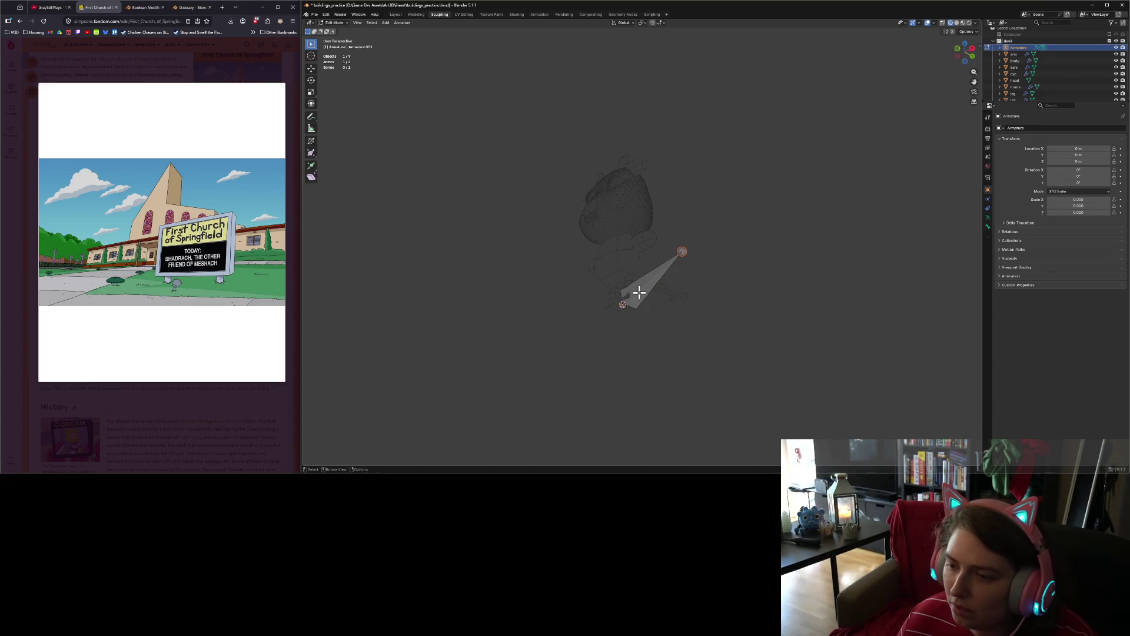
Step: Move the bone's tip upward to the centre of the hips and centre it in view
key("KP_1")
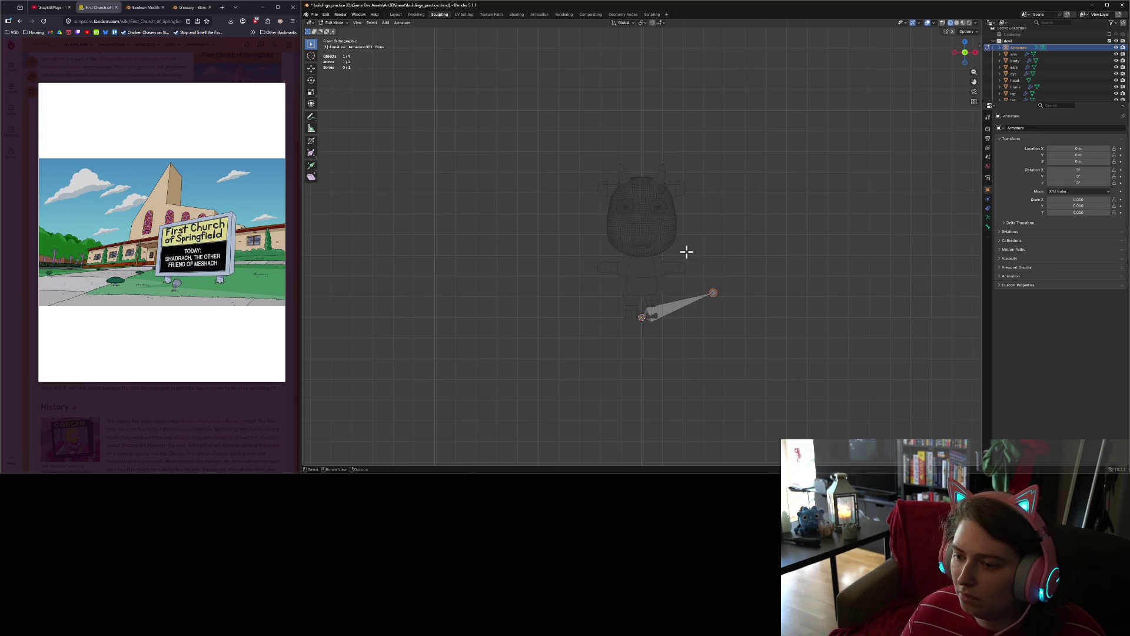
key("g")
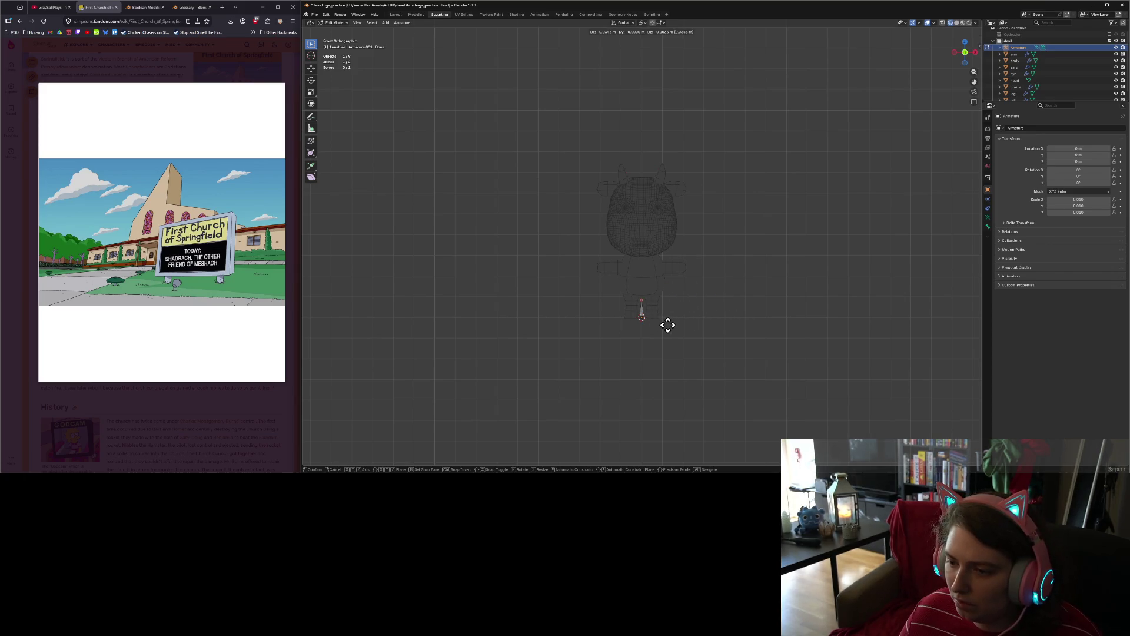
left_click(668, 321)
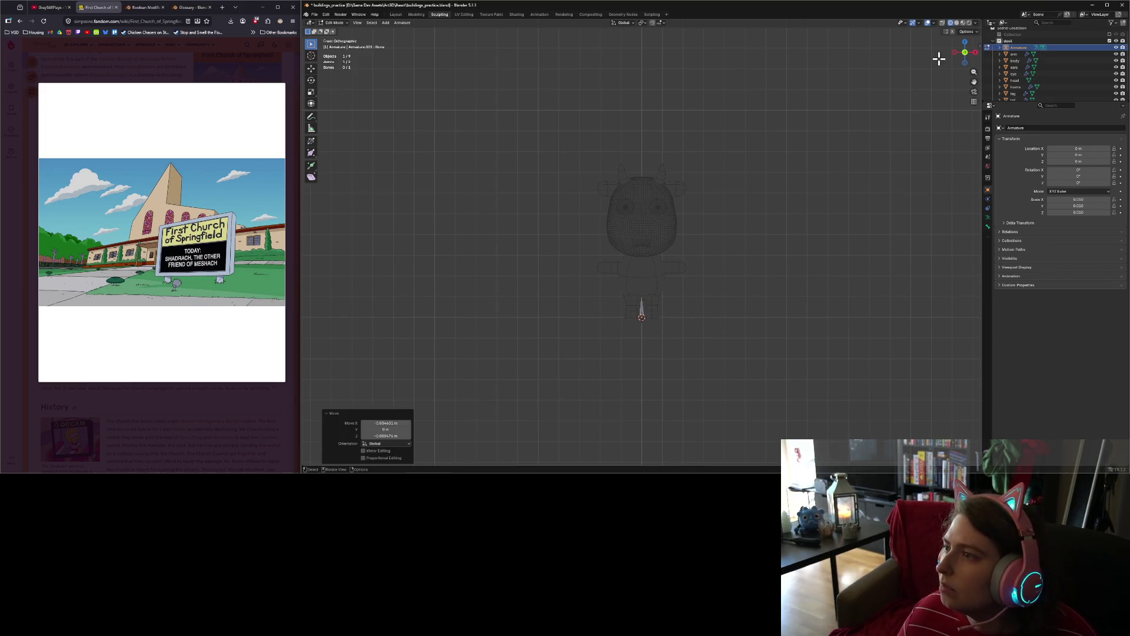
left_click(943, 22)
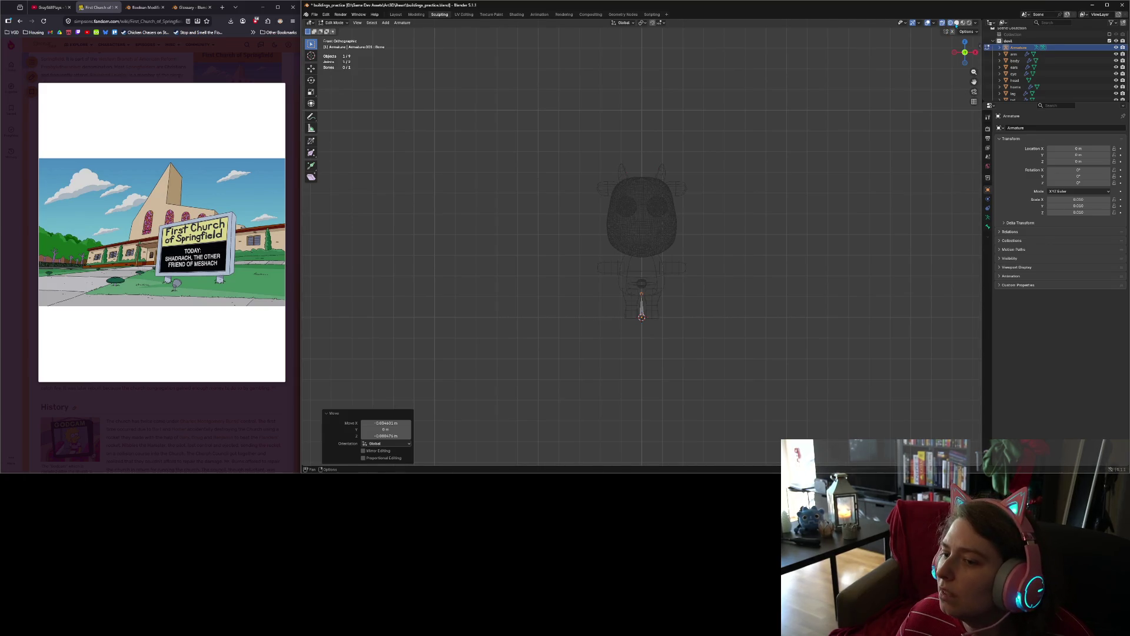
scroll(749, 313, "up", 6)
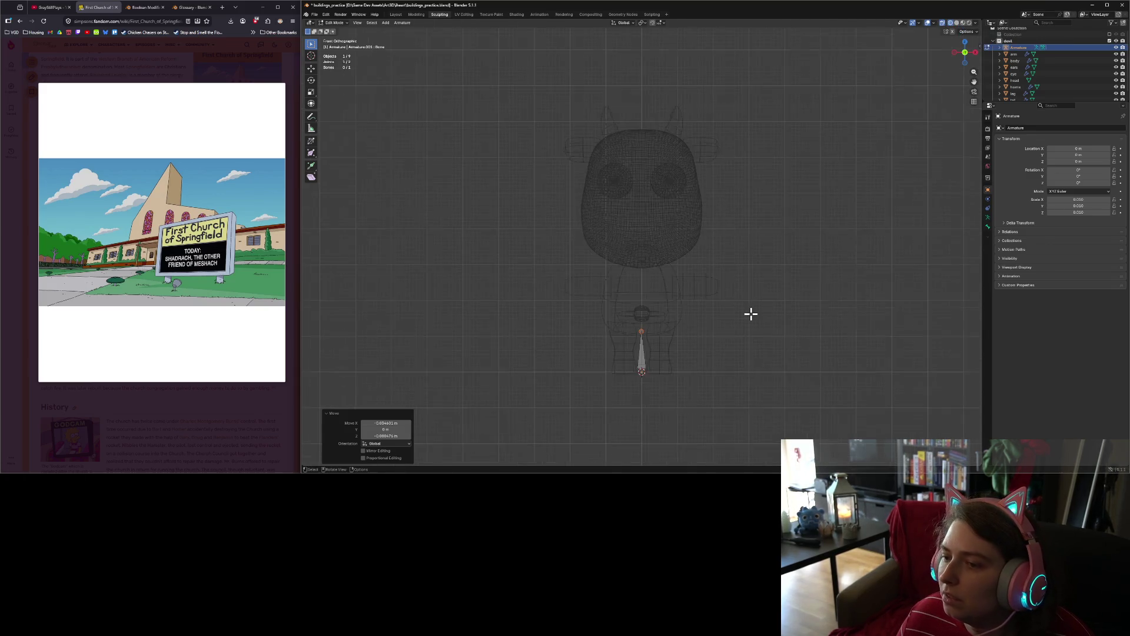
left_click(641, 398)
key("g")
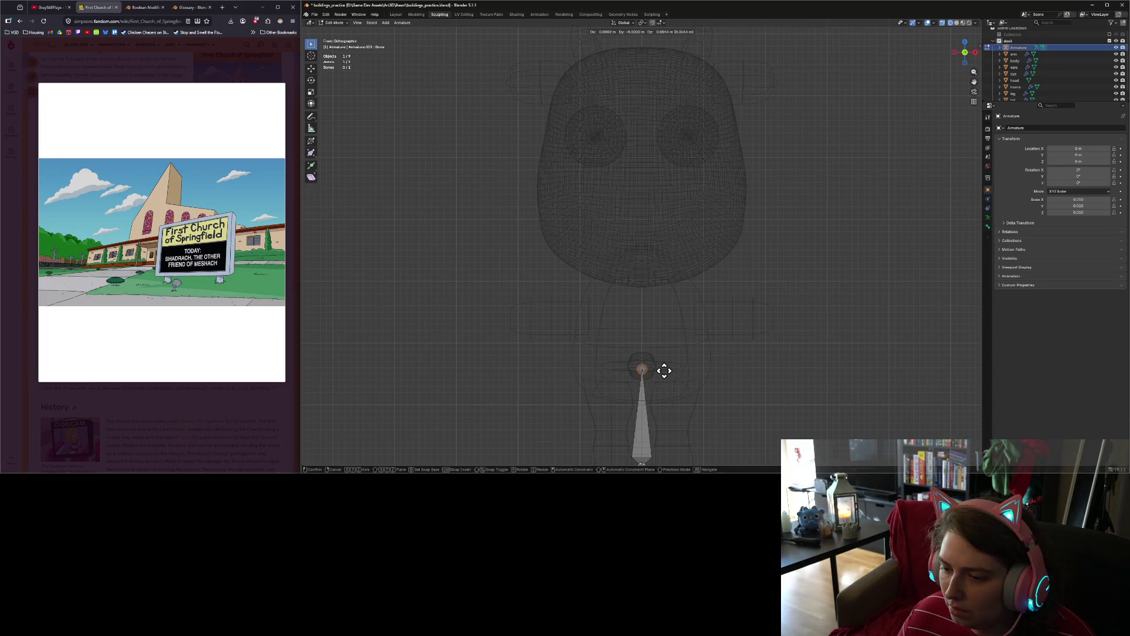
left_click(665, 368)
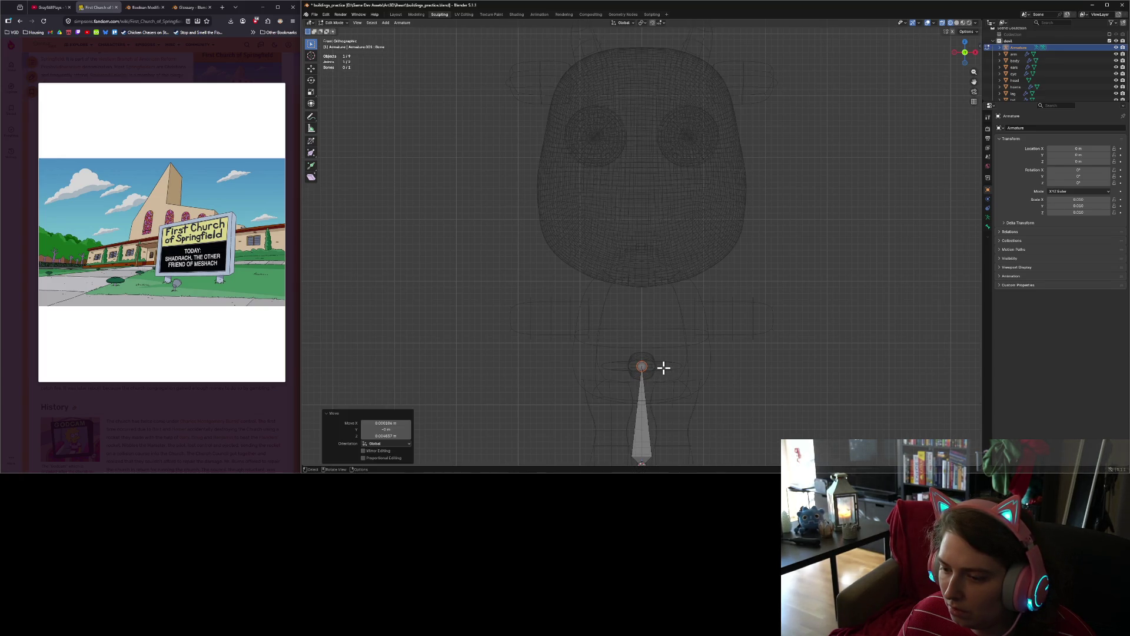
scroll(660, 402, "up", 3)
middle_click_drag(666, 399, 669, 211, "shift")
scroll(666, 328, "down", 1)
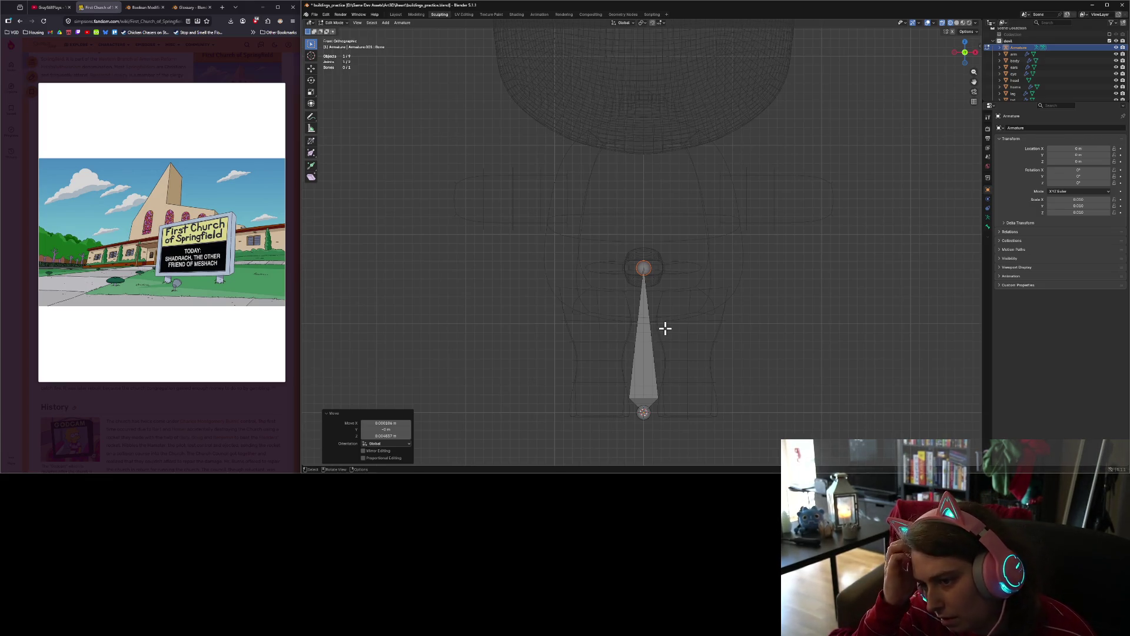
Step: Extrude four bones from the root's top: one to the right hip, three down the right leg
key("e")
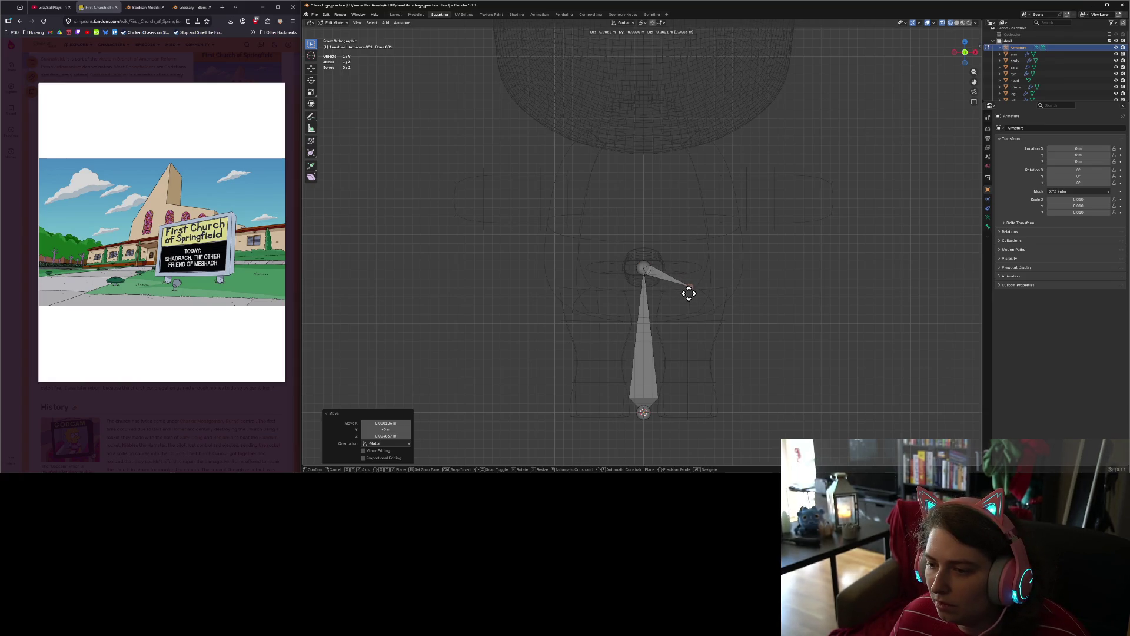
left_click(691, 294)
key("e")
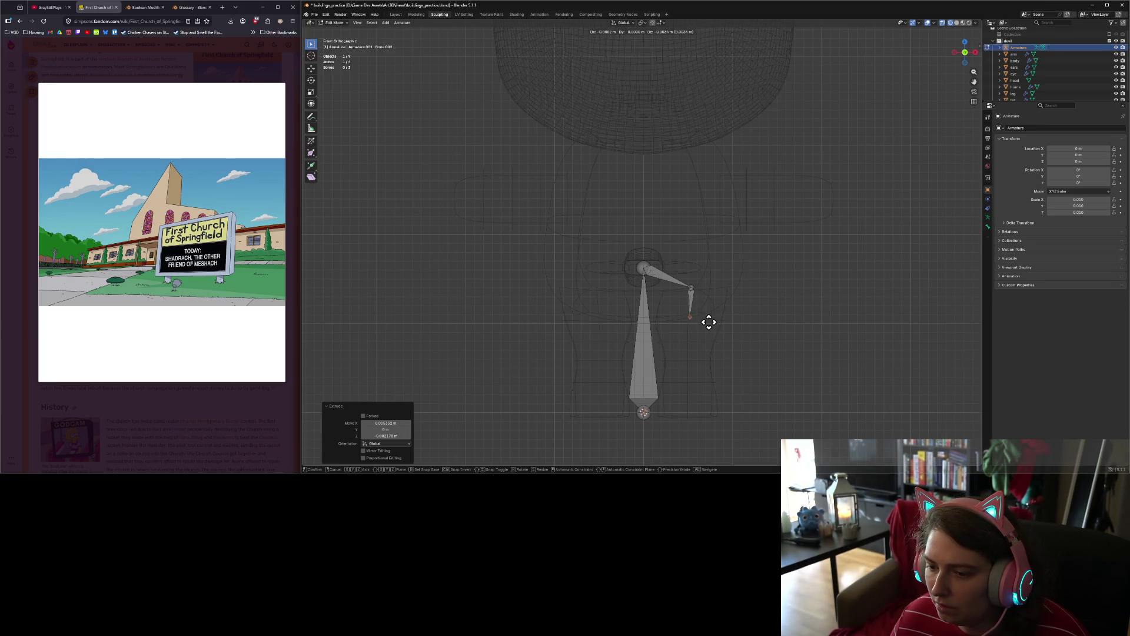
left_click(706, 346)
key("e")
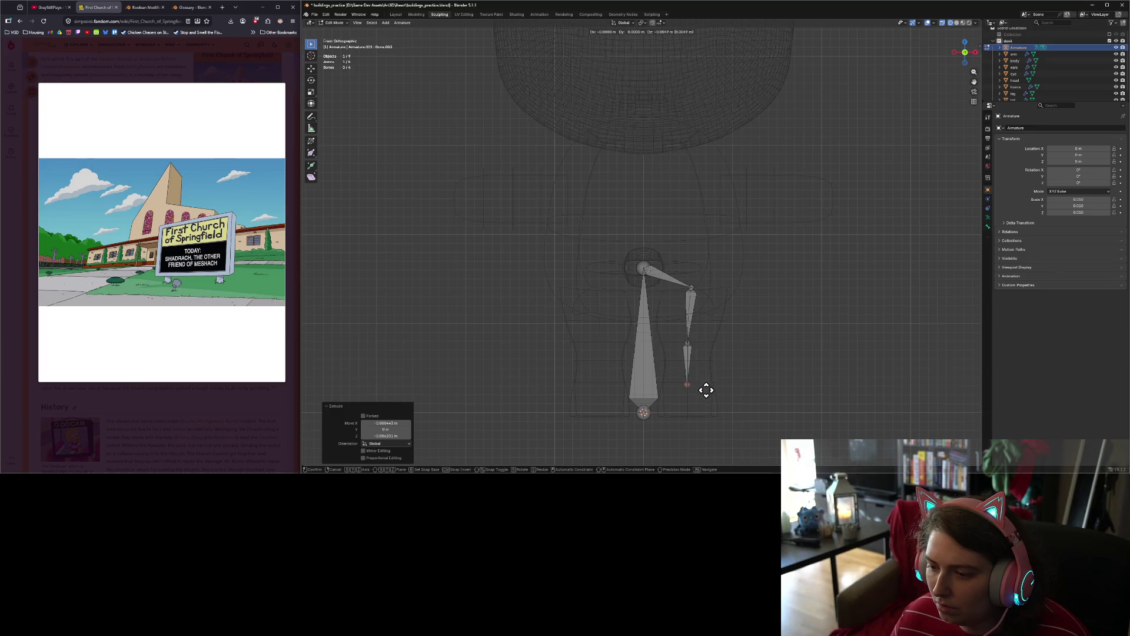
left_click(707, 388)
key("e")
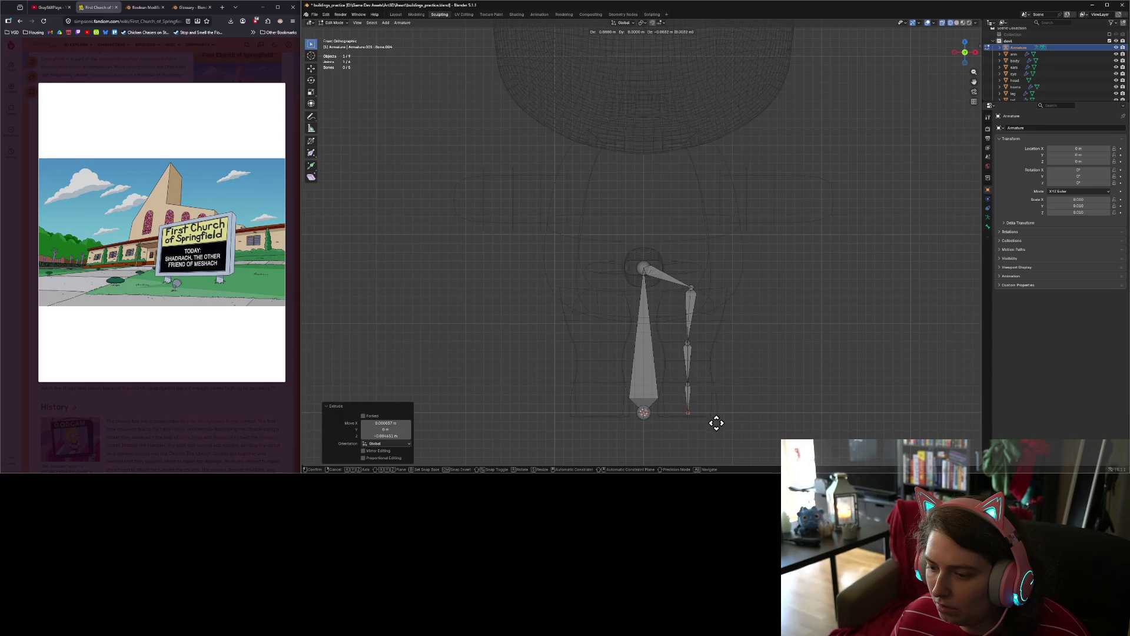
left_click(717, 422)
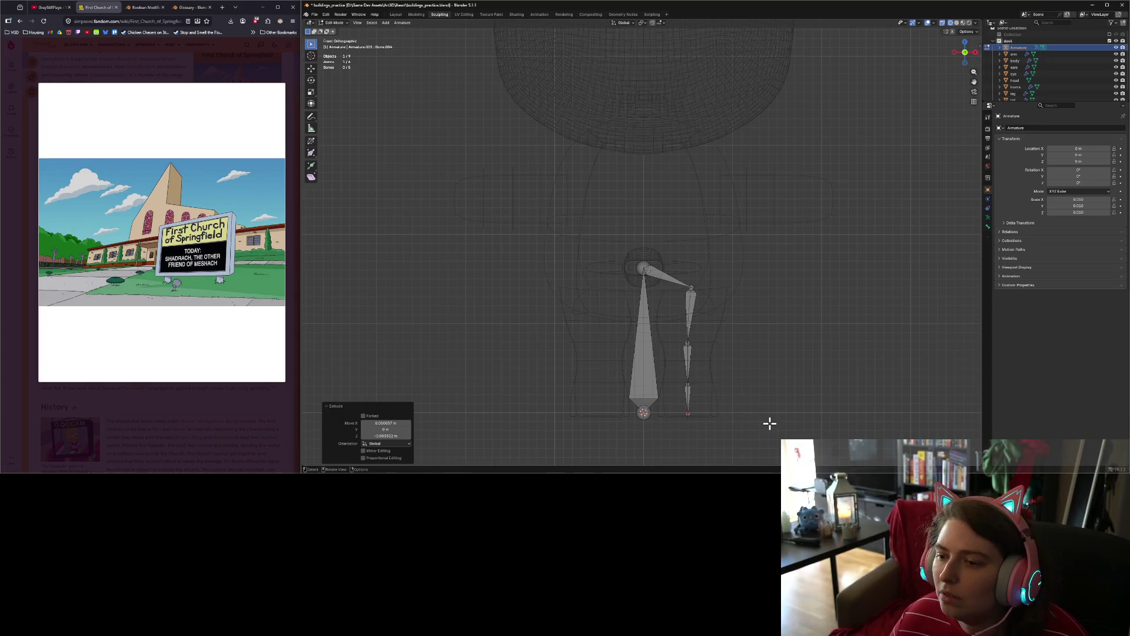
left_click(644, 270)
Step: Extrude two spine bones straight up along Z from the root bone's top joint
key("e")
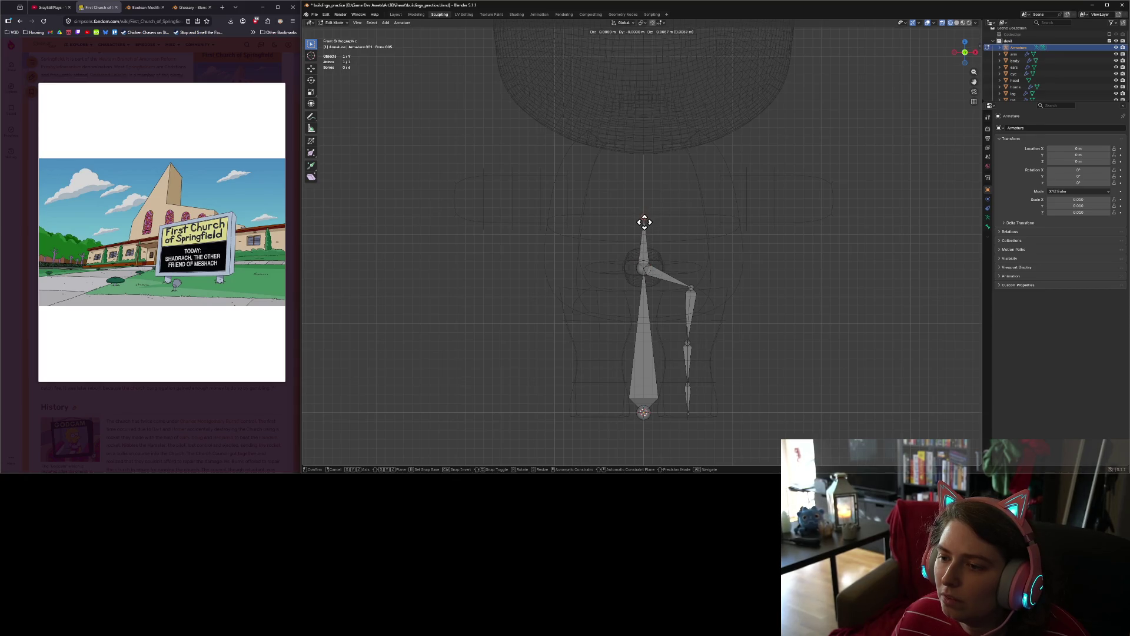
left_click(645, 226)
key("e")
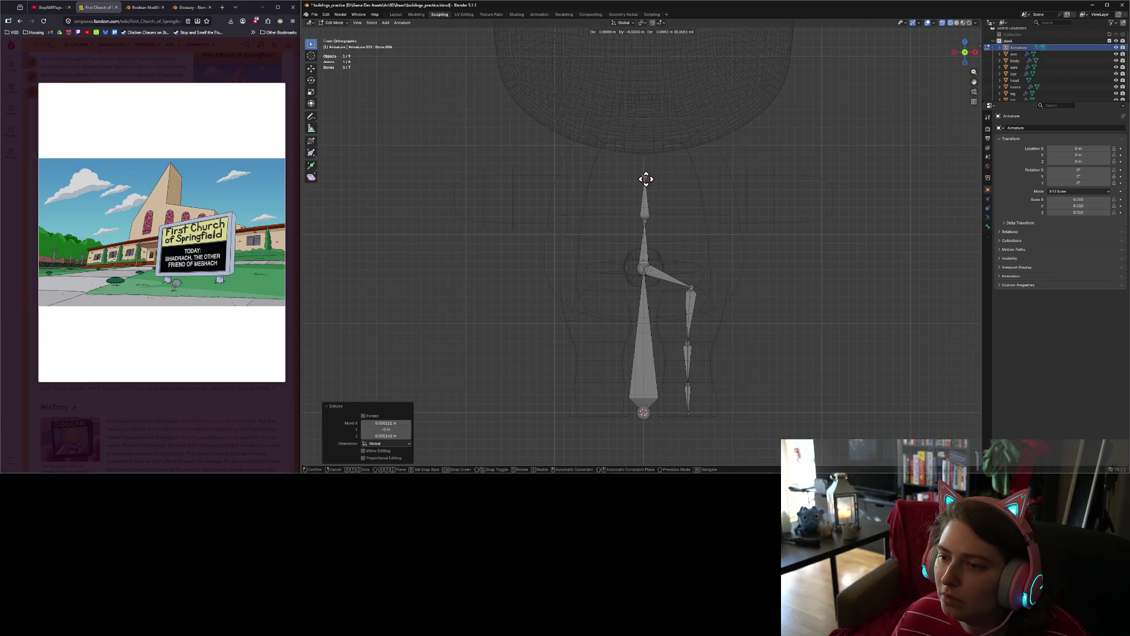
key("x")
key("z")
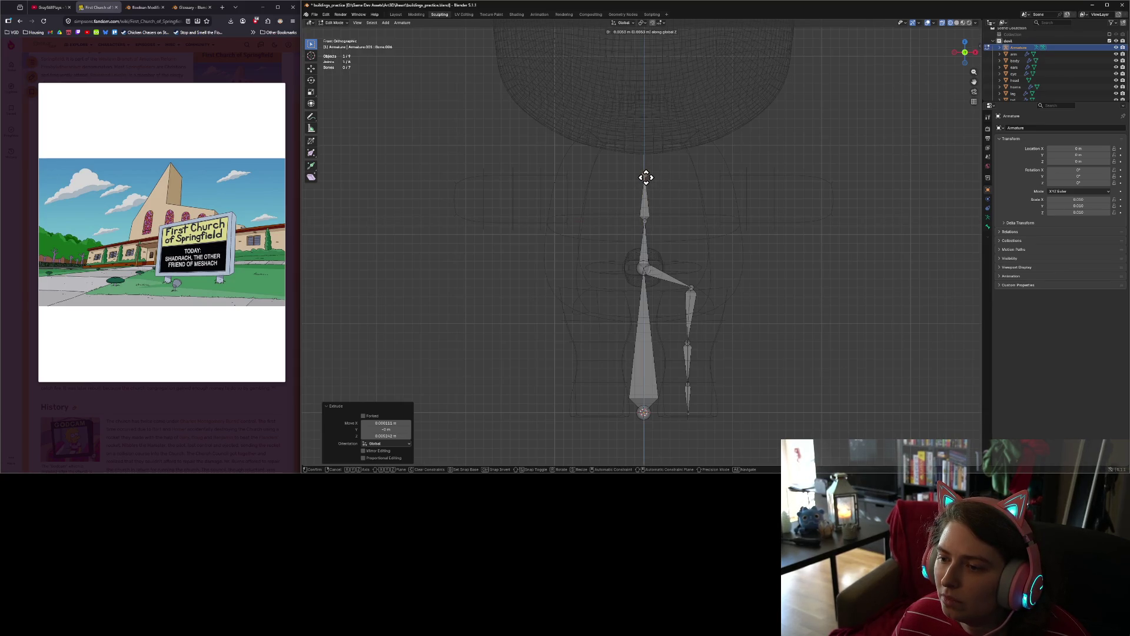
left_click(645, 176)
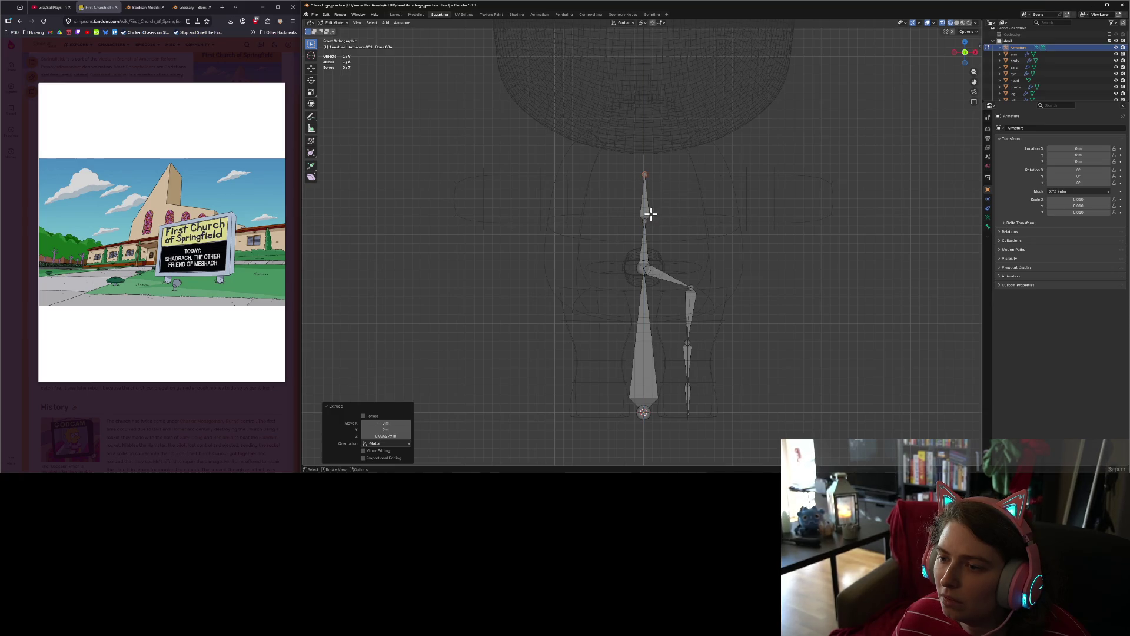
Step: Reposition the top spine tip and middle spine joint, then extrude a shoulder bone from the spine top
key("g")
left_click(707, 221)
left_click(646, 222)
key("g")
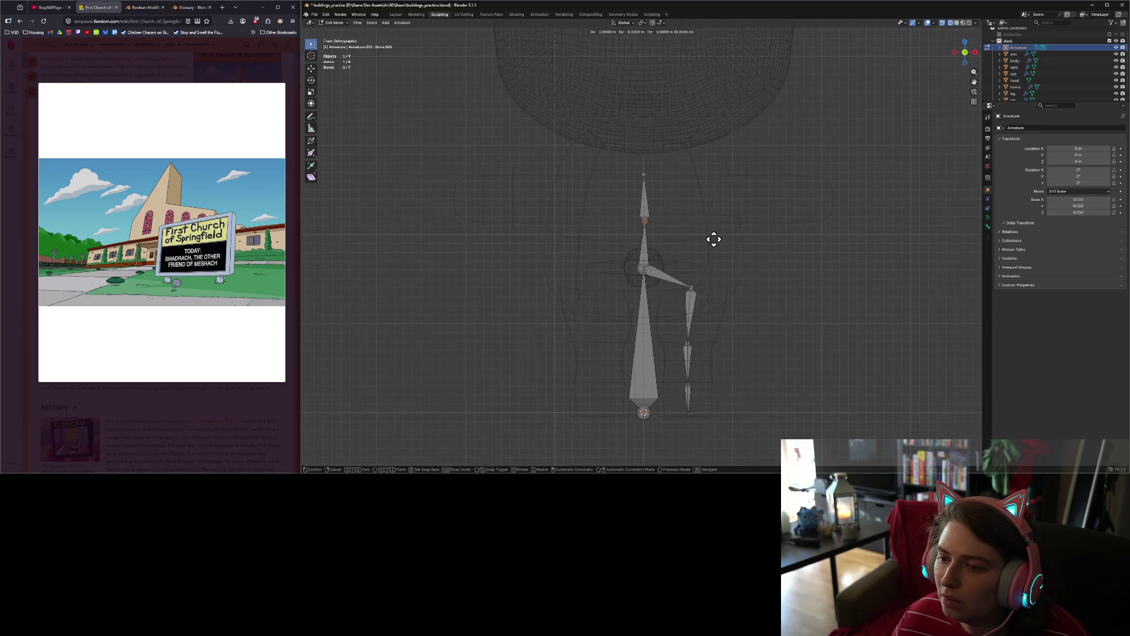
left_click(713, 239)
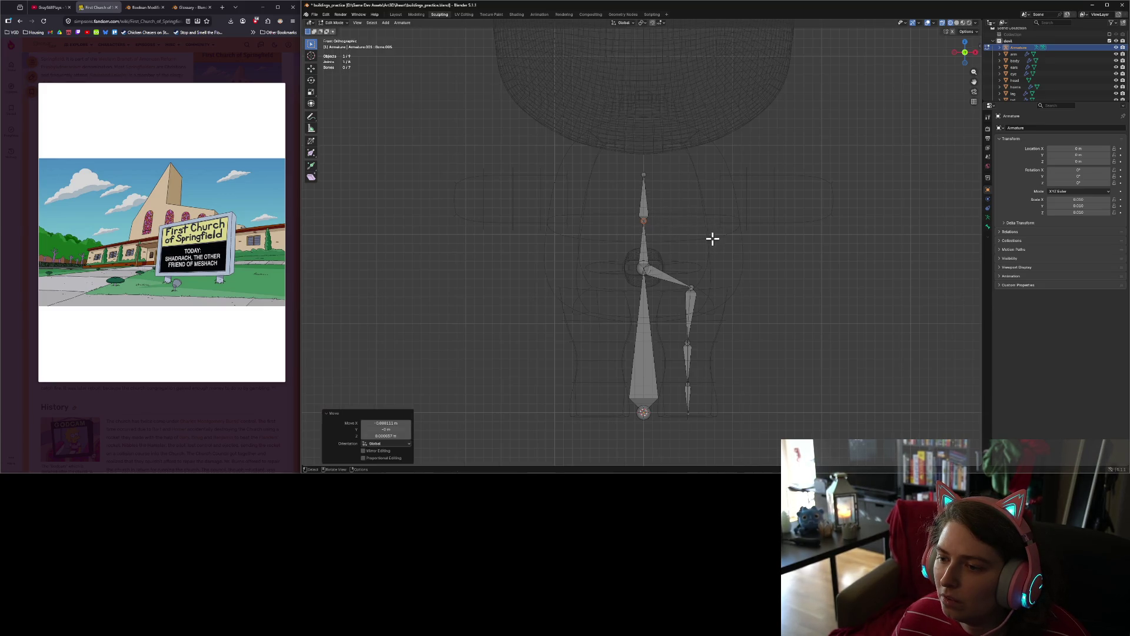
left_click(646, 176)
key("e")
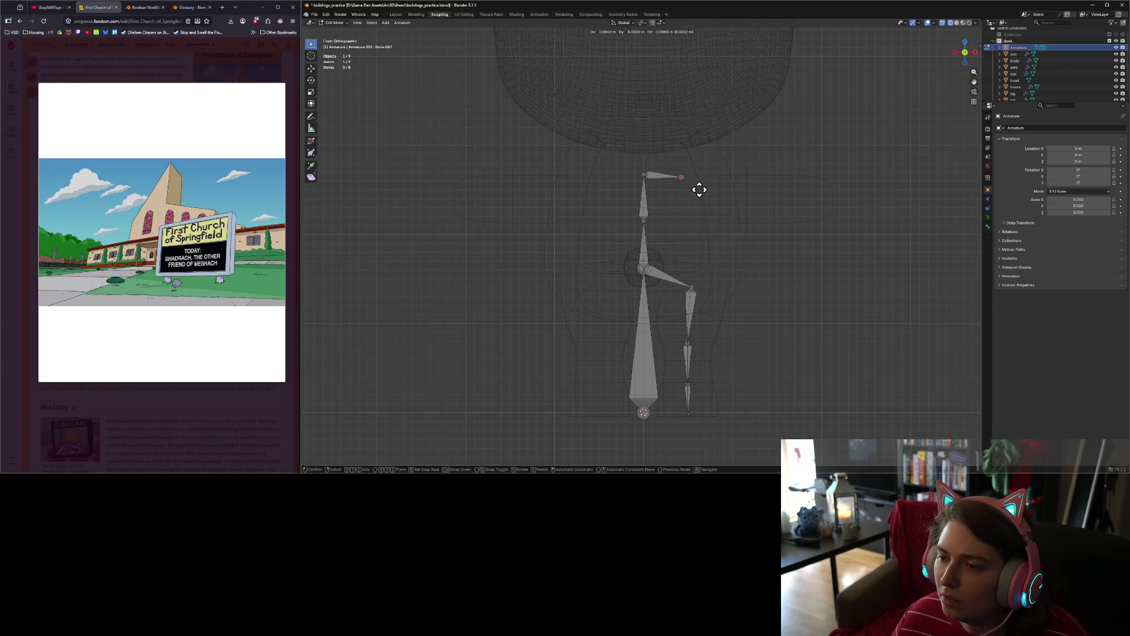
Step: Place the shoulder bone, adjust its tip, and extrude the upper arm bone
left_click(733, 191)
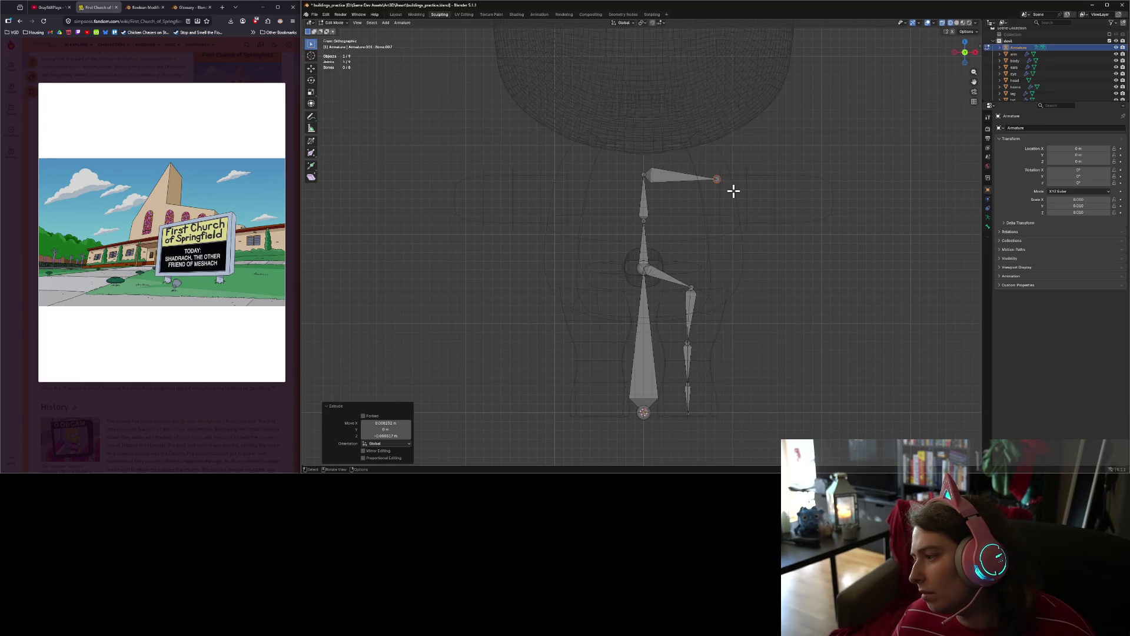
key("g")
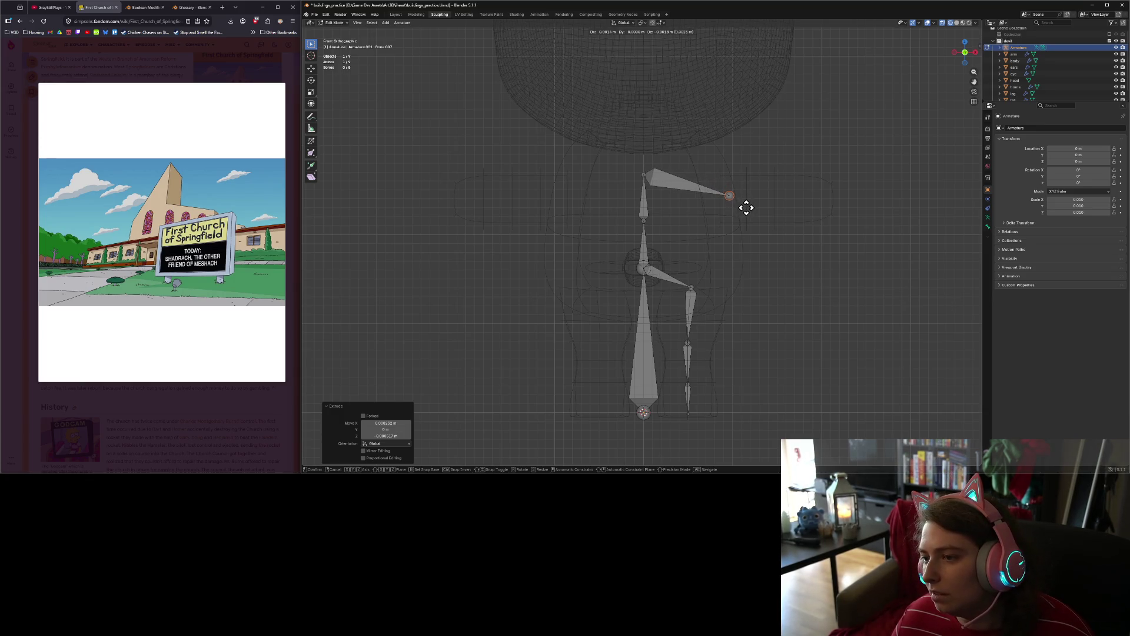
left_click(745, 207)
key("e")
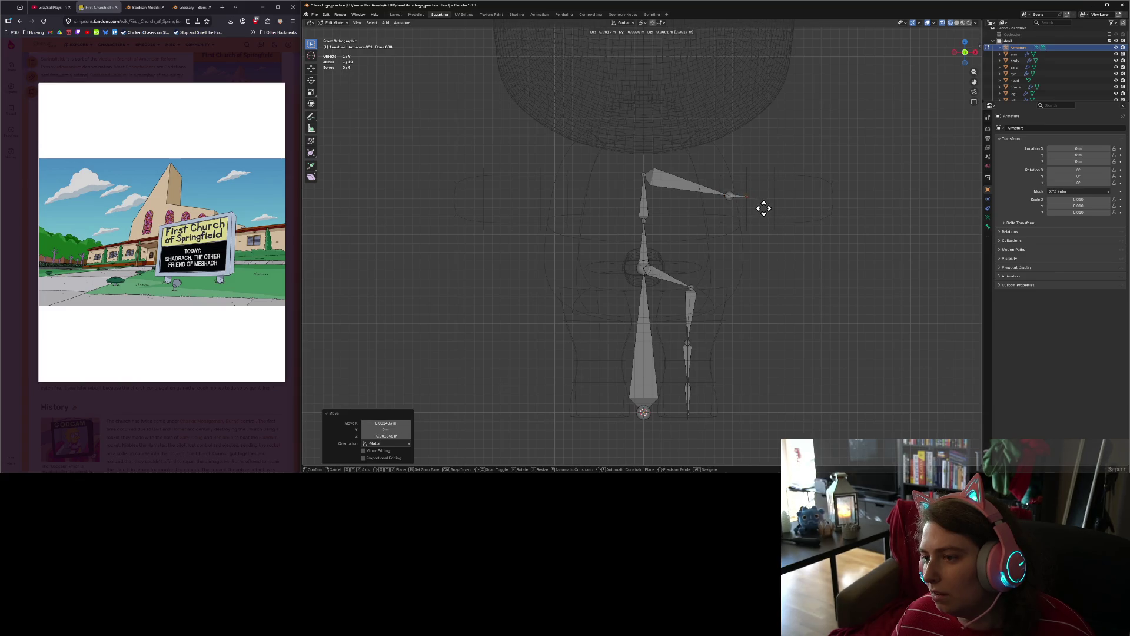
left_click(790, 209)
Step: Extrude the remaining X-constrained arm bones out to a level hand bone
key("e")
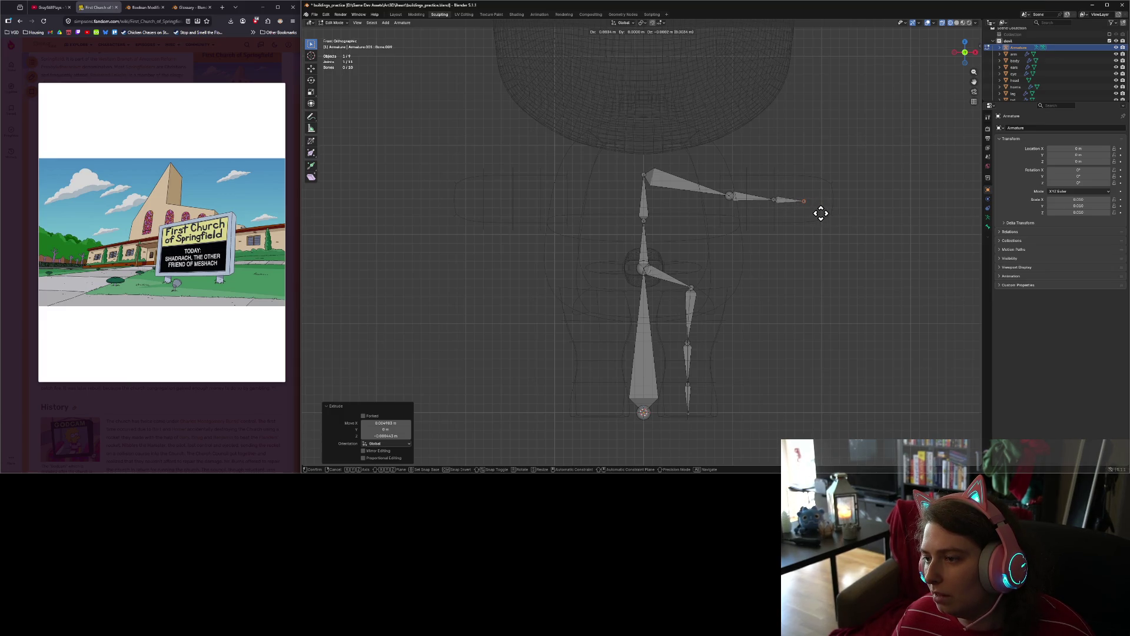
key("x")
left_click(821, 213)
key("e")
left_click(849, 213)
key("e")
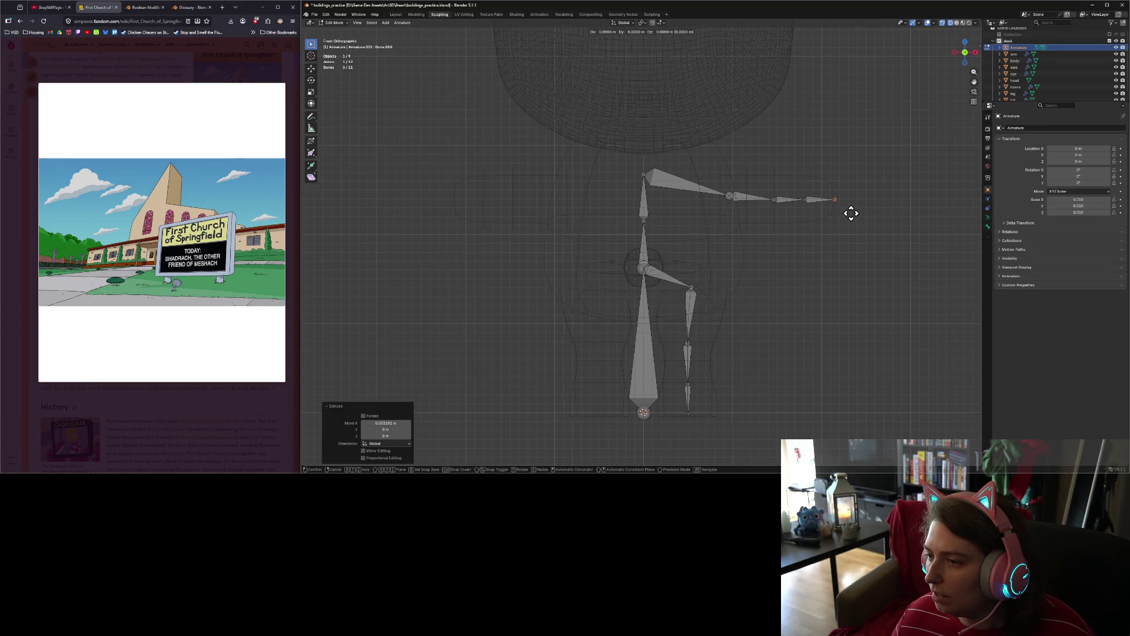
key("x")
left_click(853, 213)
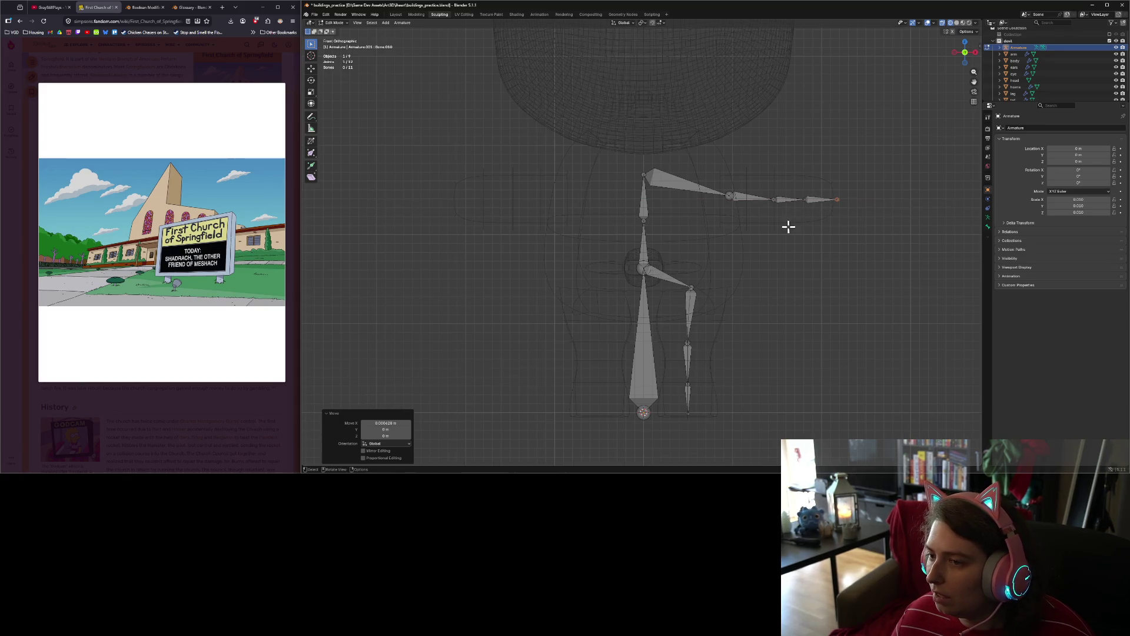
left_click(644, 174)
Step: Extrude a neck bone and a head bone straight up along Z from the spine top
scroll(628, 213, "down", 4)
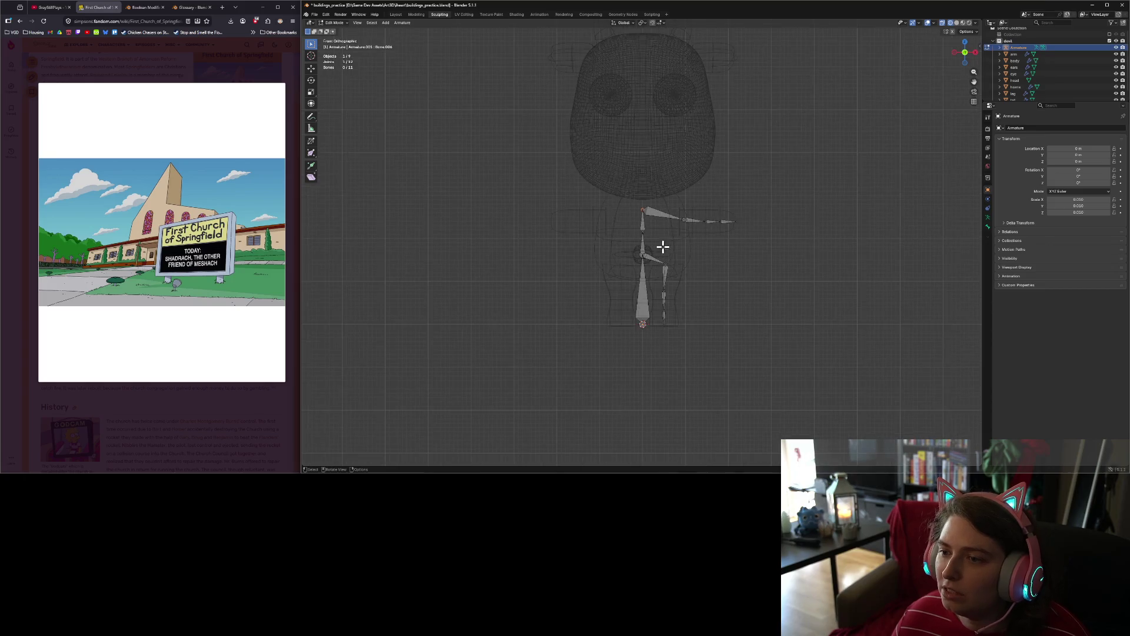
key("e")
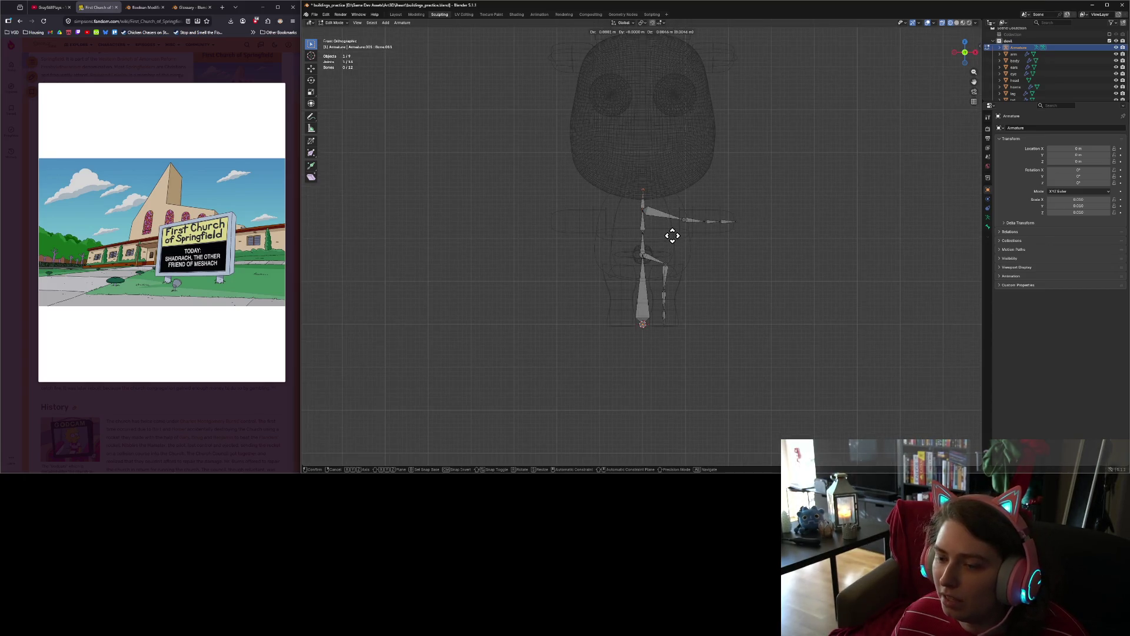
key("z")
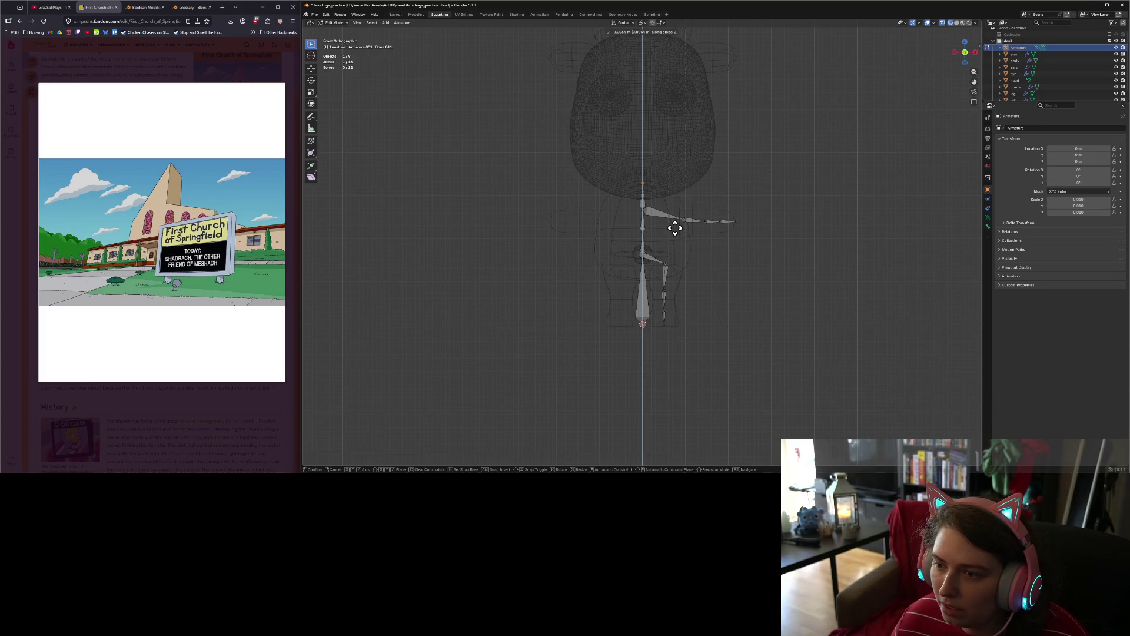
left_click(675, 222)
scroll(676, 213, "down", 1)
key("e")
key("x")
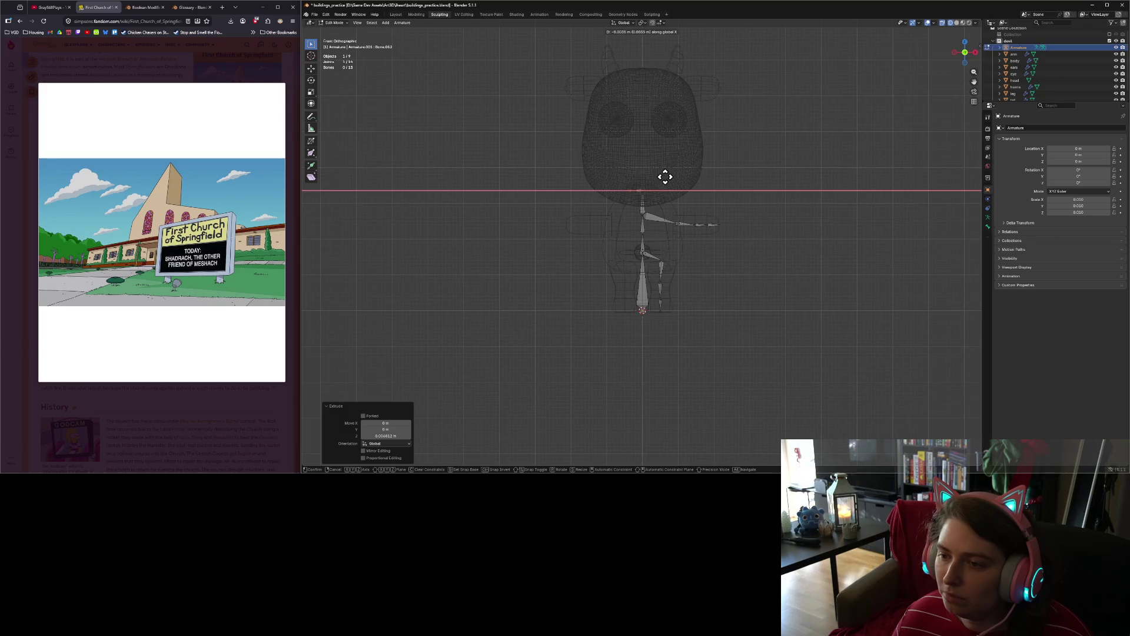
key("z")
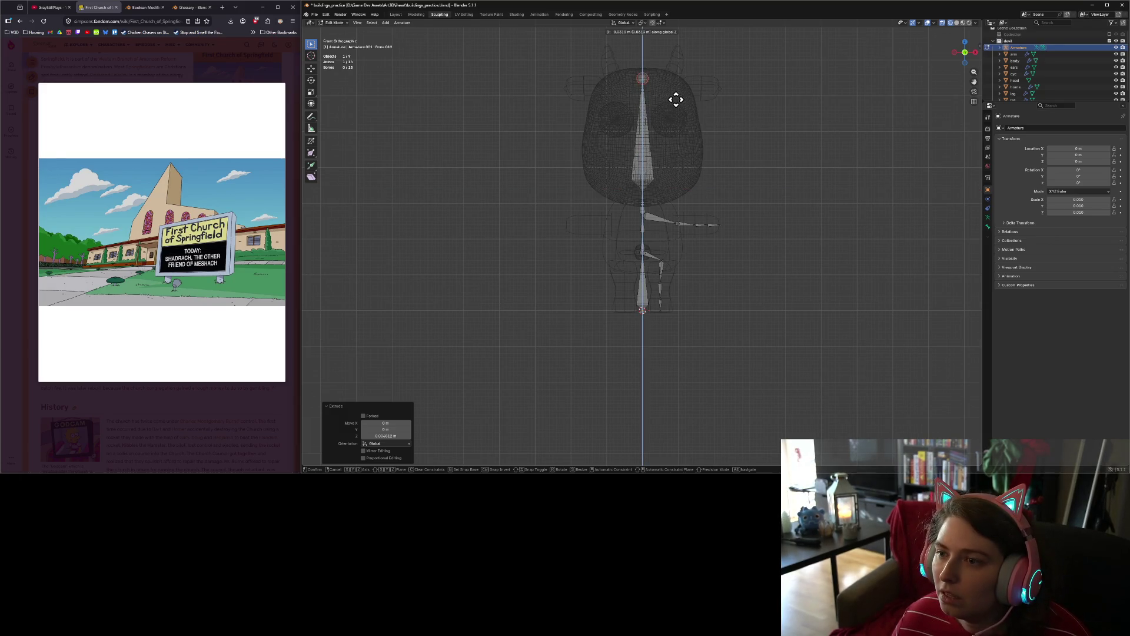
left_click(678, 94)
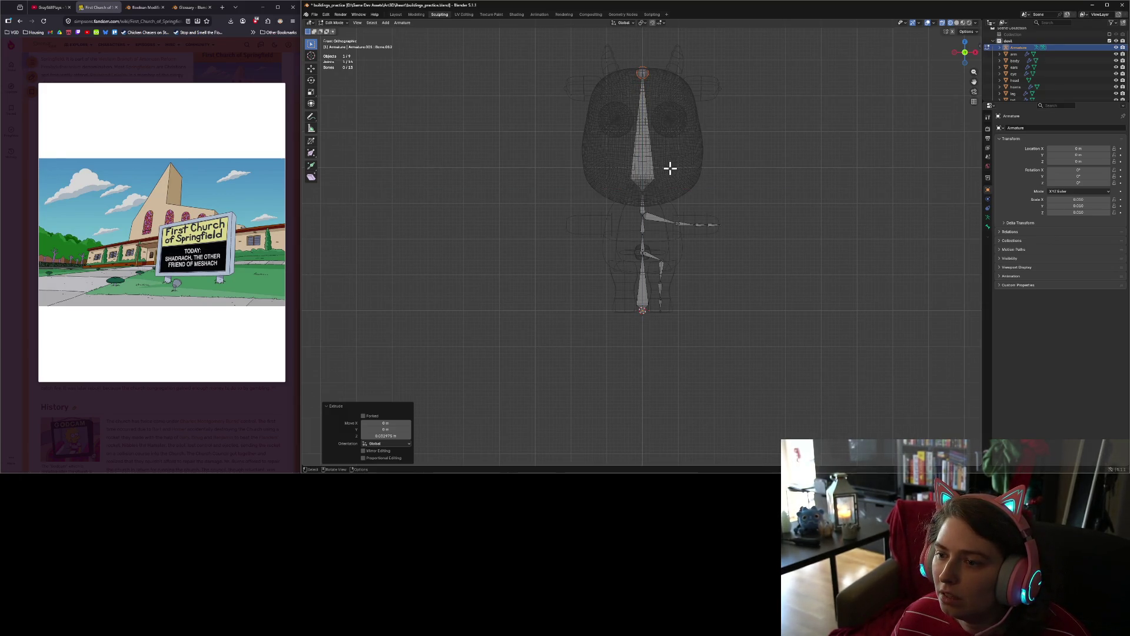
Step: Extrude two ear bones from the head tip and another bone from the upper tip
key("e")
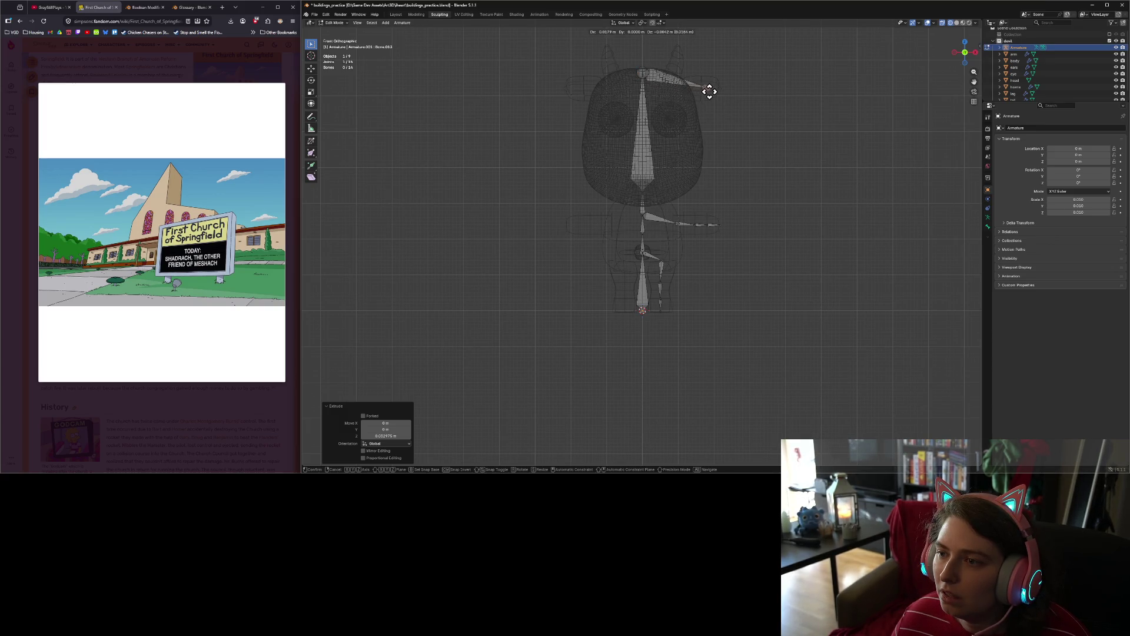
left_click(688, 93)
key("e")
left_click(719, 92)
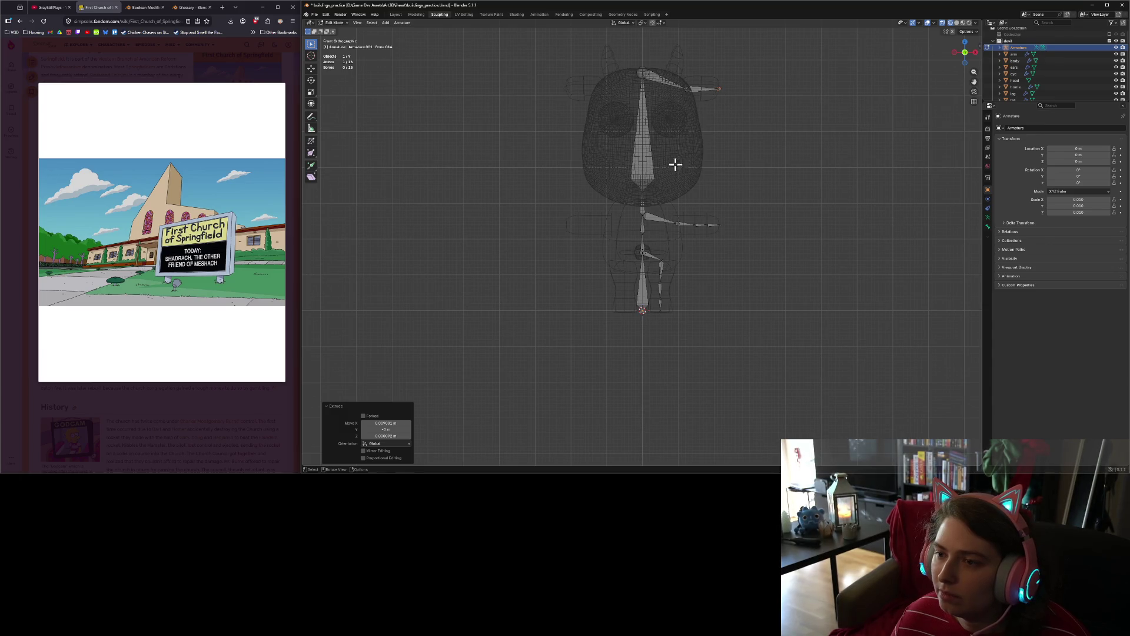
left_click(645, 77)
key("e")
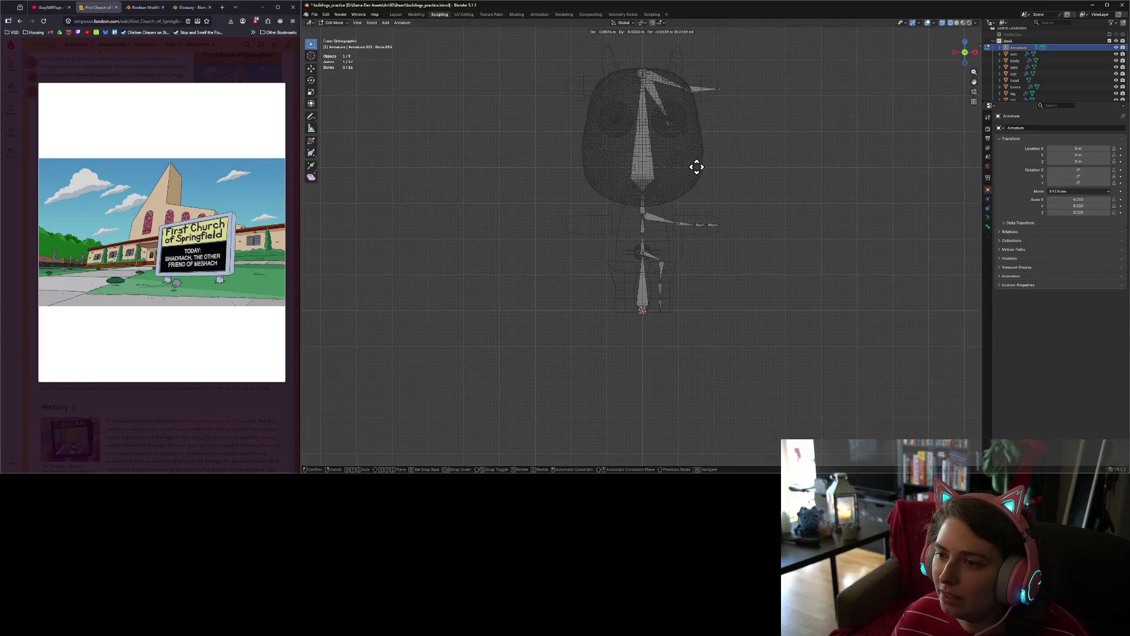
left_click(696, 164)
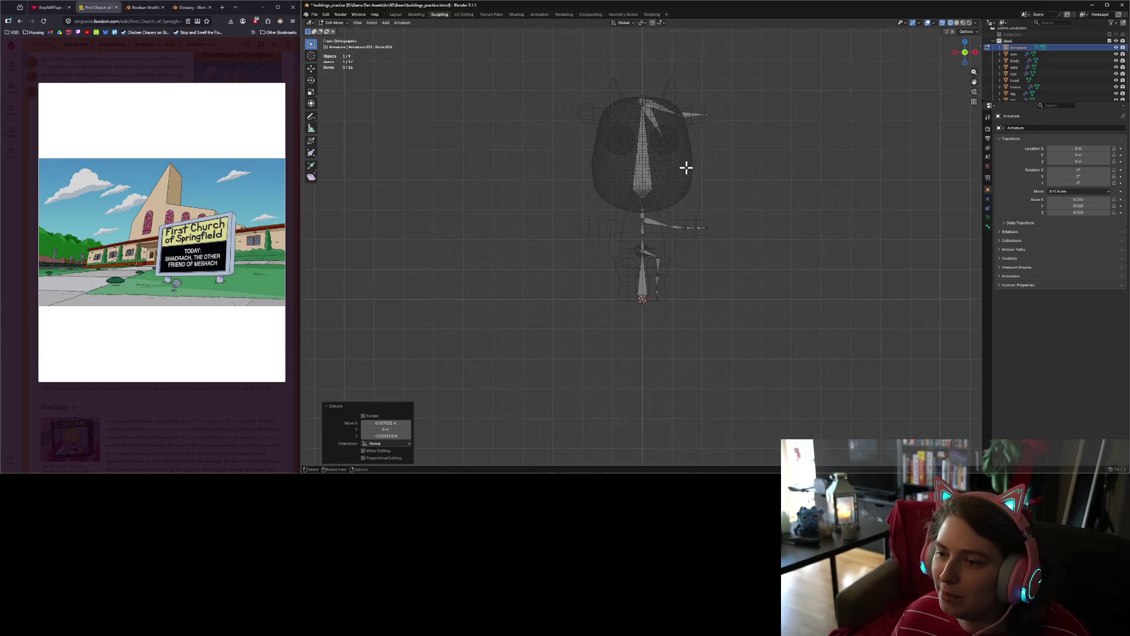
Step: In Right Ortho view, move the head-top bone and ear bone back into the head
key("KP_3")
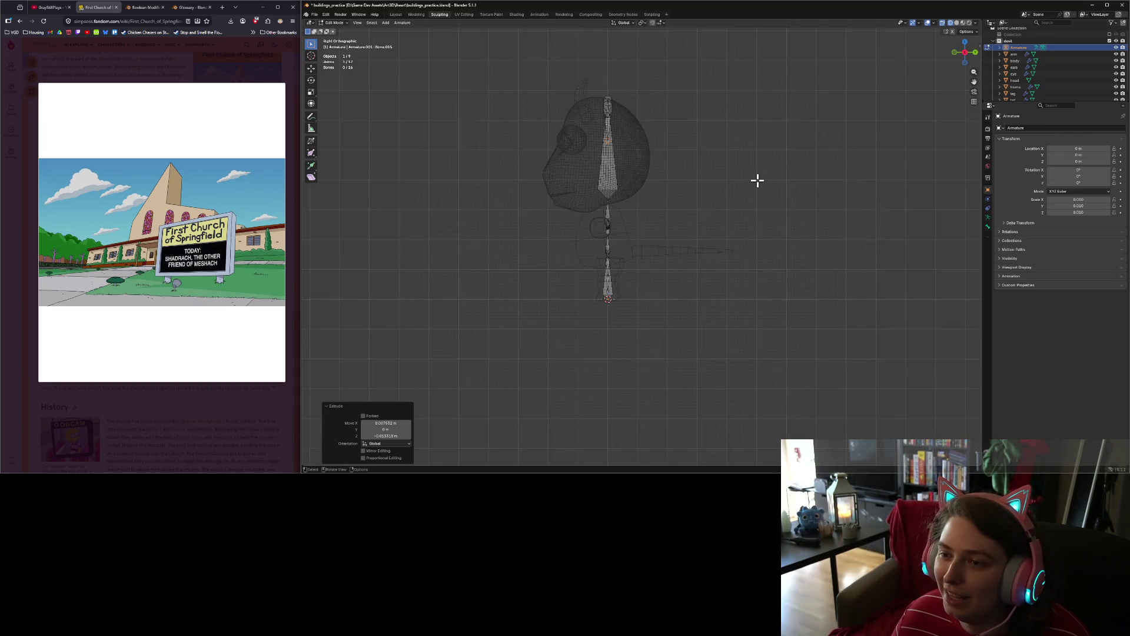
key("g")
left_click(766, 188)
mouse_move(766, 188)
middle_mouse_down()
mouse_move(661, 192)
mouse_move(723, 200)
mouse_move(679, 166)
middle_mouse_up()
left_click(661, 112)
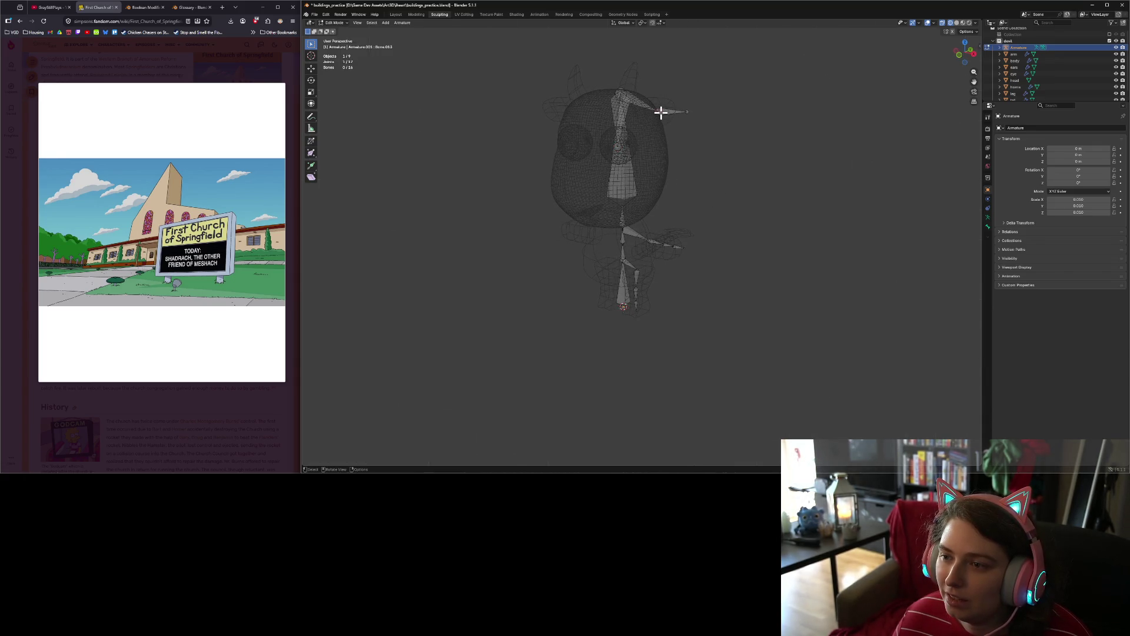
key("KP_3")
key("g")
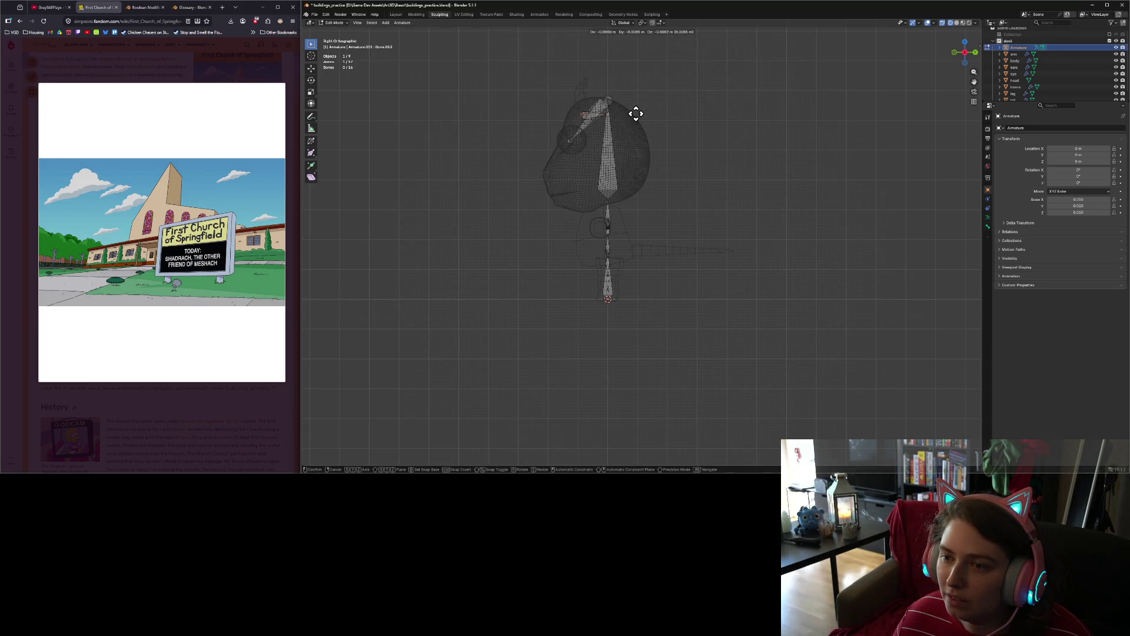
left_click(635, 114)
mouse_move(635, 114)
middle_mouse_down()
mouse_move(634, 136)
mouse_move(661, 144)
middle_mouse_up()
left_click(651, 104)
key("KP_3")
key("g")
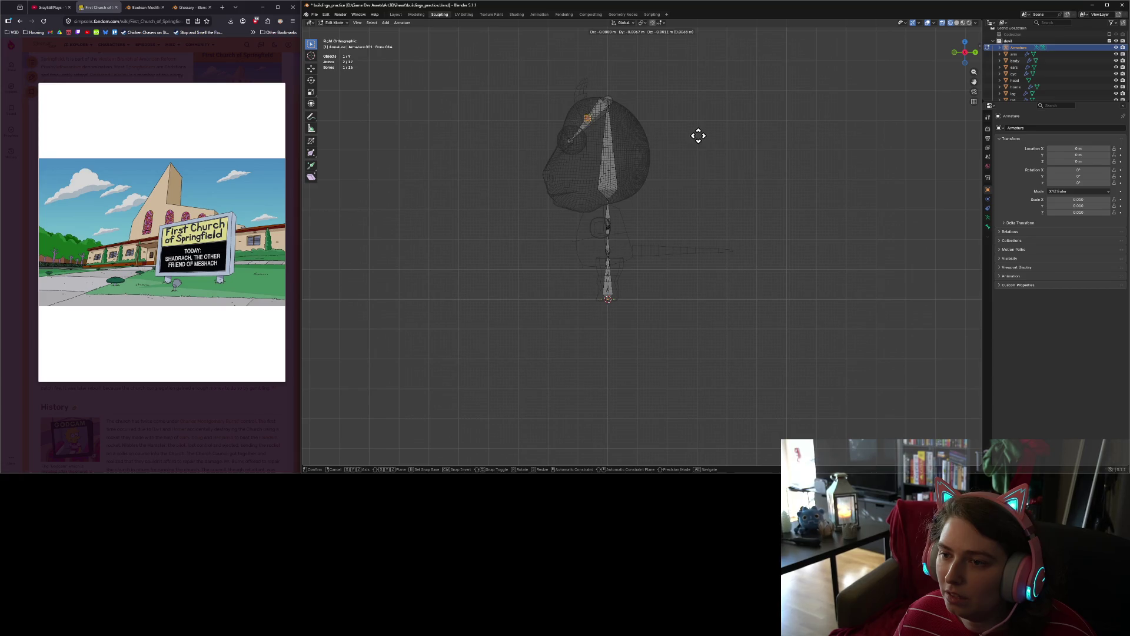
left_click(698, 136)
Step: Adjust the selected bone's position using the front and side views
mouse_move(688, 189)
middle_mouse_down()
mouse_move(595, 204)
mouse_move(608, 202)
middle_mouse_up()
key("KP_1")
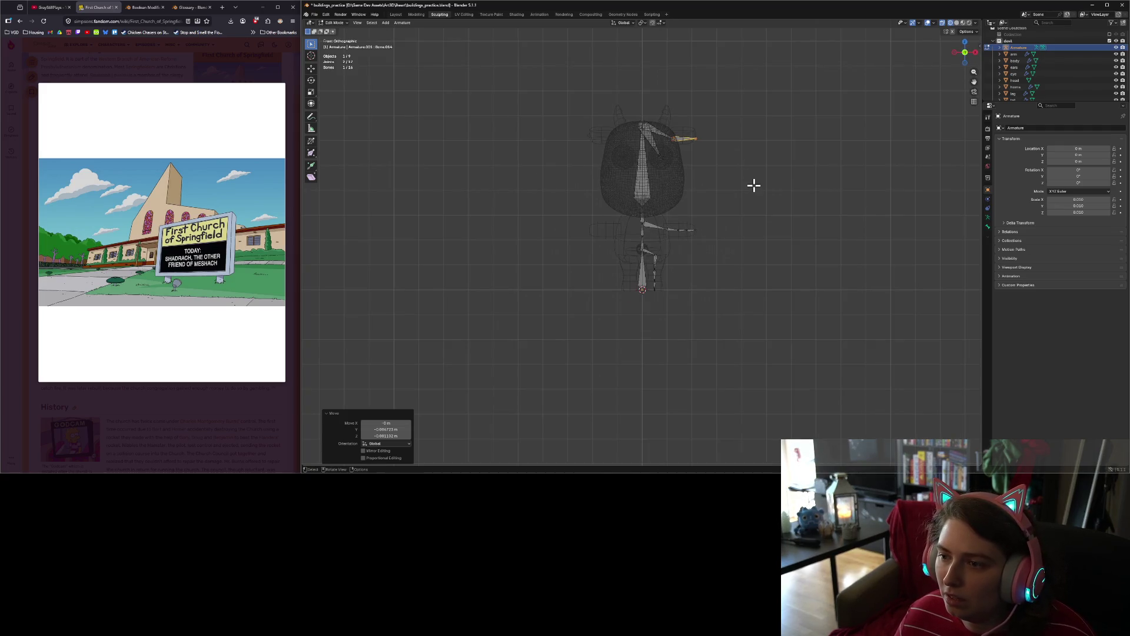
key("g")
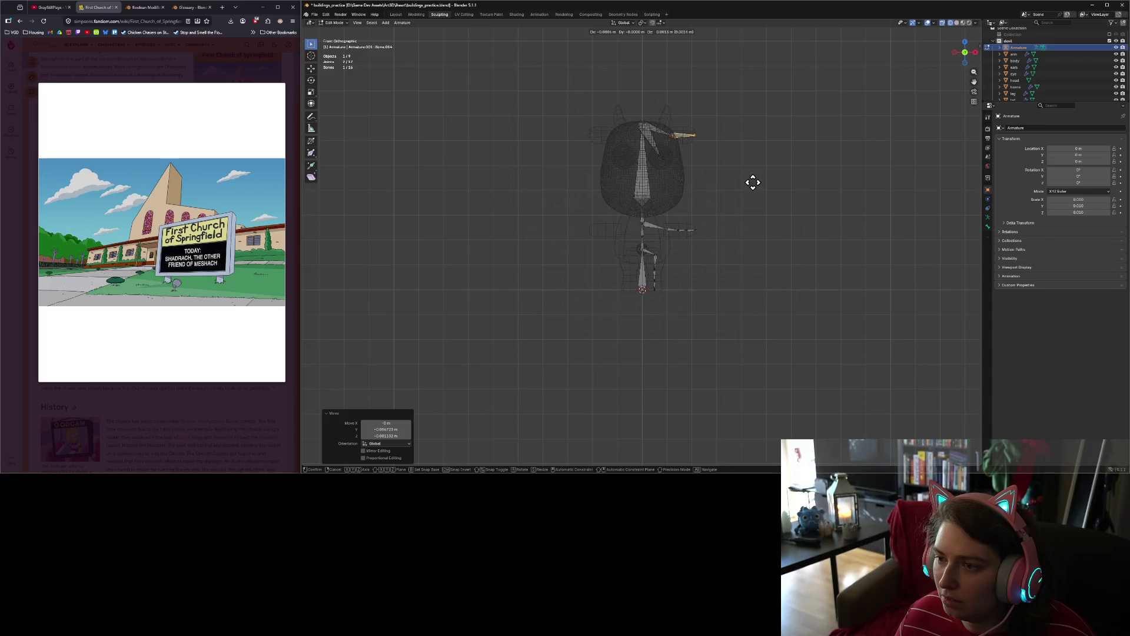
left_click(752, 181)
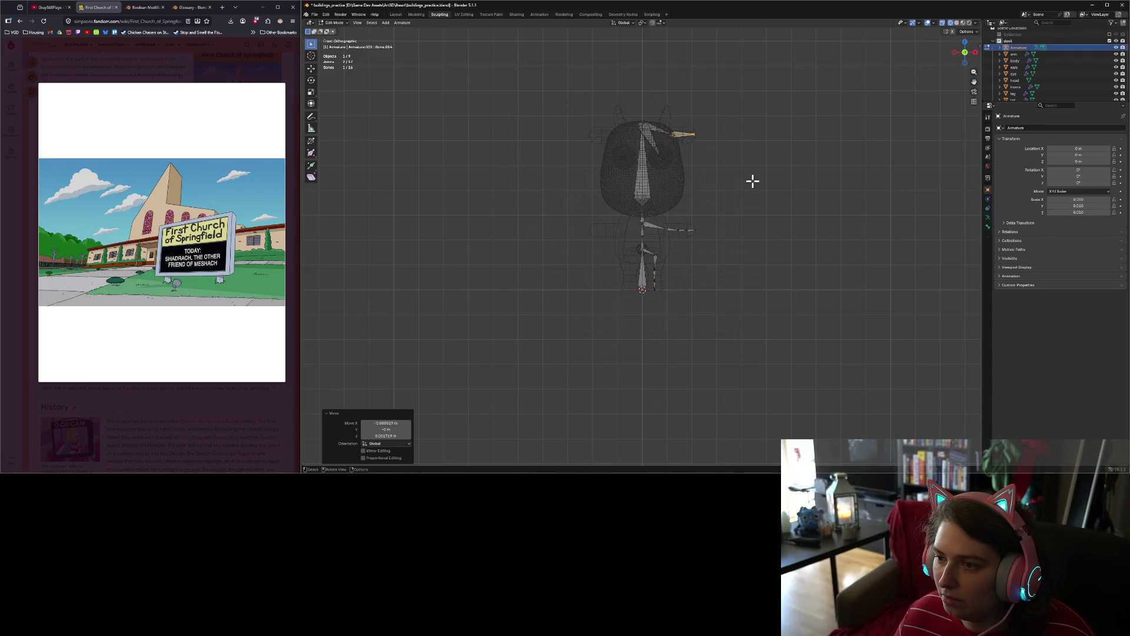
key("KP_3")
key("g")
left_click(750, 183)
left_click(774, 192)
Step: Box-select the three arm bones and move them left inside the arm mesh
scroll(766, 233, "up", 6)
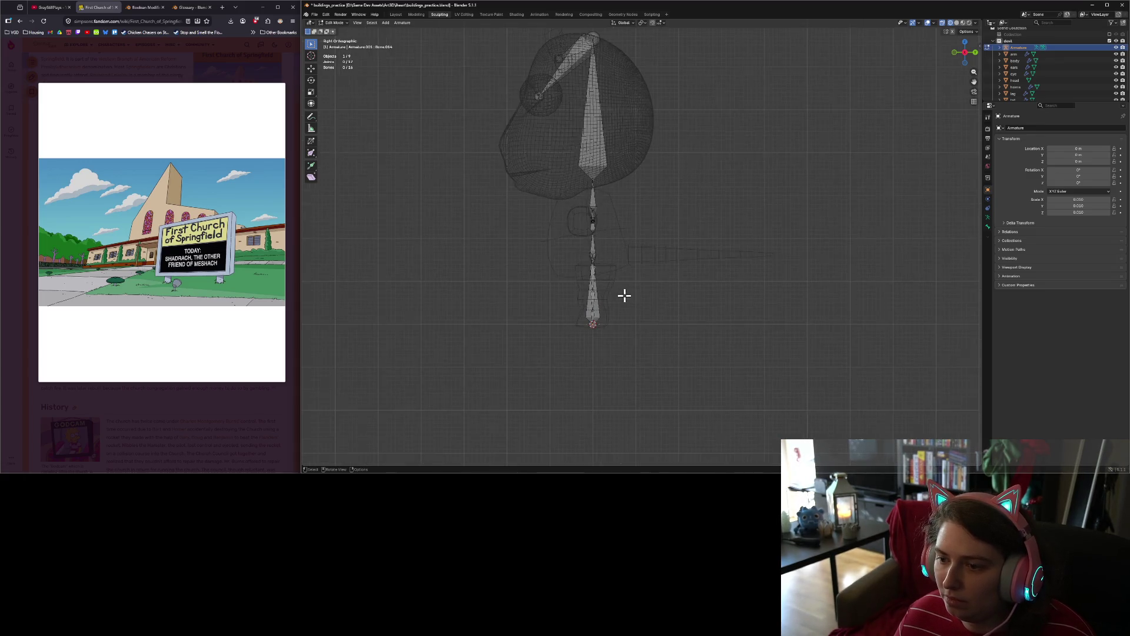
middle_click_drag(574, 214, 598, 212)
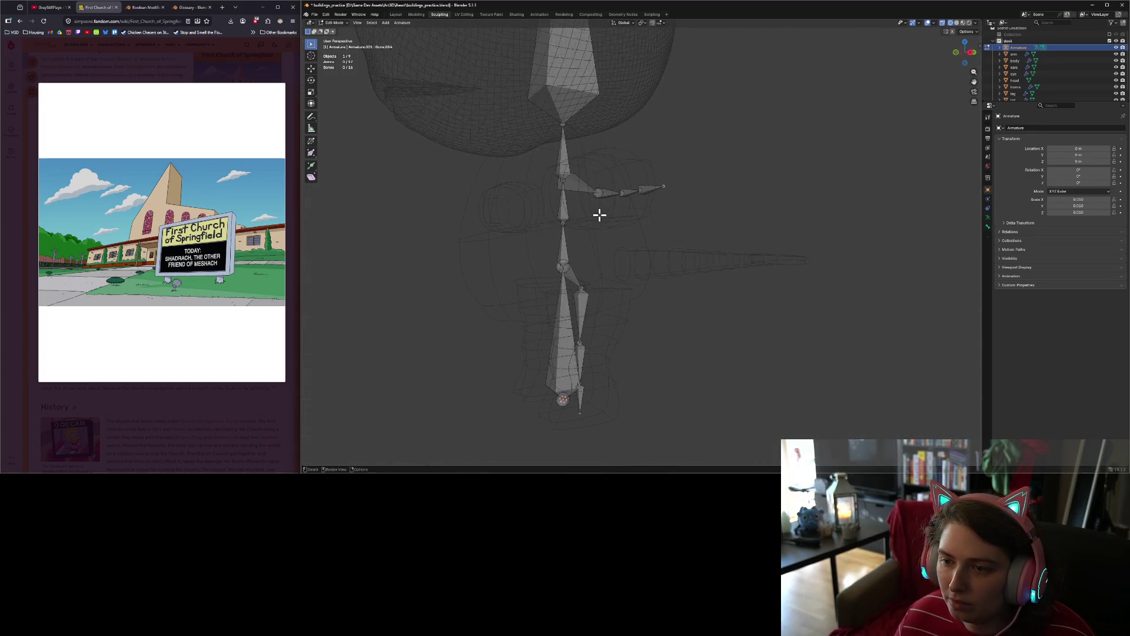
left_click_drag(599, 183, 732, 220)
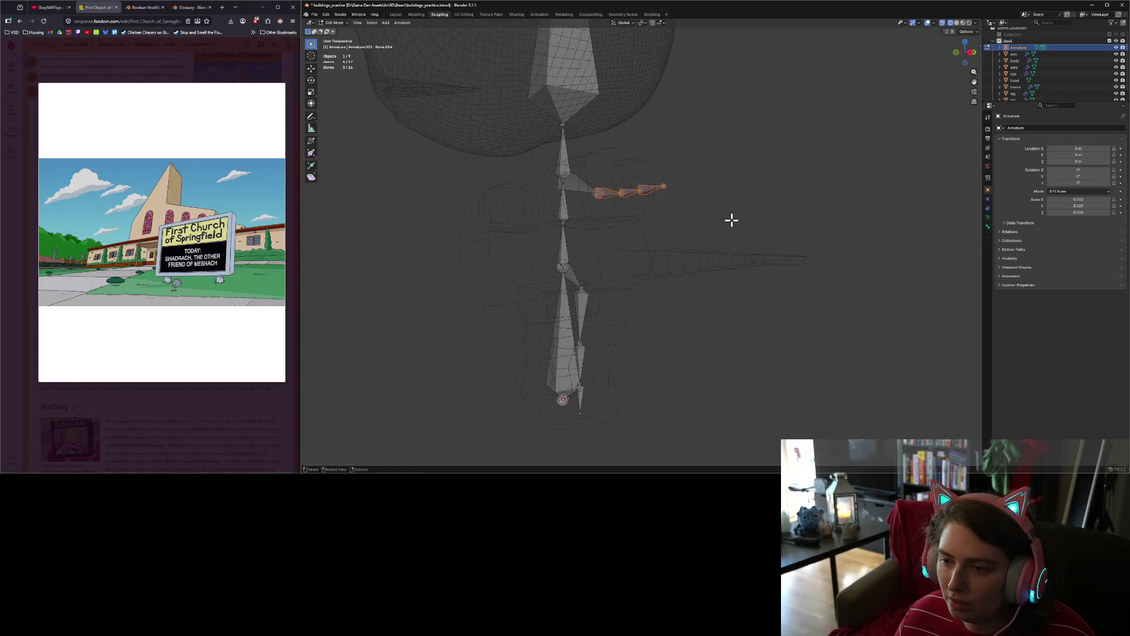
key("KP_3")
key("g")
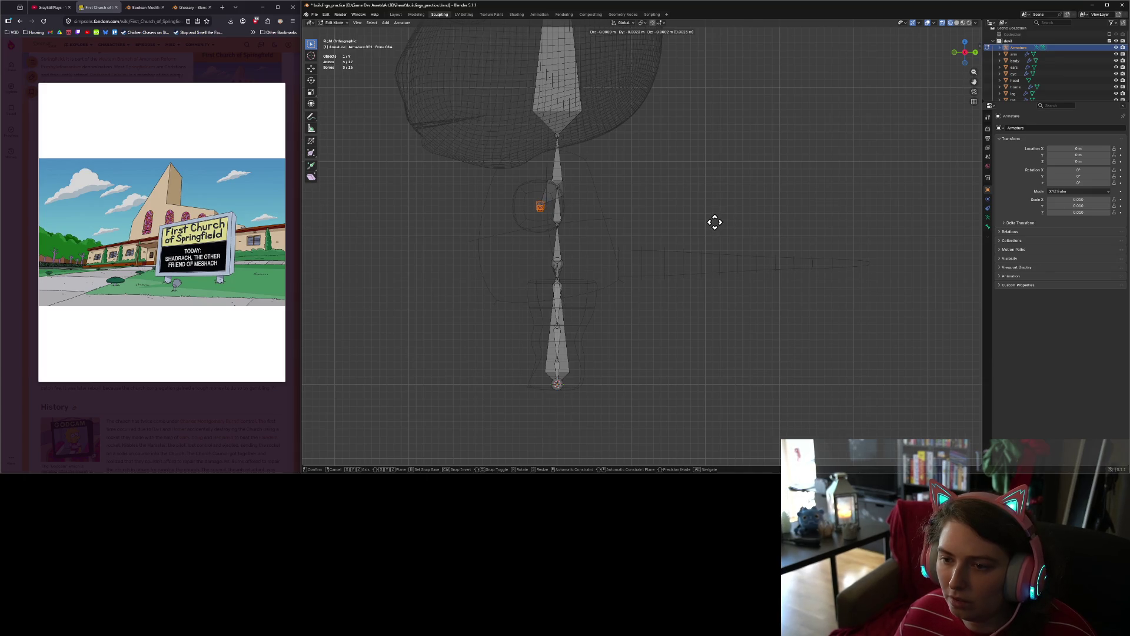
left_click(714, 222)
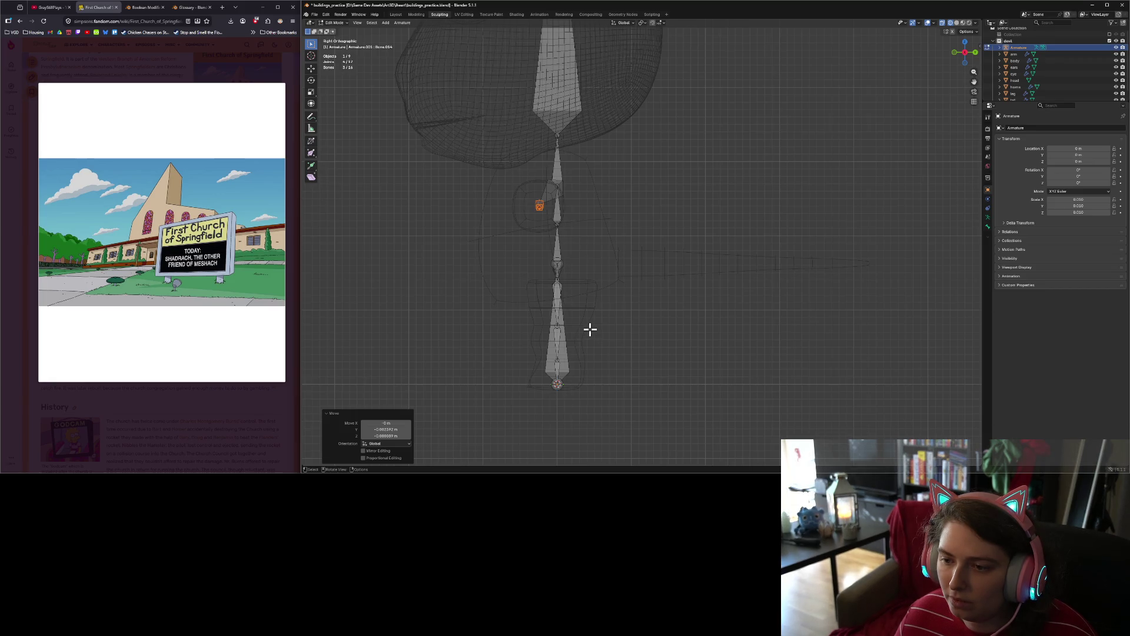
Step: Extrude a single tail bone back from the hip joint
key("e")
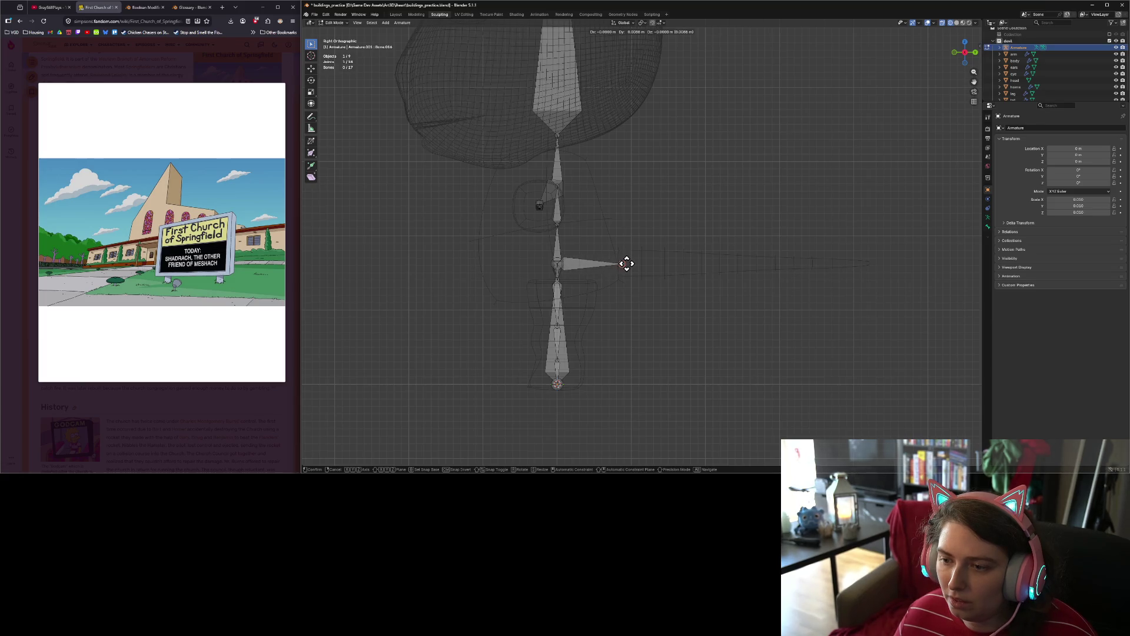
left_click(622, 264)
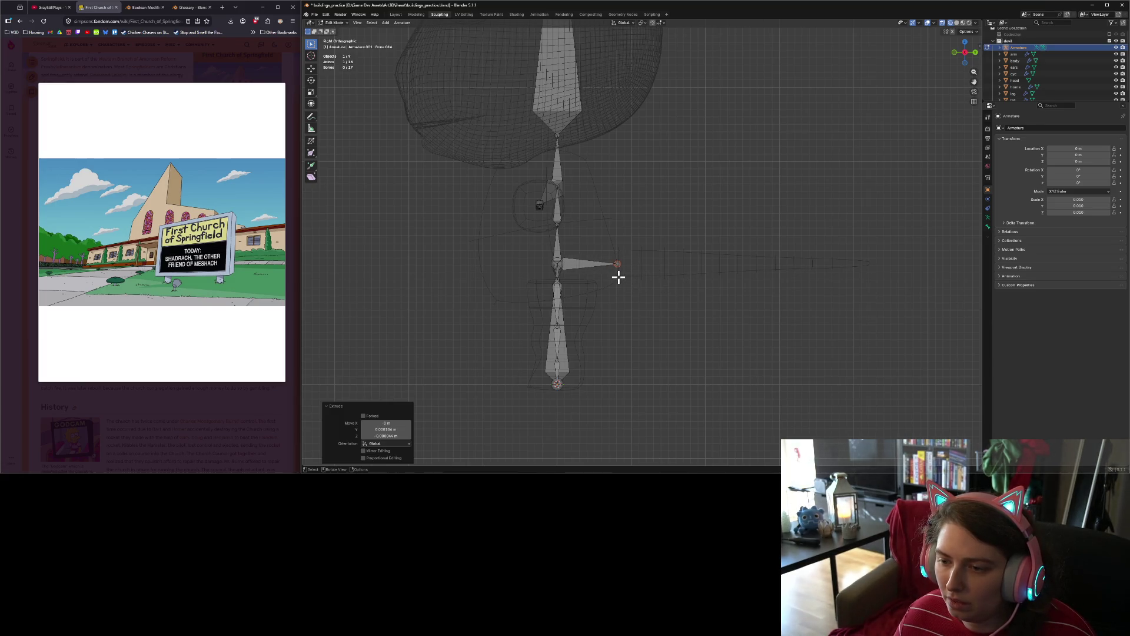
key("e")
right_click(636, 275)
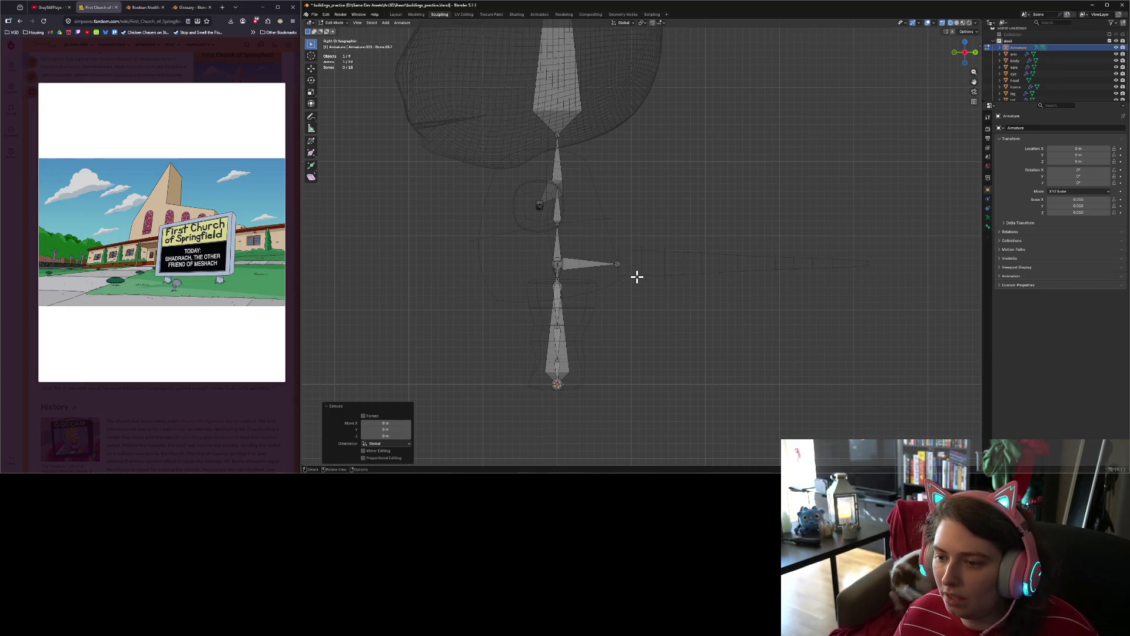
Step: In Object Mode, nudge the tail mesh, then return to editing the armature
key("Tab")
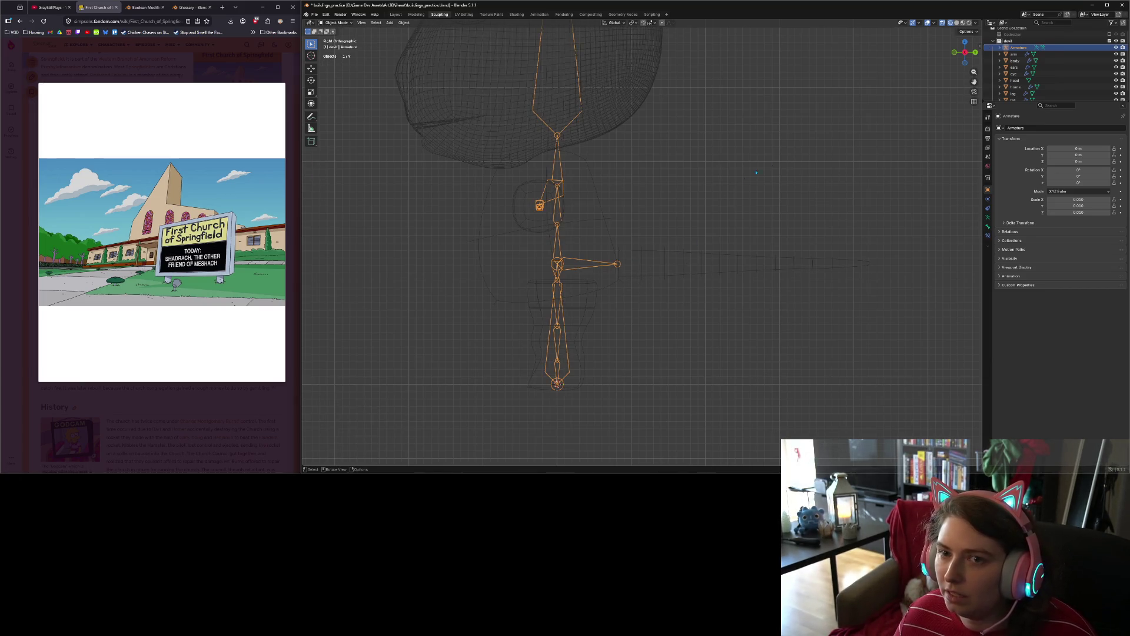
scroll(1017, 91, "down", 1)
left_click(1014, 93)
key("g")
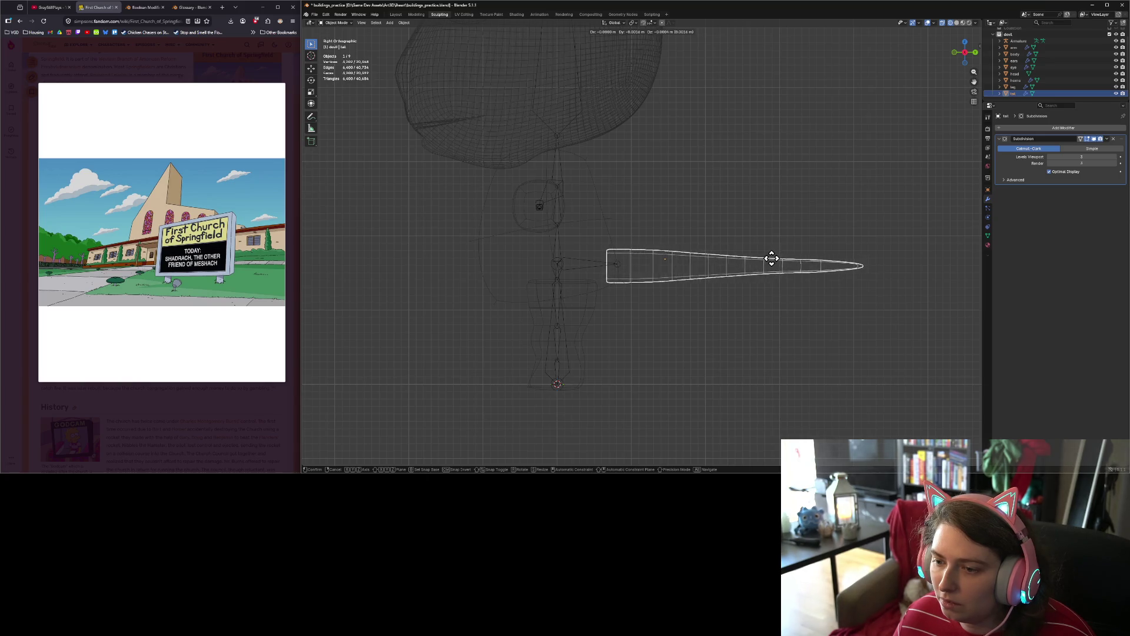
left_click(769, 259)
key("Tab")
key("Tab")
left_click(588, 267)
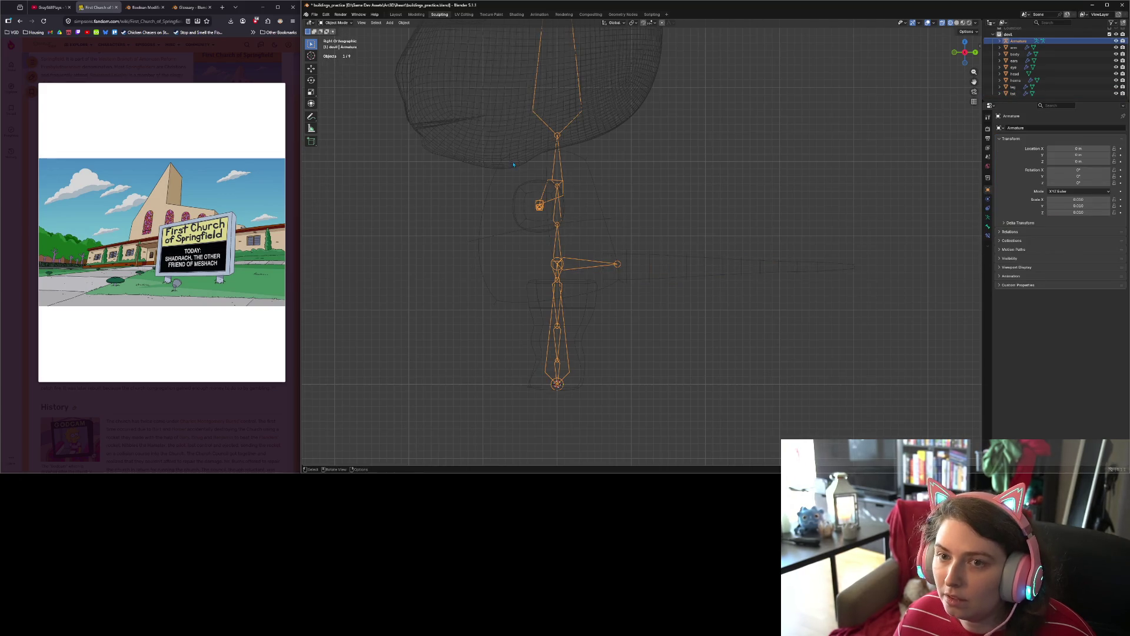
key("Tab")
Step: Reposition the tail bone's end point along the tail
left_click(622, 266)
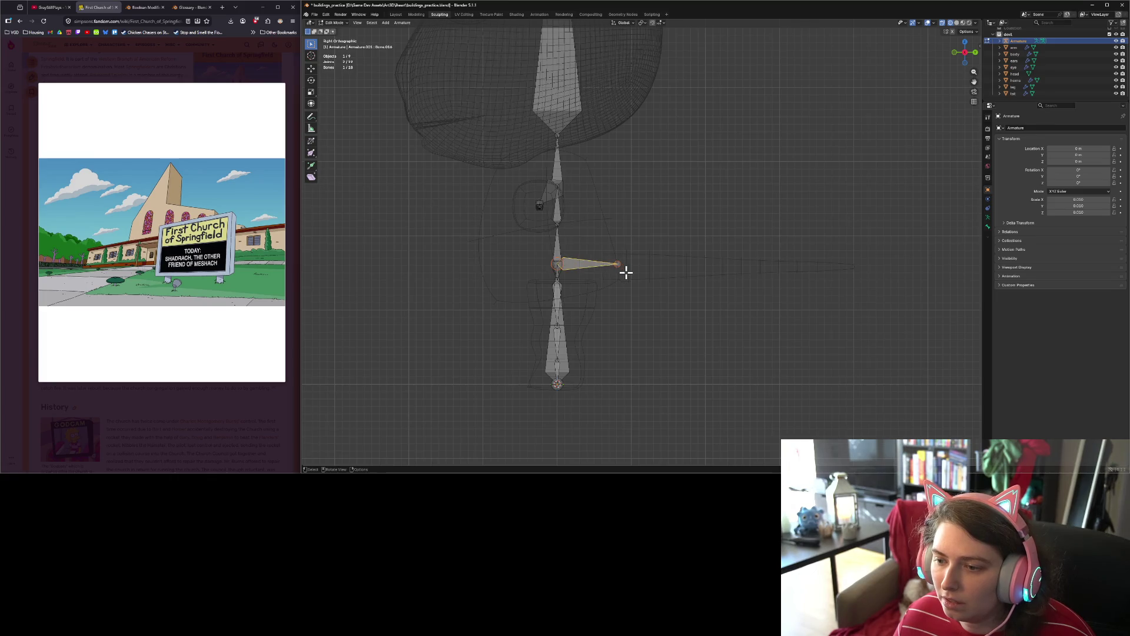
key("g")
key("Escape")
left_click(620, 266)
key("g")
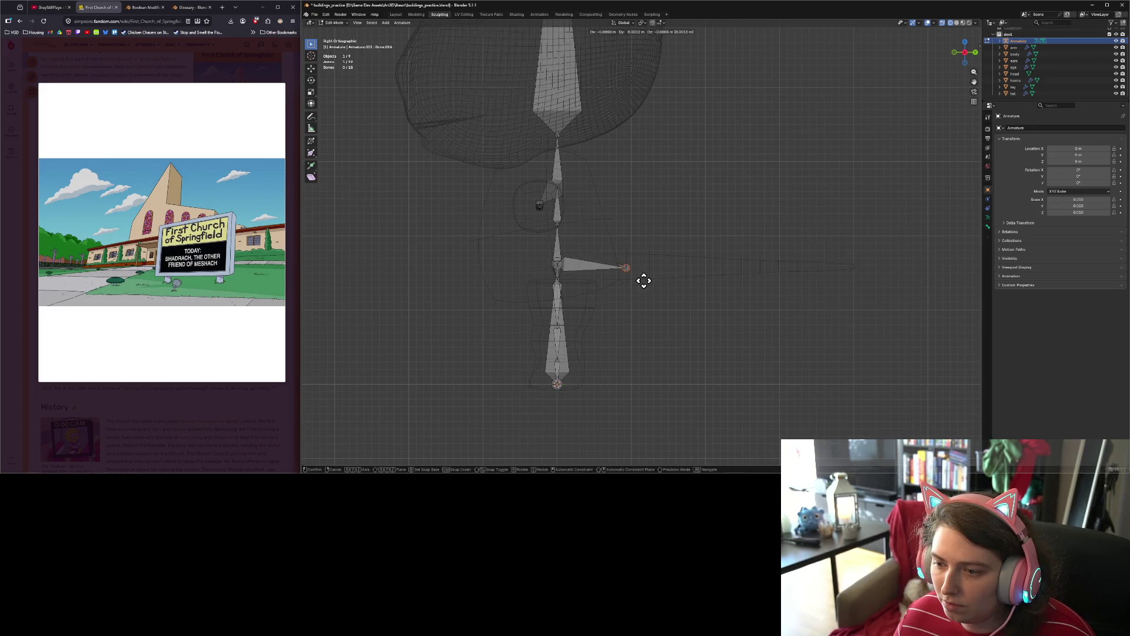
left_click(643, 280)
left_click(619, 265)
key("g")
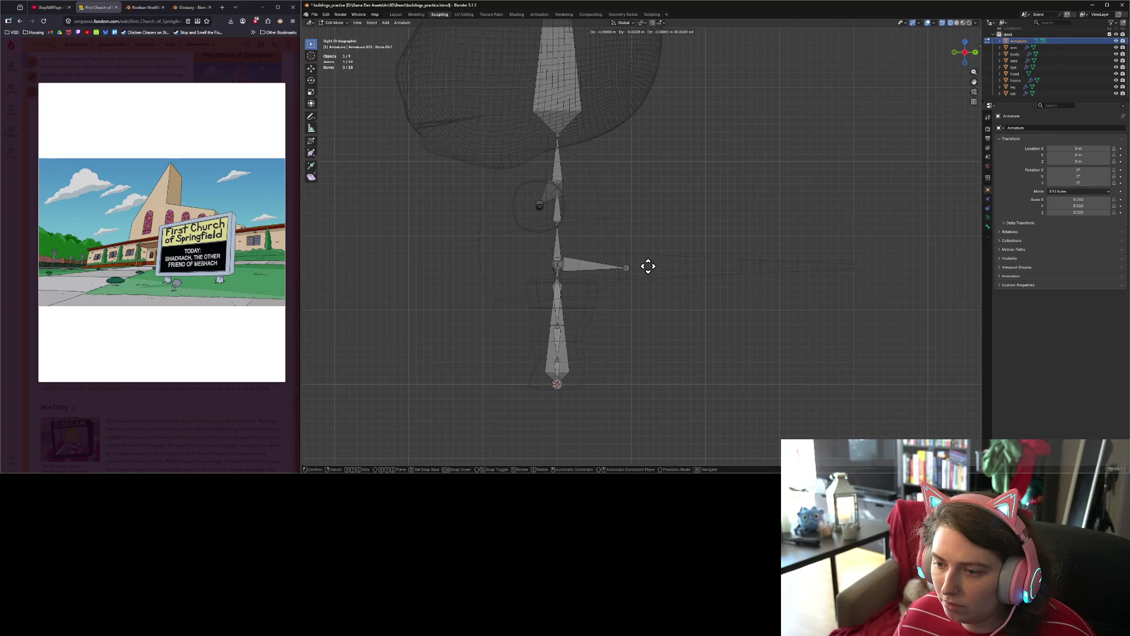
left_click(669, 267)
Step: Extrude eight small tail bones in a chain along the devil's tail
key("e")
left_click(707, 269)
key("e")
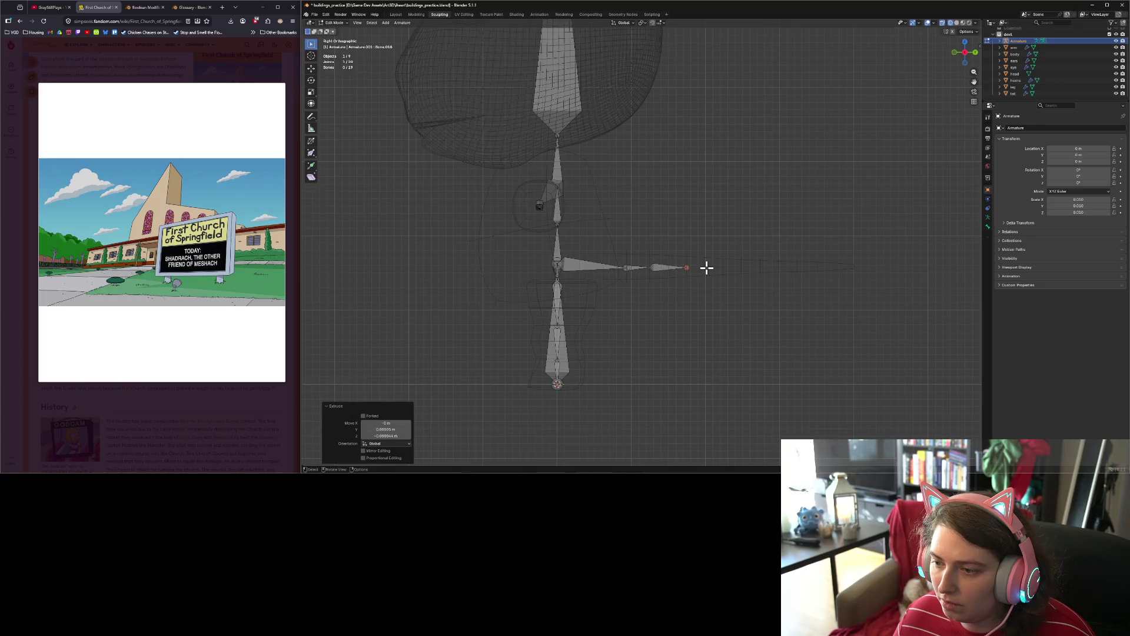
left_click(725, 268)
key("e")
left_click(742, 269)
key("e")
left_click(762, 268)
key("e")
left_click(780, 267)
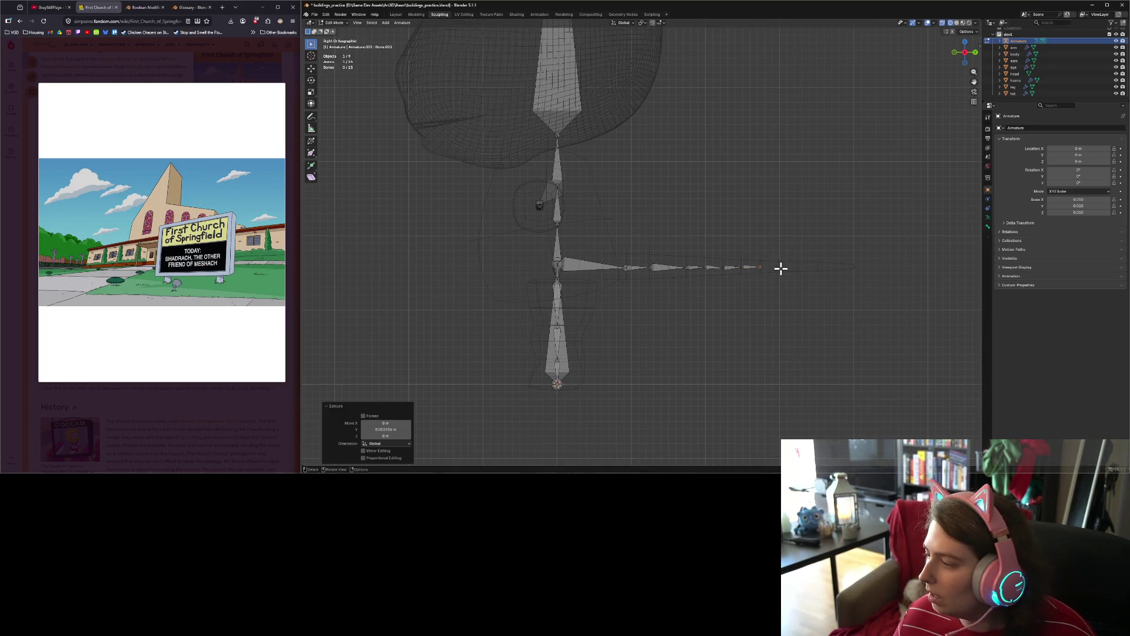
key("e")
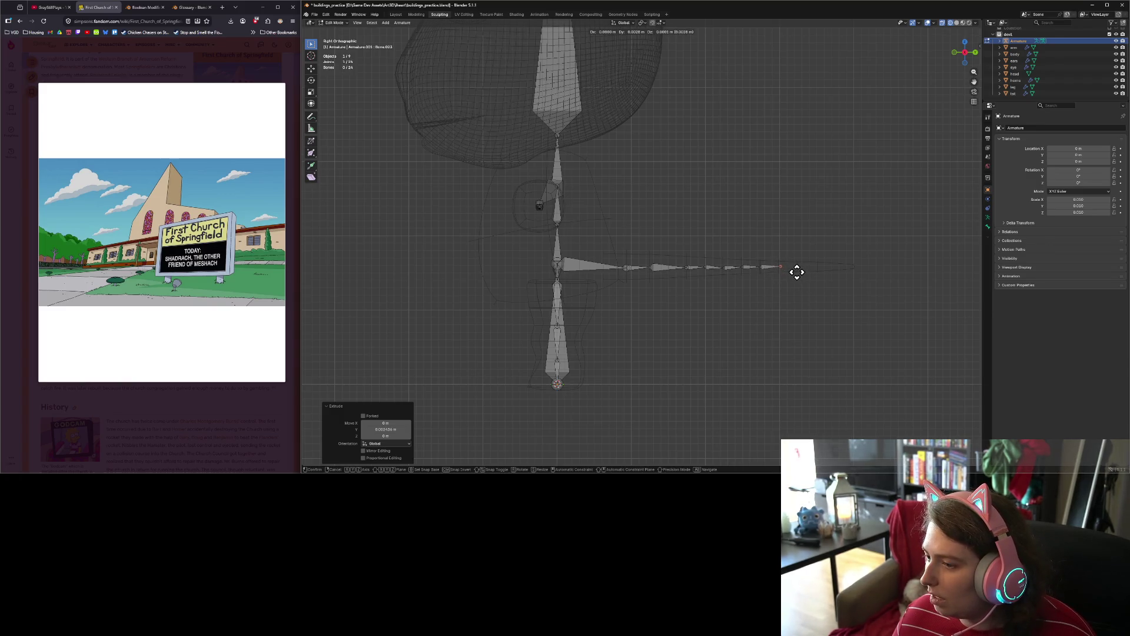
left_click(796, 273)
key("e")
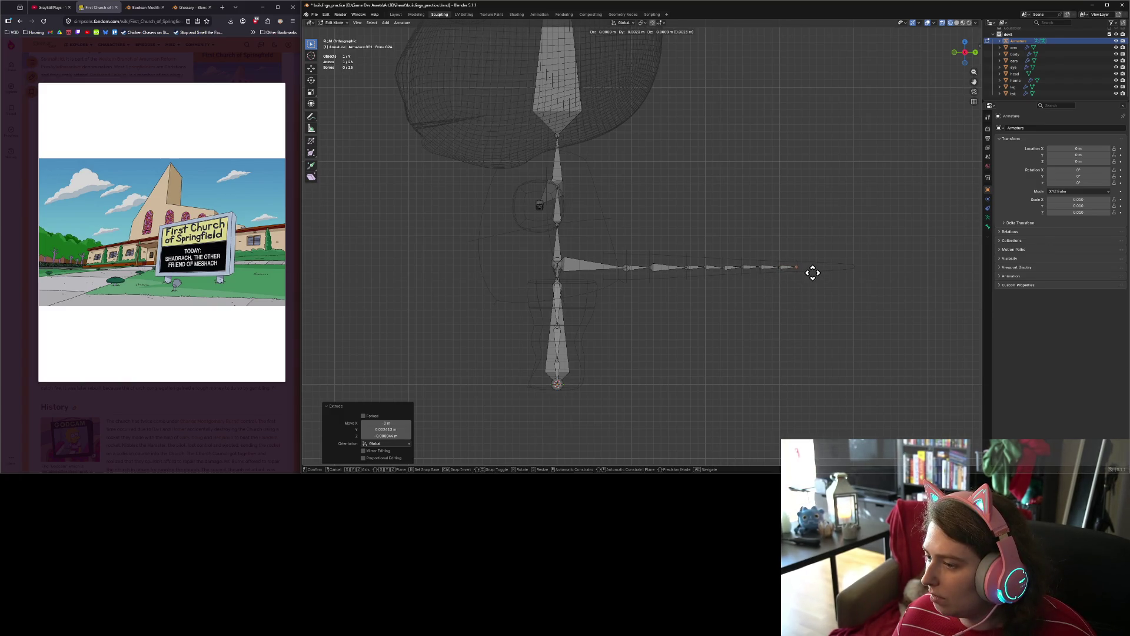
left_click(813, 271)
key("e")
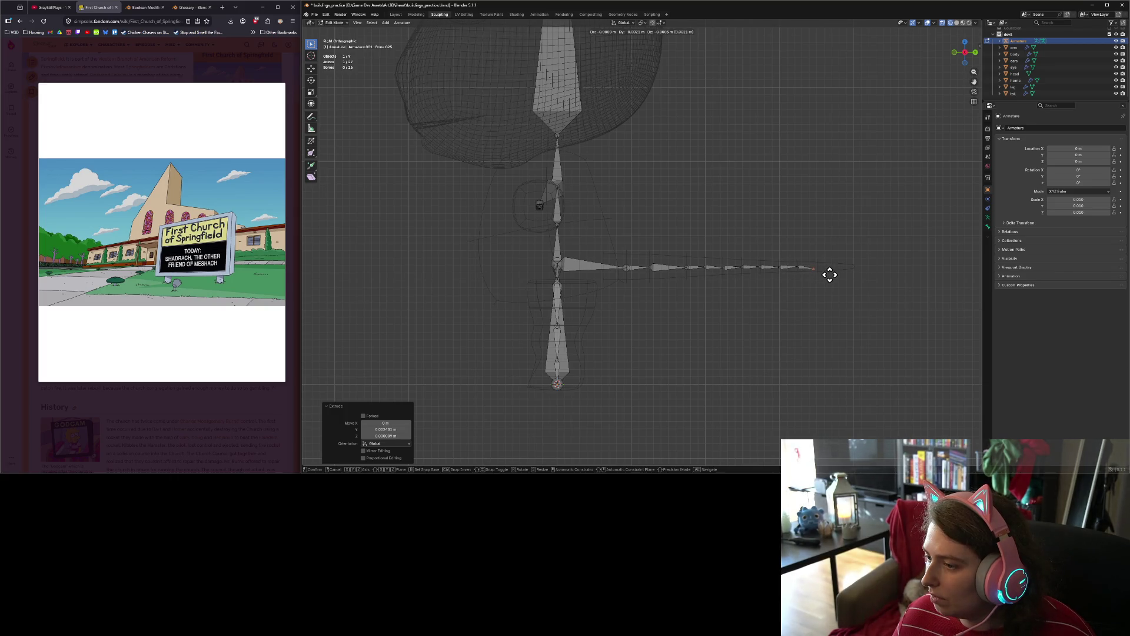
left_click(834, 272)
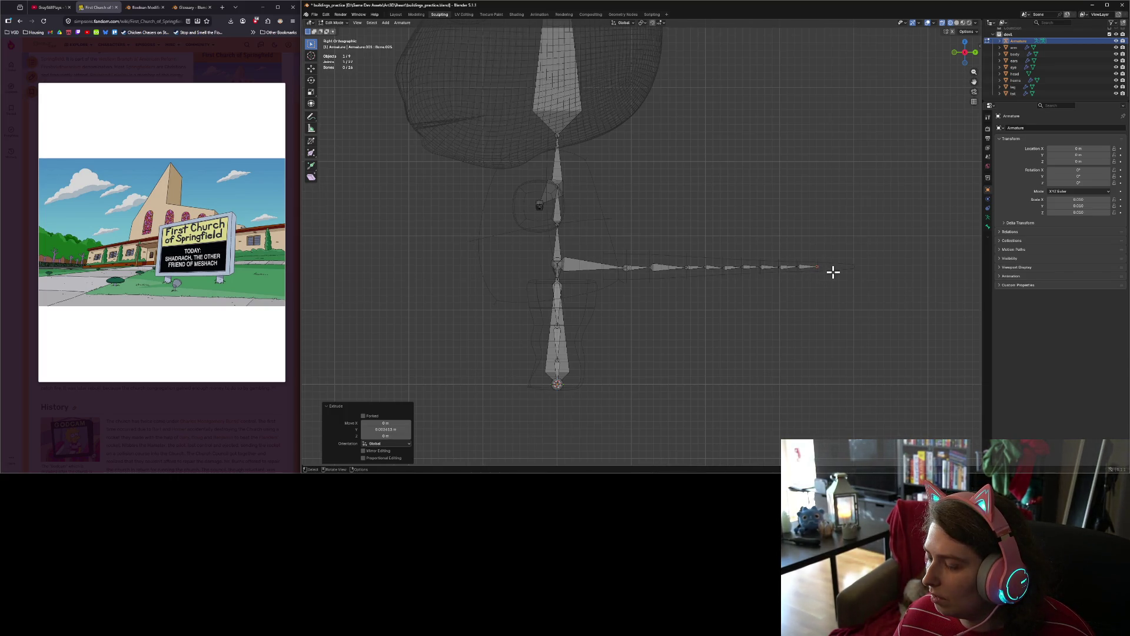
Step: Stretch the last tail bone's tip further out to the right
key("g")
left_click(861, 273)
scroll(801, 297, "down", 2)
Step: Switch to front view of the rig and enlarge the Outliner with the Armature entry expanded
middle_click_drag(801, 298, 791, 318)
key("KP_1")
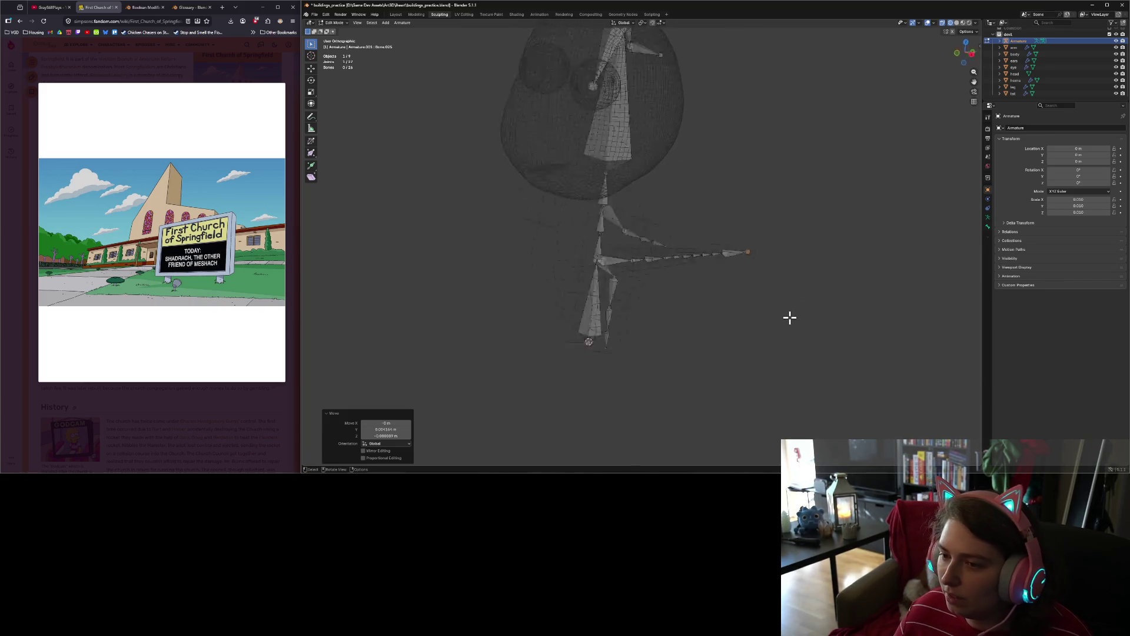
scroll(787, 316, "down", 3)
scroll(749, 294, "up", 2)
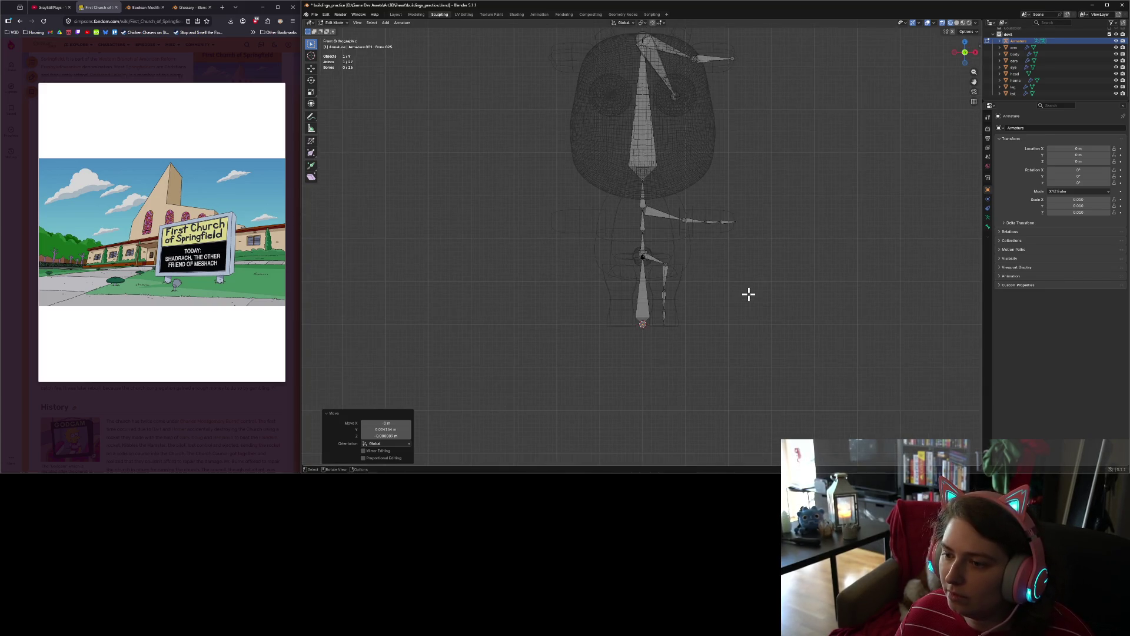
left_click(667, 216)
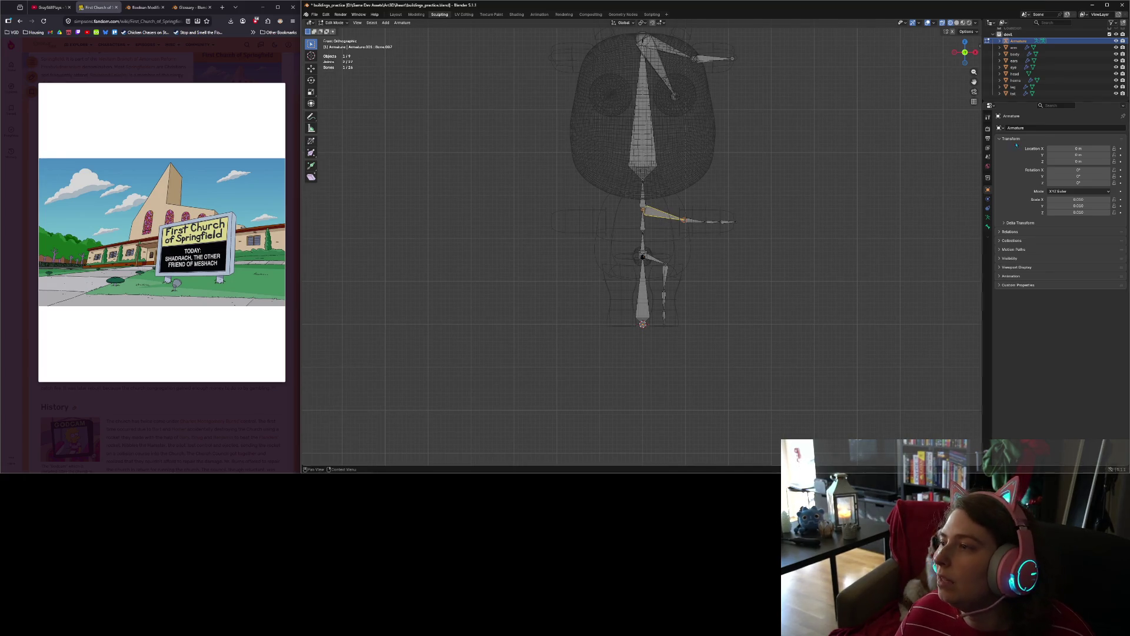
left_click(1001, 40)
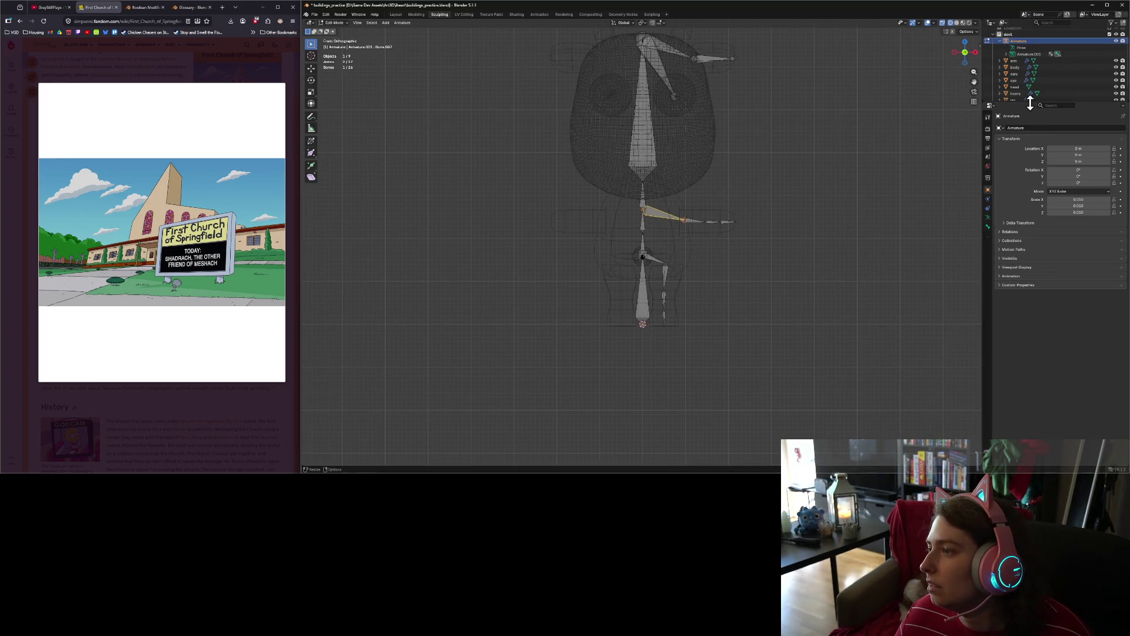
left_click_drag(1031, 102, 1030, 222)
Step: Expand Armature.003 and rename Bone to root and Bone.001 to hip_l
left_click(1006, 64)
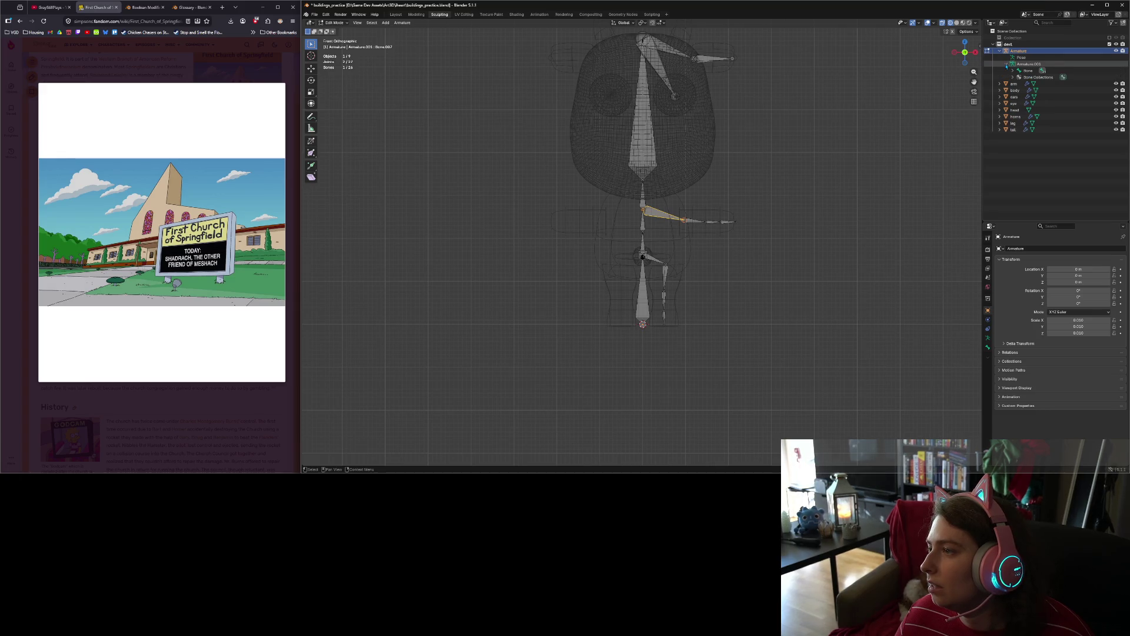
left_click(1013, 70)
left_click(1028, 70)
double_click(1029, 70)
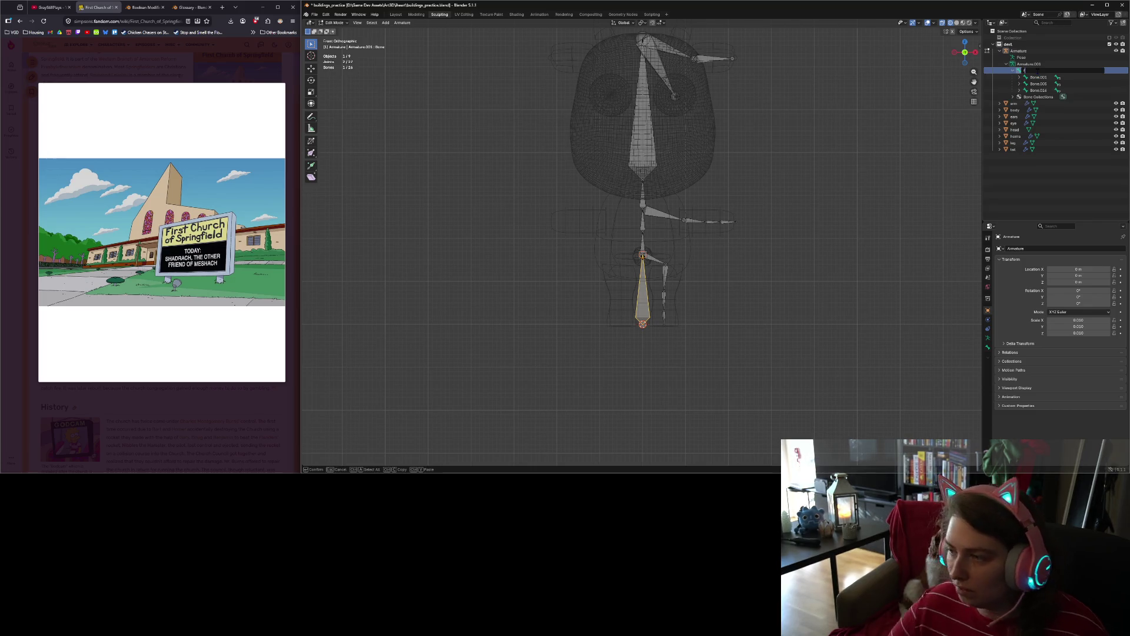
type("root")
key("Return")
left_click(1038, 77)
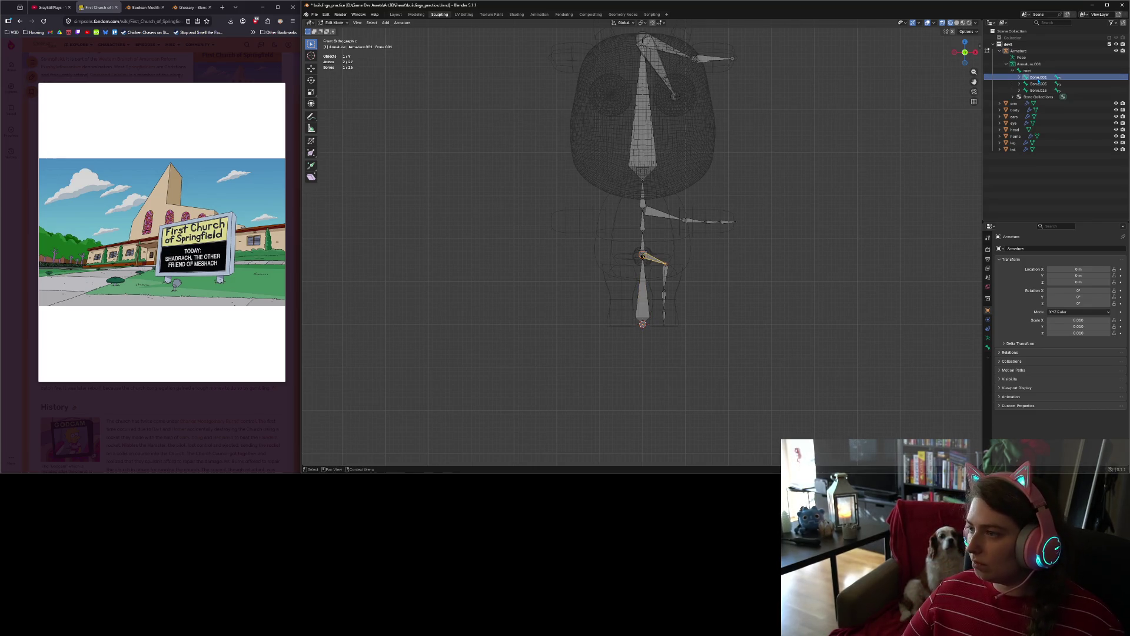
double_click(1038, 78)
type("hip_l")
key("Return")
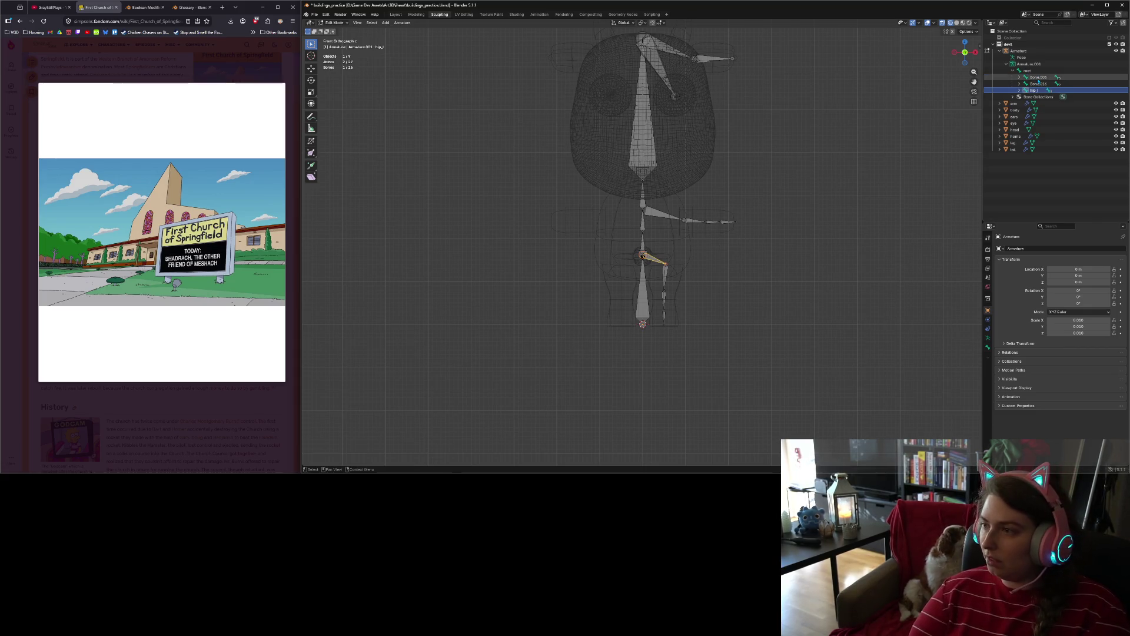
Step: Rename Bone.002 to leg_up_l and Bone.003 to leg_dn_l
left_click(1020, 90)
double_click(1045, 97)
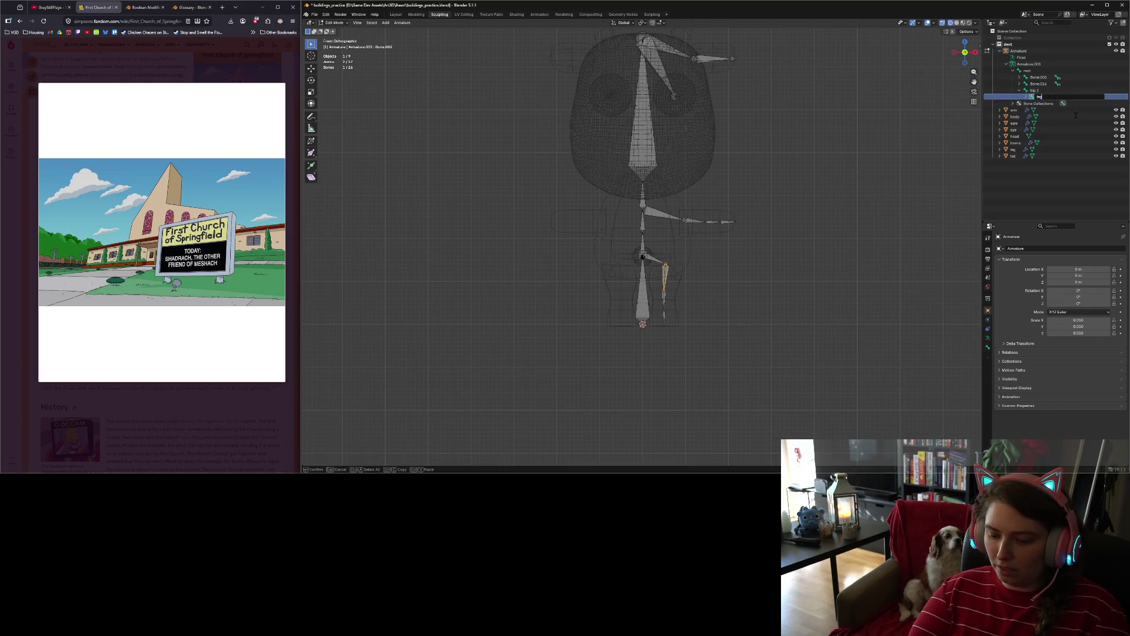
key("Return")
left_click(1026, 97)
left_click(1052, 103)
double_click(1052, 103)
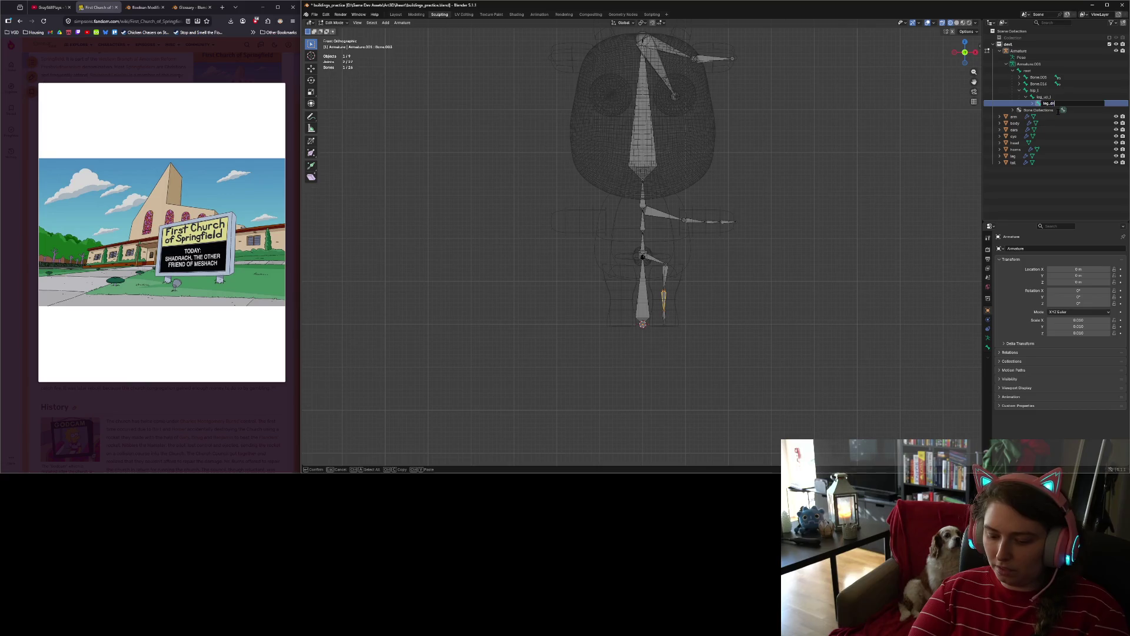
type("l")
key("Return")
Step: Rename Bone.004 to foot_l, then select Bone.016, the first tail bone
left_click(1033, 103)
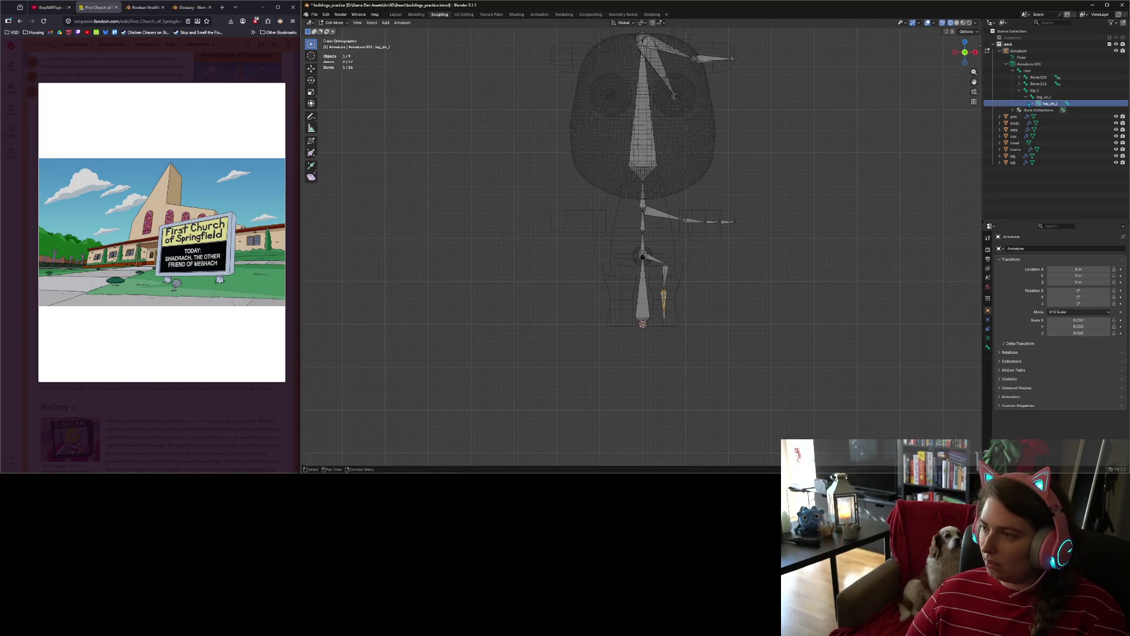
left_click(1058, 109)
double_click(1058, 109)
type("f")
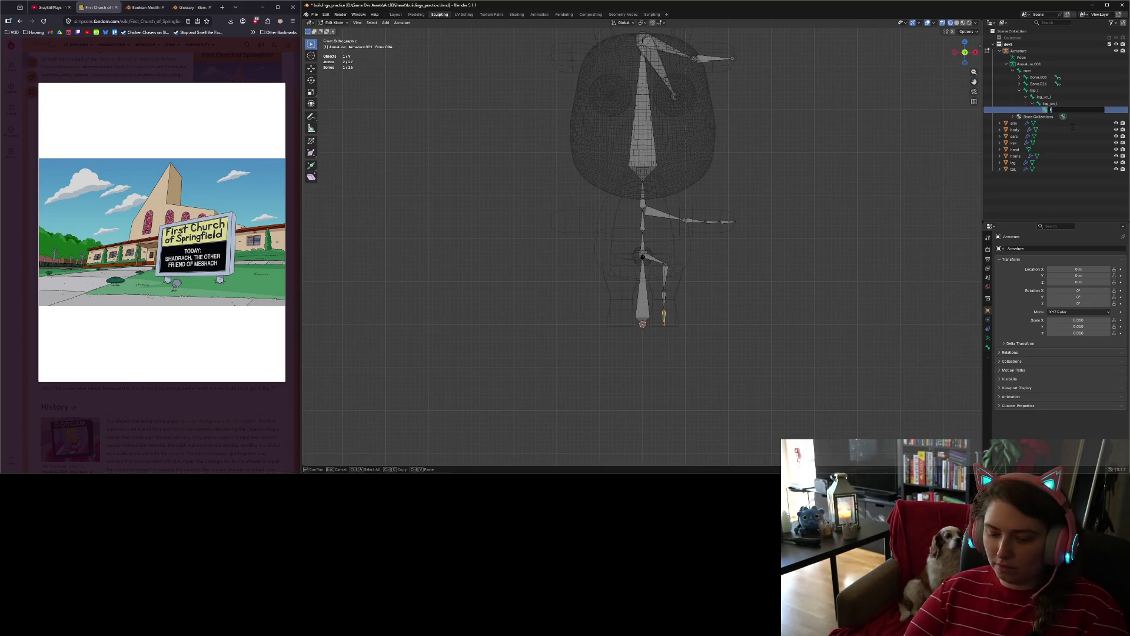
type("oot_l")
key("Return")
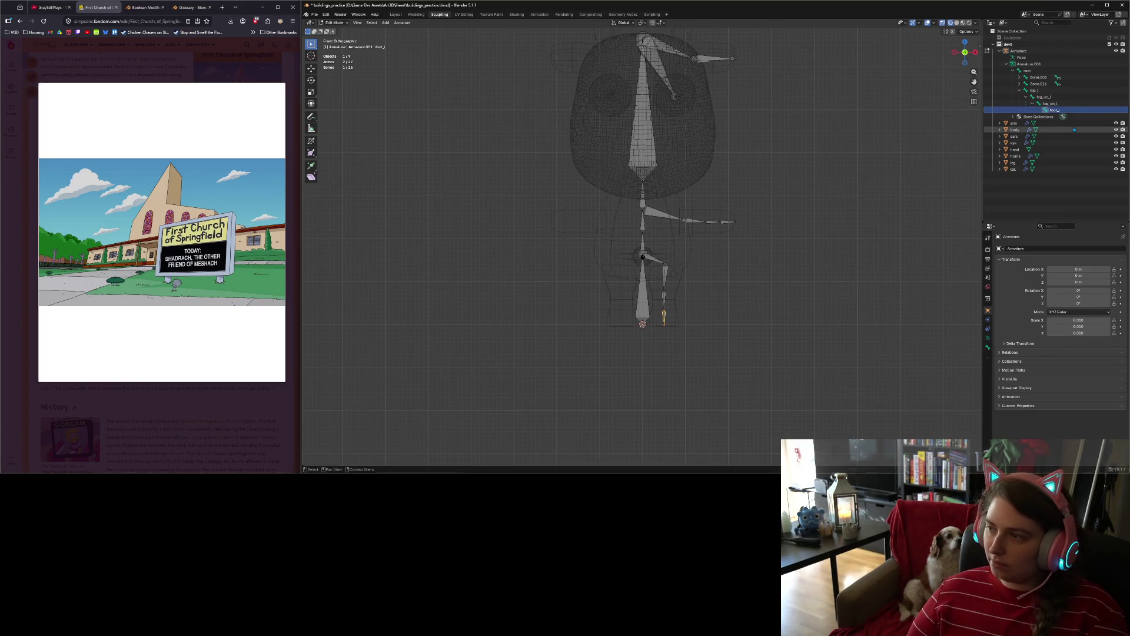
left_click(1020, 86)
left_click(1046, 84)
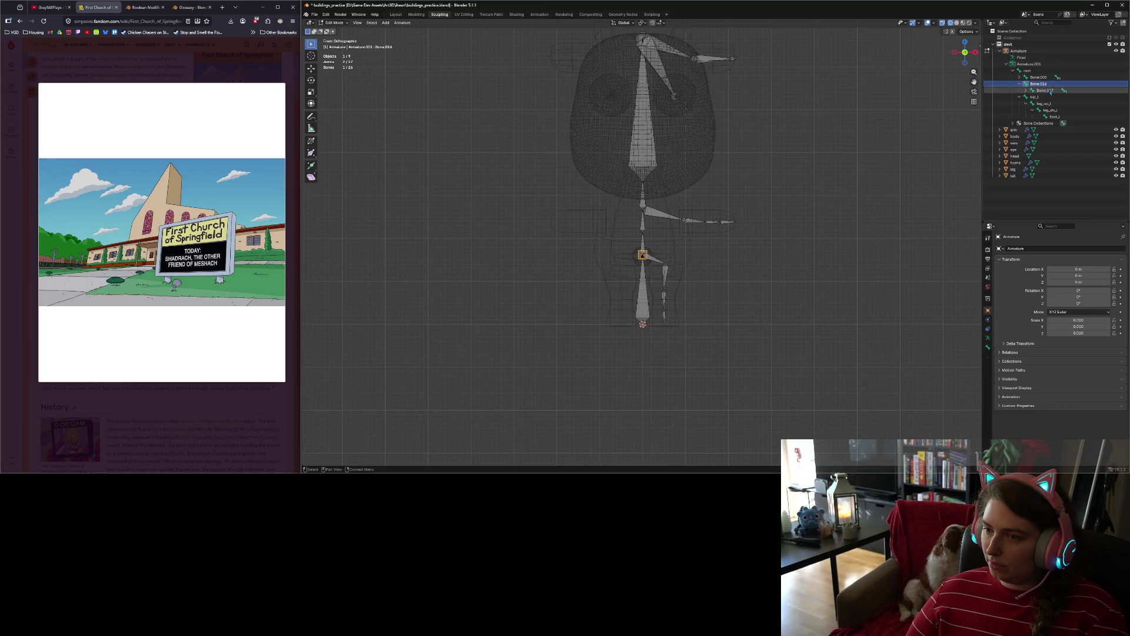
Step: Rename the first three tail bones to tail1, tail2 and tail3
double_click(1046, 86)
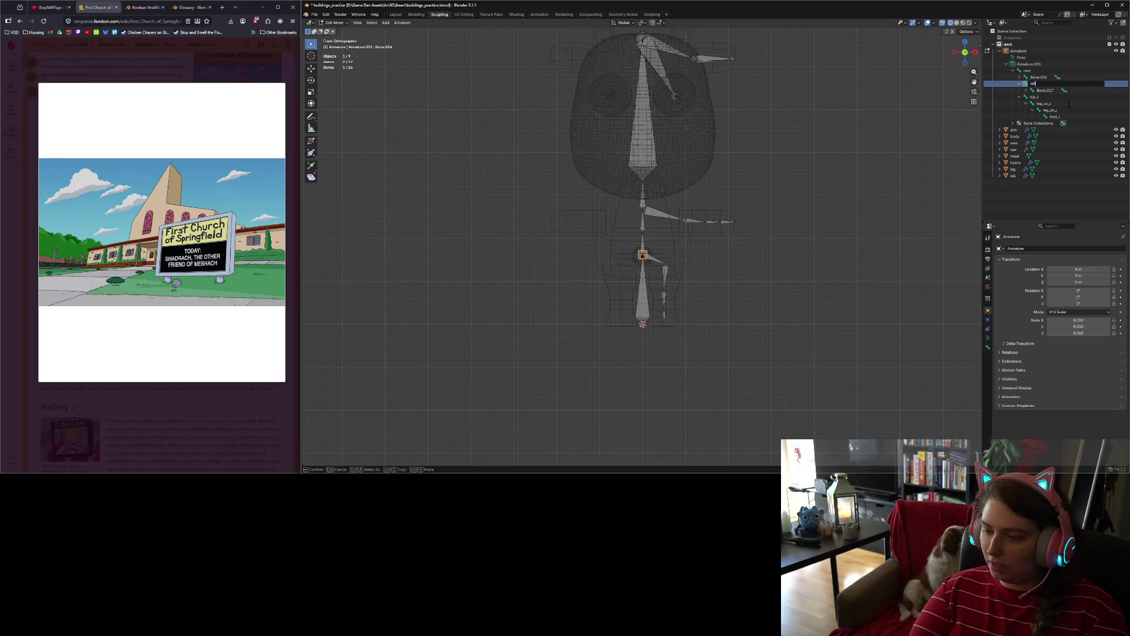
key("Return")
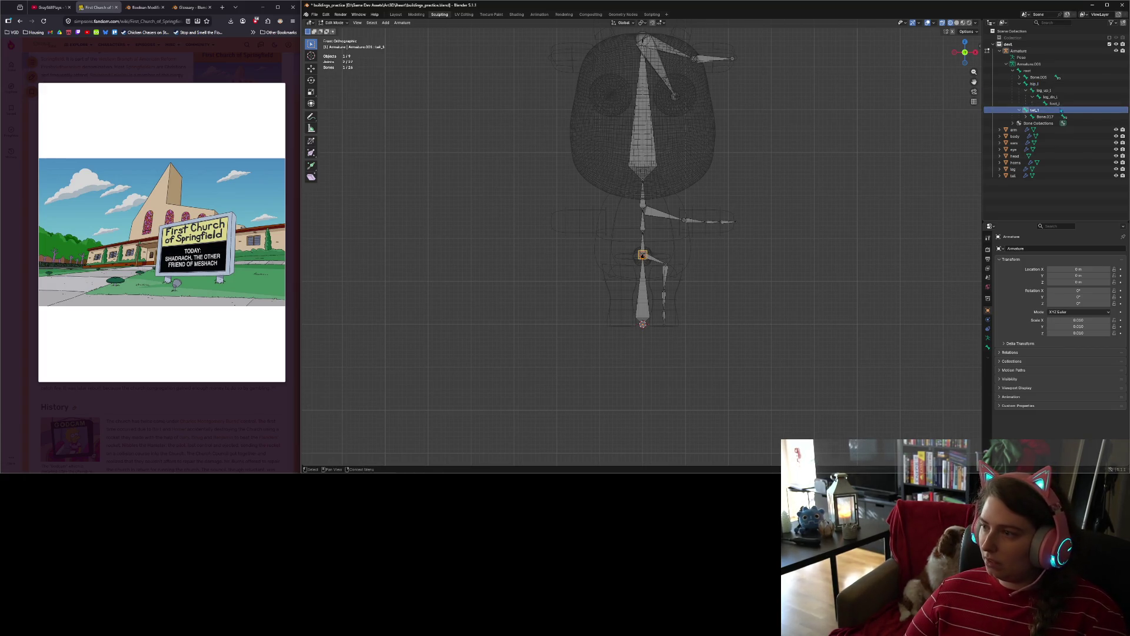
double_click(1046, 116)
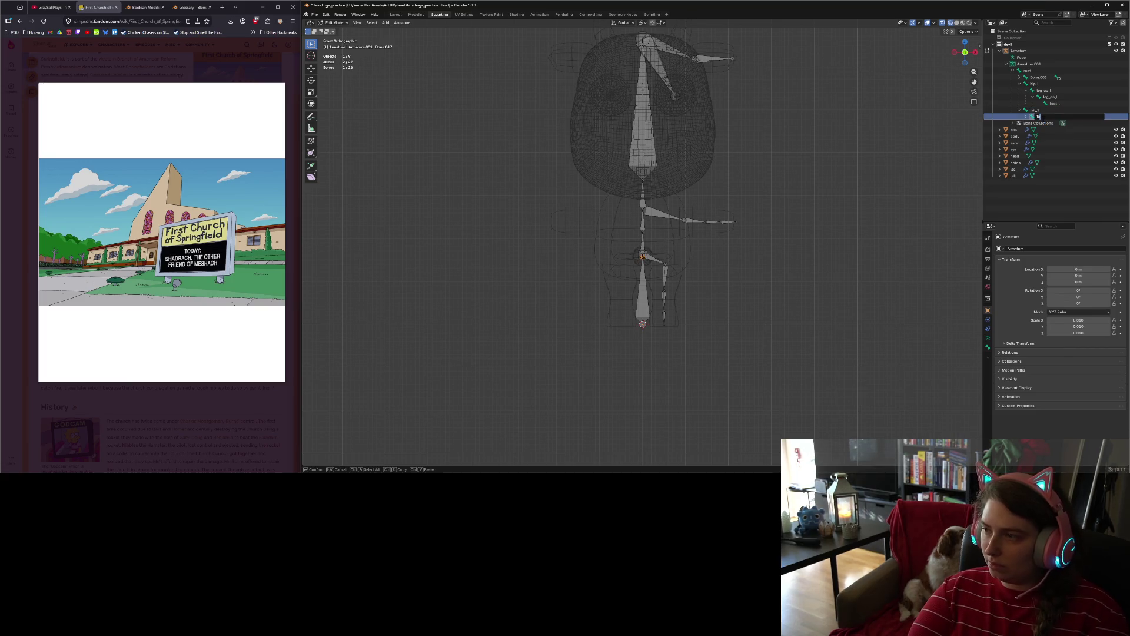
key("Return")
left_click(1027, 117)
double_click(1052, 123)
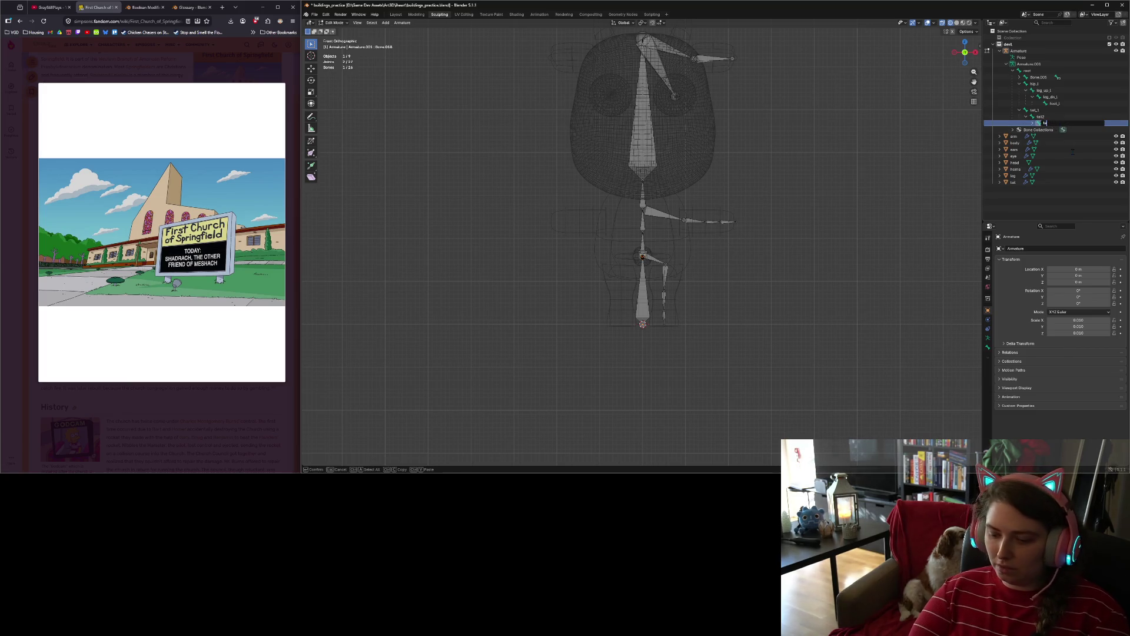
type("l3")
key("Return")
Step: Rename Bone.019, Bone.020 and Bone.021 to tail4, tail5 and tail6
left_click(1033, 123)
double_click(1059, 129)
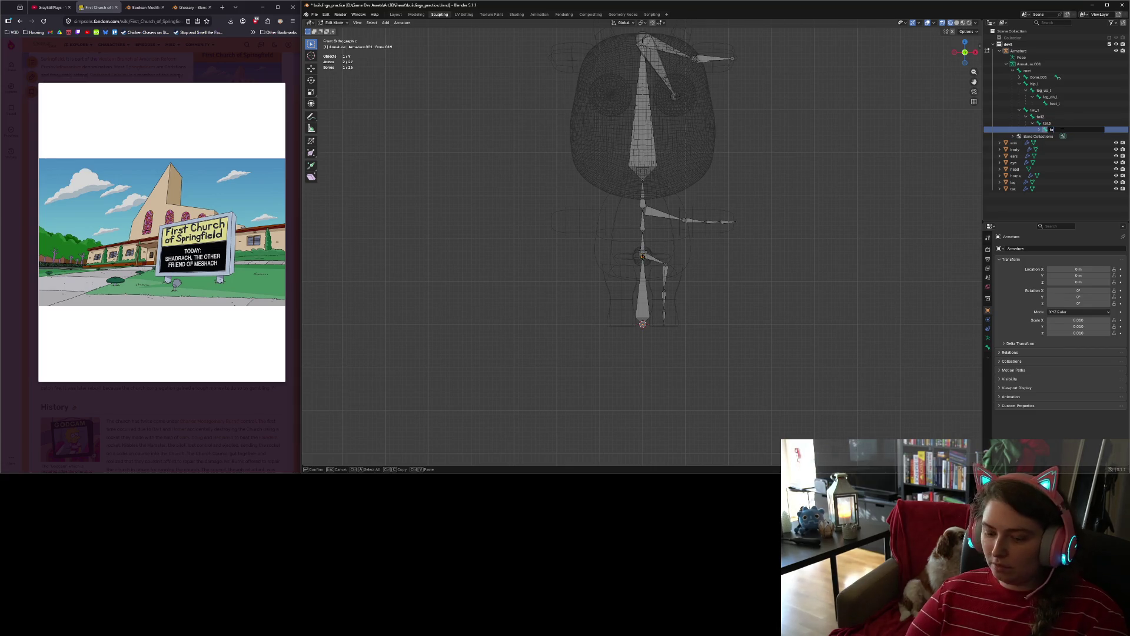
type("il4")
key("Return")
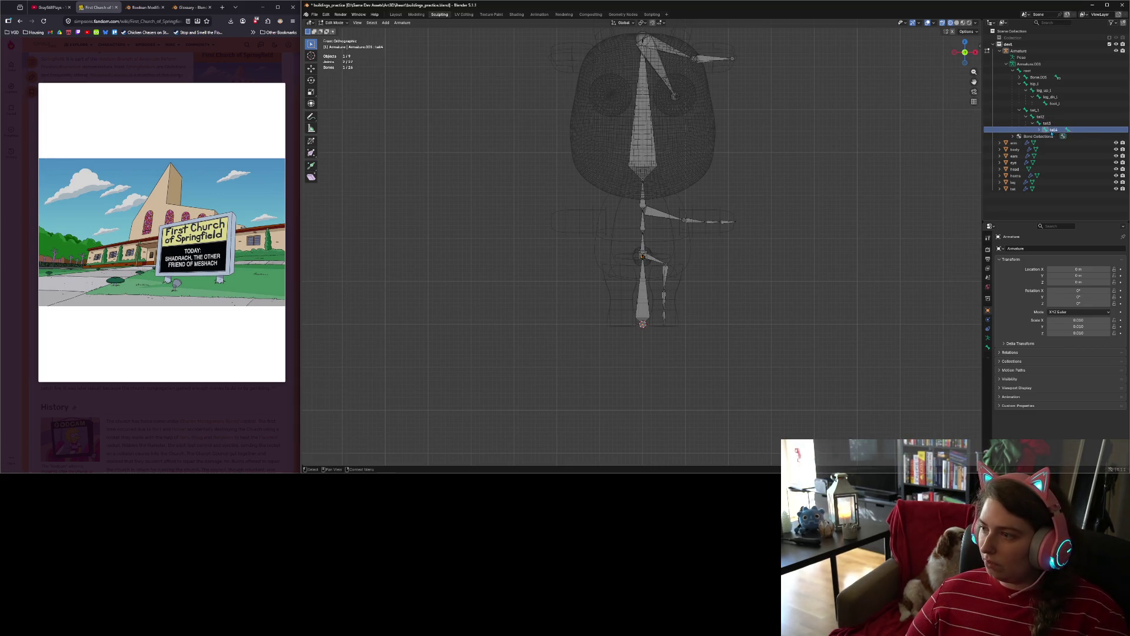
left_click(1039, 129)
double_click(1058, 136)
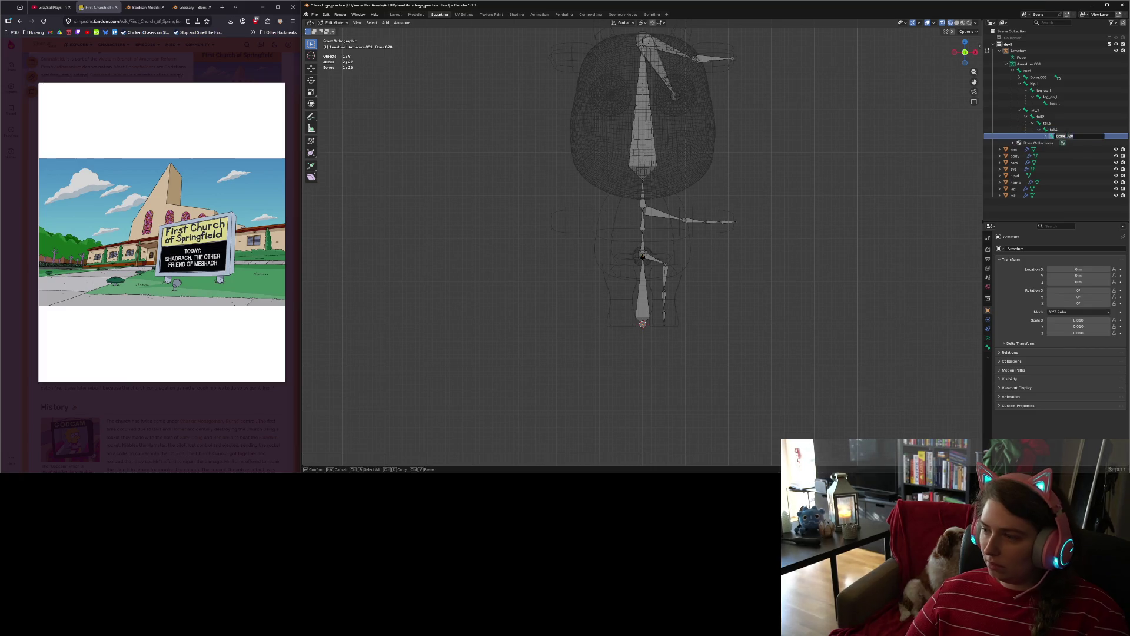
type("tail5")
key("Return")
left_click(1047, 136)
double_click(1072, 143)
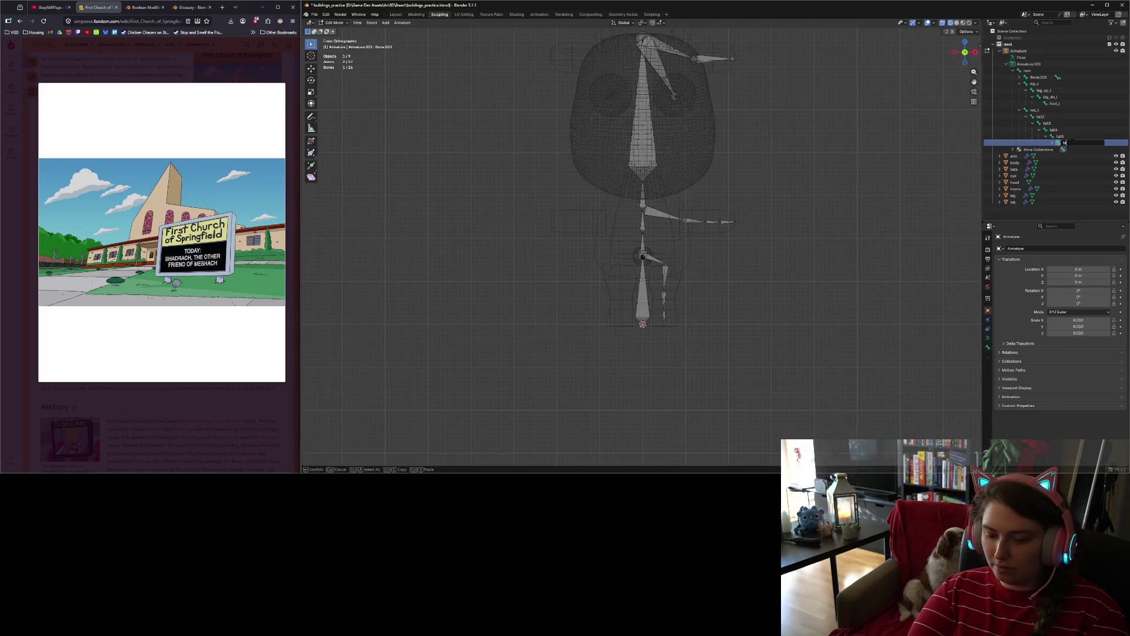
key("Return")
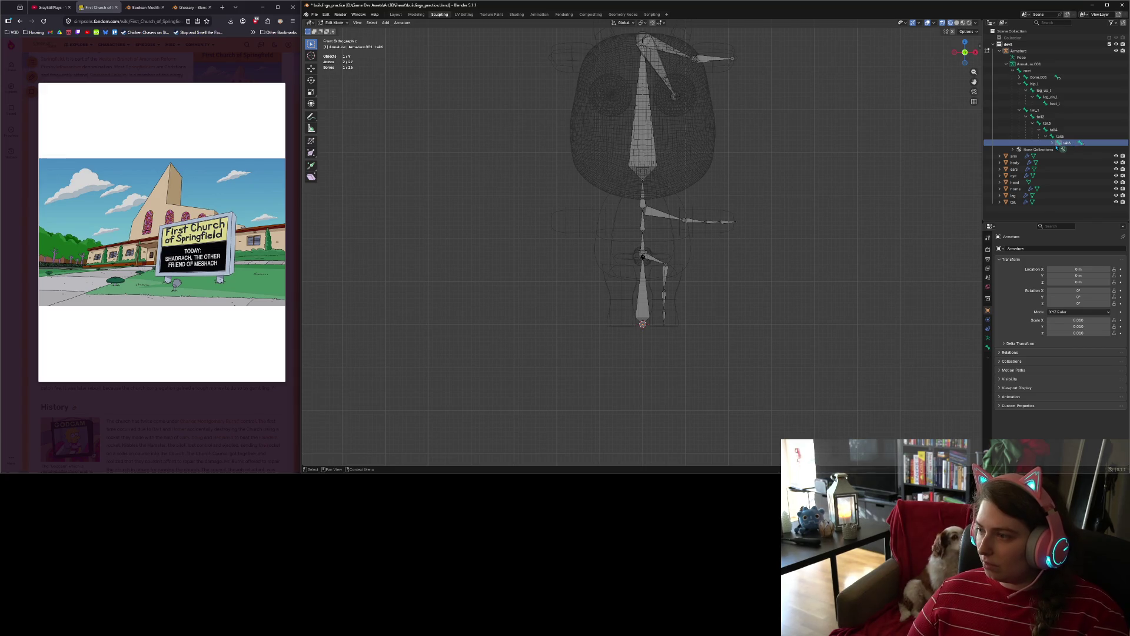
Step: Rename Bone.022 and Bone.023 to tail7 and tail8, then select Bone.024
left_click(1053, 142)
double_click(1077, 149)
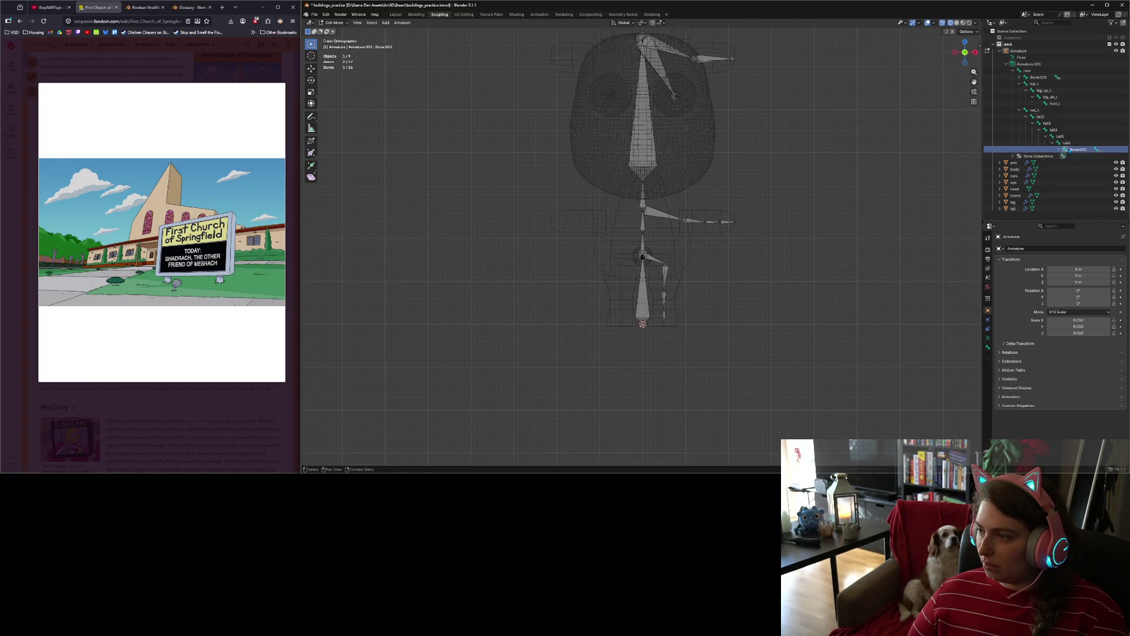
type("ail")
key("Return")
left_click(1059, 149)
left_click(1082, 158)
double_click(1083, 157)
type("ta")
key("Return")
left_click(1066, 156)
left_click(1092, 163)
mouse_move(921, 228)
middle_mouse_down()
mouse_move(723, 252)
mouse_move(741, 250)
middle_mouse_up()
Step: Rename Bone.024 and Bone.025 to tail9 and tail10
double_click(1091, 162)
key("Return")
left_click(1072, 163)
double_click(1090, 170)
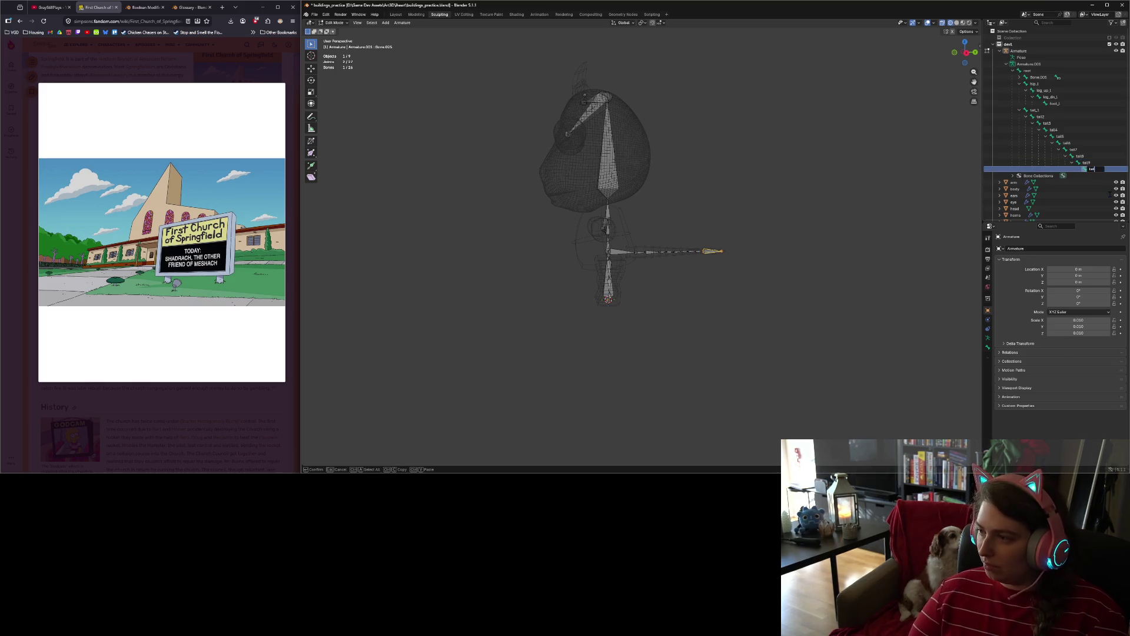
key("Return")
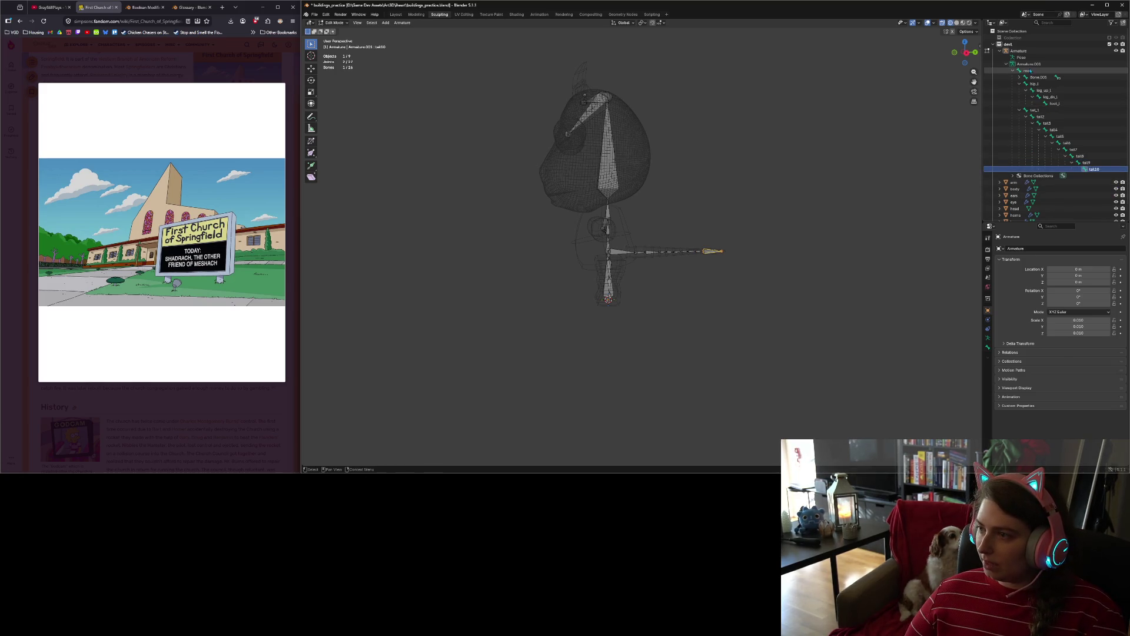
Step: Rename Bone.005 and Bone.006 to spine1 and spine2
left_click(1039, 77)
middle_click_drag(710, 203, 795, 203)
double_click(1039, 77)
type("spine1")
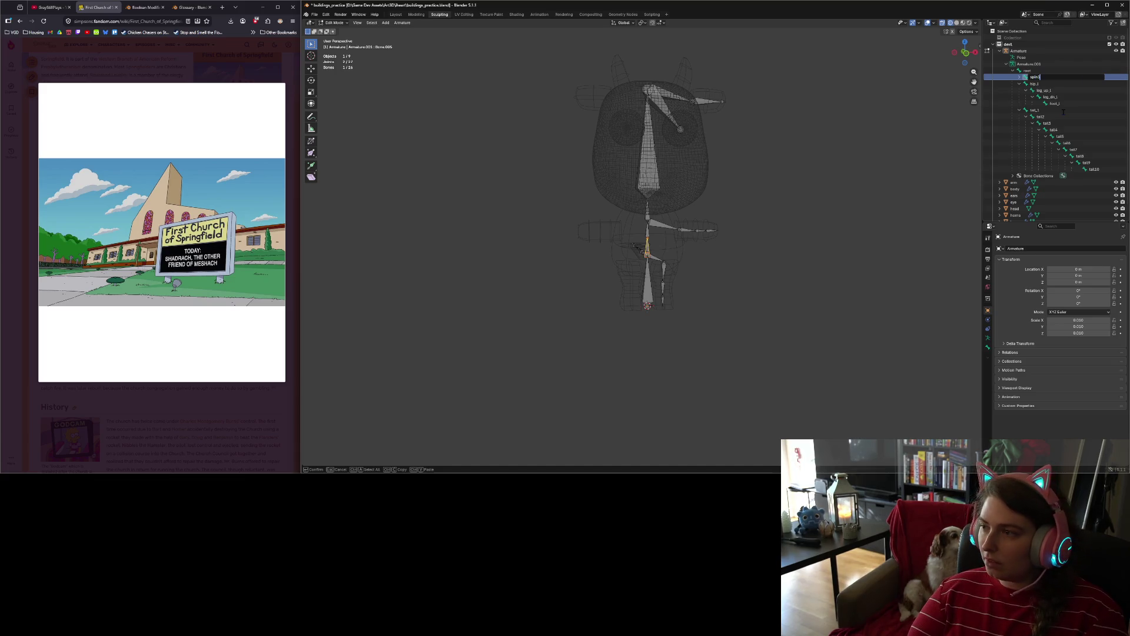
key("Return")
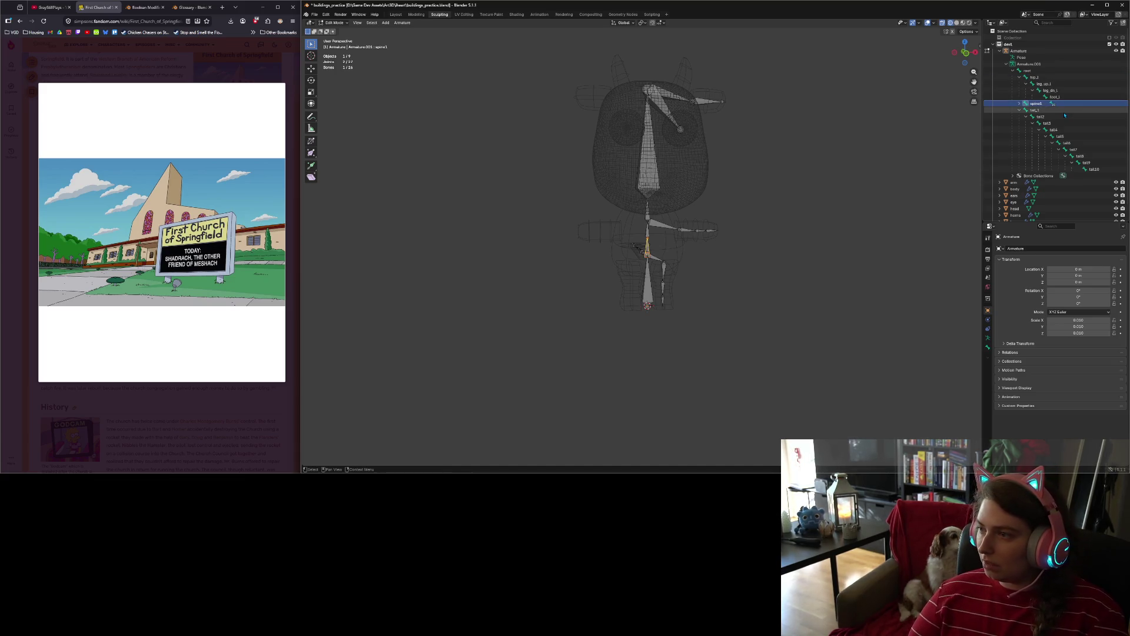
left_click(1019, 103)
double_click(1044, 110)
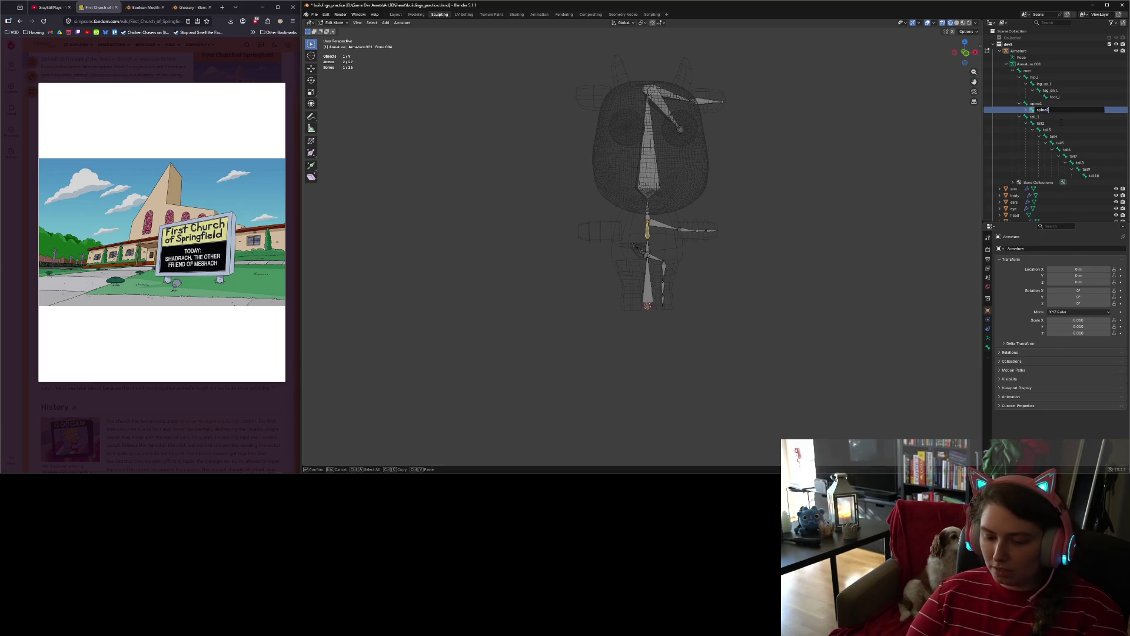
key("Return")
Step: Rename Bone.007 to shoulder_l and Bone.008 to arm_up_l
left_click(1026, 111)
left_click(1052, 116)
double_click(1057, 117)
type("shoulder.L")
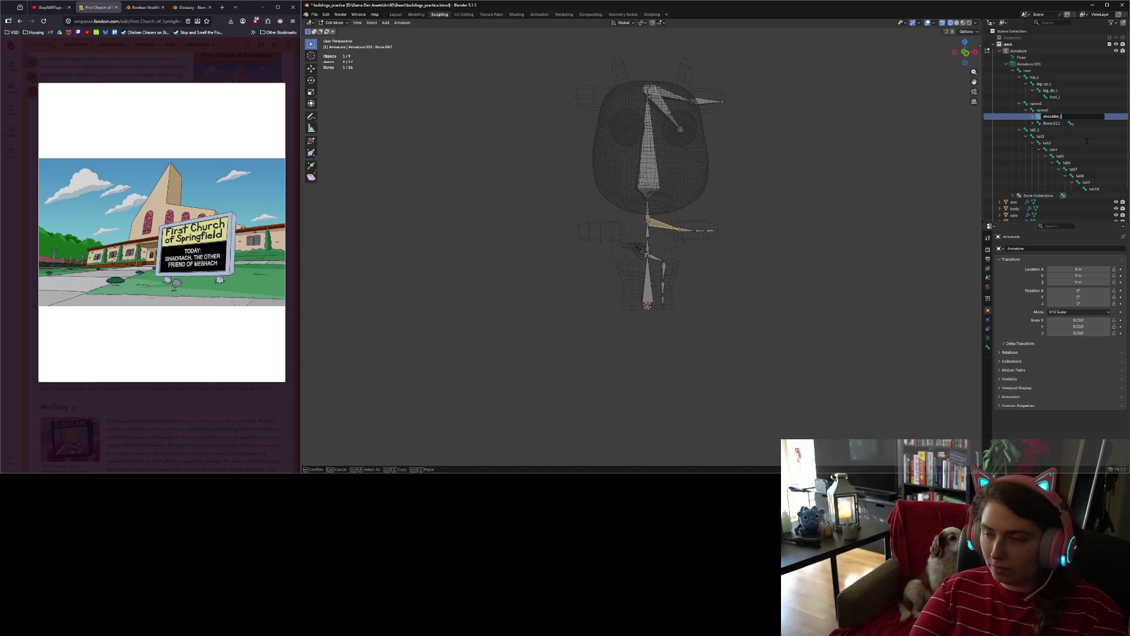
key("Return")
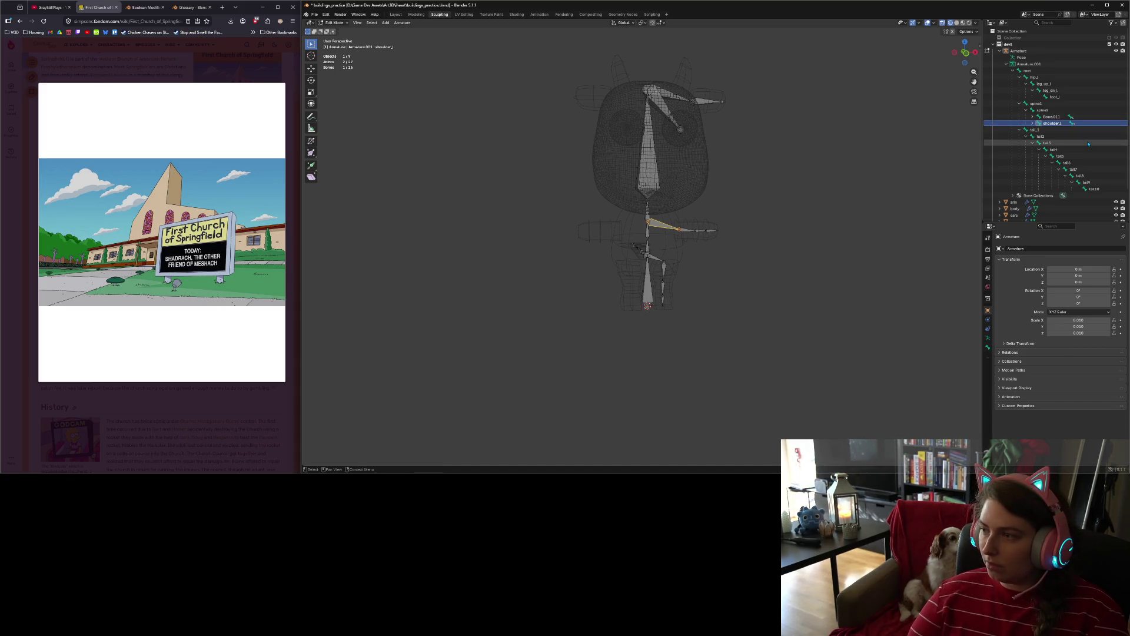
left_click(1039, 123)
left_click(1055, 129)
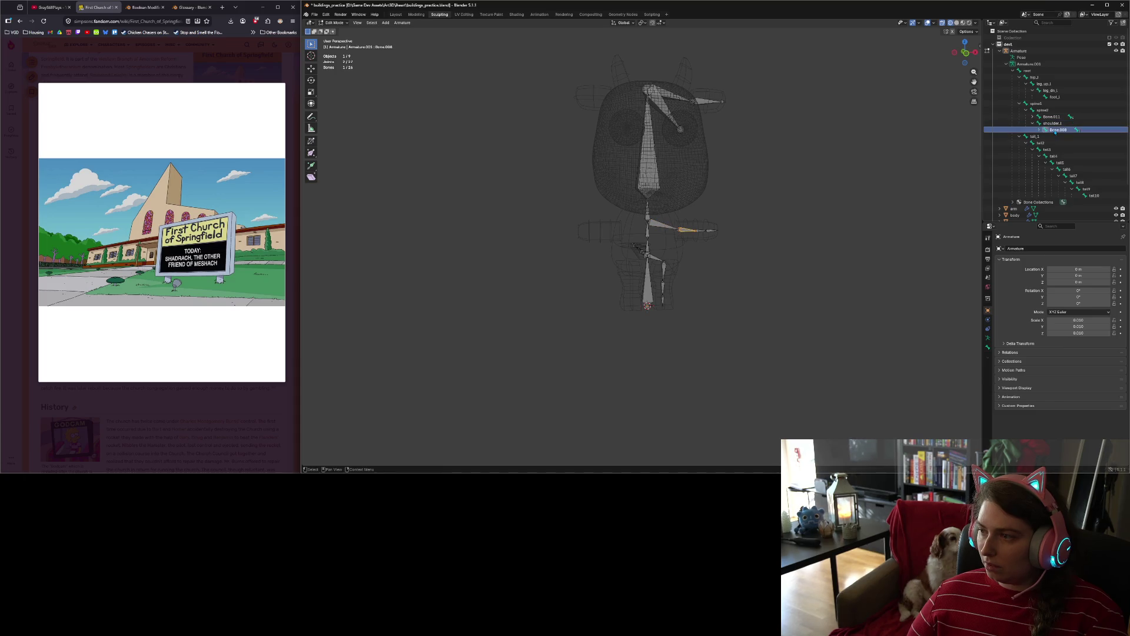
double_click(1057, 130)
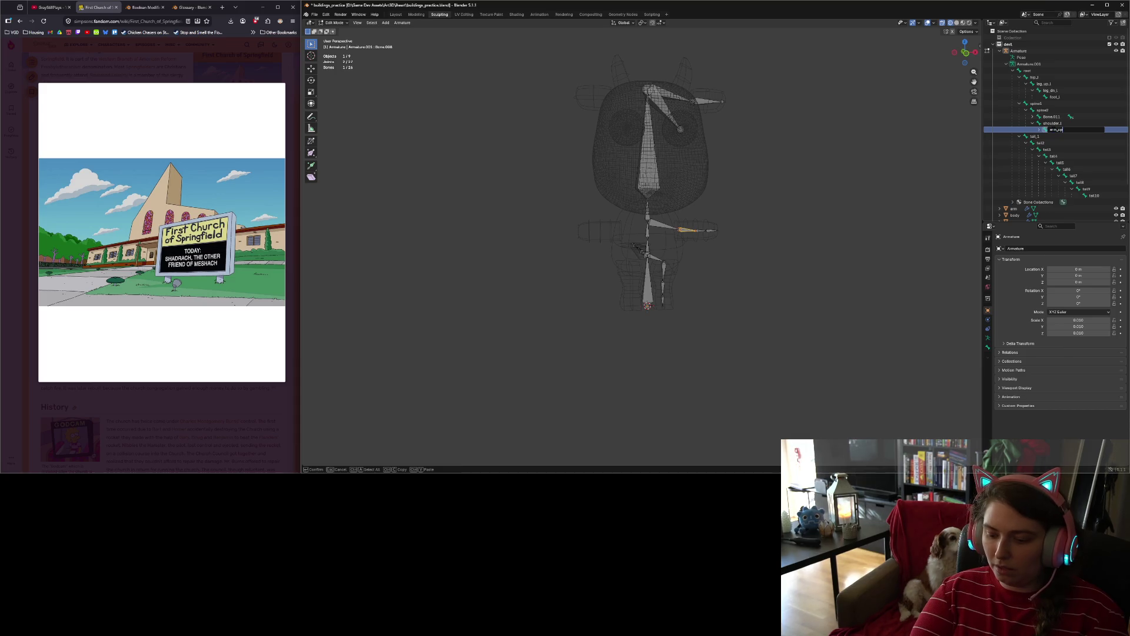
type("l")
key("Return")
Step: Rename Bone.009 to arm_dn_l and Bone.010 to hand_l
left_click(1039, 130)
left_click(1062, 136)
double_click(1063, 136)
type("rm_dn_")
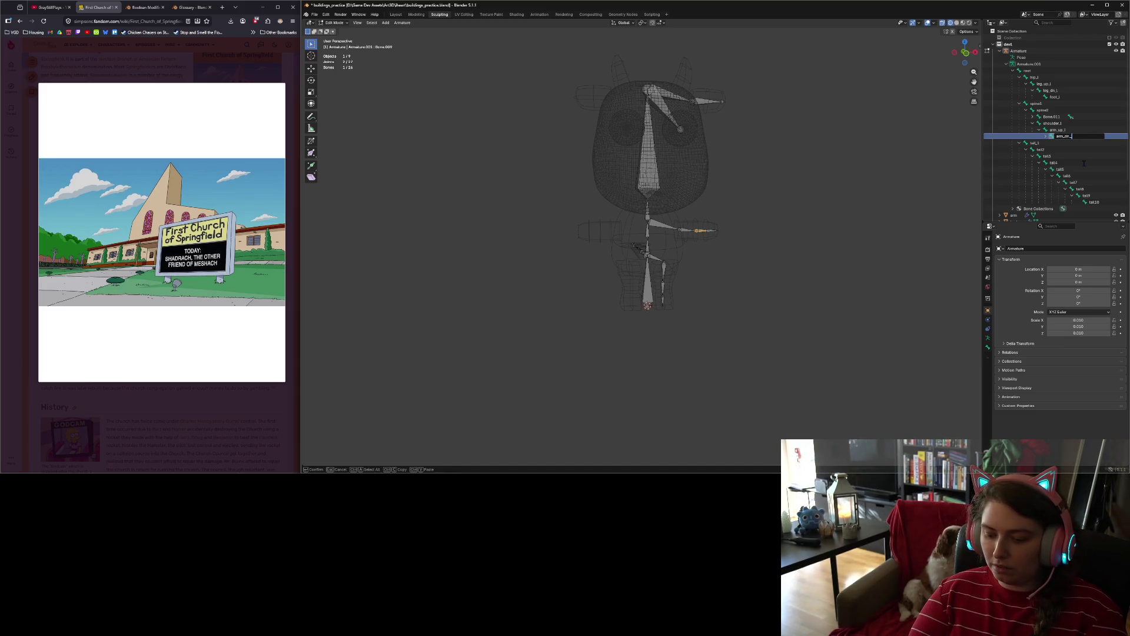
key("Return")
left_click(1046, 136)
left_click(1072, 143)
double_click(1072, 143)
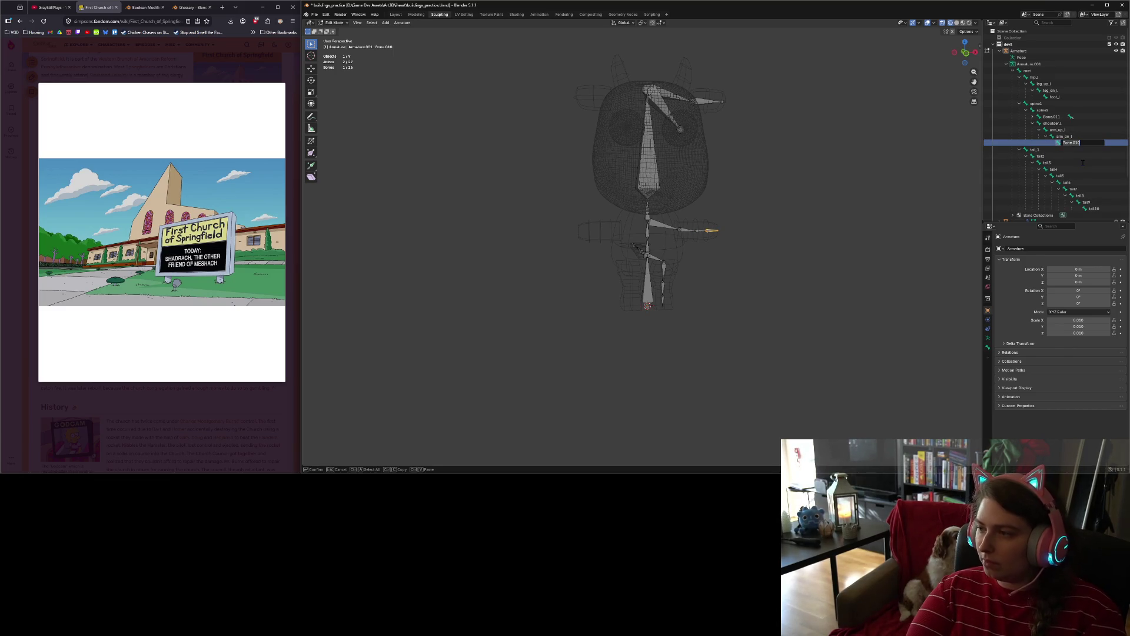
key("Return")
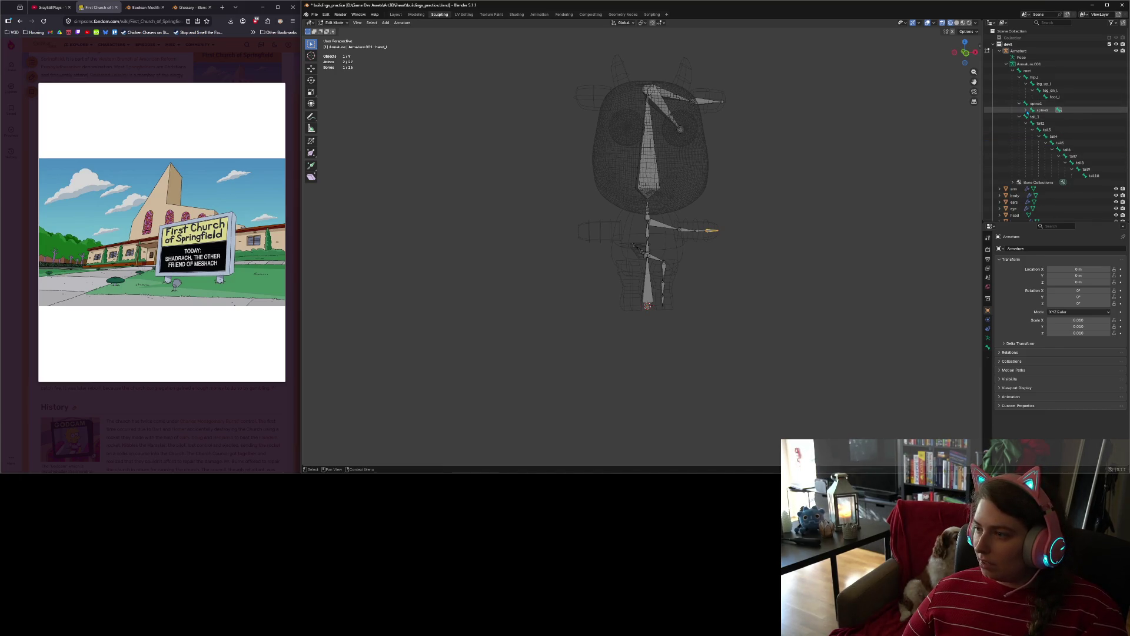
Step: Rename Bone.011 to neck and Bone.012 to head
left_click(1032, 117)
double_click(1052, 116)
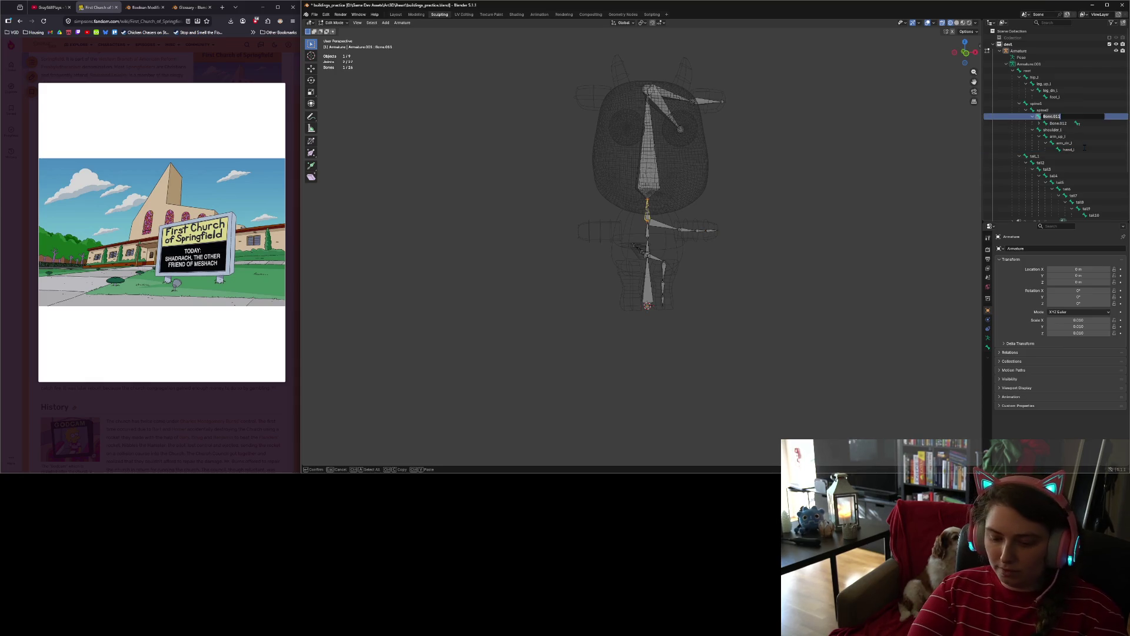
type("neck")
key("Return")
left_click(1054, 124)
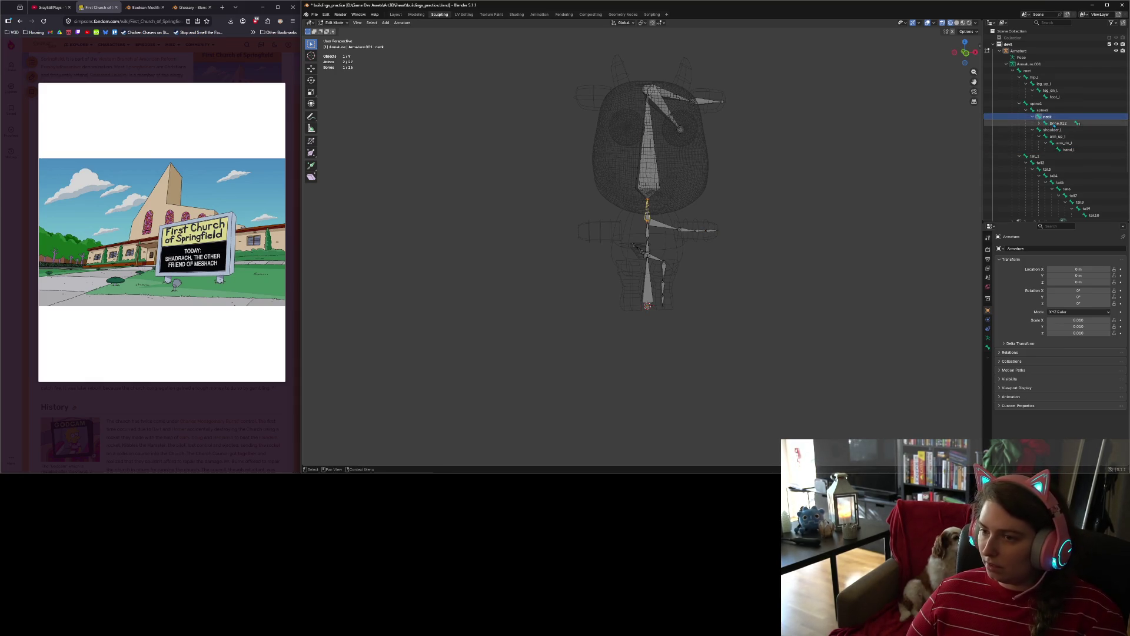
double_click(1054, 124)
key("Return")
Step: Rename Bone.013 to ear_l and Bone.014 to ear2_l
left_click(1038, 124)
left_click(1065, 130)
double_click(1064, 130)
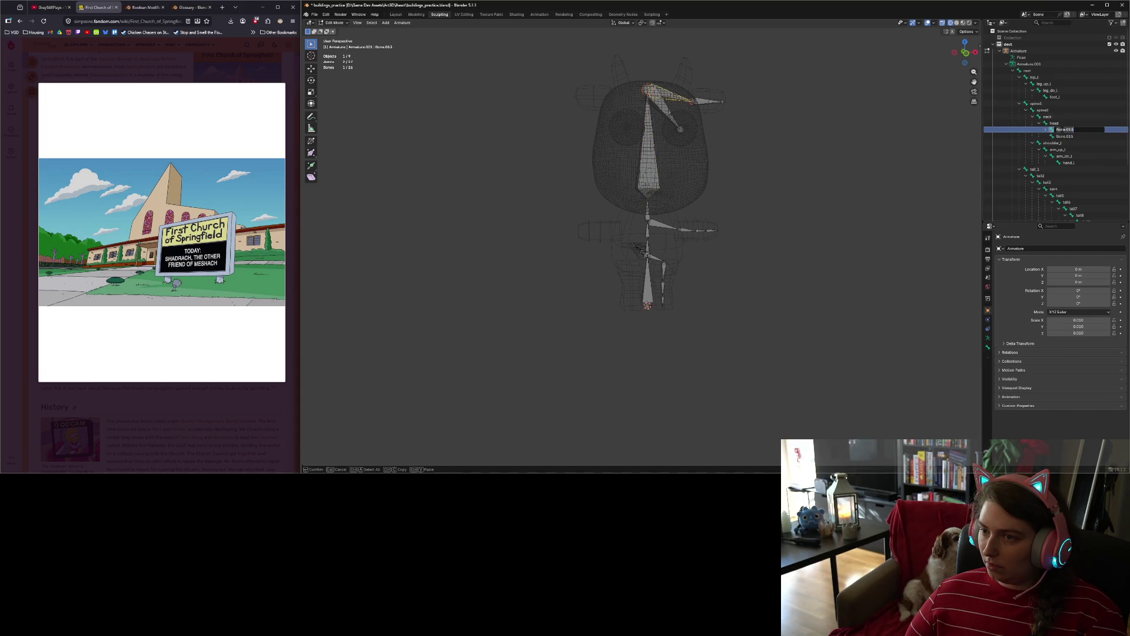
type("ear_l")
key("Return")
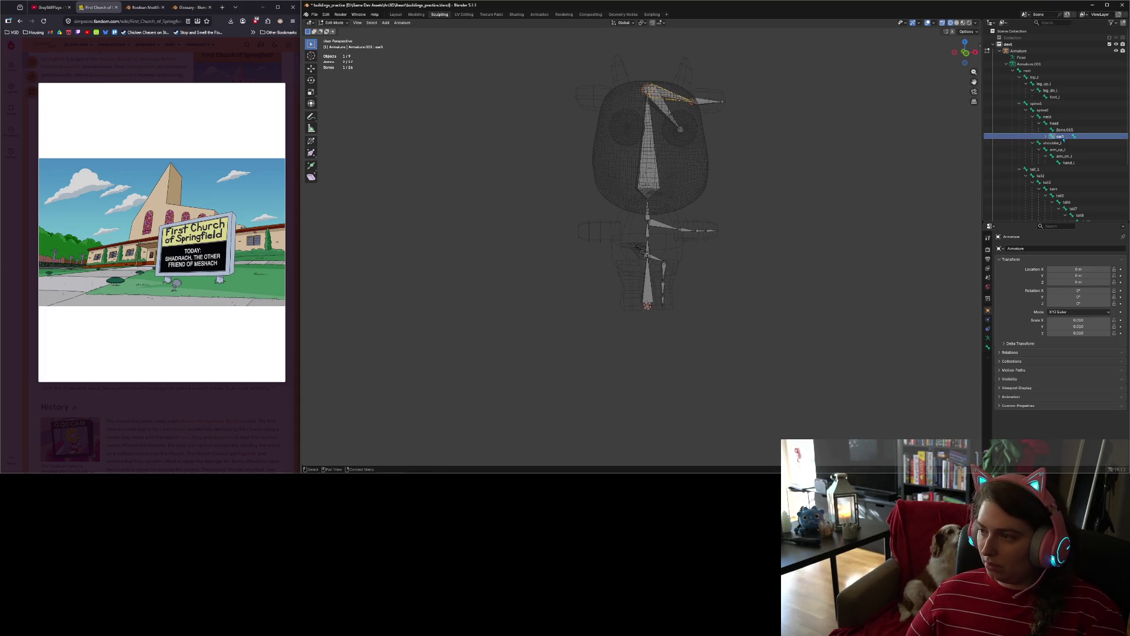
left_click(1046, 136)
double_click(1072, 143)
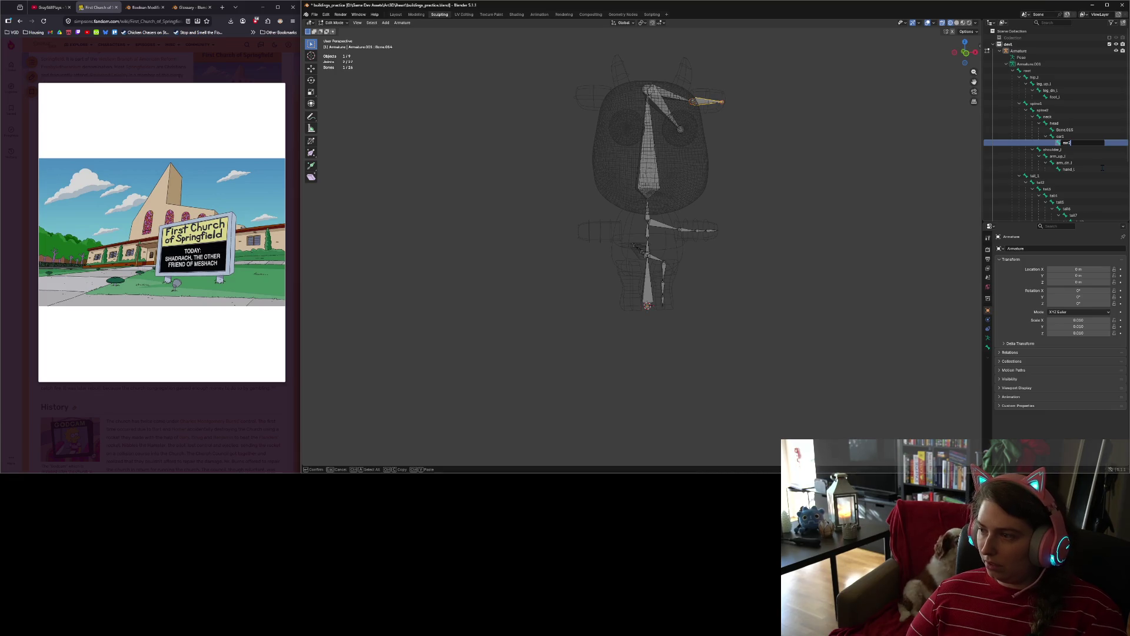
key("Return")
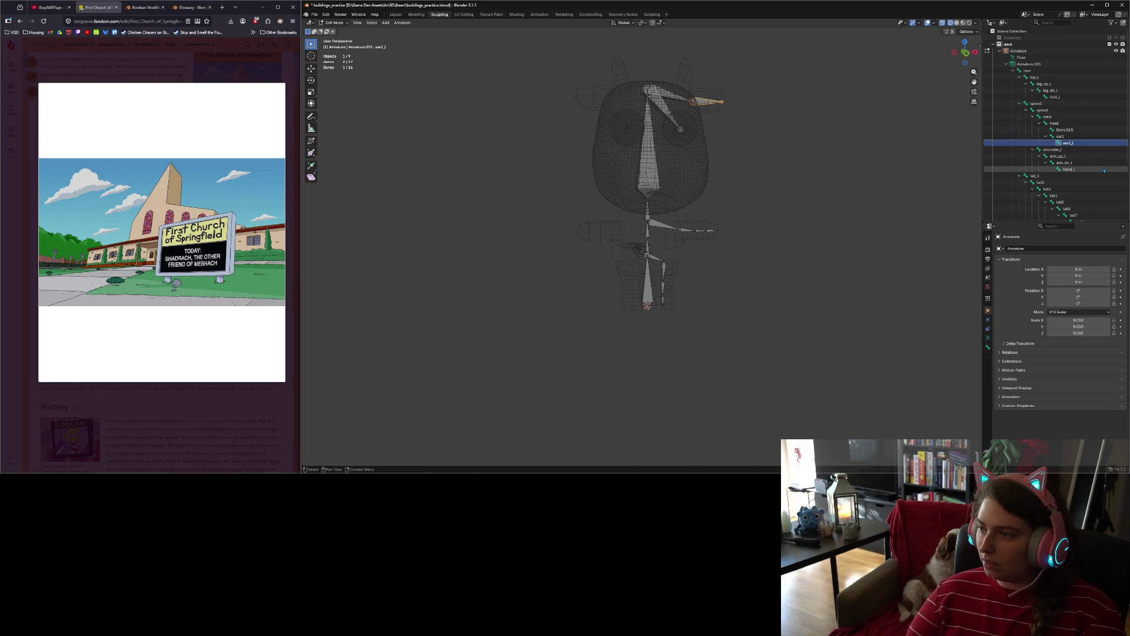
Step: Change ear_l to ear1_l and rename Bone.015 to eye_l
left_click(1083, 136)
double_click(1077, 138)
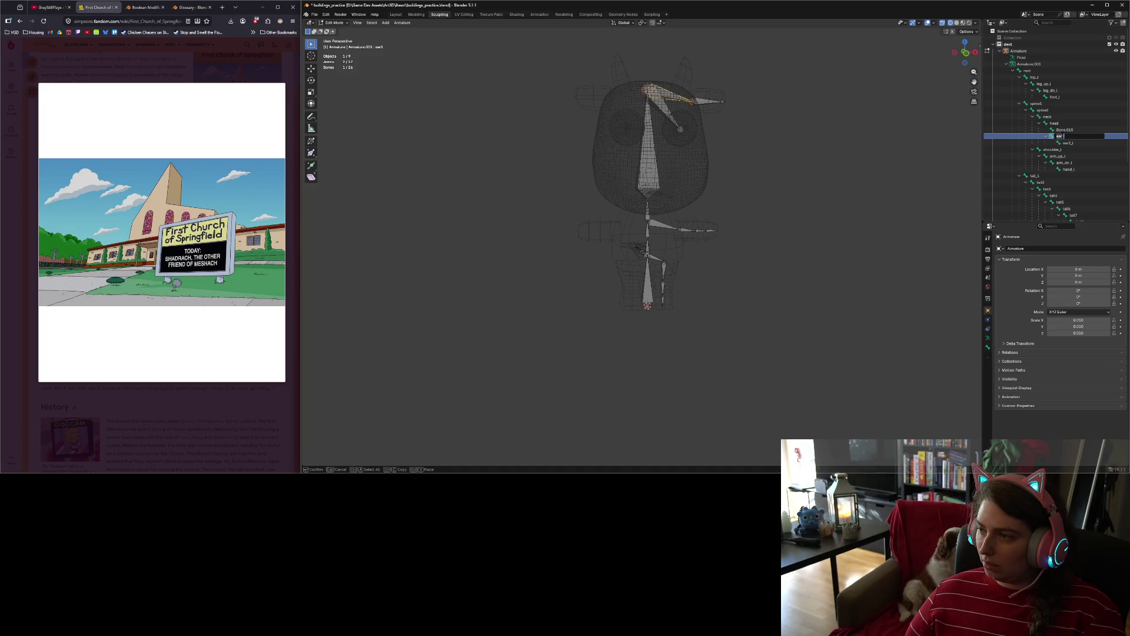
type("_l")
key("Return")
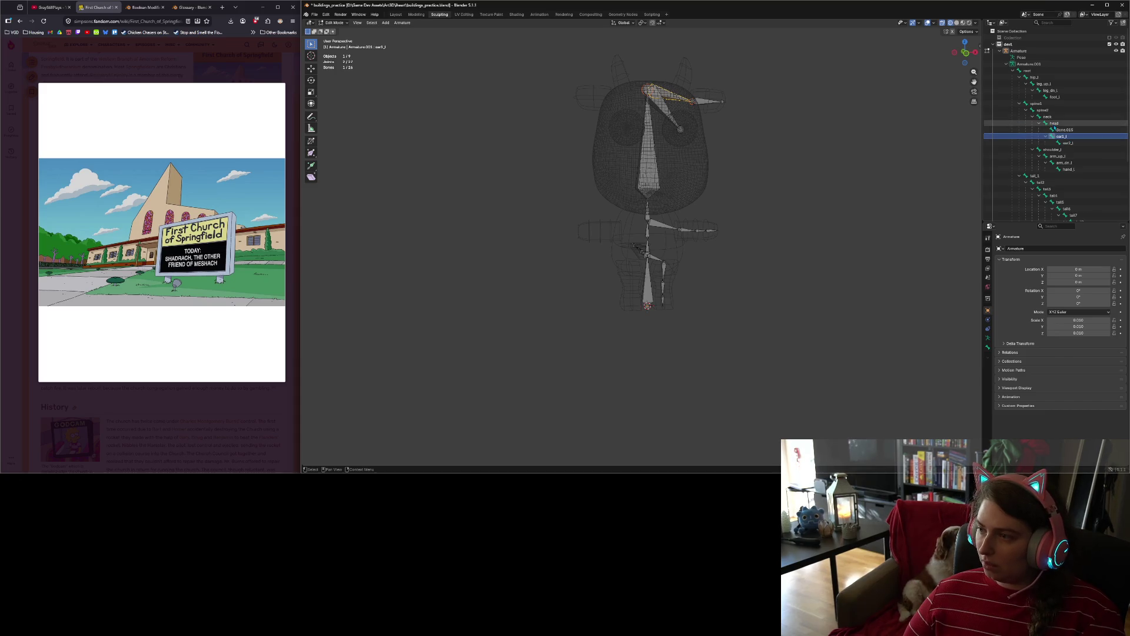
left_click(1054, 125)
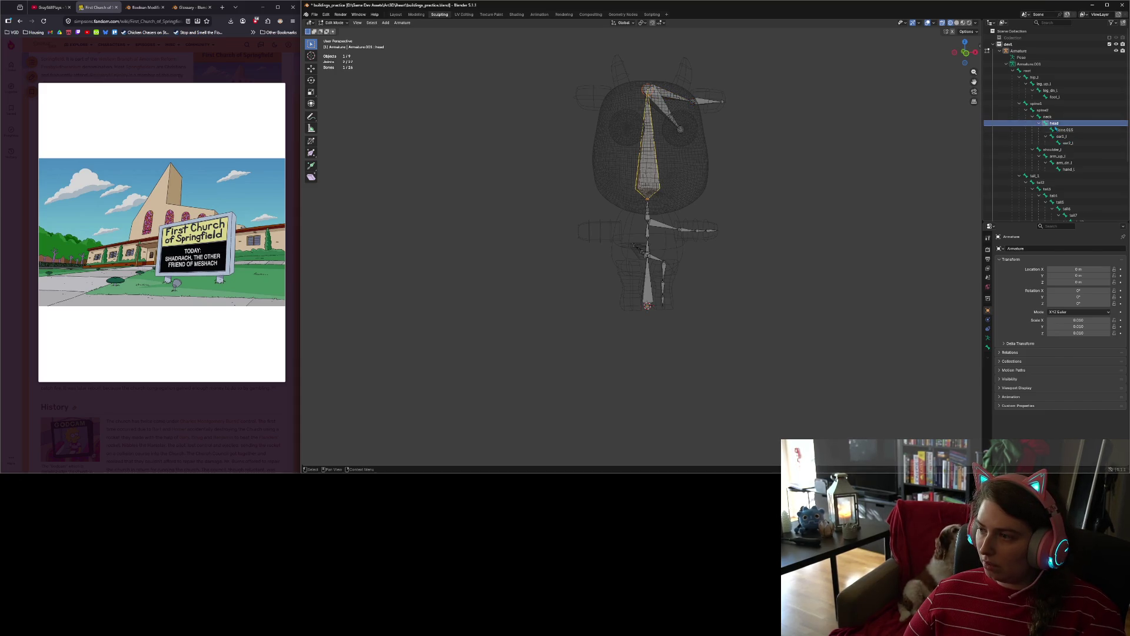
double_click(1054, 129)
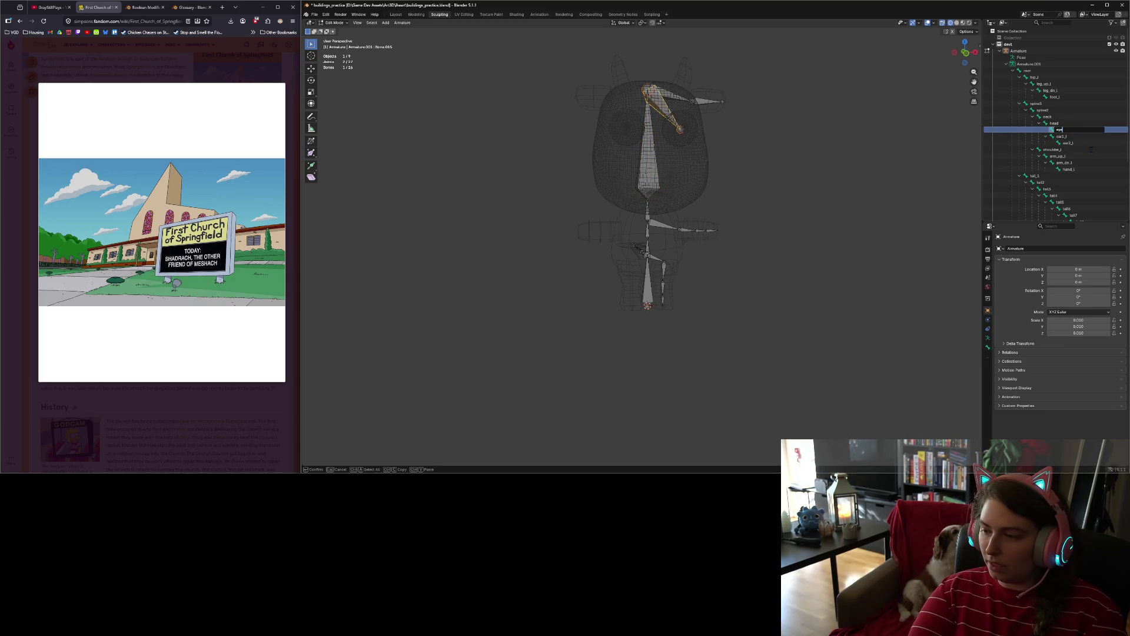
key("Return")
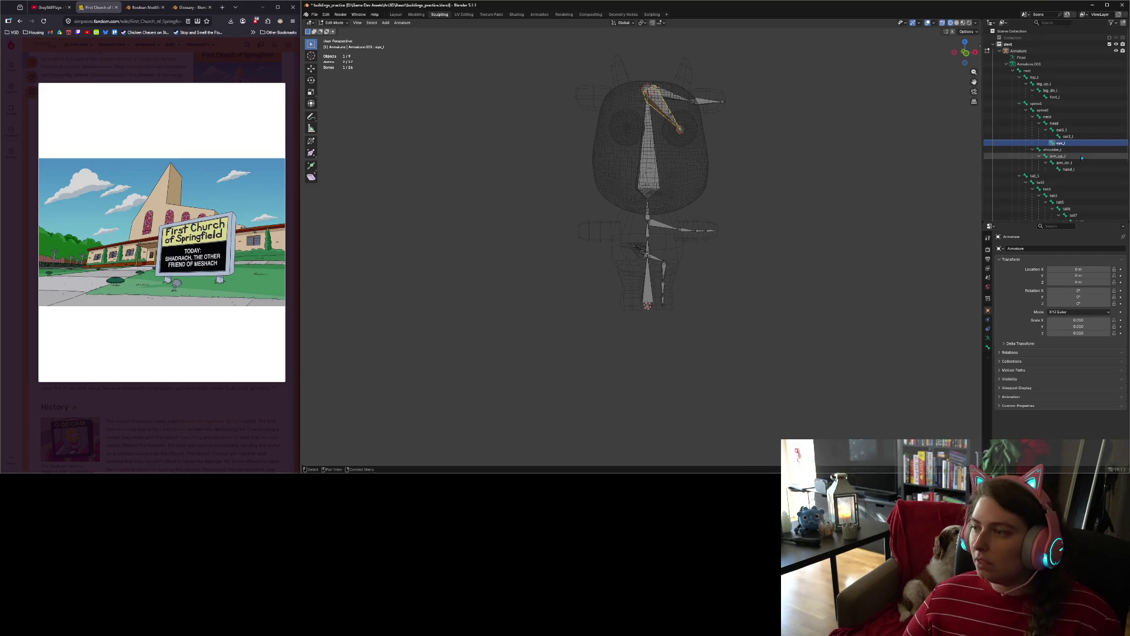
Step: Select all bones, apply Armature > Symmetrize, check both sides, and save the file
key("a")
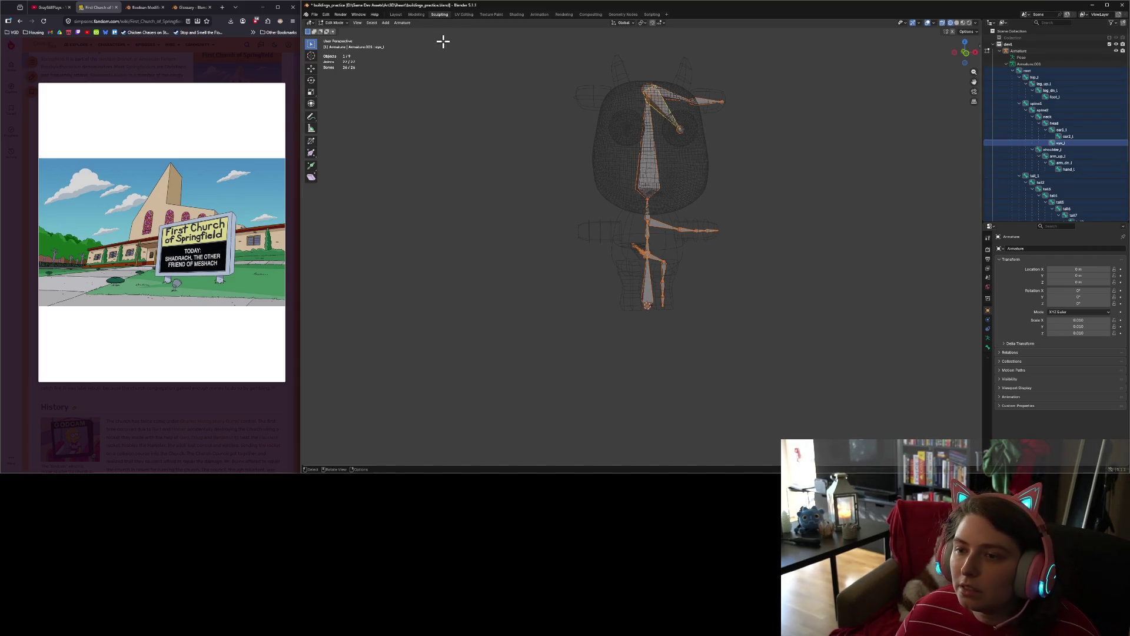
left_click(403, 22)
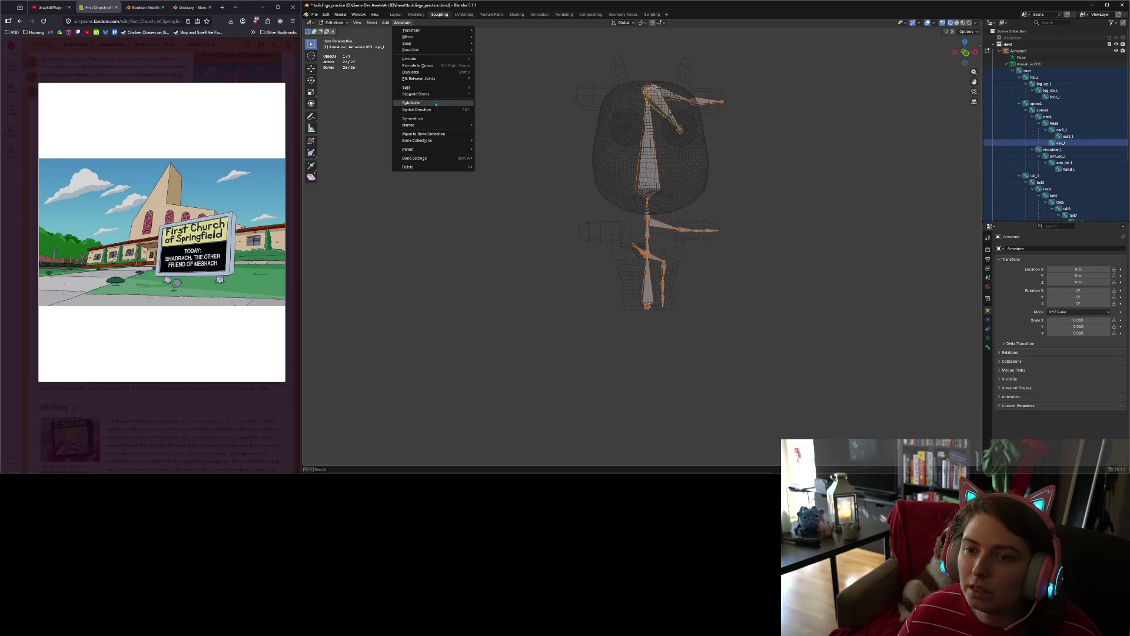
left_click(413, 118)
left_click(791, 296)
mouse_move(691, 281)
middle_mouse_down()
mouse_move(788, 290)
mouse_move(671, 283)
middle_mouse_up()
key("ctrl+s")
Step: Switch the viewport to Material Preview shading, then move over to Discord
scroll(717, 288, "up", 3)
scroll(717, 287, "down", 3)
left_click(963, 23)
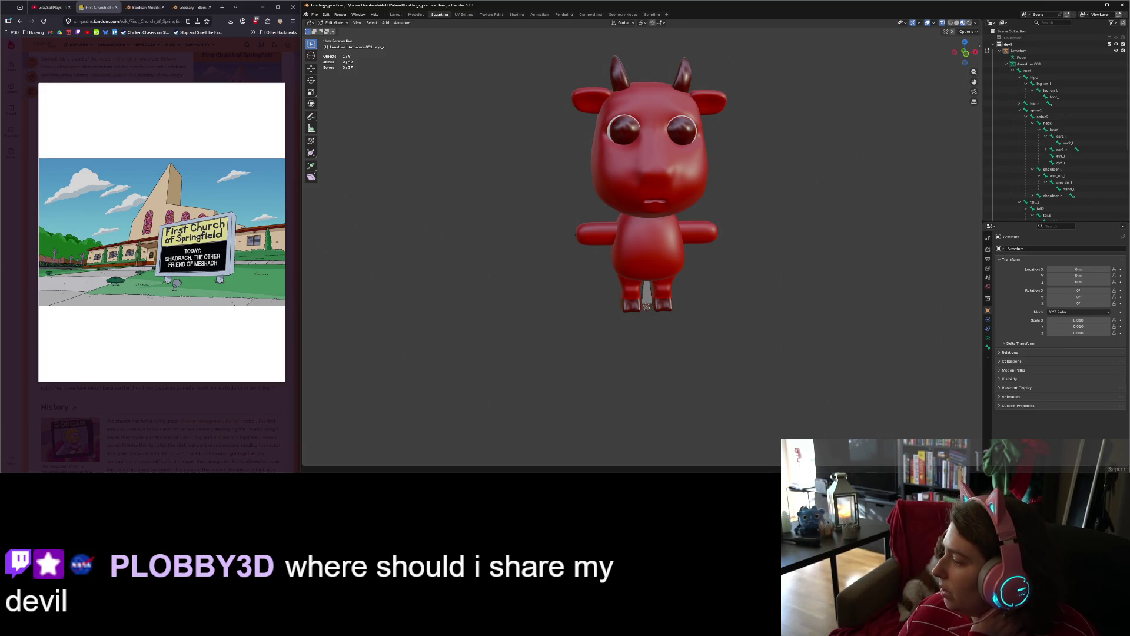
key("alt+Tab")
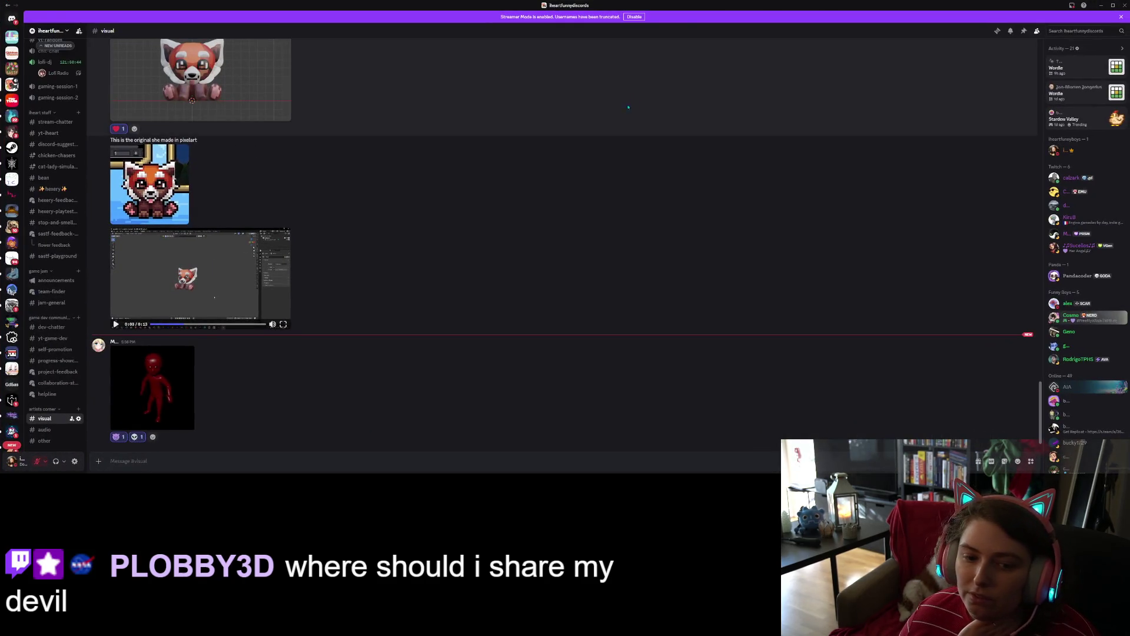
Step: Enlarge and close the posted red devil animation twice, then return to Blender at a three-quarter view
left_click(181, 383)
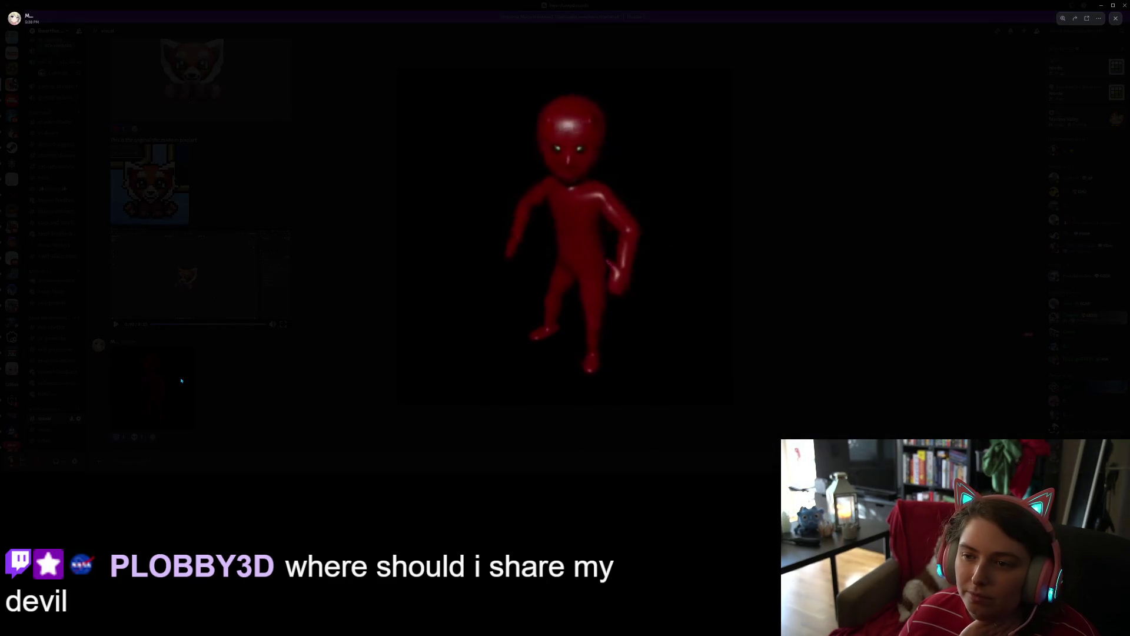
left_click(317, 402)
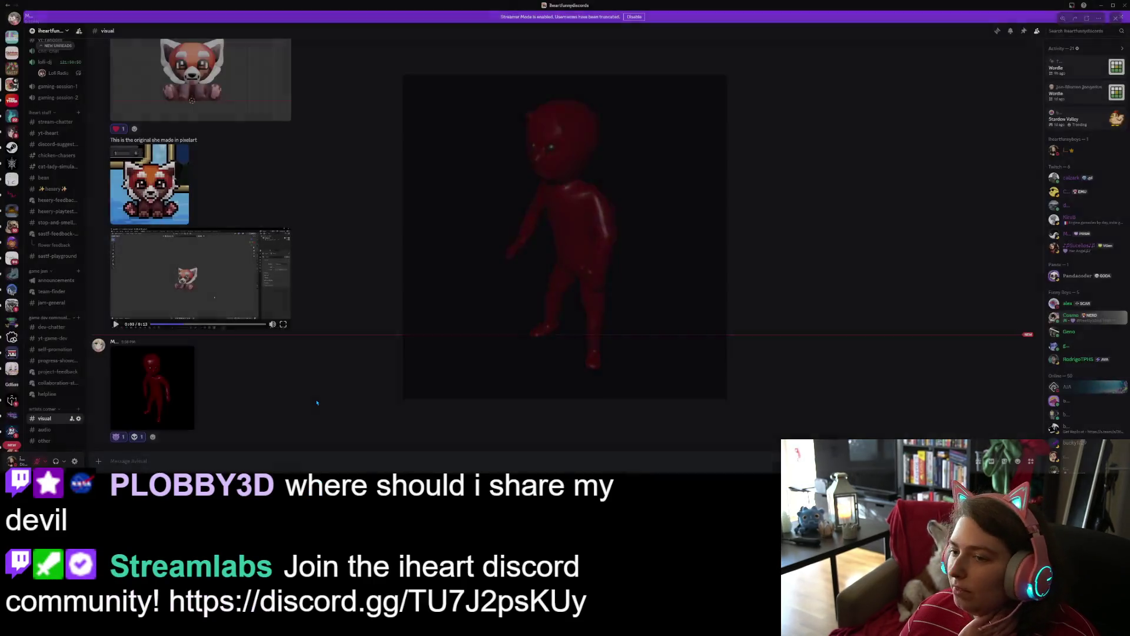
left_click(168, 388)
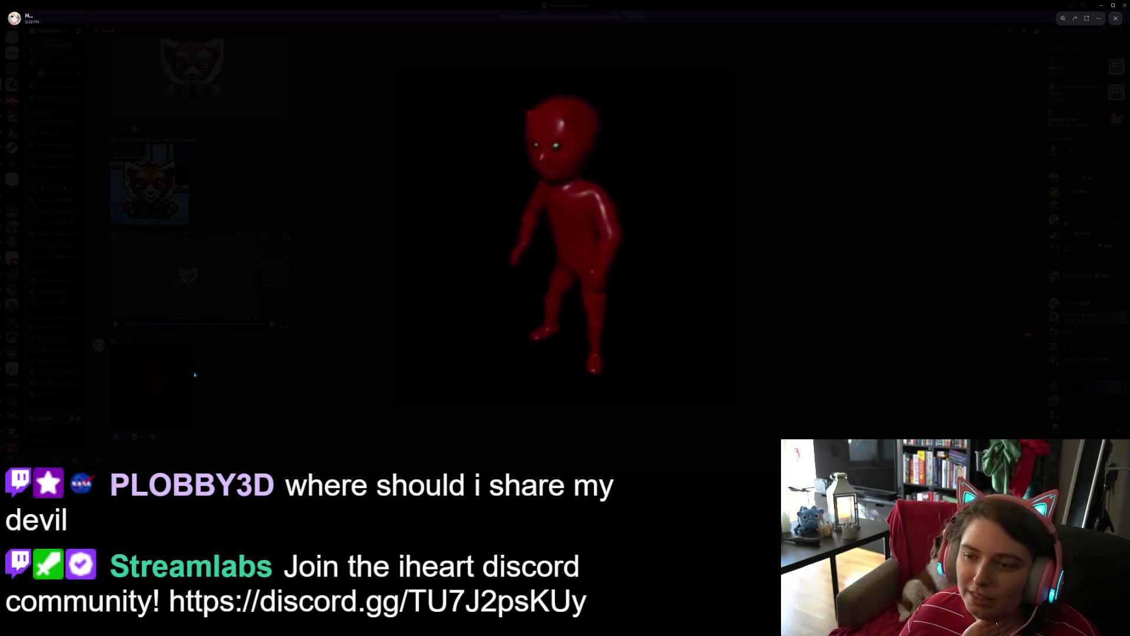
left_click(194, 374)
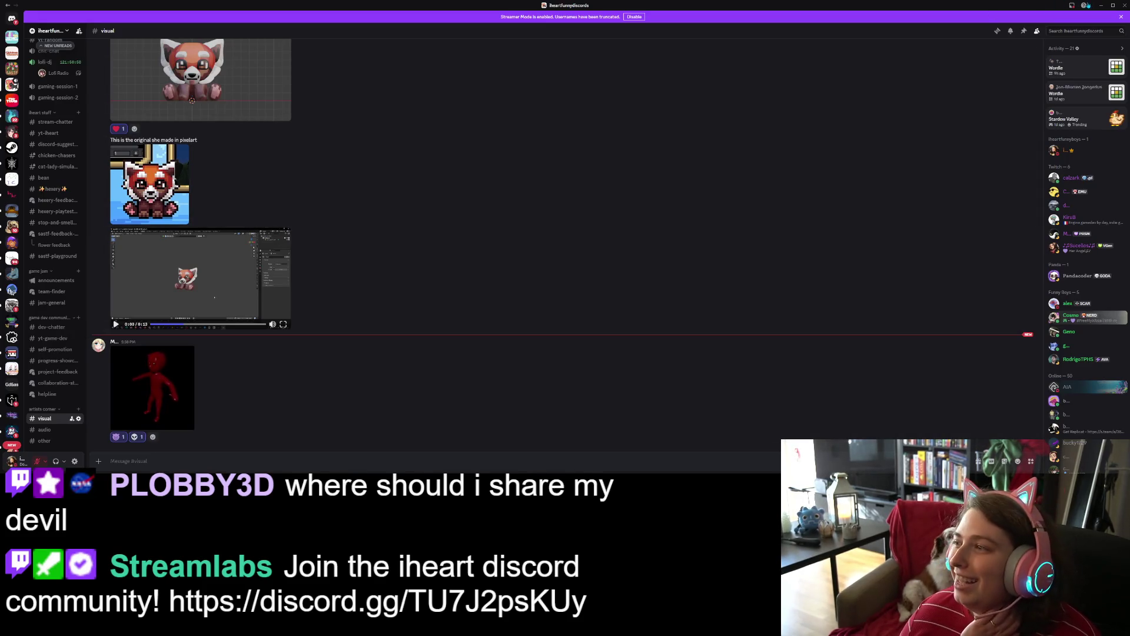
key("alt+Tab")
mouse_move(598, 394)
middle_mouse_down()
mouse_move(674, 386)
mouse_move(656, 386)
mouse_move(739, 351)
mouse_move(788, 383)
middle_mouse_up()
Step: Leave armature editing, select the devil's body mesh and enter its Edit Mode
key("Tab")
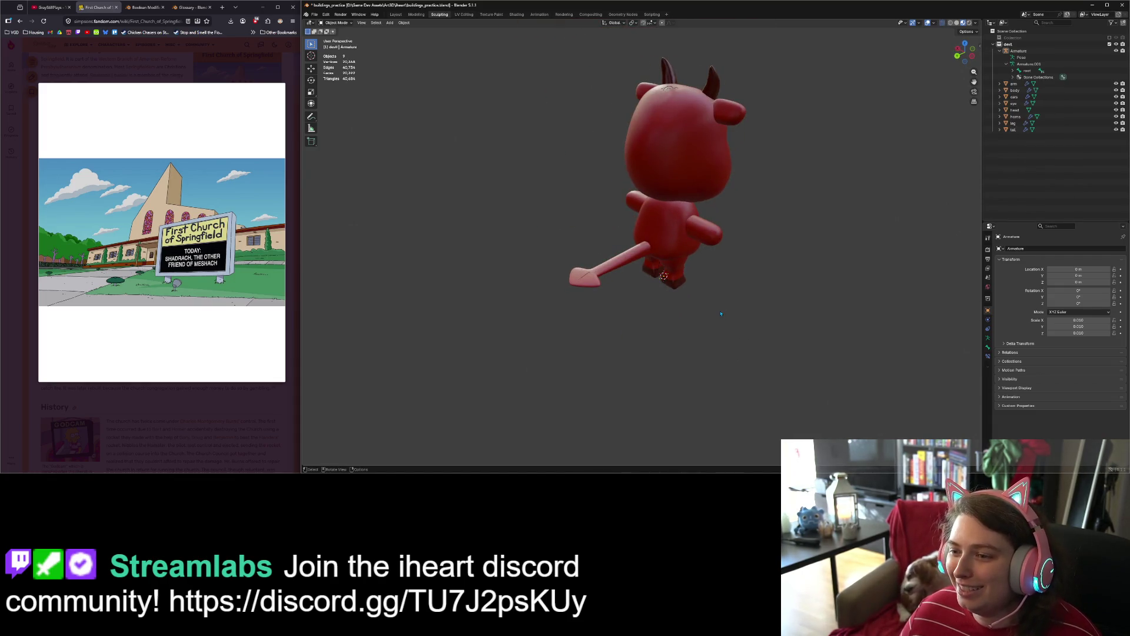
key("Tab")
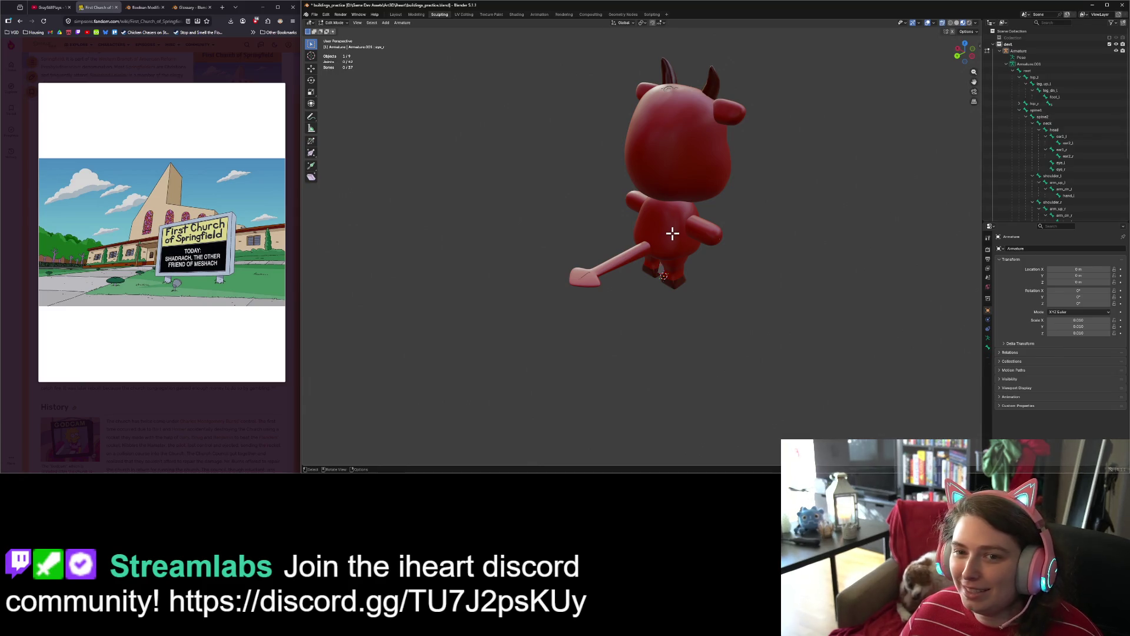
key("Tab")
left_click(672, 234)
middle_click_drag(673, 233, 786, 298)
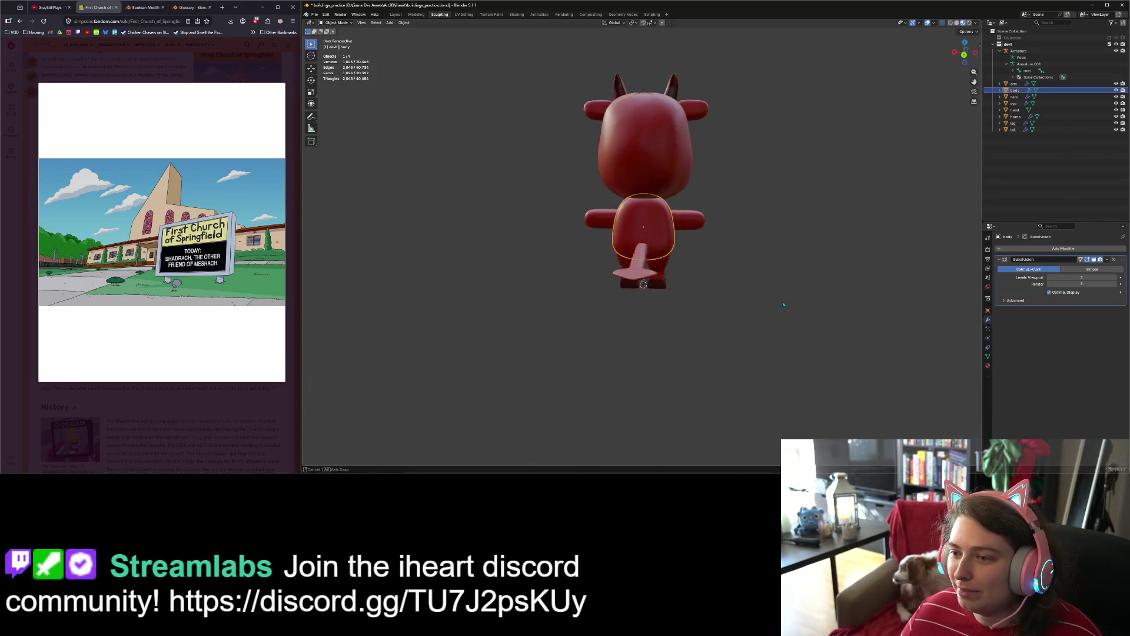
key("Tab")
mouse_move(720, 251)
middle_mouse_down()
mouse_move(714, 263)
mouse_move(637, 193)
mouse_move(765, 267)
mouse_move(795, 265)
mouse_move(648, 226)
middle_mouse_up()
Step: Scale the body's top edge down to about 0.799 with proportional editing
left_click(611, 188)
key("s")
left_click(731, 279)
left_click(617, 203)
key("s")
left_click(733, 224)
Step: Return to Object Mode and reselect the body mesh in the Outliner
key("Tab")
mouse_move(694, 277)
middle_mouse_down()
mouse_move(707, 294)
mouse_move(832, 188)
middle_mouse_up()
key("Tab")
key("Tab")
left_click(692, 316)
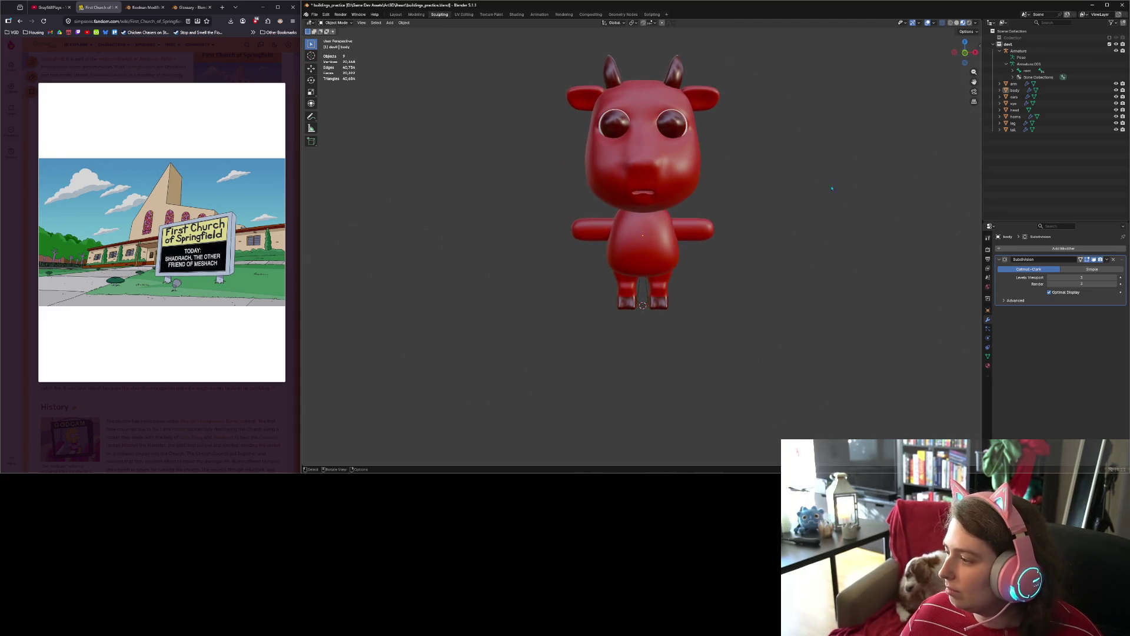
left_click(1015, 90)
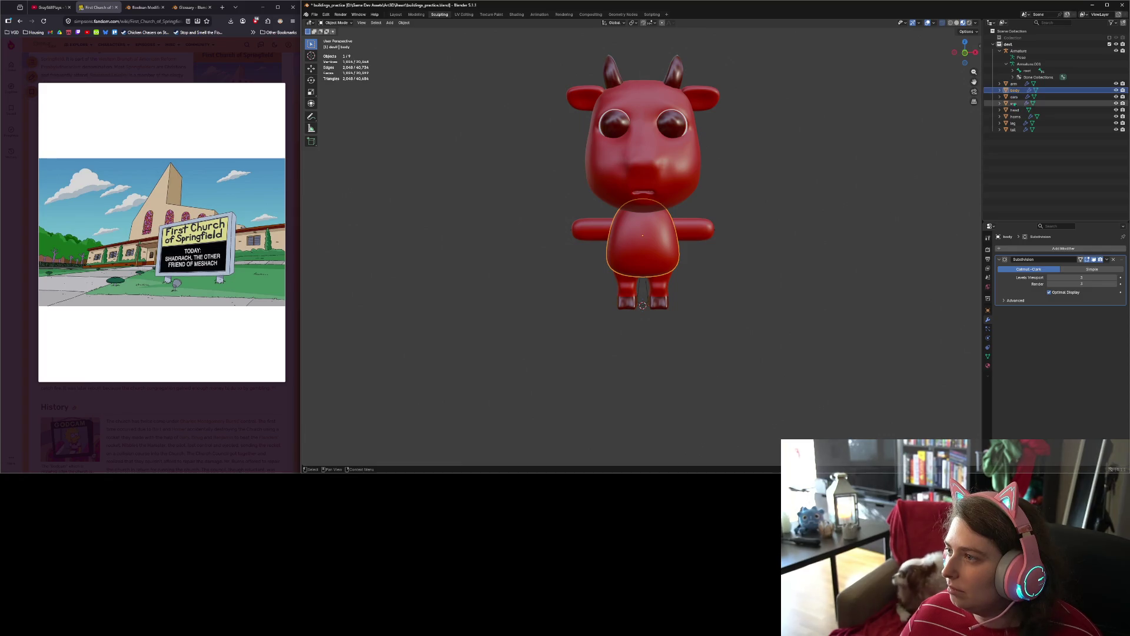
Step: Parent the body to the armature with automatic weights
left_click(1018, 51, "ctrl")
right_click(648, 154)
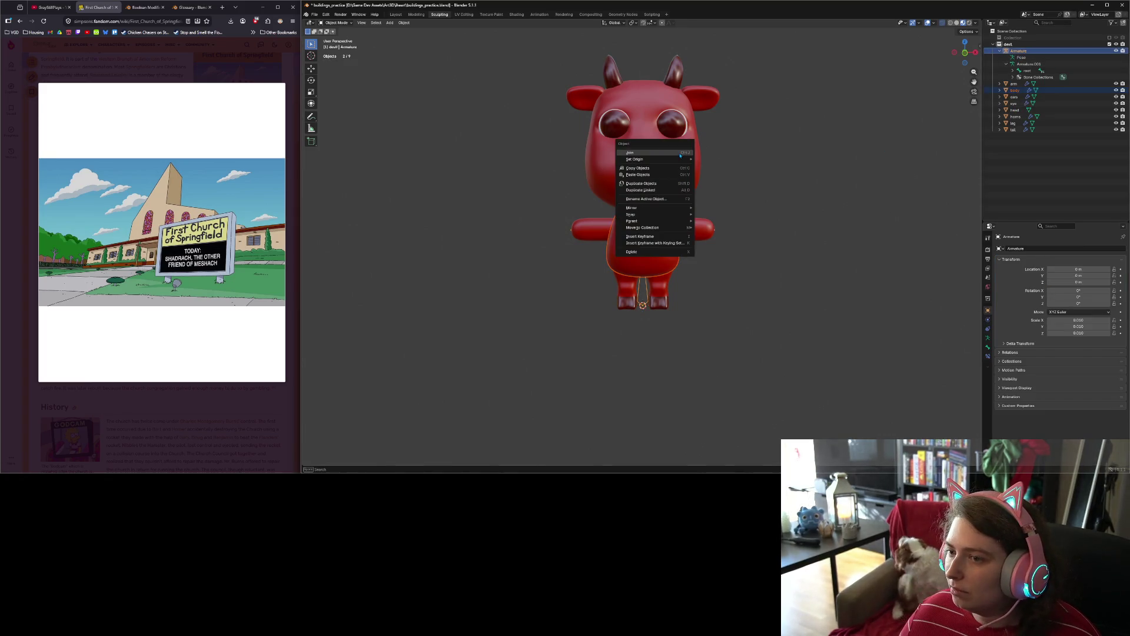
mouse_move(675, 211)
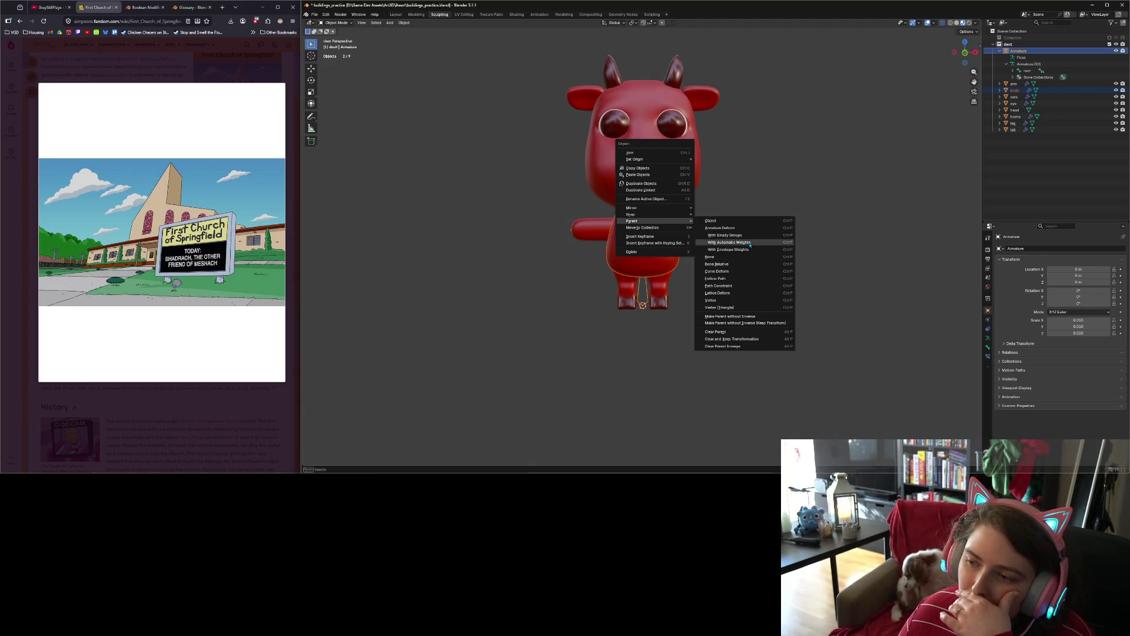
left_click(751, 243)
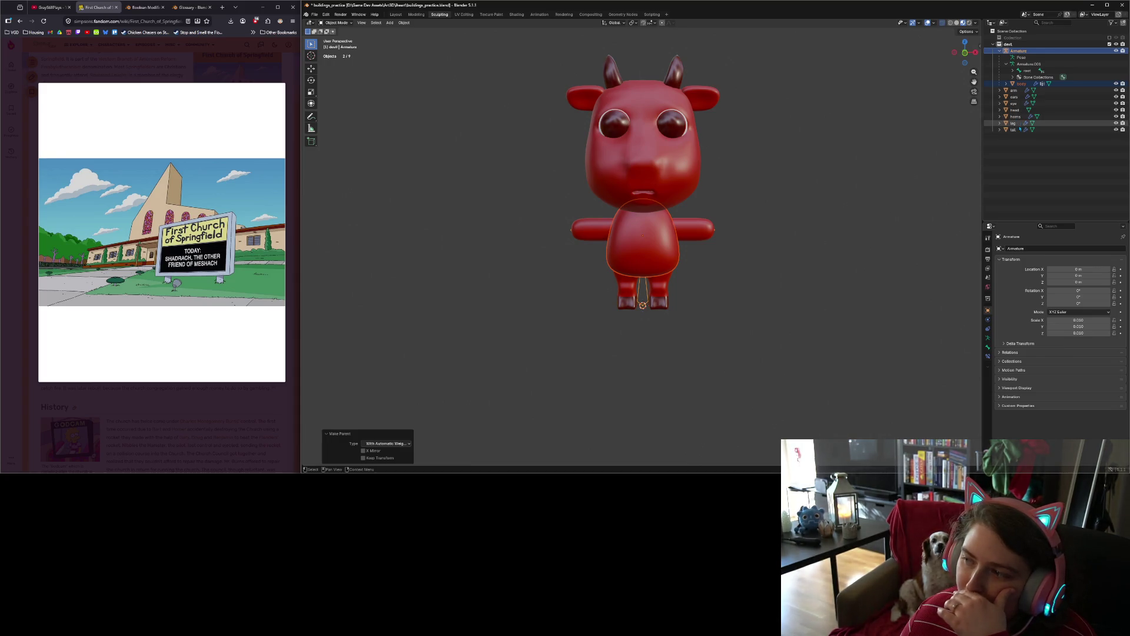
Step: Parent the legs and the arms to the armature with automatic weights
left_click(1021, 125)
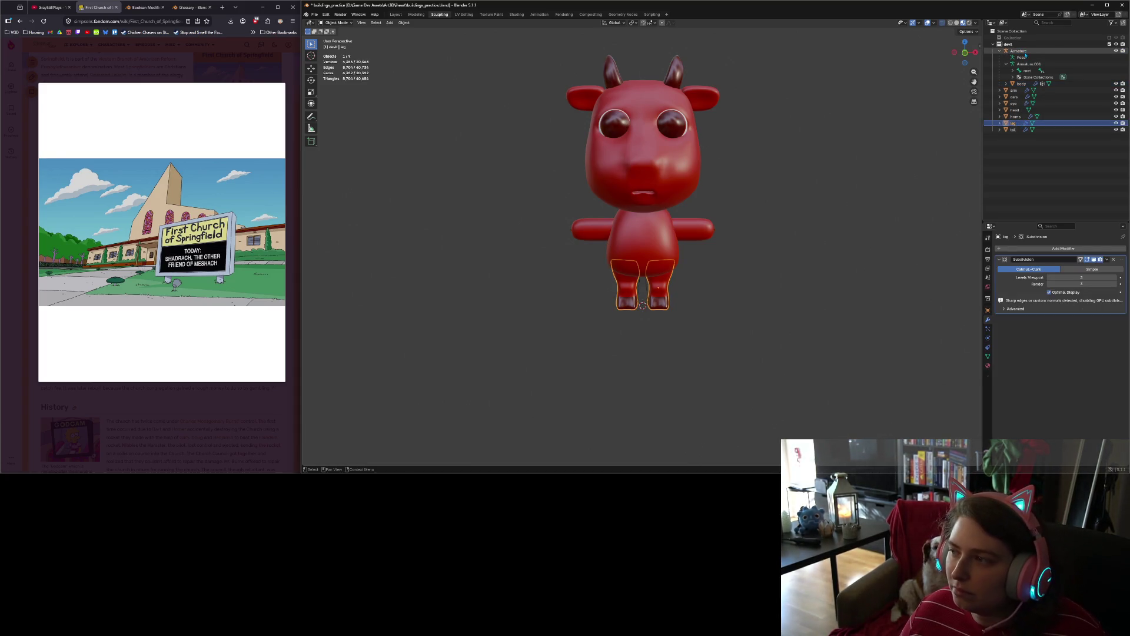
left_click(1019, 52, "ctrl")
right_click(643, 245)
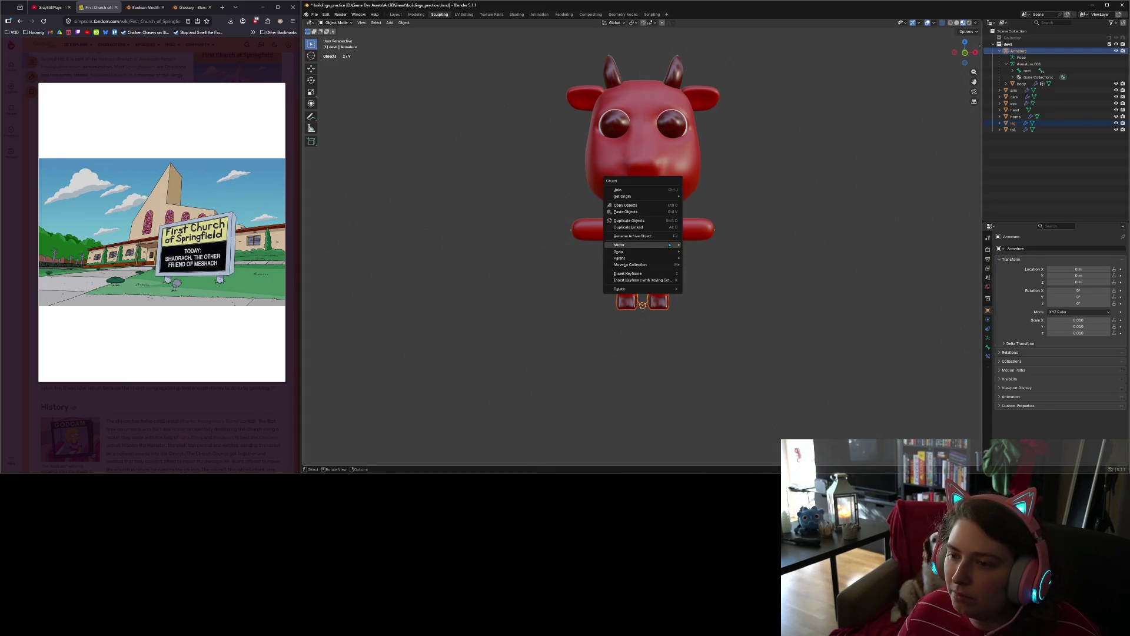
mouse_move(671, 258)
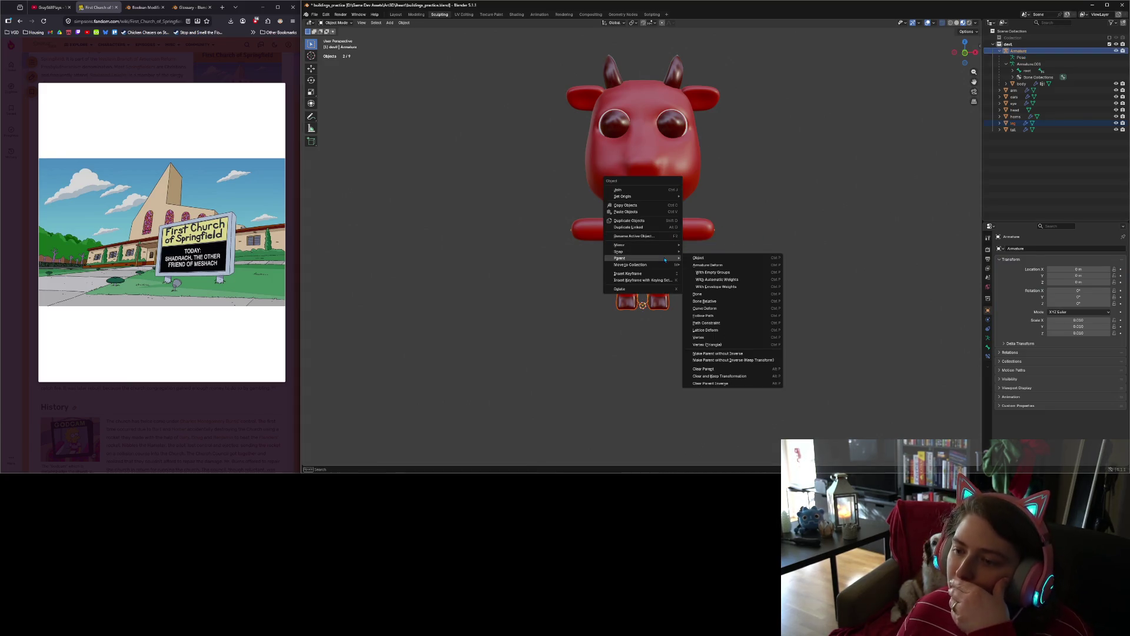
left_click(721, 280)
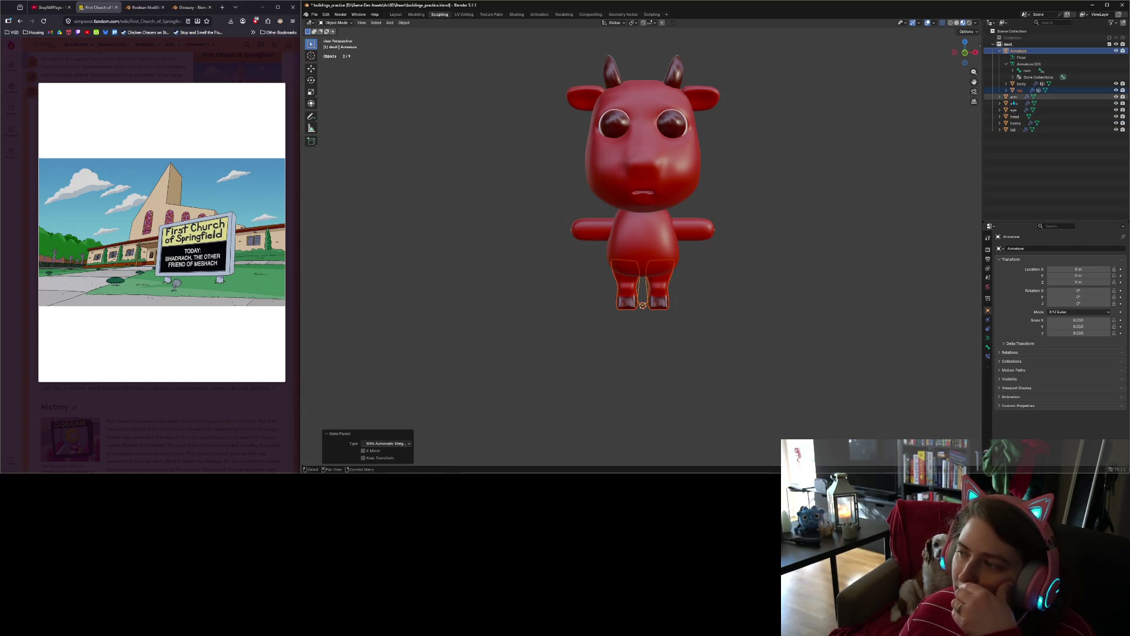
left_click(1014, 97)
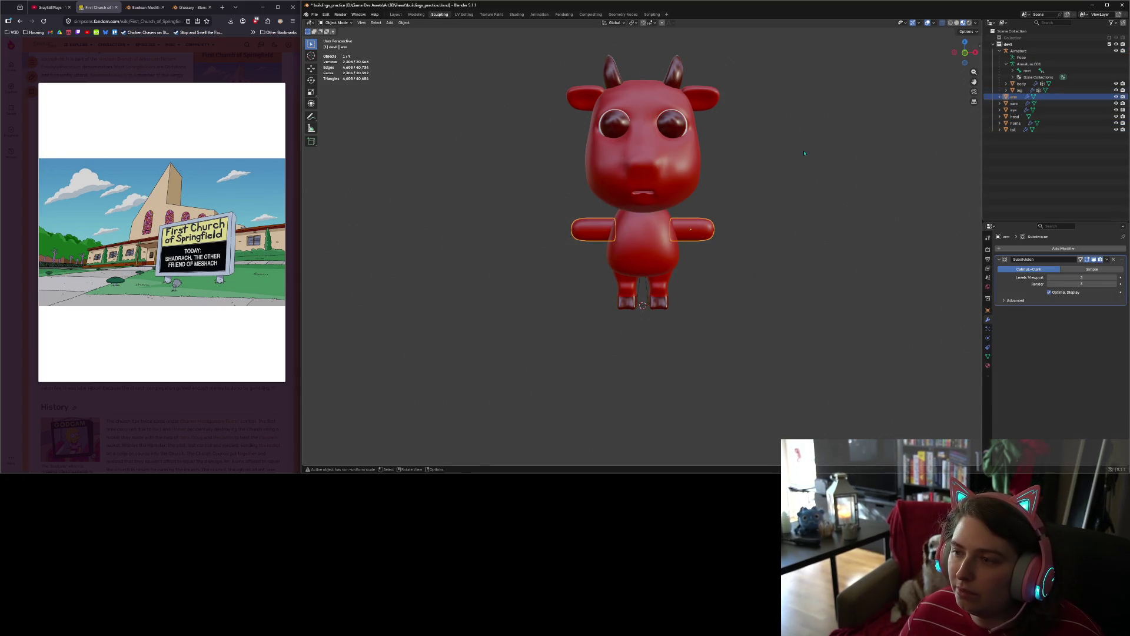
left_click(1019, 51, "ctrl")
right_click(673, 235)
mouse_move(673, 236)
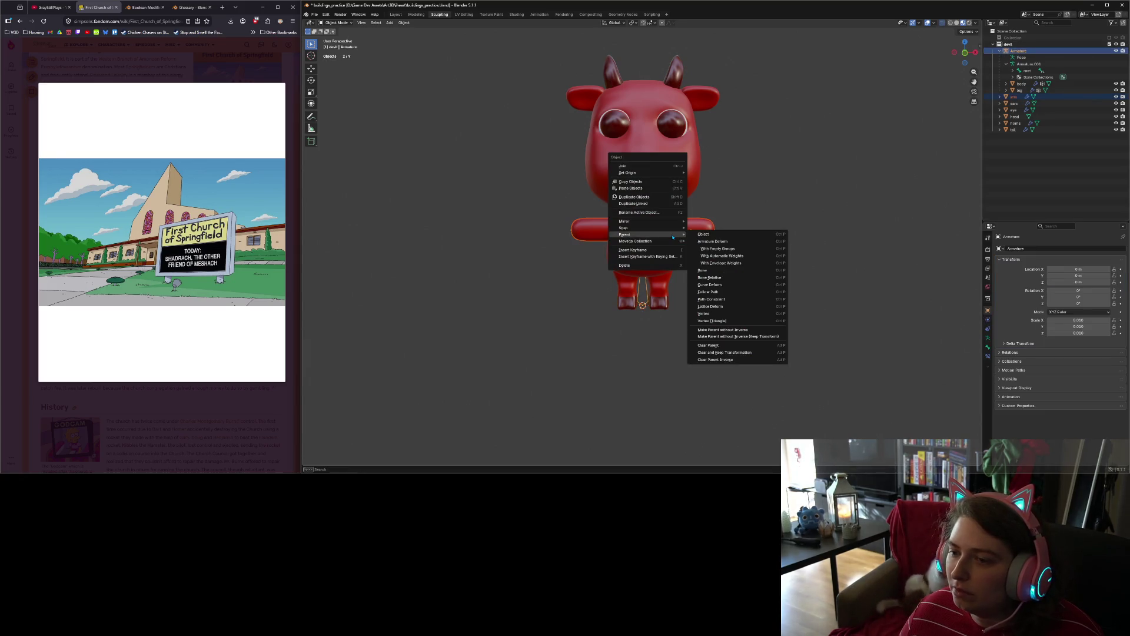
left_click(728, 257)
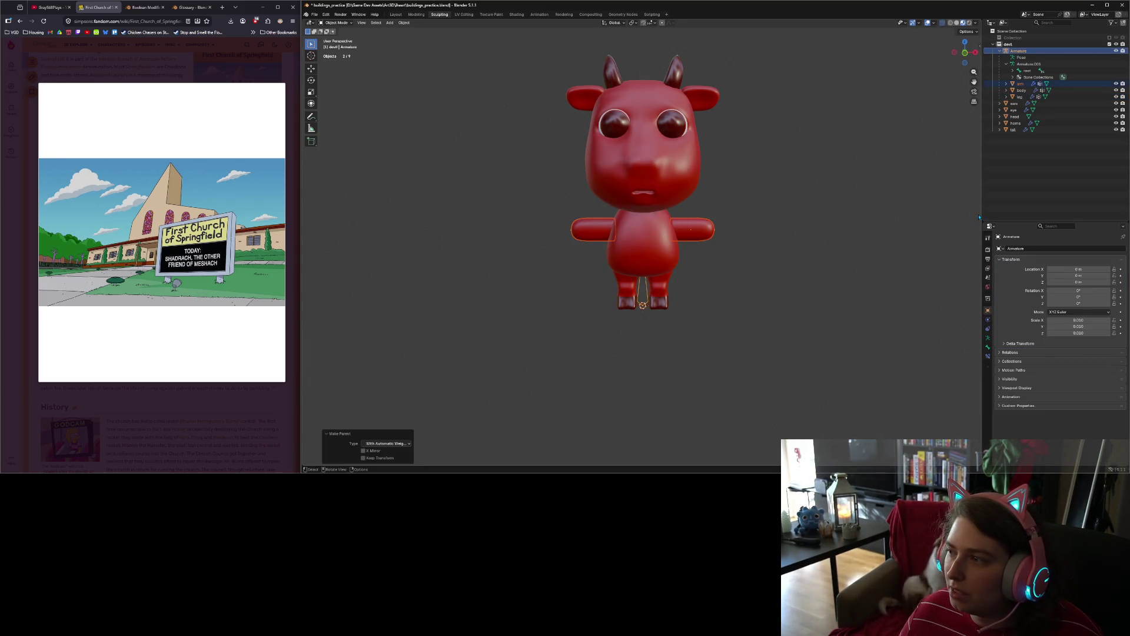
Step: Parent the tail to the armature with automatic weights
left_click(1014, 130)
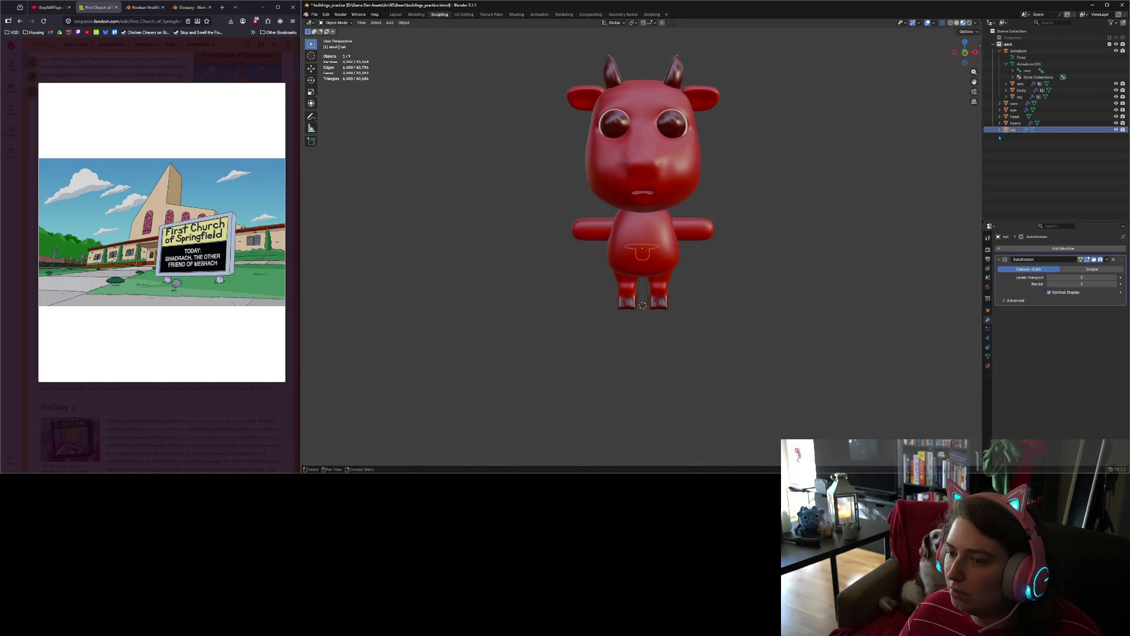
left_click(1019, 51, "ctrl")
right_click(676, 225)
mouse_move(676, 226)
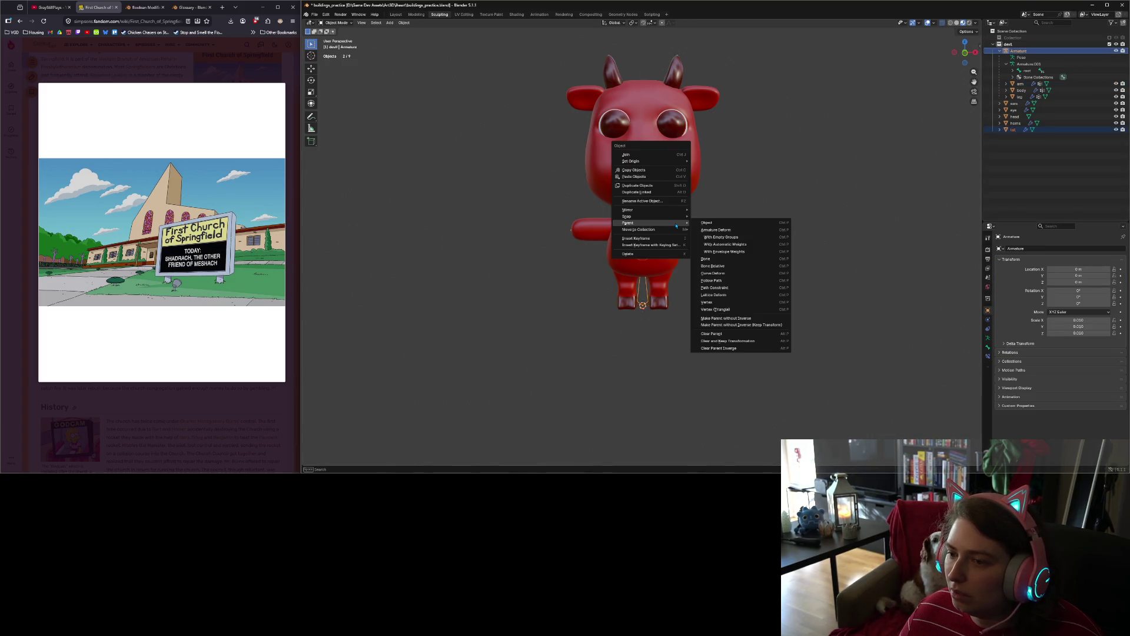
left_click(726, 244)
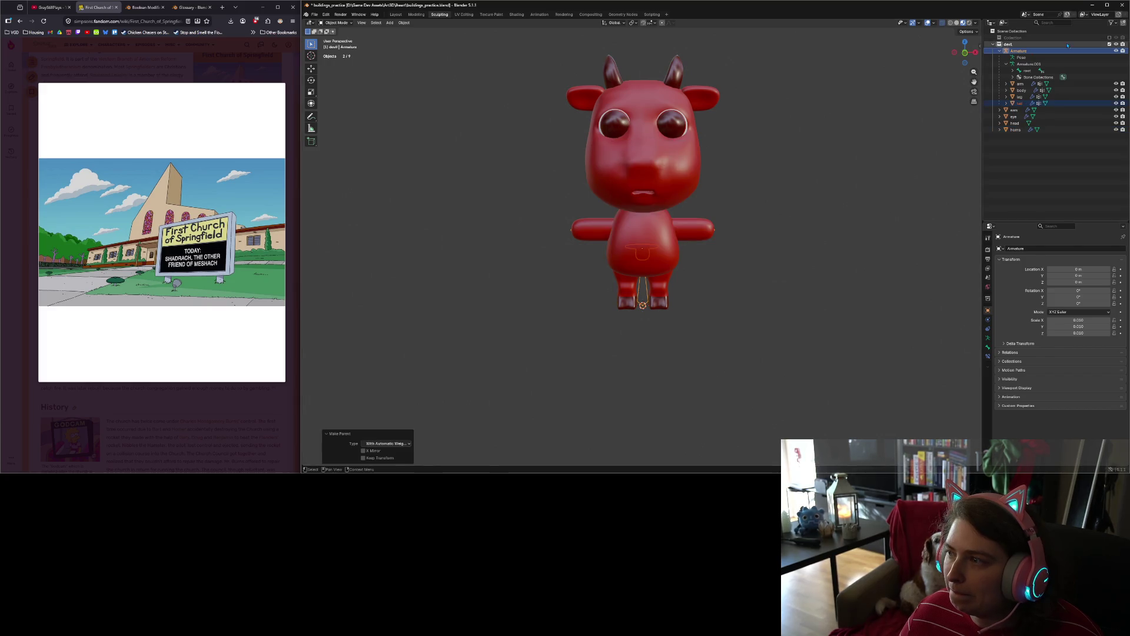
Step: Parent the ears to the armature with empty vertex groups
left_click(1016, 110)
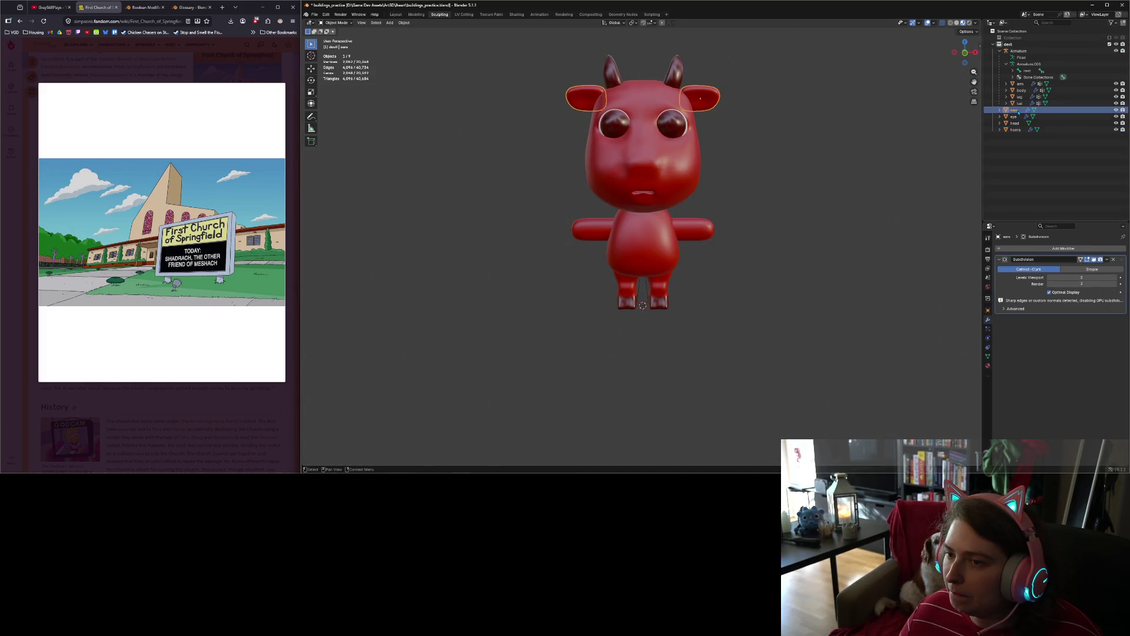
left_click(1019, 50, "ctrl")
right_click(668, 228)
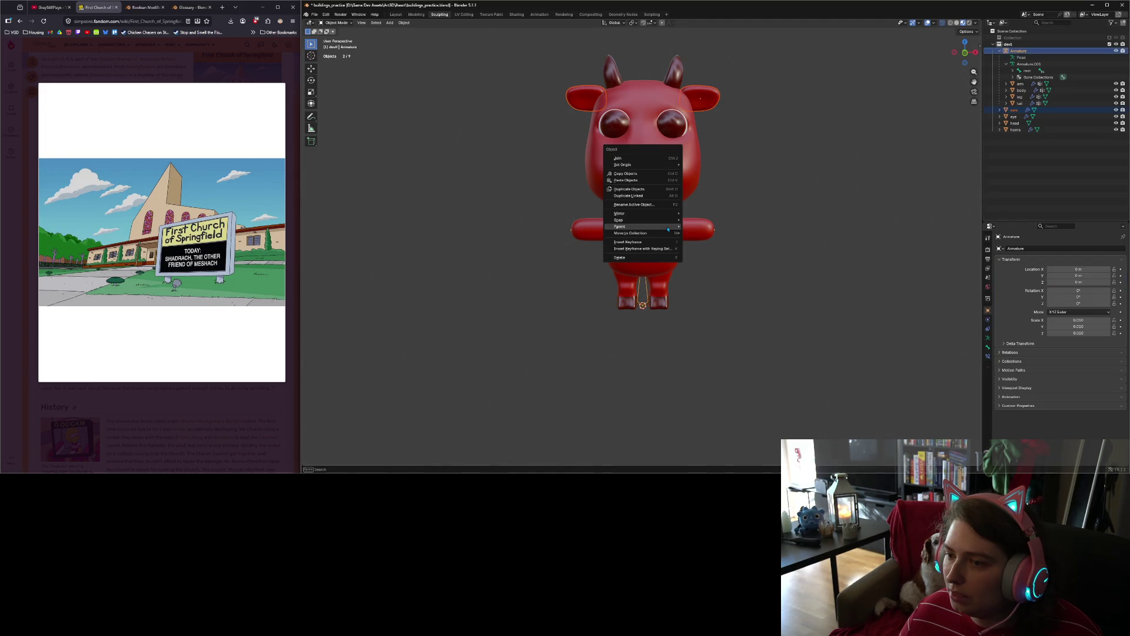
mouse_move(668, 228)
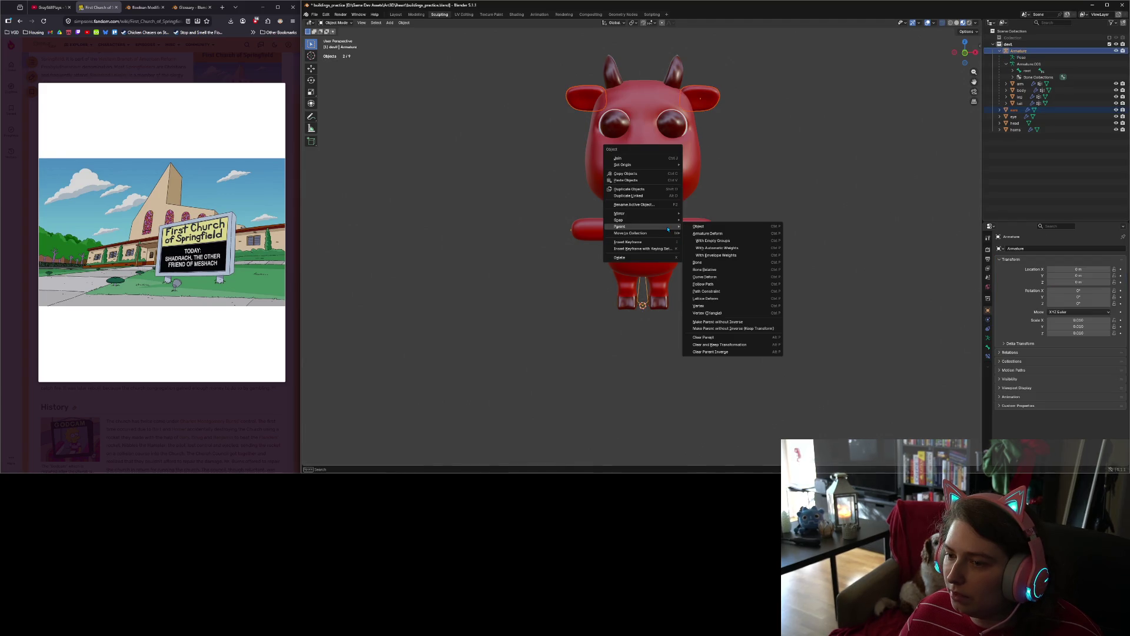
left_click(742, 244)
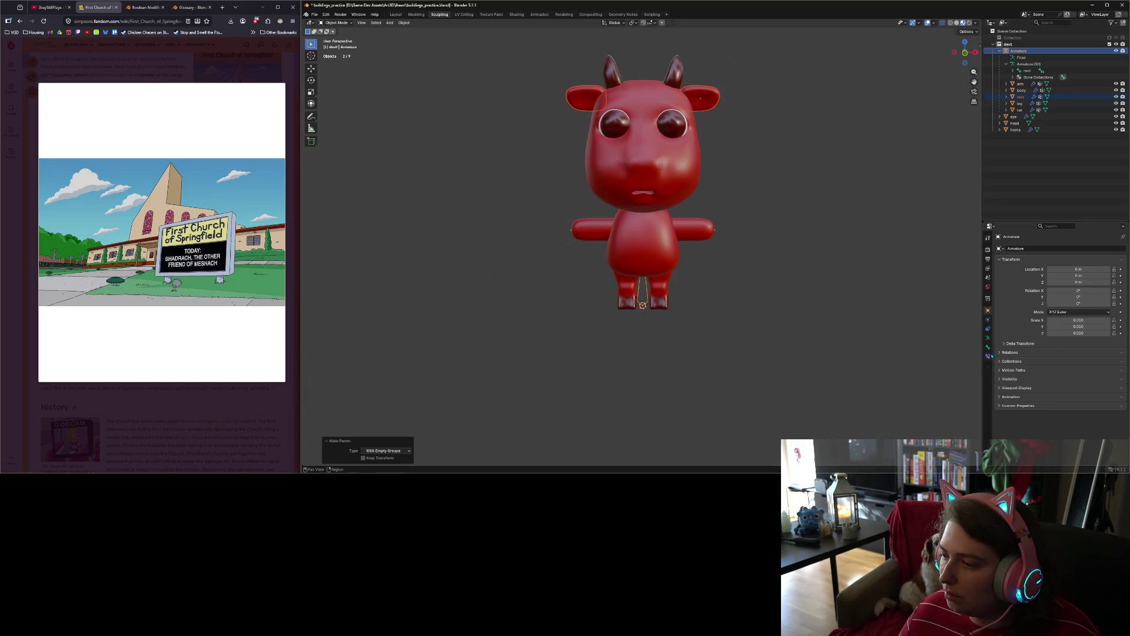
Step: Select the ears alone and make ear2.l the active vertex group
left_click(1034, 97)
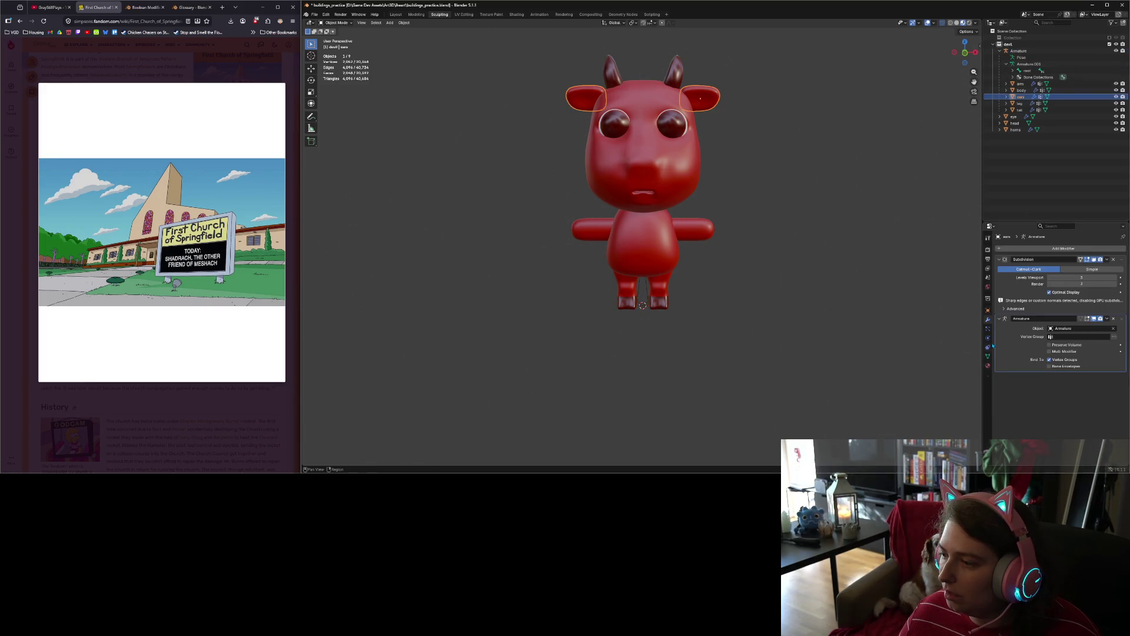
left_click(988, 357)
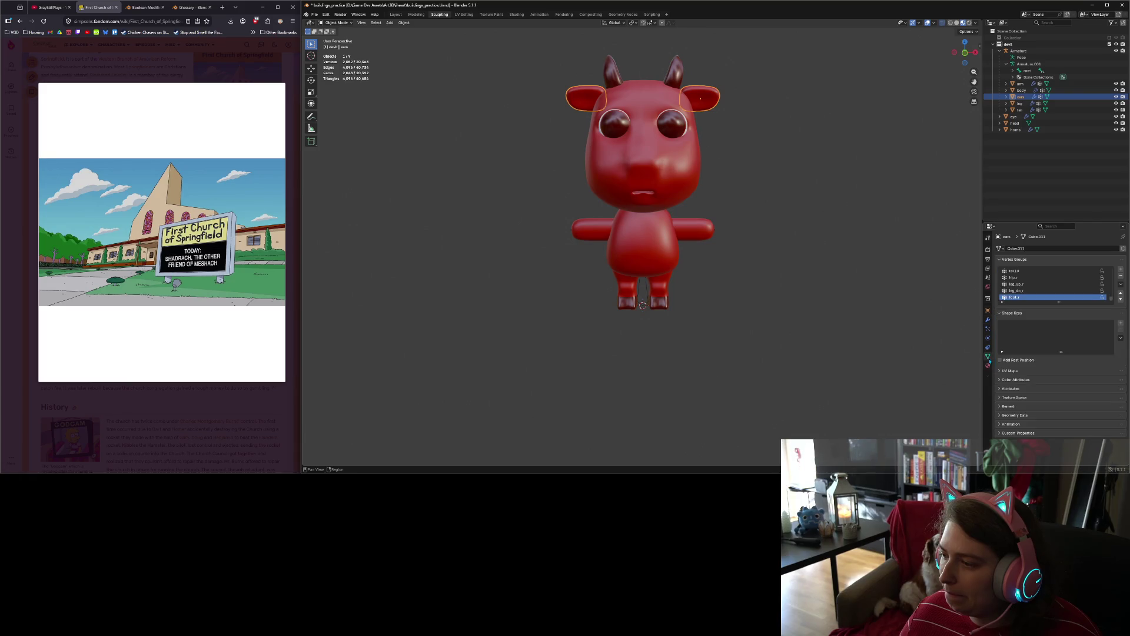
scroll(1020, 297, "up", 6)
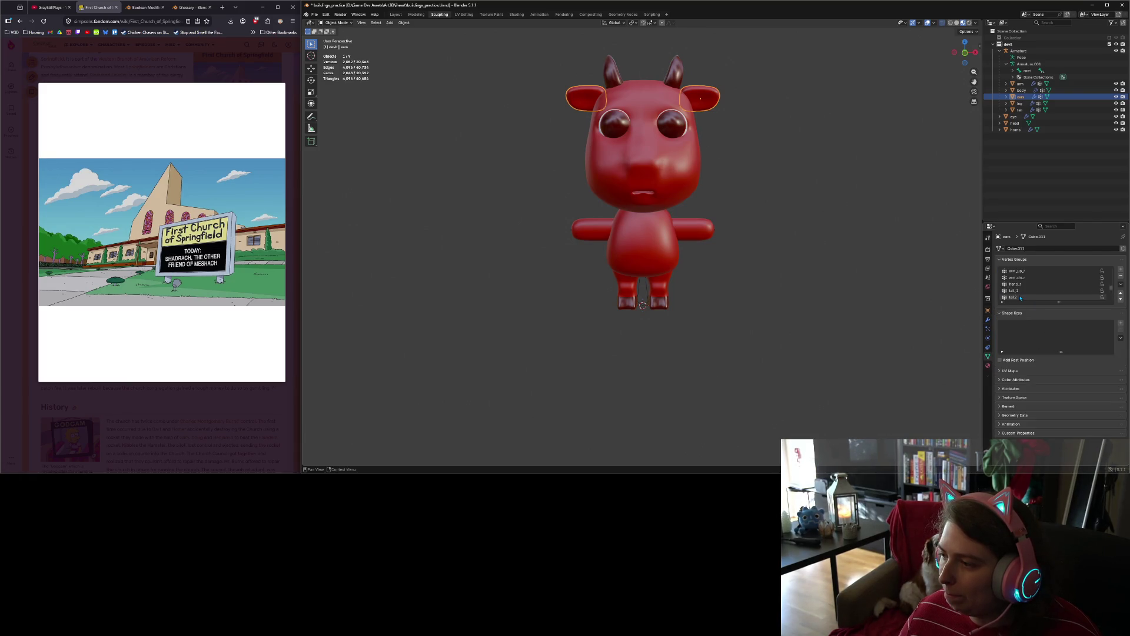
scroll(1021, 297, "down", 5)
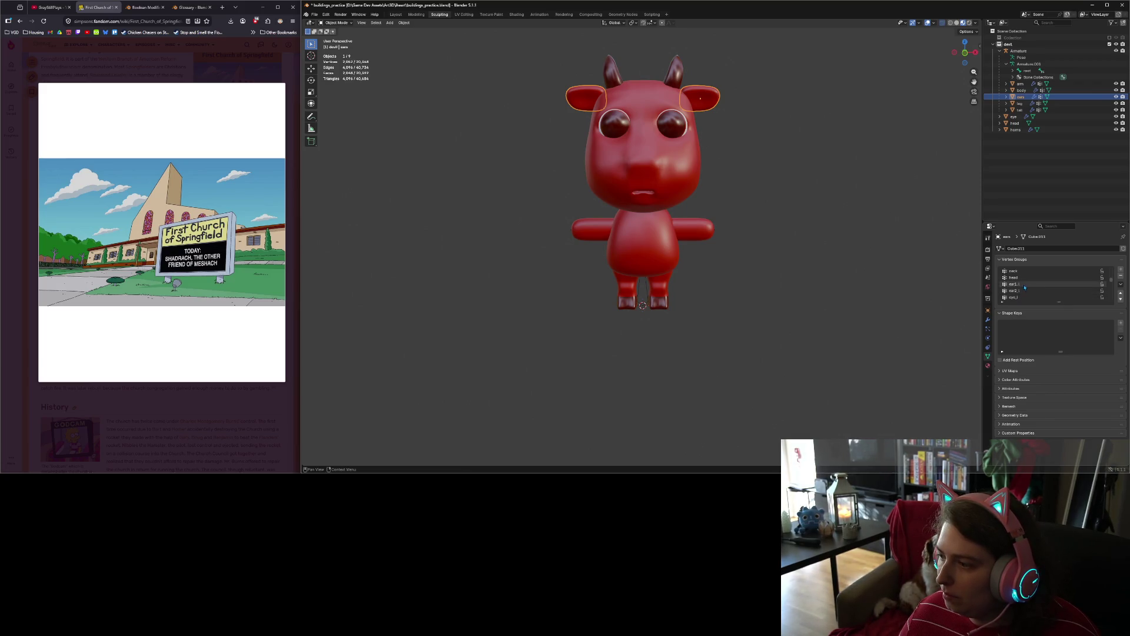
left_click(1030, 291)
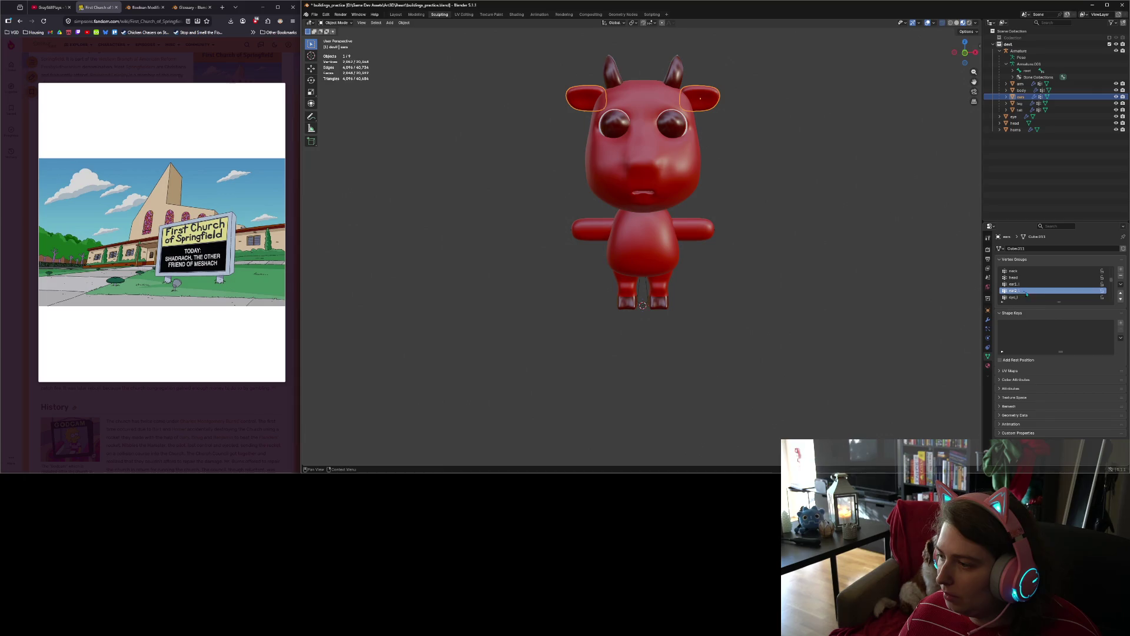
left_click(337, 22)
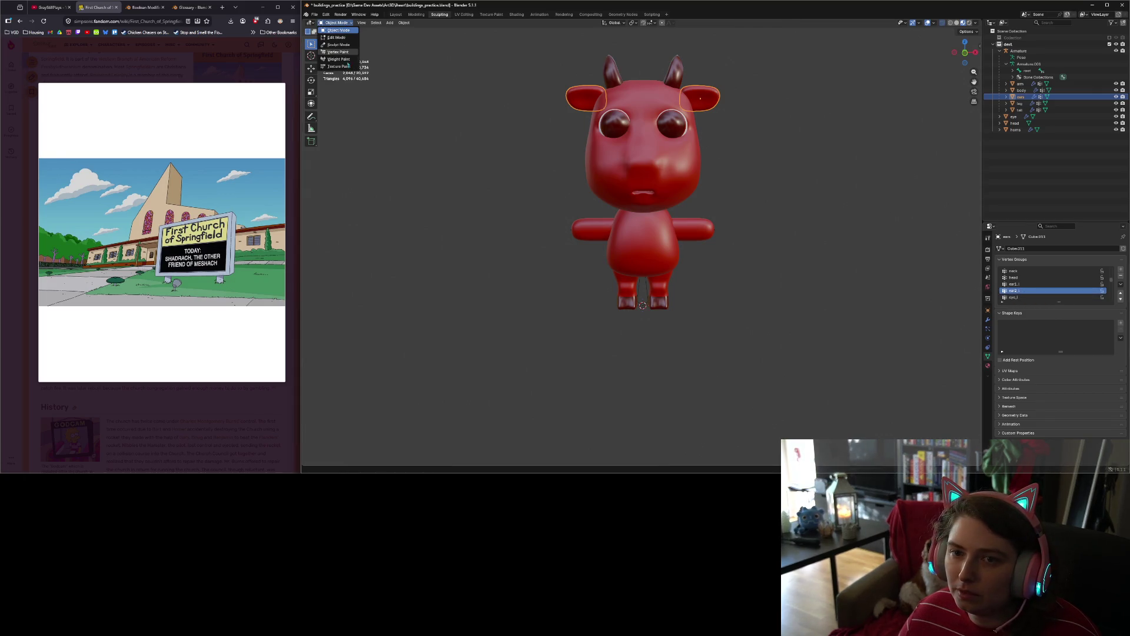
Step: Switch the ears to Weight Paint and set the brush size to 288 px
left_click(348, 59)
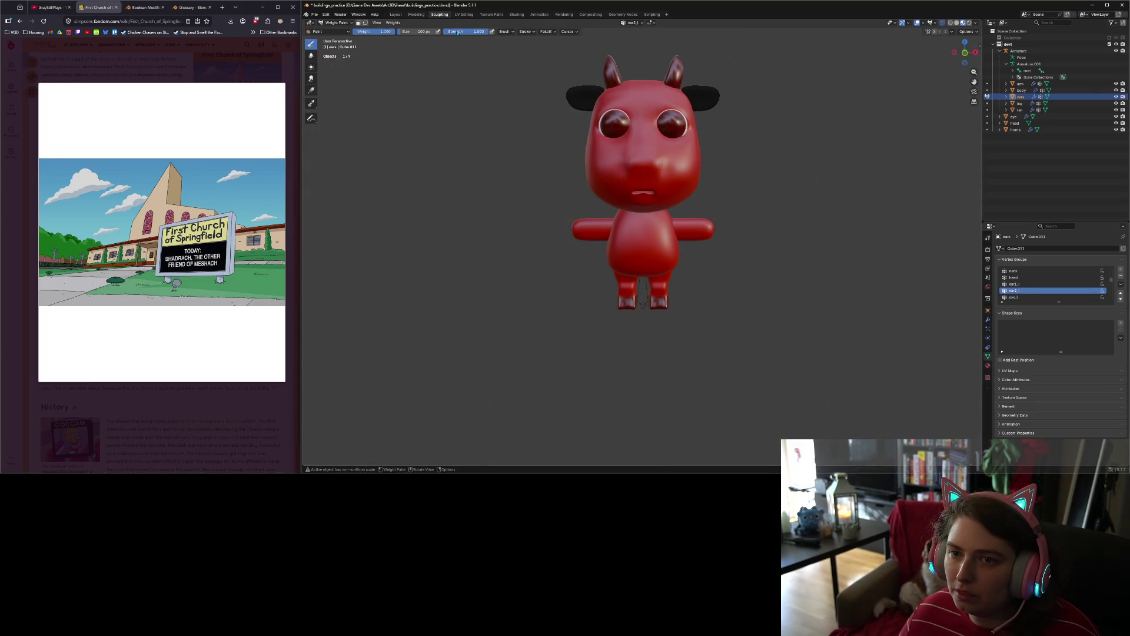
left_click_drag(416, 32, 415, 32)
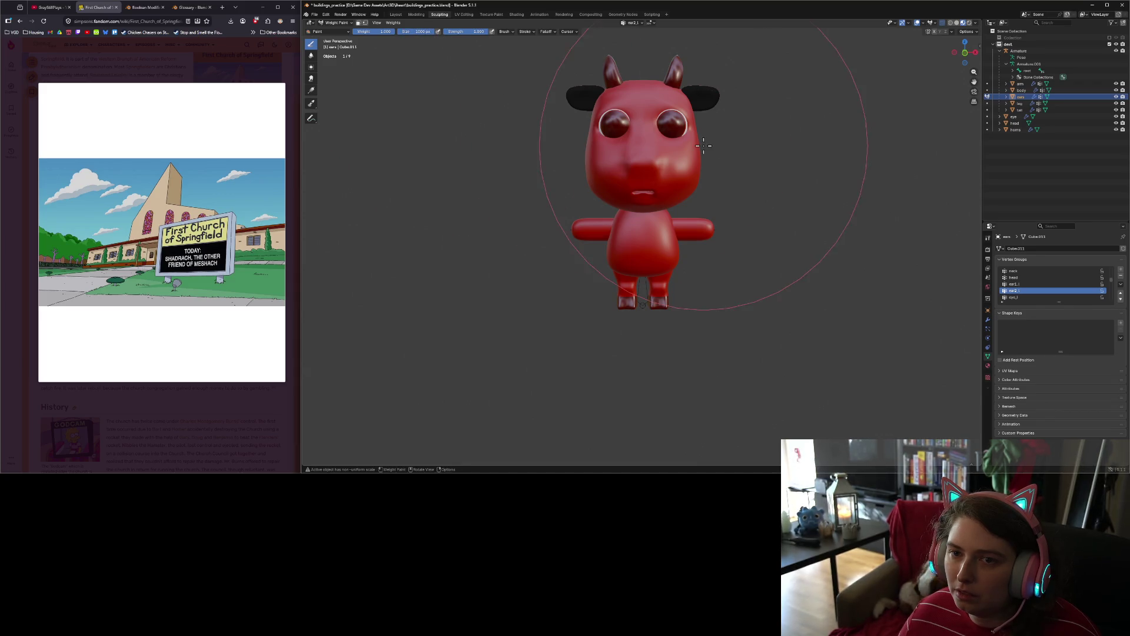
mouse_move(714, 139)
middle_mouse_down()
mouse_move(661, 167)
mouse_move(674, 162)
middle_mouse_up()
middle_click_drag(726, 197, 786, 174)
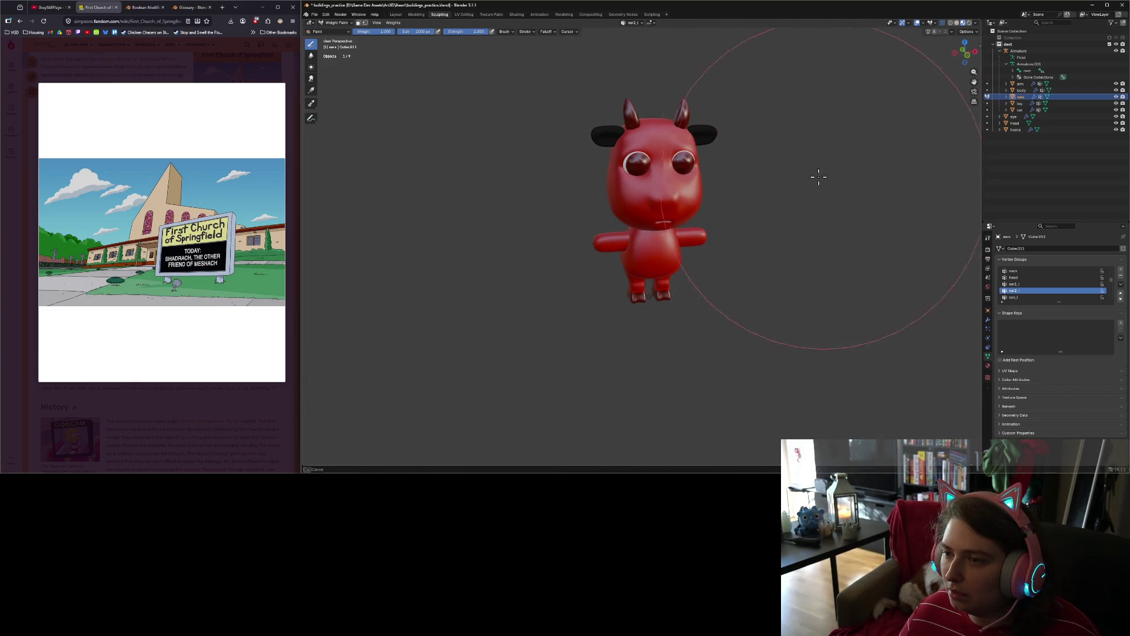
left_click(706, 134)
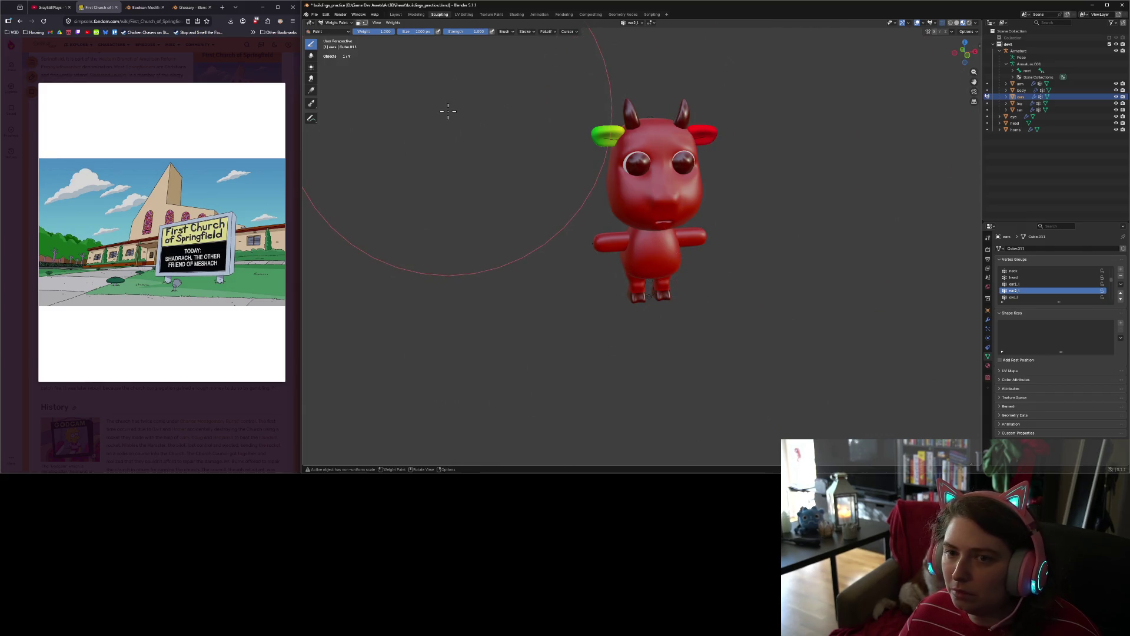
key("ctrl+z")
left_click(518, 76)
Step: Paint full weight onto the right ear for the ear2.l group
mouse_move(518, 76)
middle_mouse_down()
mouse_move(680, 141)
mouse_move(679, 270)
middle_mouse_up()
left_click(678, 124)
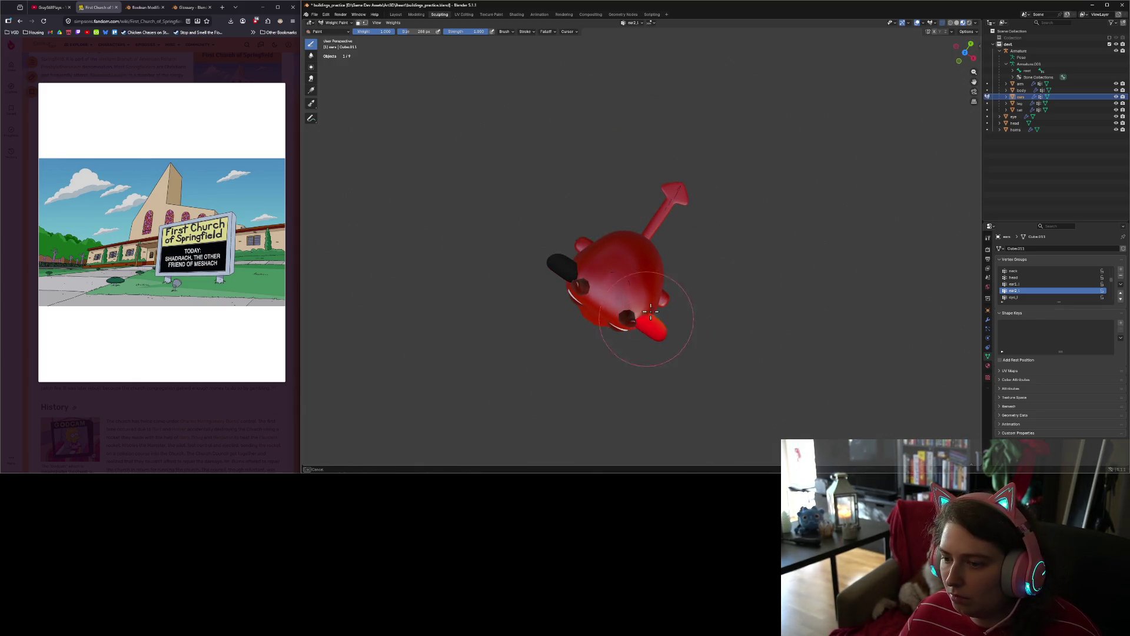
mouse_move(656, 348)
middle_mouse_down()
mouse_move(639, 348)
mouse_move(697, 273)
middle_mouse_up()
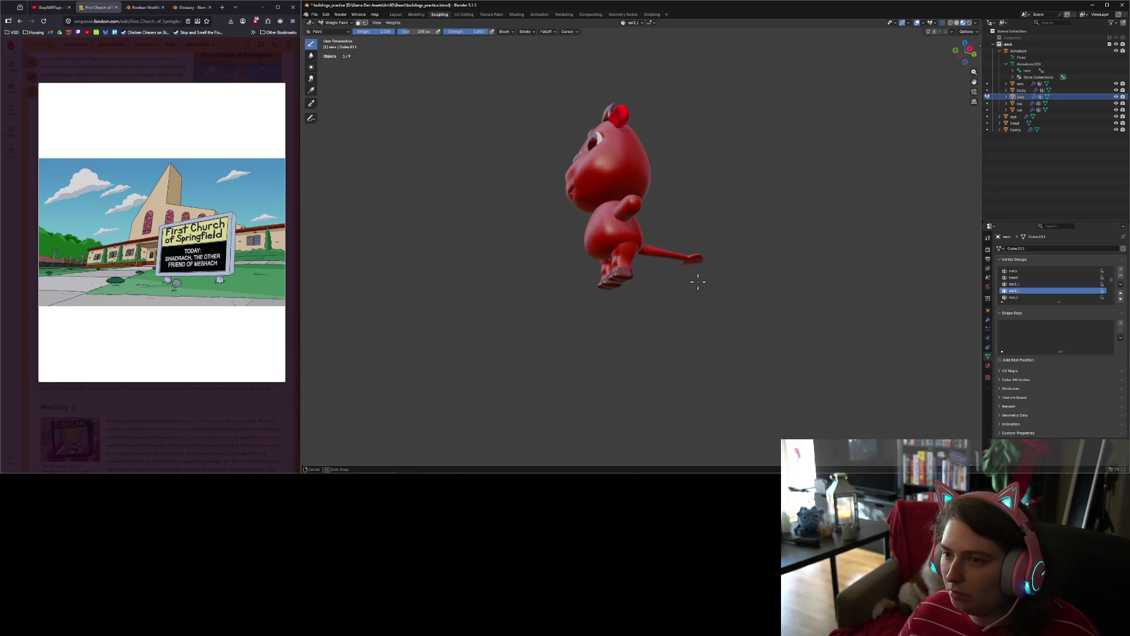
middle_click_drag(620, 116, 686, 176)
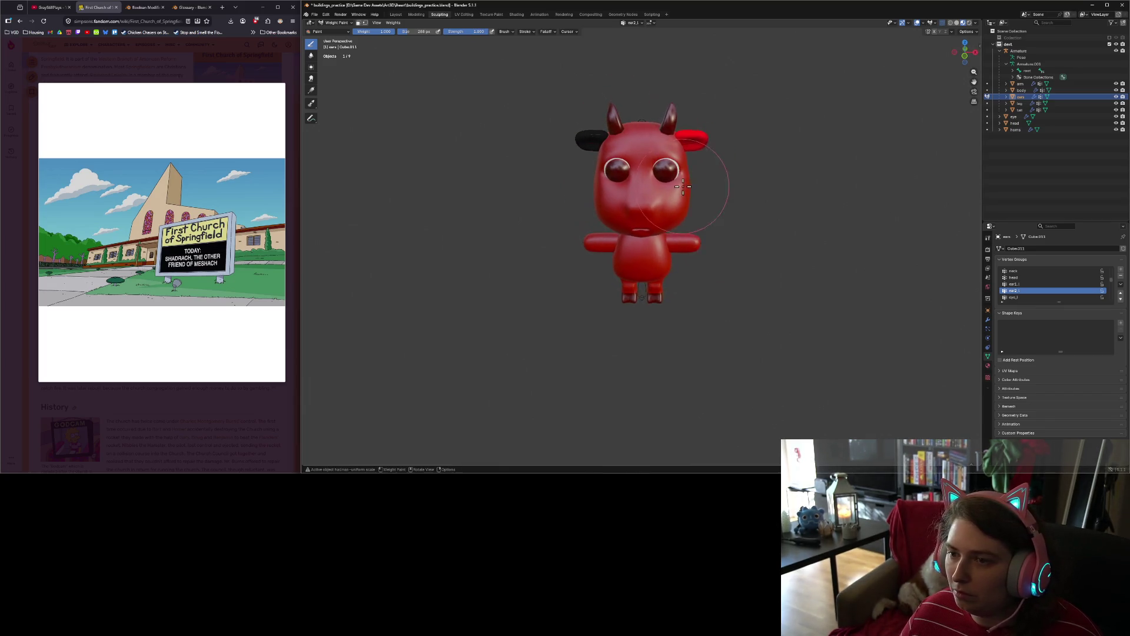
scroll(1033, 292, "down", 3)
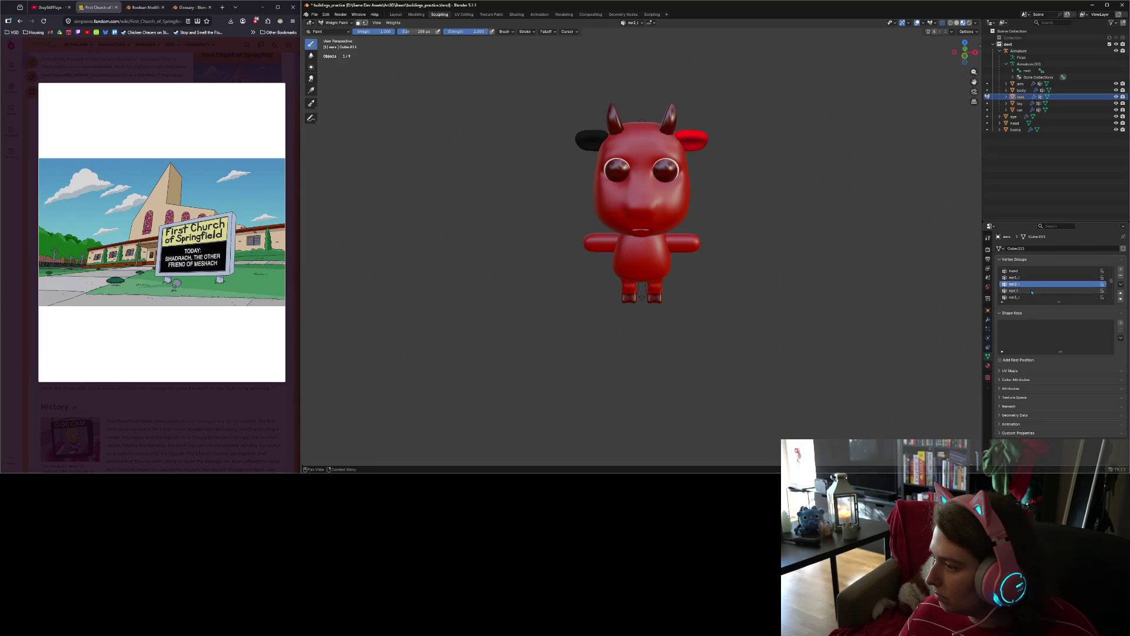
Step: Paint the left ear to full weight in the other ear group, then enter Edit Mode
left_click(1029, 292)
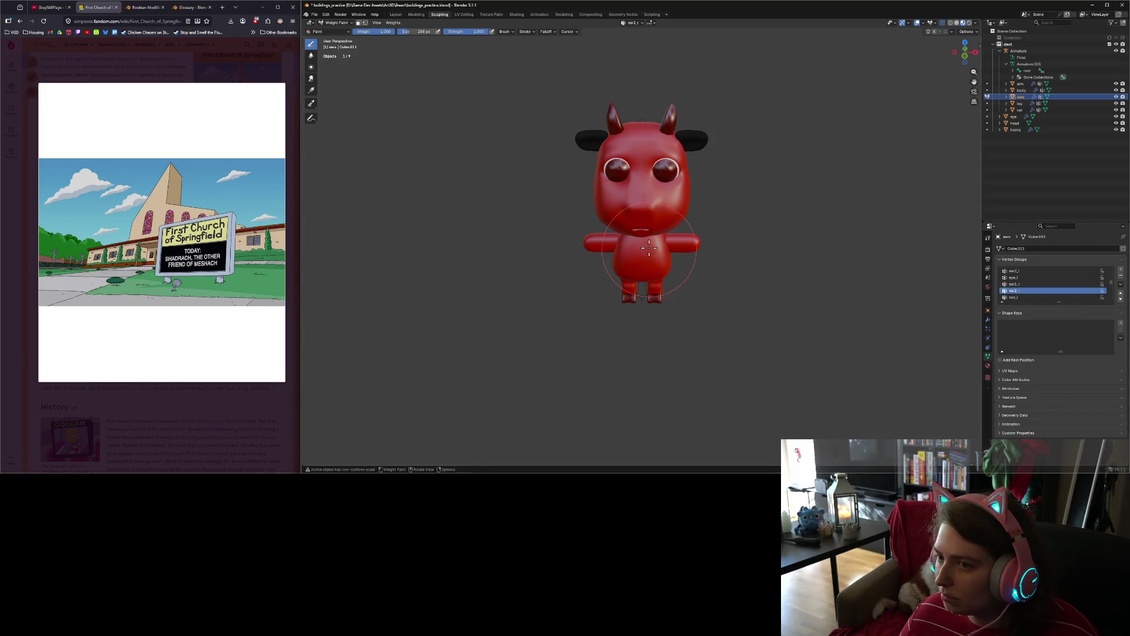
mouse_move(589, 140)
left_mouse_down()
mouse_move(575, 114)
mouse_move(571, 151)
left_mouse_up()
middle_click_drag(571, 152, 722, 139)
left_click_drag(722, 138, 714, 132)
middle_click_drag(744, 195, 629, 178)
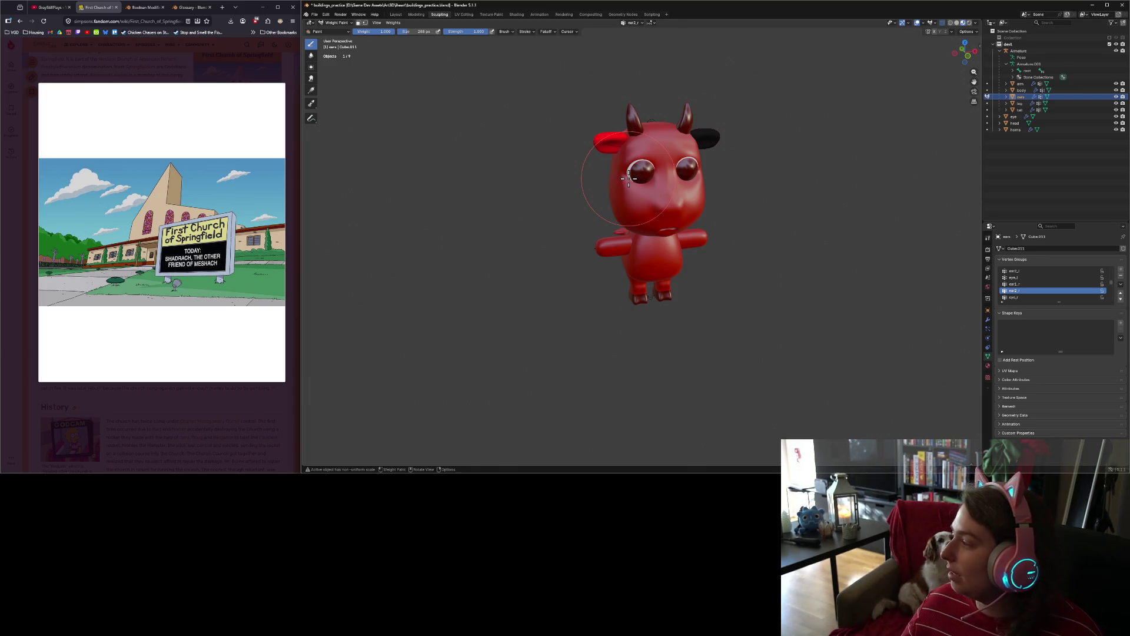
mouse_move(592, 147)
middle_mouse_down()
mouse_move(613, 136)
mouse_move(595, 118)
mouse_move(725, 178)
mouse_move(713, 116)
mouse_move(624, 155)
middle_mouse_up()
scroll(623, 155, "up", 3)
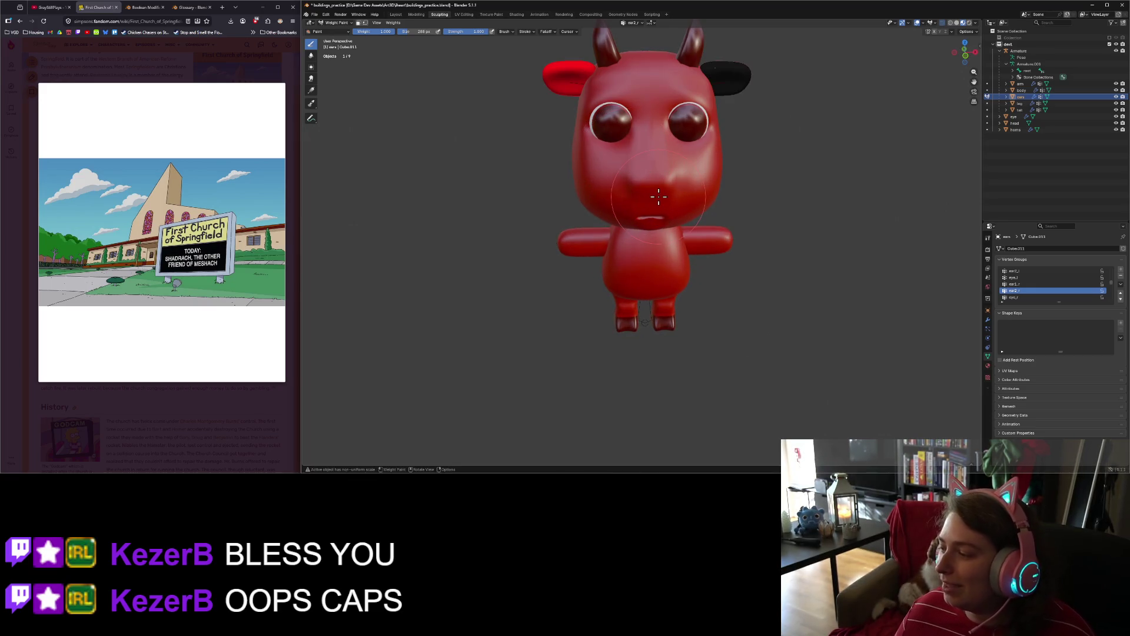
key("Tab")
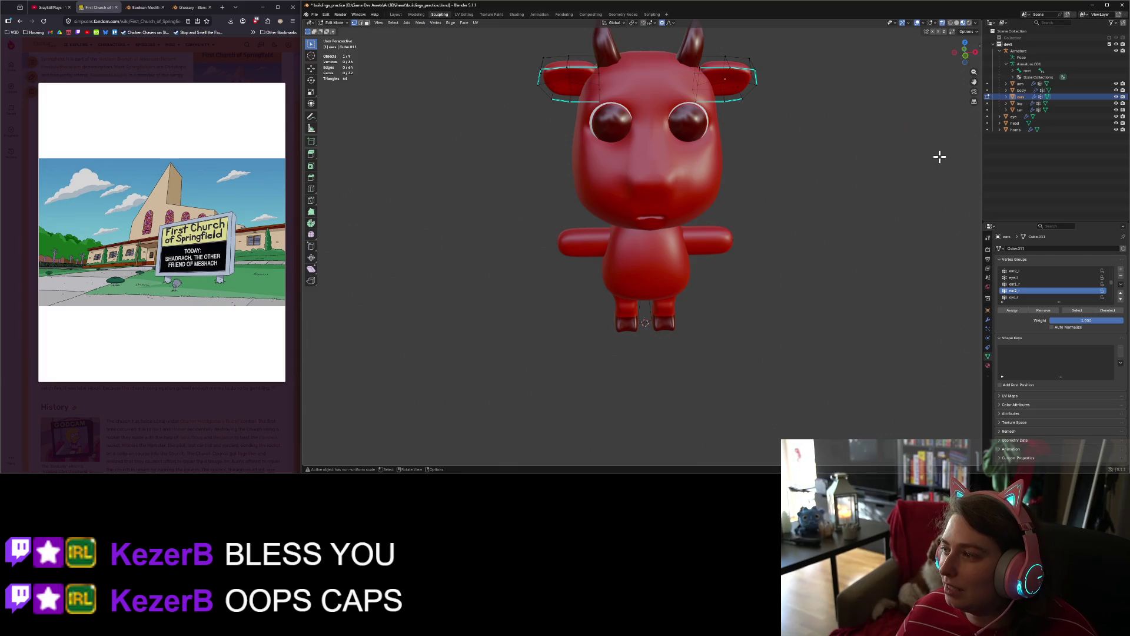
Step: Leave ear painting and return the scene to Object Mode
key("Tab")
left_click(337, 24)
left_click(333, 27)
middle_click_drag(874, 247, 880, 223)
Step: Select the eye object with the Armature as the active object
left_click(1014, 117)
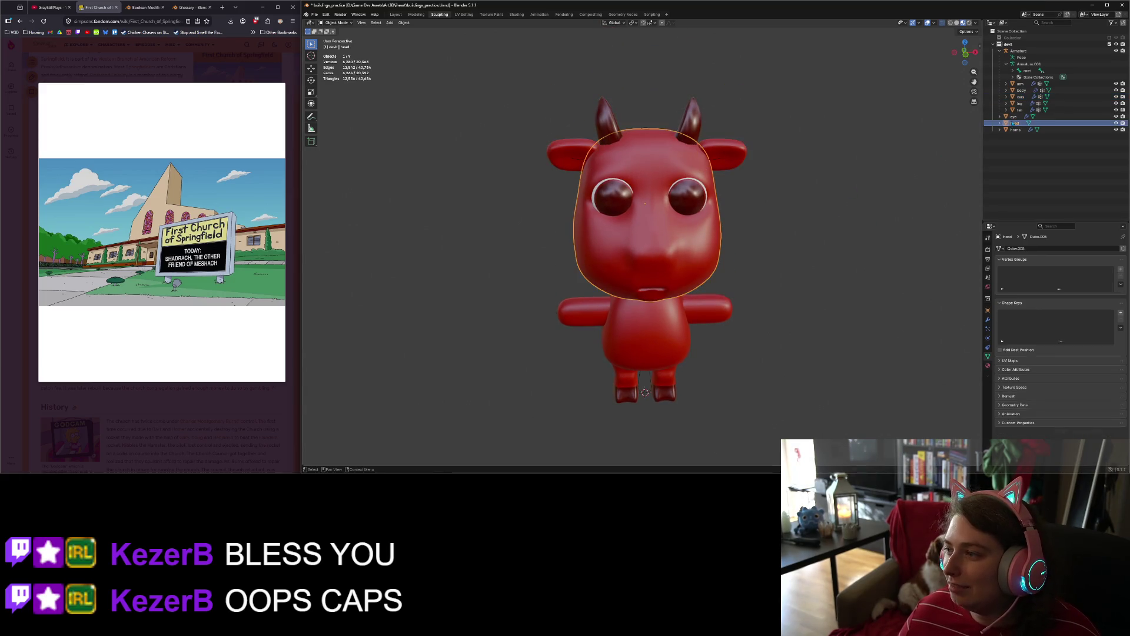
left_click(1018, 52, "shift")
left_click(1014, 117)
left_click(1019, 51, "ctrl")
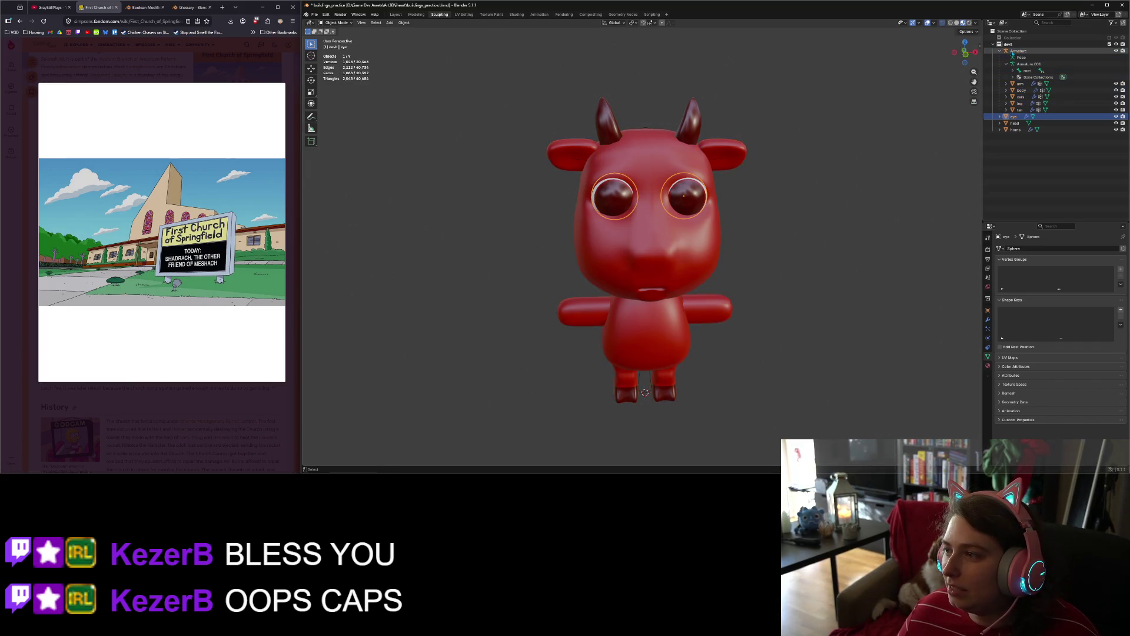
right_click(683, 202)
mouse_move(707, 204)
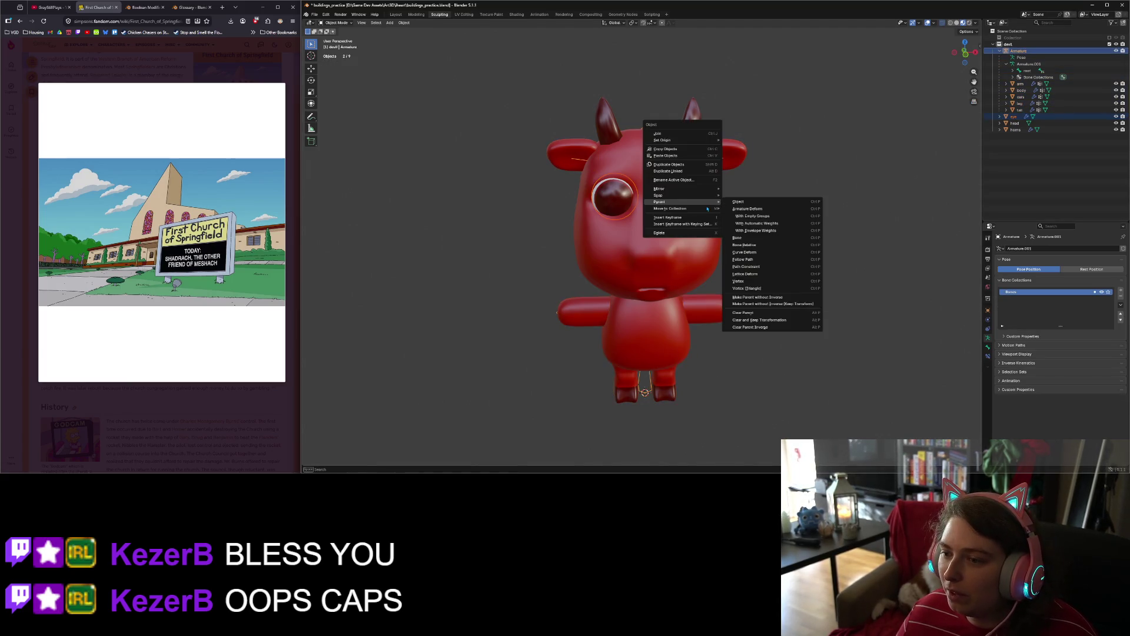
Step: Parent the eyes to the armature with empty groups and reselect the eye alone
left_click(753, 216)
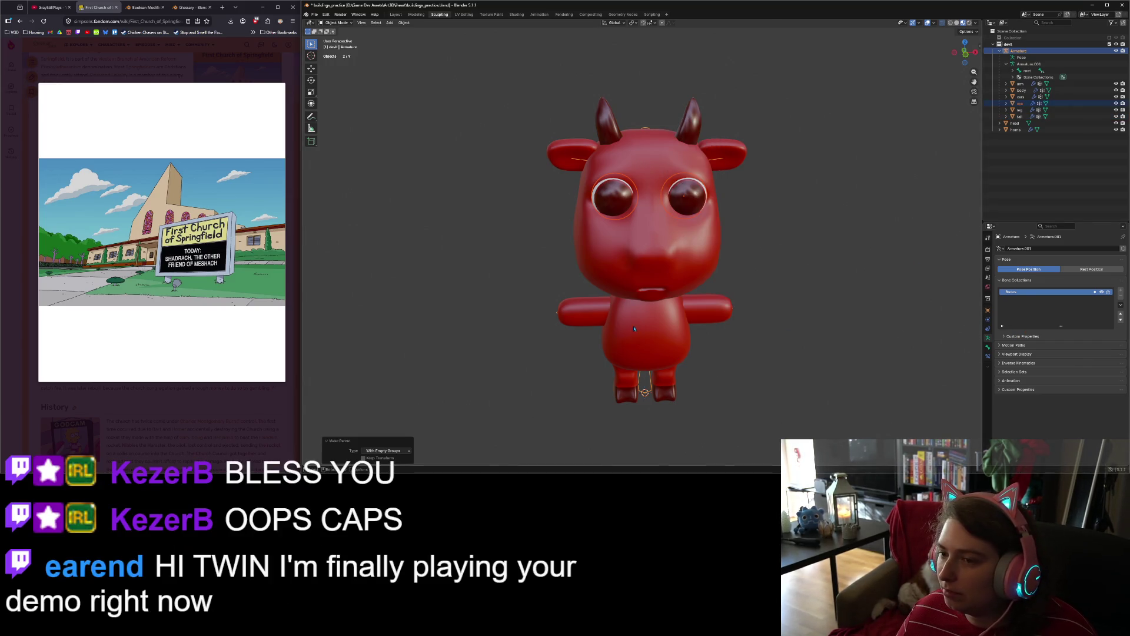
left_click(826, 336)
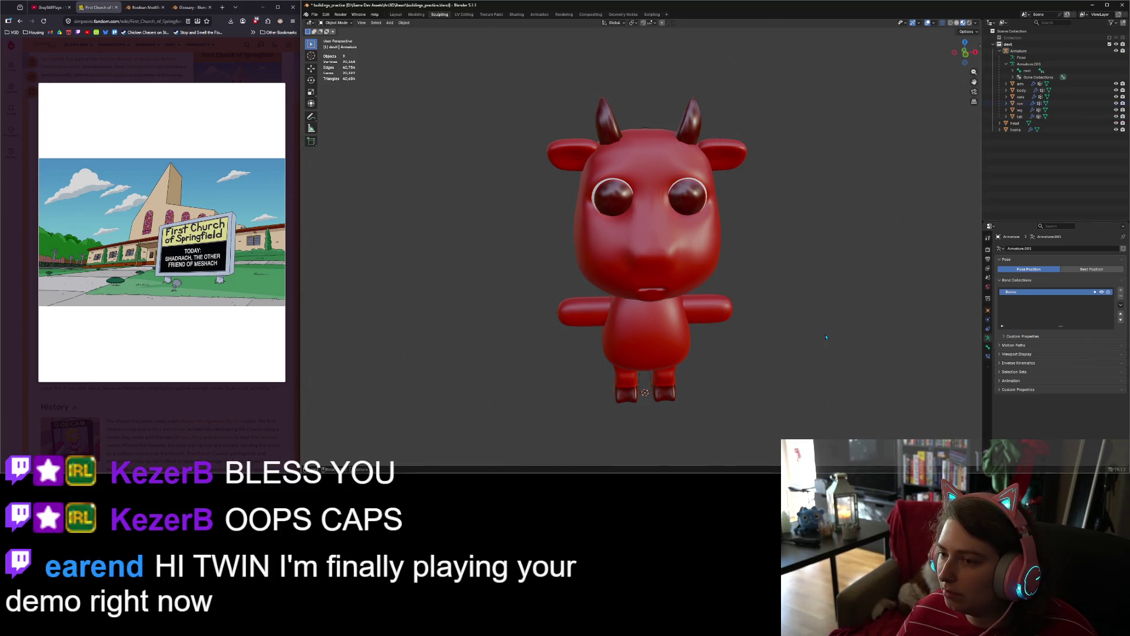
left_click(1025, 105)
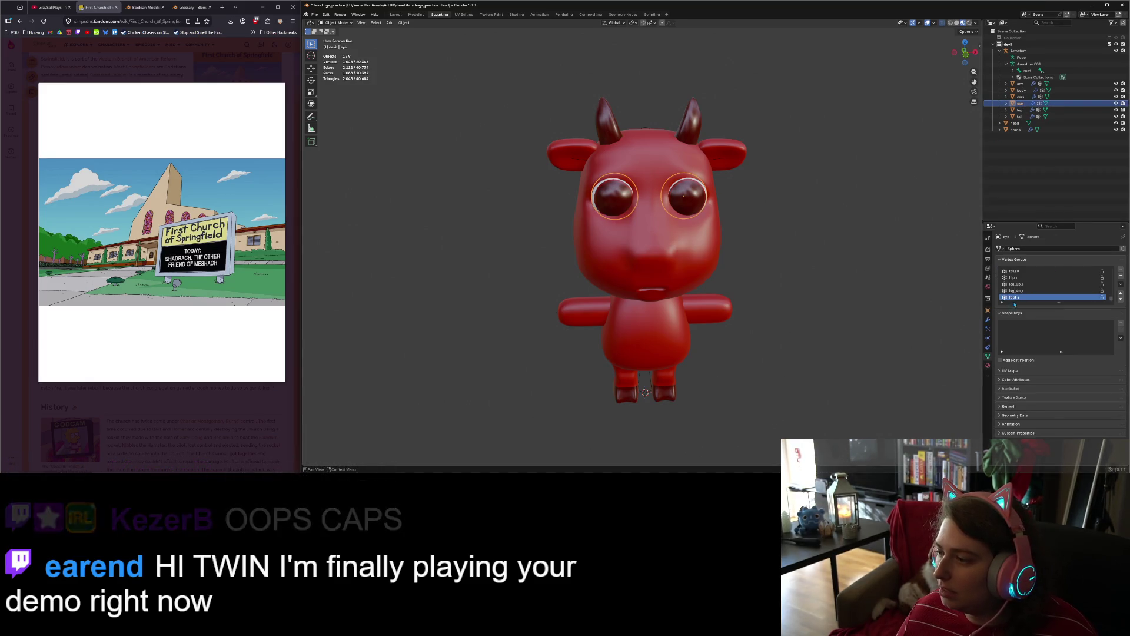
Step: Make eye_l the active vertex group and switch the eyes to Weight Paint
scroll(1029, 290, "up", 6)
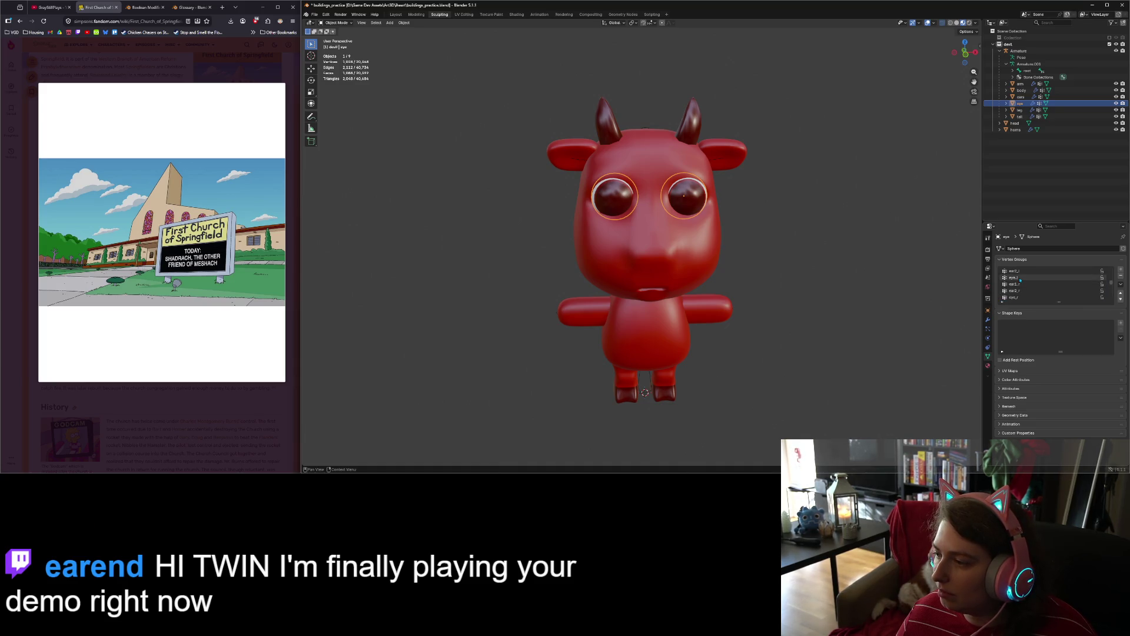
left_click(1026, 279)
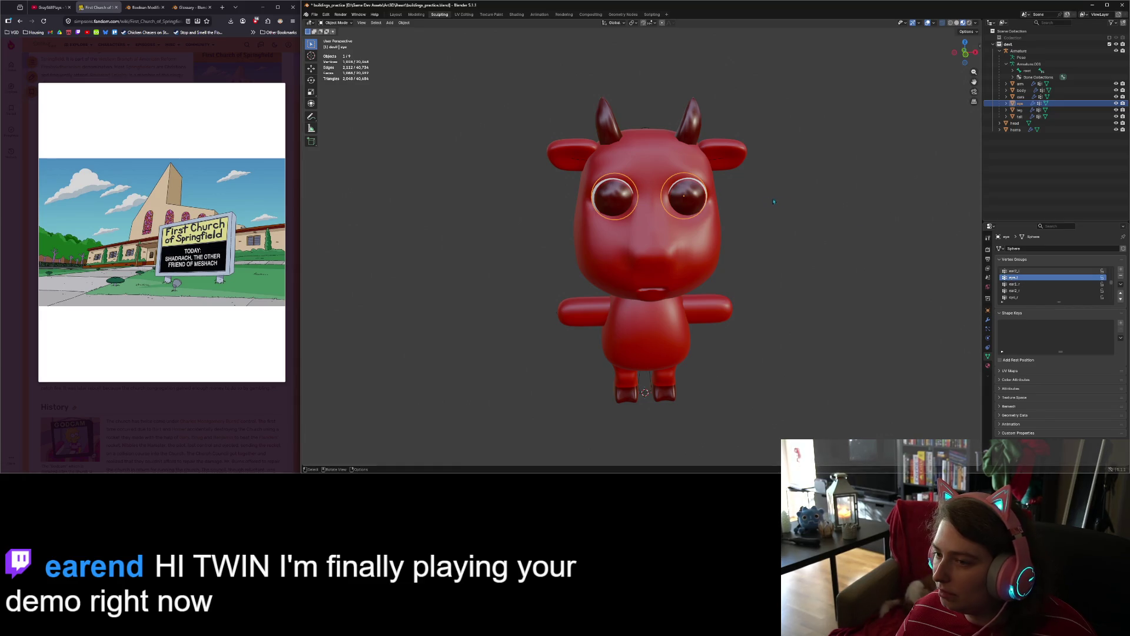
left_click(350, 25)
left_click(336, 59)
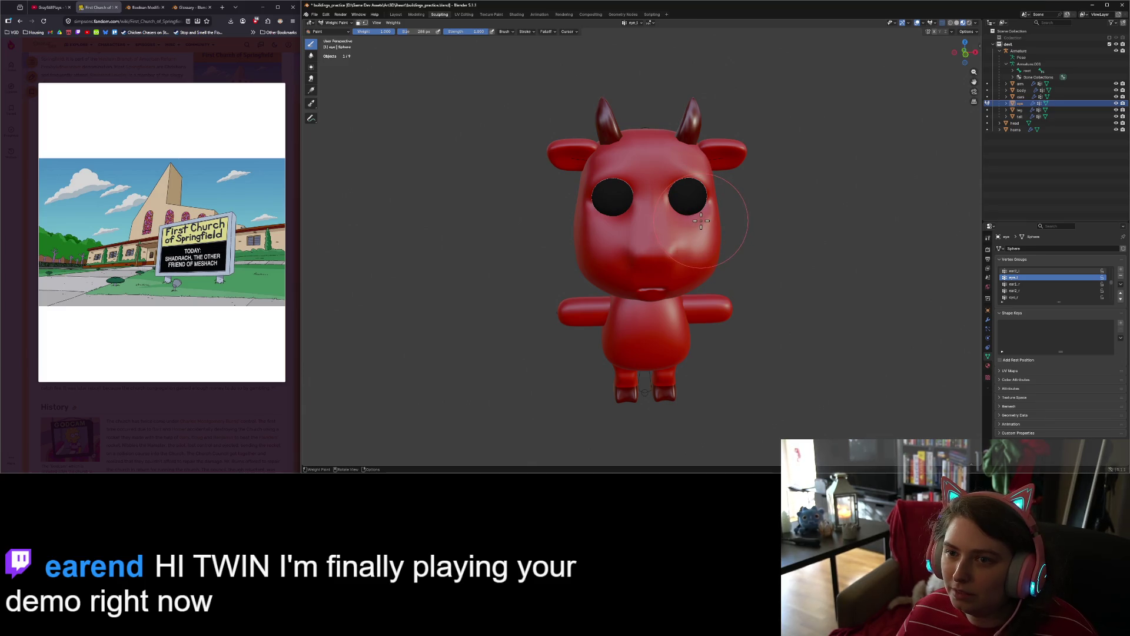
Step: Paint full eye_l weight onto one eye, using X-ray shading to reach it
mouse_move(701, 221)
left_mouse_down()
mouse_move(690, 203)
mouse_move(710, 199)
left_mouse_up()
middle_click_drag(748, 257, 716, 261)
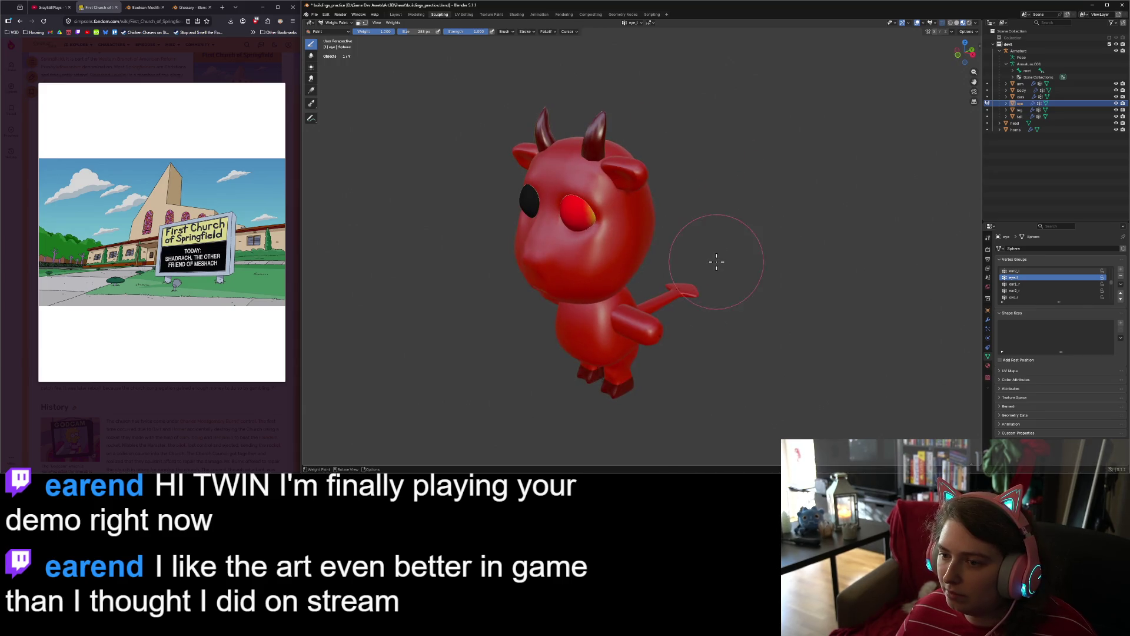
left_click(950, 22)
left_click_drag(588, 213, 594, 216)
middle_click_drag(593, 216, 640, 365)
left_click_drag(639, 365, 633, 361)
mouse_move(636, 362)
middle_mouse_down()
mouse_move(611, 383)
mouse_move(679, 398)
mouse_move(704, 353)
mouse_move(714, 424)
mouse_move(603, 316)
mouse_move(789, 312)
mouse_move(740, 298)
mouse_move(856, 306)
middle_mouse_up()
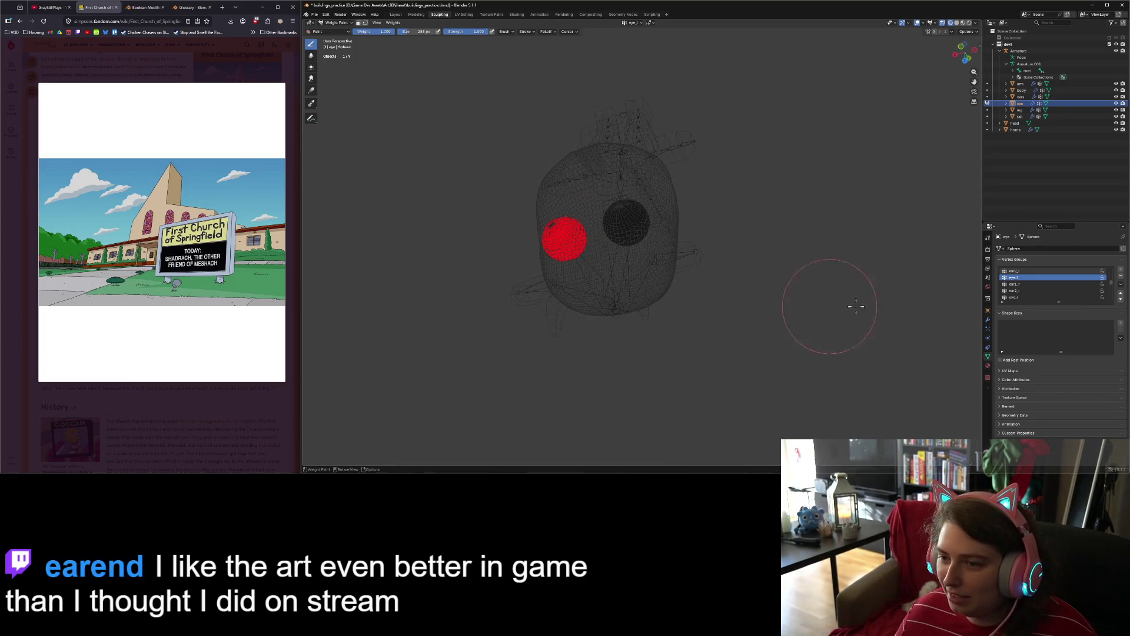
Step: Compare the eye_r and eye_l groups, then select the ears and return to Object Mode
left_click(1031, 298)
mouse_move(652, 313)
middle_mouse_down()
mouse_move(790, 270)
mouse_move(748, 187)
mouse_move(752, 336)
mouse_move(832, 308)
mouse_move(813, 311)
middle_mouse_up()
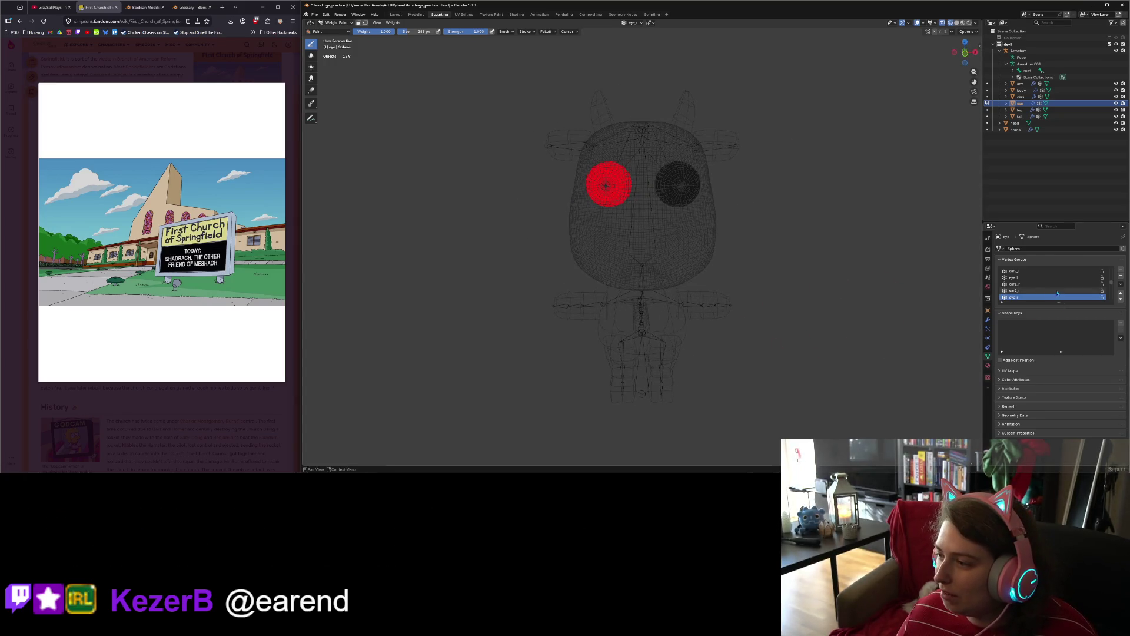
left_click(1023, 279)
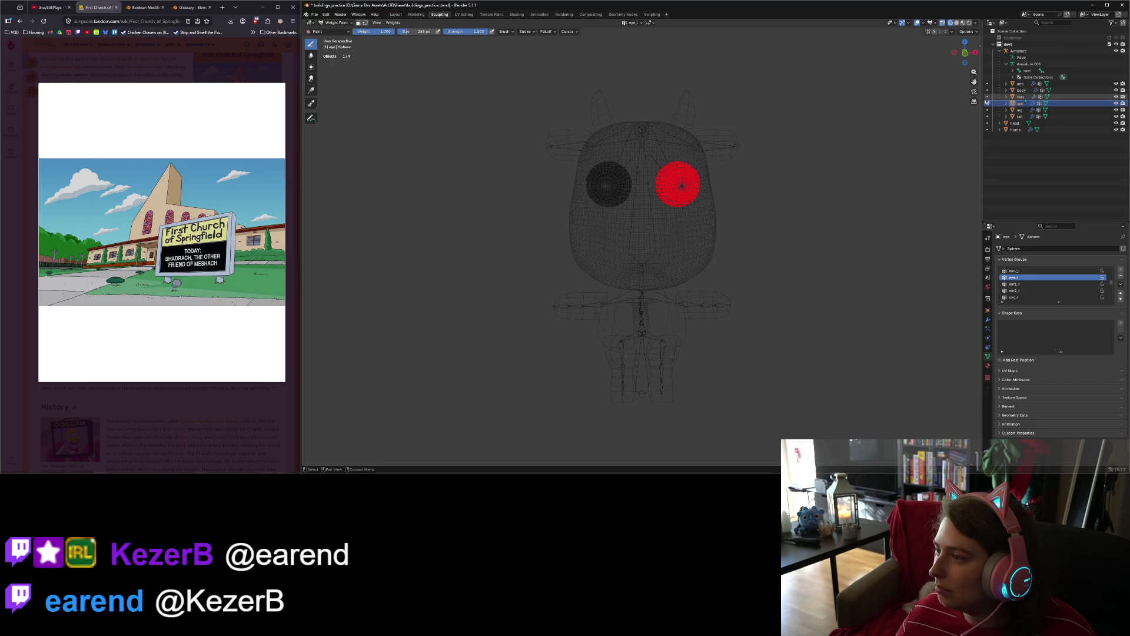
left_click(1024, 97)
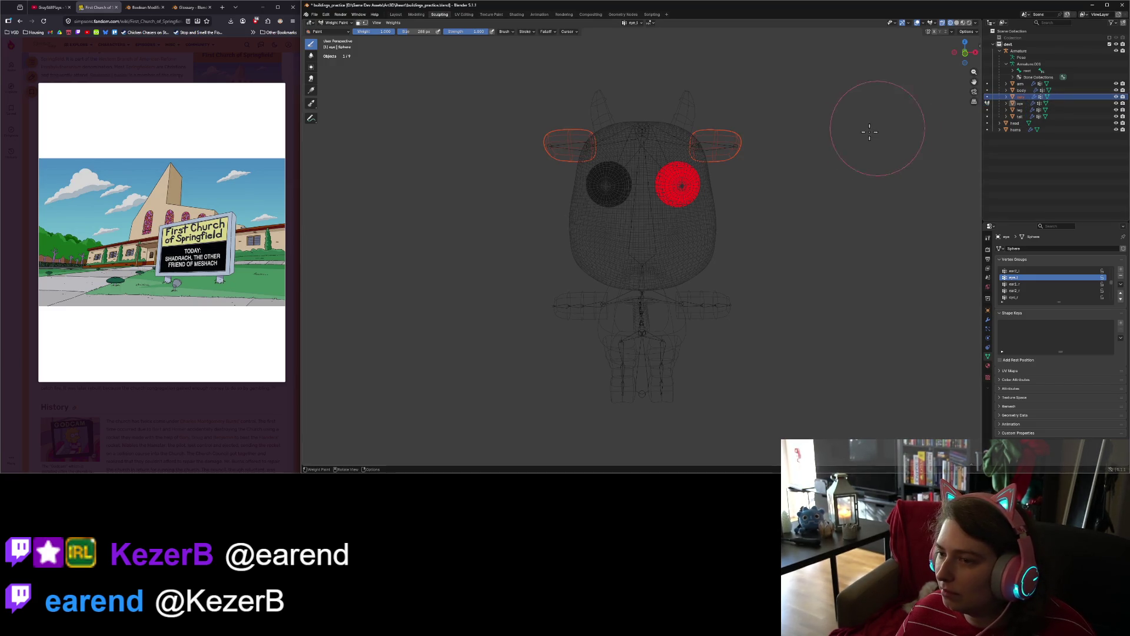
key("Tab")
key("Tab")
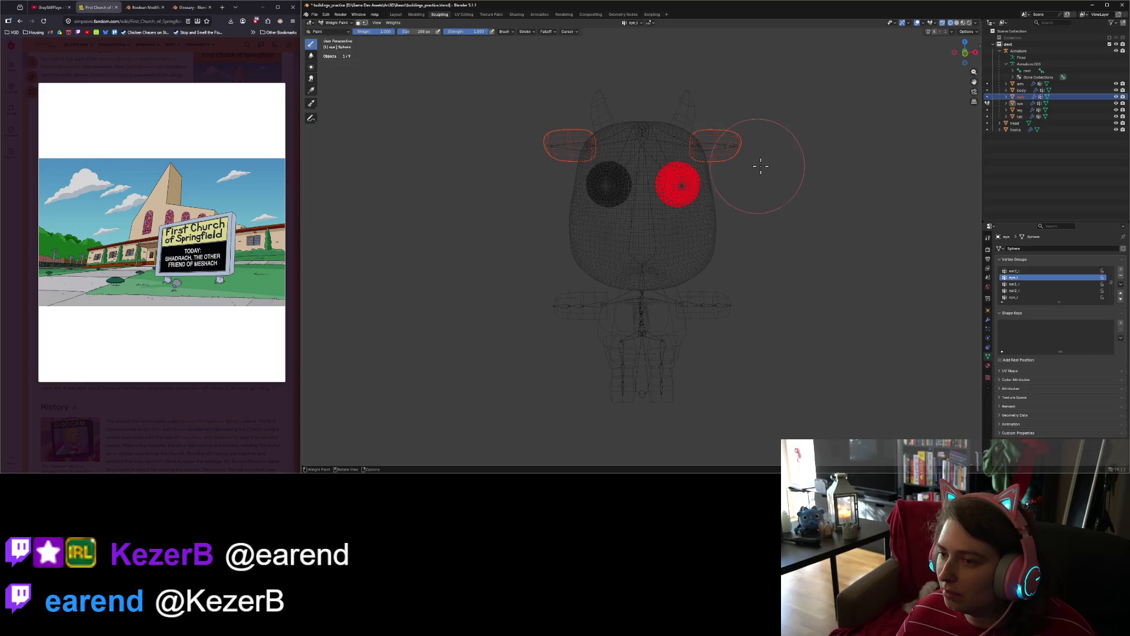
left_click(336, 22)
left_click(353, 34)
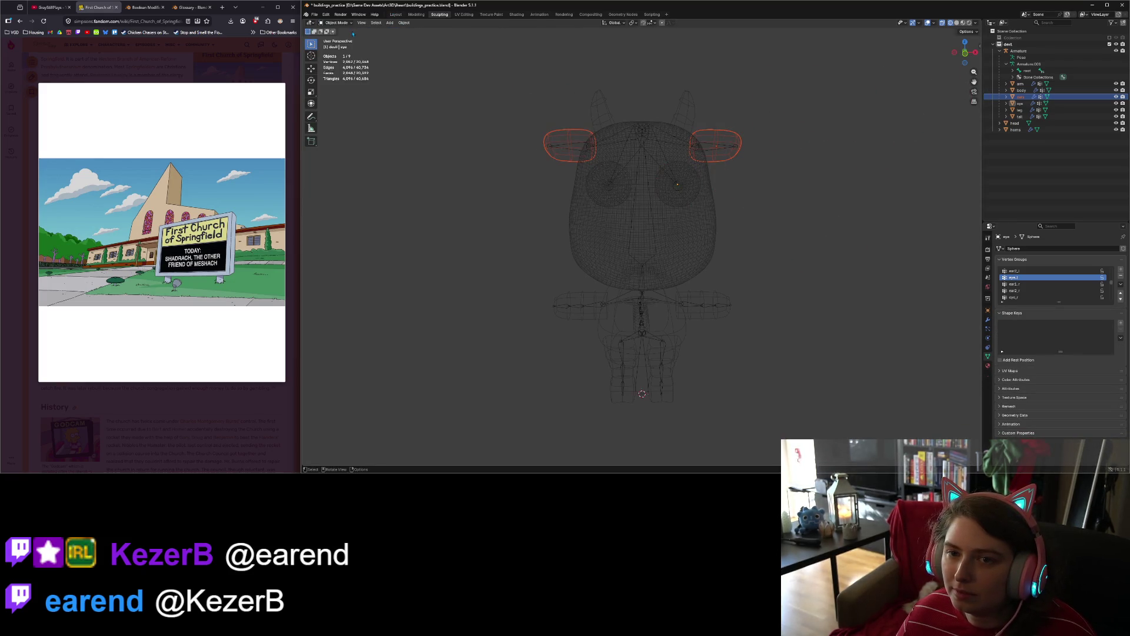
Step: Put the ears in Weight Paint and make ear2_l the active vertex group
left_click(1022, 97)
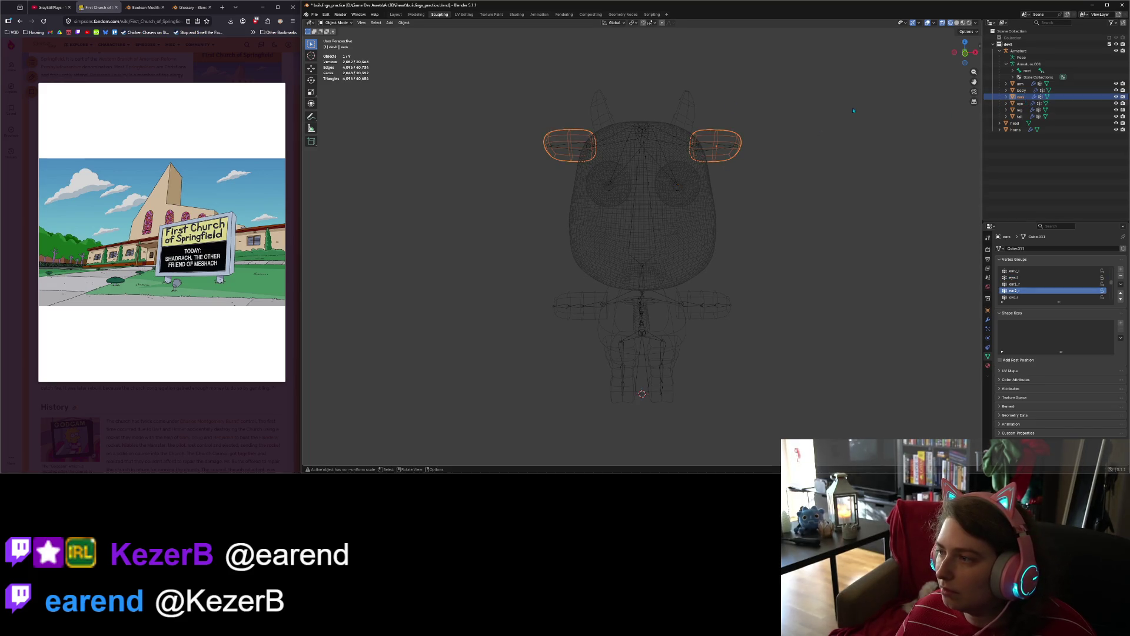
left_click(335, 22)
left_click(340, 60)
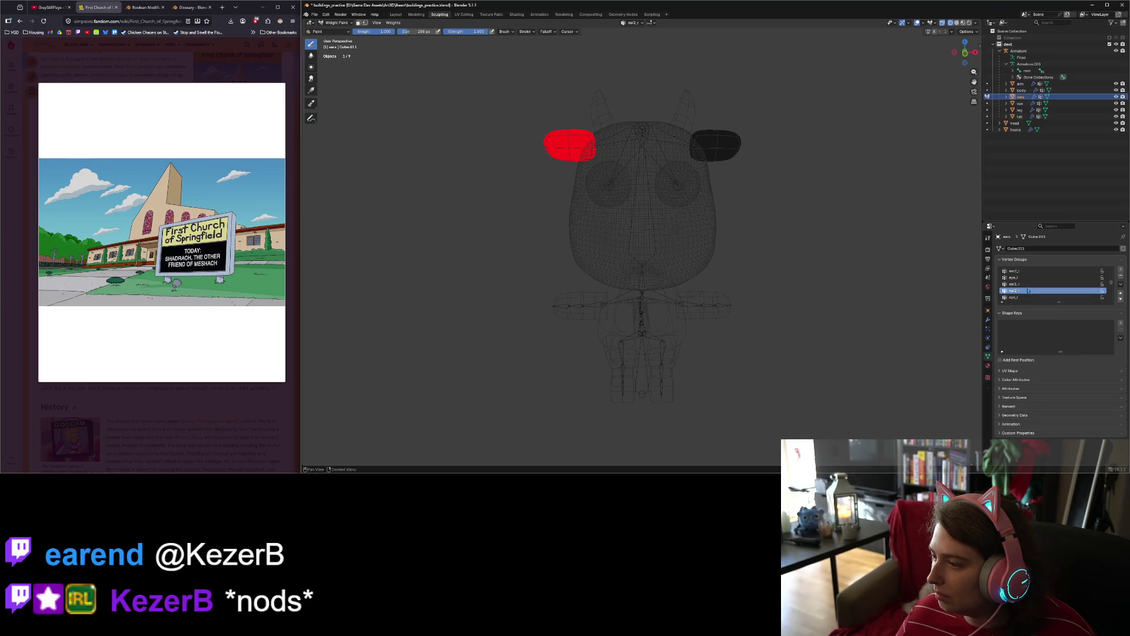
scroll(1030, 293, "up", 2)
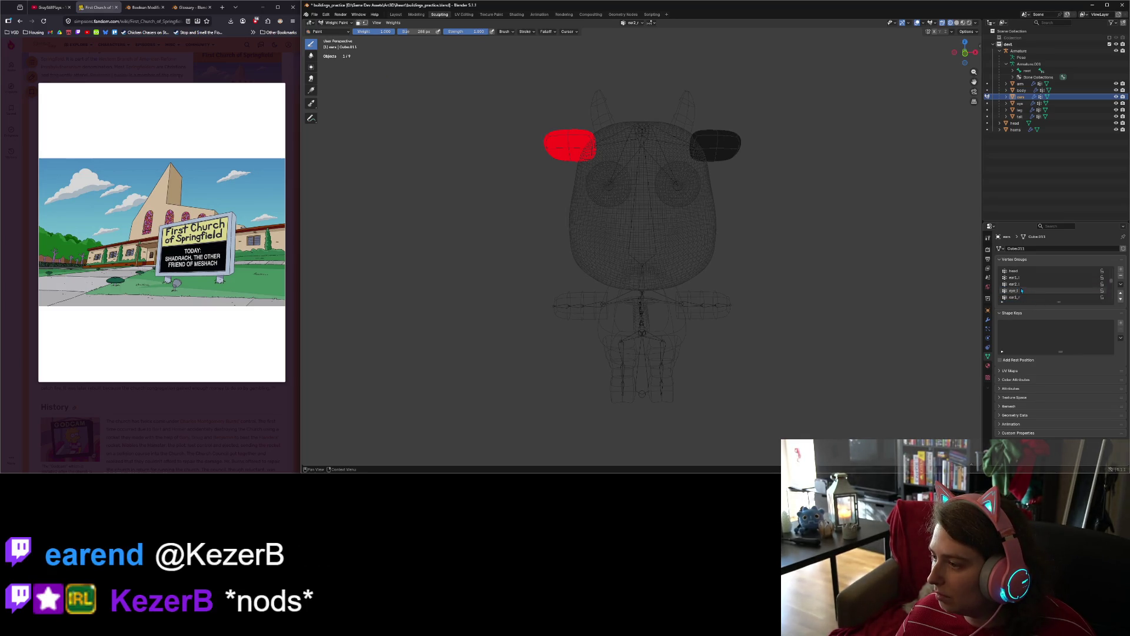
left_click(1022, 285)
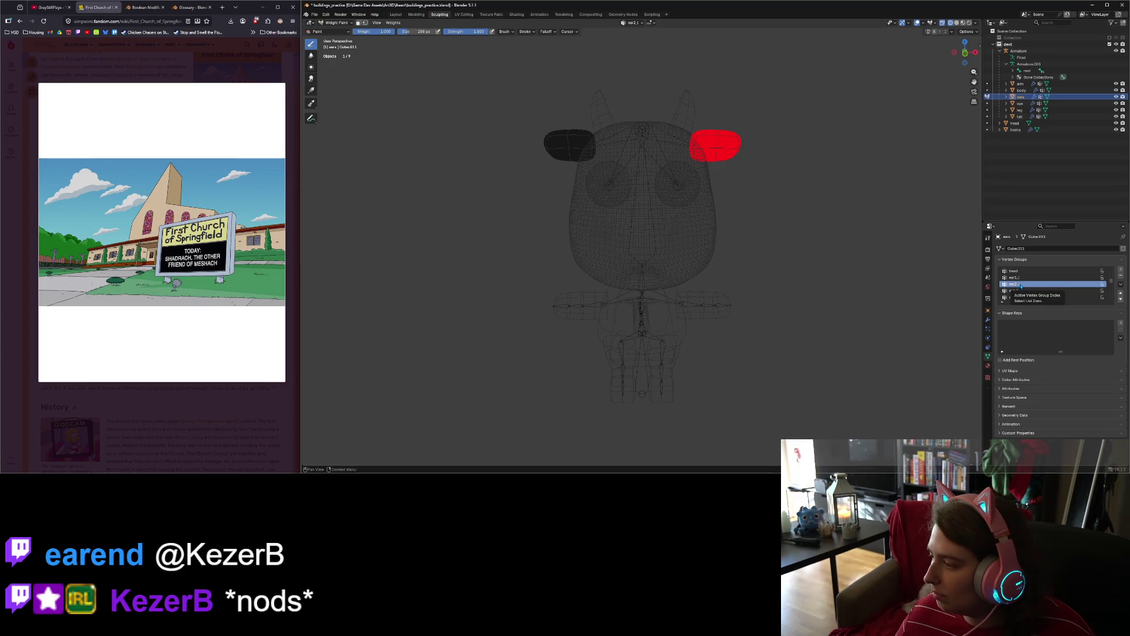
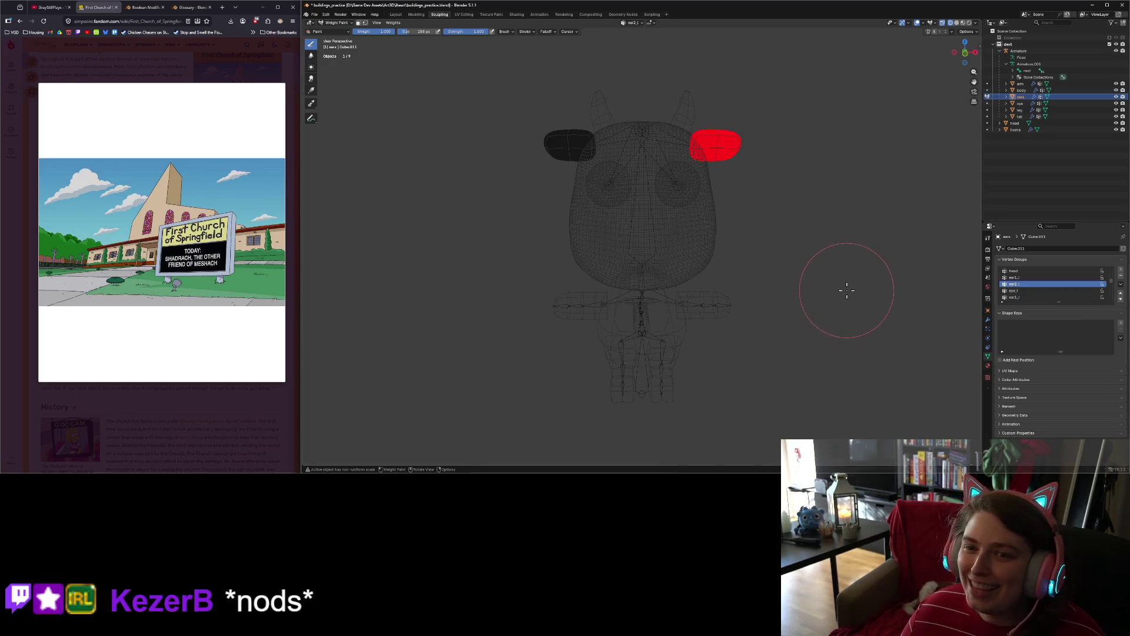
Step: Back in Object Mode, parent the head mesh to the Armature With Empty Groups, then reselect the head
left_click(341, 24)
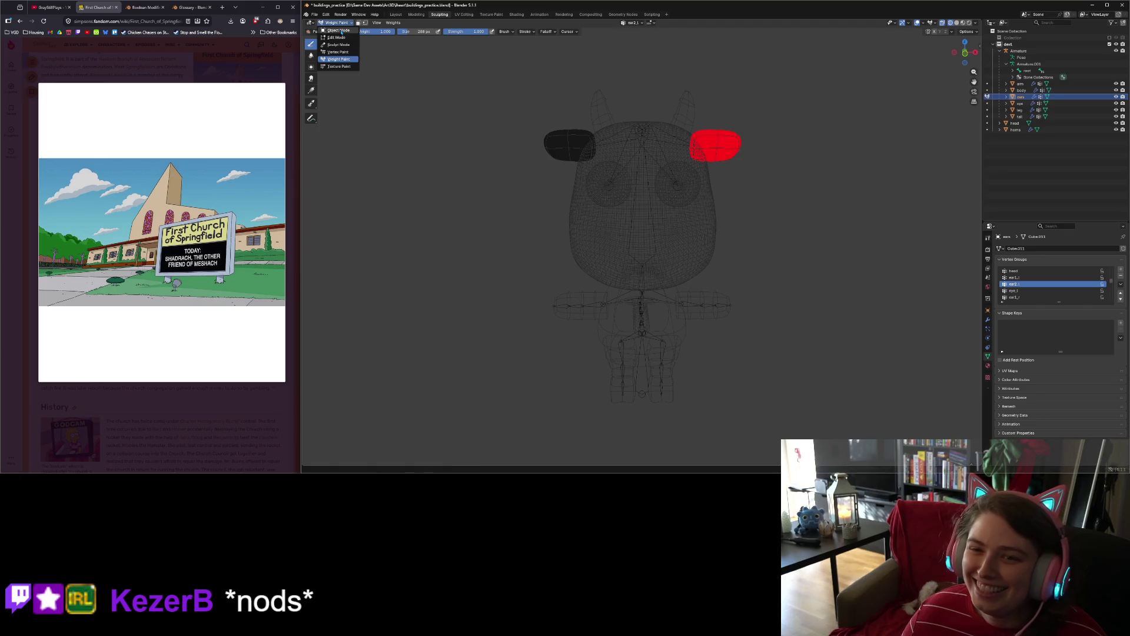
left_click(341, 32)
middle_click_drag(824, 235, 862, 233)
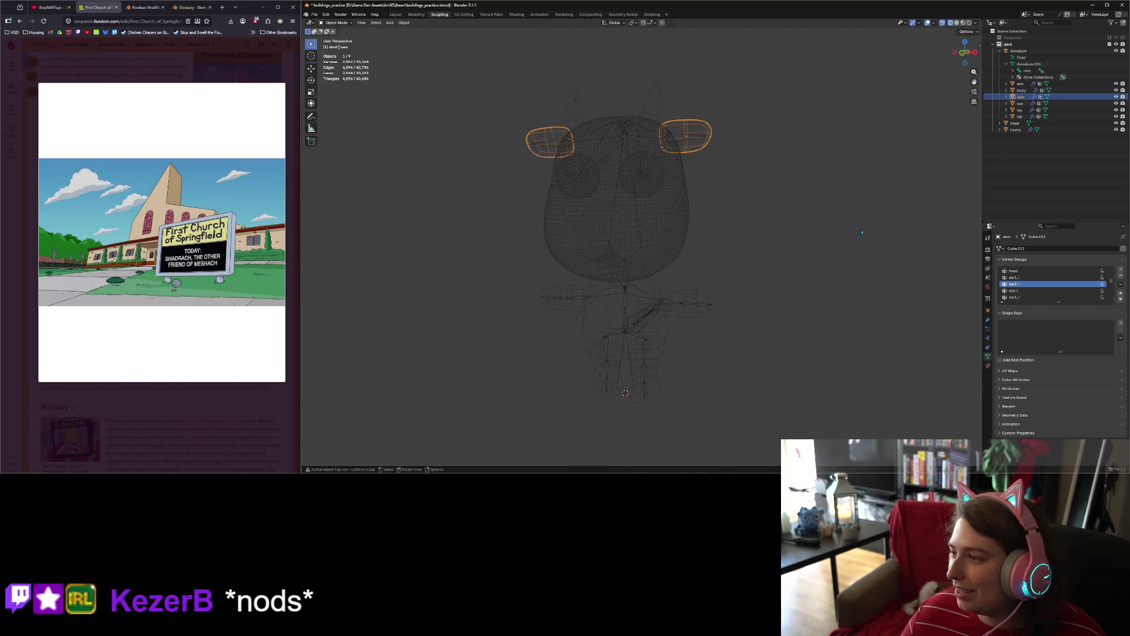
left_click(1015, 123)
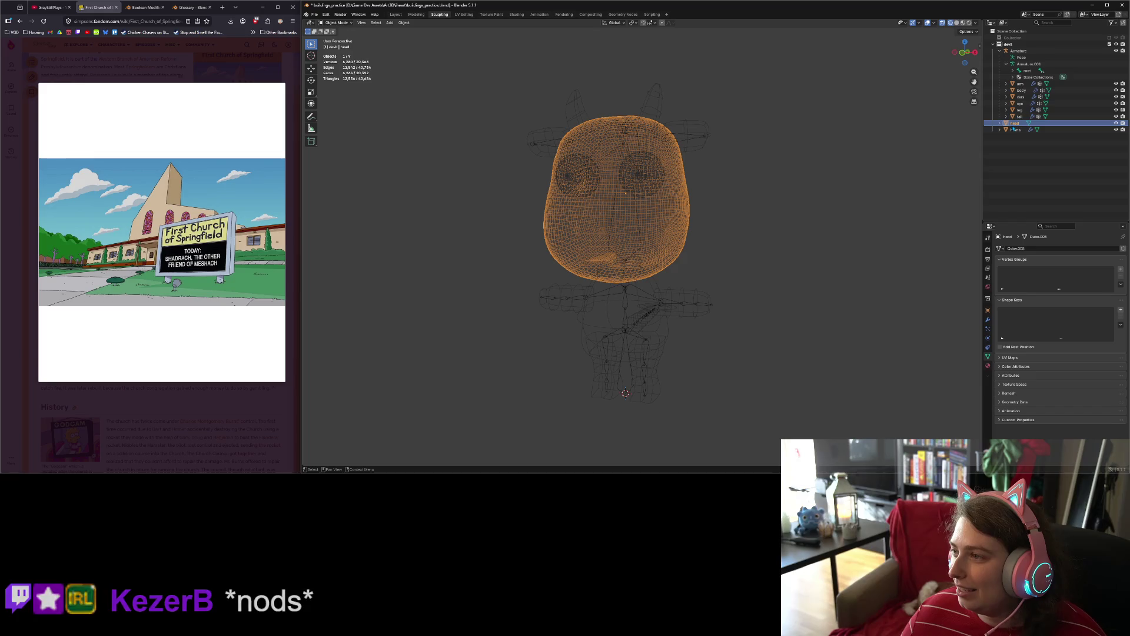
left_click(1019, 50, "ctrl")
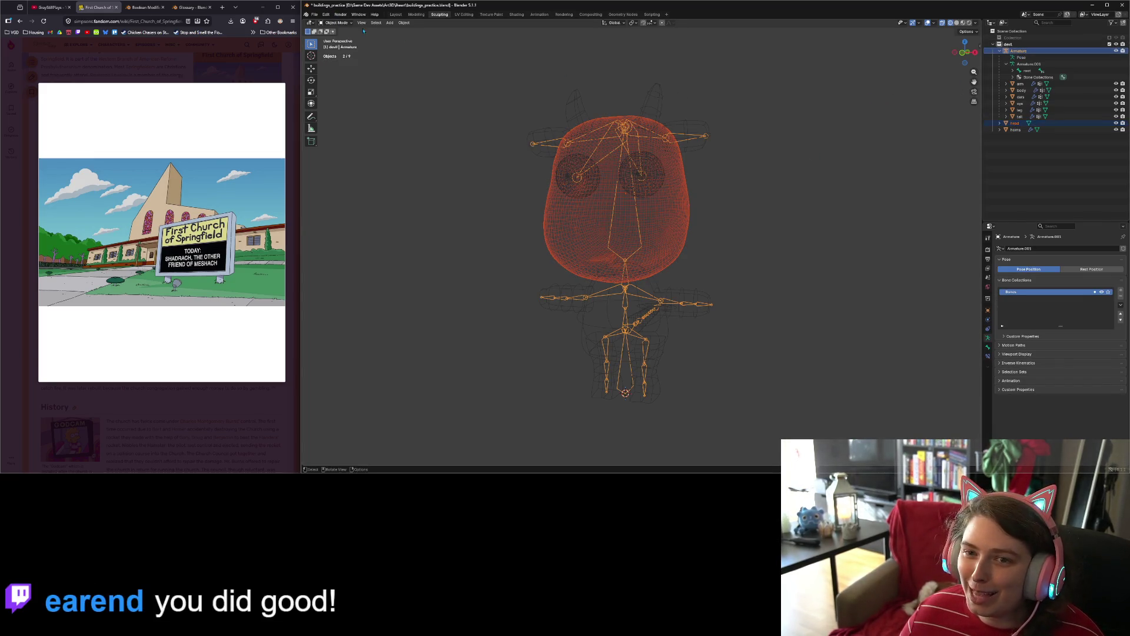
right_click(632, 231)
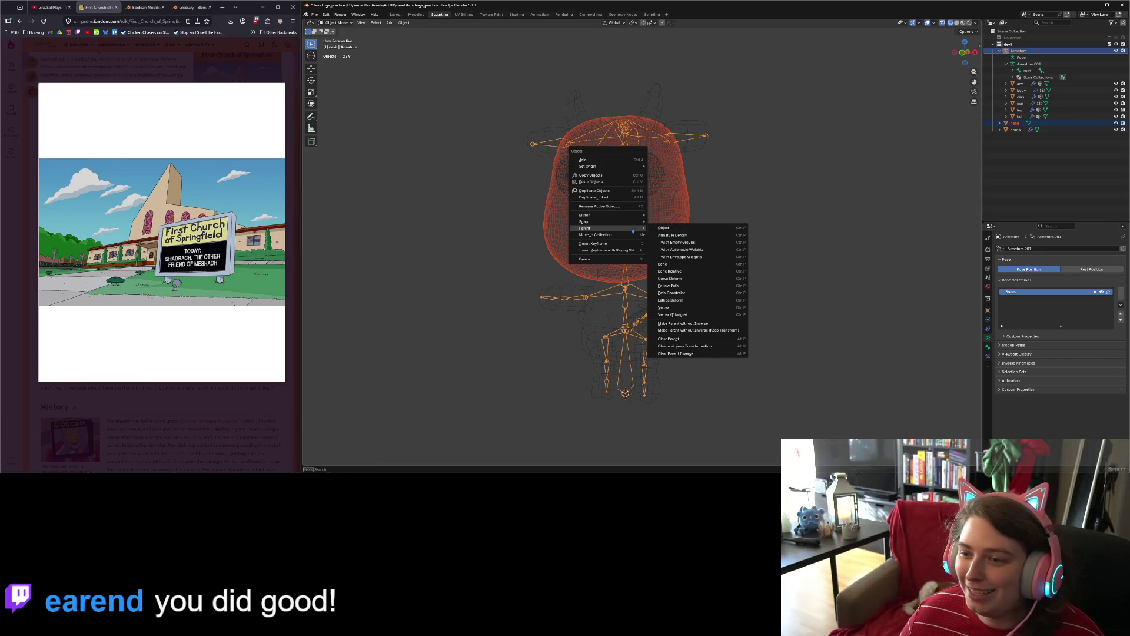
left_click(698, 242)
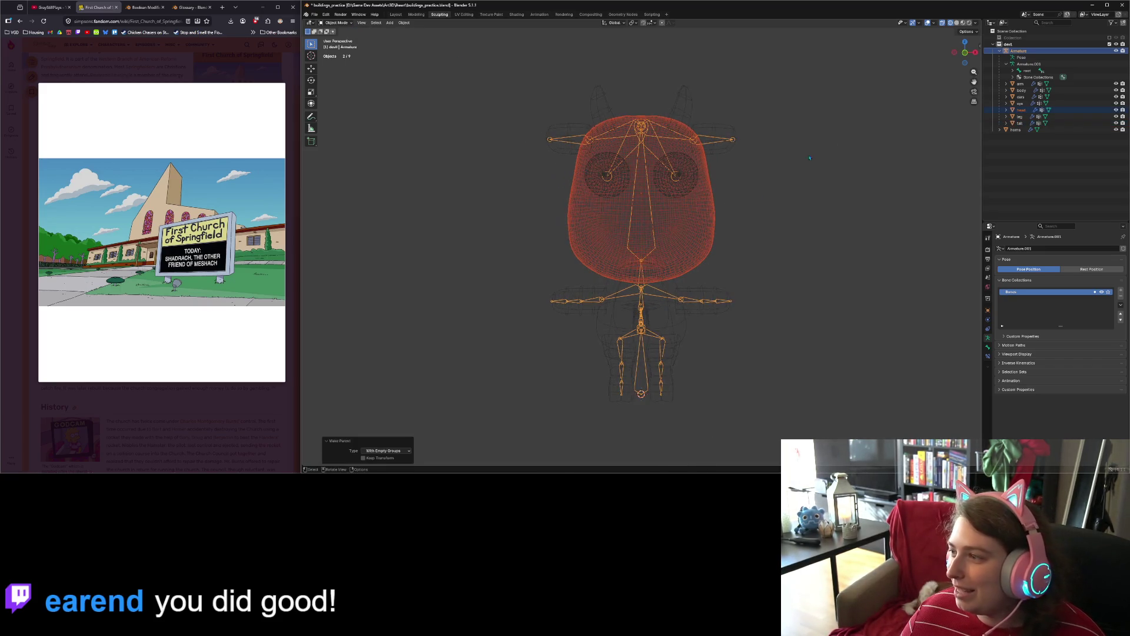
left_click(1021, 111)
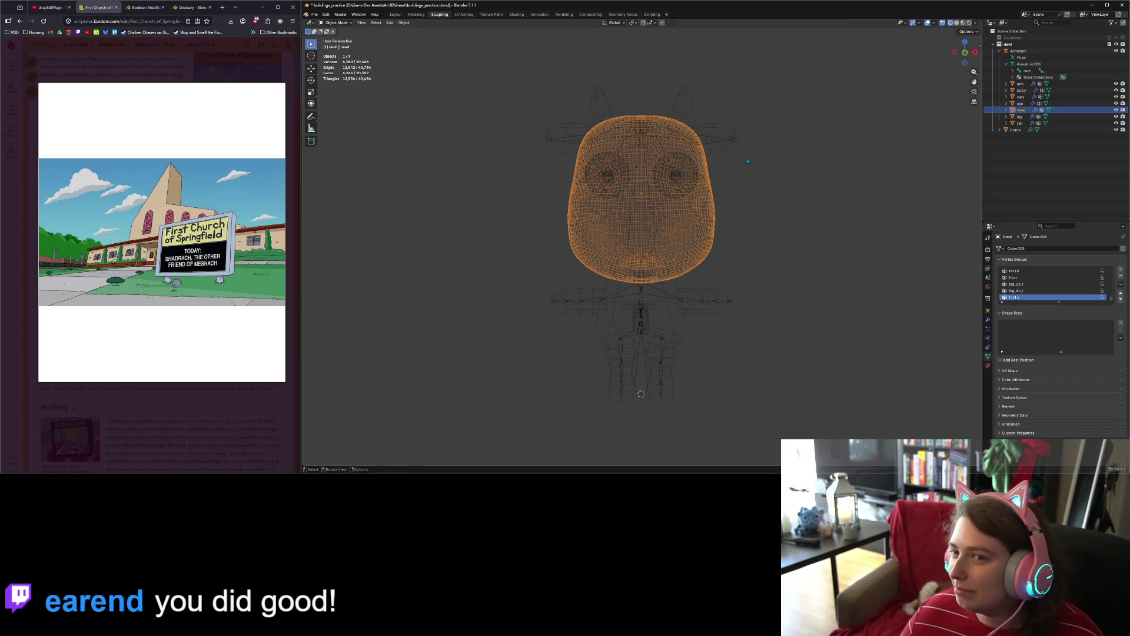
left_click(335, 23)
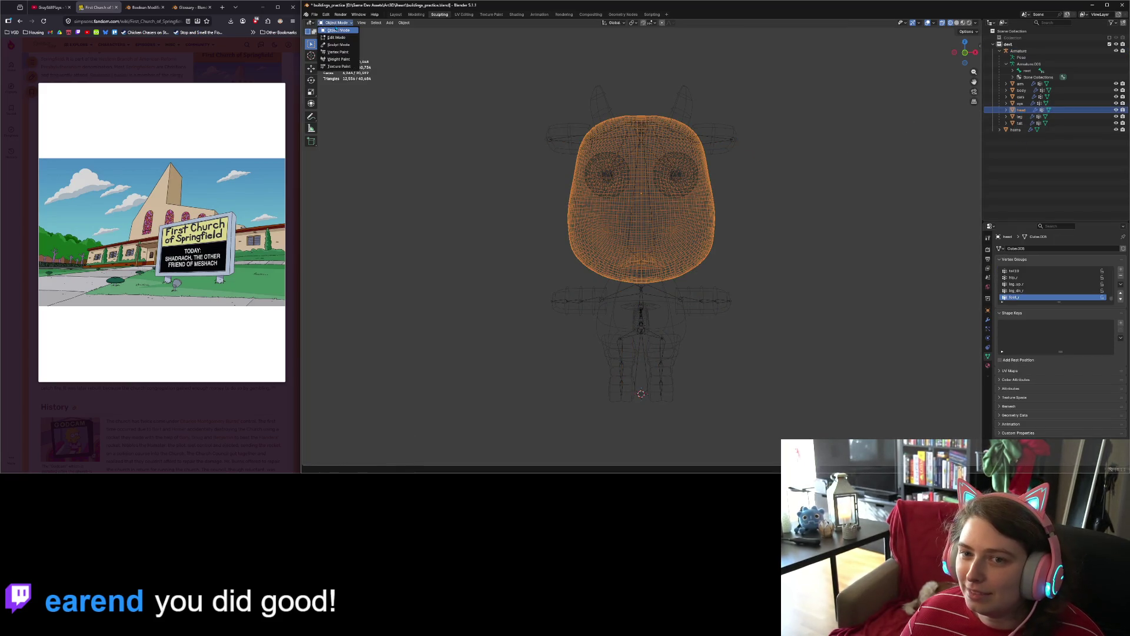
Step: Put the head in Weight Paint mode with 'head' as the active vertex group, viewed from the front
left_click(343, 60)
middle_click_drag(702, 227, 931, 235)
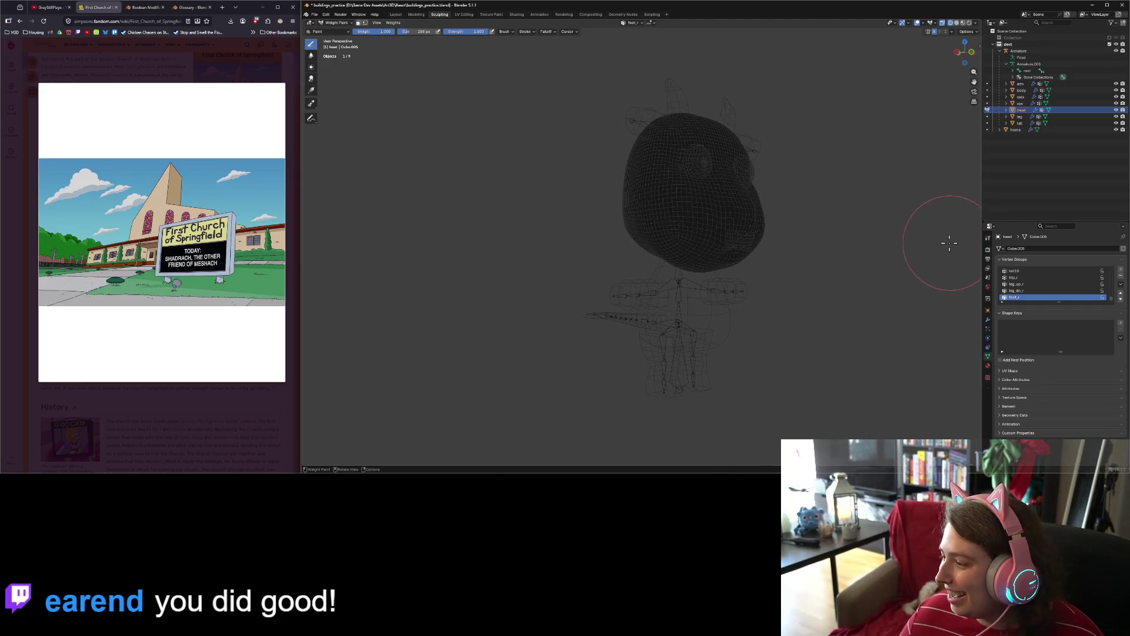
scroll(1018, 291, "up", 2)
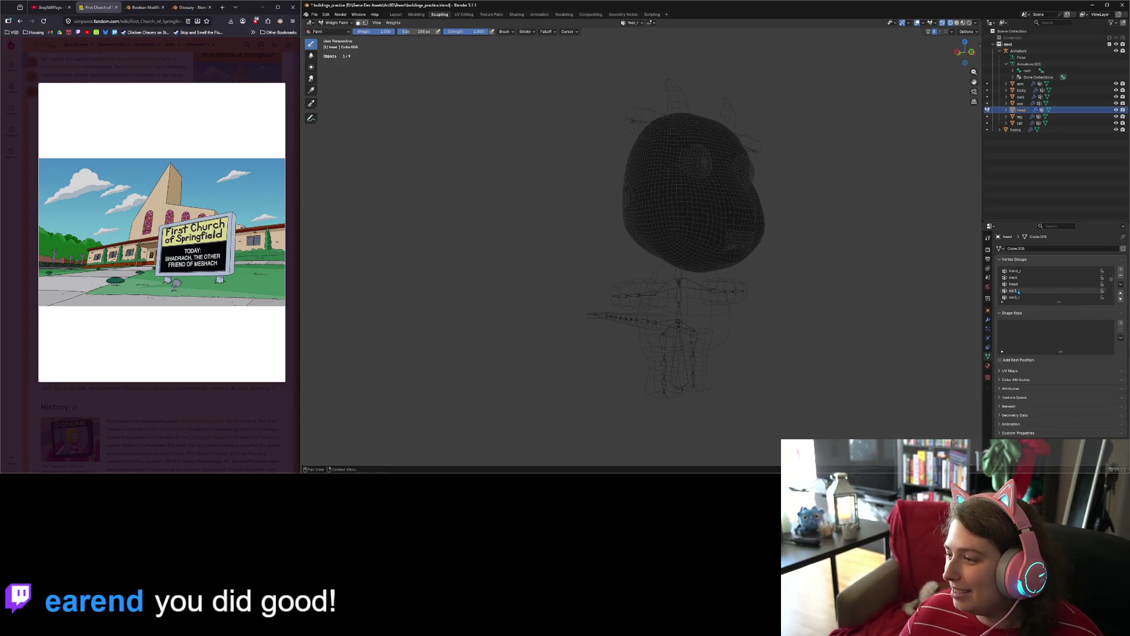
scroll(1019, 292, "down", 5)
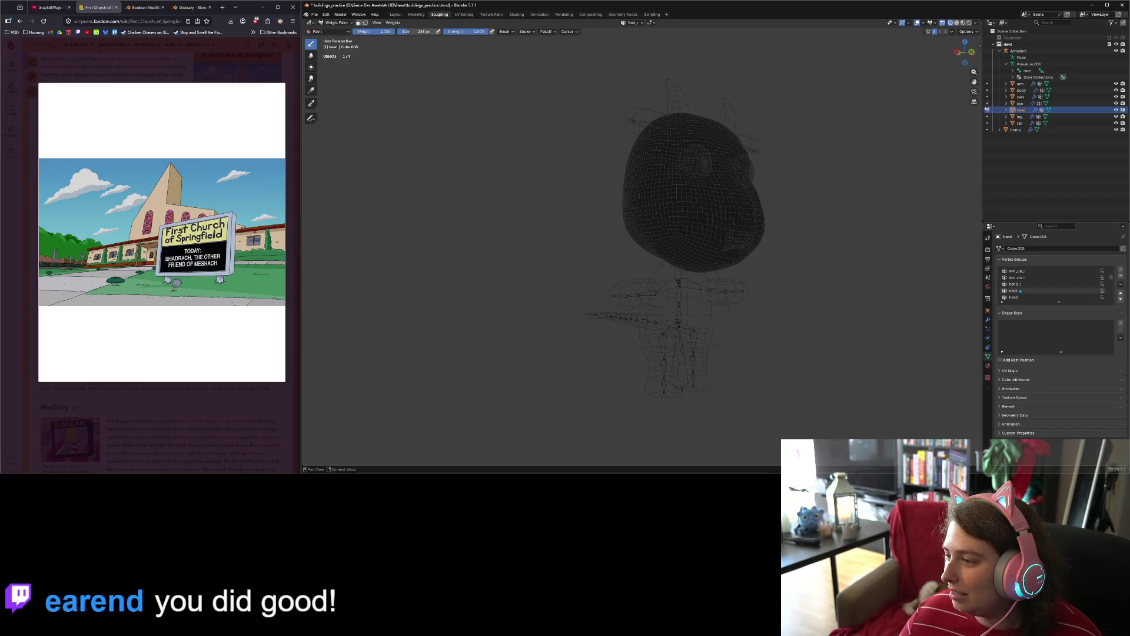
left_click(1039, 285)
left_click(1042, 291)
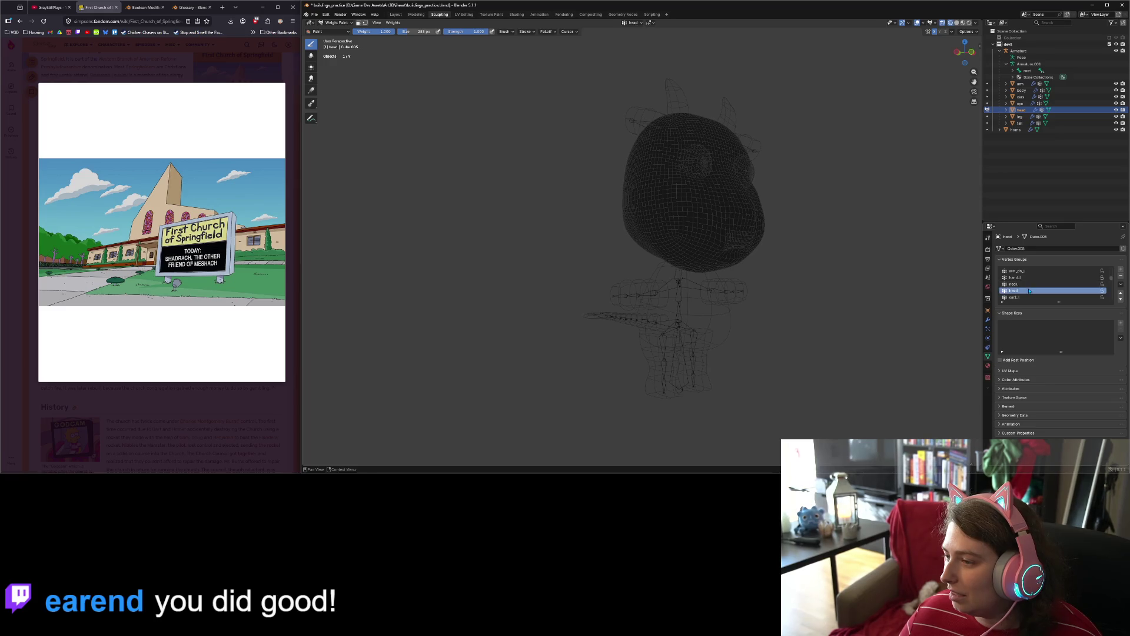
scroll(747, 246, "down", 4)
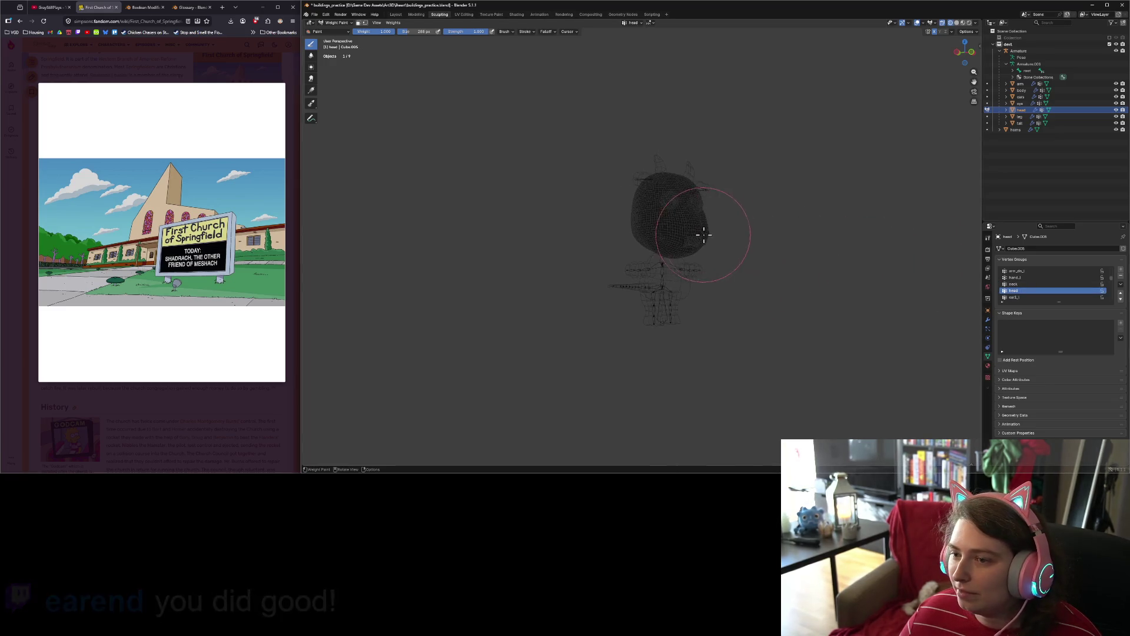
key("KP_1")
Step: Enlarge the brush and paint the whole head with full weight
left_click_drag(419, 31, 436, 31)
mouse_move(651, 245)
left_mouse_down()
mouse_move(644, 220)
mouse_move(588, 195)
mouse_move(617, 217)
left_mouse_up()
mouse_move(617, 217)
middle_mouse_down()
mouse_move(689, 227)
mouse_move(616, 177)
mouse_move(625, 273)
mouse_move(652, 273)
mouse_move(618, 303)
middle_mouse_up()
key("KP_1")
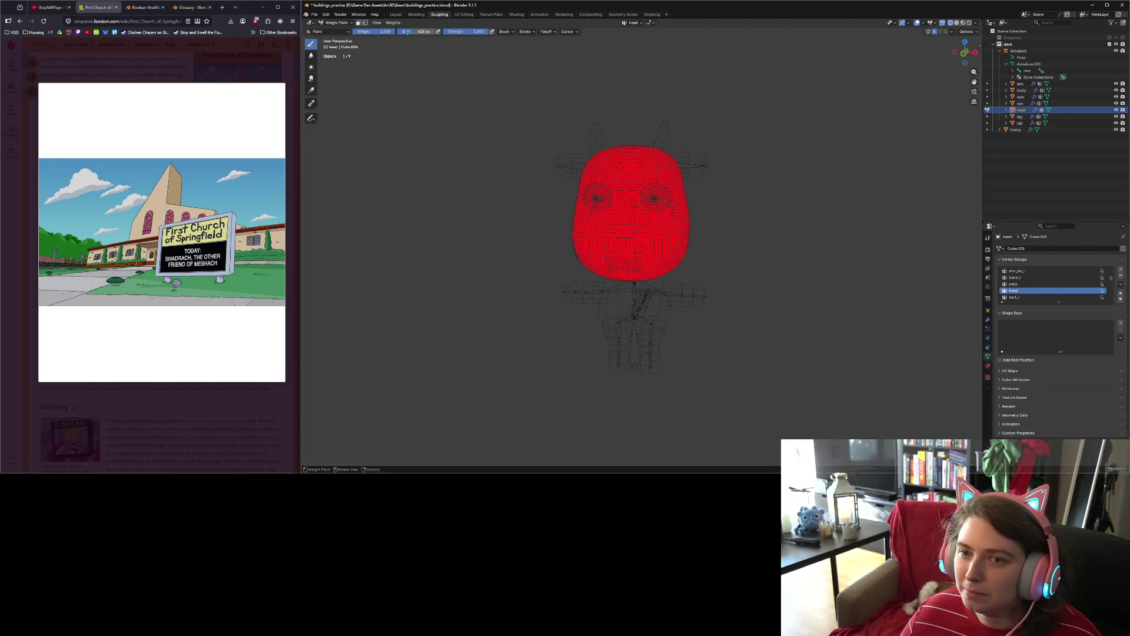
Step: Select the horns plus the armature and return to Object Mode
left_click(1020, 130)
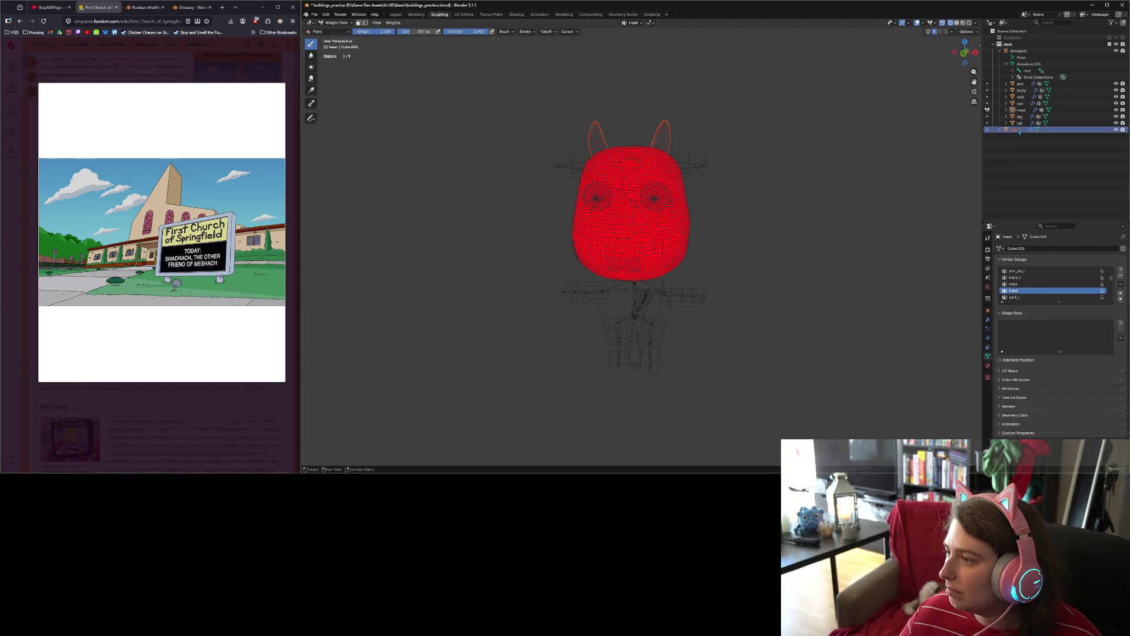
left_click(1021, 52, "ctrl")
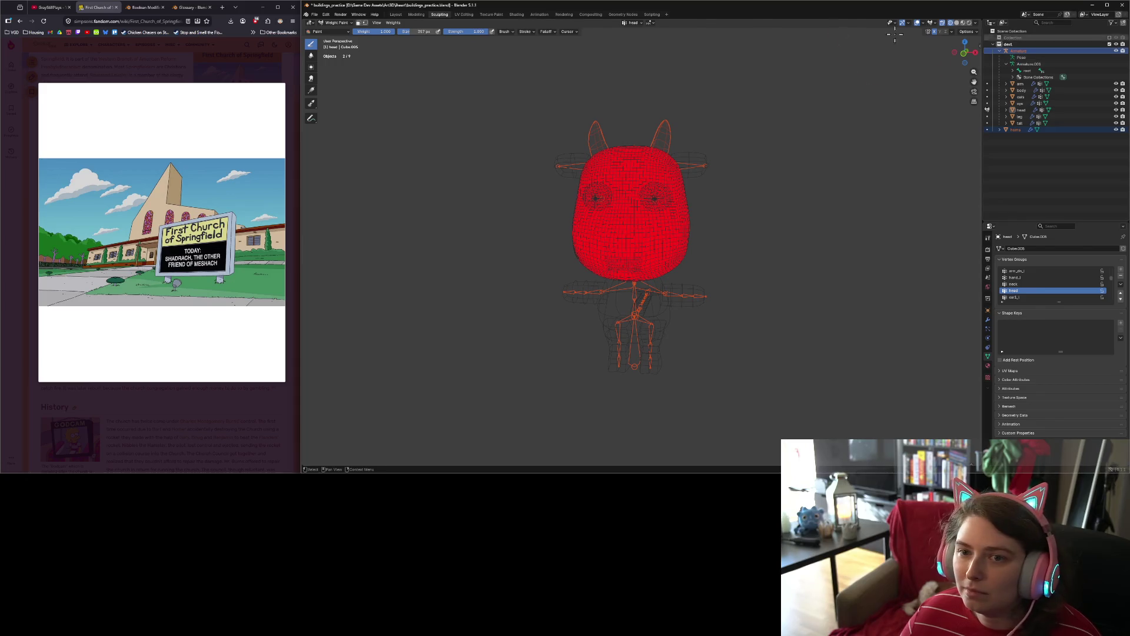
left_click(340, 22)
left_click(335, 30)
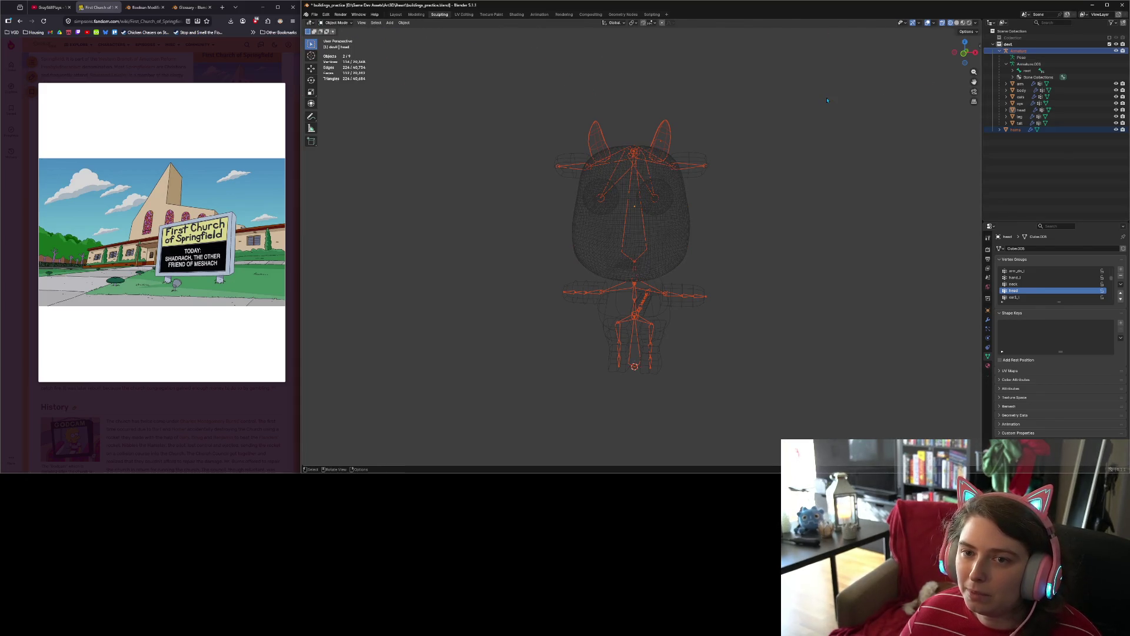
Step: Parent the horns to the Armature With Empty Groups and reselect only the horns
left_click(1016, 129)
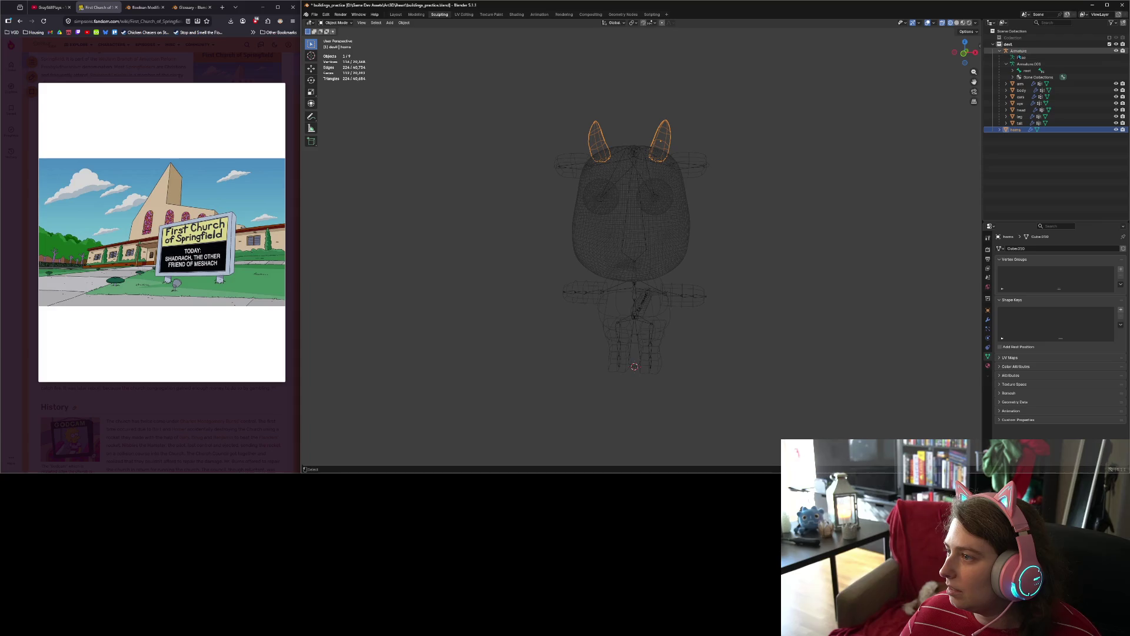
left_click(1019, 51, "ctrl")
right_click(678, 184)
mouse_move(706, 184)
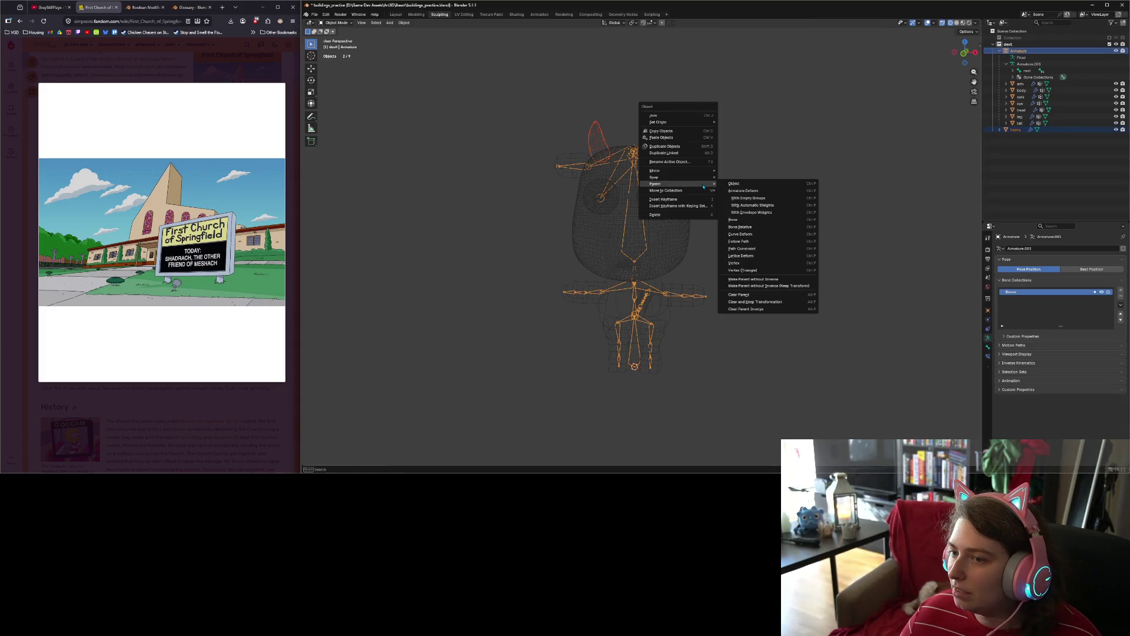
left_click(760, 199)
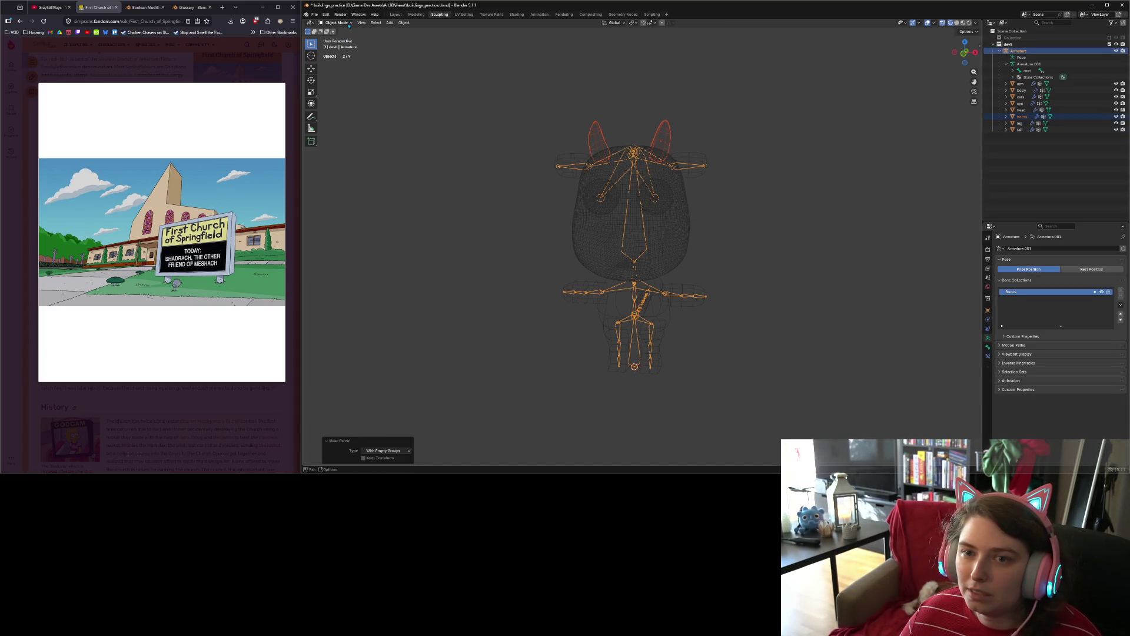
left_click(1023, 117)
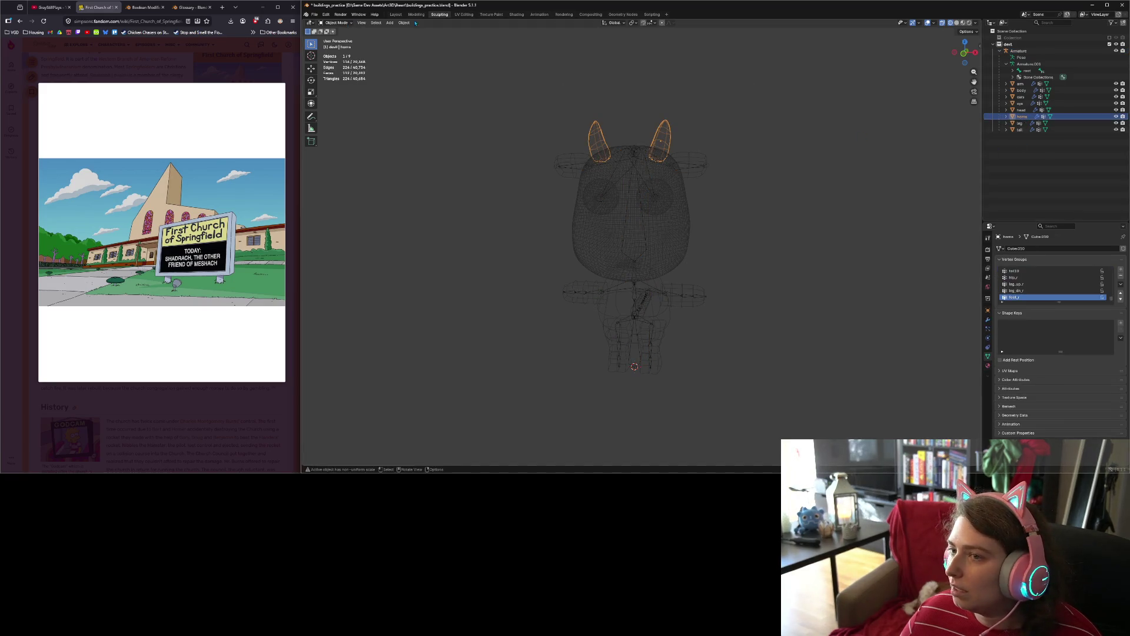
Step: Weight Paint the horns fully on the 'head' vertex group, then return to Object Mode
left_click(348, 23)
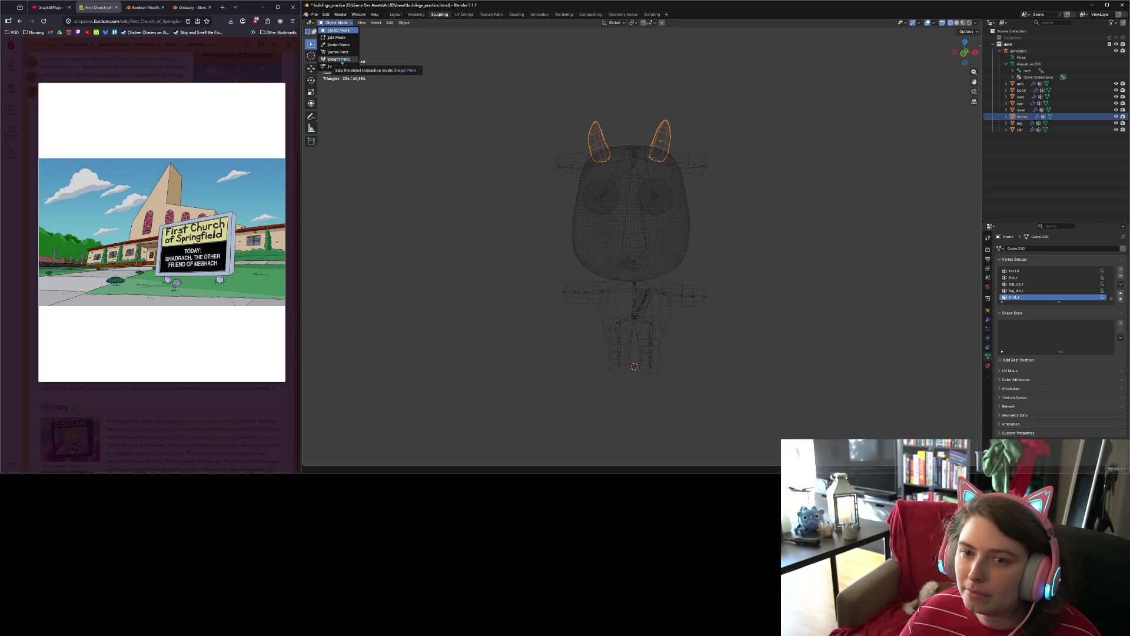
left_click(342, 61)
scroll(1019, 291, "up", 7)
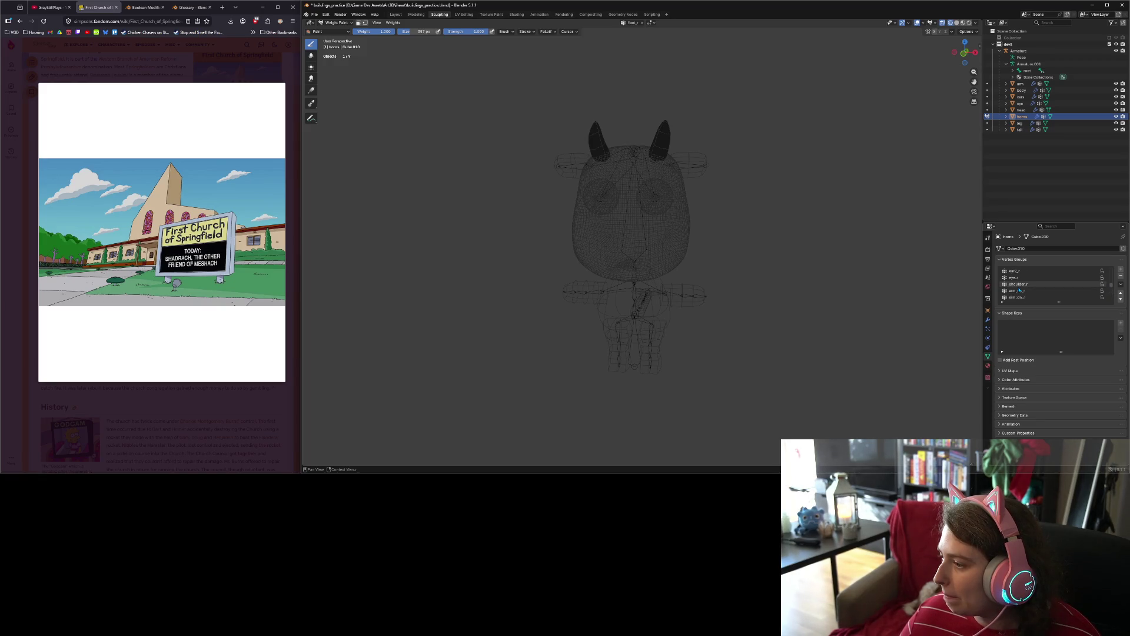
left_click(1014, 271)
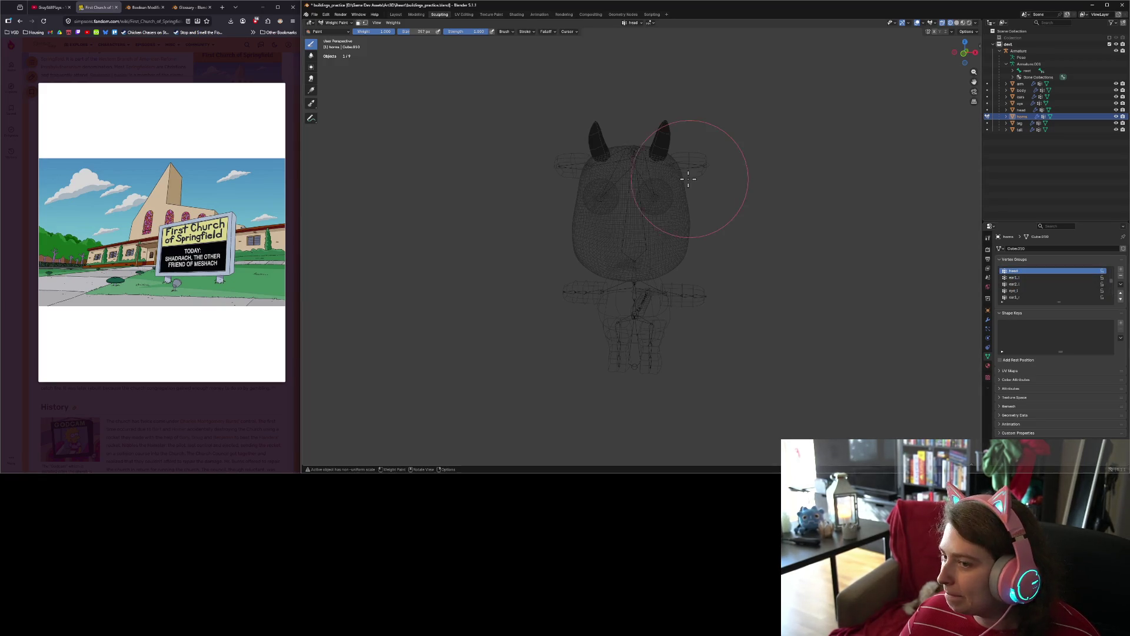
mouse_move(601, 102)
middle_mouse_down()
mouse_move(677, 242)
mouse_move(669, 158)
mouse_move(654, 227)
mouse_move(734, 189)
mouse_move(674, 159)
mouse_move(648, 228)
mouse_move(754, 270)
mouse_move(743, 265)
middle_mouse_up()
scroll(744, 266, "up", 2)
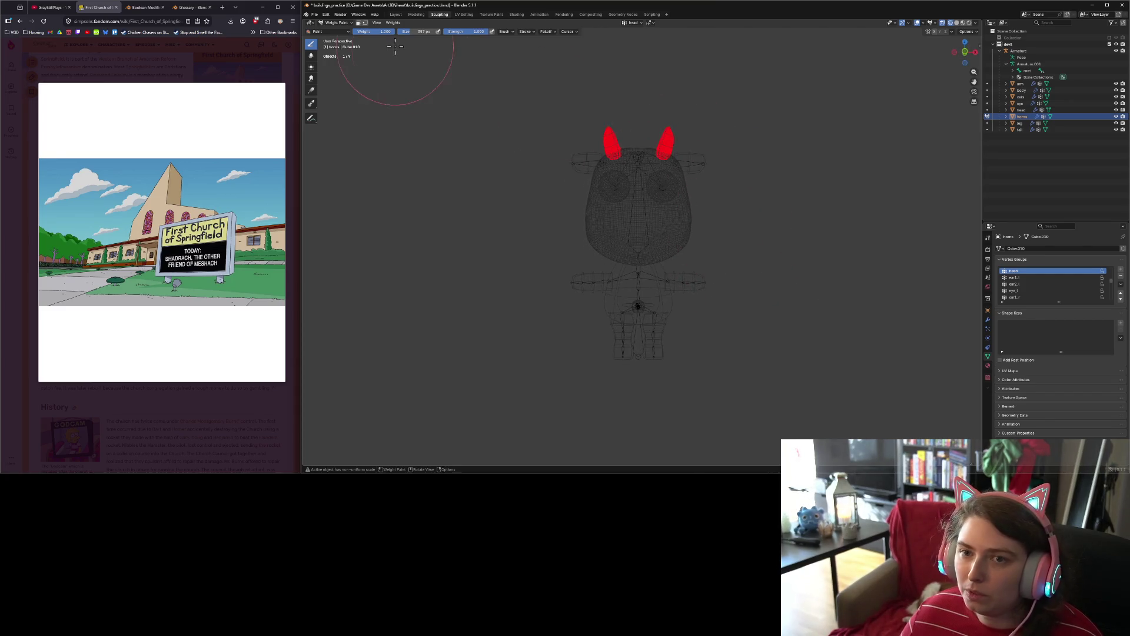
left_click(337, 22)
left_click(345, 29)
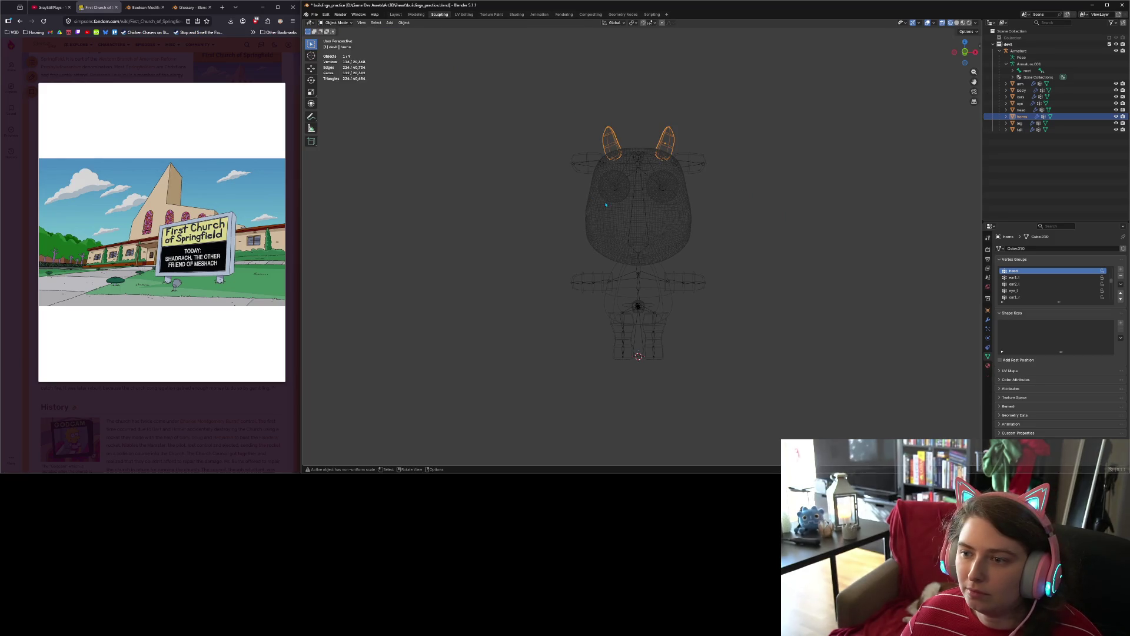
Step: Select the armature and put it in Pose Mode with wireframe shading
left_click(963, 23)
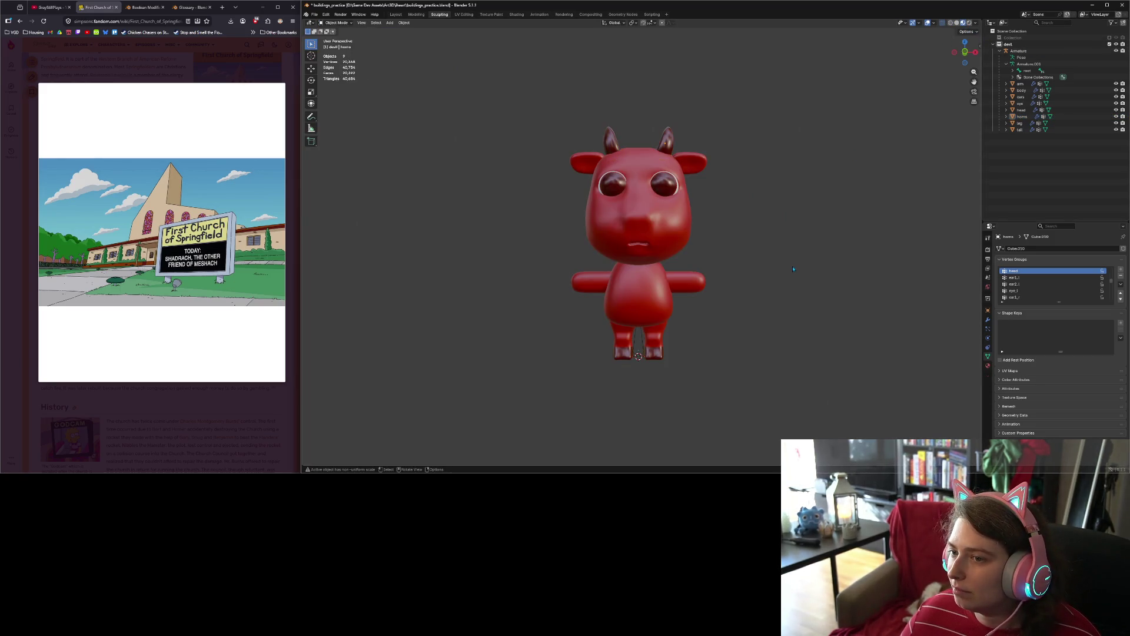
left_click(770, 273)
mouse_move(769, 272)
middle_mouse_down()
mouse_move(826, 268)
mouse_move(769, 272)
middle_mouse_up()
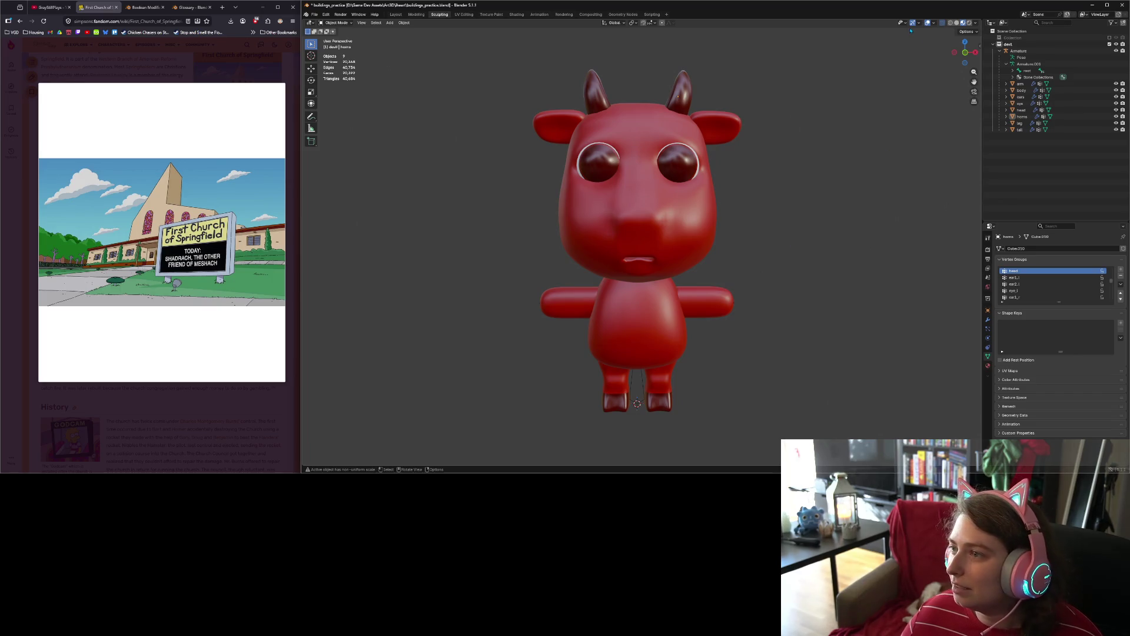
left_click(1020, 51)
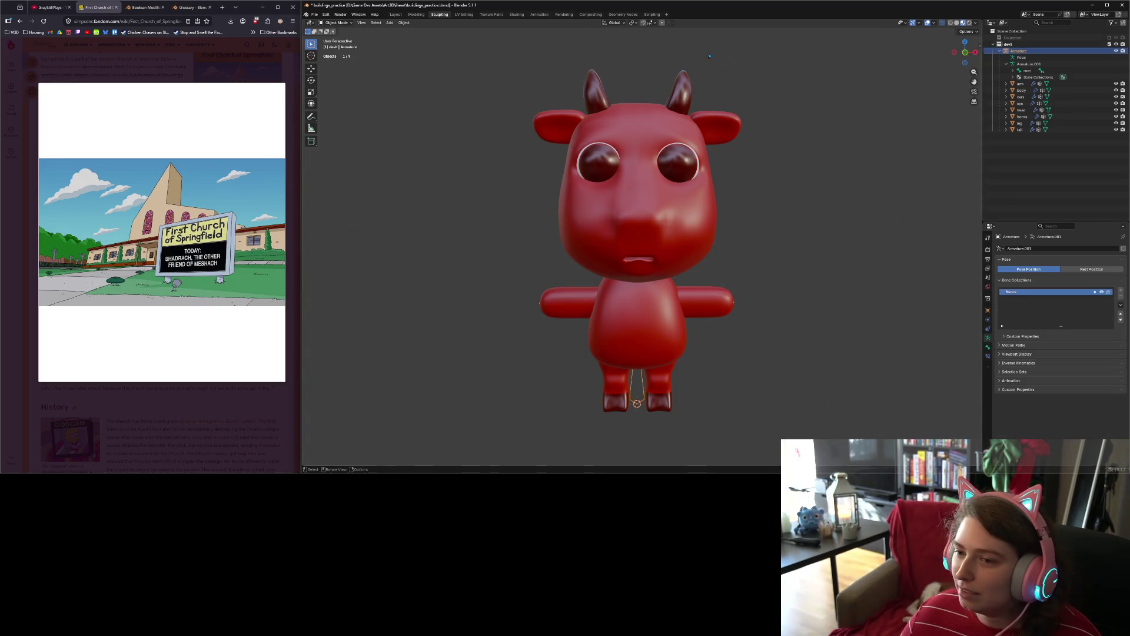
left_click(336, 23)
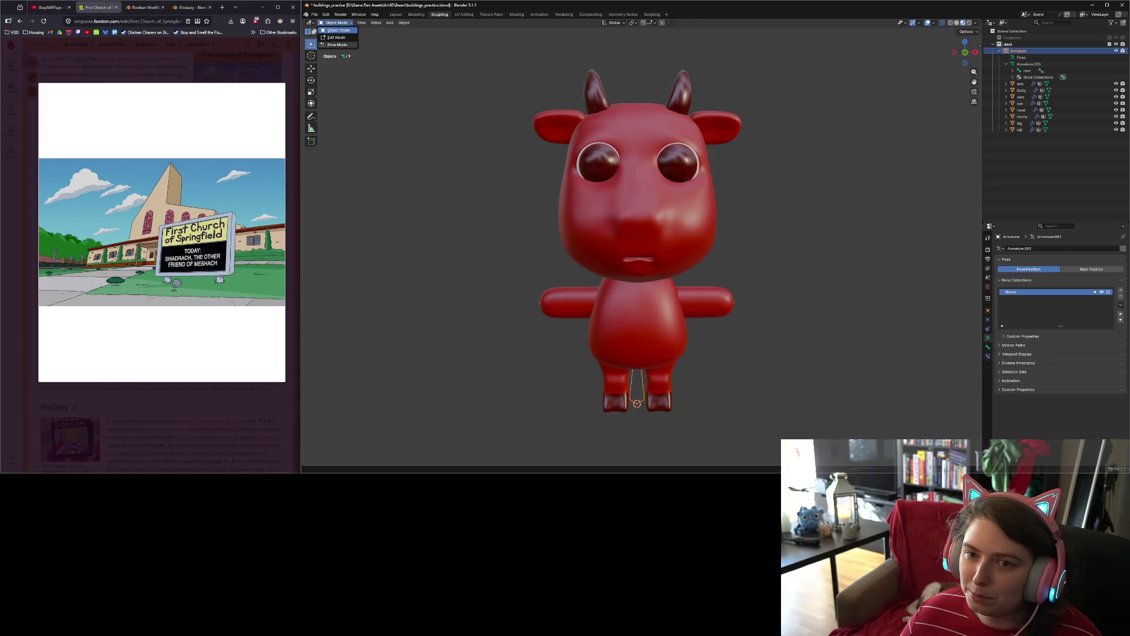
left_click(335, 44)
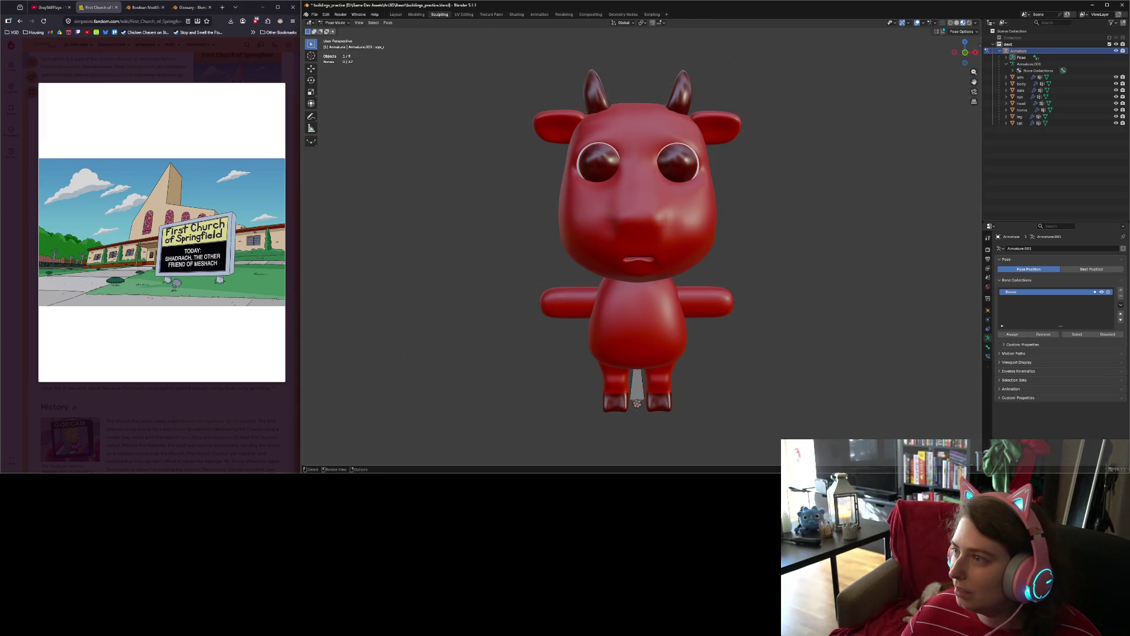
left_click(951, 24)
Step: Lower the cow's left upper arm about 74 degrees around its local X axis
left_click(688, 304)
key("r")
key("x")
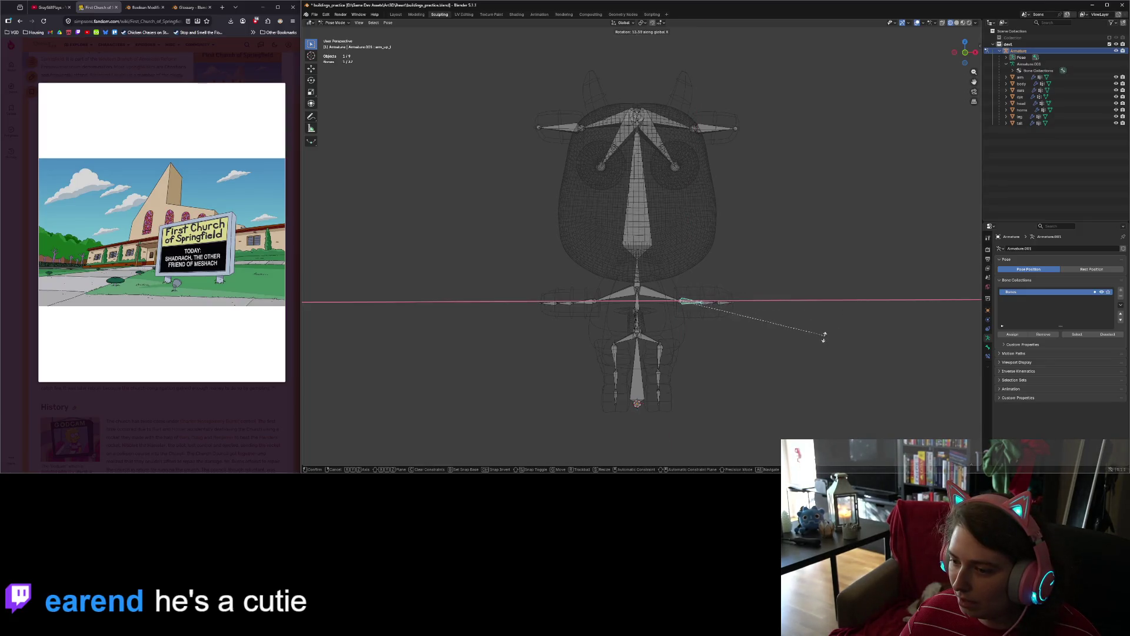
key("x")
left_click(699, 367)
mouse_move(699, 367)
middle_mouse_down()
mouse_move(659, 361)
mouse_move(677, 312)
mouse_move(705, 287)
mouse_move(761, 292)
middle_mouse_up()
key("shift+z")
Step: Bend the left hand bone about 52 degrees around its X axis
left_click(692, 284)
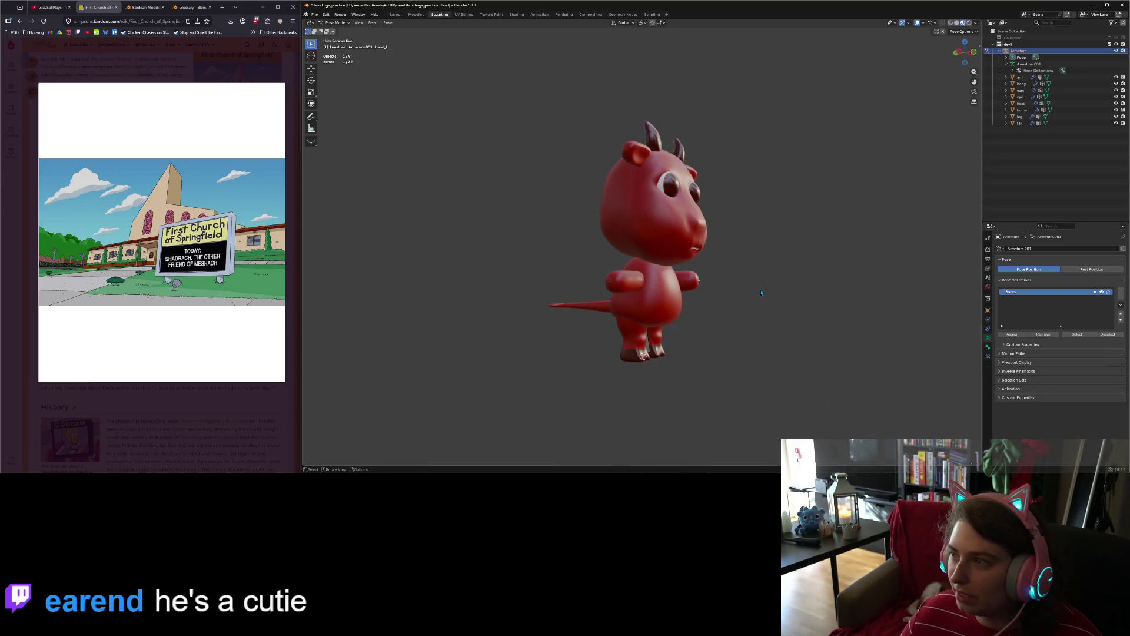
key("Tab")
key("Tab")
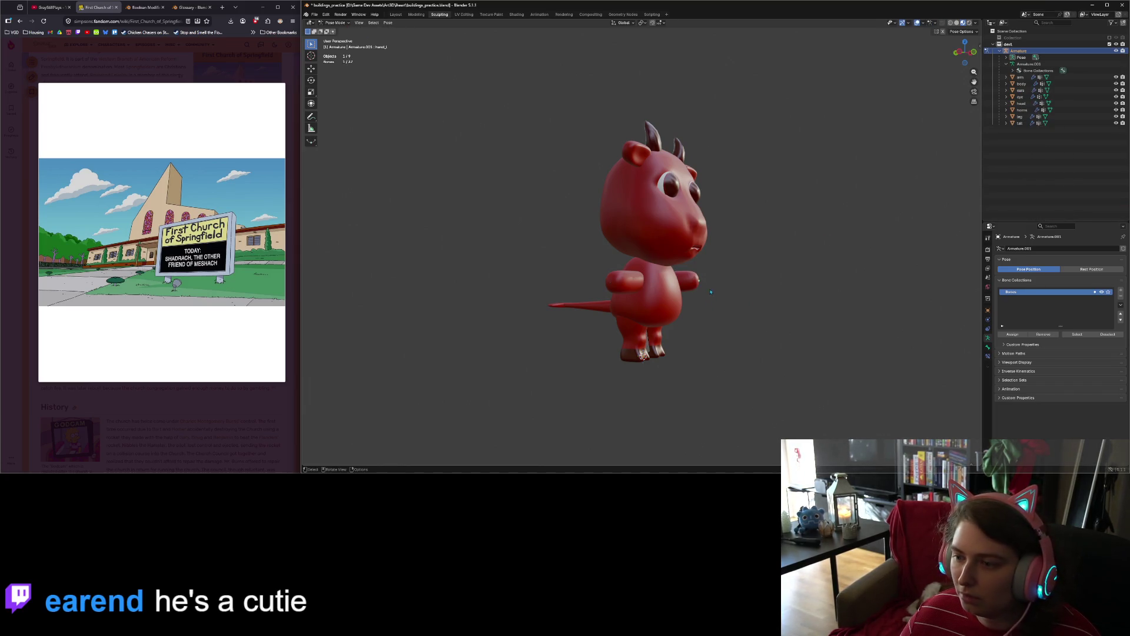
key("shift+z")
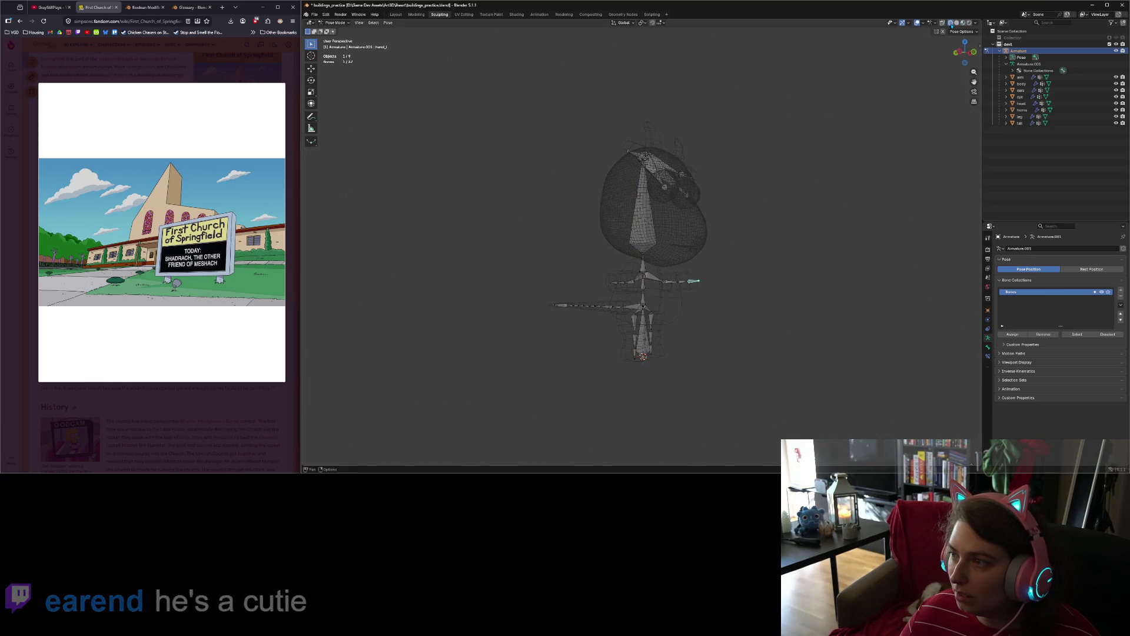
middle_click_drag(719, 287, 748, 310)
key("r")
key("x")
key("x")
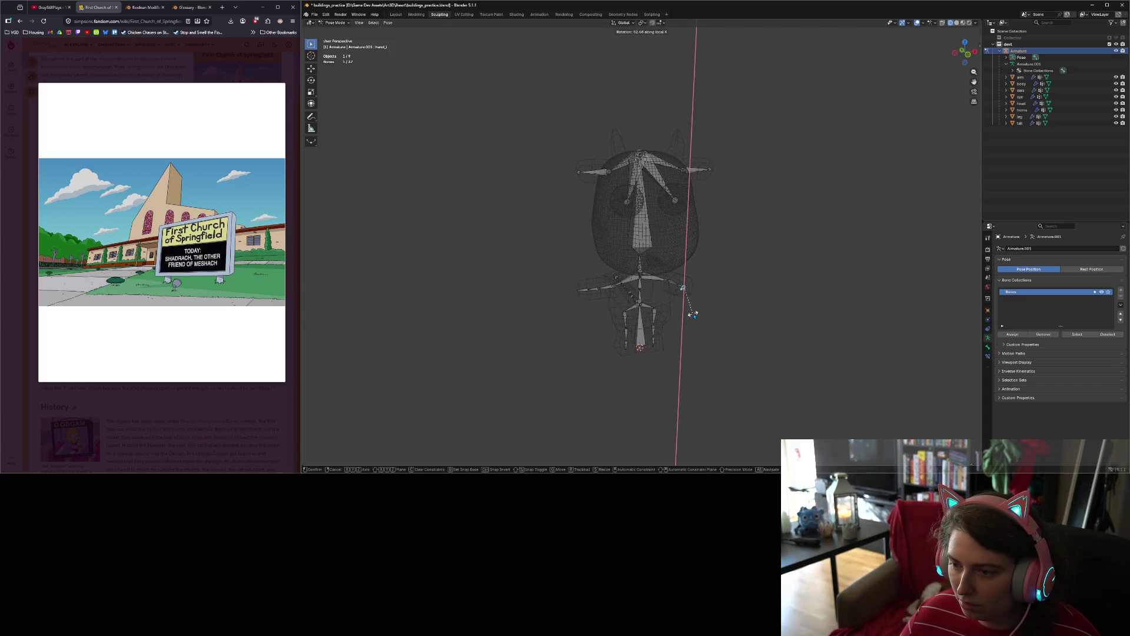
left_click(693, 314)
middle_click_drag(623, 299, 611, 284)
Step: Turn the other upper arm about -49 degrees in front view
left_click(604, 284)
key("r")
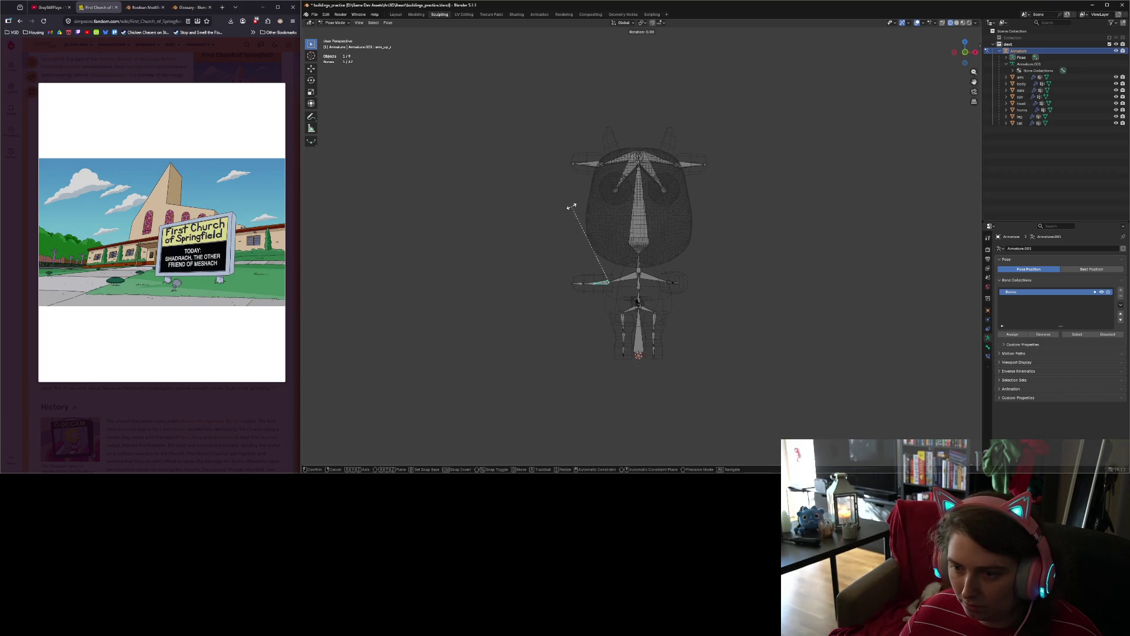
key("Escape")
key("KP_1")
key("r")
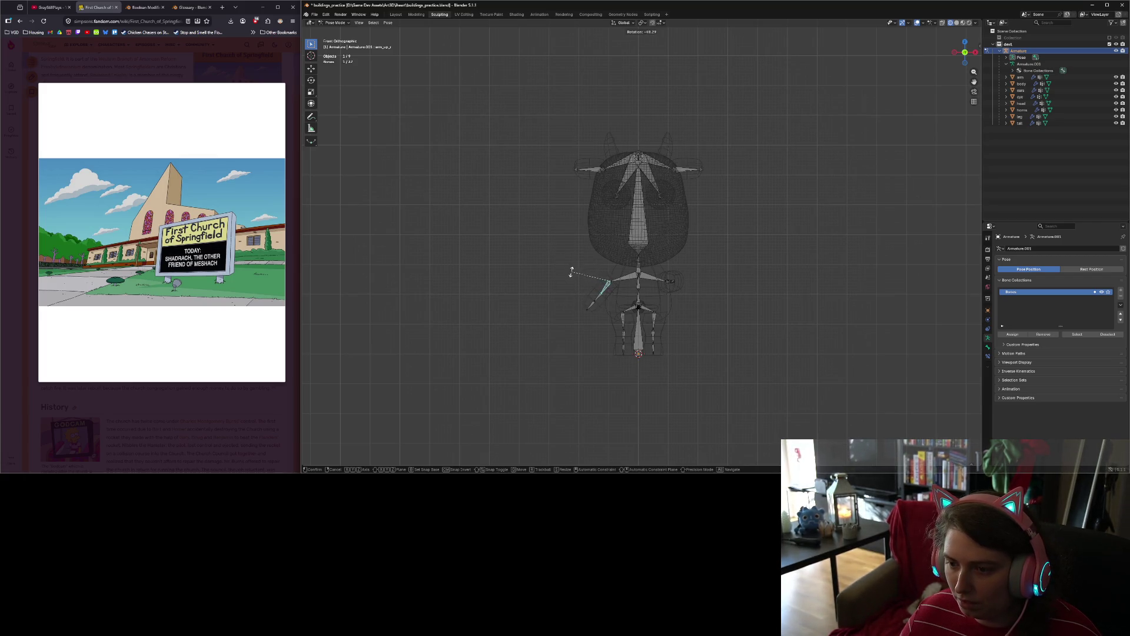
left_click(570, 267)
scroll(619, 329, "up", 5)
key("ctrl+z")
key("ctrl+shift+z")
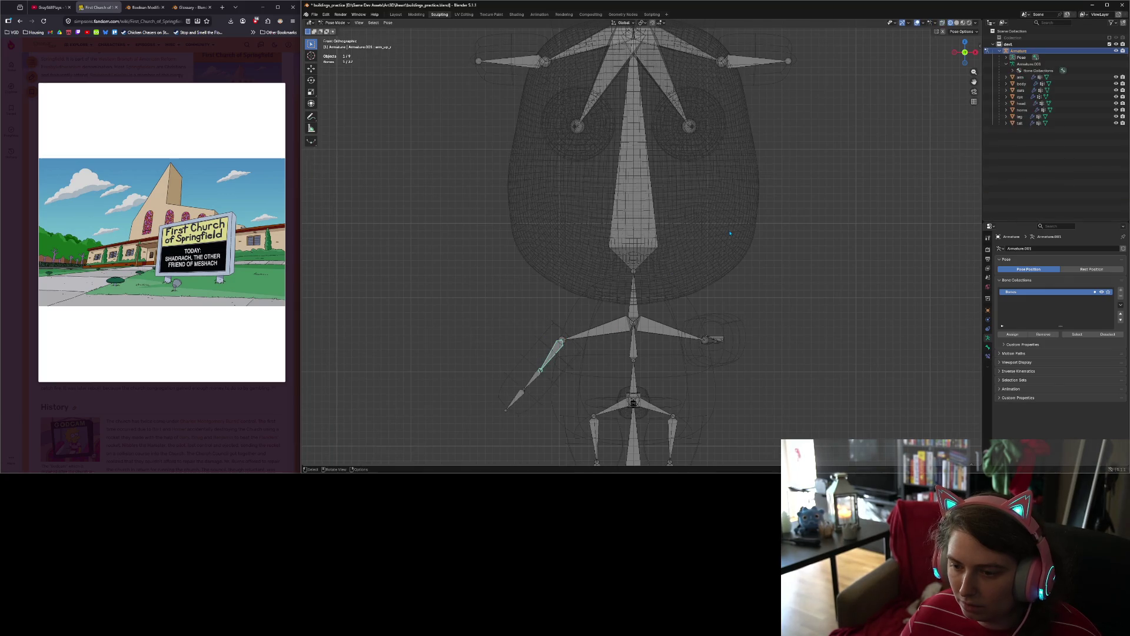
Step: Show the posed cow in its red material and switch the rig to Edit Mode
left_click(964, 23)
mouse_move(686, 214)
middle_mouse_down()
mouse_move(620, 292)
mouse_move(629, 306)
mouse_move(617, 295)
mouse_move(636, 317)
middle_mouse_up()
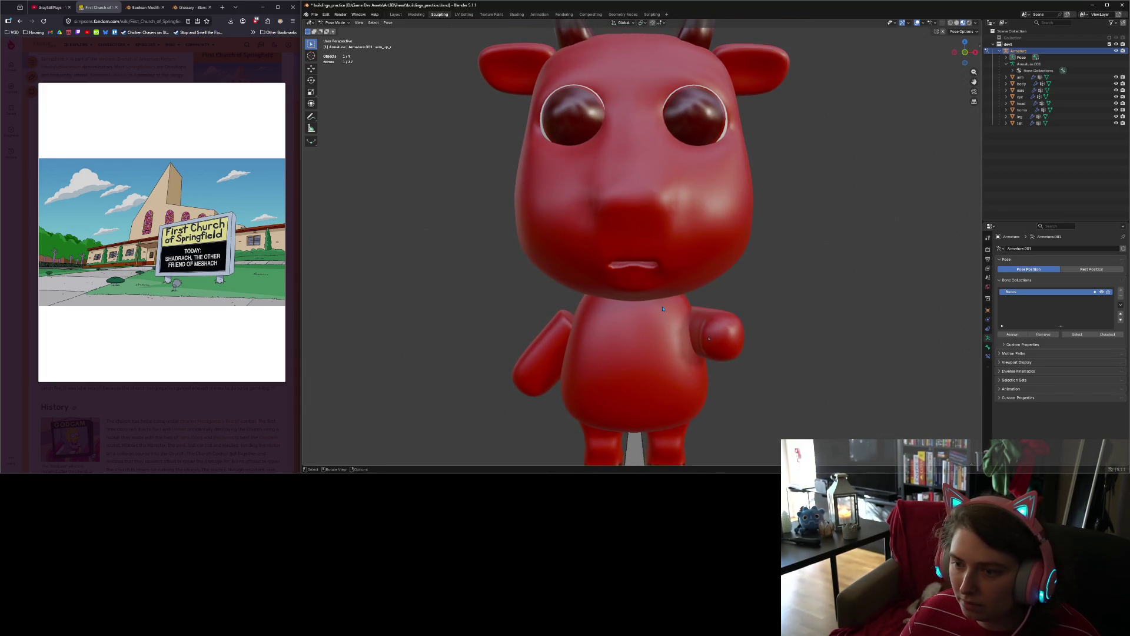
key("Tab")
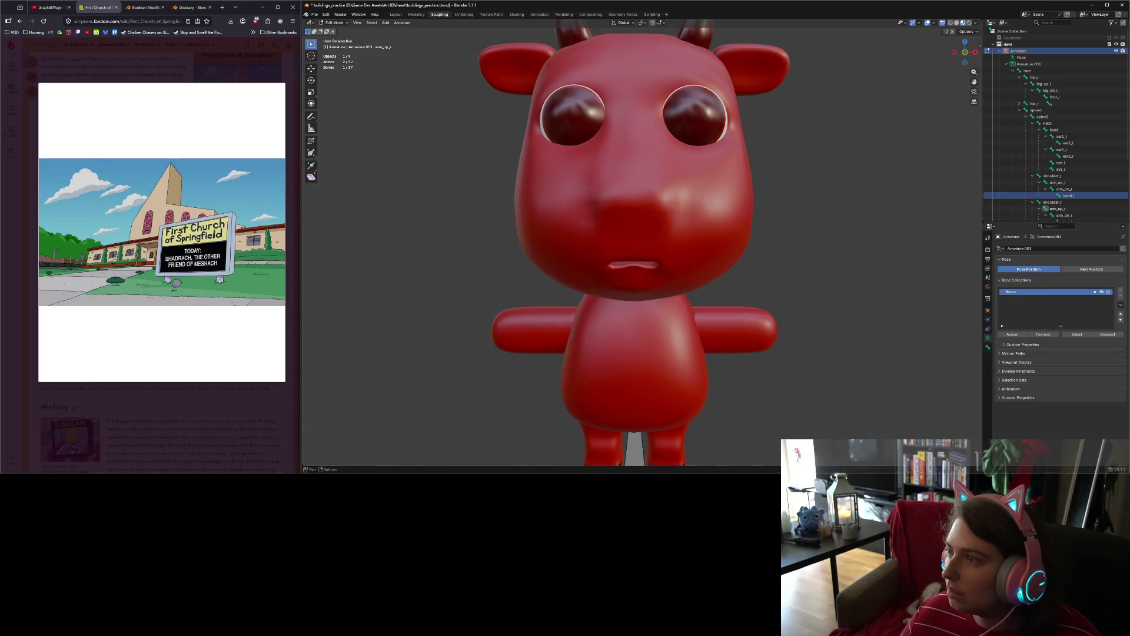
left_click(334, 23)
left_click(335, 32)
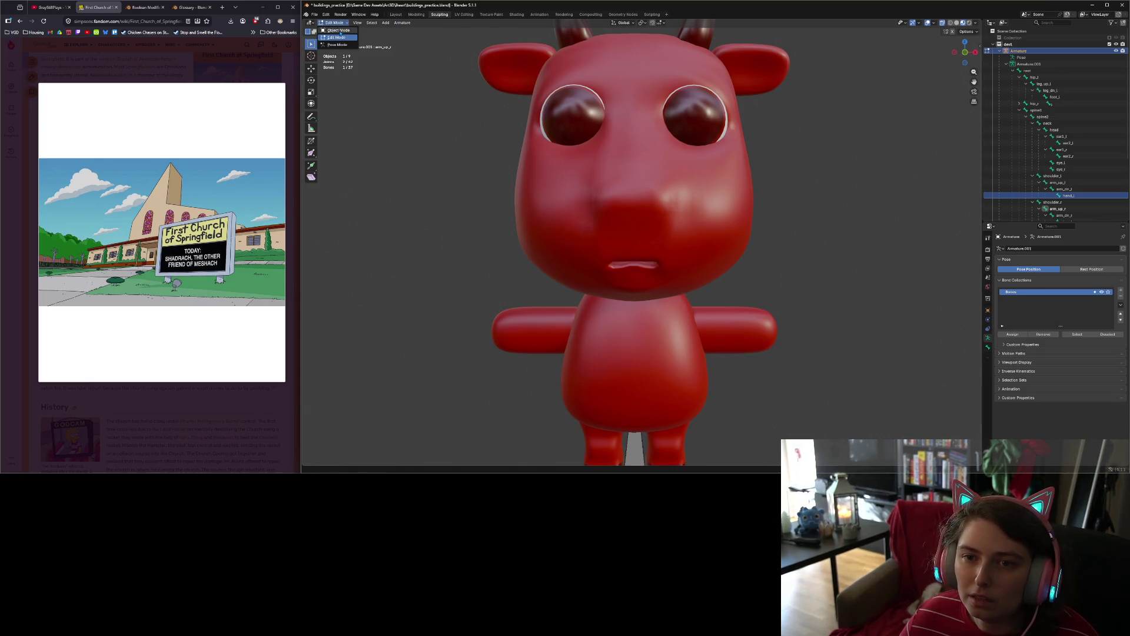
scroll(707, 323, "down", 3)
mouse_move(706, 324)
middle_mouse_down()
mouse_move(824, 324)
mouse_move(708, 322)
mouse_move(718, 334)
middle_mouse_up()
key("Tab")
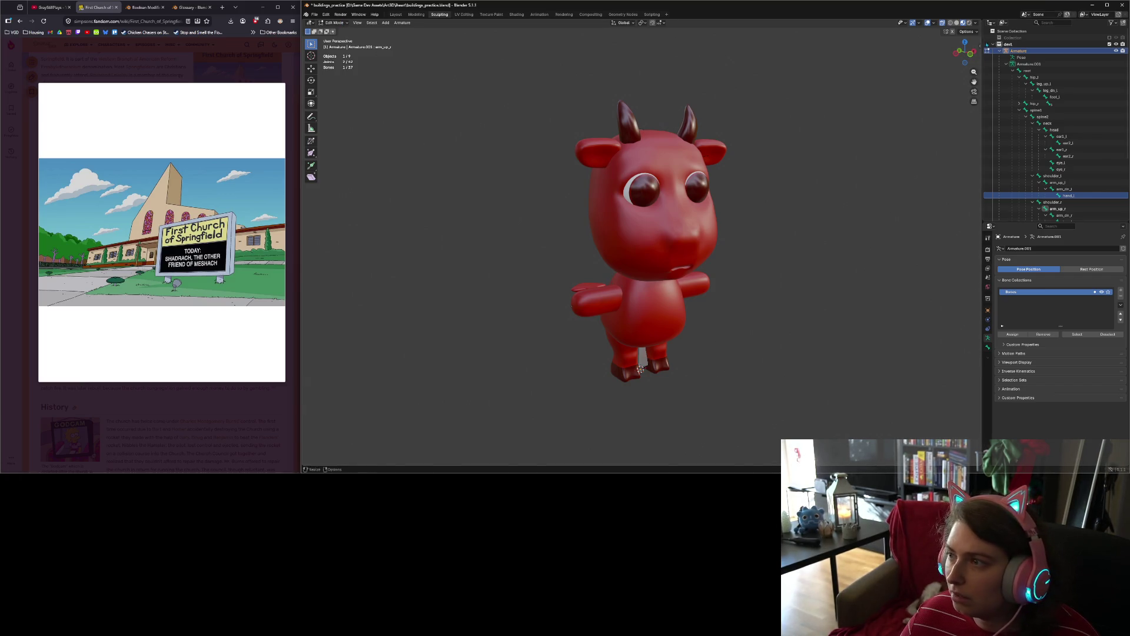
left_click(951, 24)
mouse_move(598, 294)
middle_mouse_down()
mouse_move(568, 278)
mouse_move(591, 300)
middle_mouse_up()
key("KP_1")
key("KP_3")
key("KP_1")
scroll(590, 307, "up", 5)
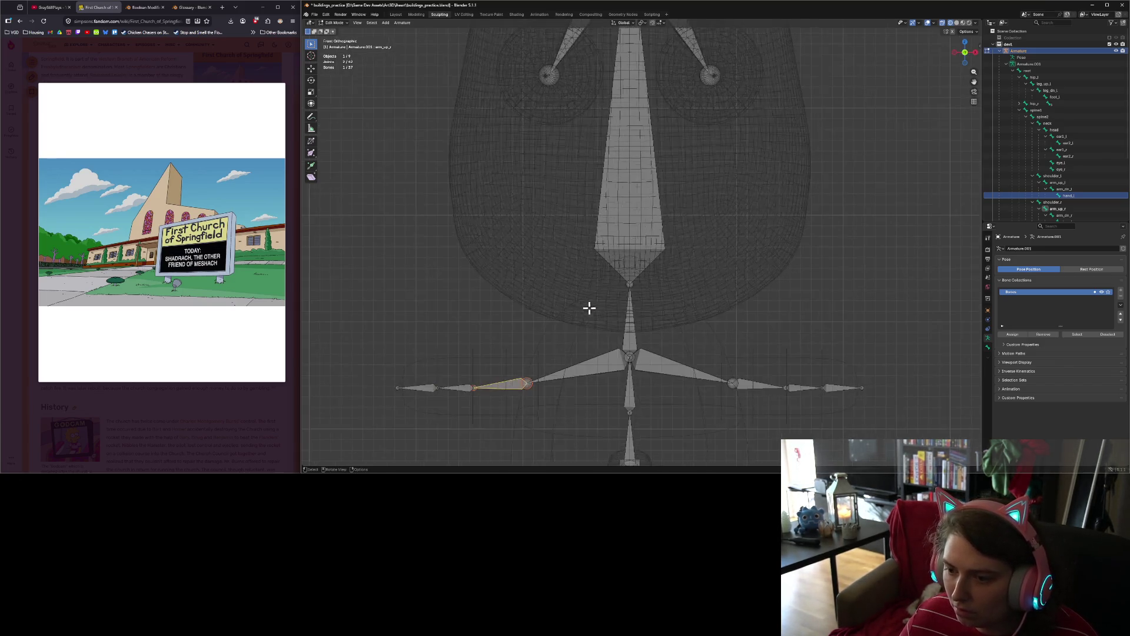
left_click(527, 384)
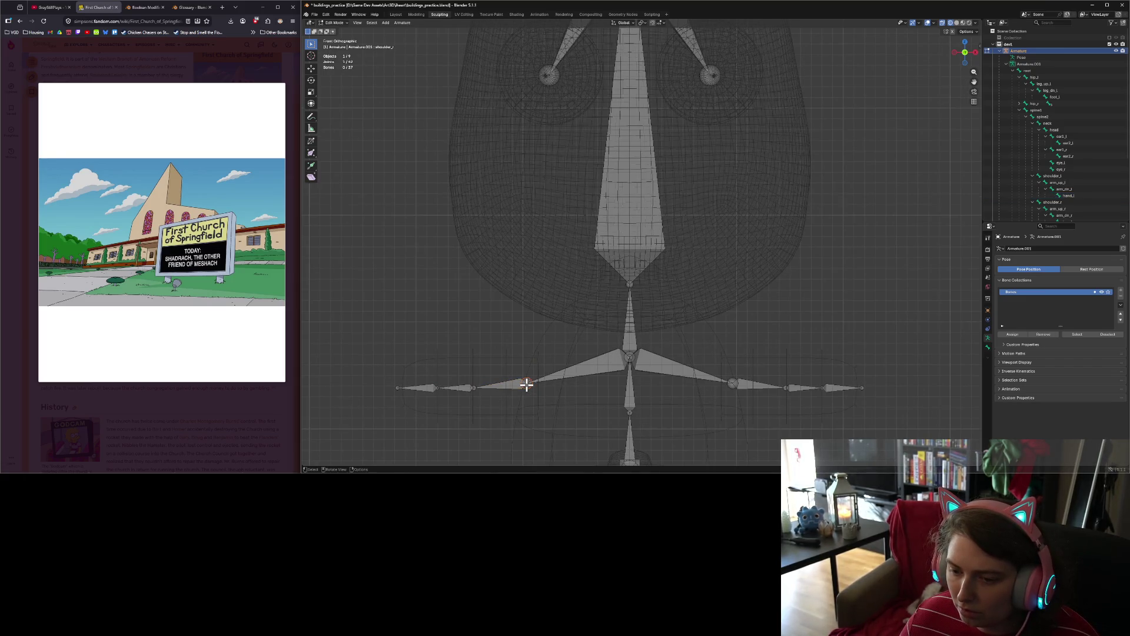
scroll(550, 379, "down", 2)
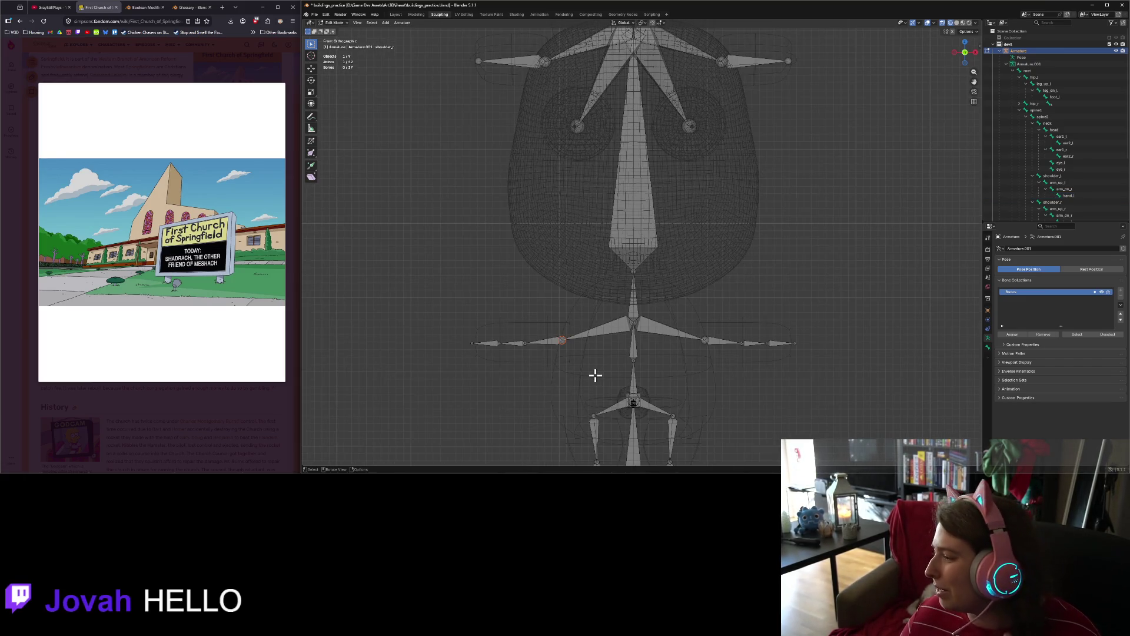
scroll(593, 374, "down", 2)
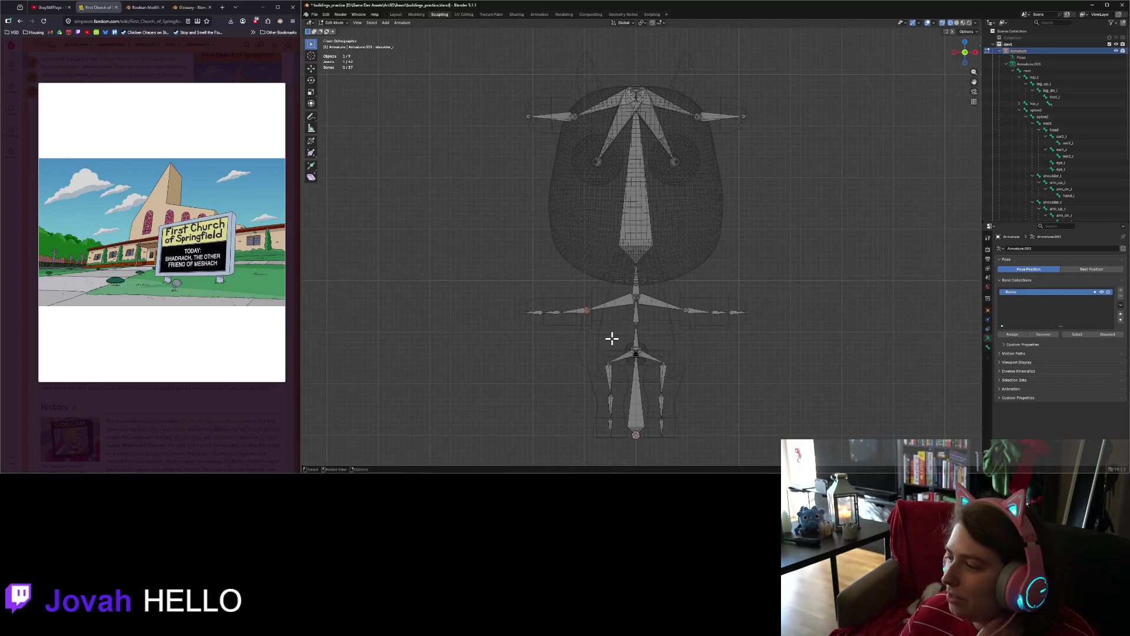
scroll(586, 334, "down", 1)
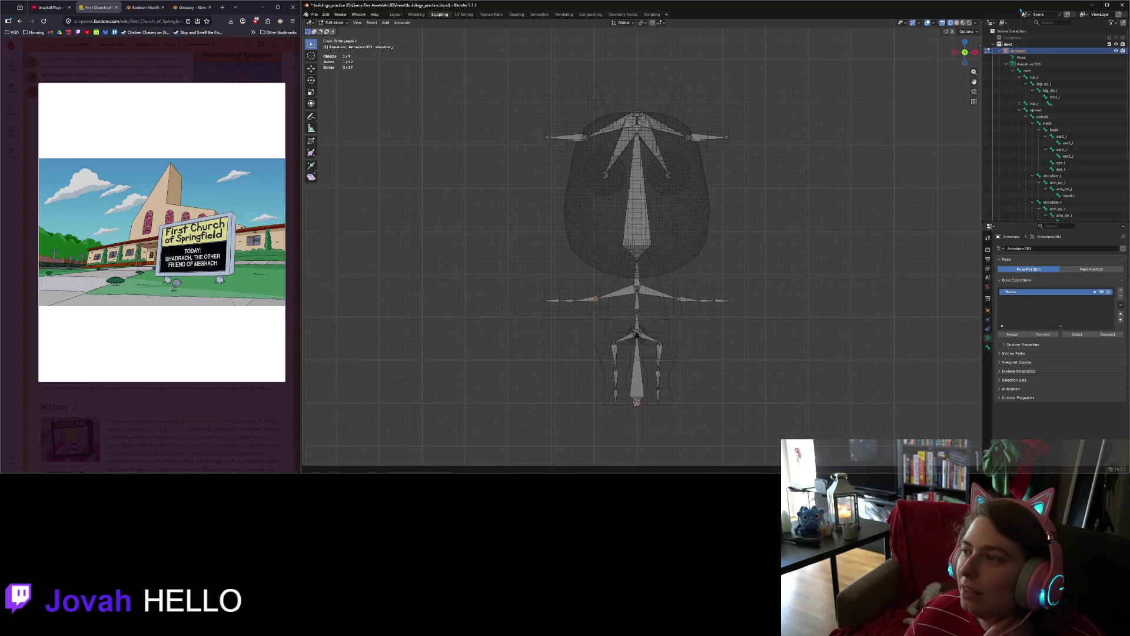
left_click(963, 23)
middle_click_drag(700, 269, 704, 282)
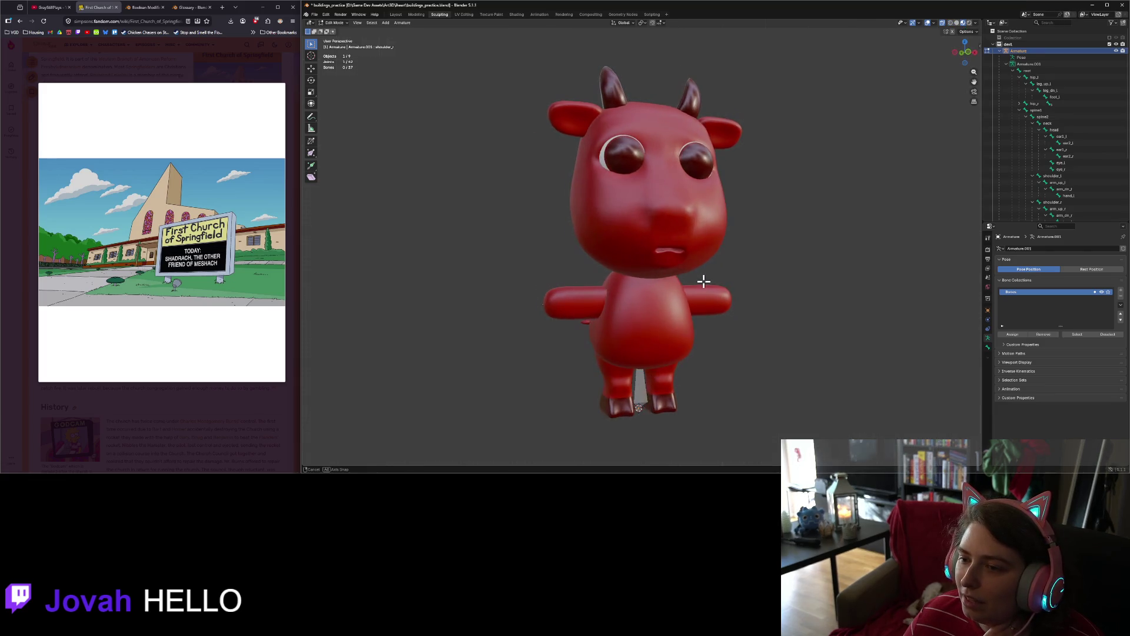
left_click(333, 23)
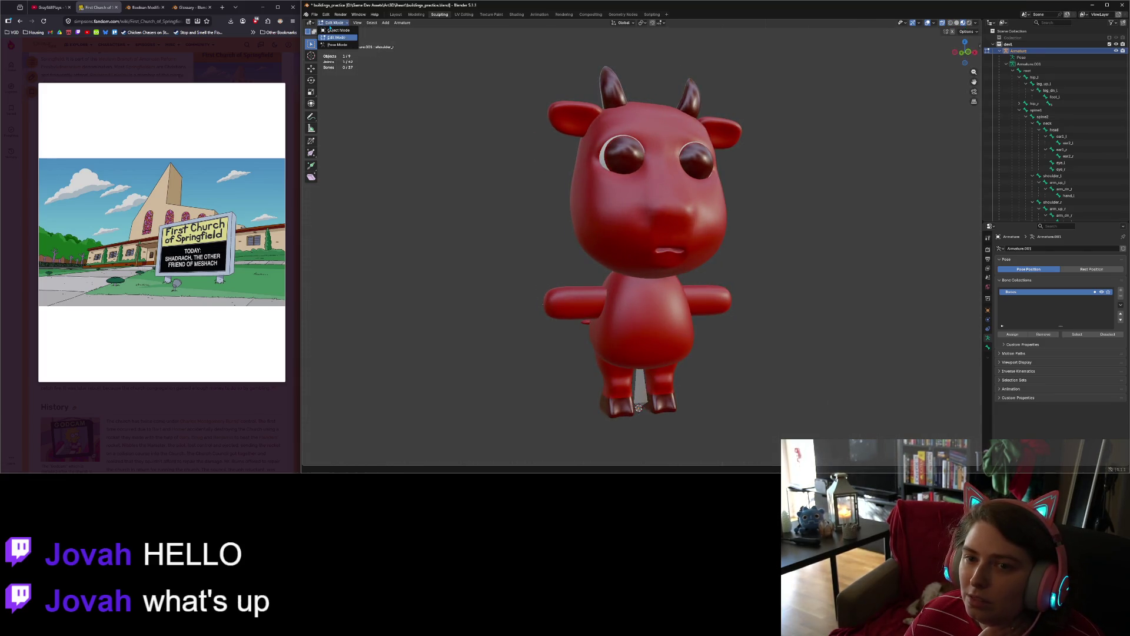
Step: In Pose Mode front view, lower the right upper arm about 59 degrees
left_click(337, 45)
middle_click_drag(670, 293, 587, 307)
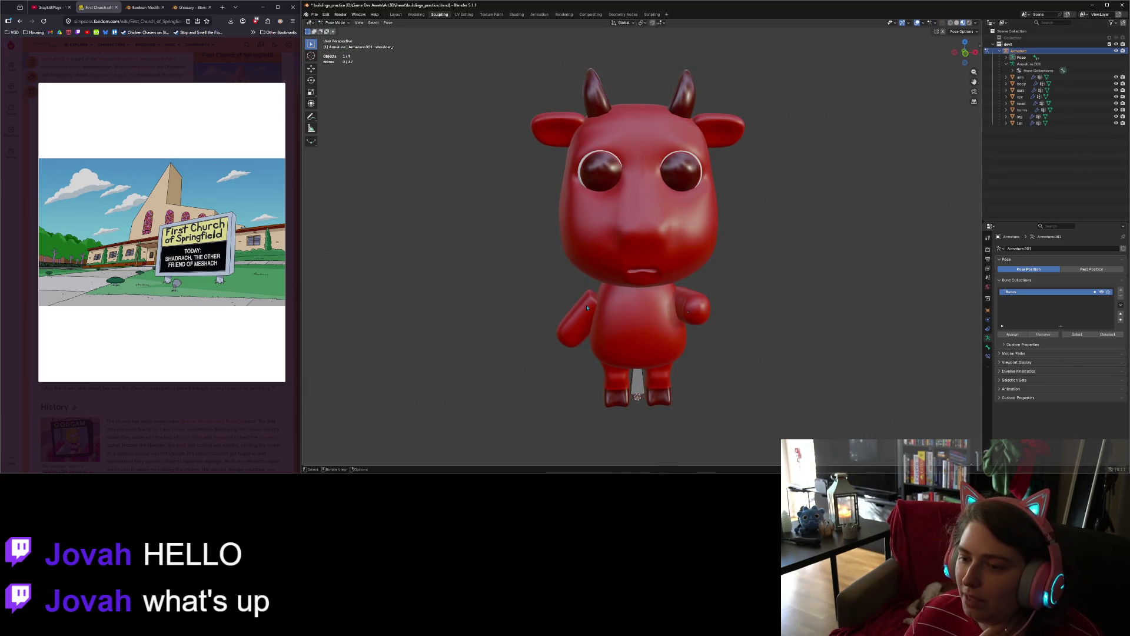
left_click(952, 24)
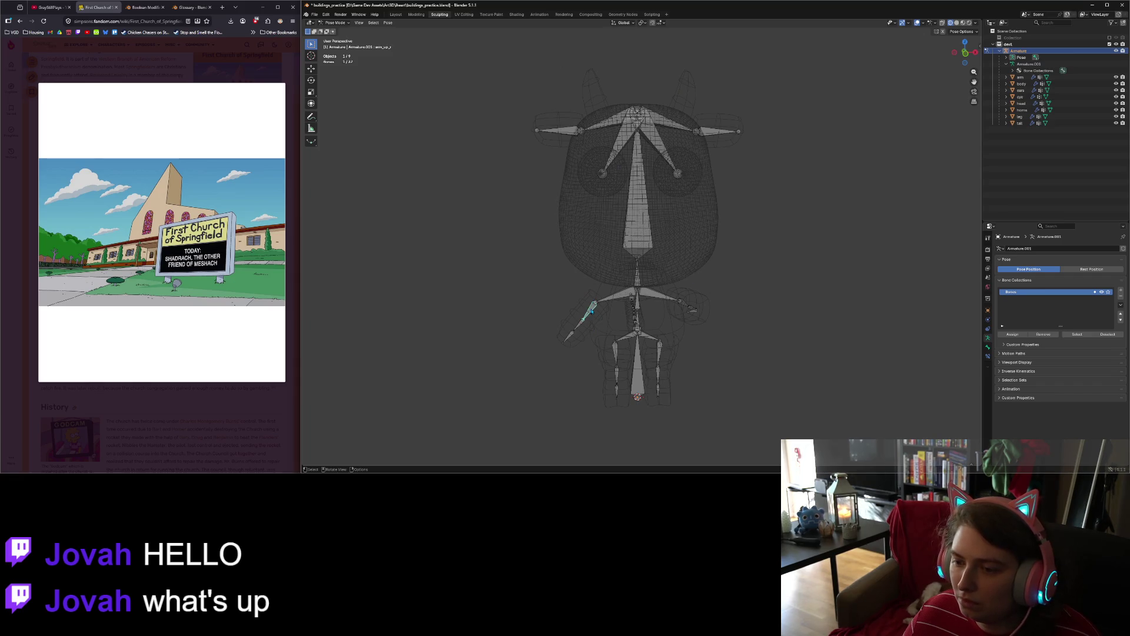
key("KP_1")
key("r")
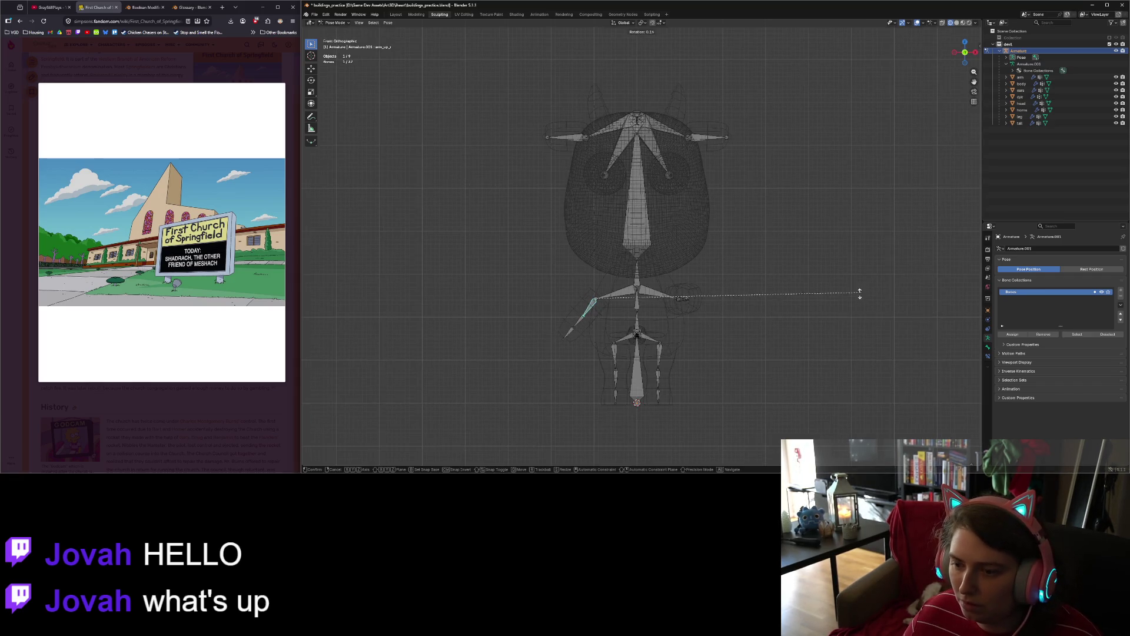
left_click(619, 334)
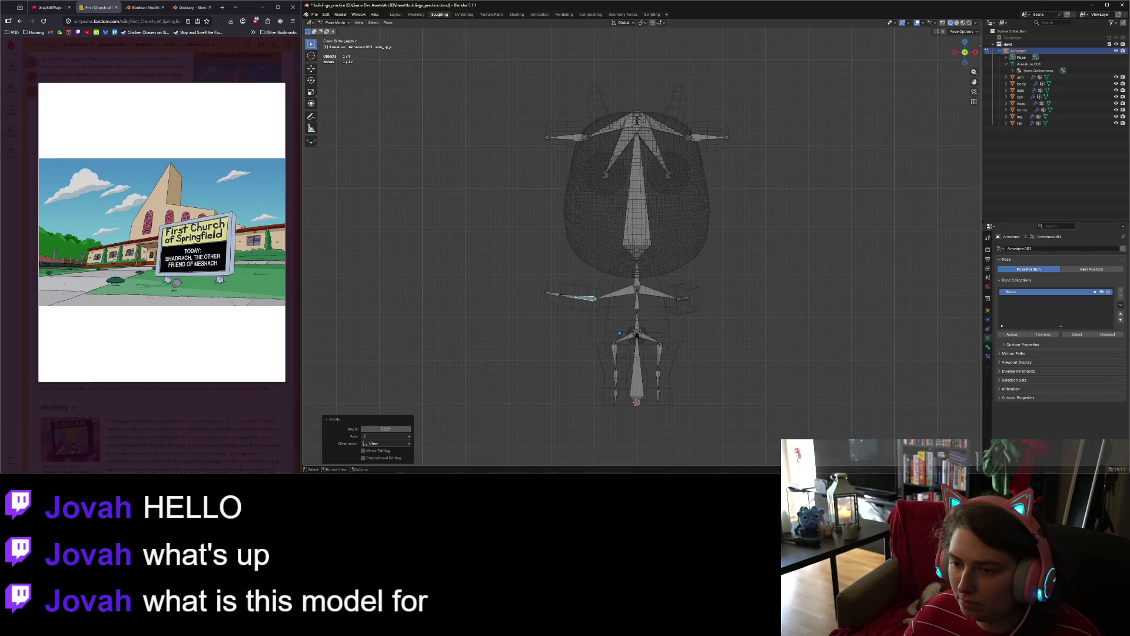
Step: Tilt the right shoulder bone about 13 degrees
left_click(606, 295)
key("g")
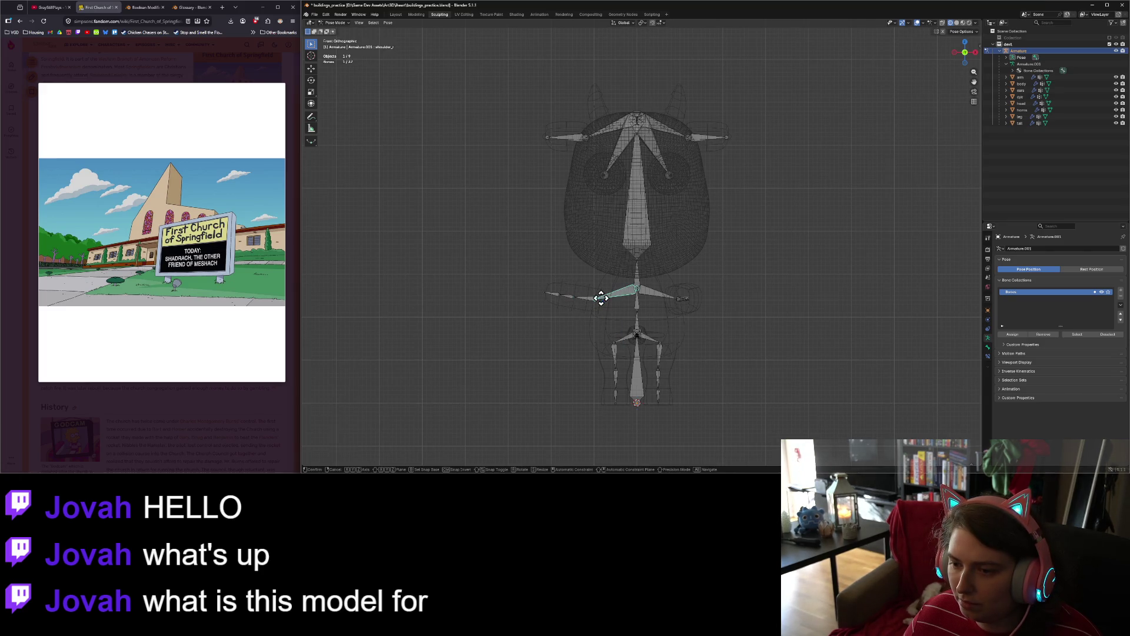
right_click(595, 294)
key("r")
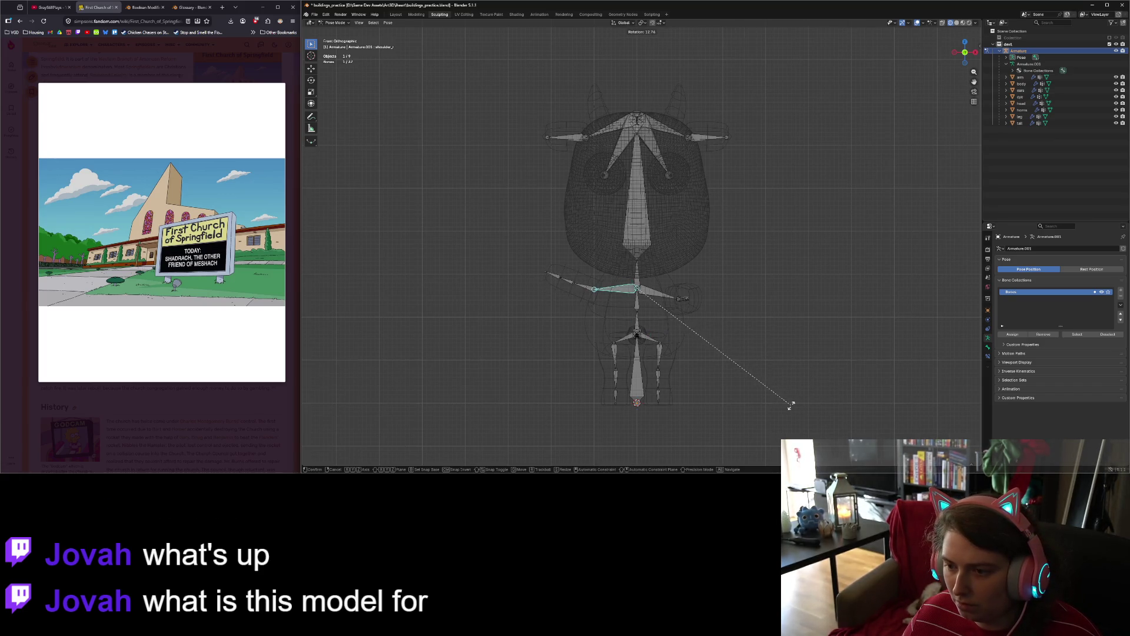
left_click(791, 405)
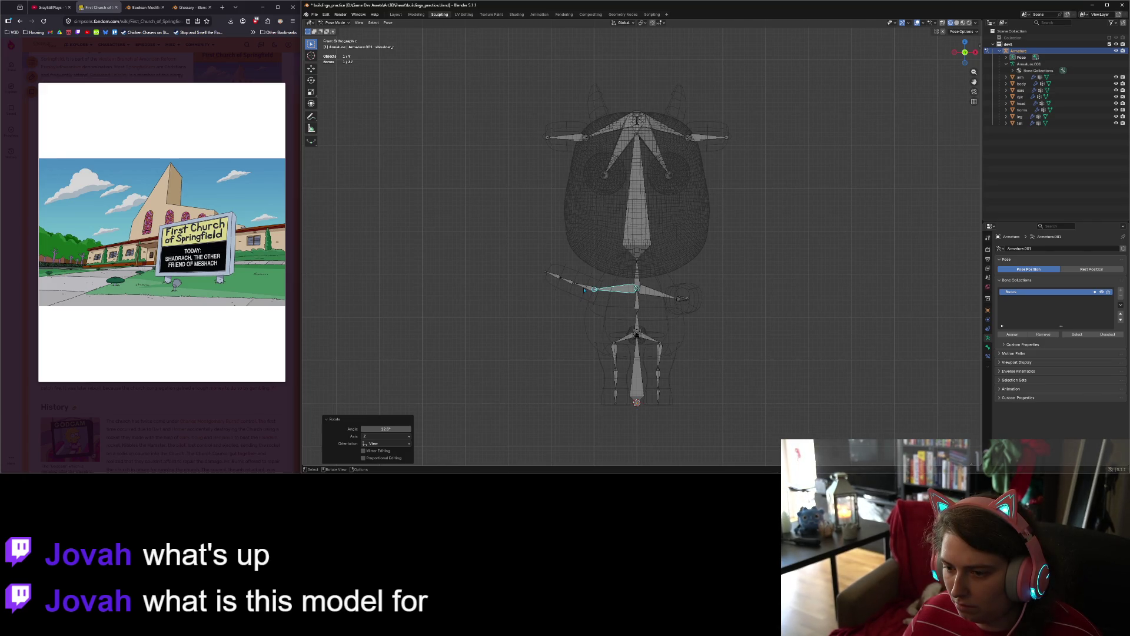
Step: Redo the right upper arm rotation so it hangs further down
left_click(577, 288)
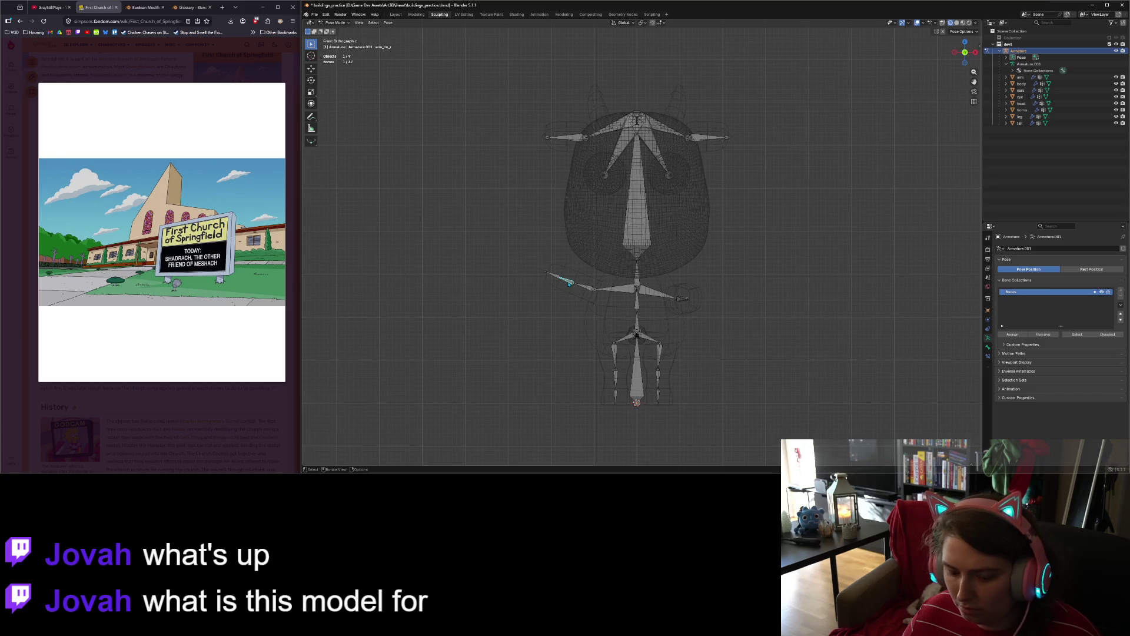
key("ctrl+z")
key("ctrl+z")
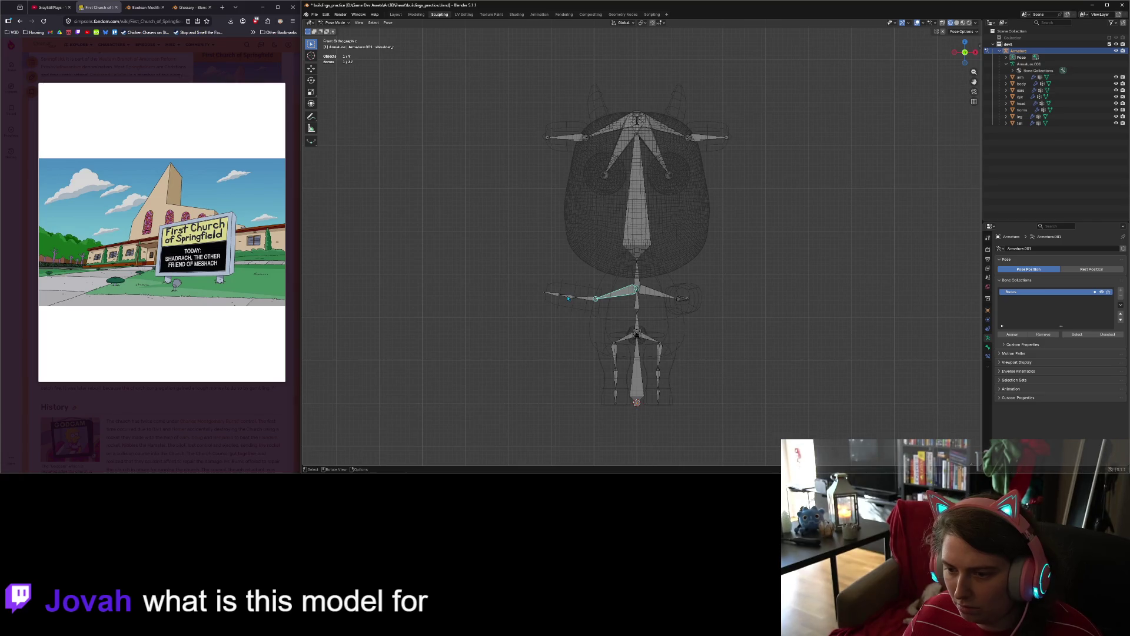
key("r")
left_click(569, 298)
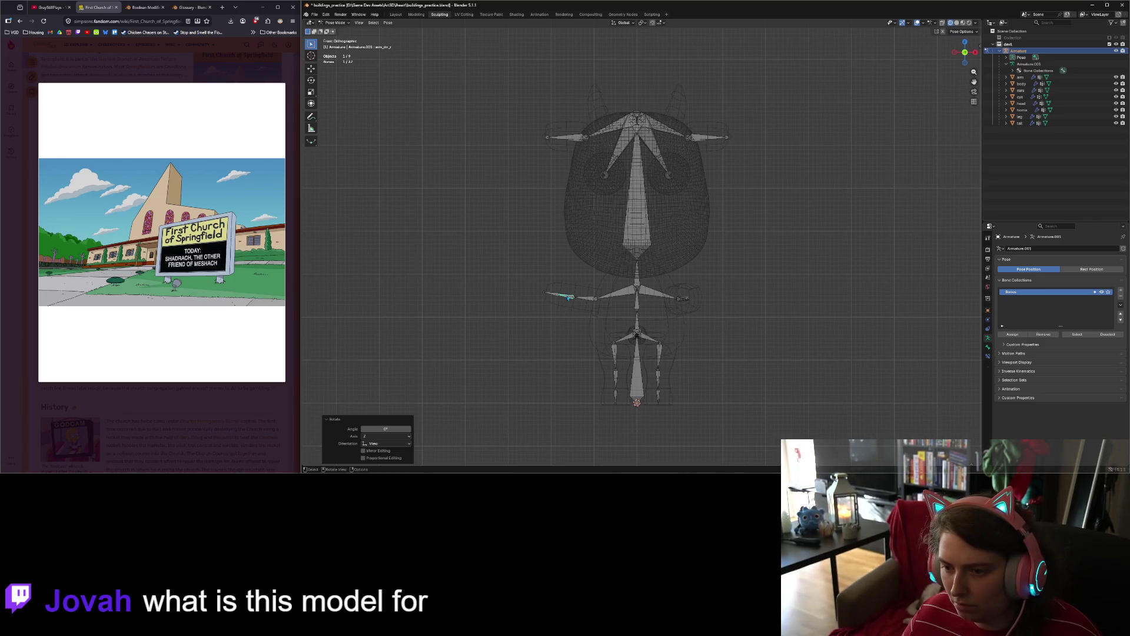
key("r")
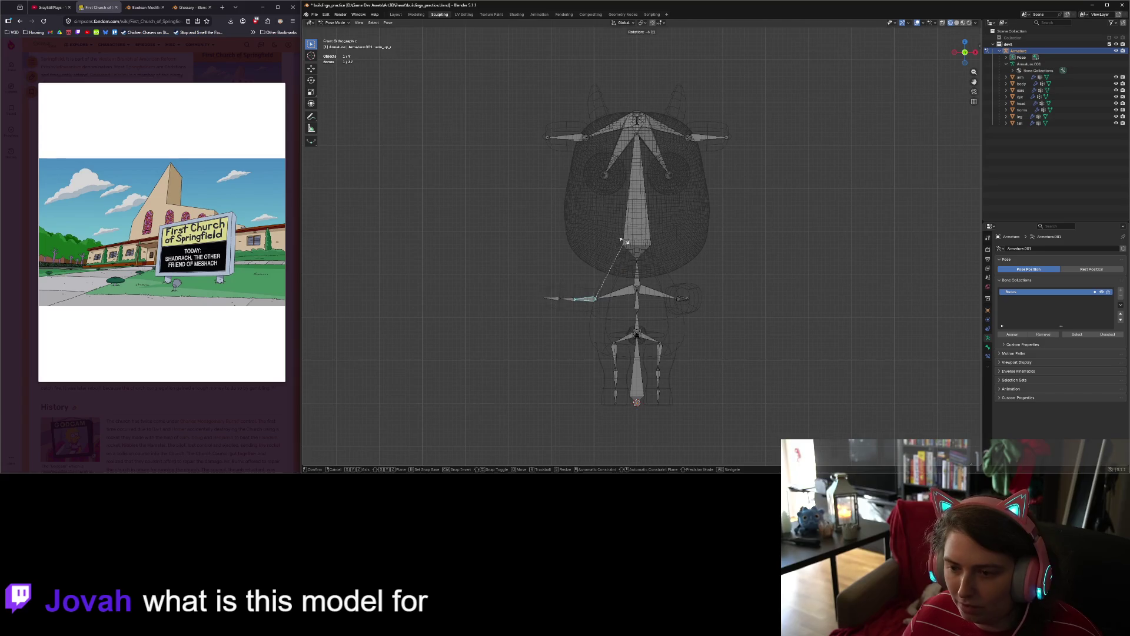
left_click(556, 256)
Step: Move the right shoulder bone's end slightly down and show the cow in Material Preview
left_click(597, 294)
key("g")
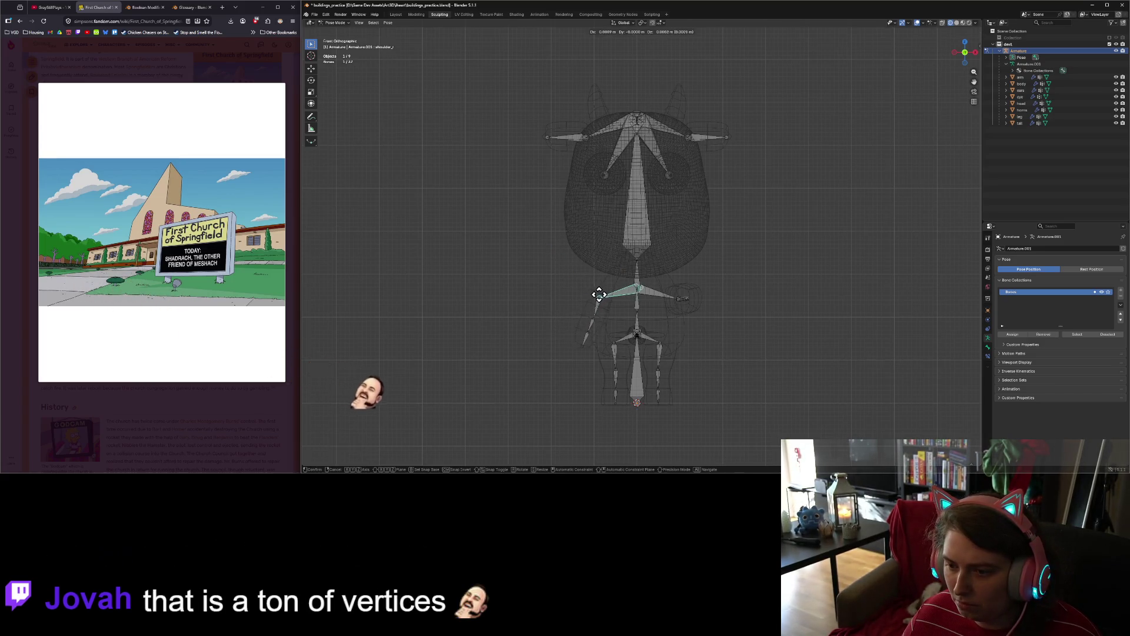
left_click(601, 311)
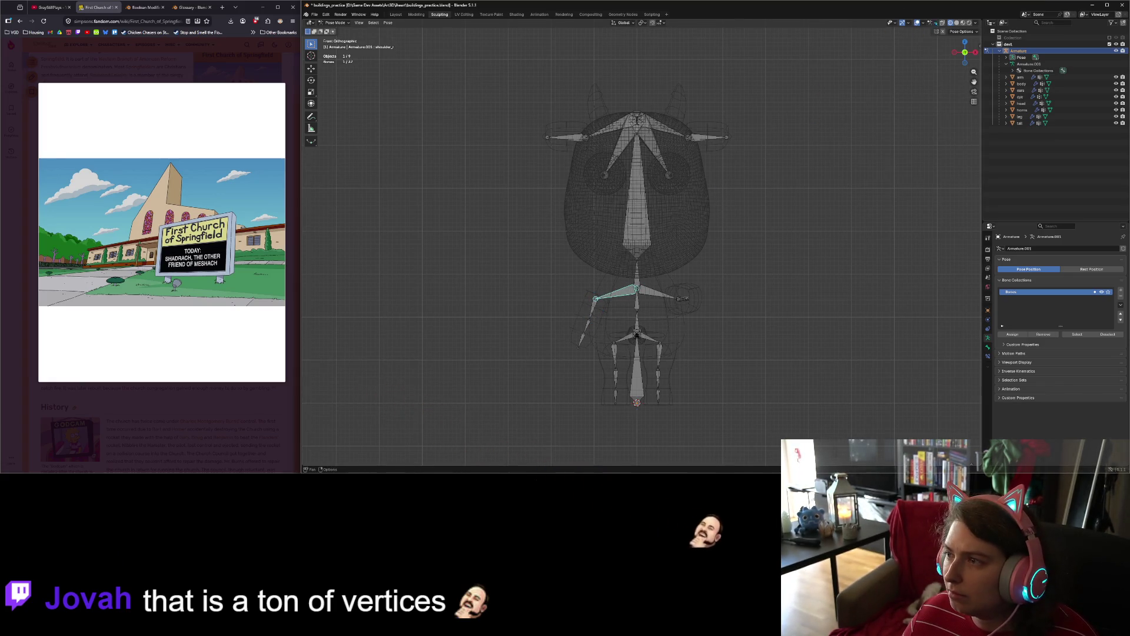
left_click(957, 23)
left_click(963, 23)
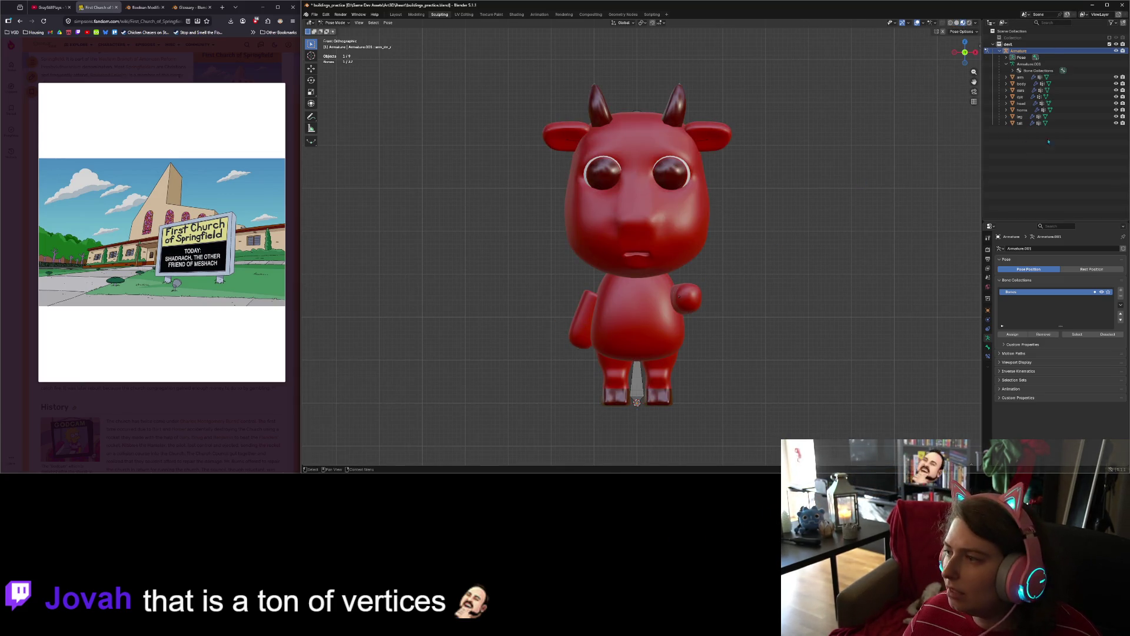
Step: Make the arm mesh active and enter its Edit Mode
left_click(1030, 79)
mouse_move(683, 339)
middle_mouse_down()
mouse_move(702, 339)
mouse_move(603, 331)
mouse_move(694, 334)
middle_mouse_up()
key("Tab")
key("Tab")
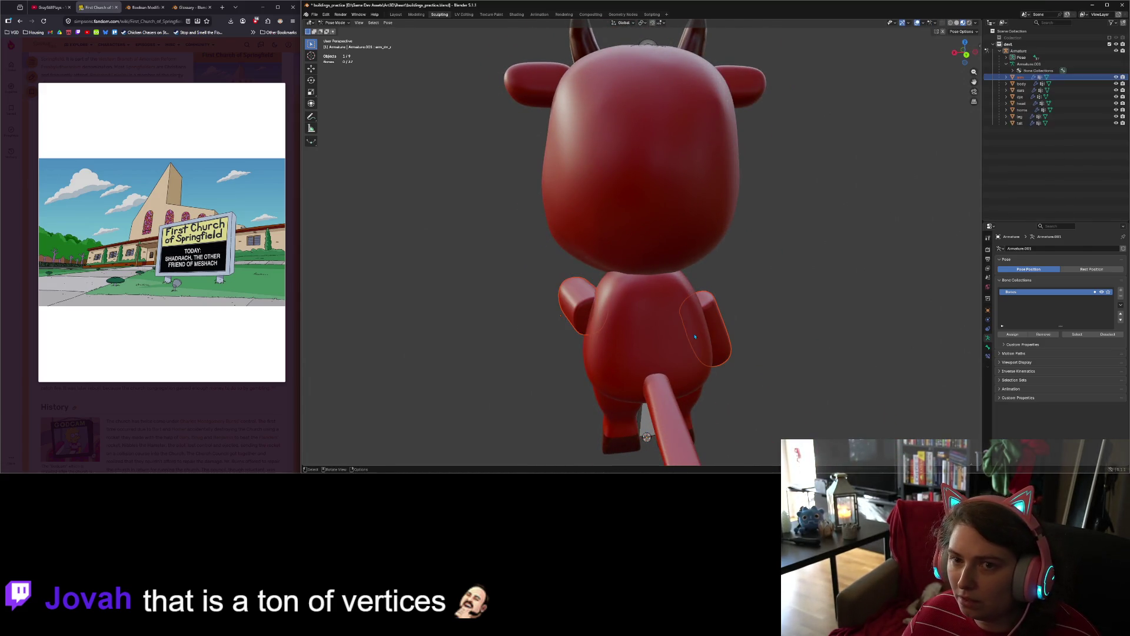
left_click(334, 23)
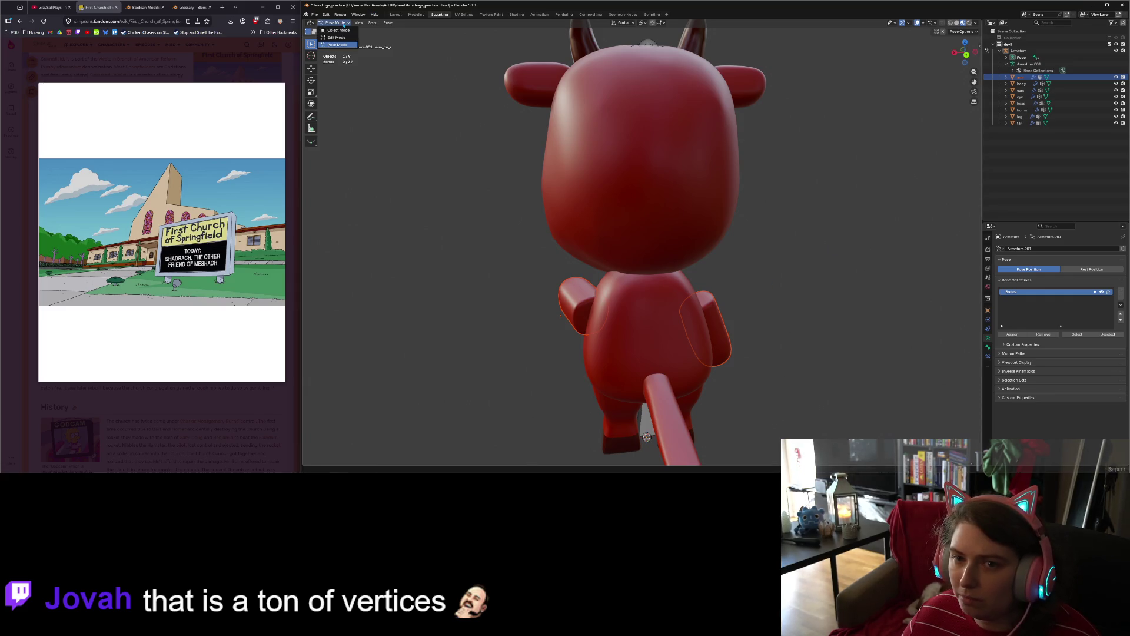
left_click(337, 31)
left_click(1021, 84)
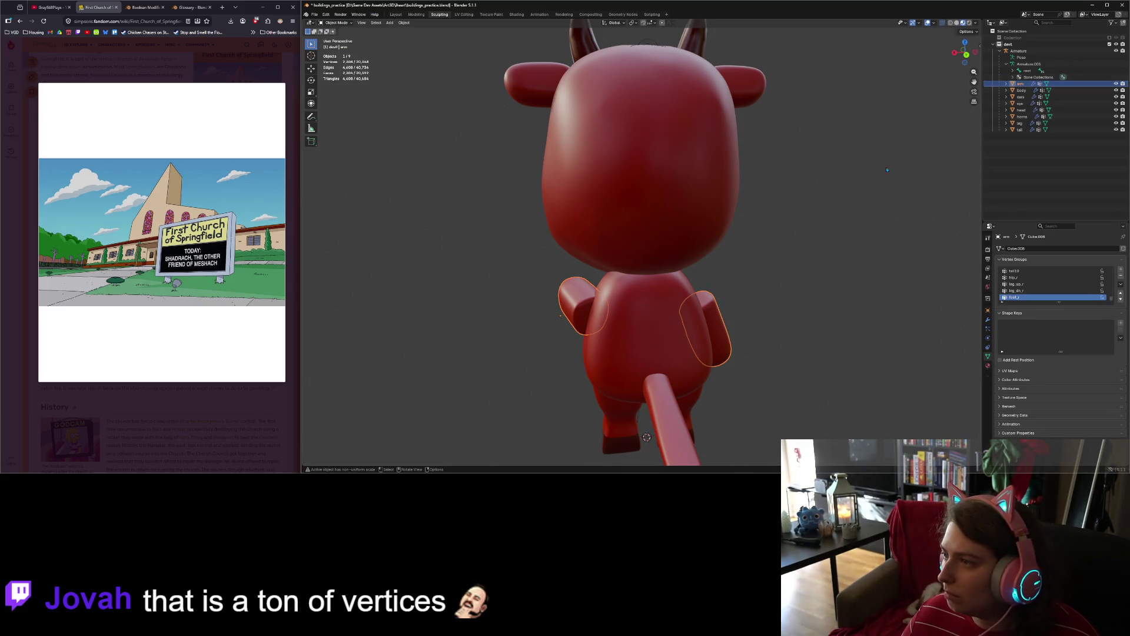
key("Tab")
Step: Crease both shoulder edge loops to about 0.975
middle_click_drag(644, 356, 598, 323)
left_click(597, 321, "alt")
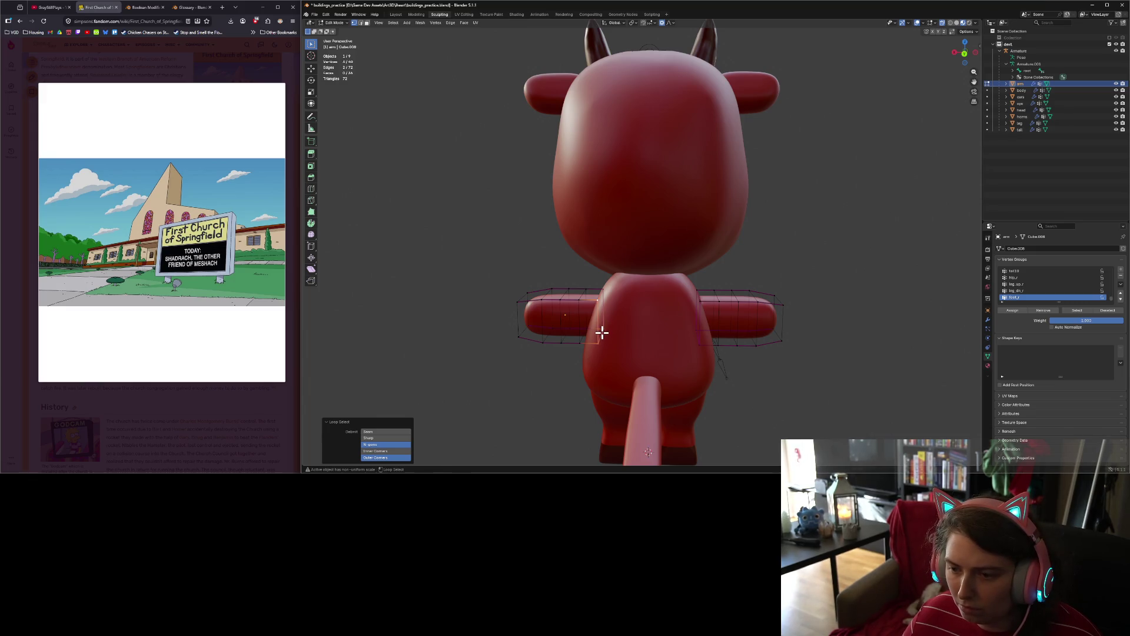
key("KP_1")
left_click(589, 329, "alt+shift")
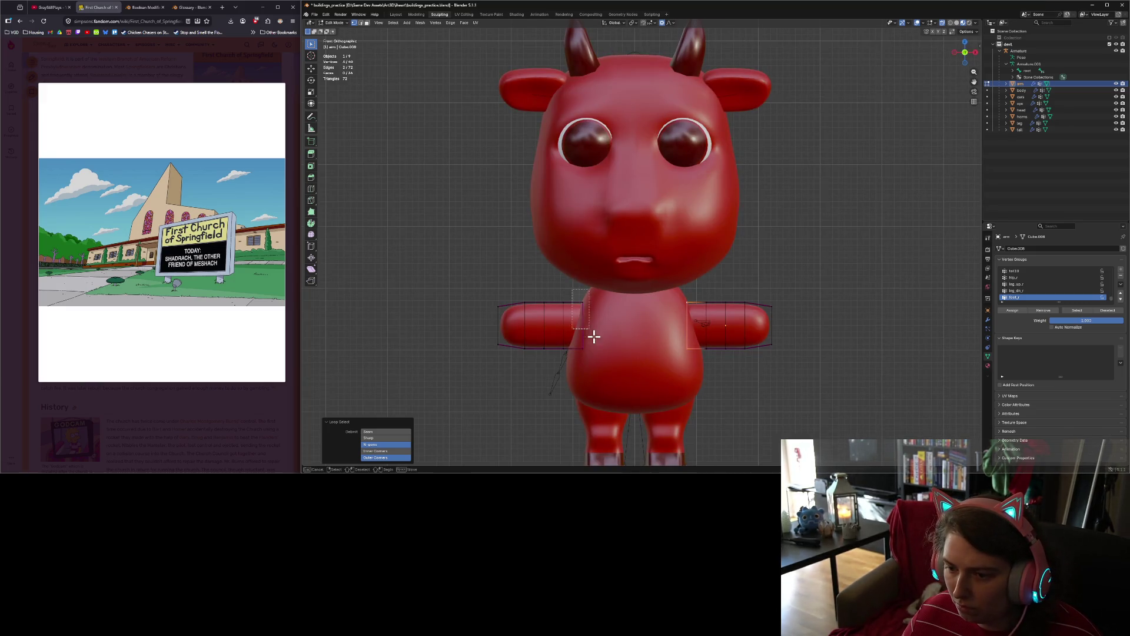
key("shift+e")
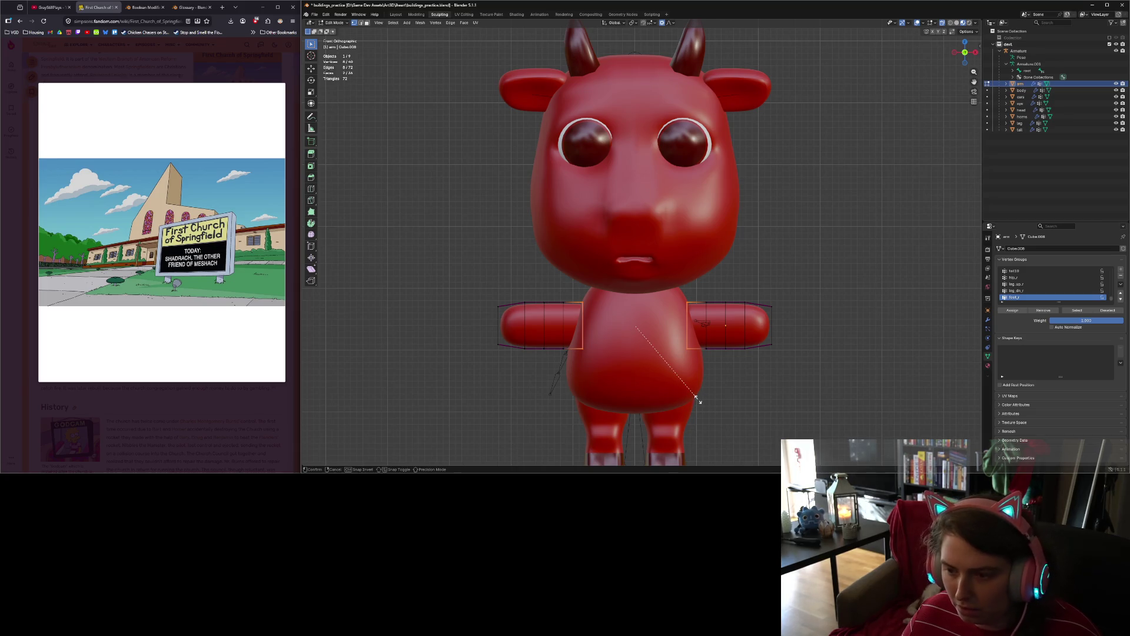
left_click(636, 324)
Step: Leave Edit Mode to check the arms and save buildings_practice.blend
mouse_move(639, 368)
middle_mouse_down()
mouse_move(772, 373)
mouse_move(763, 366)
middle_mouse_up()
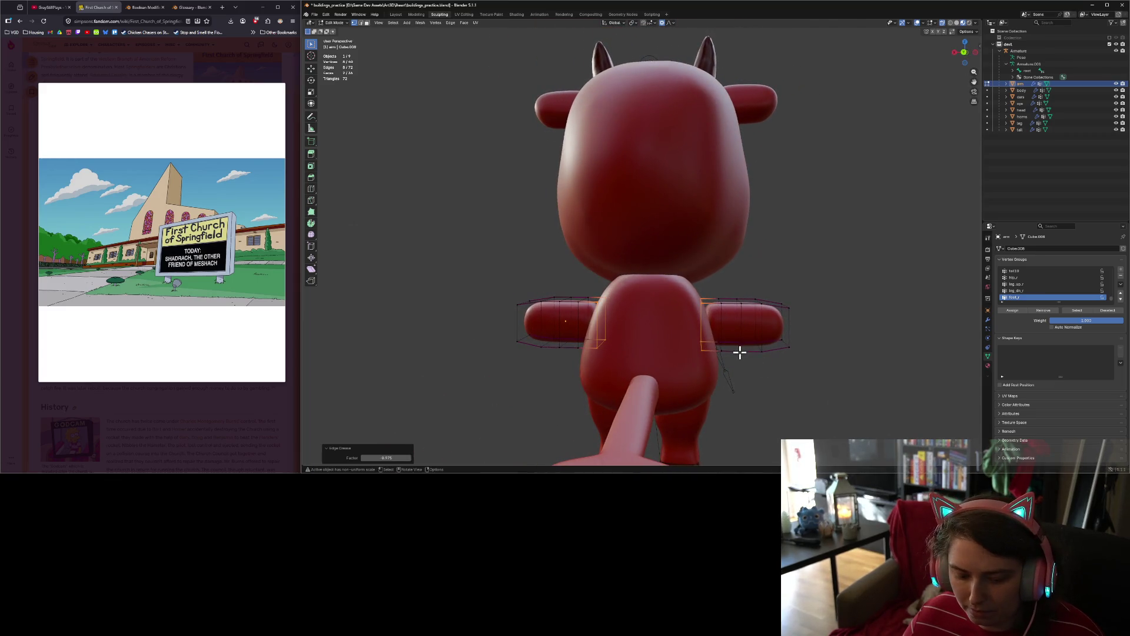
key("Tab")
key("ctrl+s")
middle_click_drag(741, 354, 610, 372)
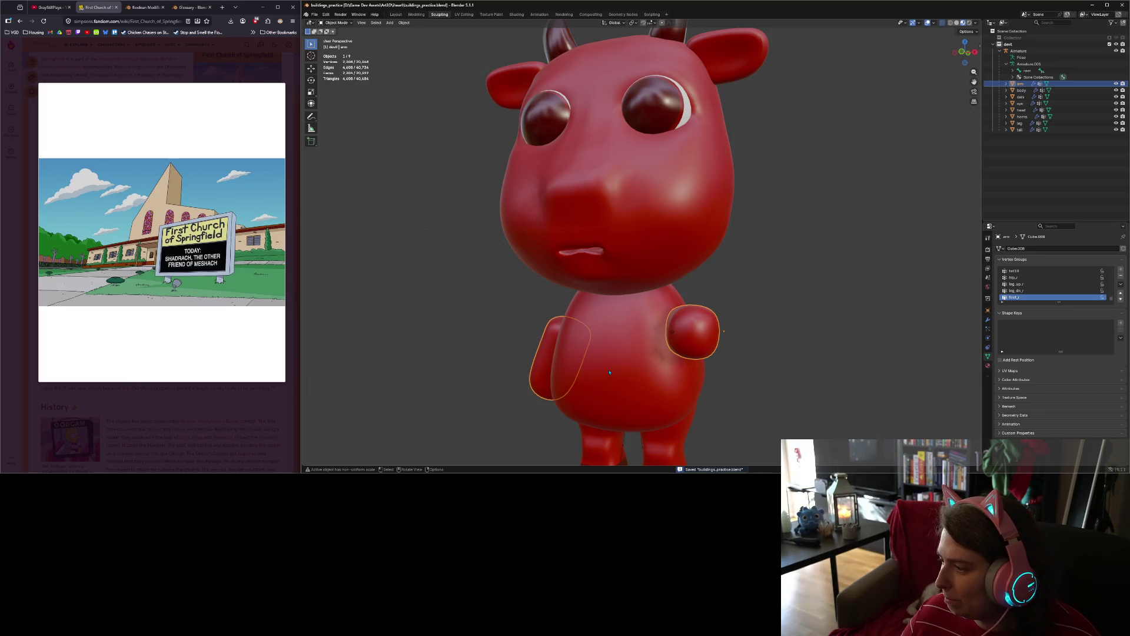
key("ctrl+z")
key("ctrl+z")
scroll(610, 372, "down", 4)
mouse_move(610, 372)
middle_mouse_down()
mouse_move(702, 354)
mouse_move(917, 228)
middle_mouse_up()
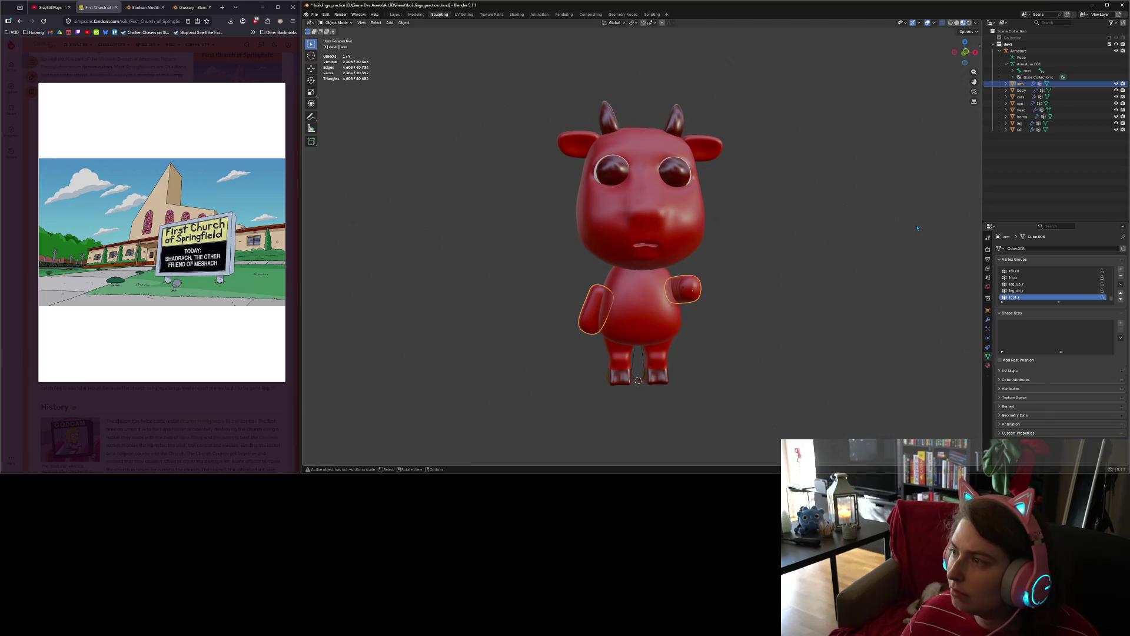
left_click(950, 22)
mouse_move(712, 277)
middle_mouse_down()
mouse_move(665, 336)
mouse_move(688, 290)
middle_mouse_up()
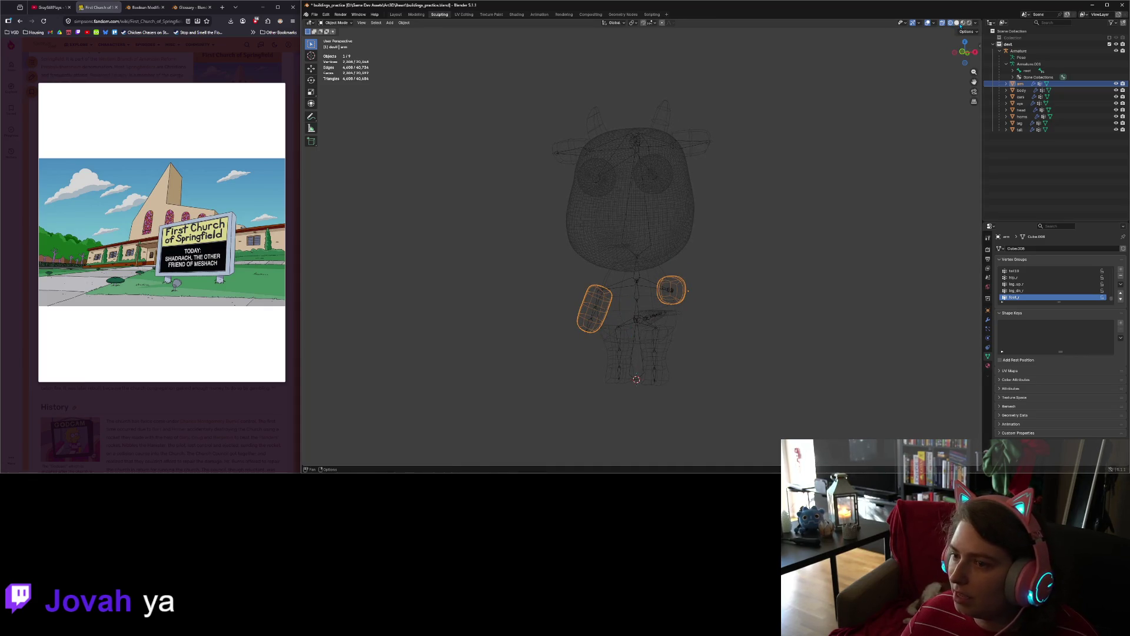
left_click(960, 24)
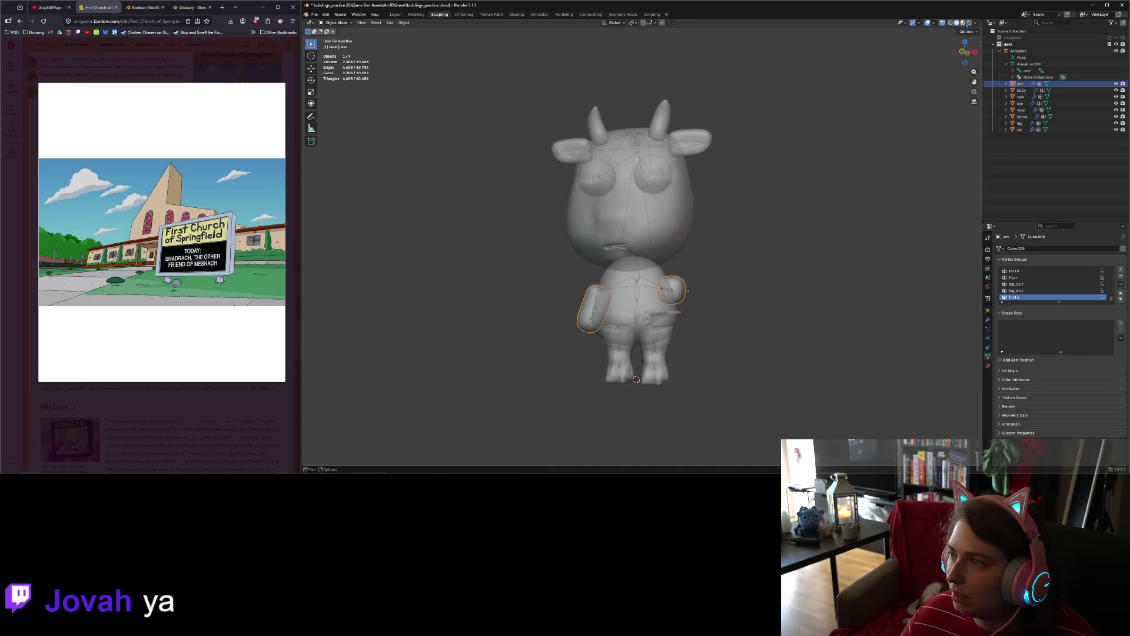
left_click(966, 24)
middle_click_drag(690, 348, 699, 342)
middle_click_drag(715, 342, 801, 346)
key("KP_1")
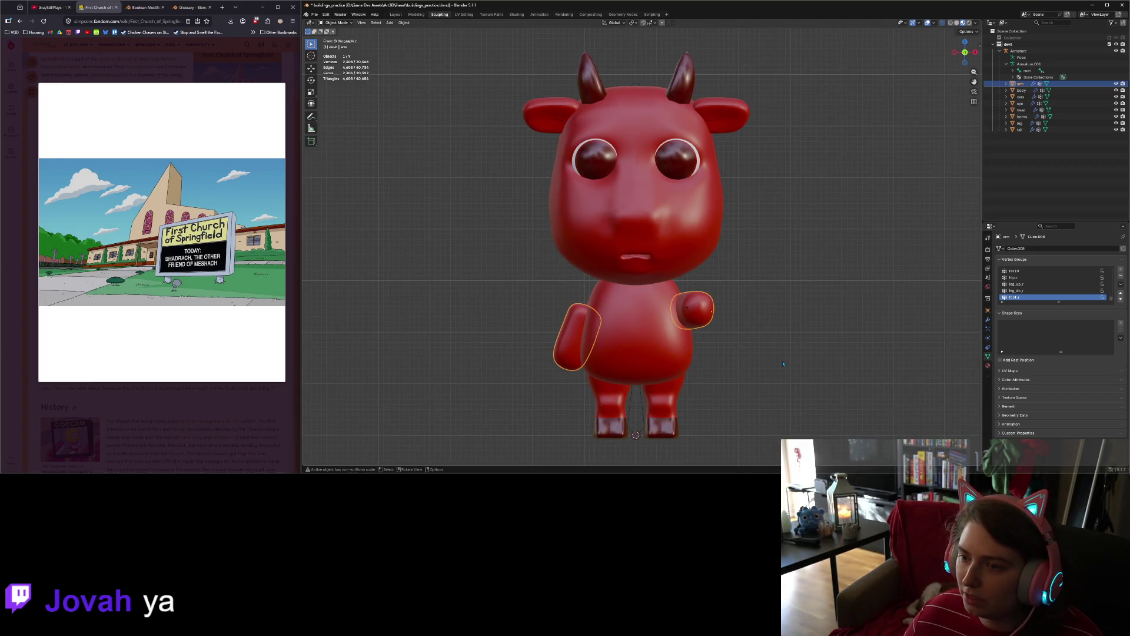
left_click(746, 377)
mouse_move(746, 377)
middle_mouse_down()
mouse_move(799, 379)
mouse_move(677, 382)
mouse_move(720, 384)
mouse_move(711, 349)
mouse_move(719, 343)
mouse_move(606, 325)
middle_mouse_up()
scroll(712, 362, "down", 3)
left_click(607, 325)
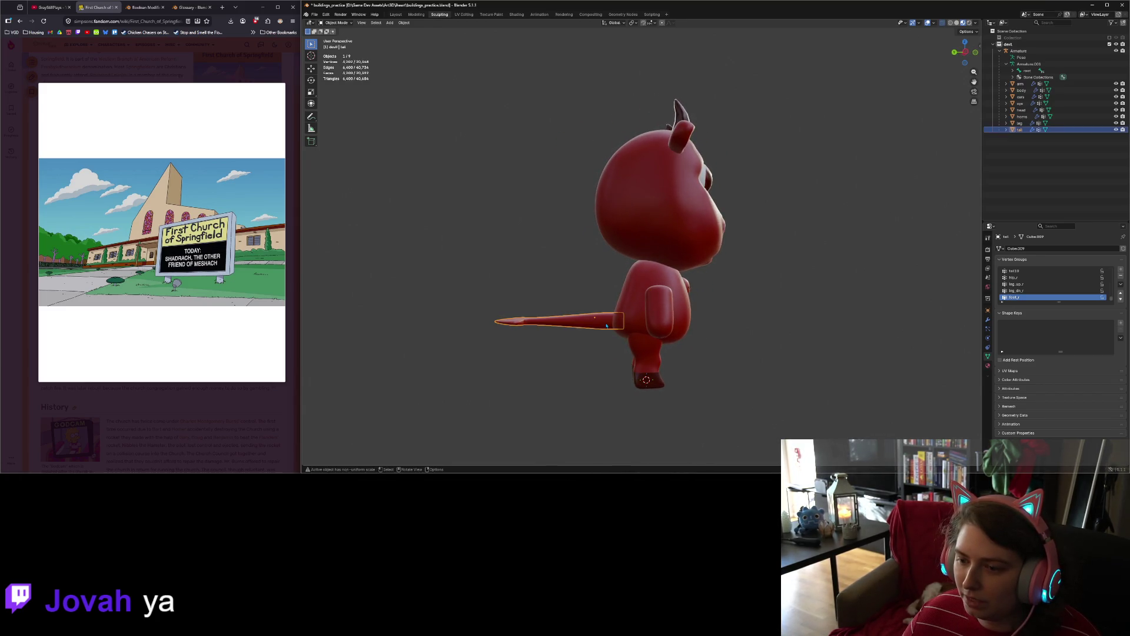
Step: Pose the armature in wireframe right view and rotate the first tail bone 19.1°
key("bracketleft")
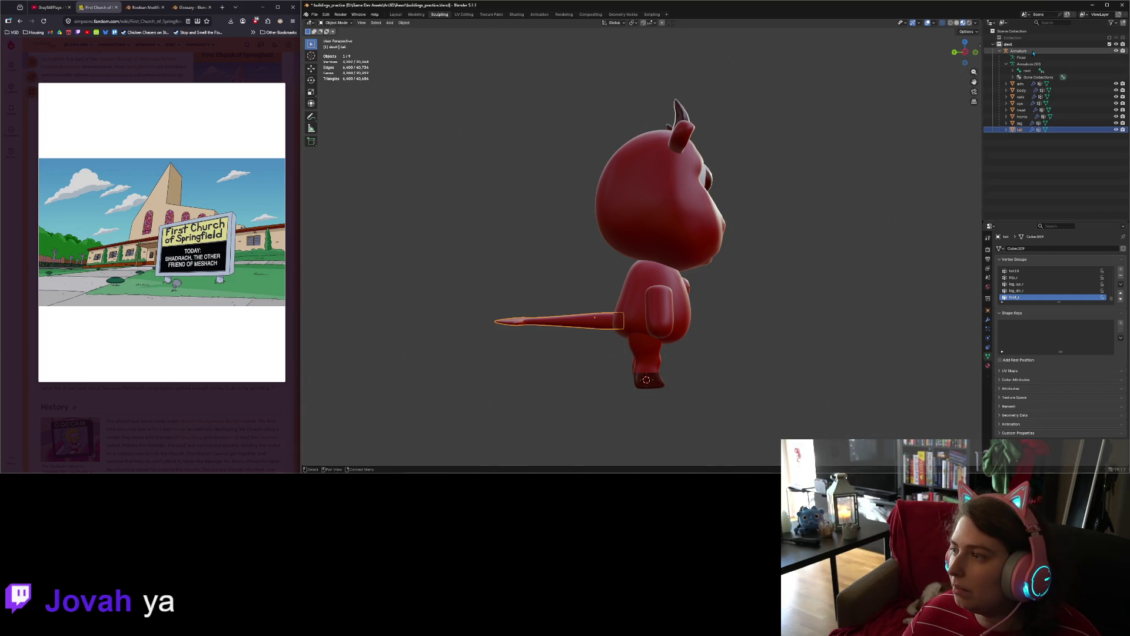
key("ctrl+Tab")
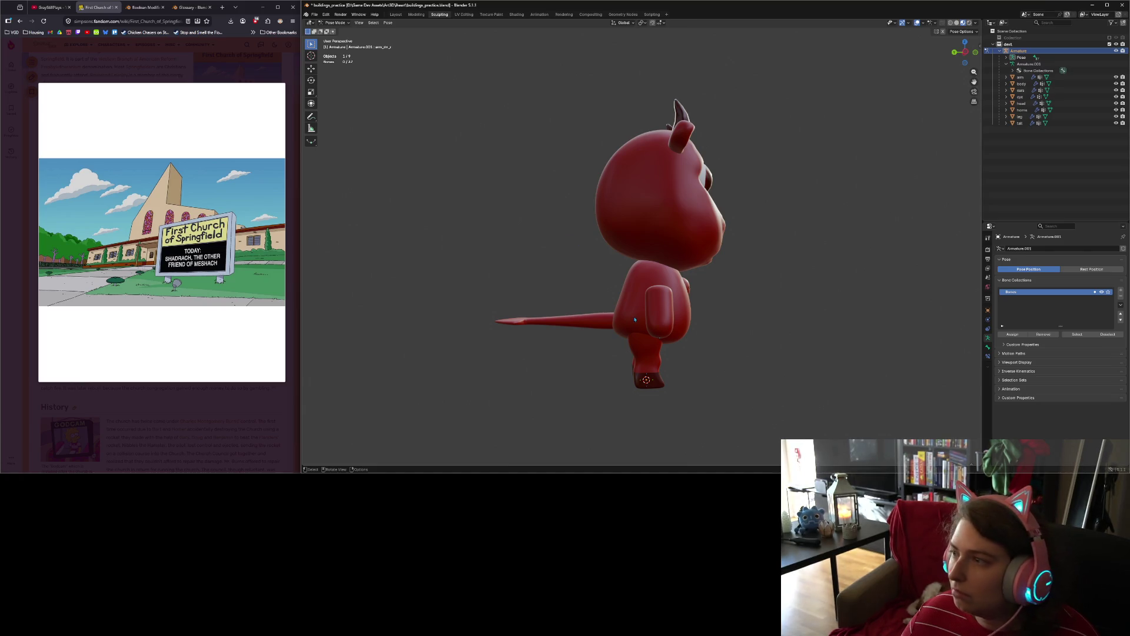
key("shift+z")
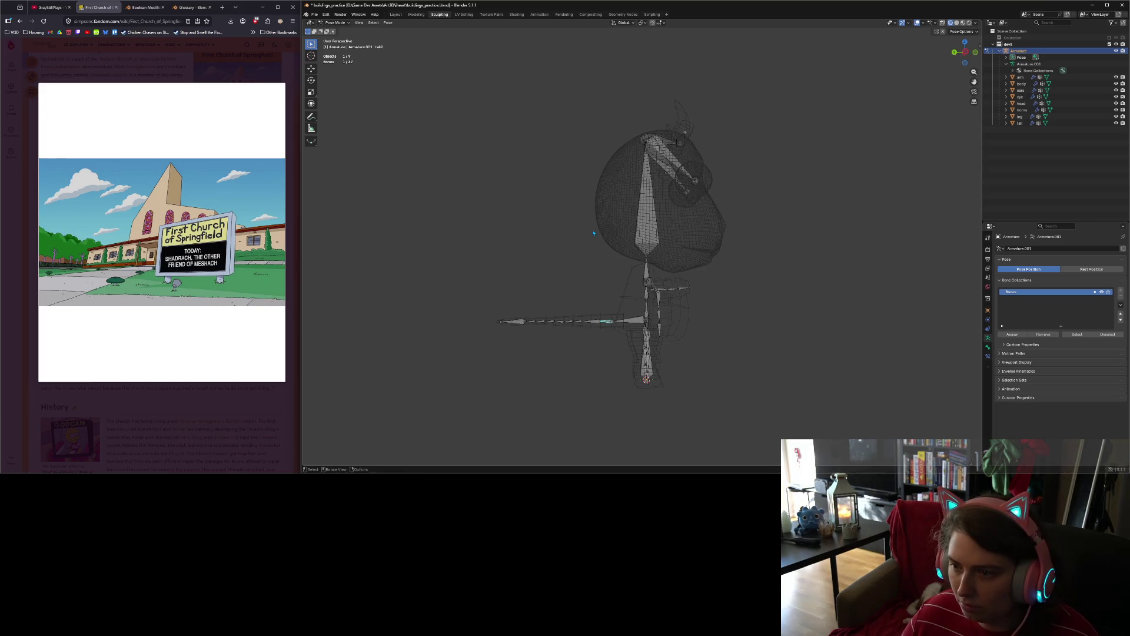
key("KP_3")
key("r")
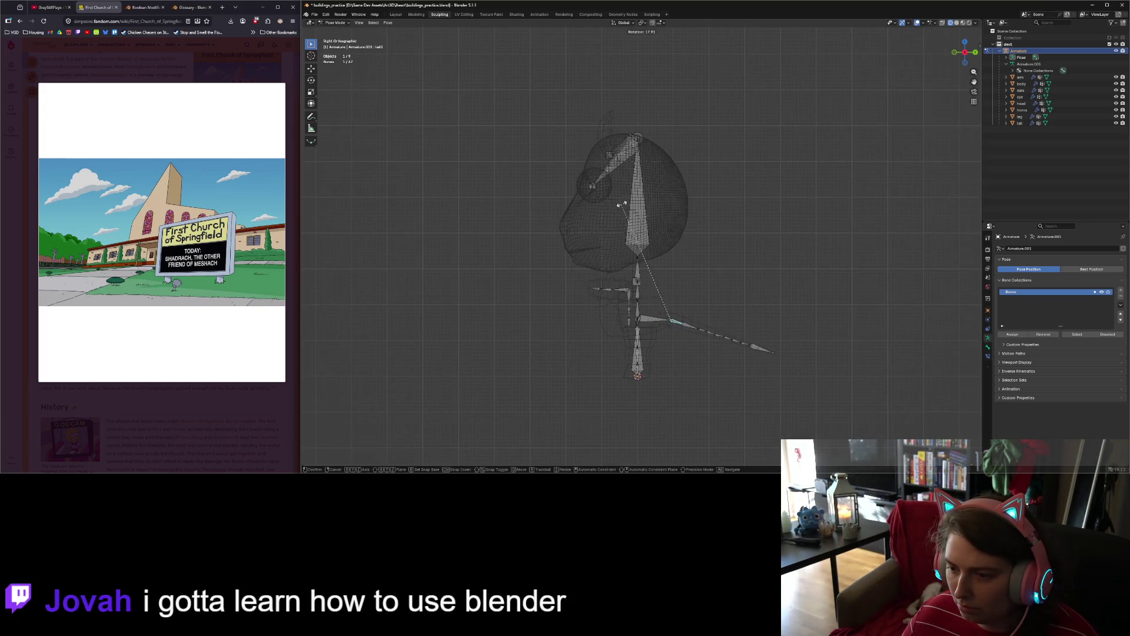
left_click(625, 204)
Step: Rotate tail3 7.45°, tail4 9.69° and tail5 downward, one after another
left_click(704, 331)
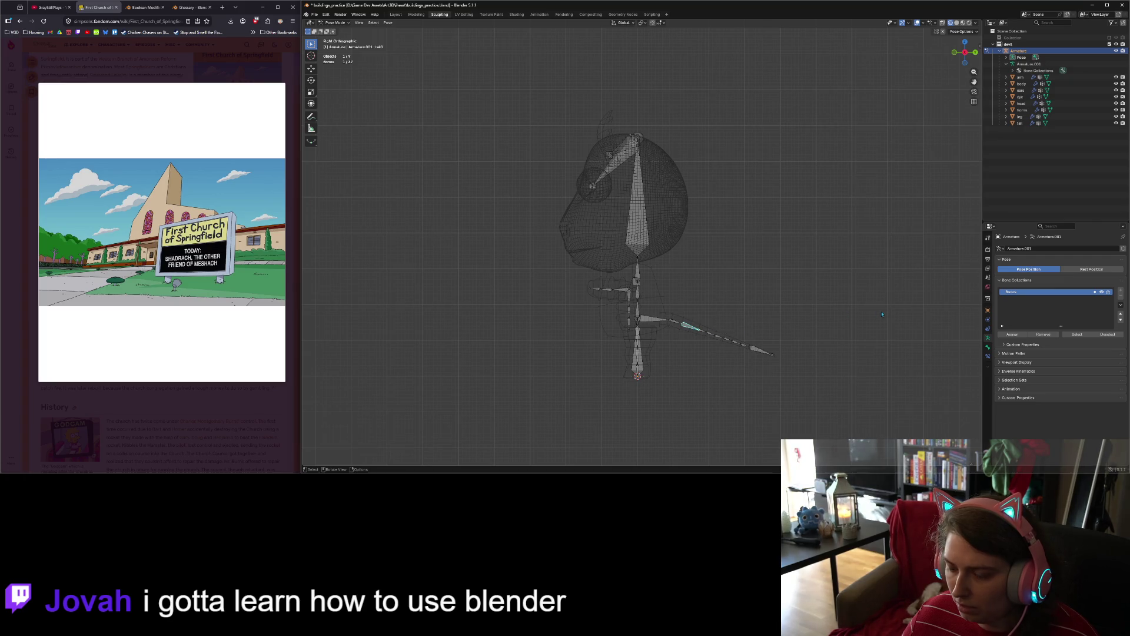
key("r")
left_click(860, 338)
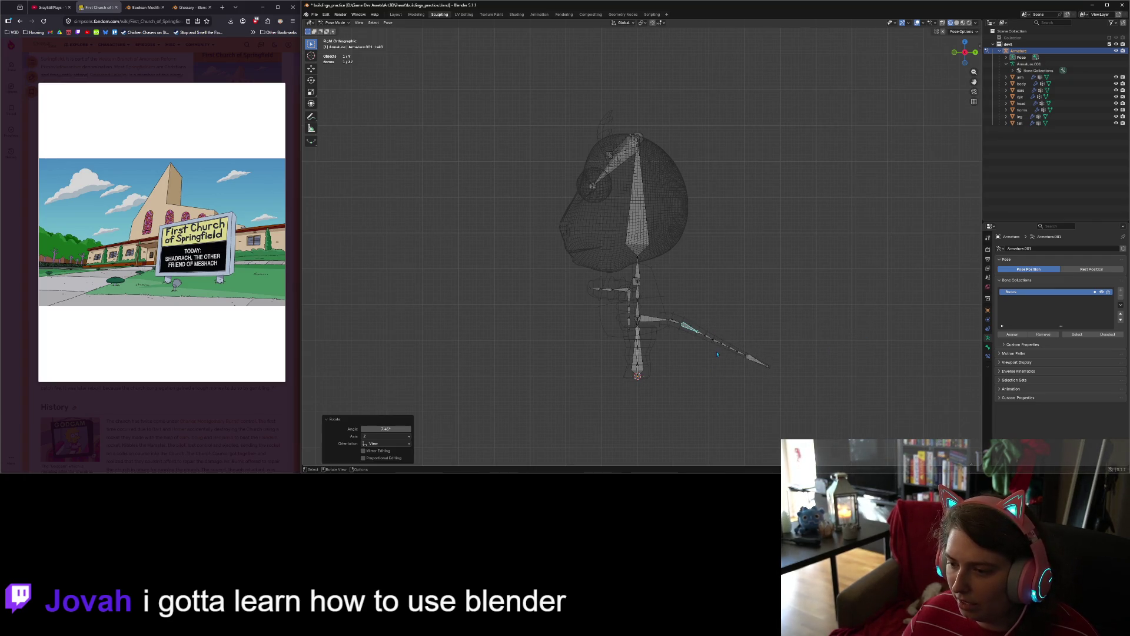
left_click(710, 339)
key("r")
left_click(836, 349)
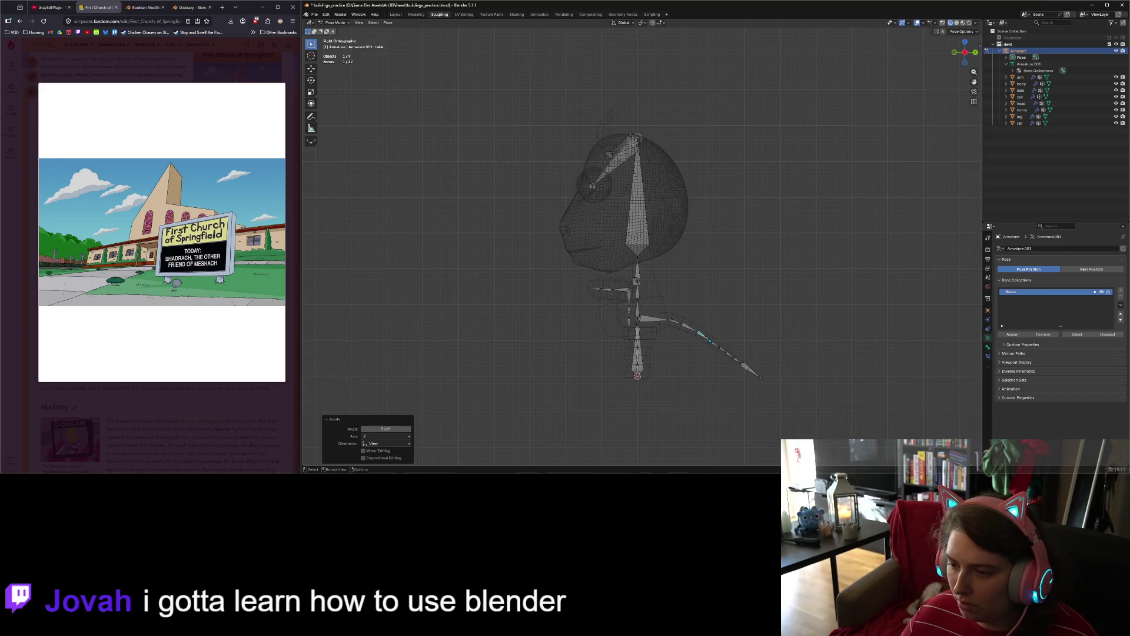
left_click(709, 340)
key("r")
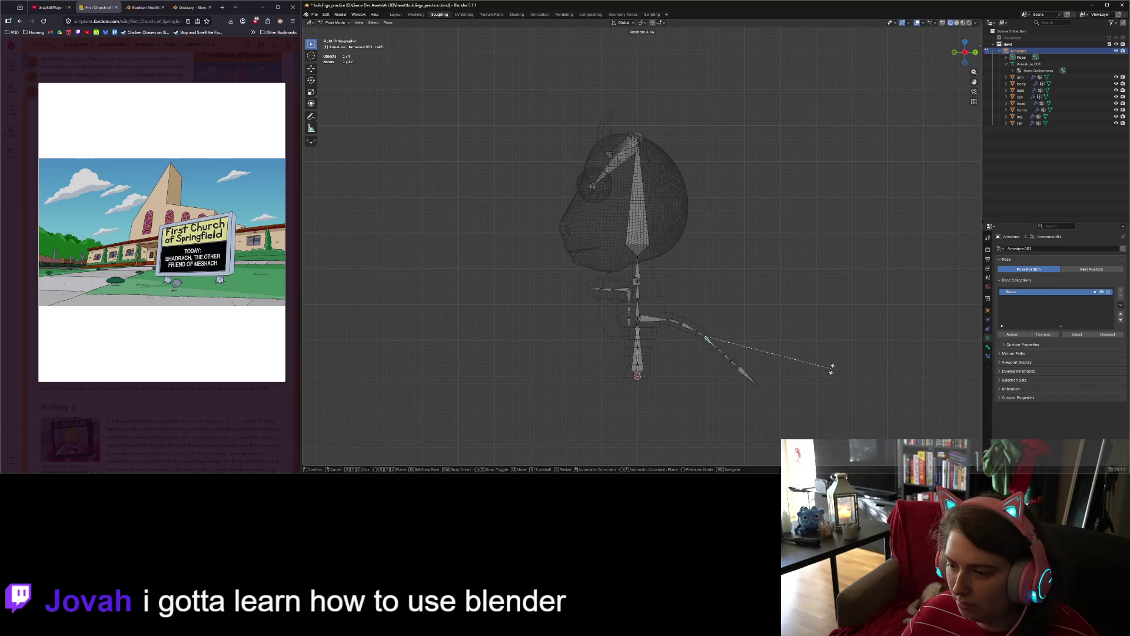
left_click(831, 368)
left_click(715, 350)
Step: Rotate the next tail bone 8.93° and tail7 by 3.4°, then rotate another from the front view
key("r")
left_click(861, 396)
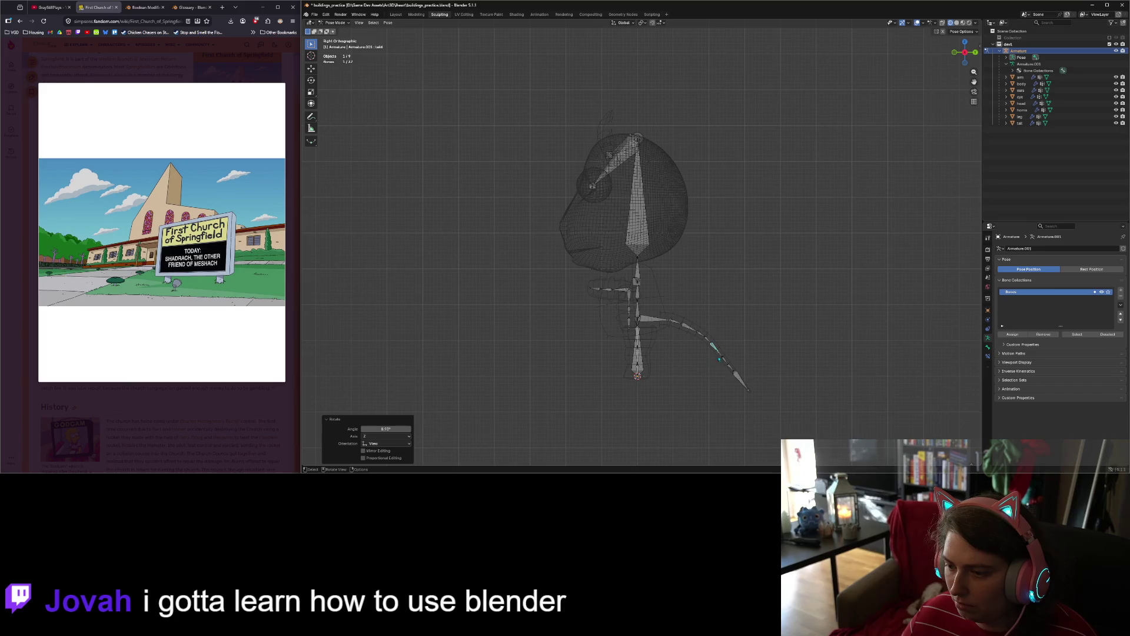
left_click(719, 355)
key("r")
left_click(919, 386)
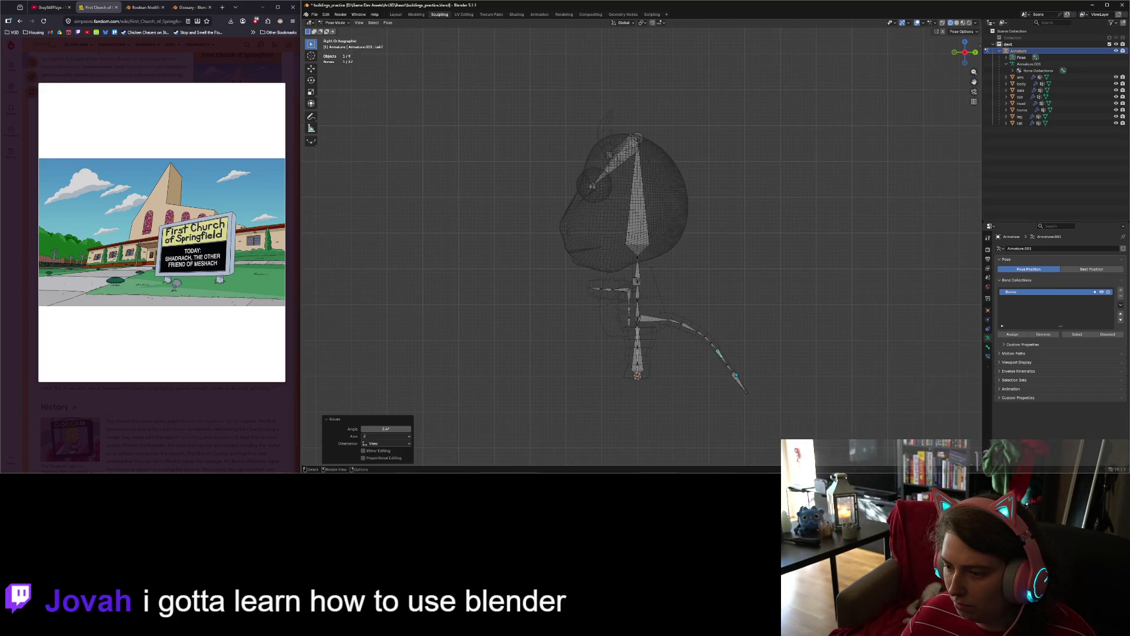
key("KP_1")
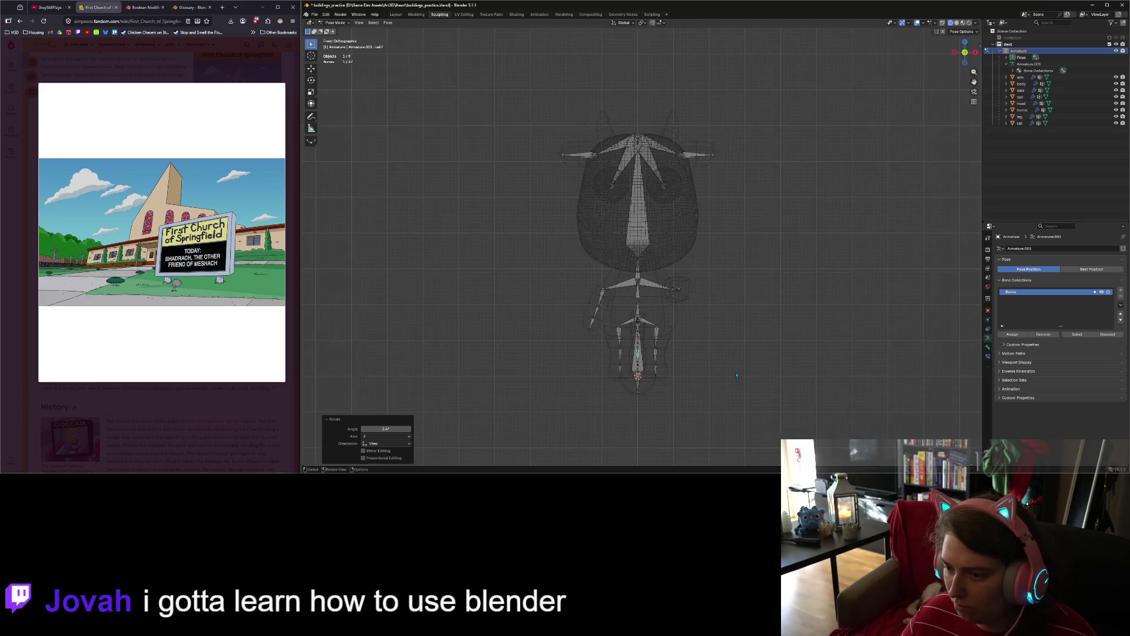
key("r")
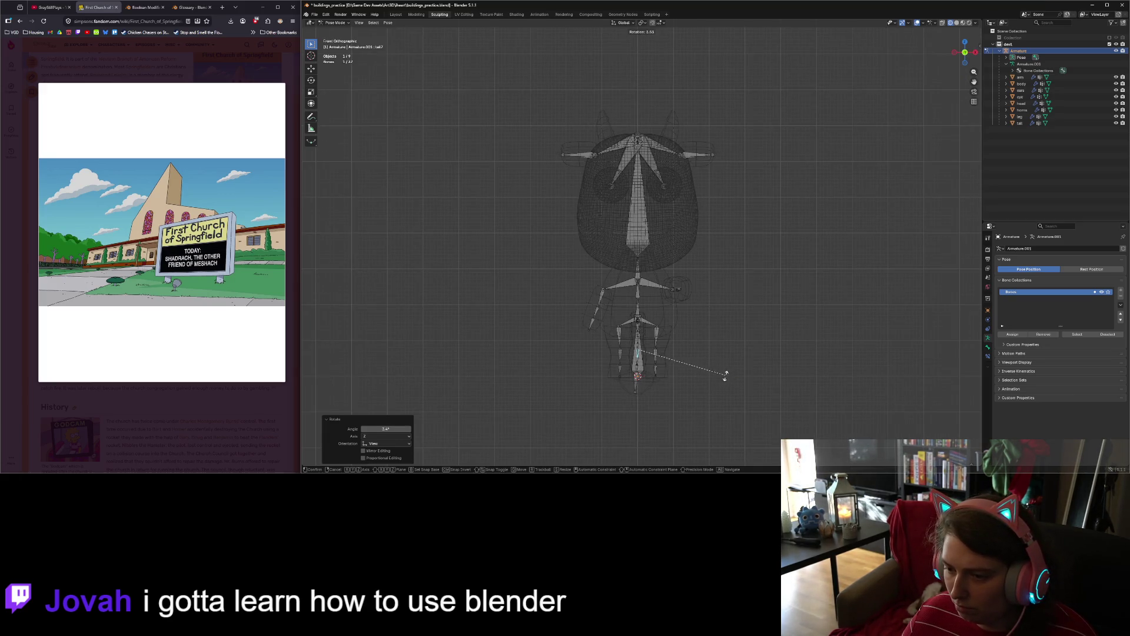
left_click(677, 378)
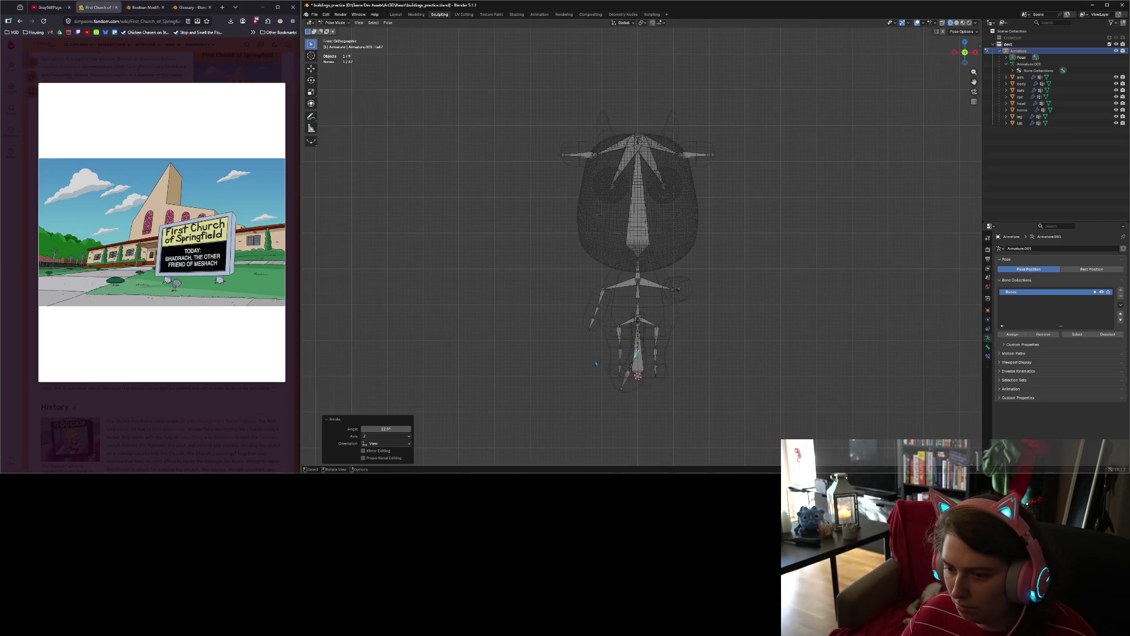
Step: Rotate tail8 by 29.5°, tail9 by 17.4° and tail10 by 3.4° on local Z
left_click(635, 364)
left_click(634, 362)
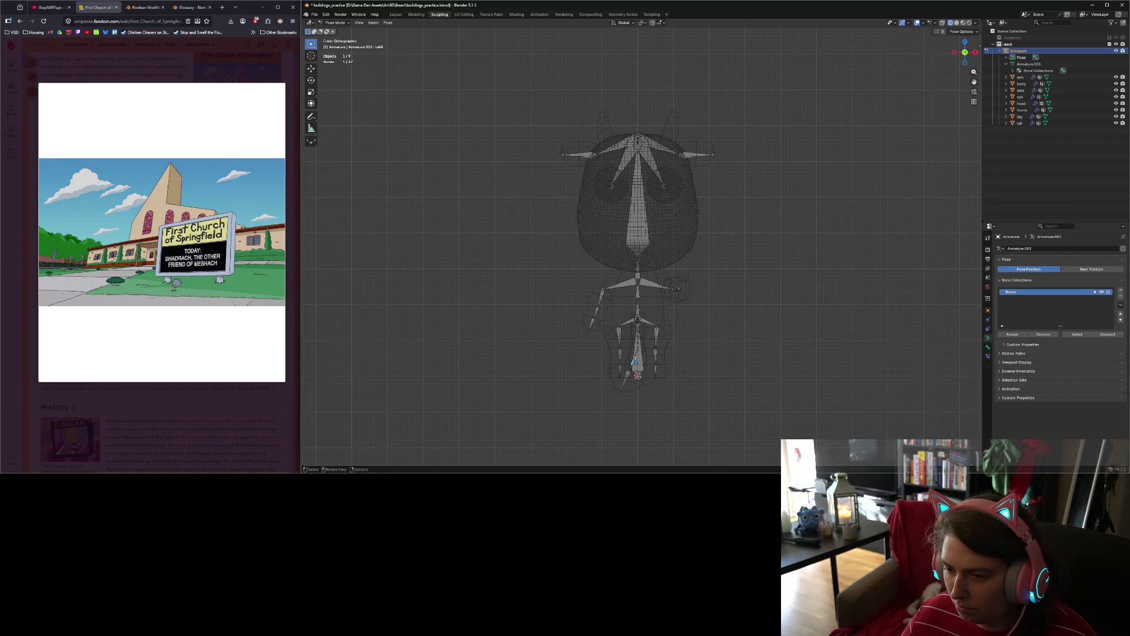
key("r")
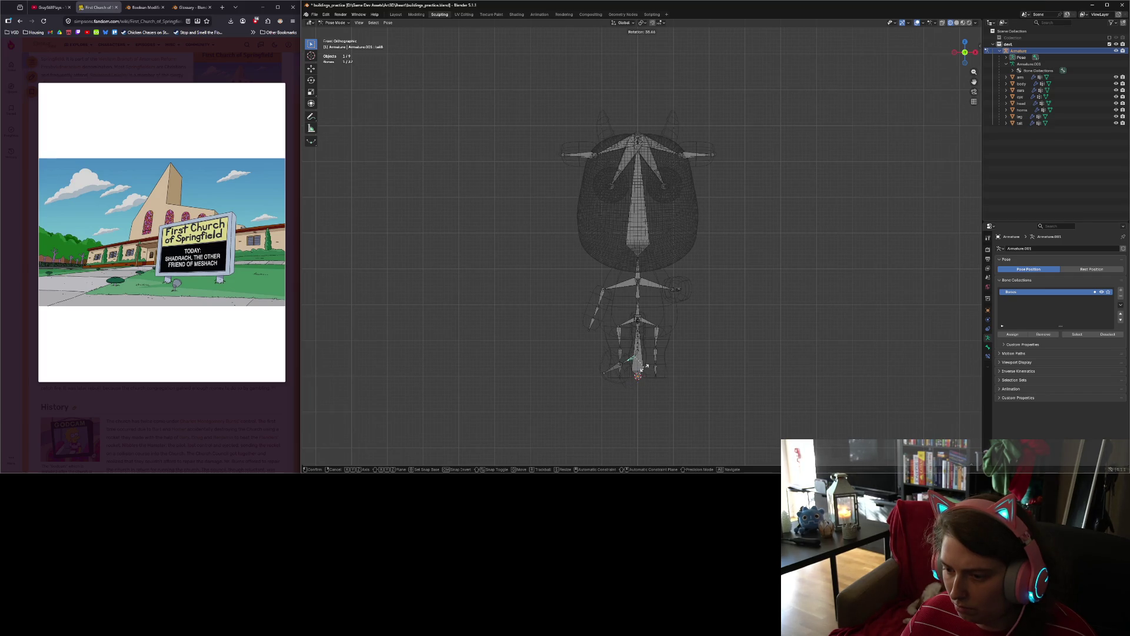
left_click(626, 374)
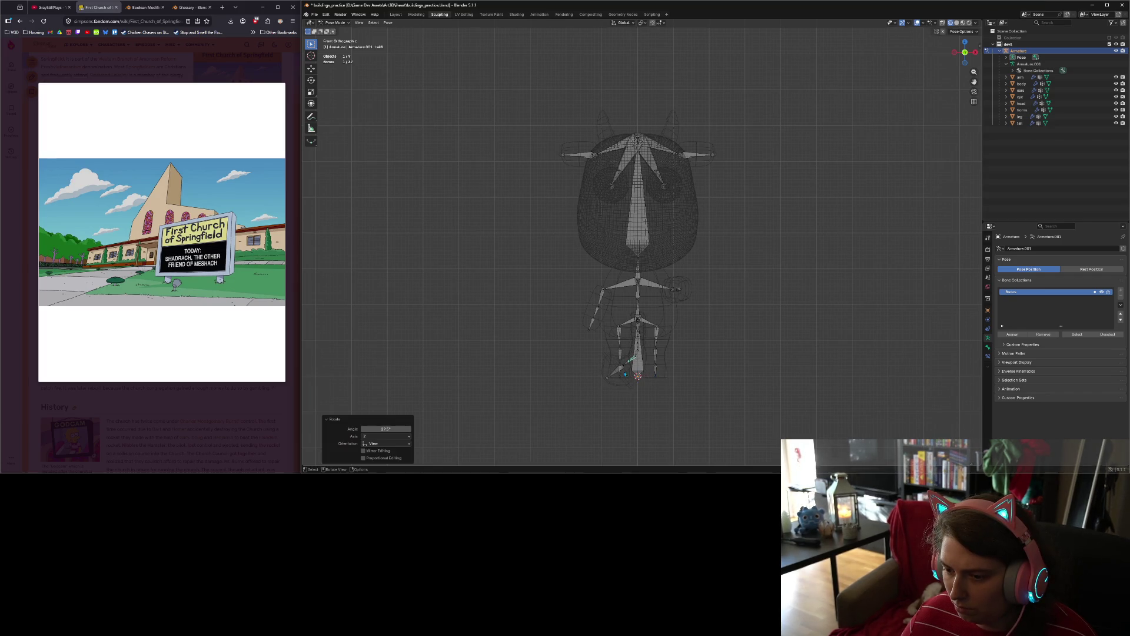
left_click(626, 364)
key("r")
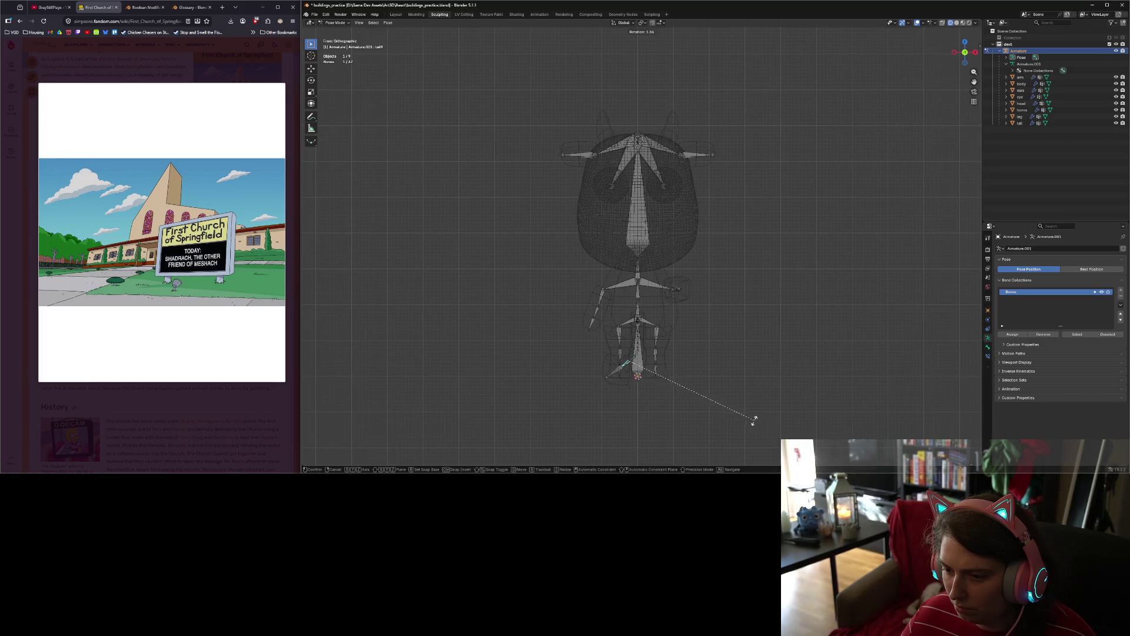
left_click(681, 408)
left_click(611, 372)
key("r")
key("z")
key("z")
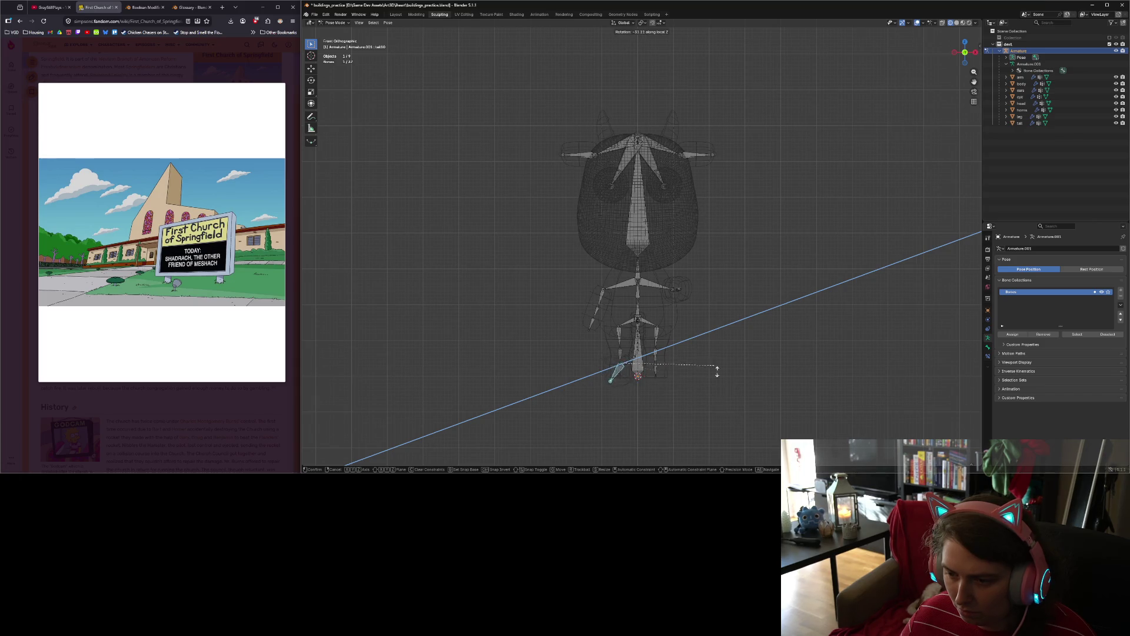
left_click(628, 434)
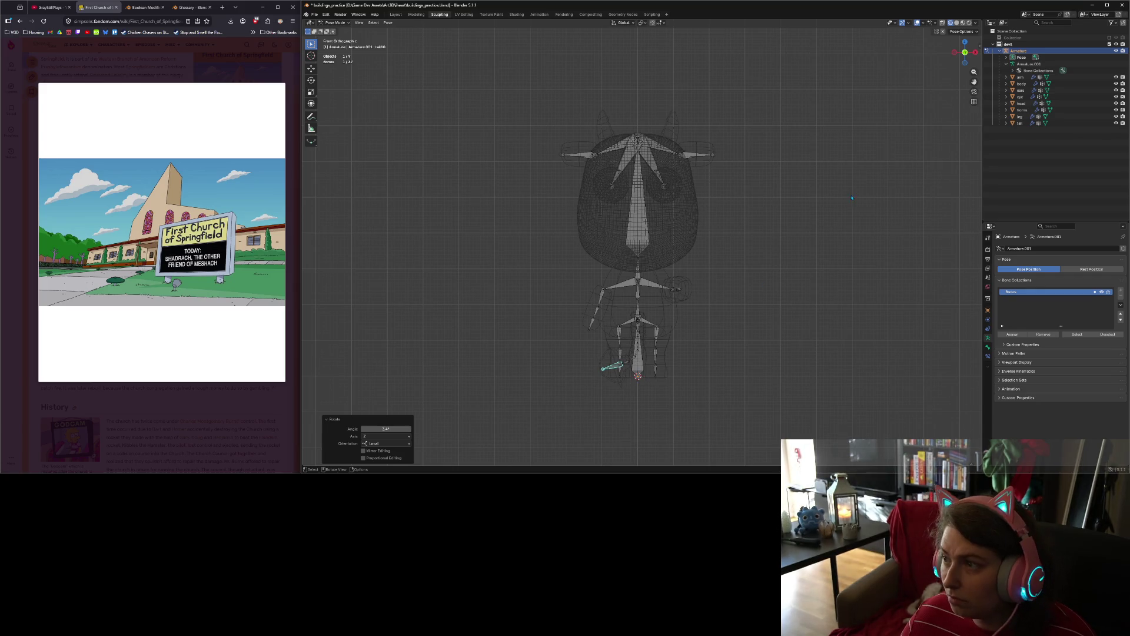
Step: Show the cow in Solid shading and view it from the right side
left_click(964, 22)
mouse_move(753, 196)
middle_mouse_down()
mouse_move(766, 206)
mouse_move(760, 220)
mouse_move(828, 230)
middle_mouse_up()
key("KP_3")
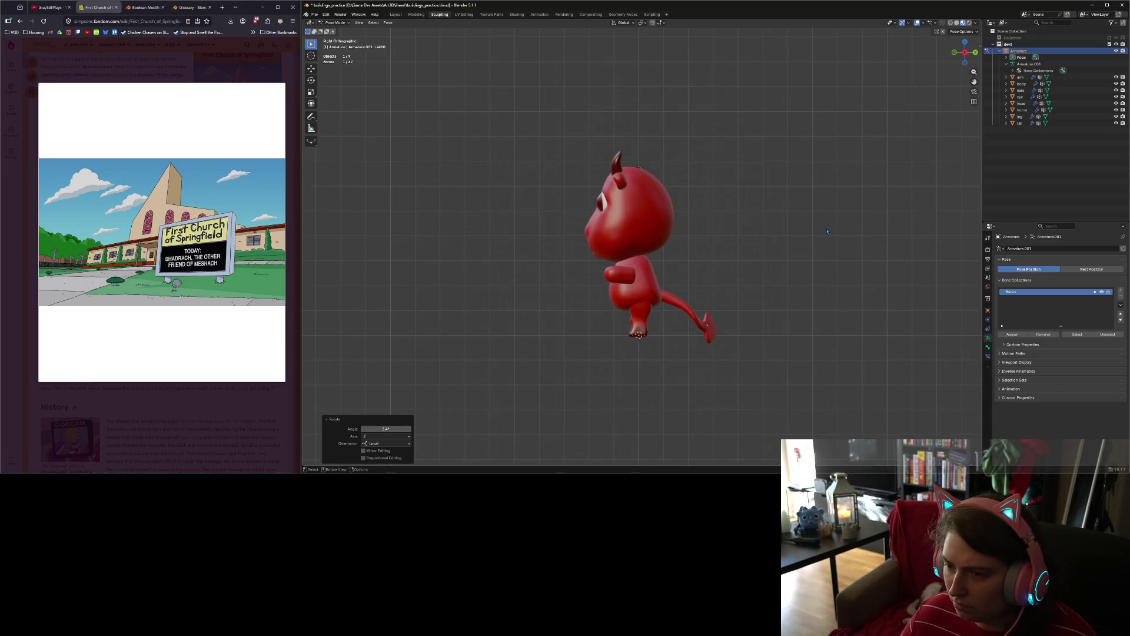
Step: Compare straight and curved tail via undo/redo, then select a tail bone in wireframe front view
key("ctrl+z")
key("ctrl+shift+z")
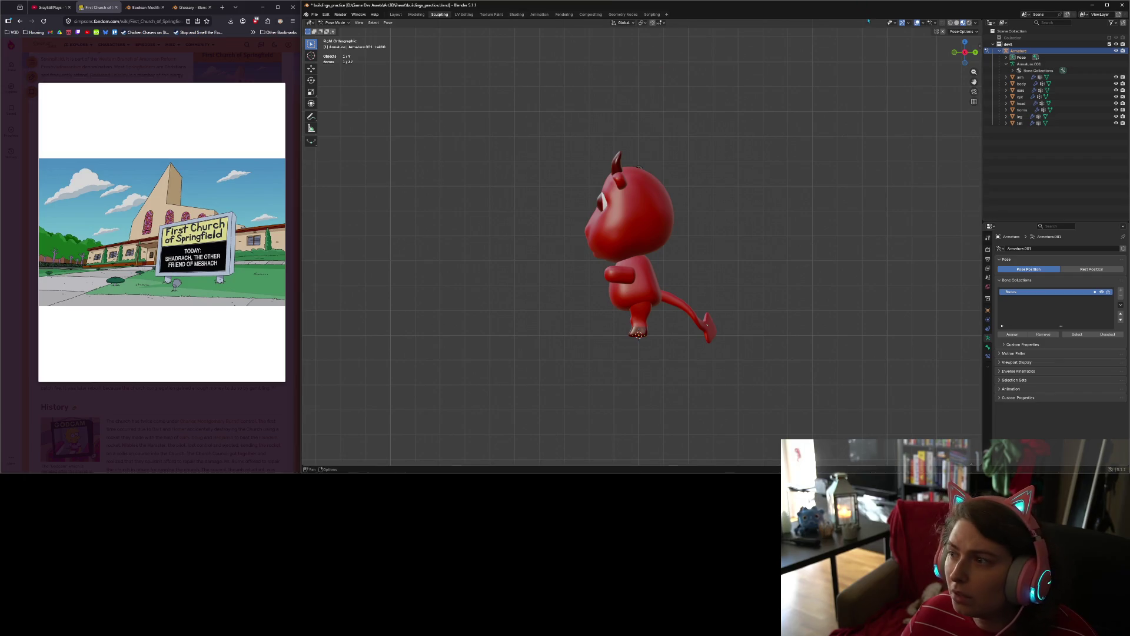
key("shift+z")
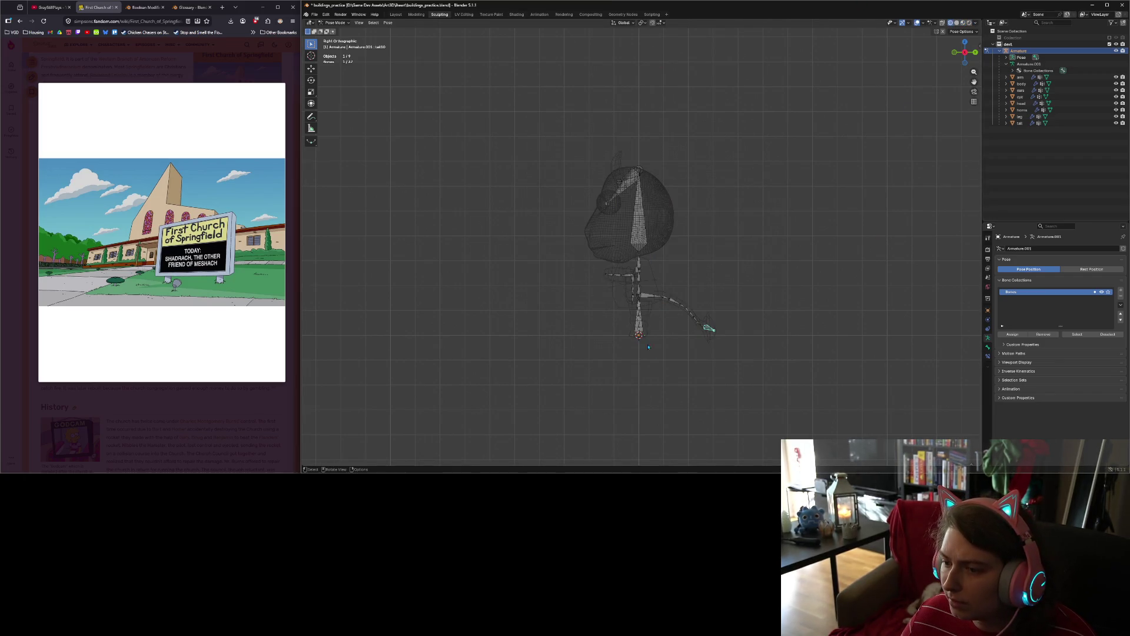
mouse_move(676, 312)
middle_mouse_down()
mouse_move(696, 324)
mouse_move(648, 316)
mouse_move(648, 343)
mouse_move(629, 369)
mouse_move(645, 358)
middle_mouse_up()
left_click(621, 336)
key("KP_3")
key("KP_1")
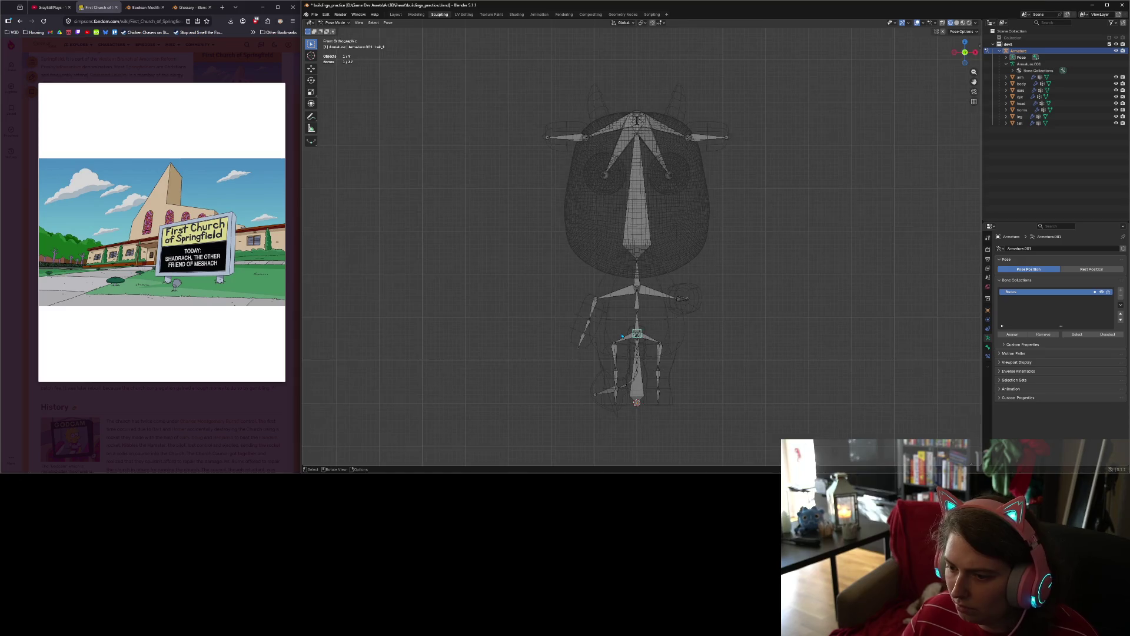
Step: Rotate the selected tail bone 19.1° and tail2 by 18.3° from the front view
key("r")
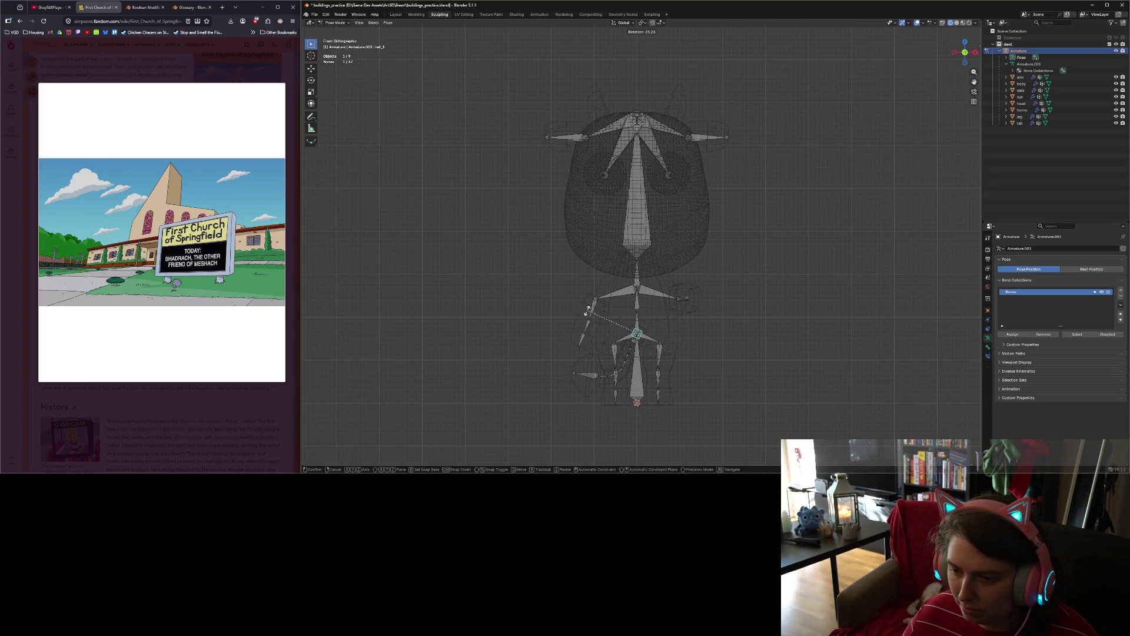
left_click(585, 309)
middle_click_drag(585, 309, 641, 389)
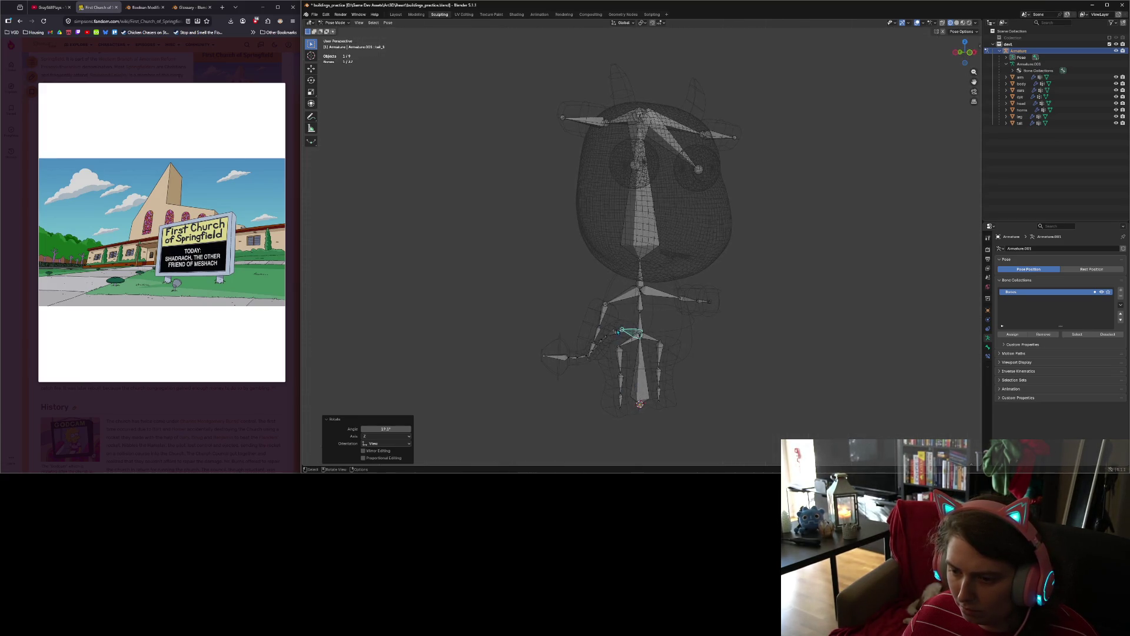
left_click(619, 331)
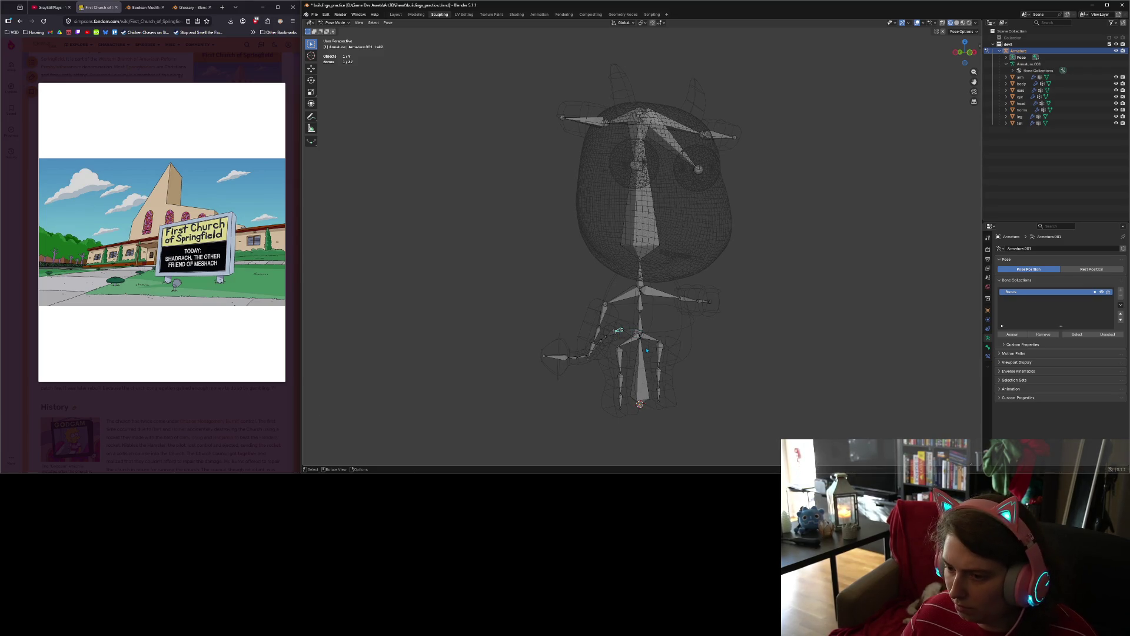
key("KP_1")
key("r")
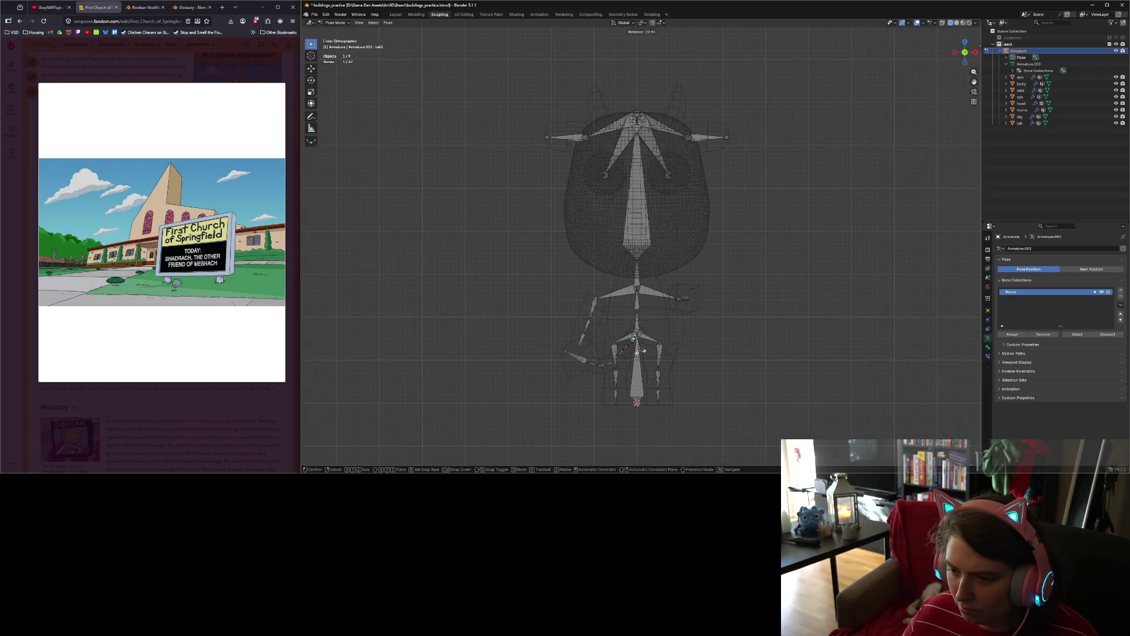
left_click(644, 350)
Step: Rotate the next tail bone 13.7° and the lowest by -48.9°, then deselect and preview materials
left_click(632, 342)
key("r")
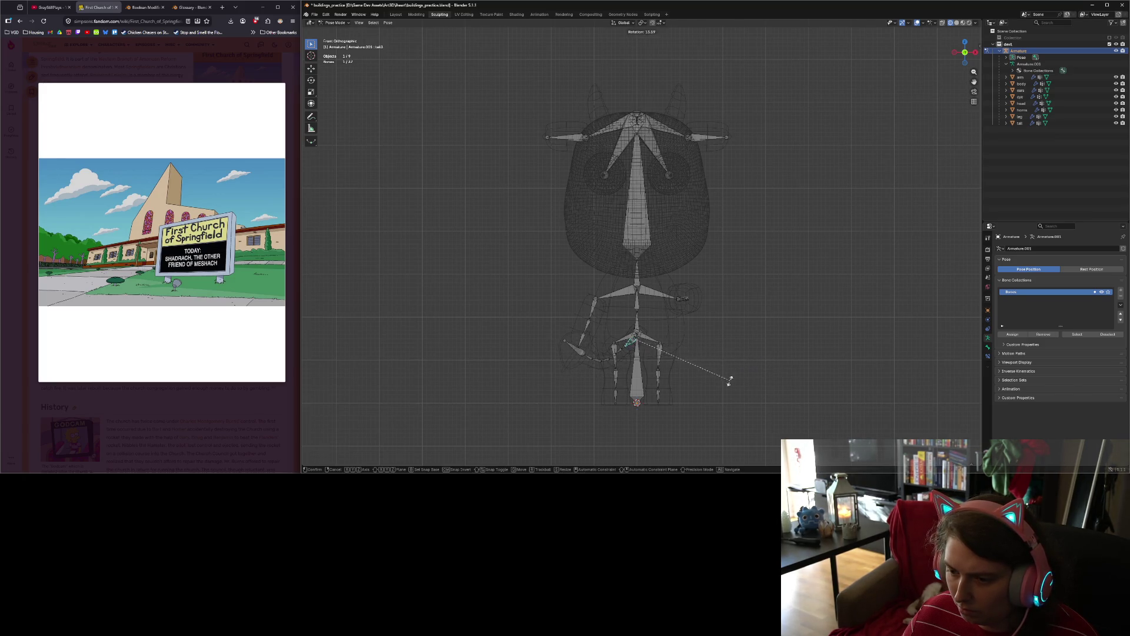
left_click(730, 379)
left_click(623, 353)
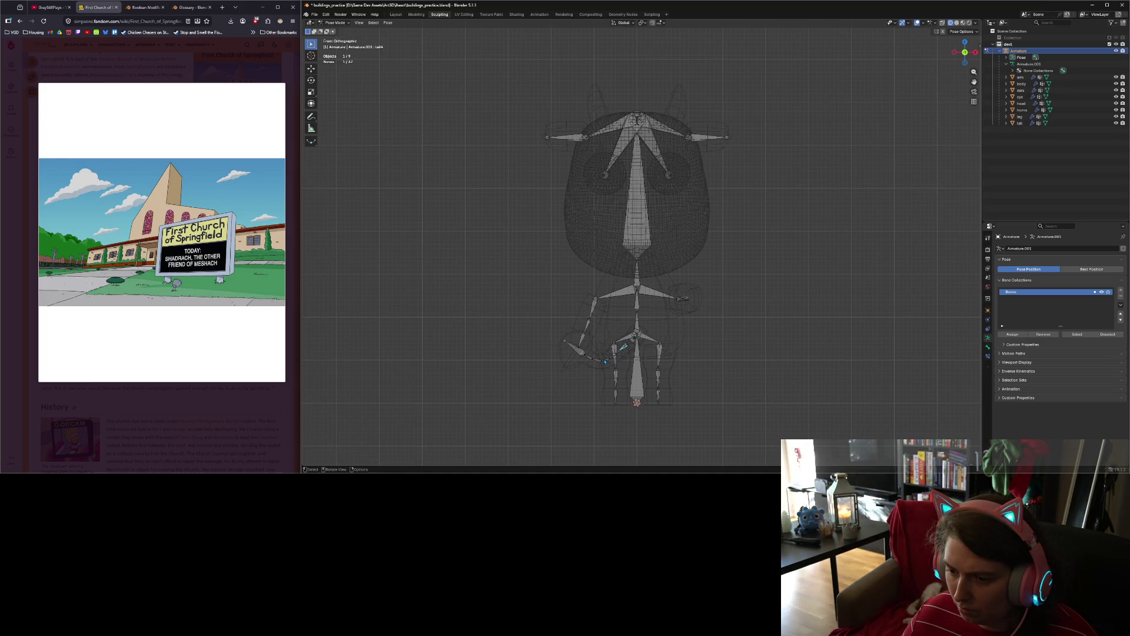
key("r")
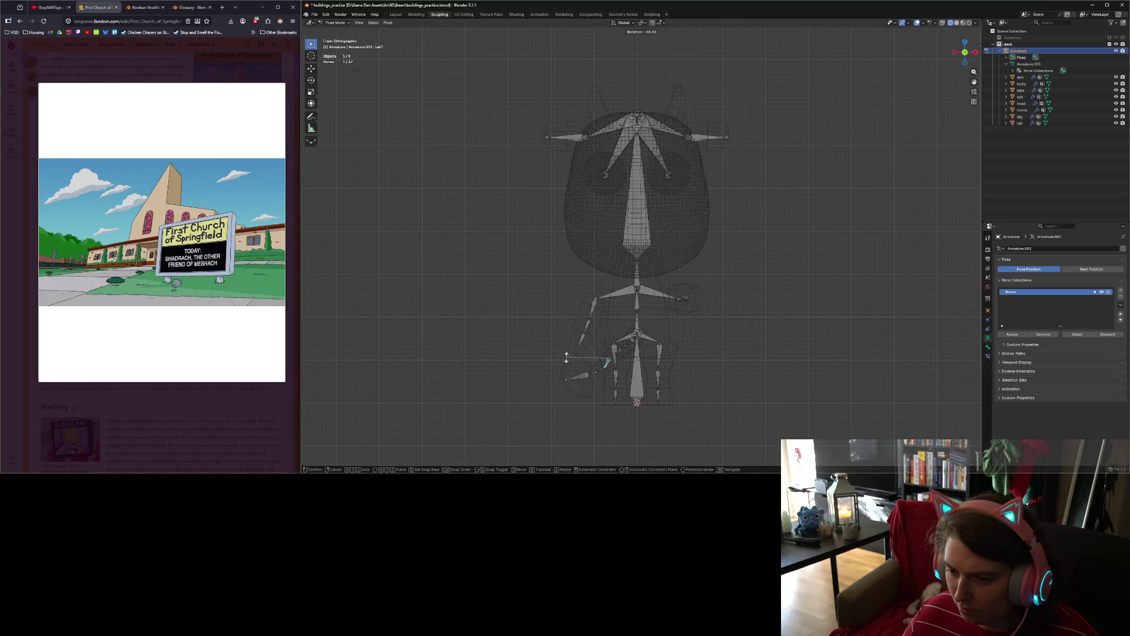
left_click(569, 362)
left_click(833, 420)
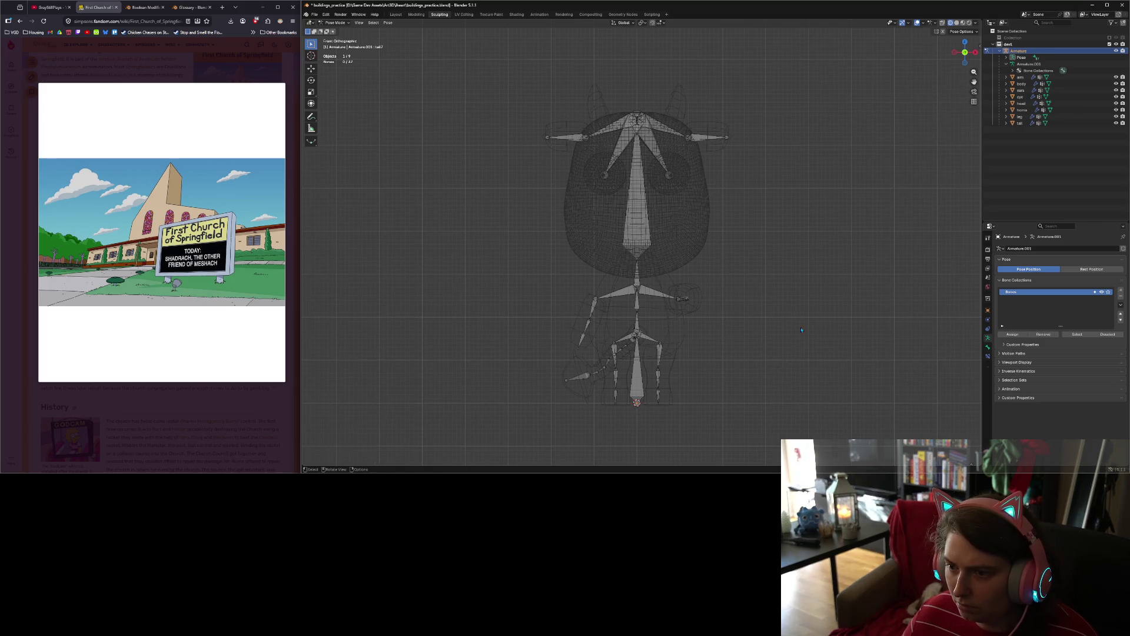
left_click(964, 23)
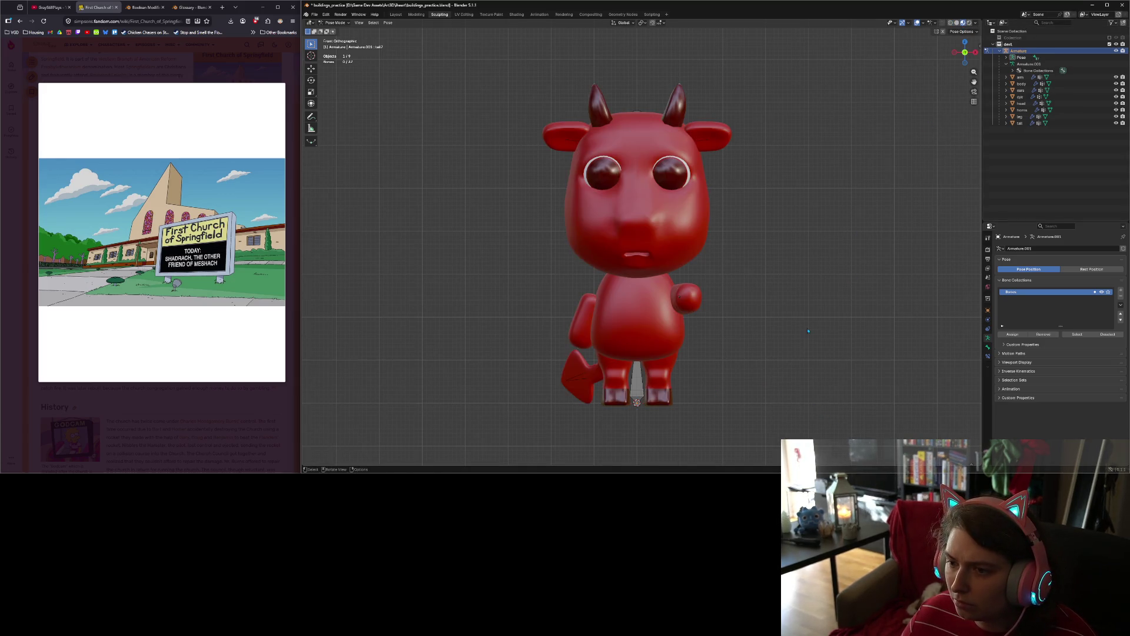
Step: Inspect the posed cow from front and right views, then return from Edit Mode to posing the rig
mouse_move(716, 346)
middle_mouse_down()
mouse_move(790, 345)
mouse_move(777, 346)
middle_mouse_up()
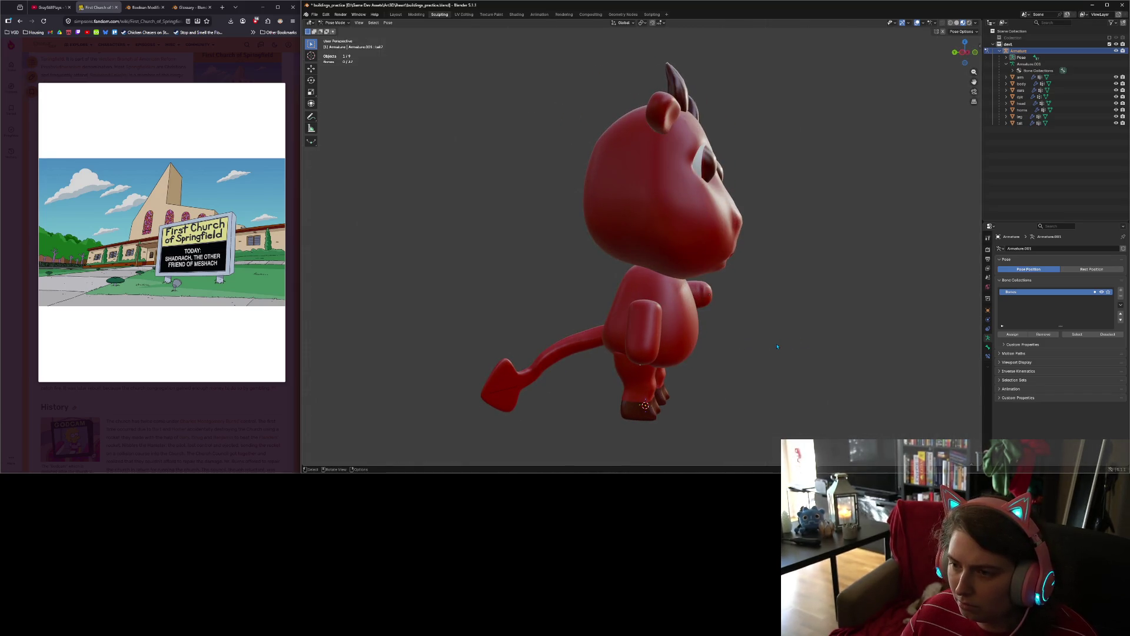
key("KP_1")
key("KP_3")
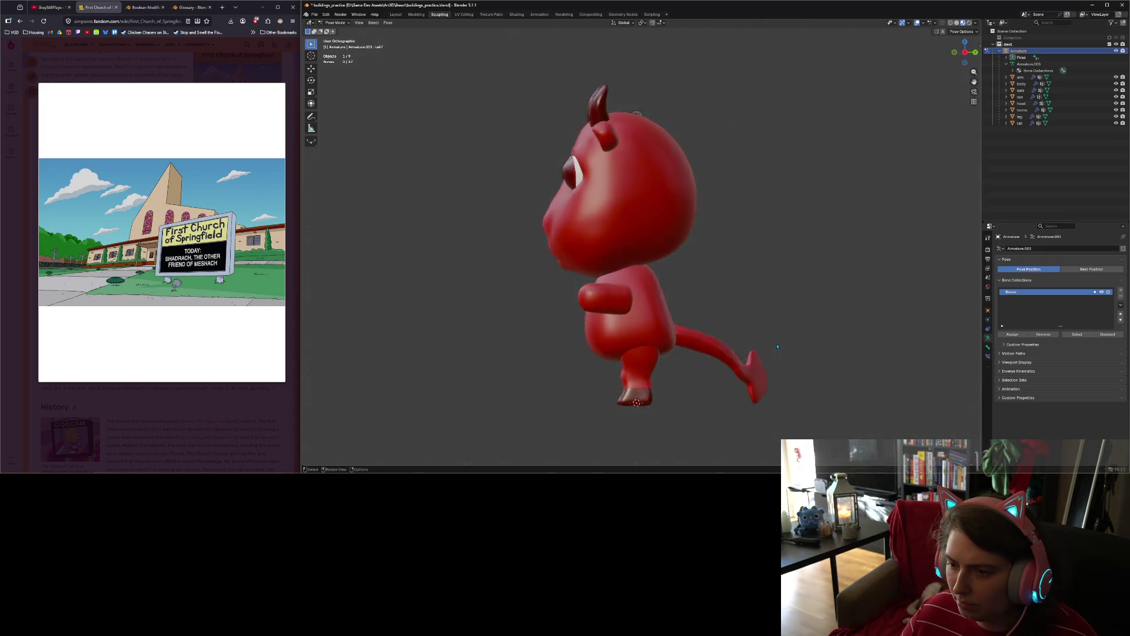
key("Tab")
key("Tab")
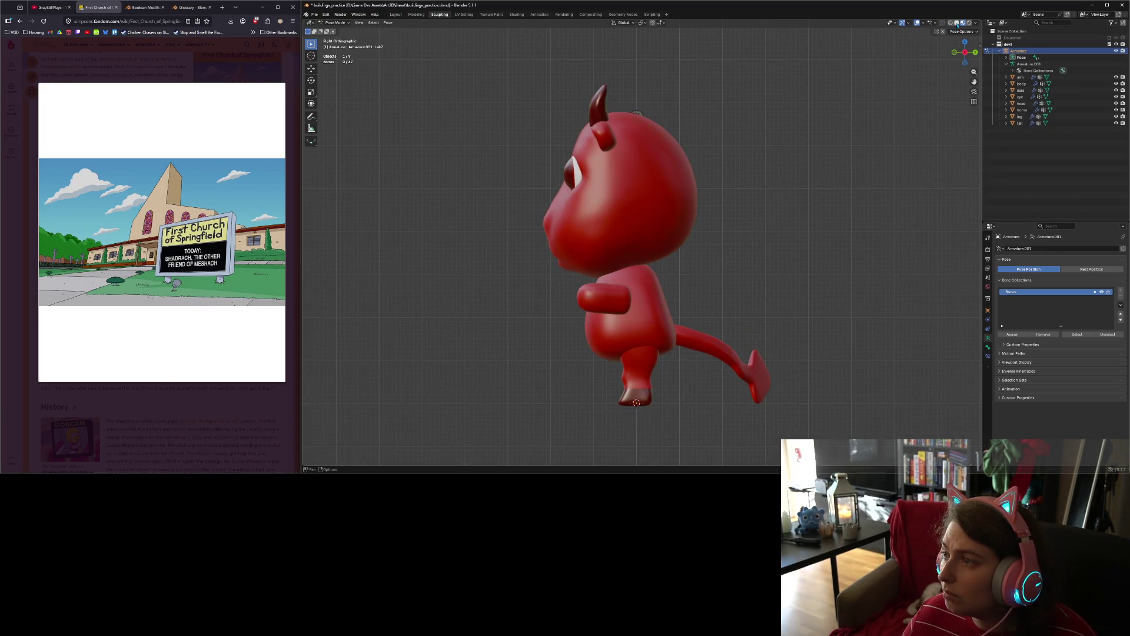
left_click(950, 24)
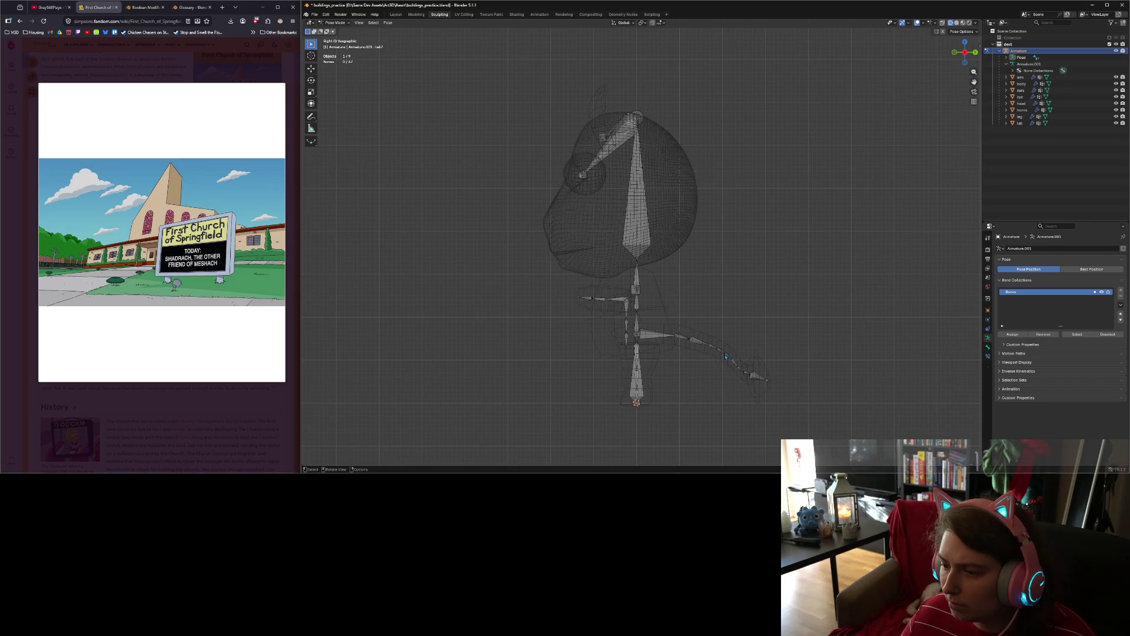
Step: Rotate the selected tail bone 54.1° then 28.1°, checking it in Material Preview and wireframe
key("r")
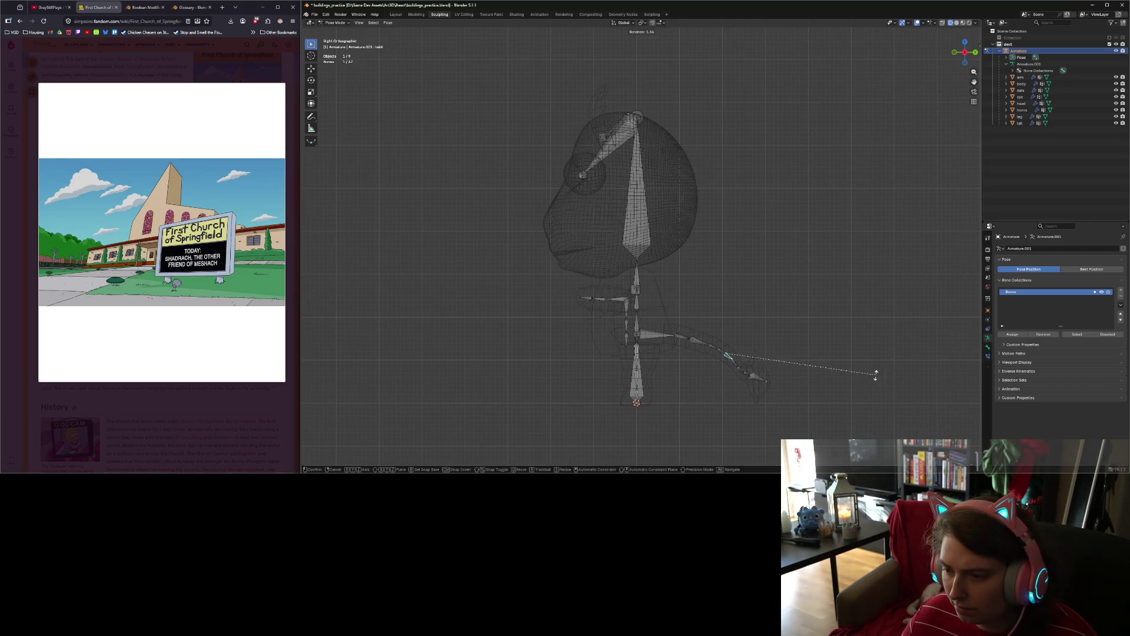
left_click(734, 370)
key("r")
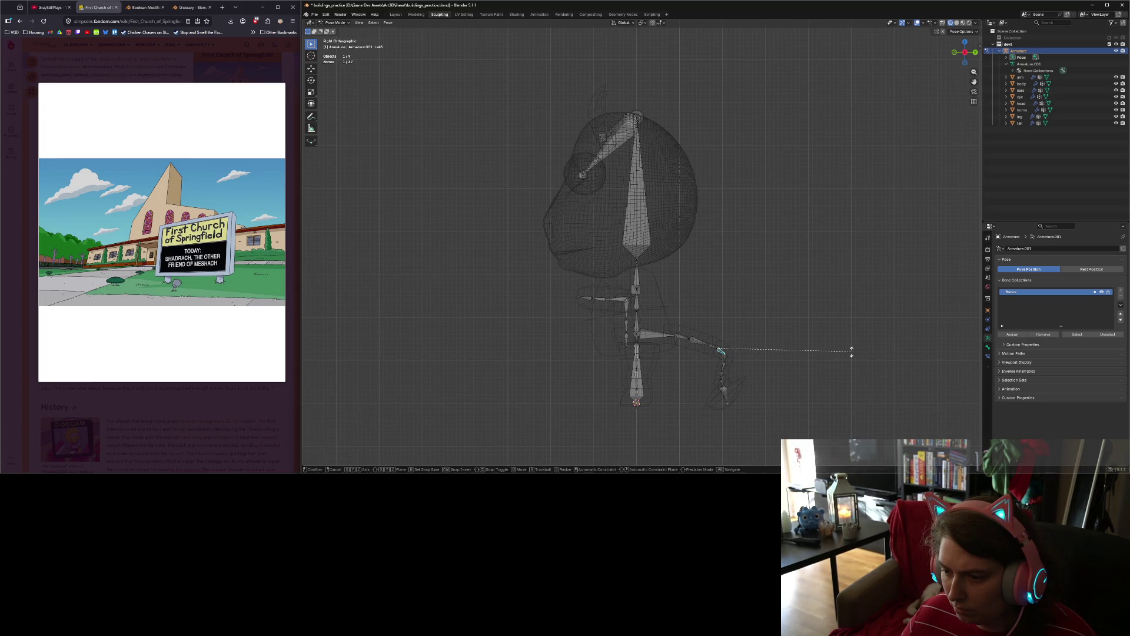
left_click(776, 384)
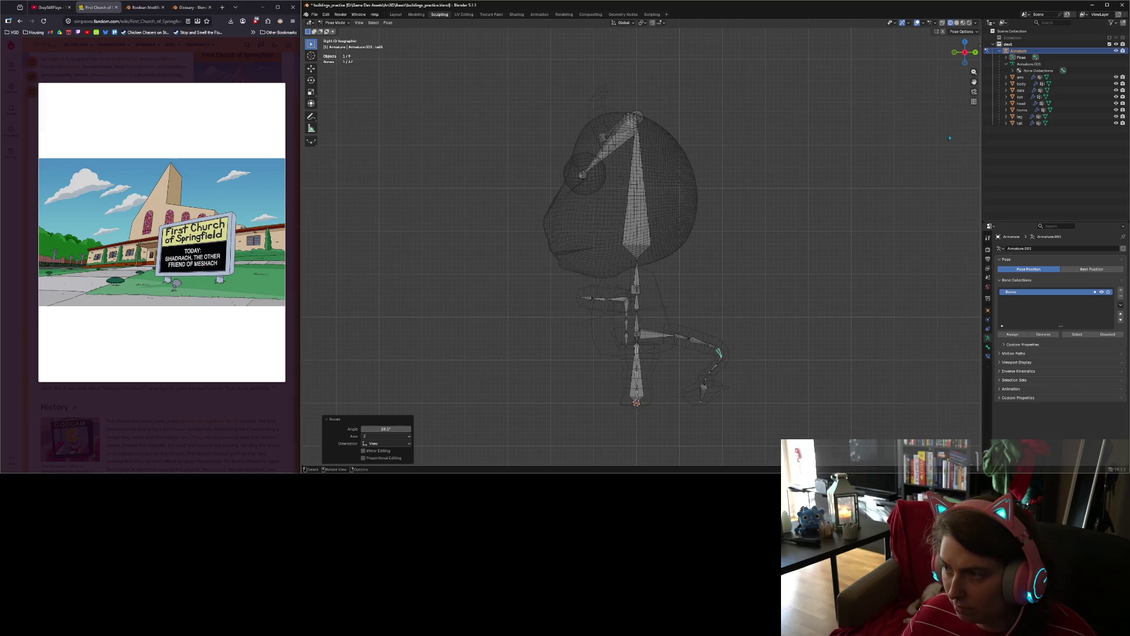
left_click(962, 23)
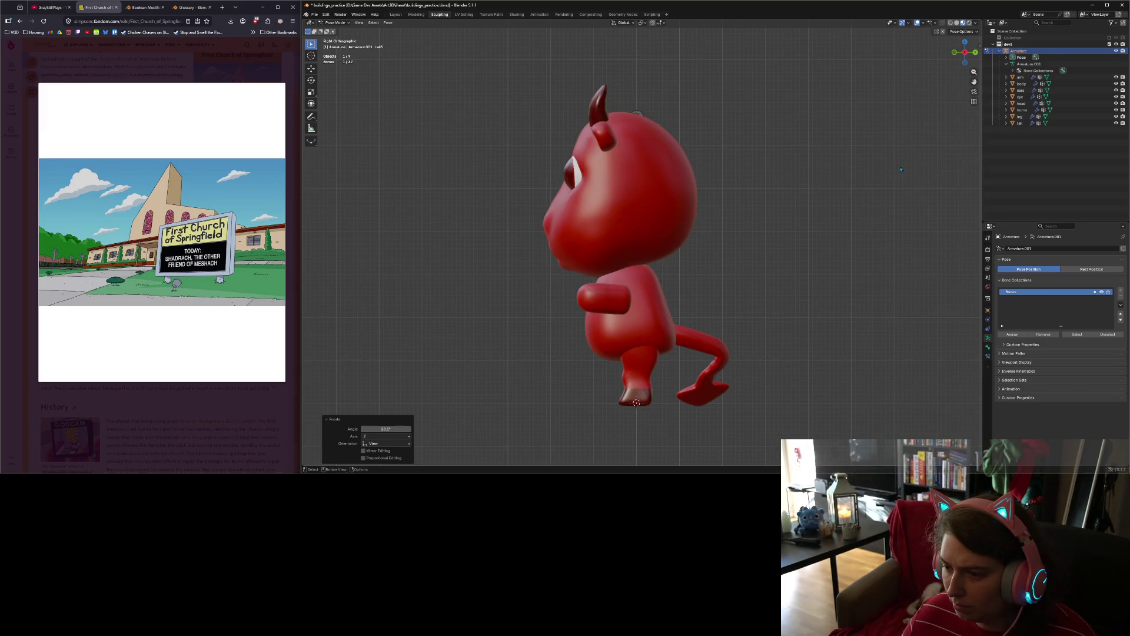
key("shift+z")
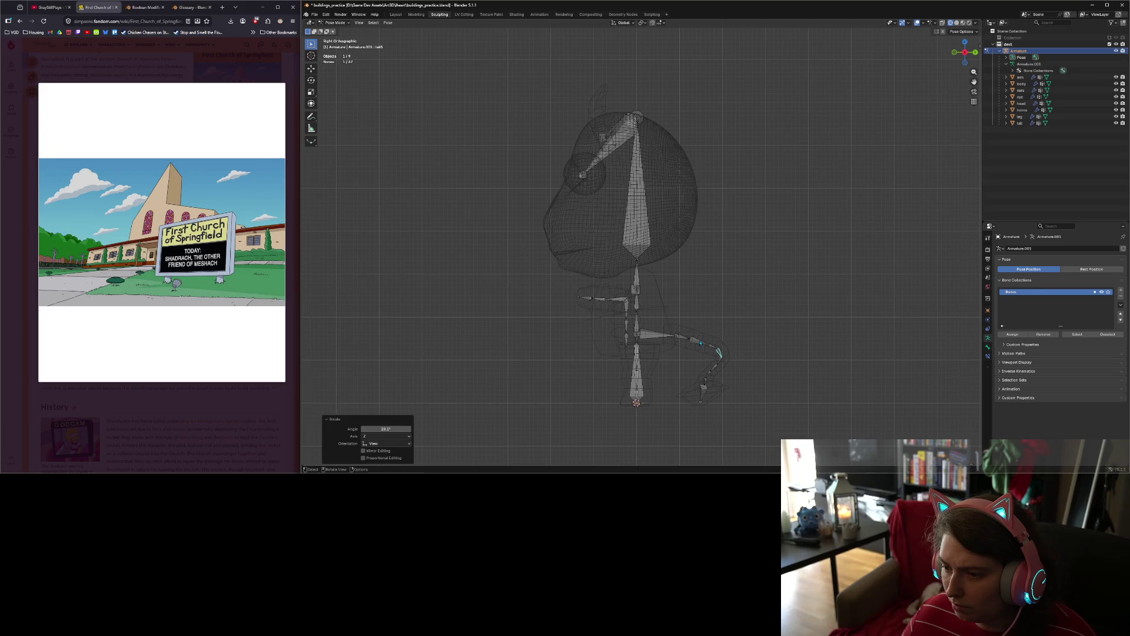
Step: Rotate tail3, then tail4 by 14.9° and back by -17.6°
key("r")
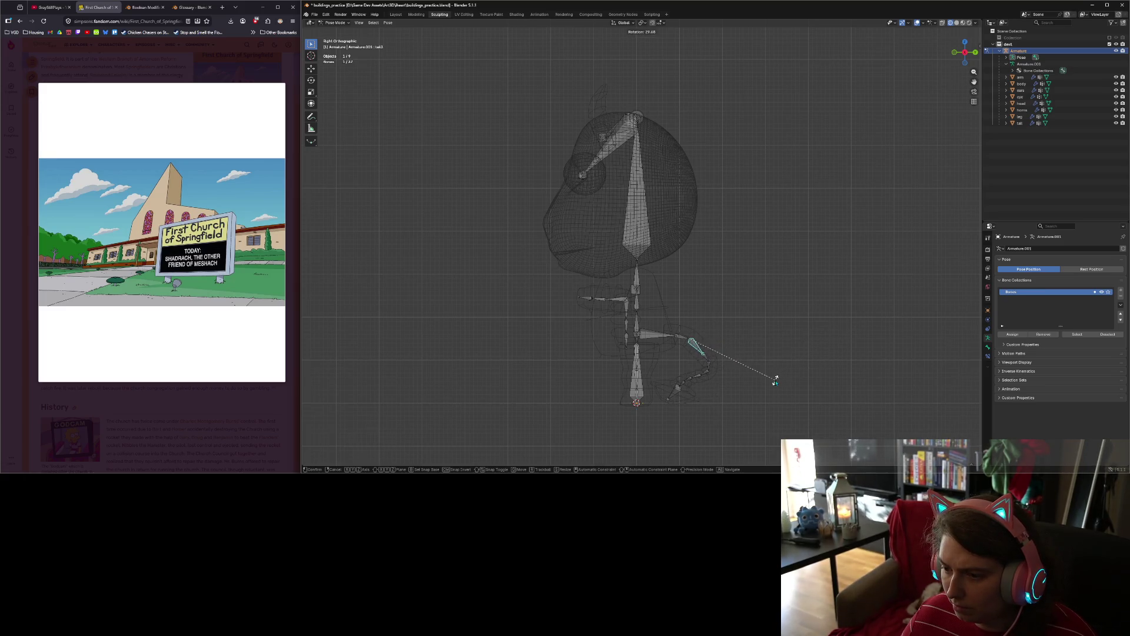
left_click(776, 381)
left_click(706, 361)
key("r")
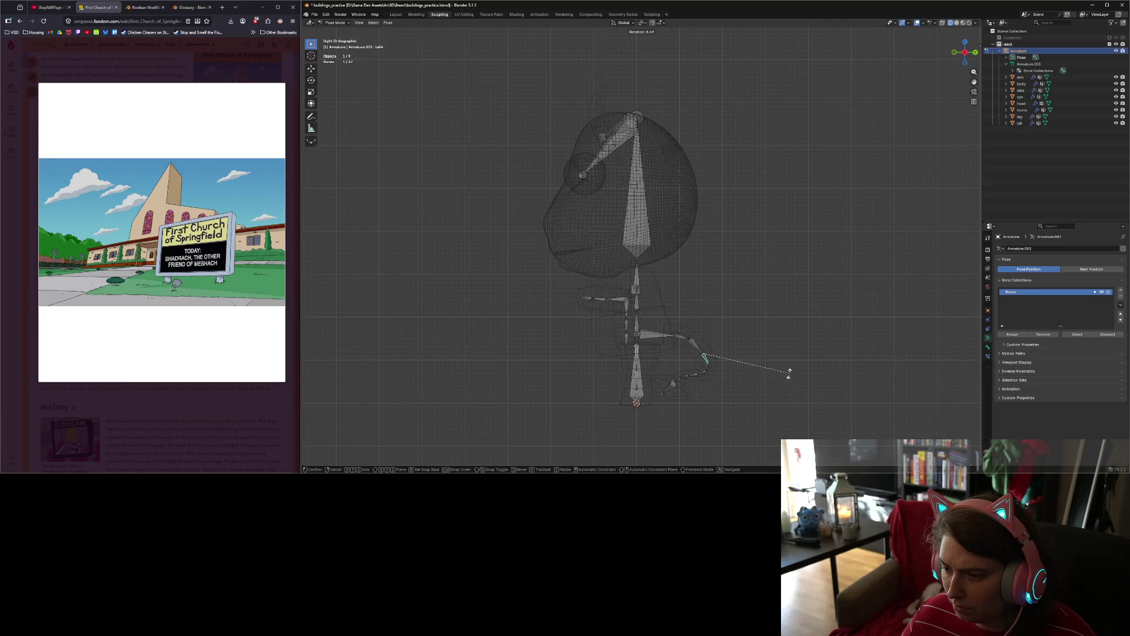
left_click(765, 379)
key("r")
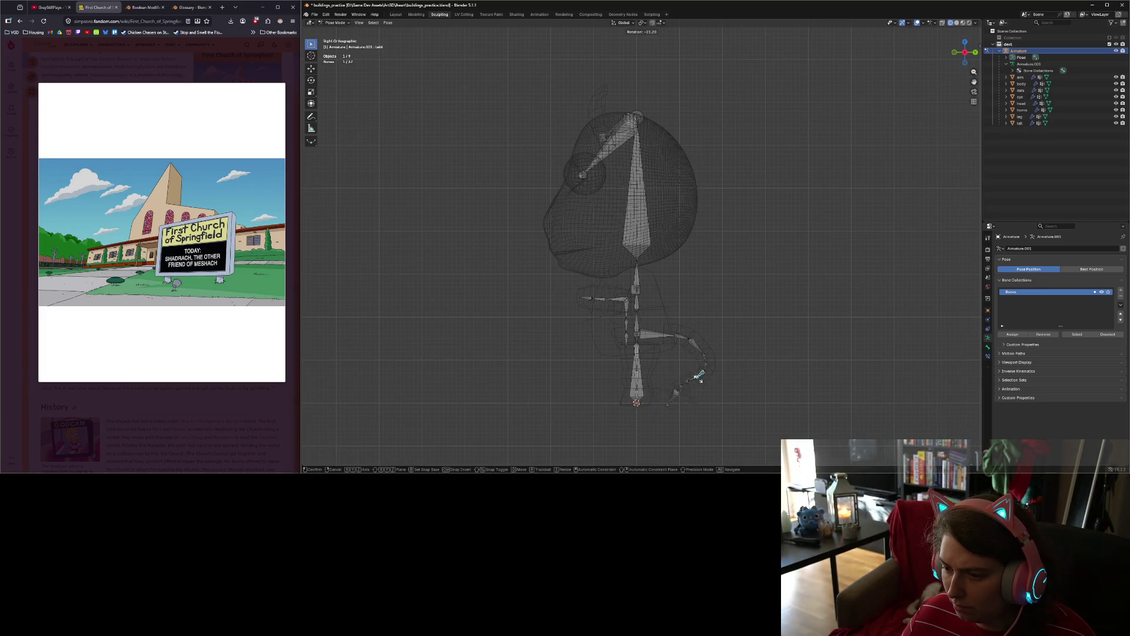
left_click(695, 378)
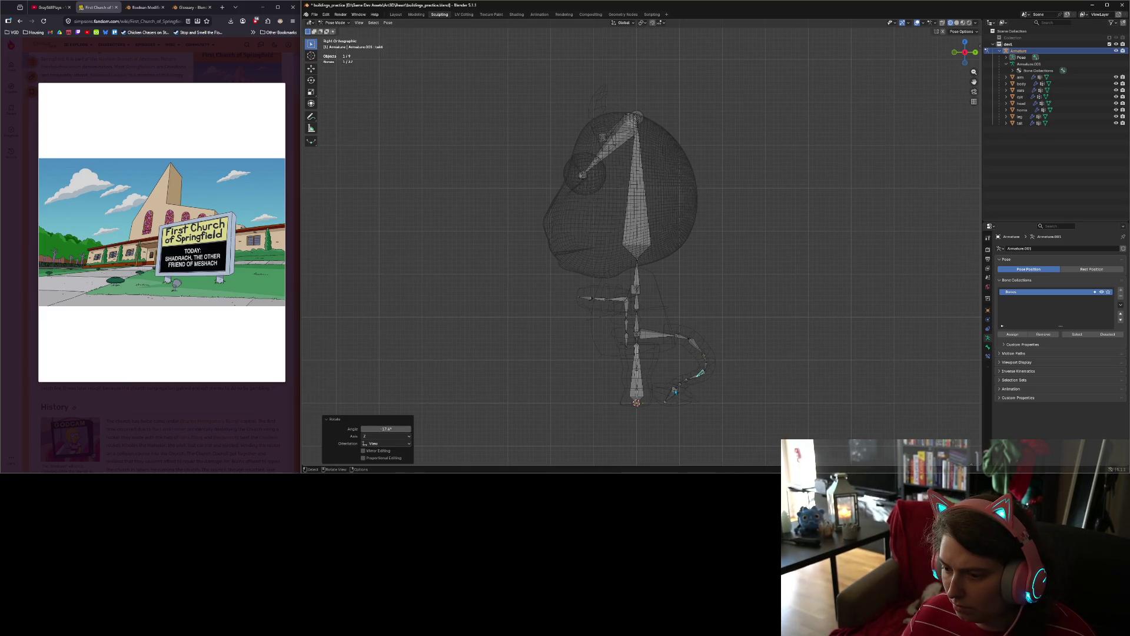
Step: Rotate tail10 22.9°, tail8 14.7°, the adjacent bone 9.9°, and tail8 another 11°
left_click(676, 391)
key("r")
left_click(673, 397)
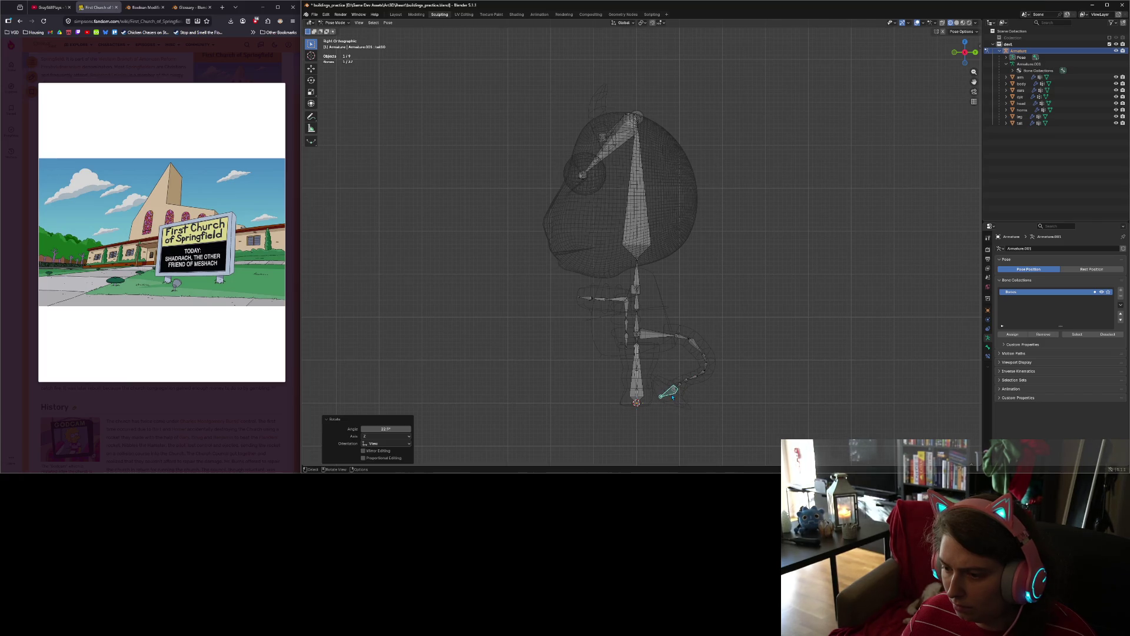
left_click(683, 381)
key("r")
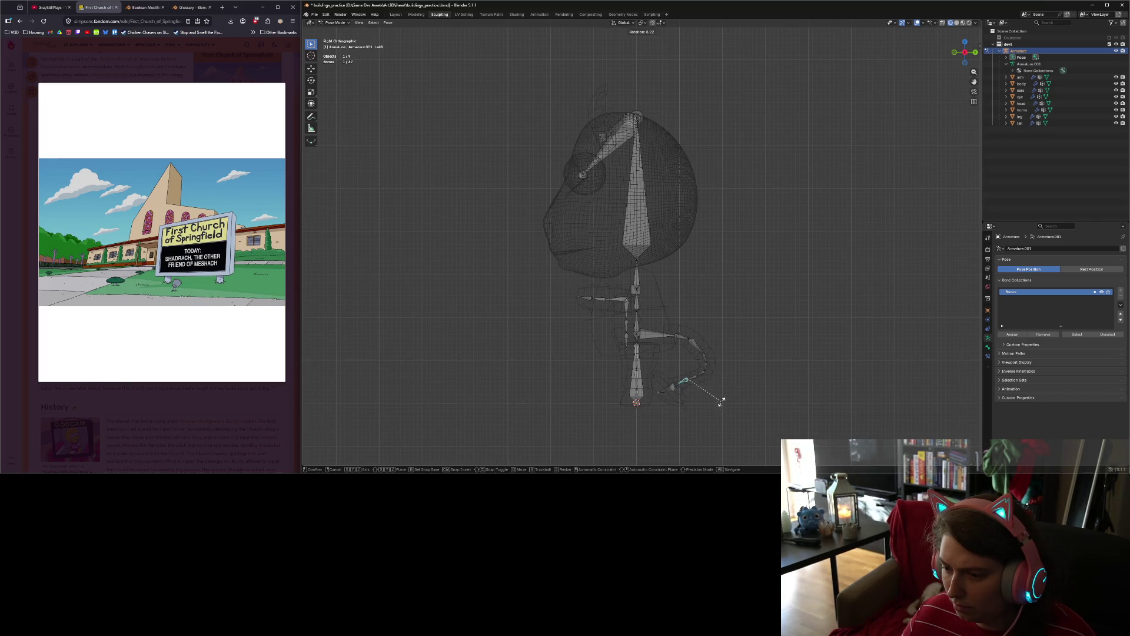
left_click(713, 402)
left_click(678, 386)
key("r")
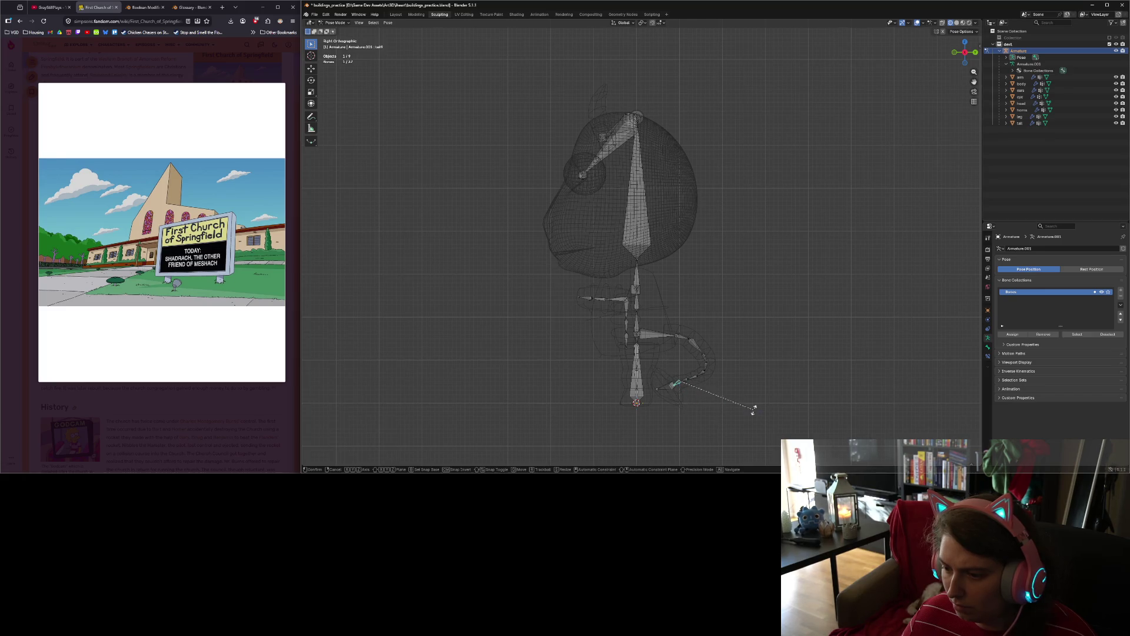
left_click(719, 405)
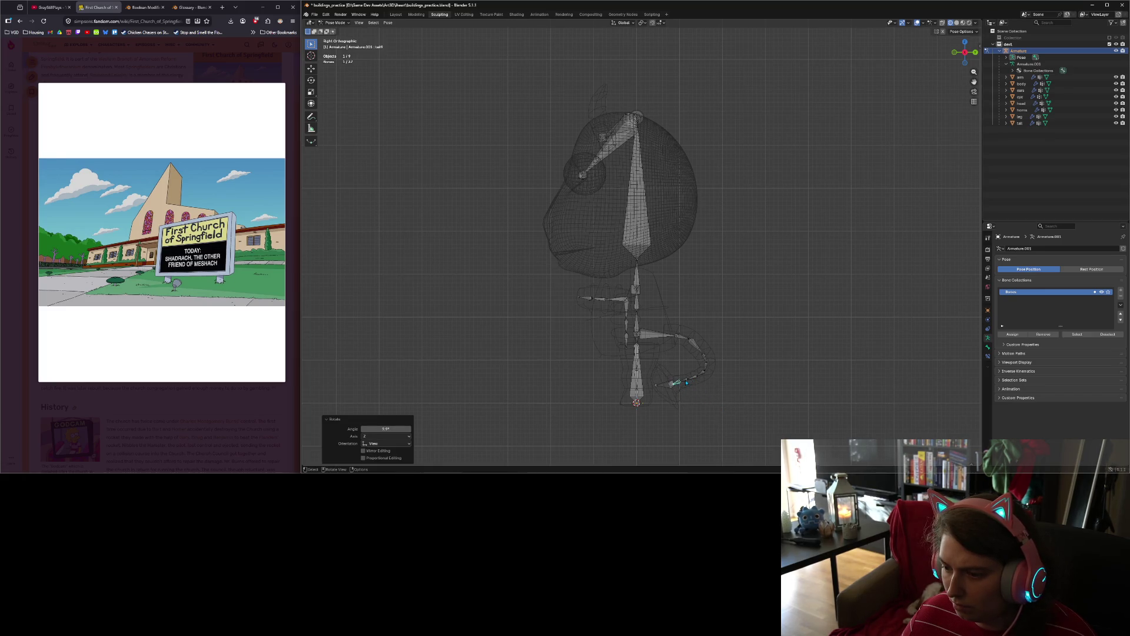
left_click(684, 381)
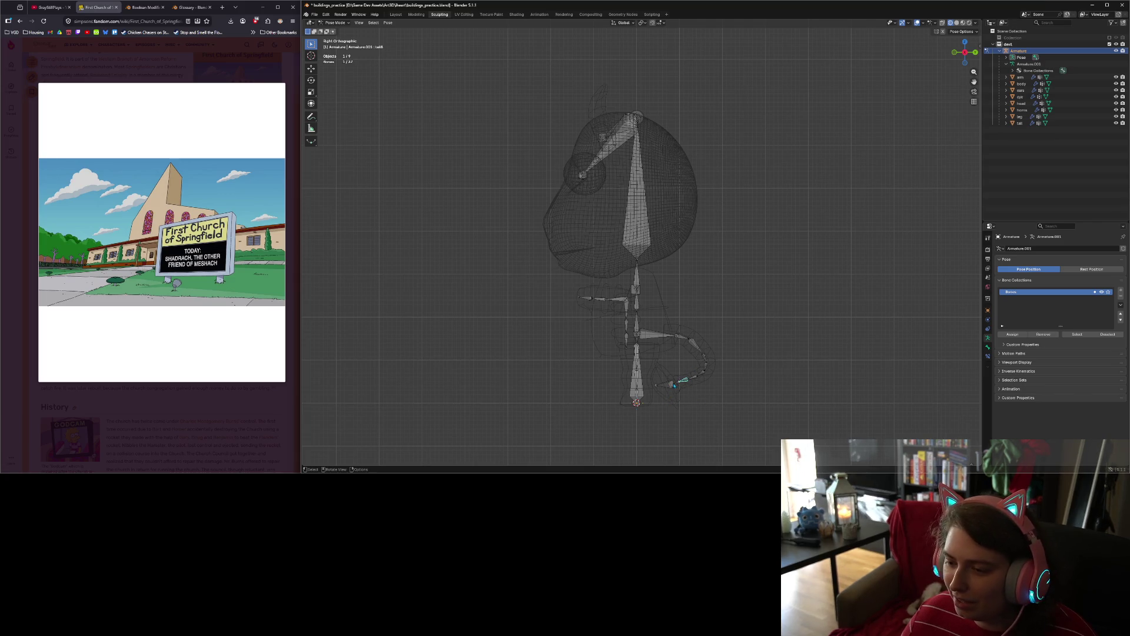
key("r")
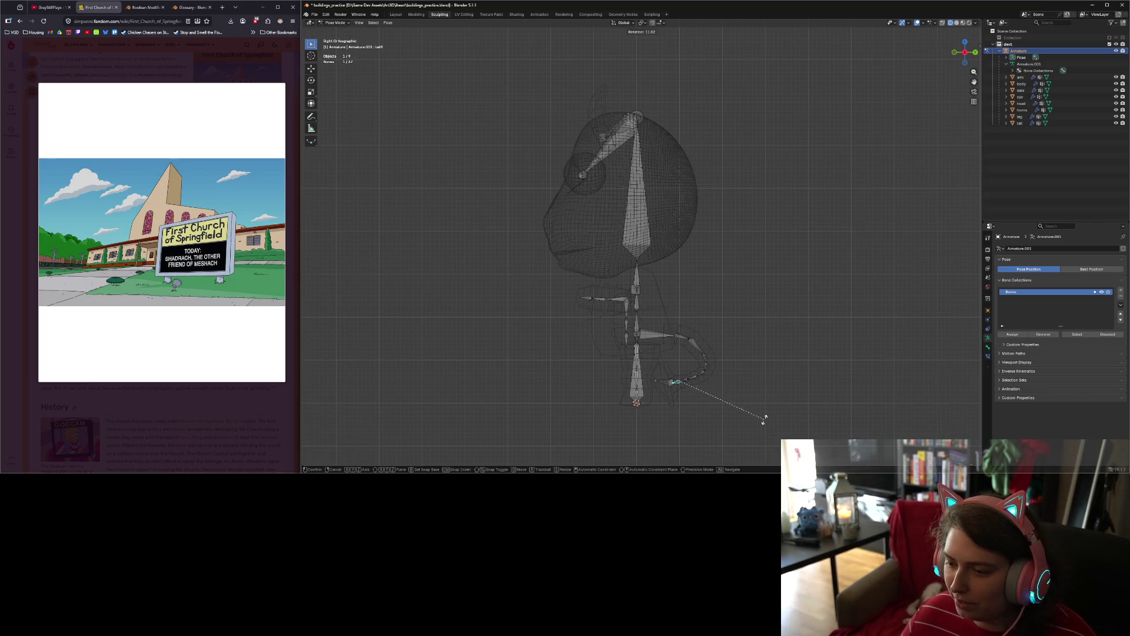
left_click(760, 421)
Step: Adjust tail10 slightly from the front, then rotate it about -40° from the top view
left_click(663, 385)
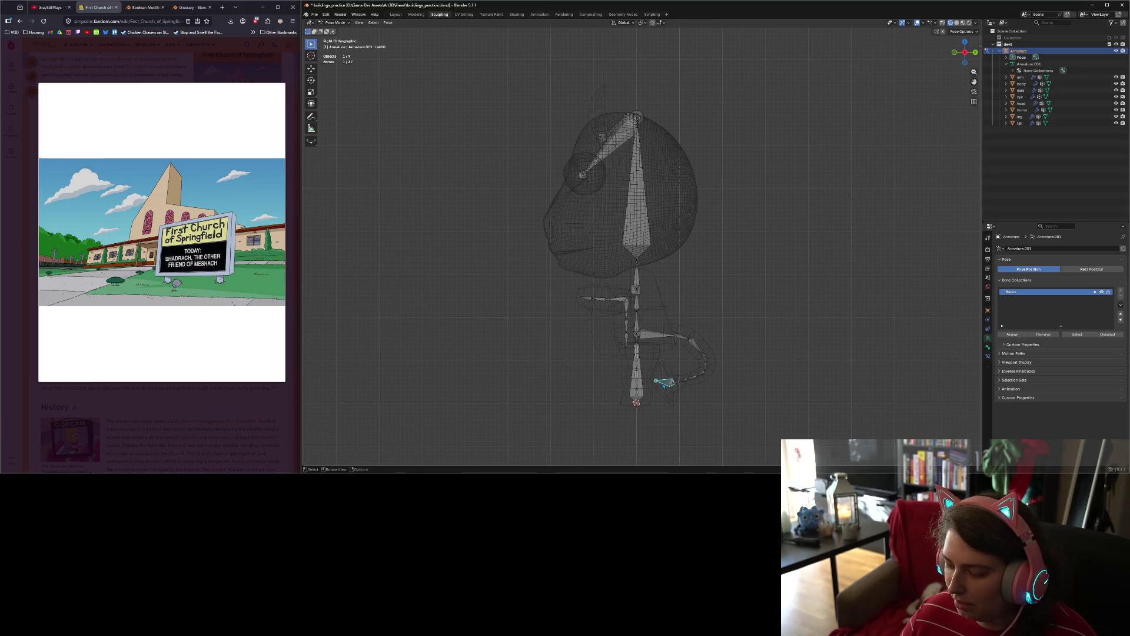
key("KP_1")
key("r")
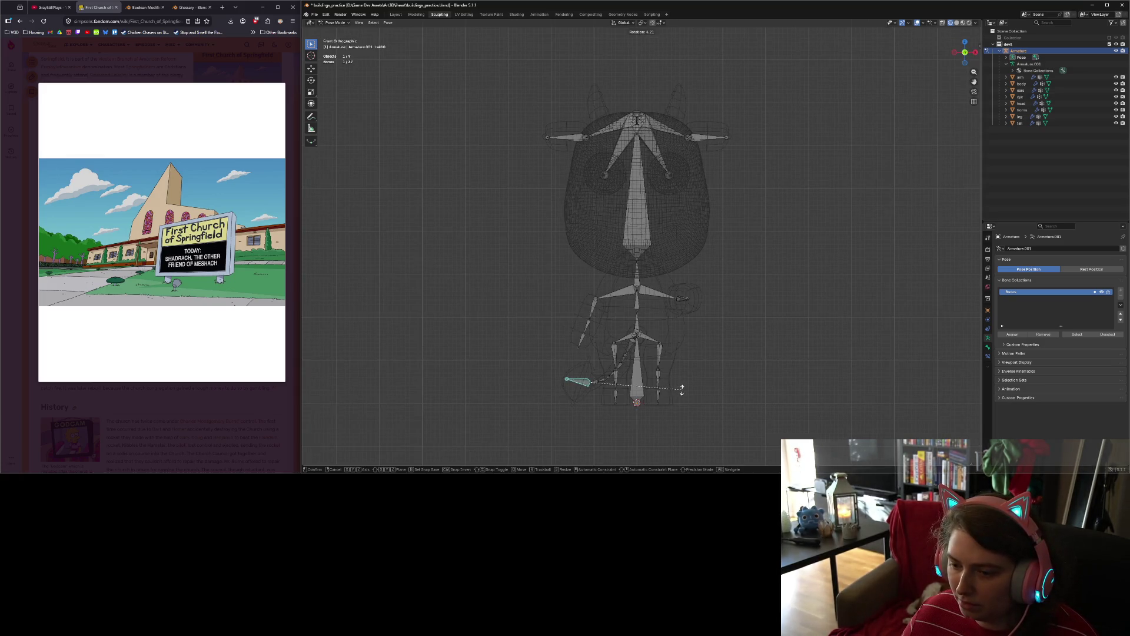
left_click(672, 387)
key("KP_3")
key("r")
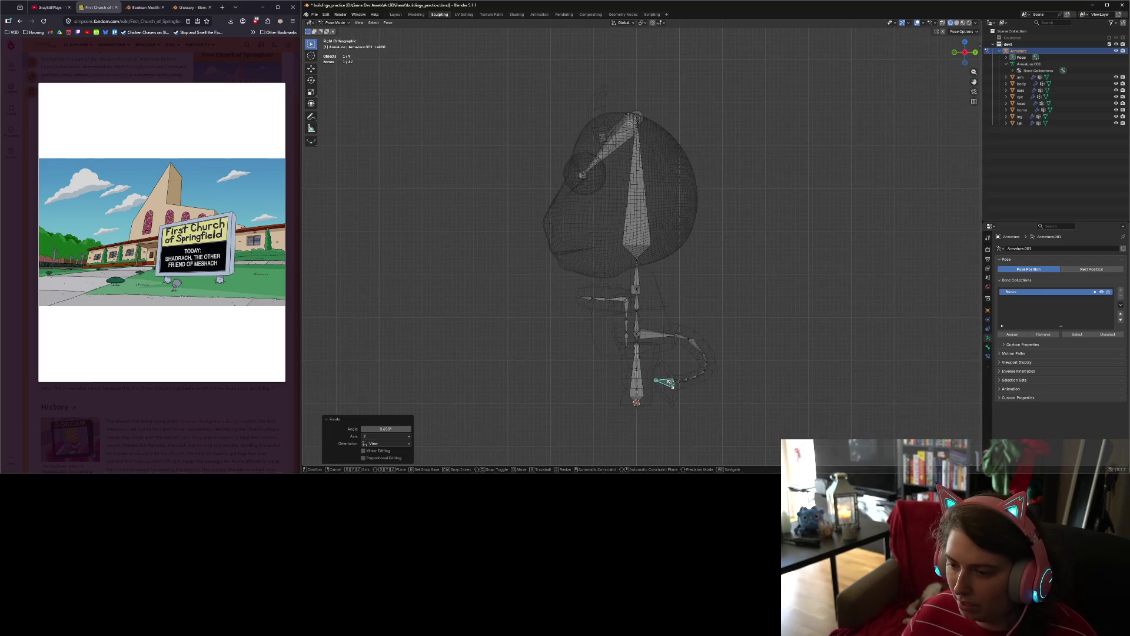
right_click(662, 388)
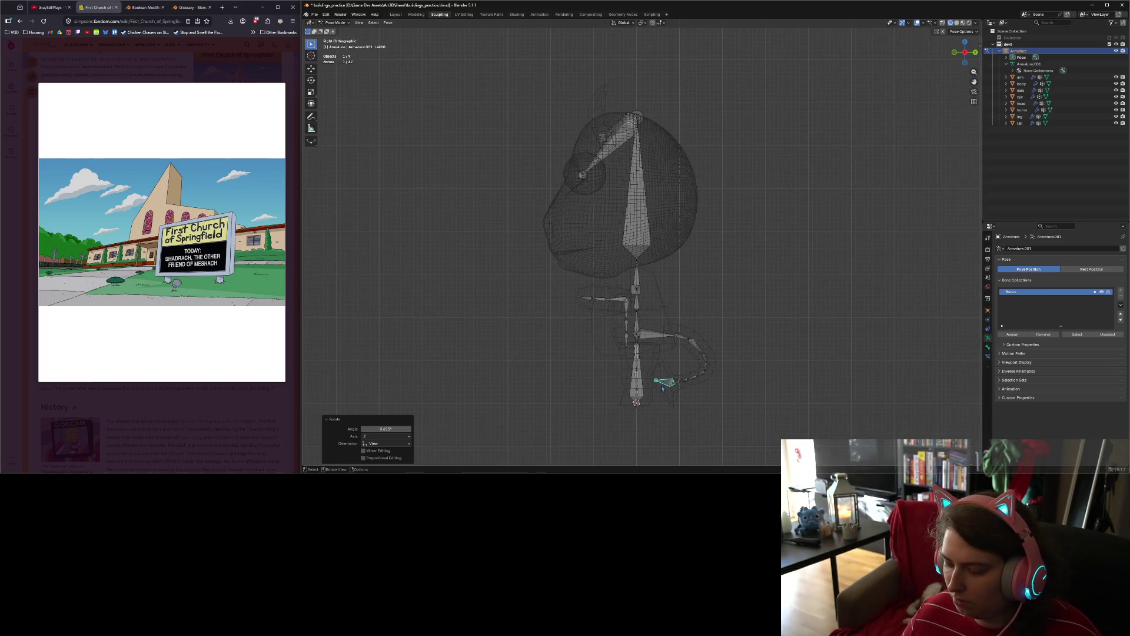
key("KP_7")
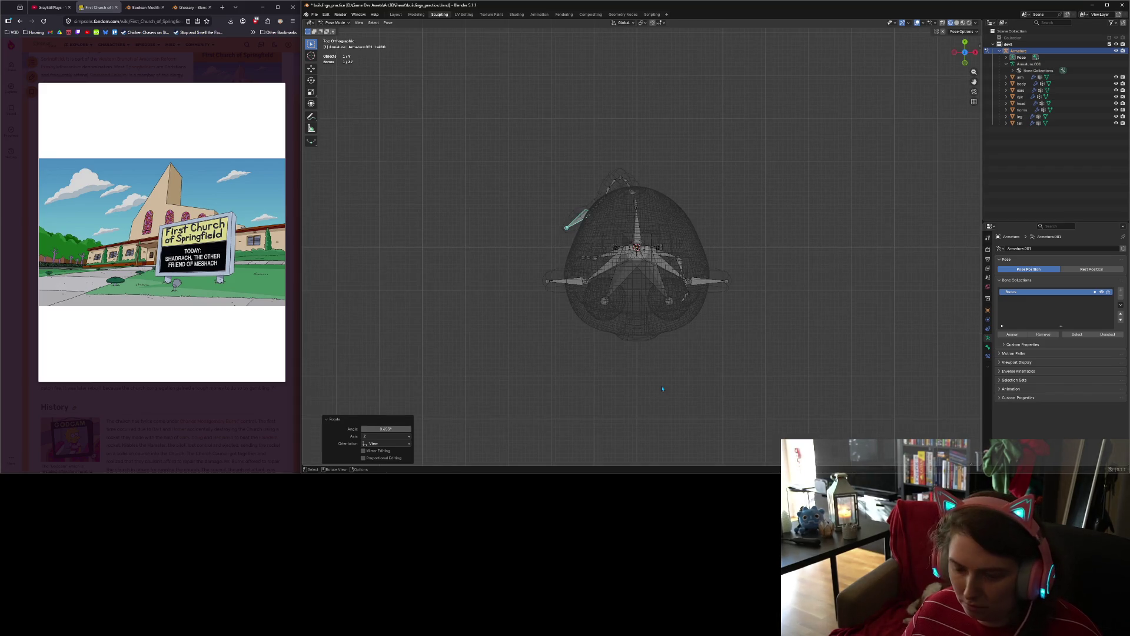
key("r")
left_click(863, 387)
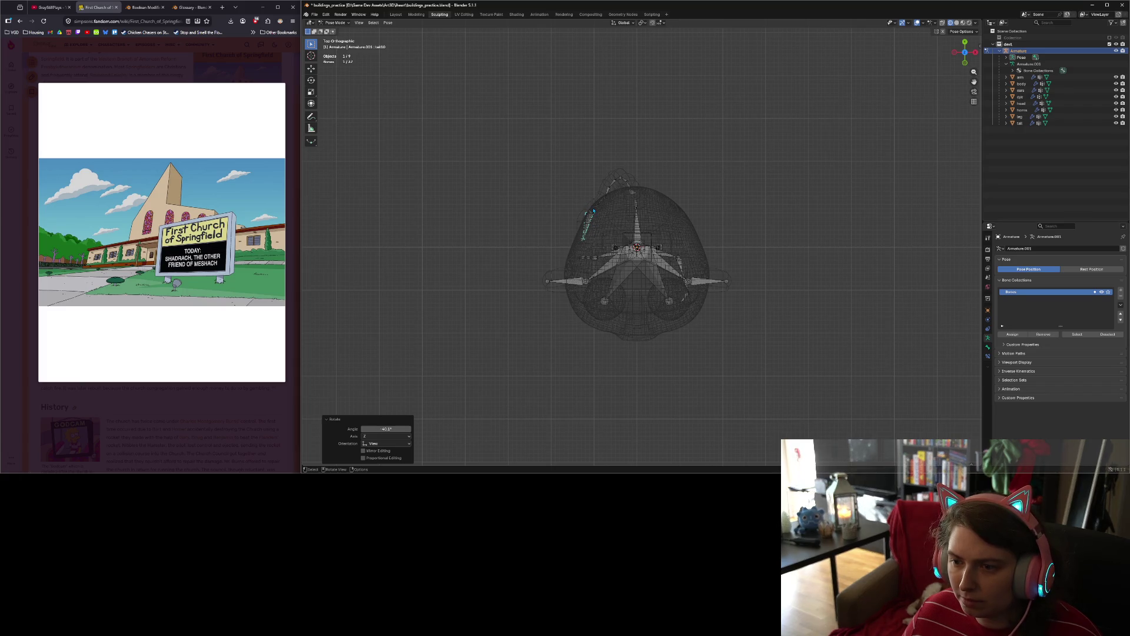
Step: From above, rotate tail9 by -6.74° and tail8 by -18°, then view the front in Solid shading
left_click(593, 219)
key("r")
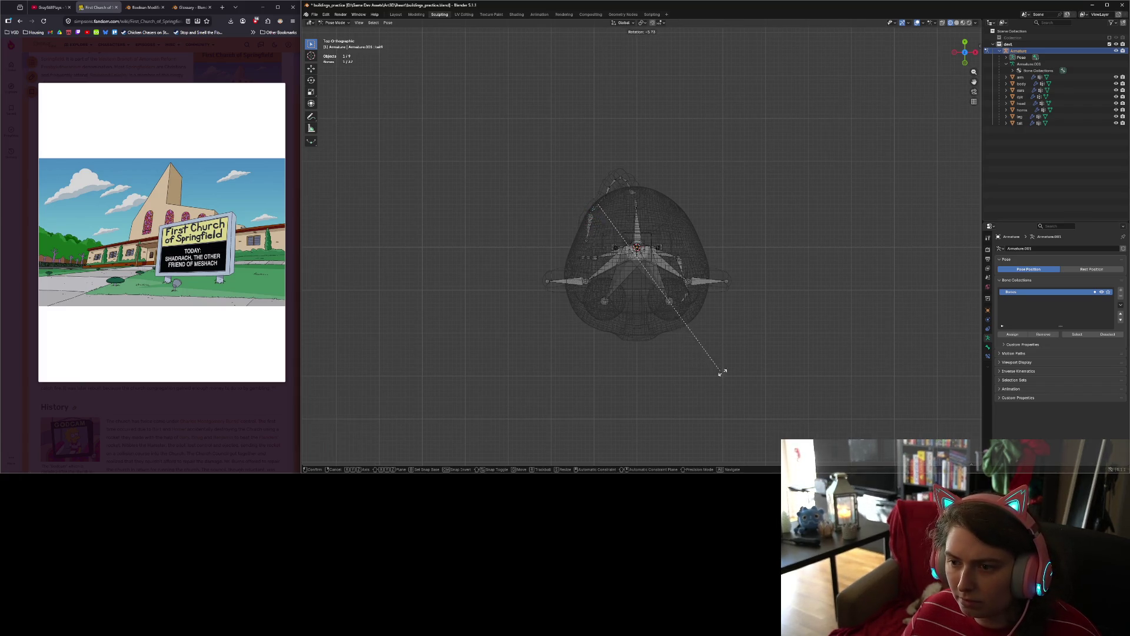
left_click(729, 378)
left_click(603, 203)
key("r")
left_click(611, 230)
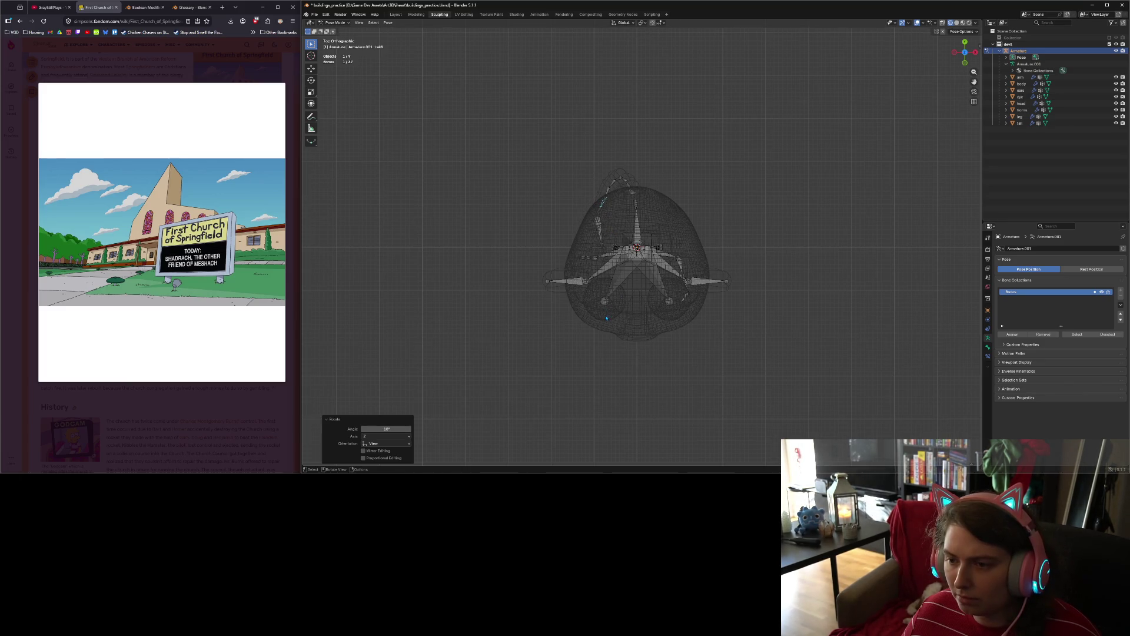
key("KP_1")
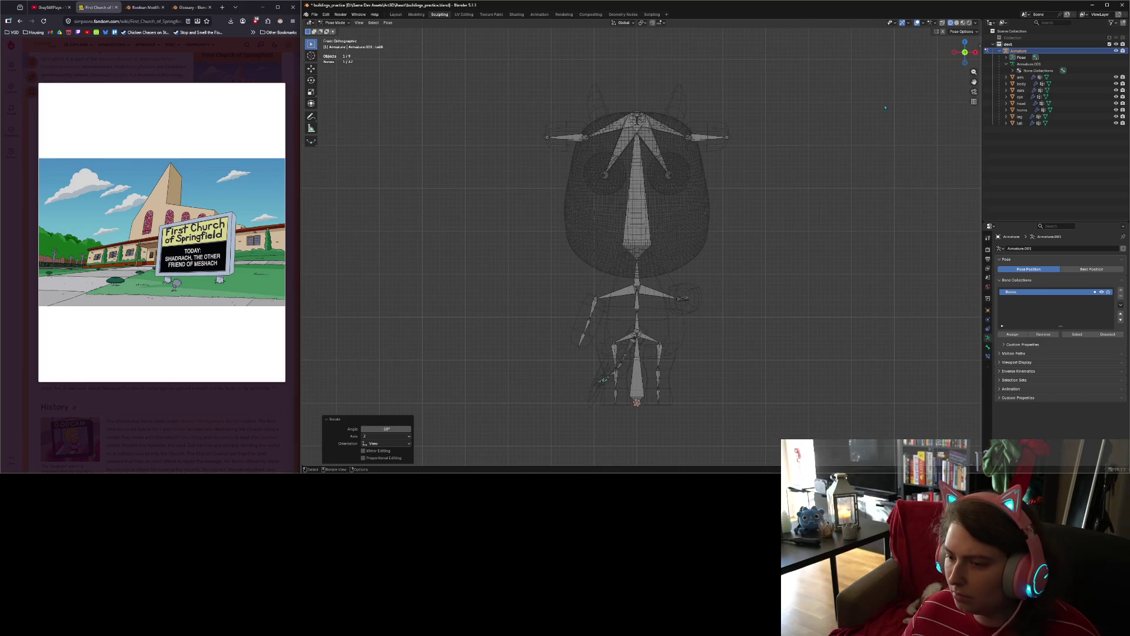
left_click(957, 23)
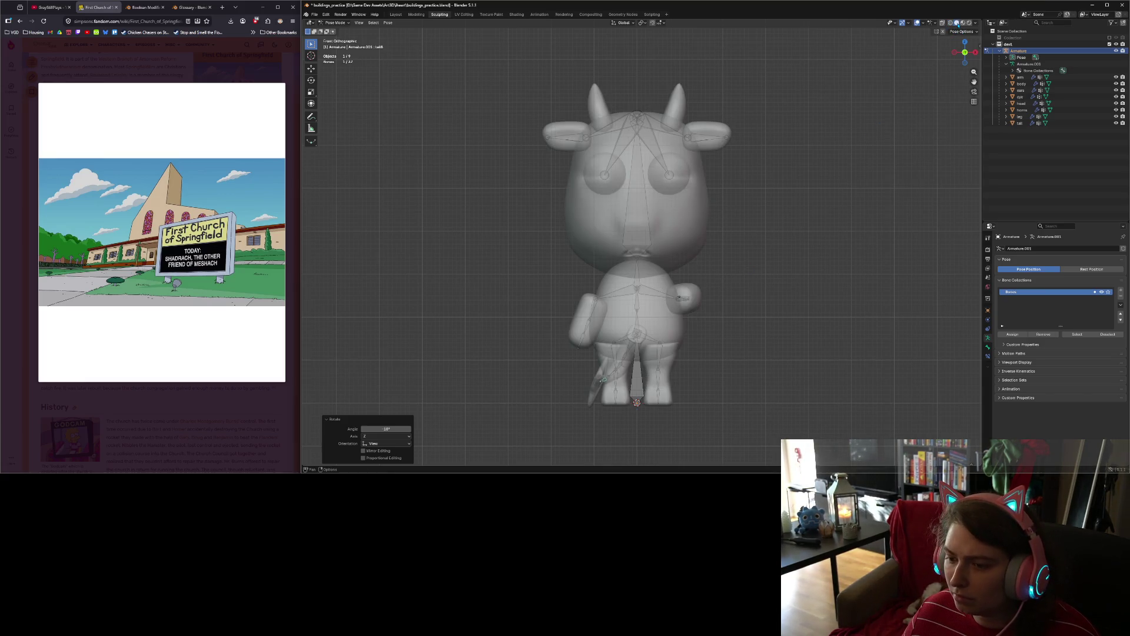
left_click(963, 23)
mouse_move(664, 332)
middle_mouse_down()
mouse_move(779, 330)
mouse_move(740, 346)
middle_mouse_up()
key("r")
key("Escape")
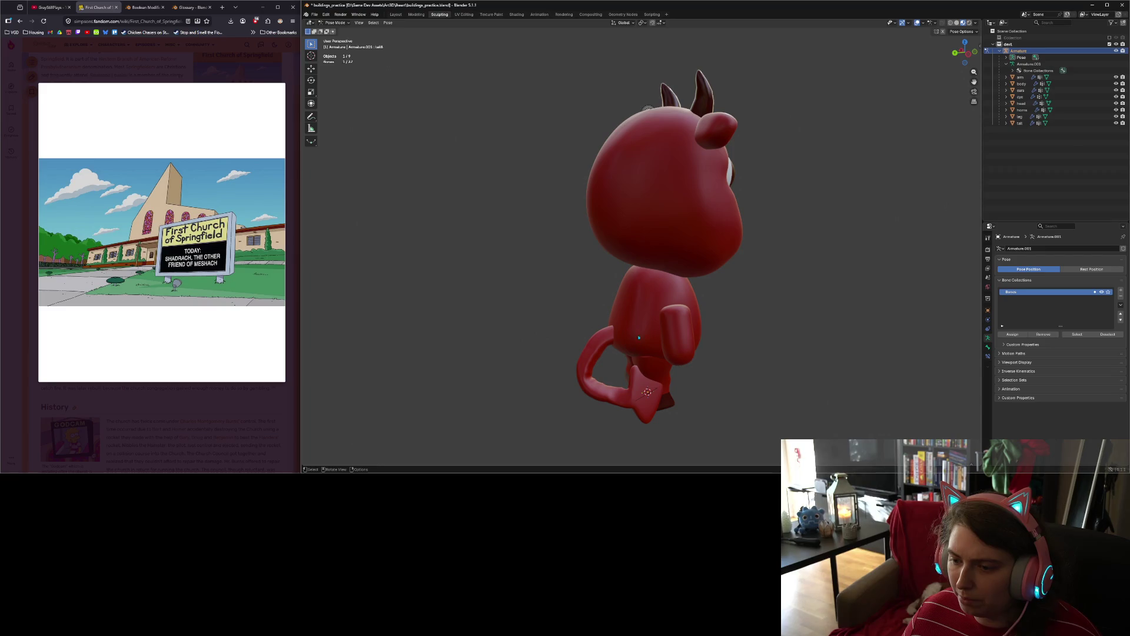
left_click(950, 23)
middle_click_drag(692, 303, 620, 333)
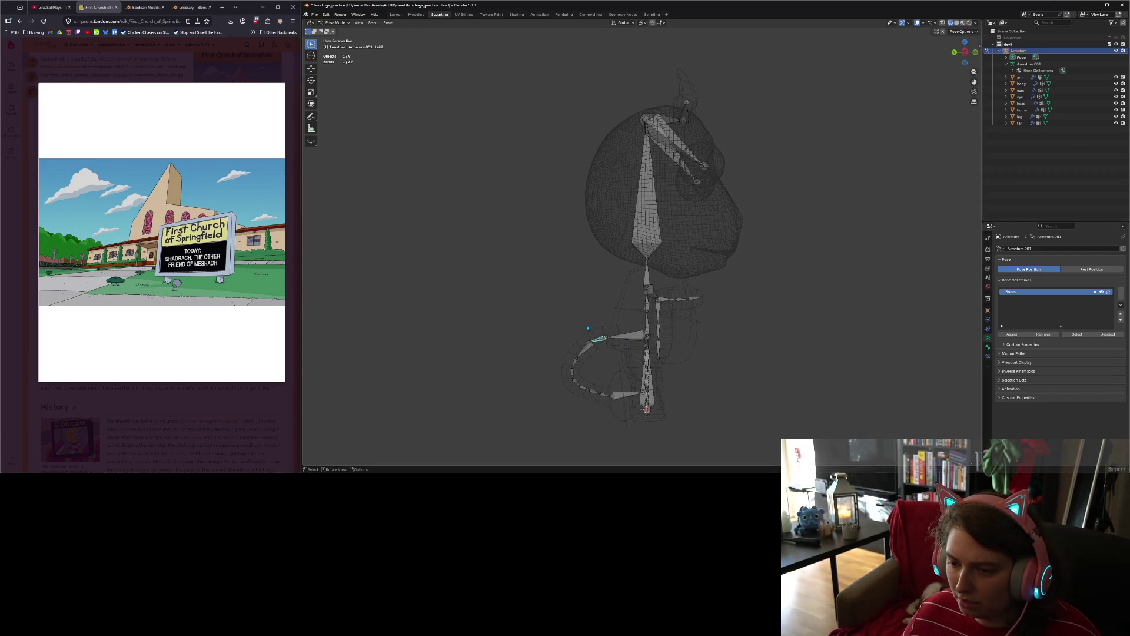
Step: From the side, rotate a tail bone 38.1°, tail2 13.8°, and swing the lower tail down-left
key("KP_3")
key("r")
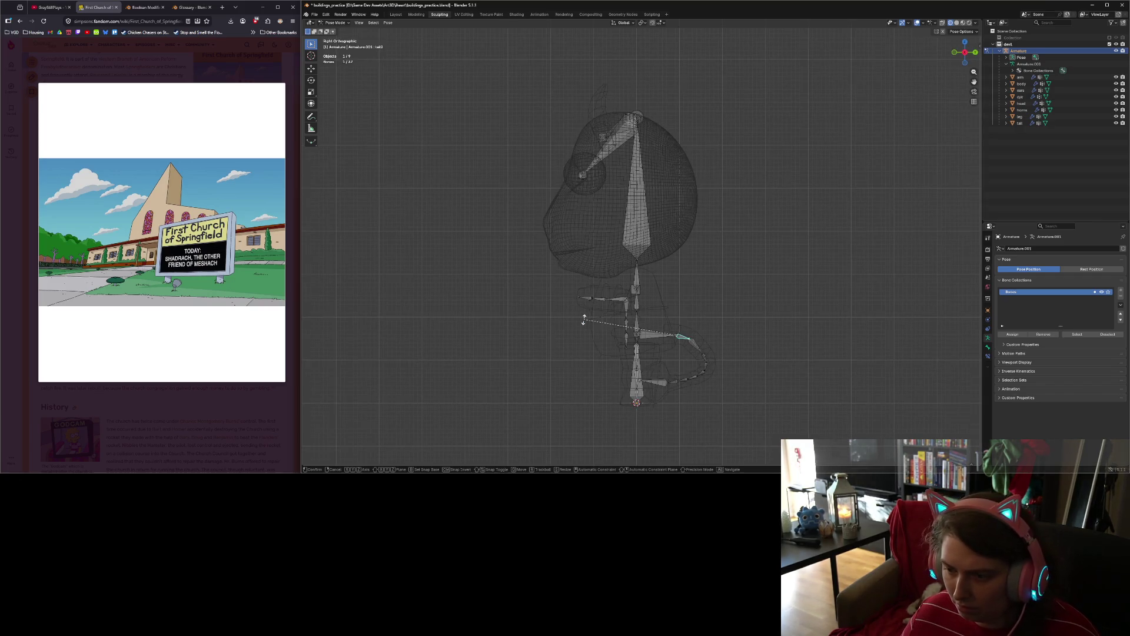
left_click(555, 203)
left_click(689, 357)
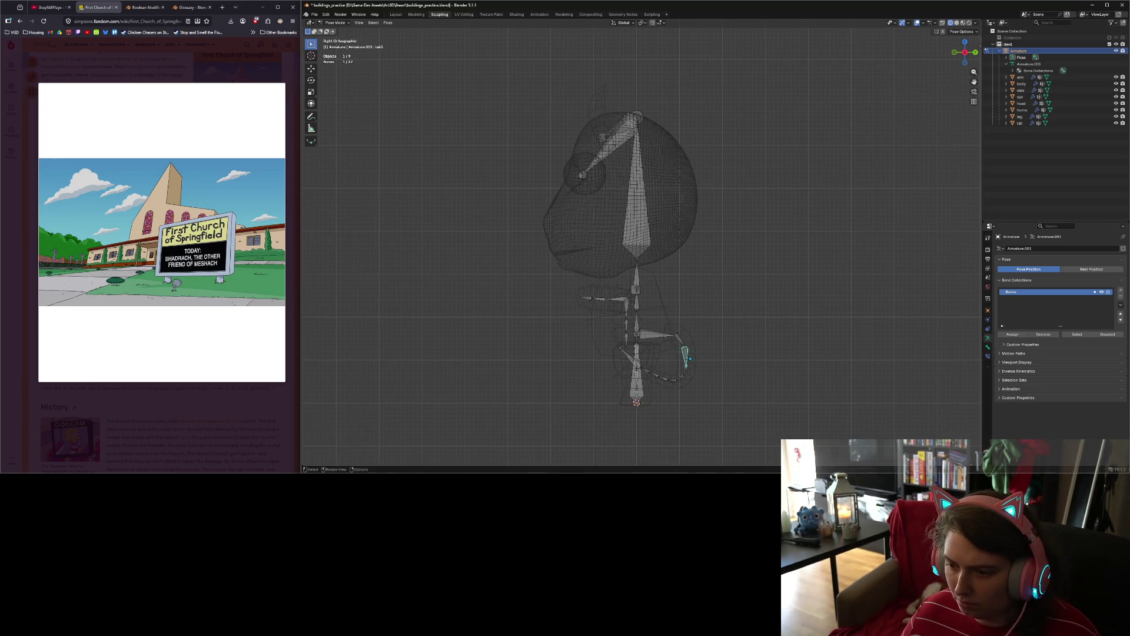
key("r")
left_click(807, 373)
key("ctrl+z")
key("ctrl+z")
key("r")
left_click(811, 371)
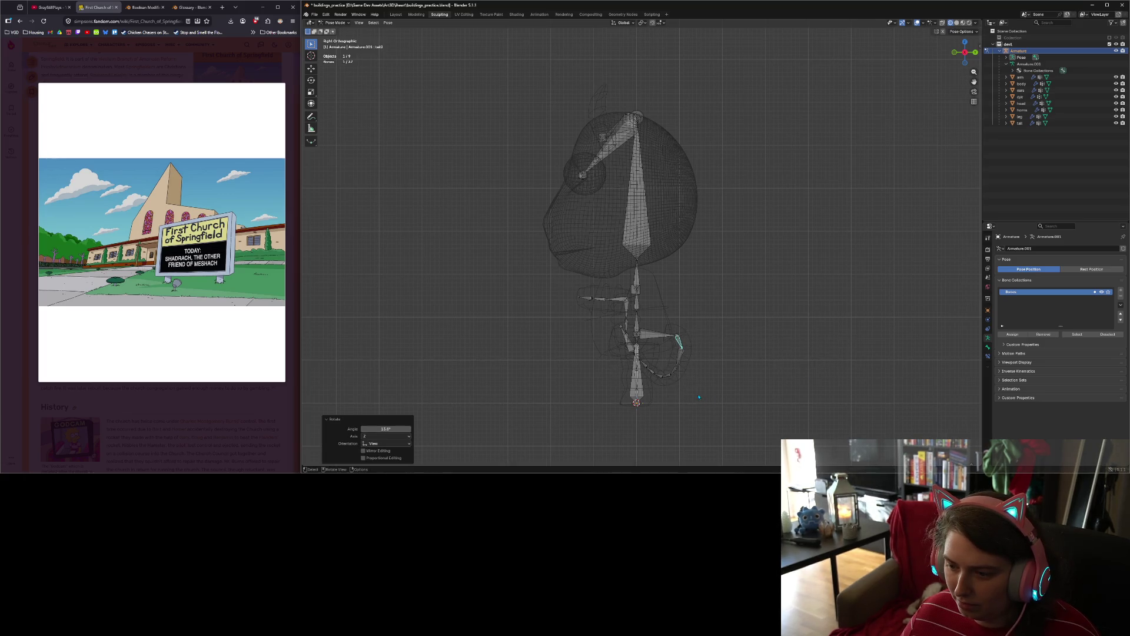
left_click(666, 378)
key("r")
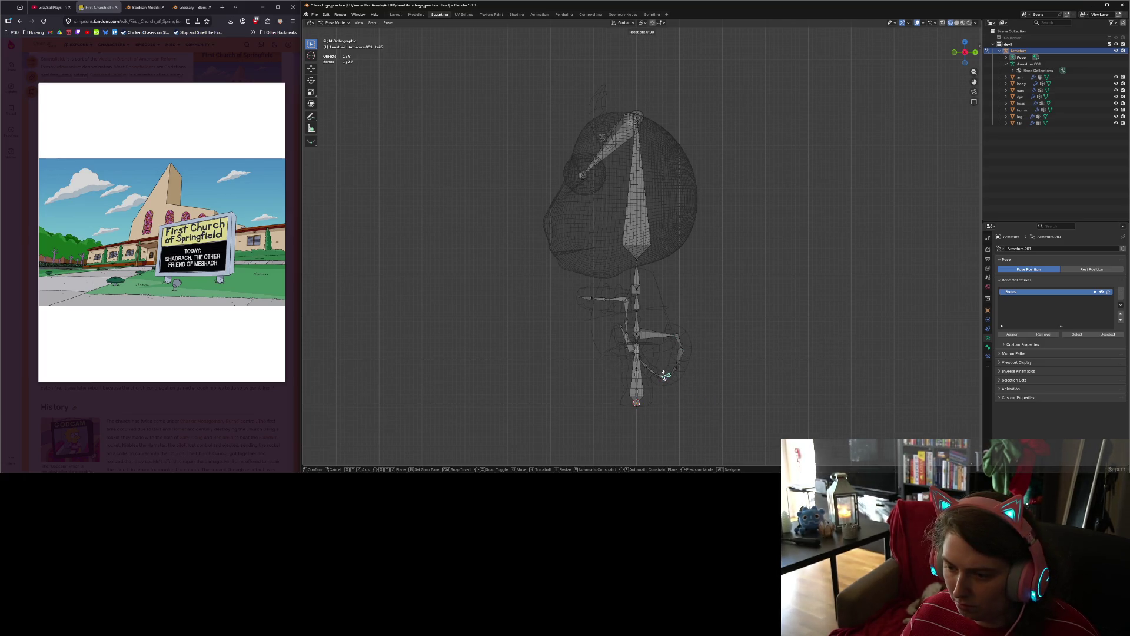
left_click(668, 381)
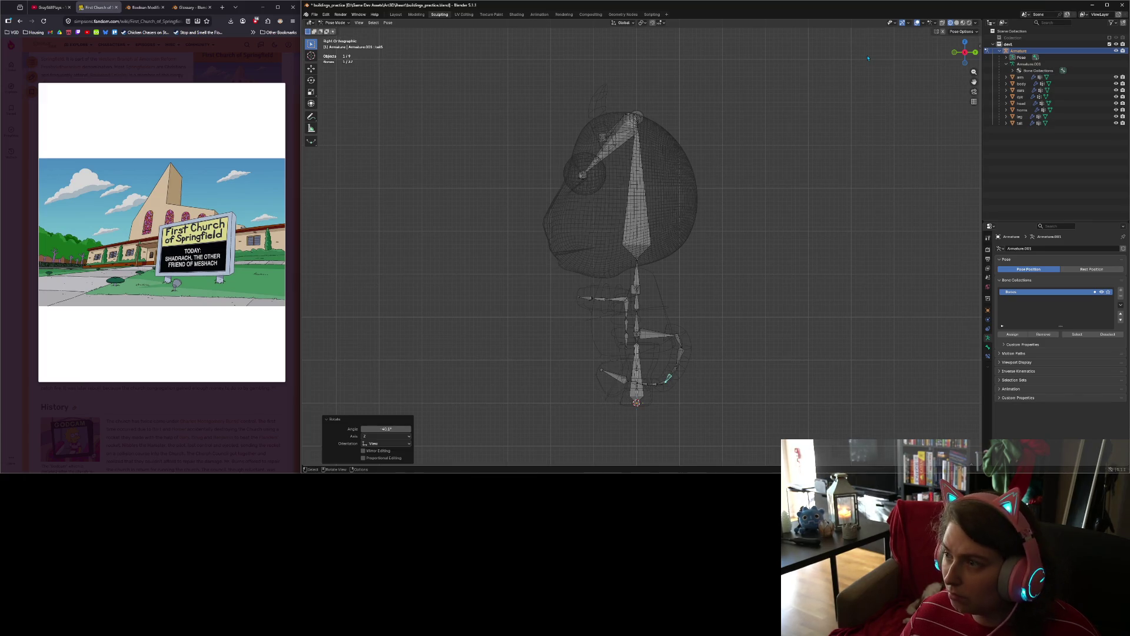
Step: Check the front in Material Preview, undo the last rotation and redo it from the top view
key("KP_1")
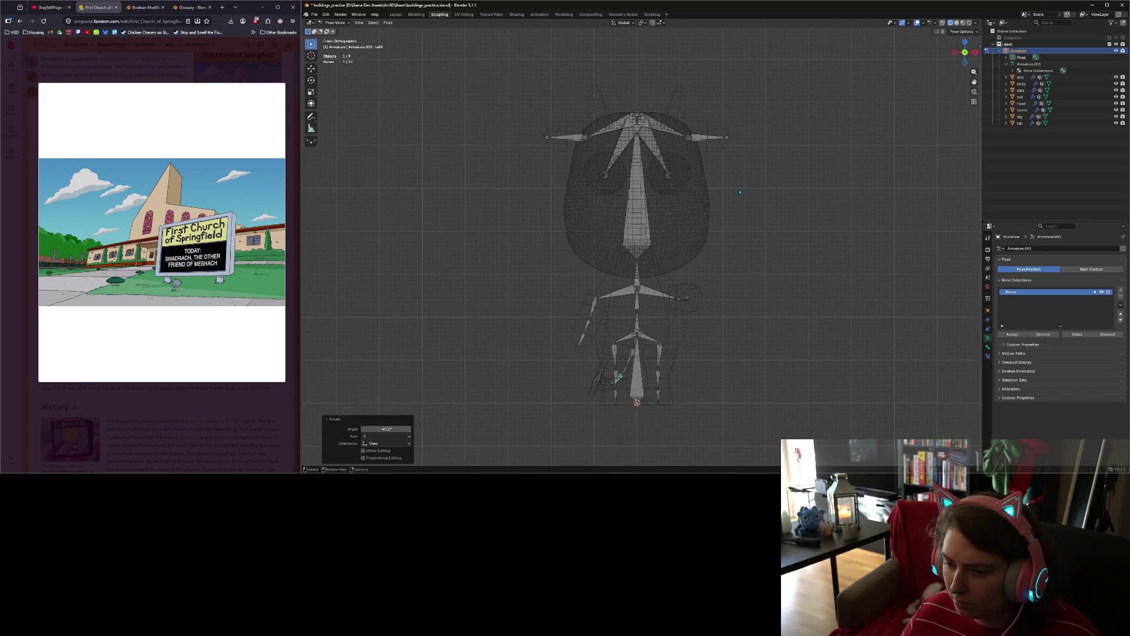
left_click(962, 23)
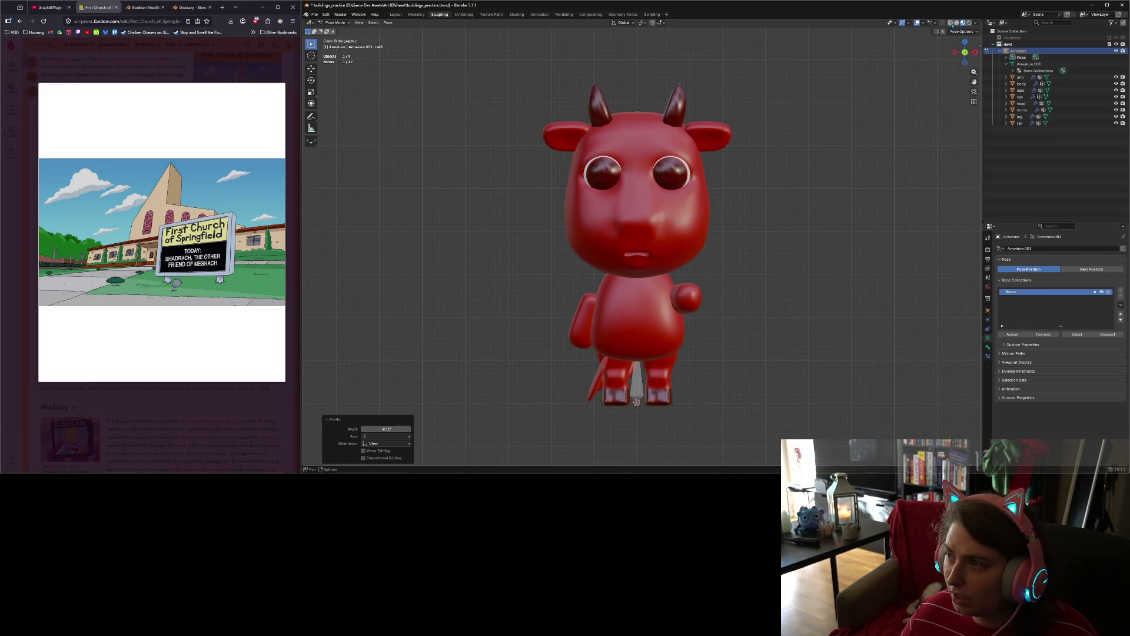
left_click(951, 23)
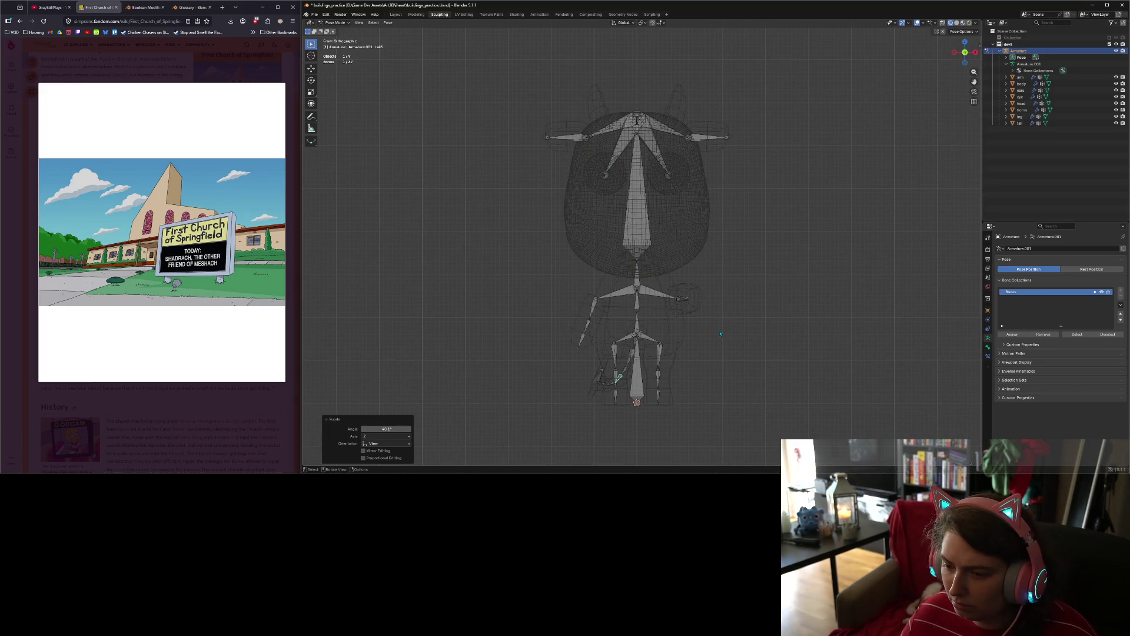
key("ctrl+z")
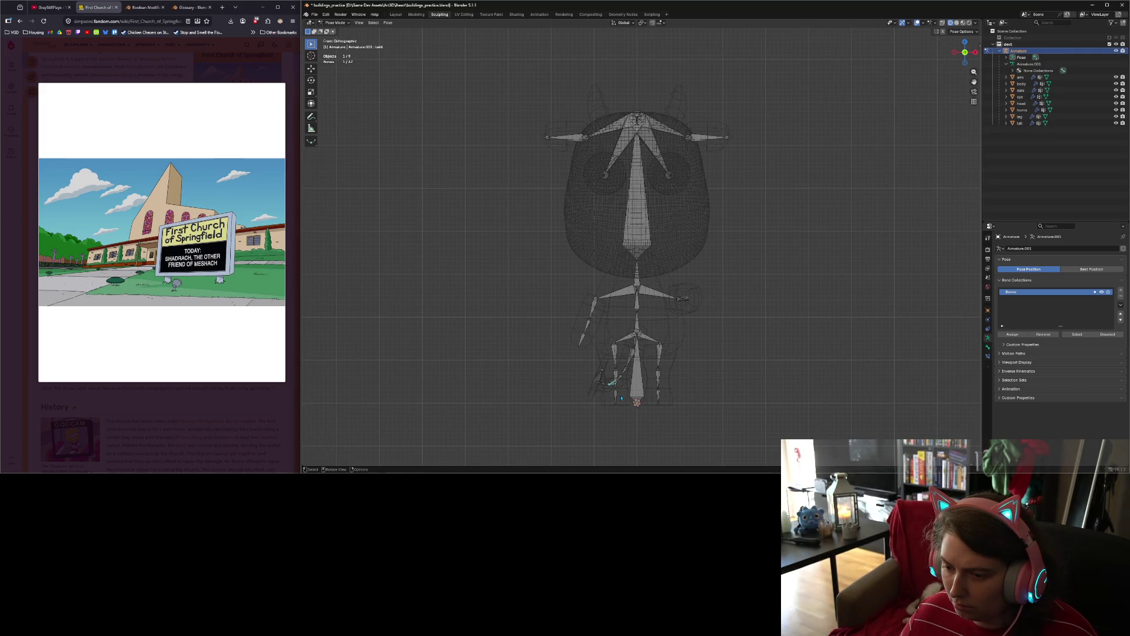
key("r")
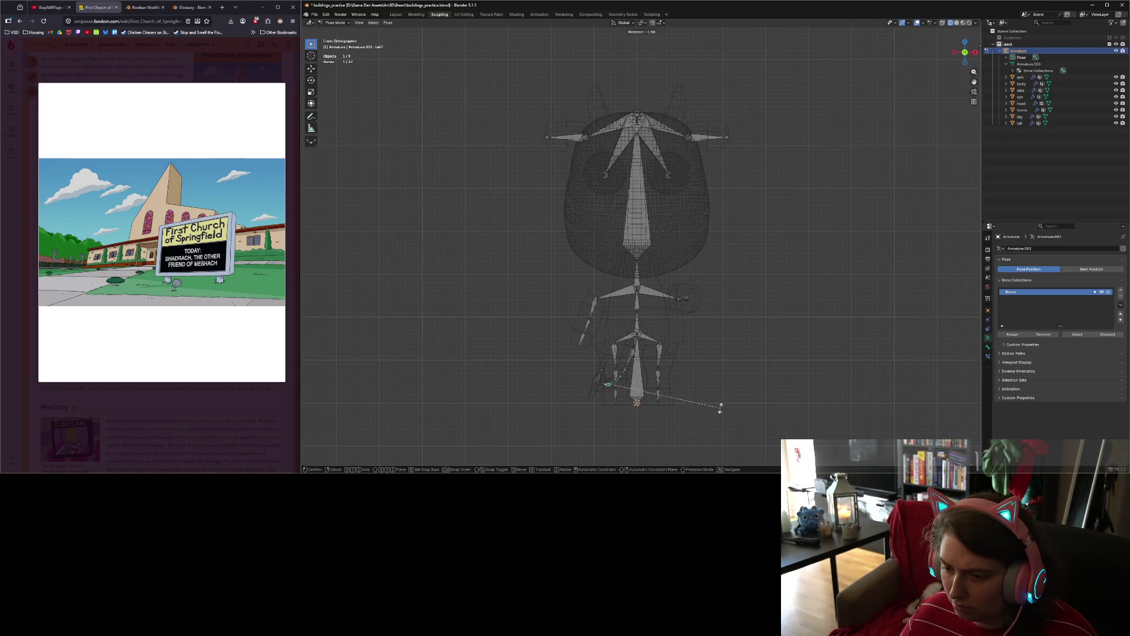
left_click(652, 395)
key("KP_3")
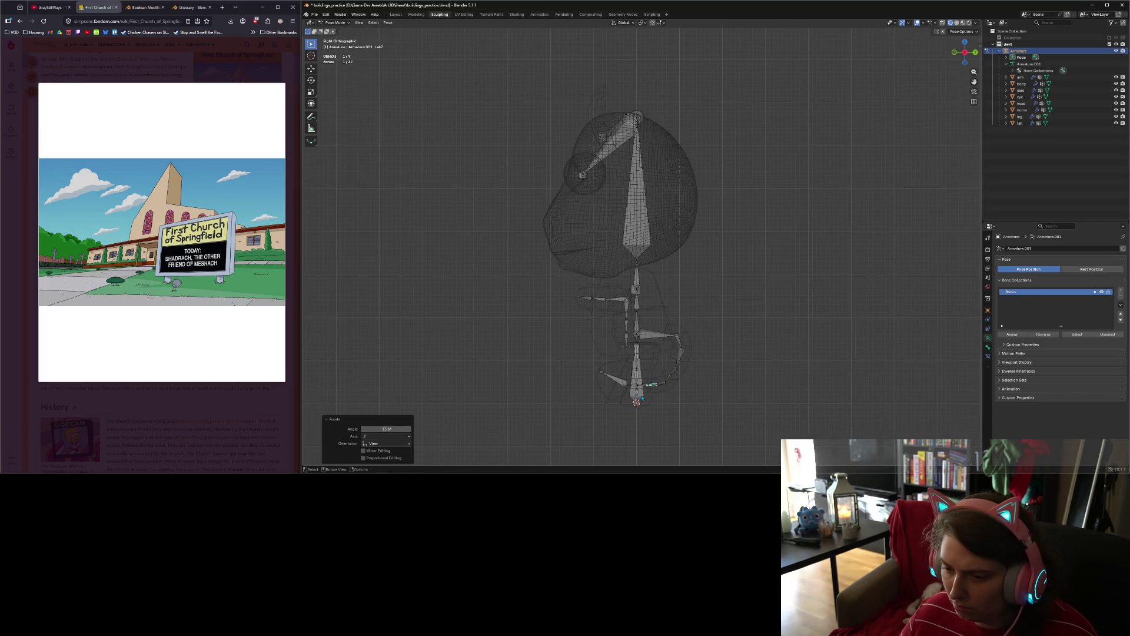
key("KP_7")
key("r")
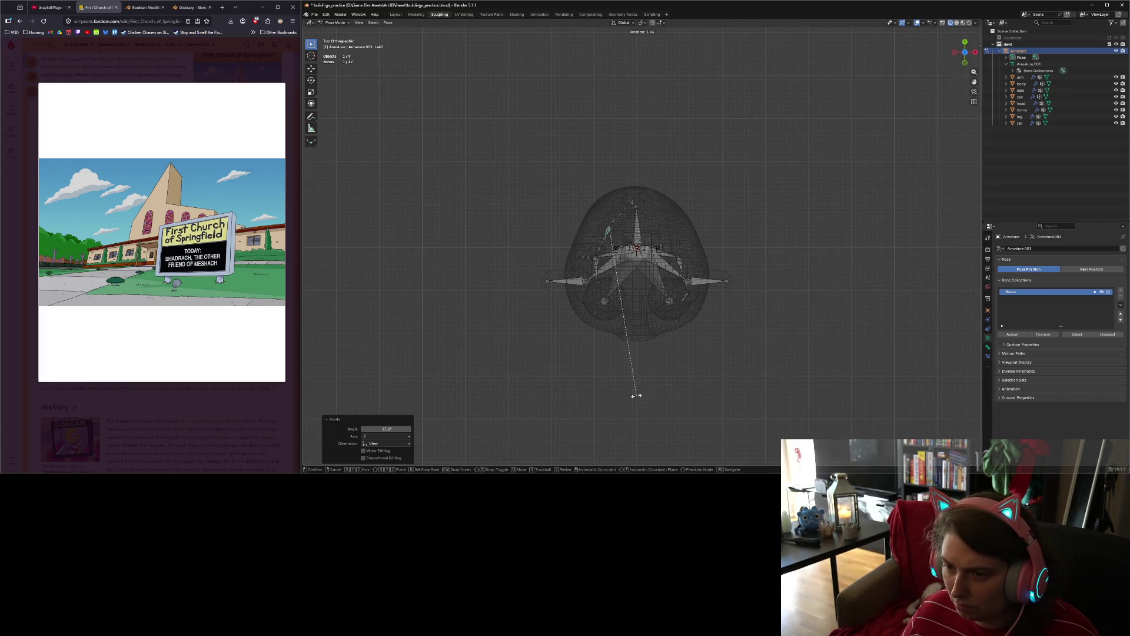
left_click(583, 383)
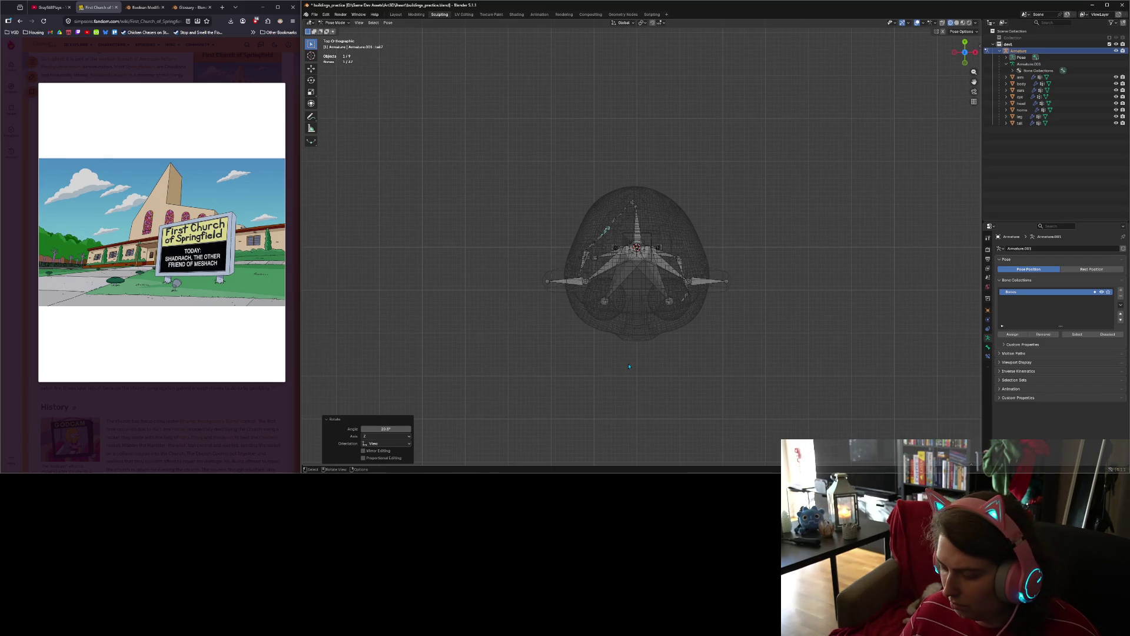
key("KP_1")
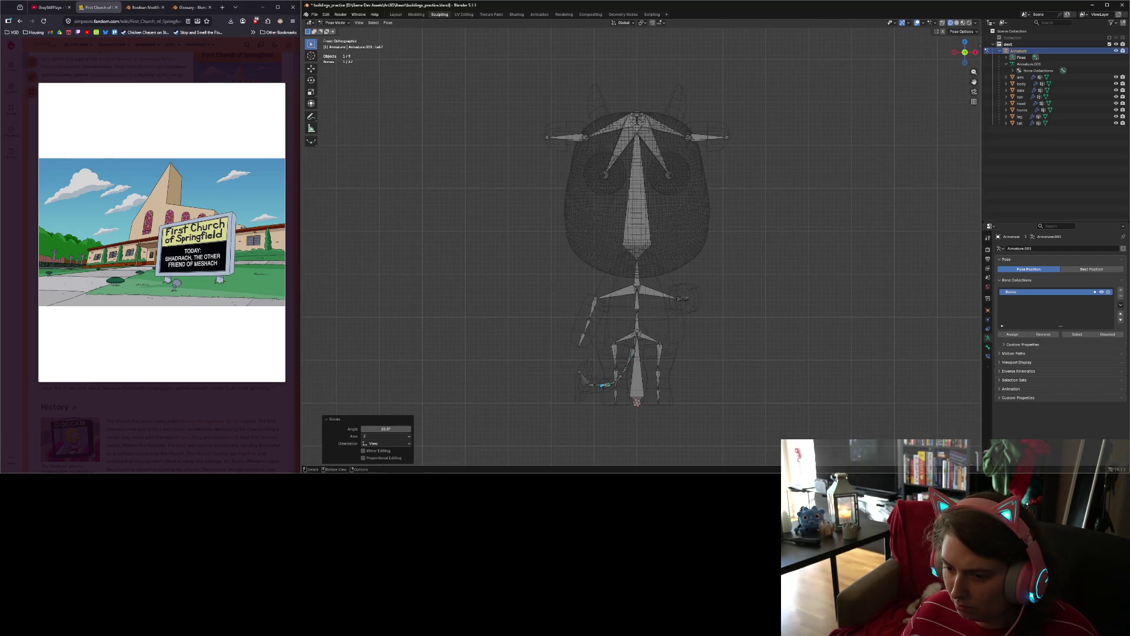
Step: From the top view, rotate tail8 about 8.5° and tail10 about 19.5°, then preview materials
left_click(599, 387)
key("KP_7")
key("r")
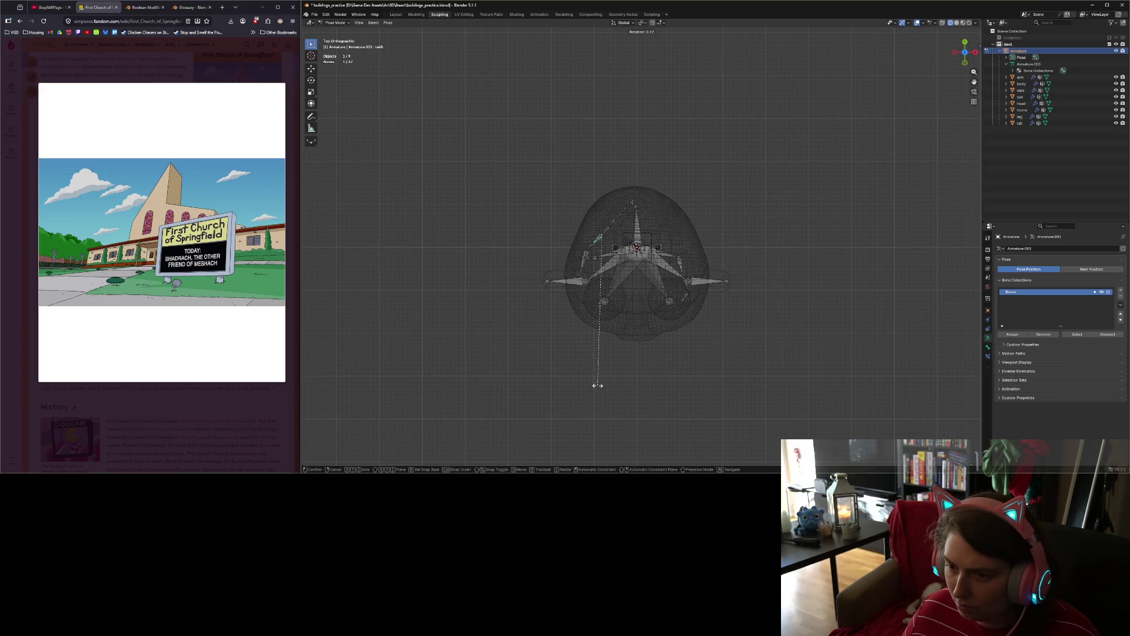
left_click(581, 361)
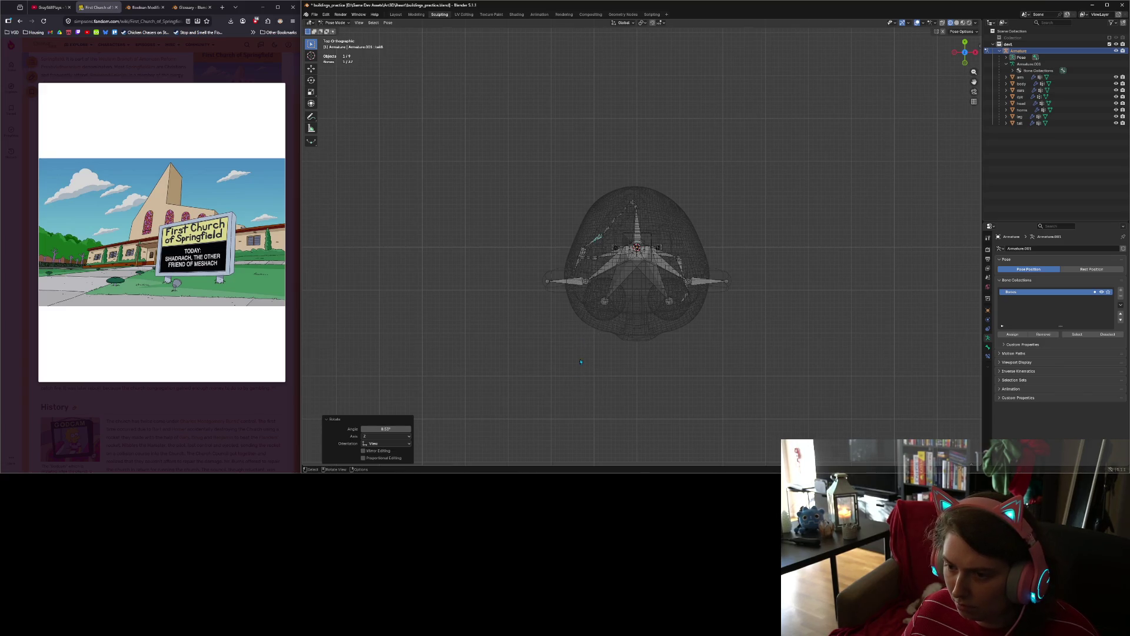
left_click(584, 253)
key("r")
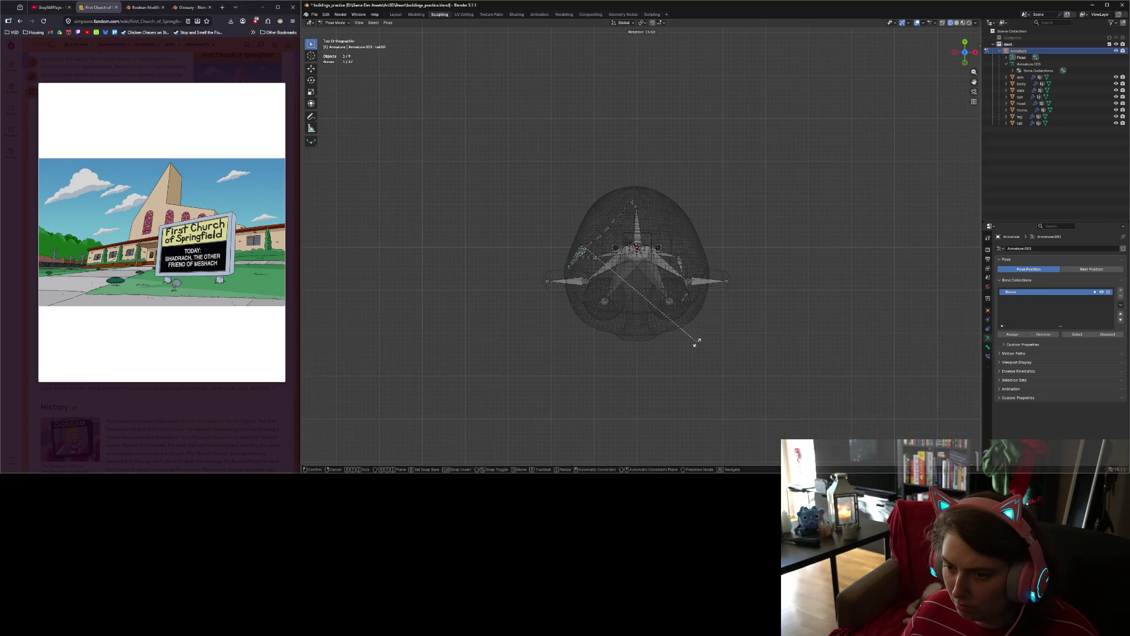
left_click(677, 342)
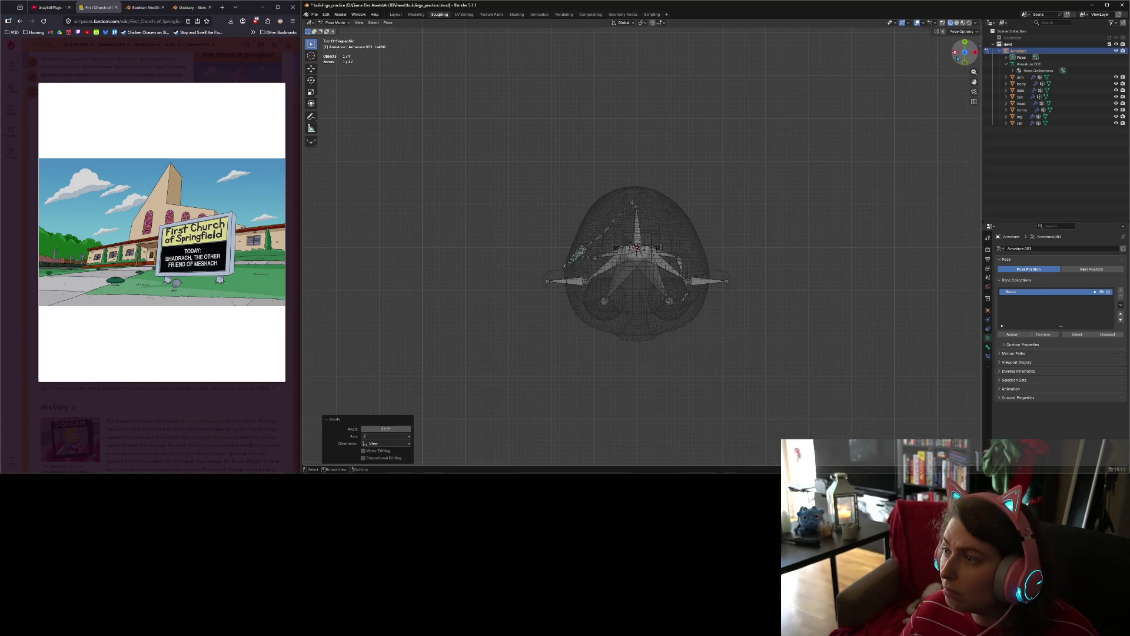
left_click(963, 23)
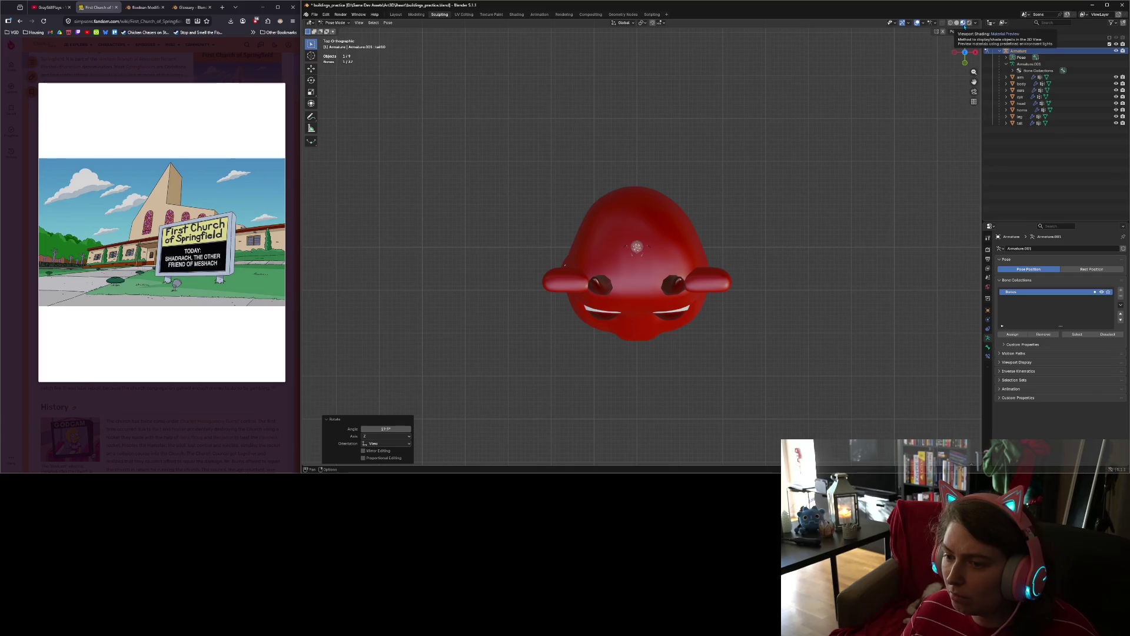
Step: Deselect the tail bone and orbit around the cow to inspect the posed tail
key("KP_1")
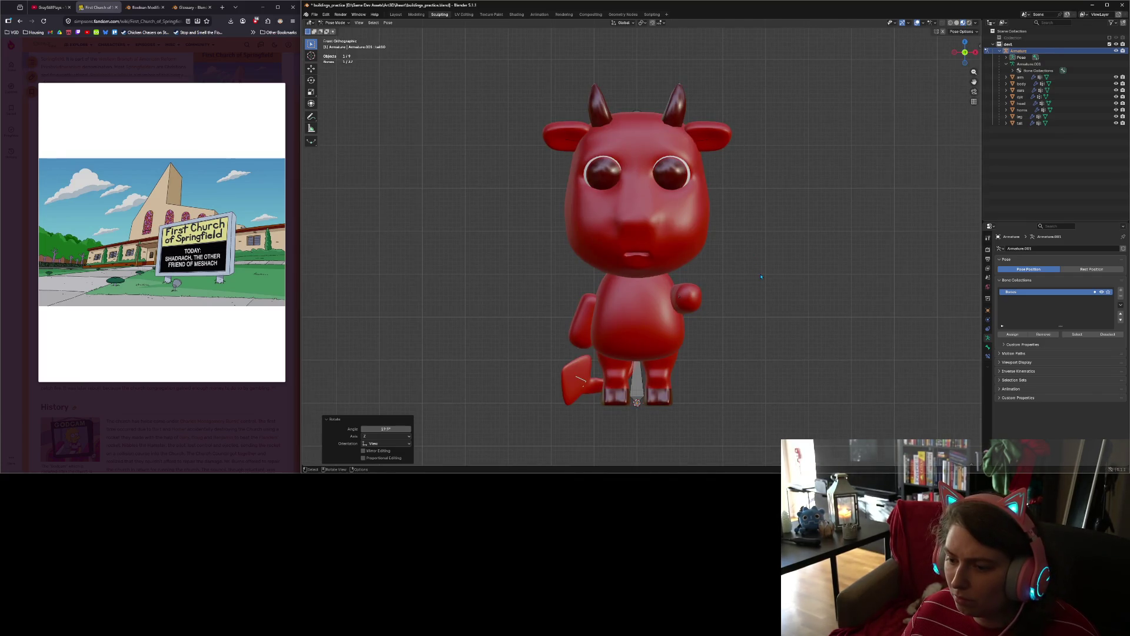
left_click(761, 276)
middle_click_drag(592, 383, 813, 355)
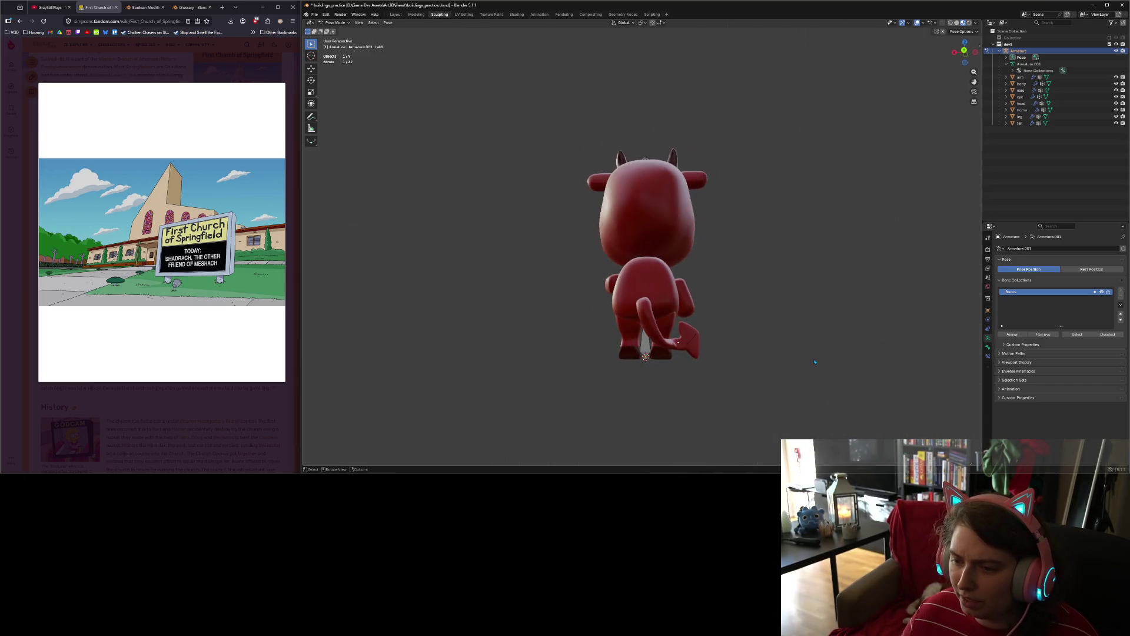
key("KP_1")
scroll(816, 361, "up", 3)
scroll(816, 361, "down", 4)
mouse_move(815, 361)
middle_mouse_down()
mouse_move(866, 346)
mouse_move(774, 347)
middle_mouse_up()
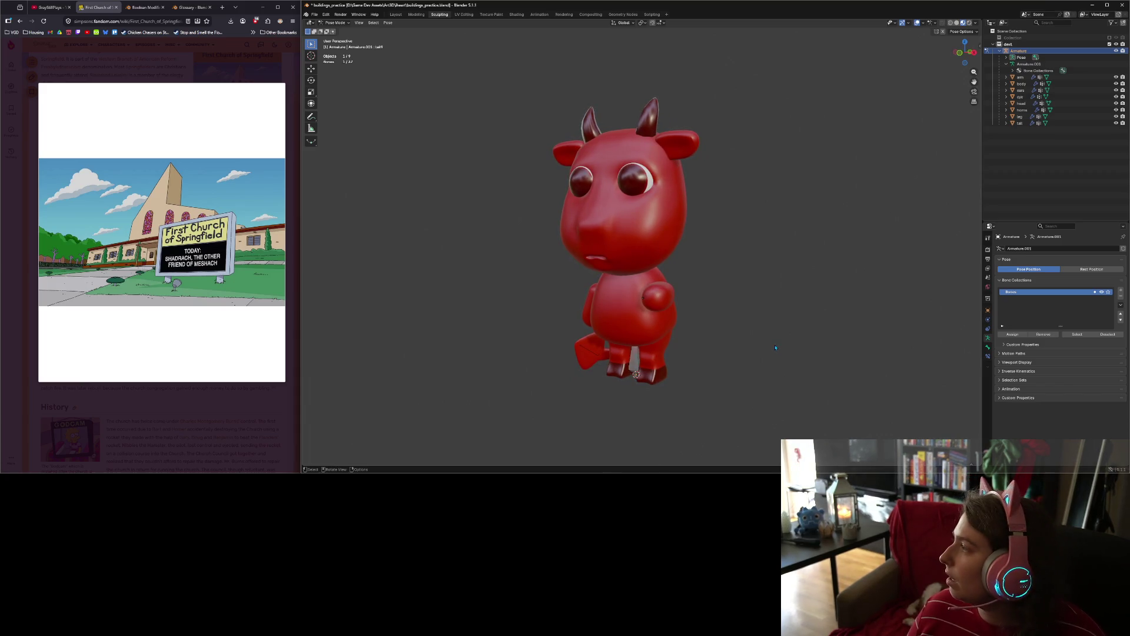
middle_click_drag(671, 374, 645, 374)
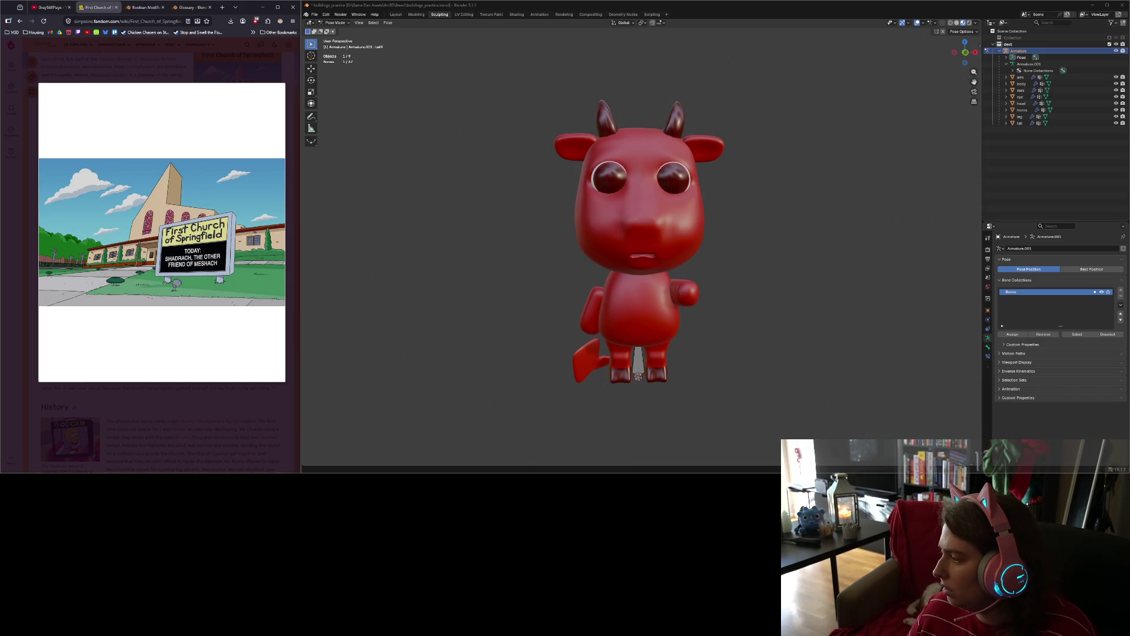
middle_click_drag(742, 383, 708, 366)
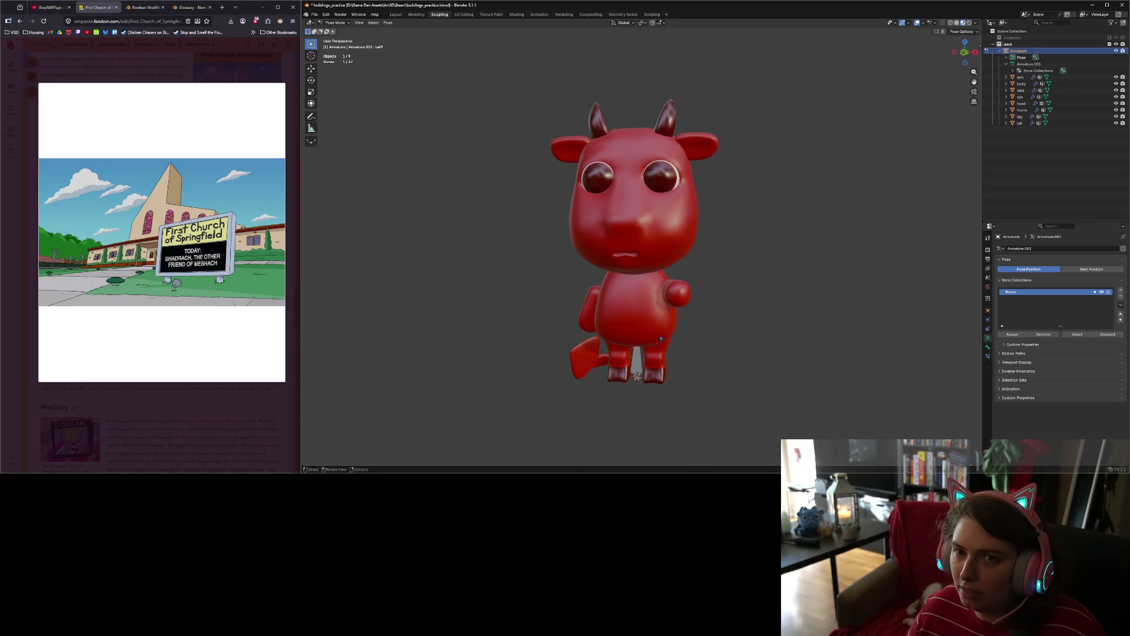
Step: Save buildings_practice.blend and switch the armature to Object Mode
key("ctrl+s")
left_click(359, 22)
left_click(336, 30)
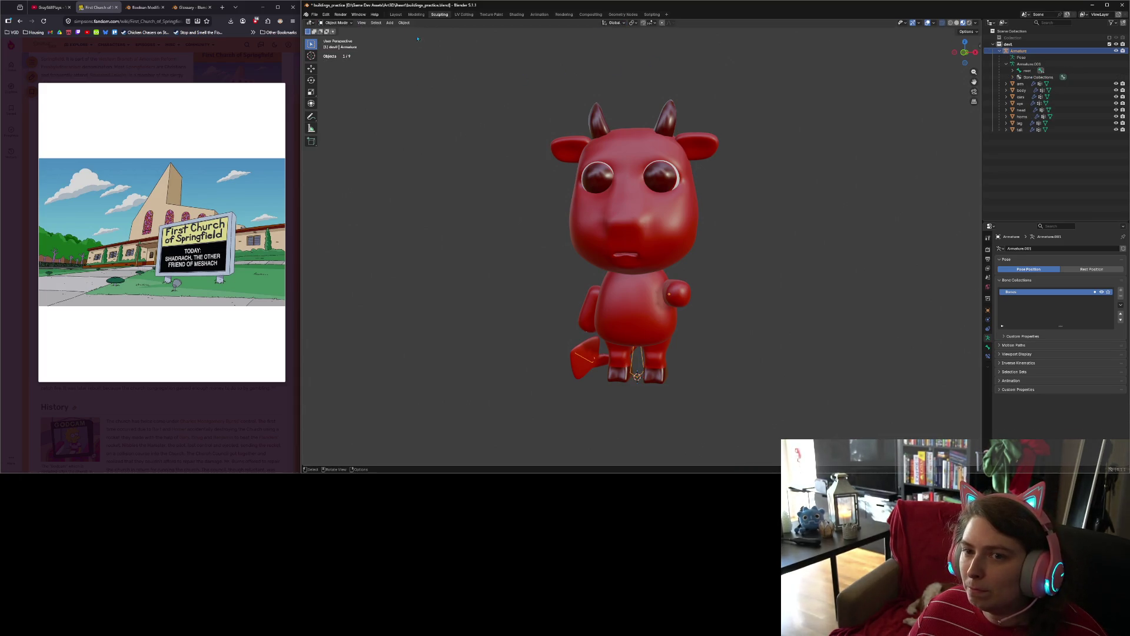
Step: Add a new cube and scale it down to 0.005
left_click(390, 22)
mouse_move(424, 30)
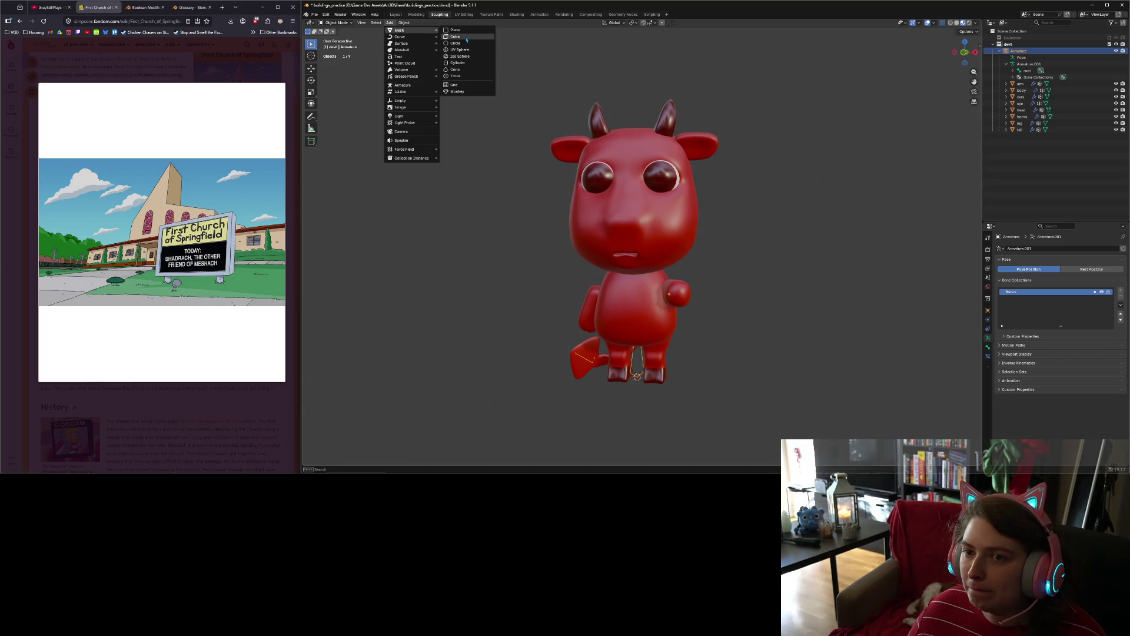
left_click(466, 39)
type("s")
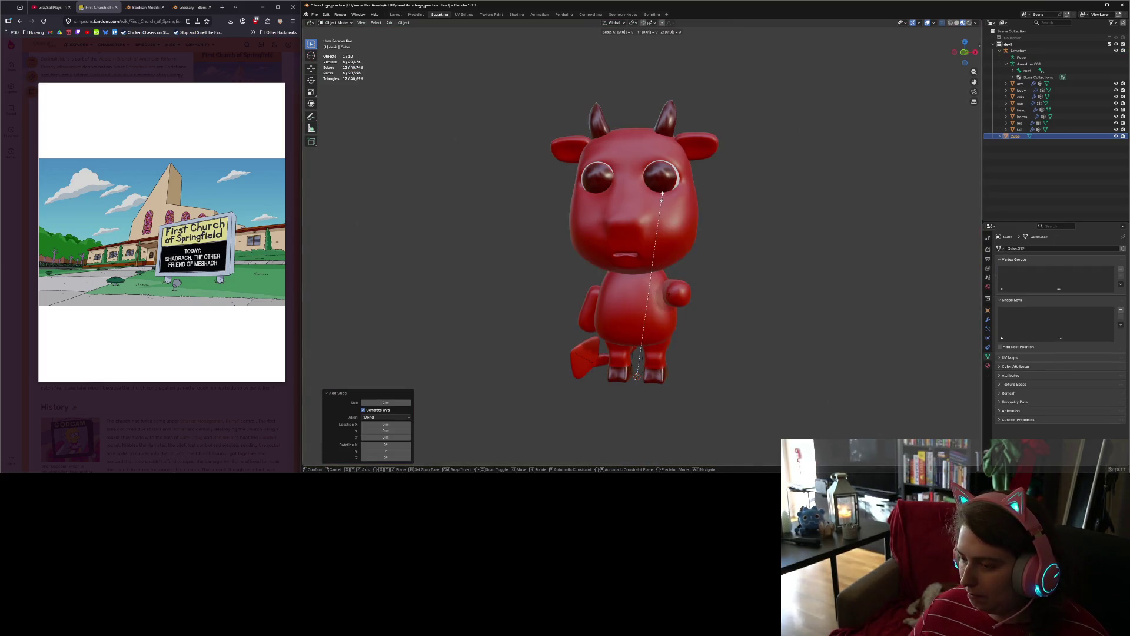
type("1")
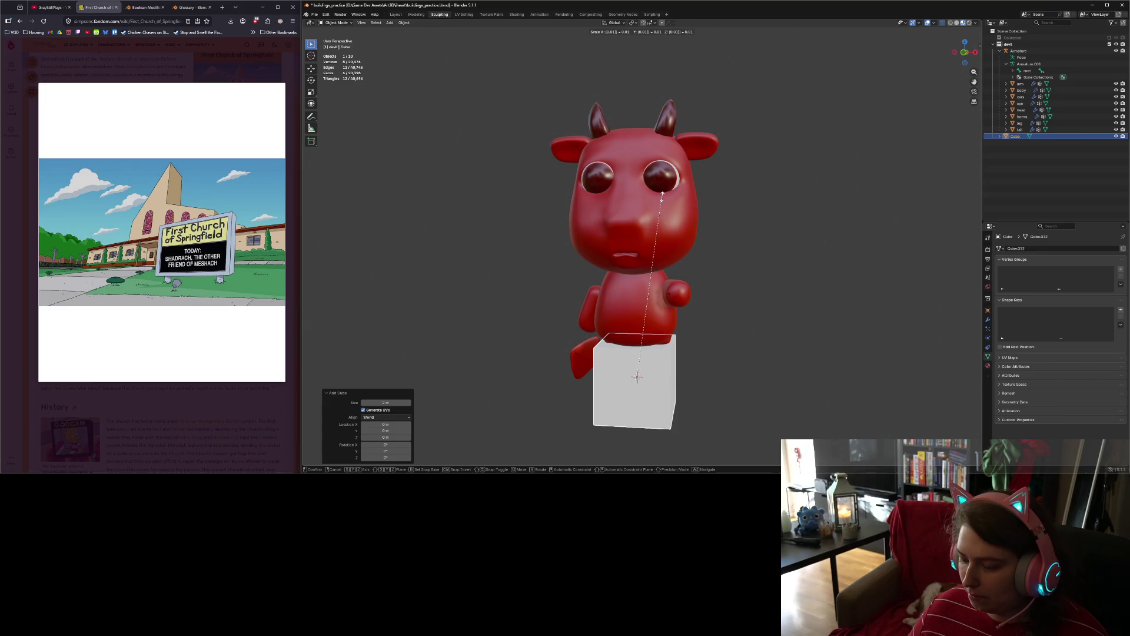
key("BackSpace")
type("01")
key("BackSpace")
type("5")
key("Return")
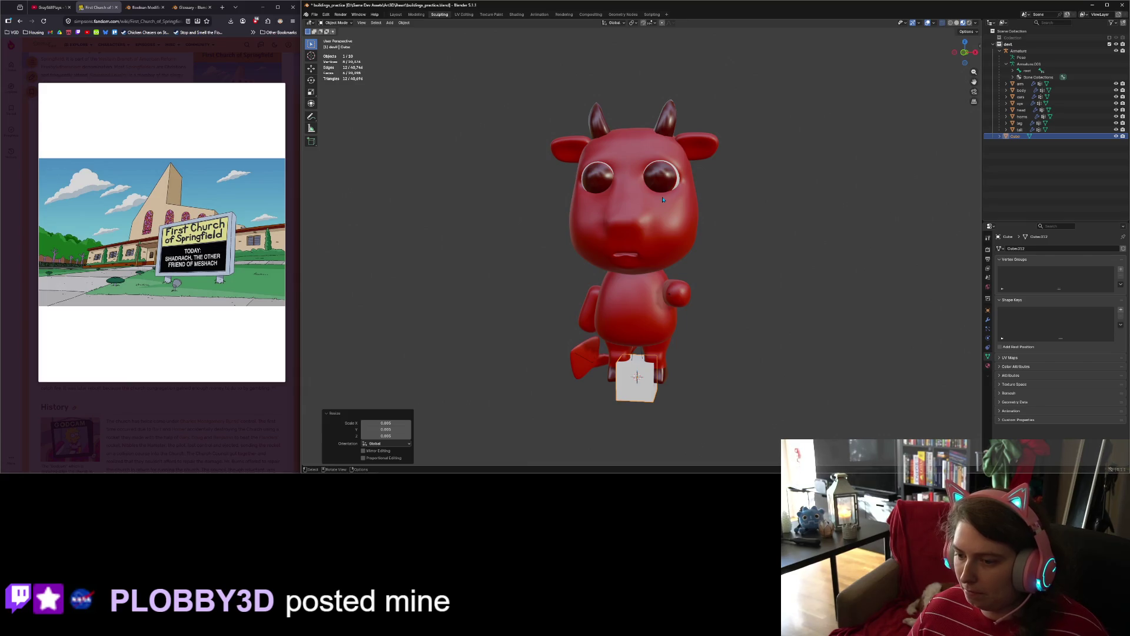
Step: Move the cube beside the cow's arm, then shift it along Y from the side view
key("KP_1")
key("g")
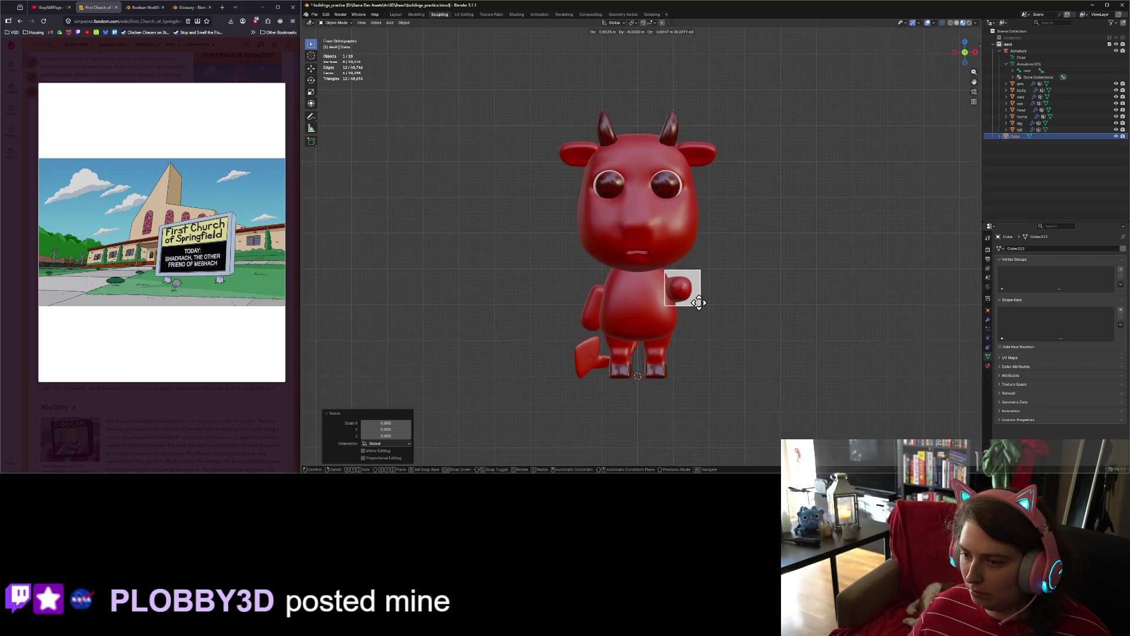
left_click(741, 306)
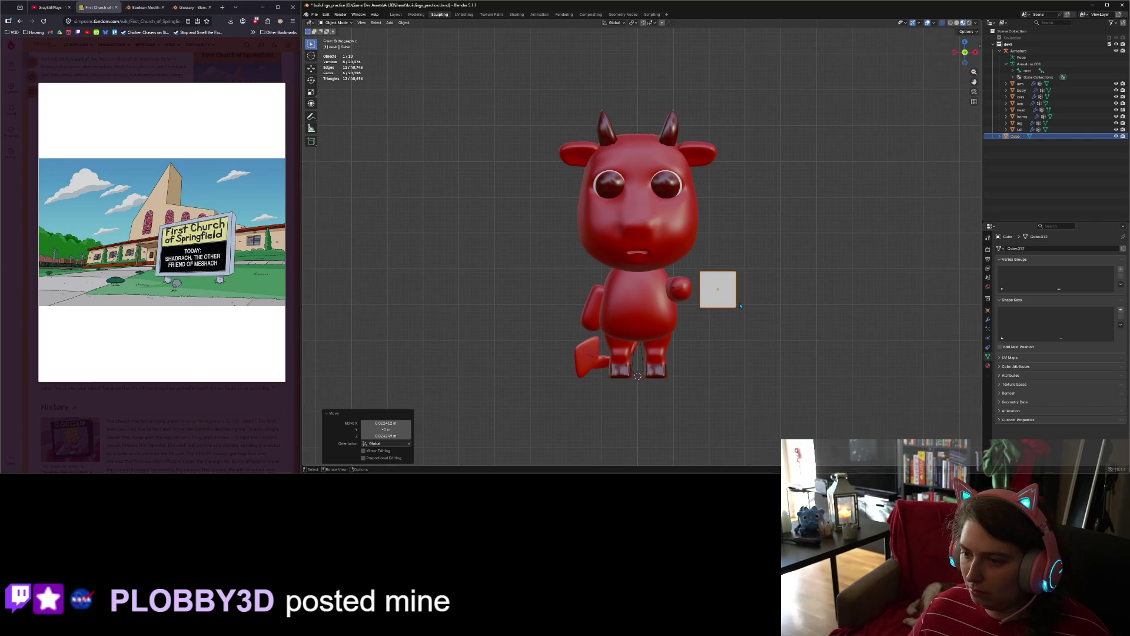
key("g")
left_click(753, 307)
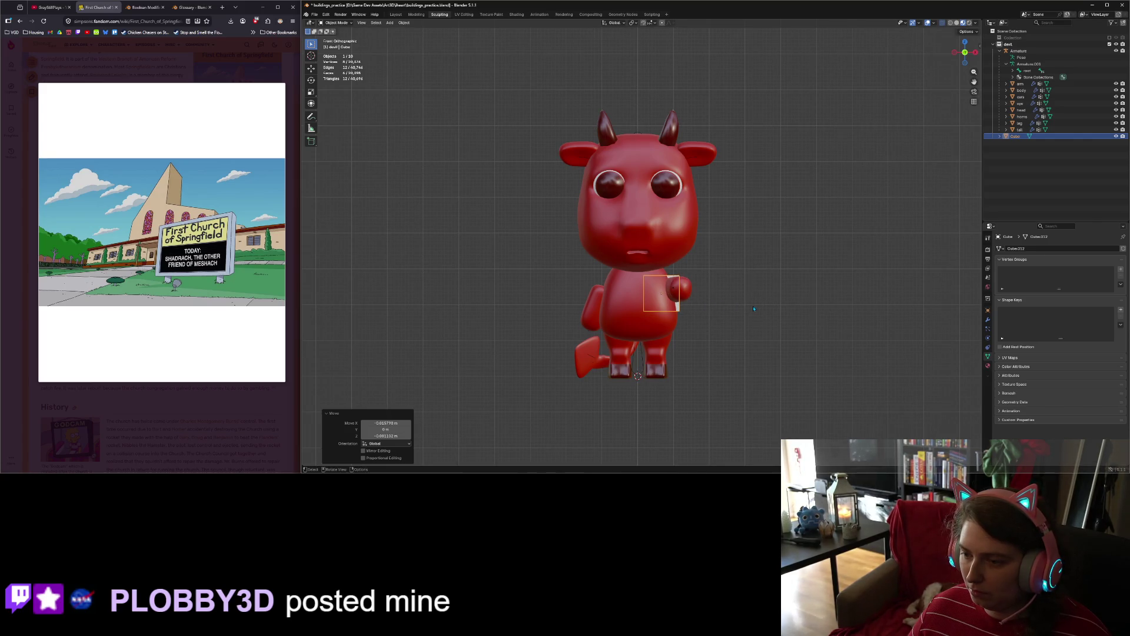
key("KP_3")
key("g")
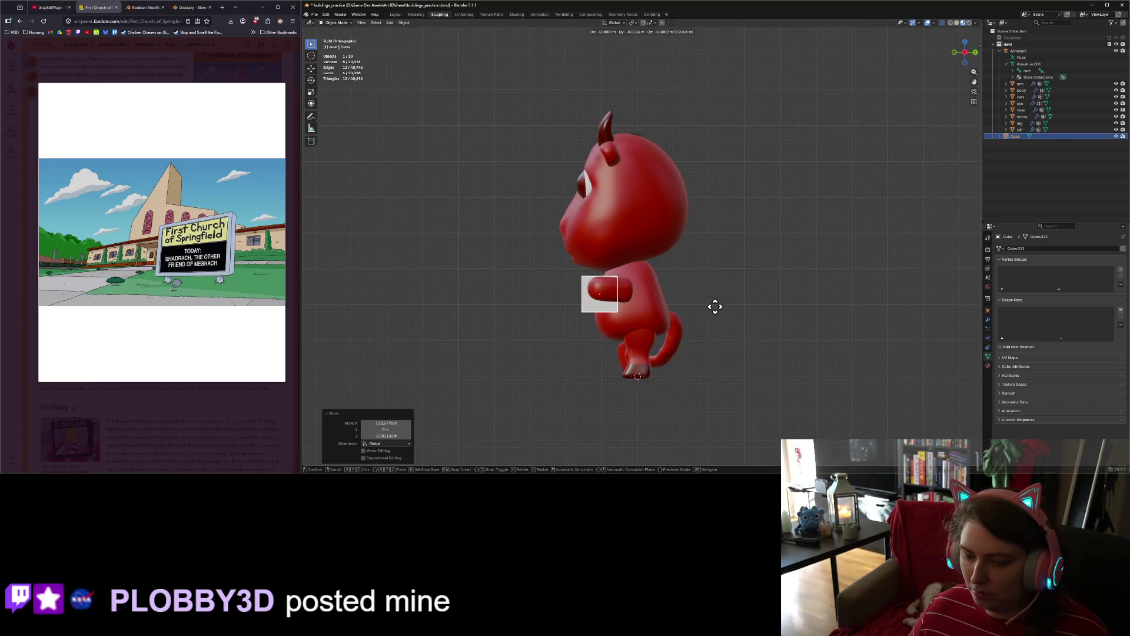
key("y")
left_click(692, 306)
Step: Flatten the cube along Y into a thin board and slide it to the hand
key("s")
key("y")
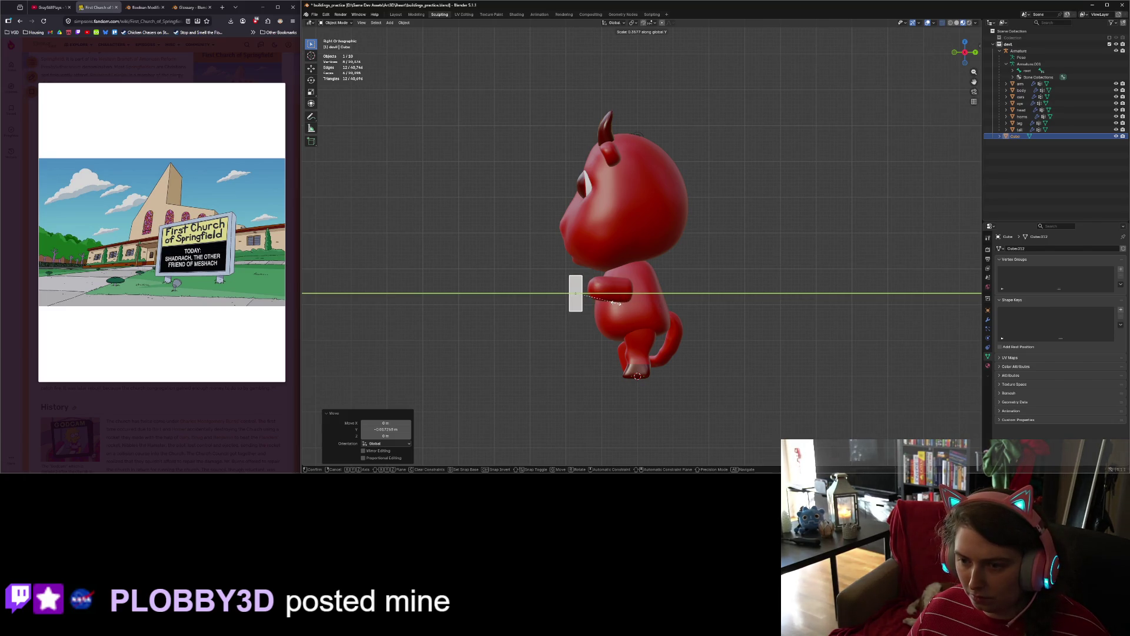
left_click(629, 305)
key("g")
key("y")
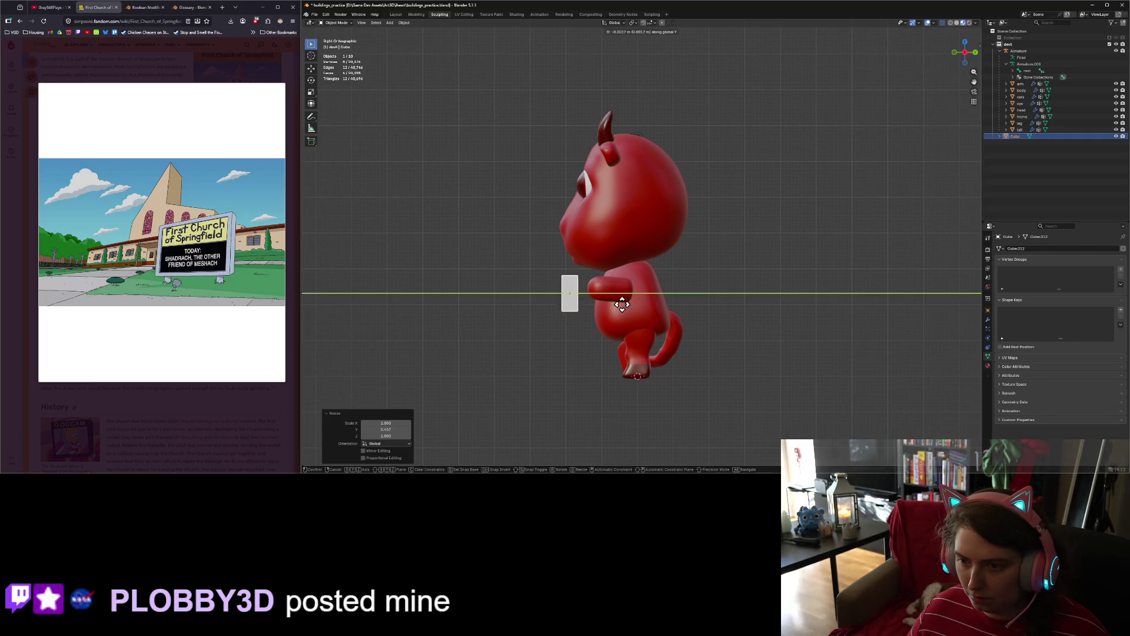
left_click(598, 306)
Step: Narrow the board along X in front view, then view it at an angle
key("KP_1")
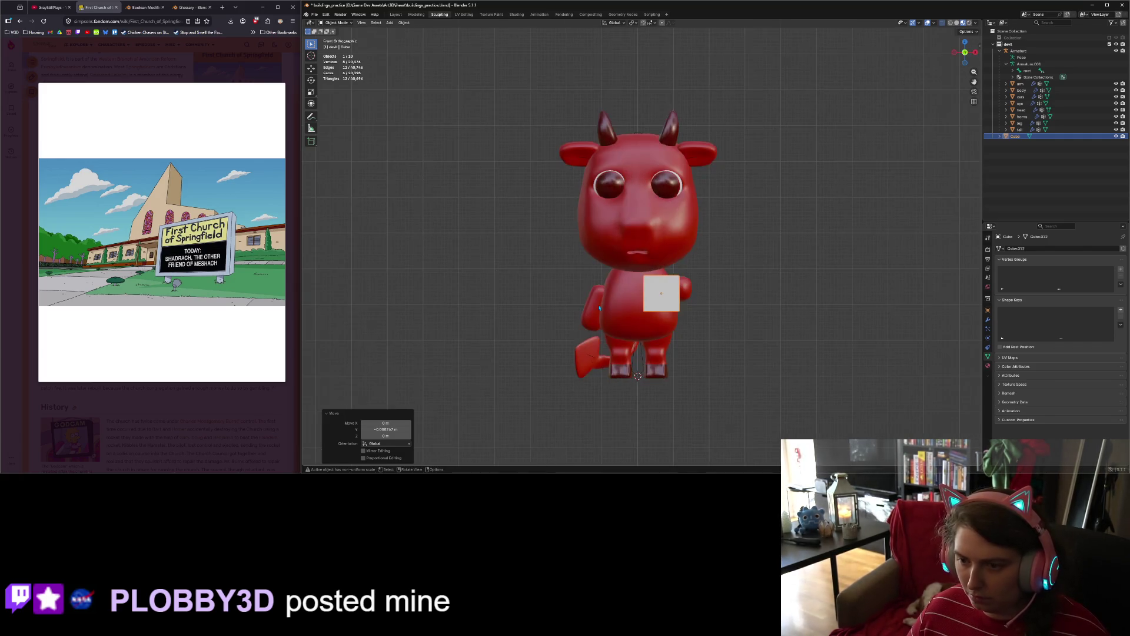
key("s")
key("x")
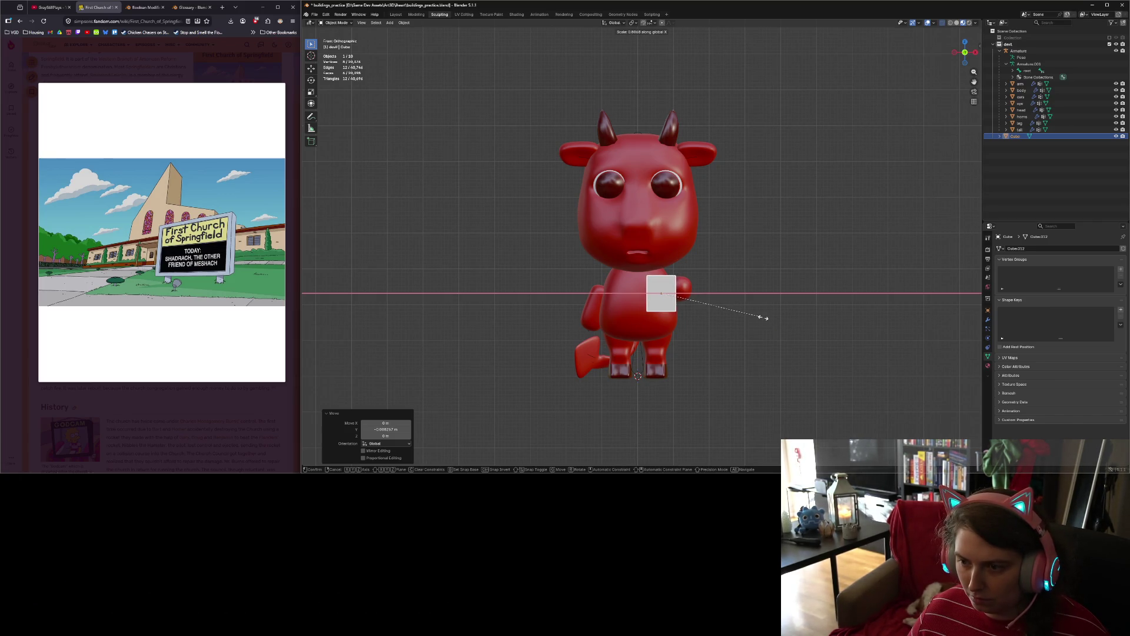
left_click(764, 317)
scroll(614, 313, "up", 6)
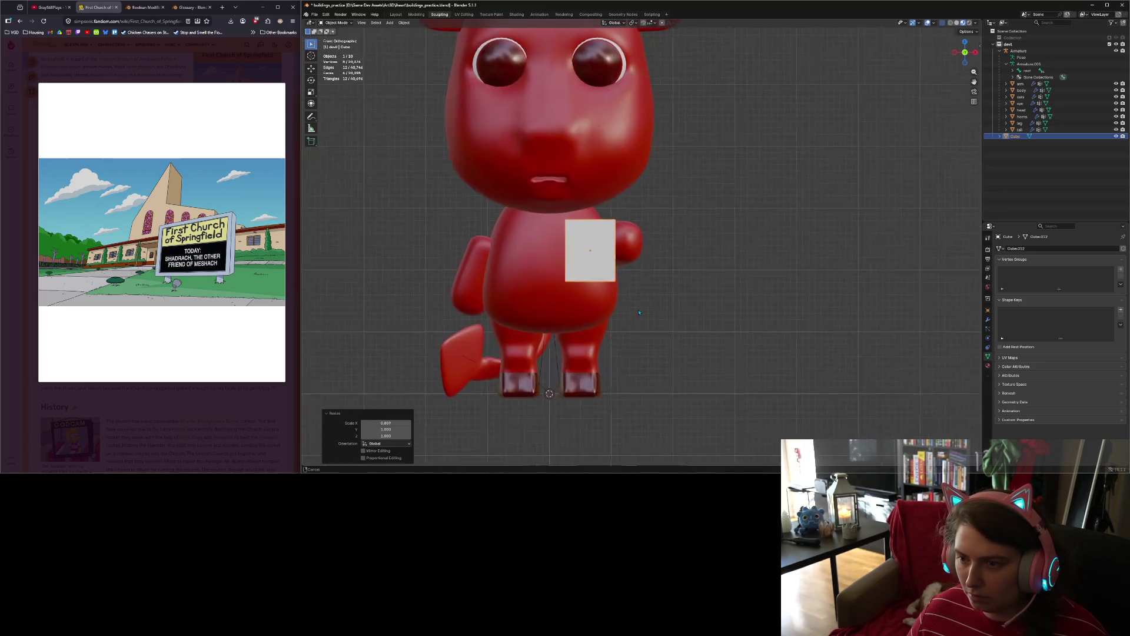
middle_click_drag(614, 313, 374, 53)
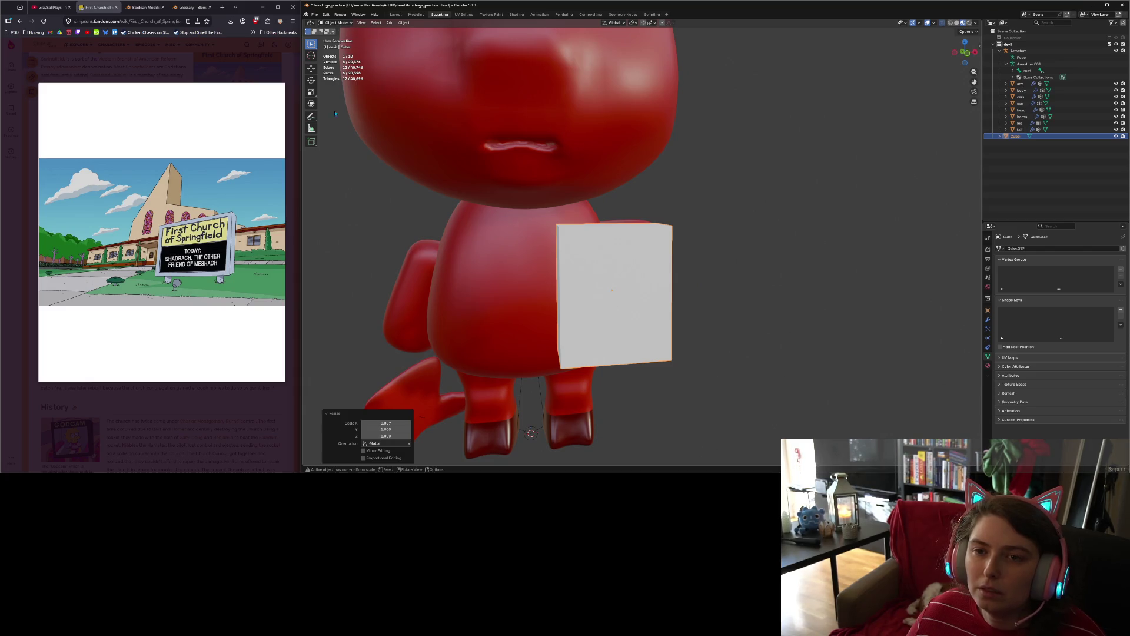
Step: In Edit Mode, add a horizontal and a vertical loop cut across the board
key("Tab")
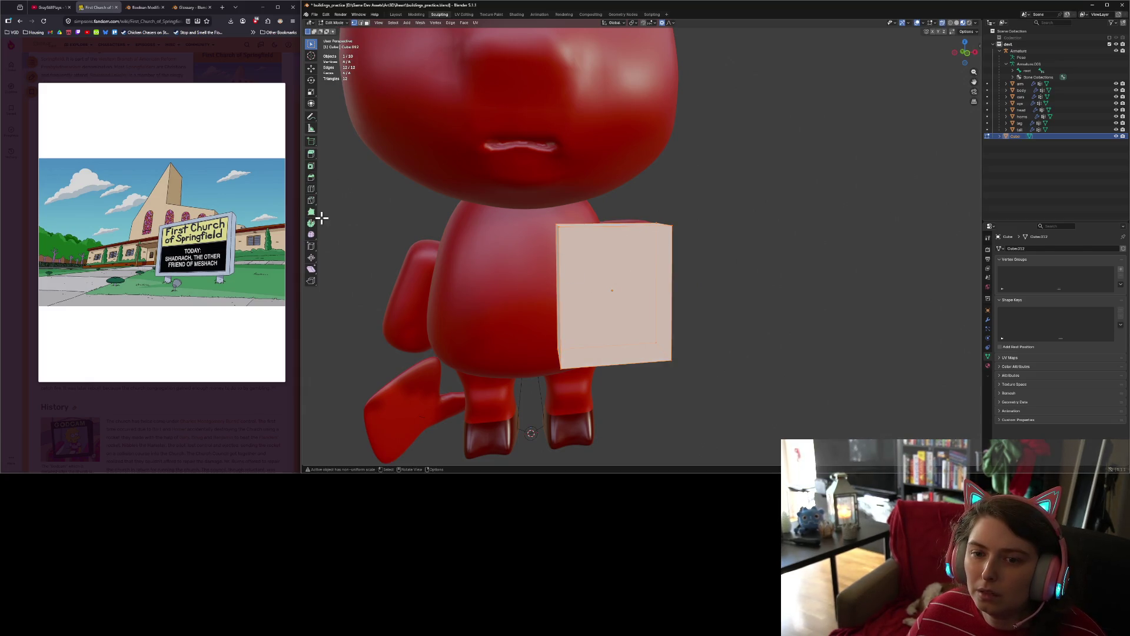
left_click(311, 188)
left_click(656, 293)
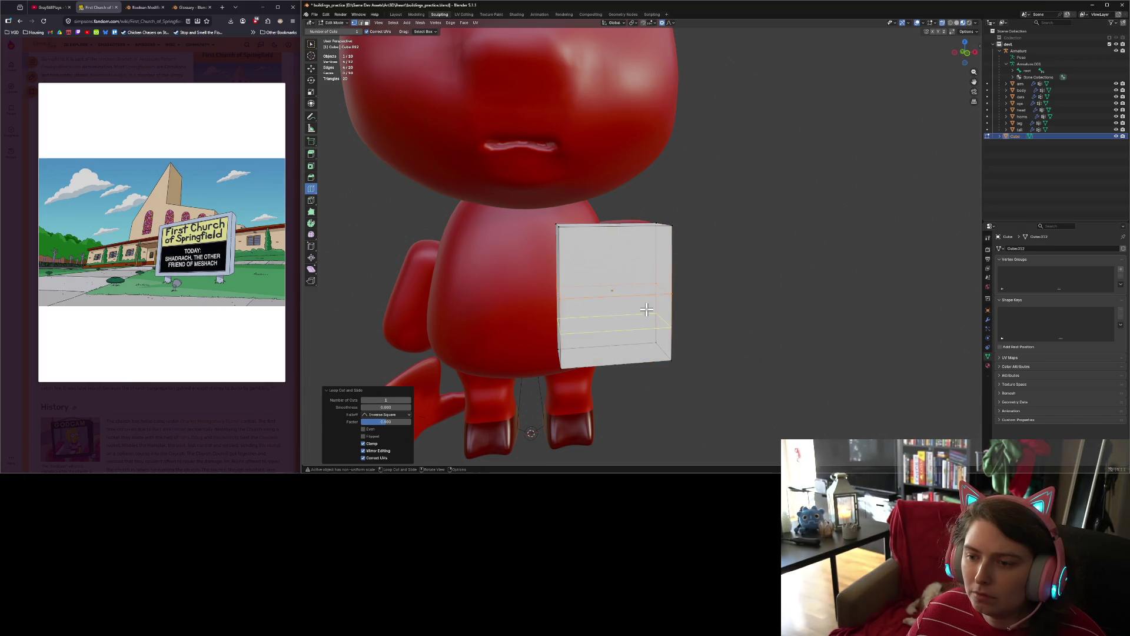
left_click(636, 314)
left_click(636, 314)
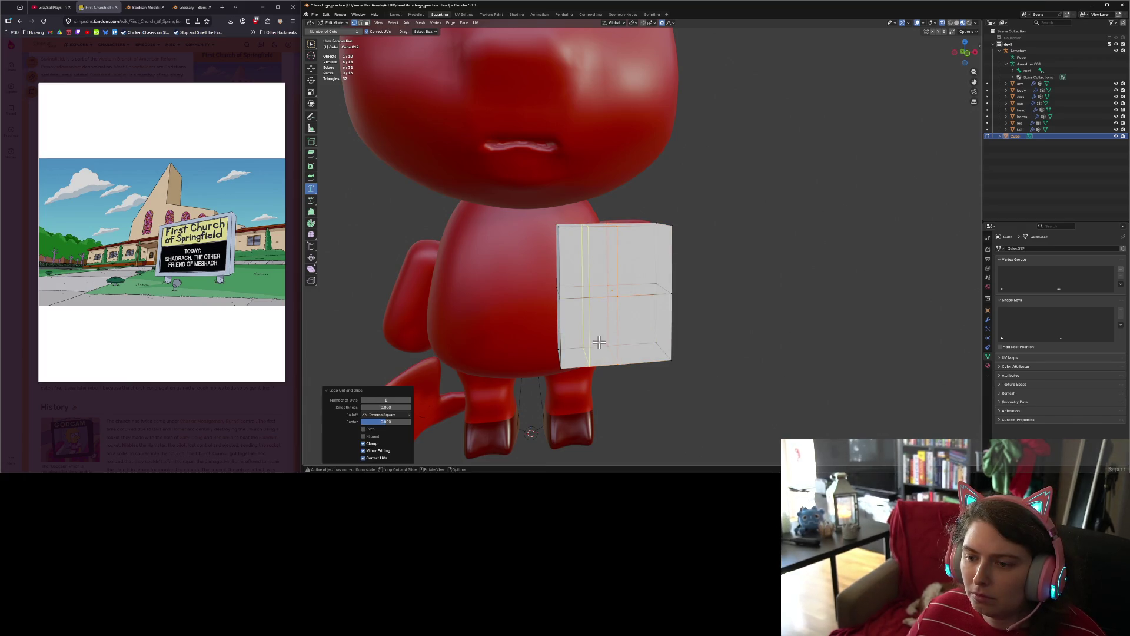
Step: Select the left and right middle edge vertices and scale them inward on X
left_click(311, 43)
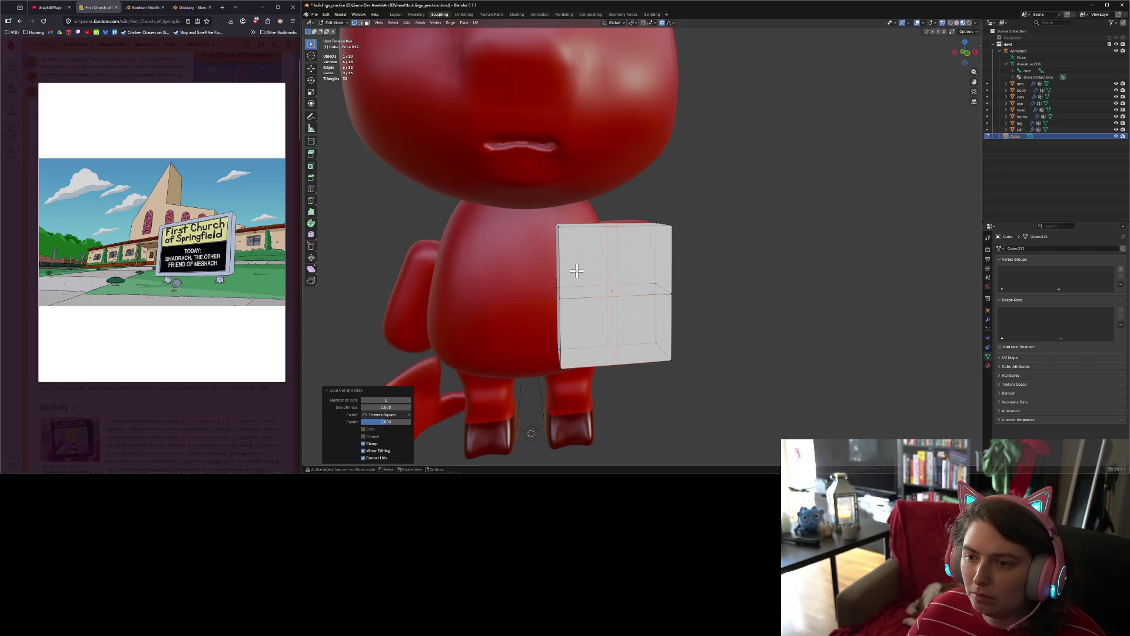
left_click(556, 291)
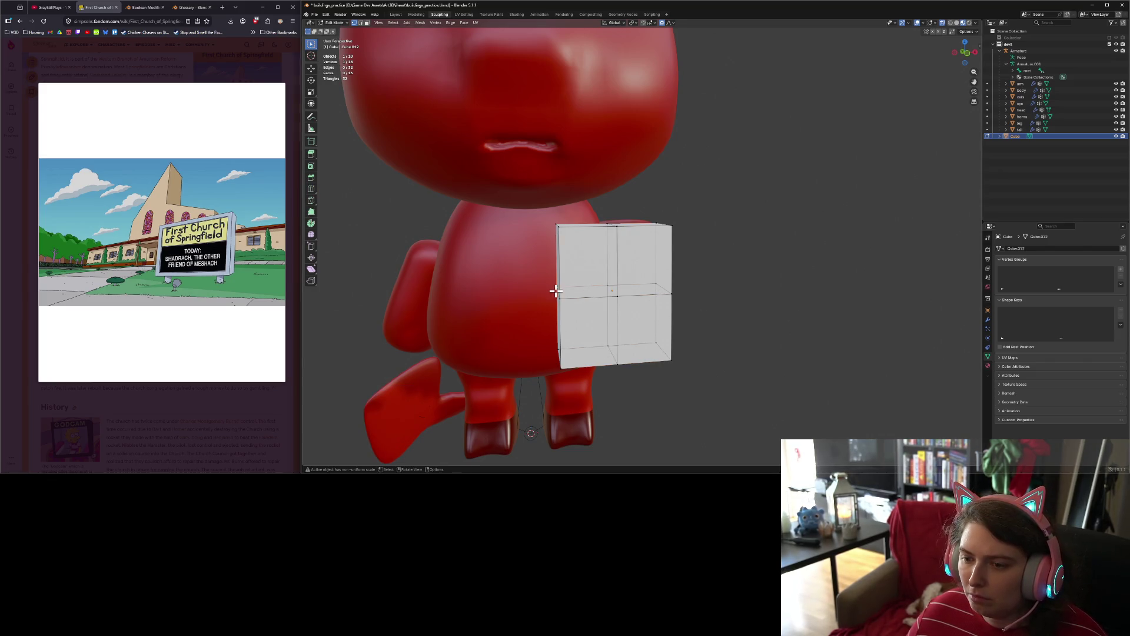
left_click(672, 300, "shift")
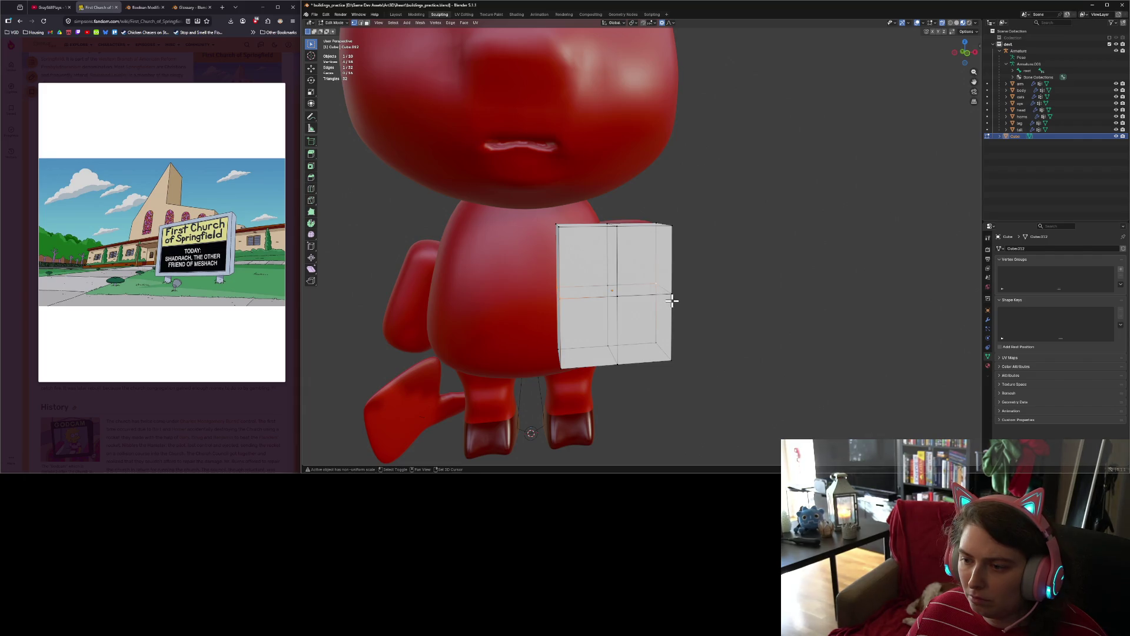
key("s")
key("x")
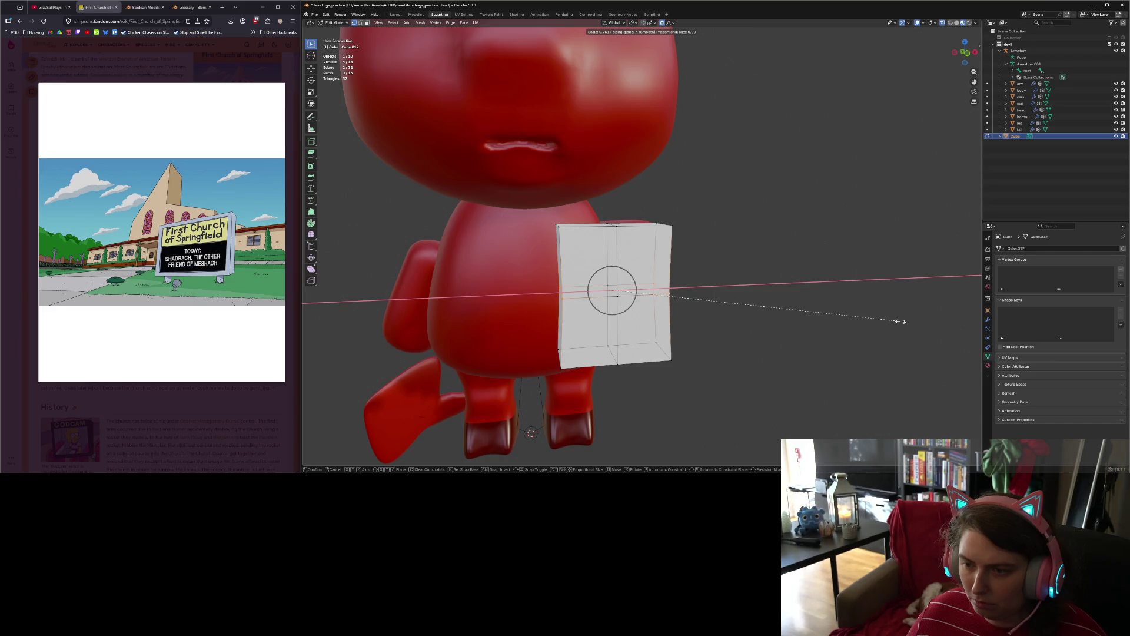
left_click(826, 324)
Step: From the side view, scale the middle row of vertices on Y, then return to Object Mode
key("KP_3")
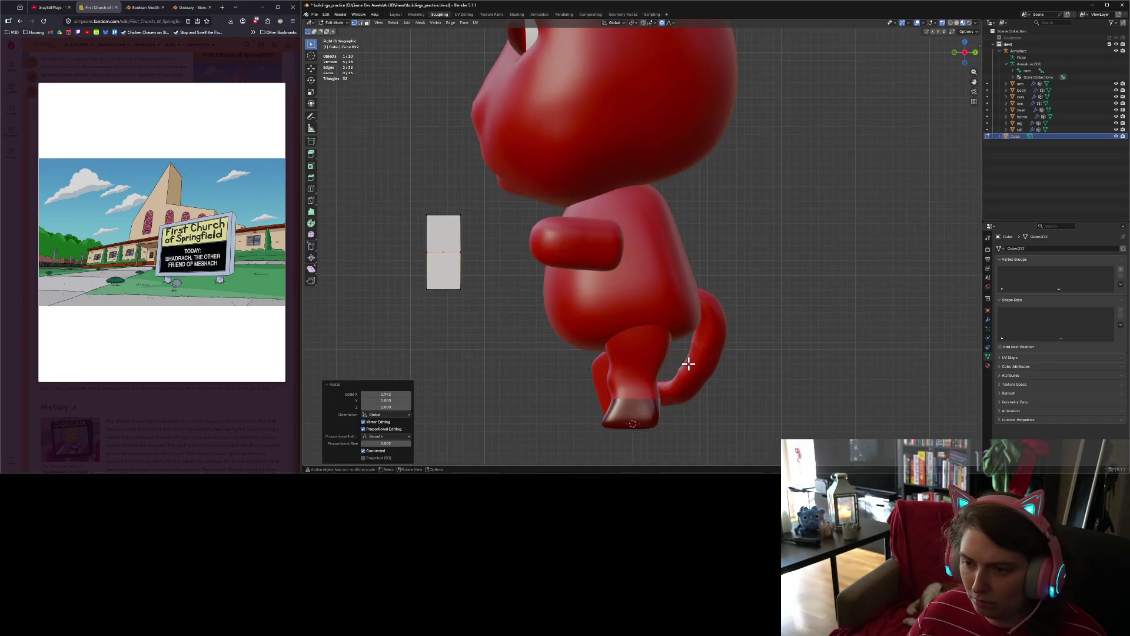
left_click_drag(421, 247, 444, 259)
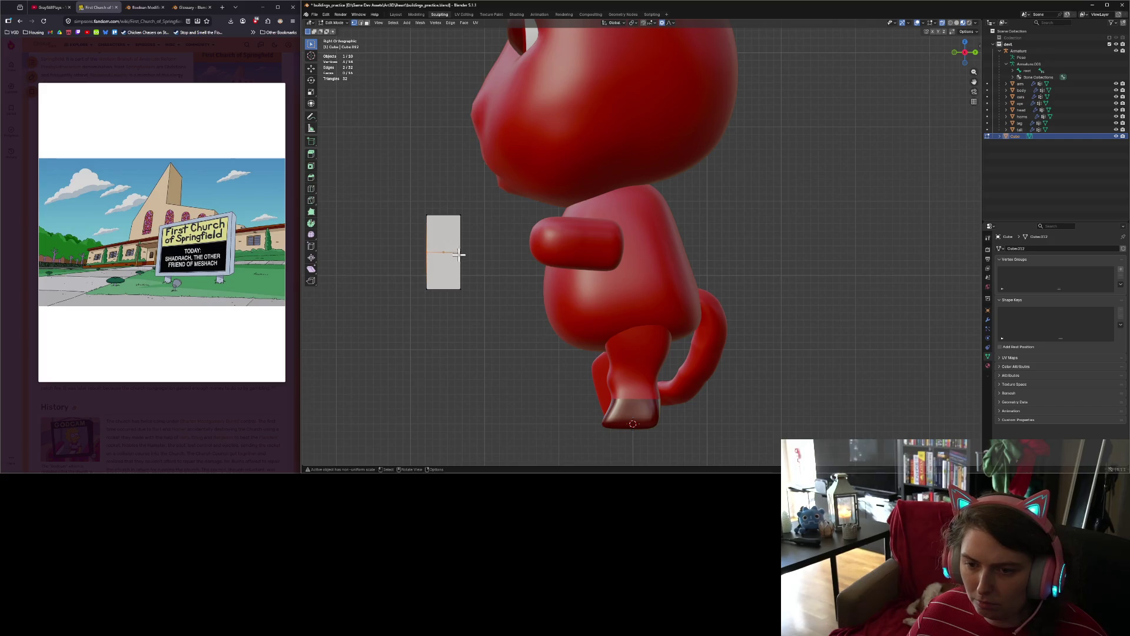
key("s")
key("y")
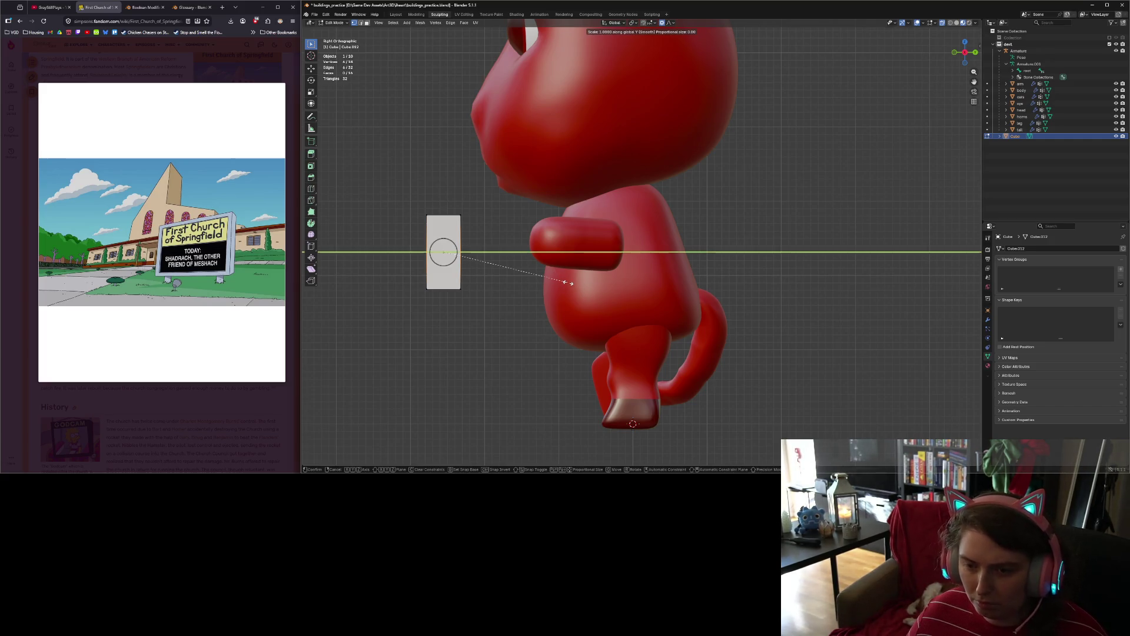
left_click(554, 282)
mouse_move(500, 299)
middle_mouse_down()
mouse_move(573, 324)
mouse_move(736, 277)
middle_mouse_up()
key("Tab")
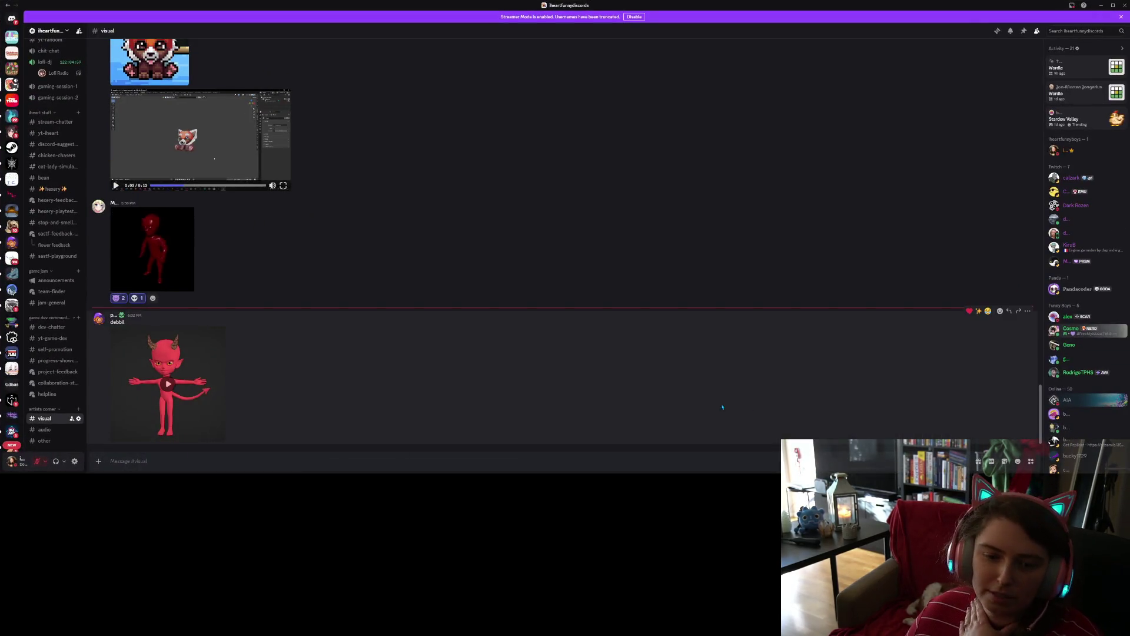
Step: Play the red devil video attachment and switch it to fullscreen
left_click(196, 398)
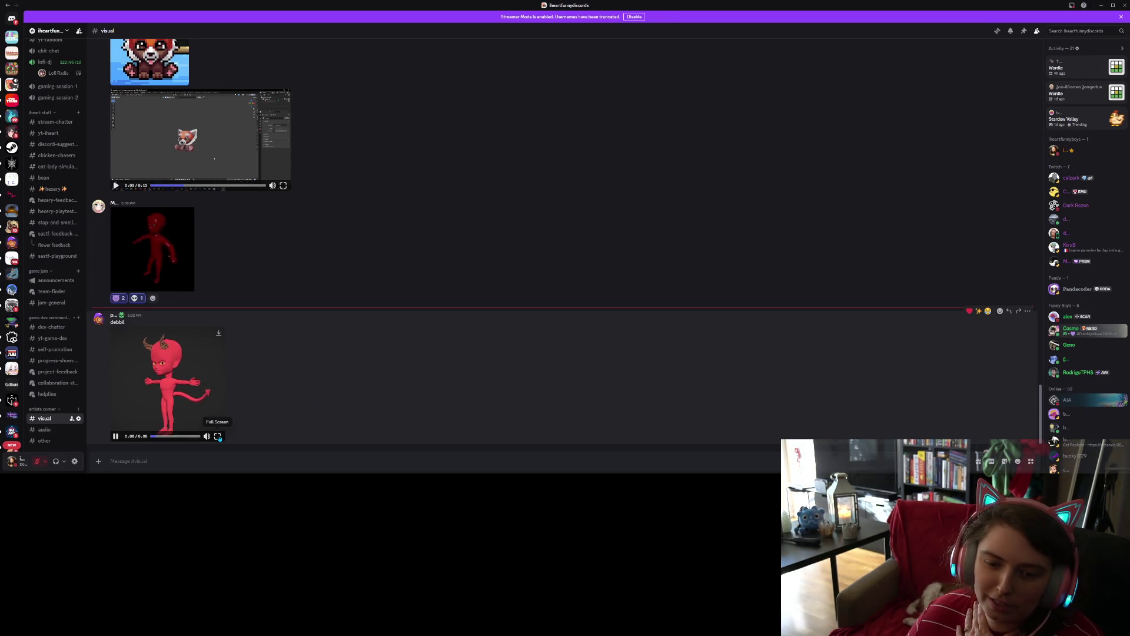
left_click(219, 436)
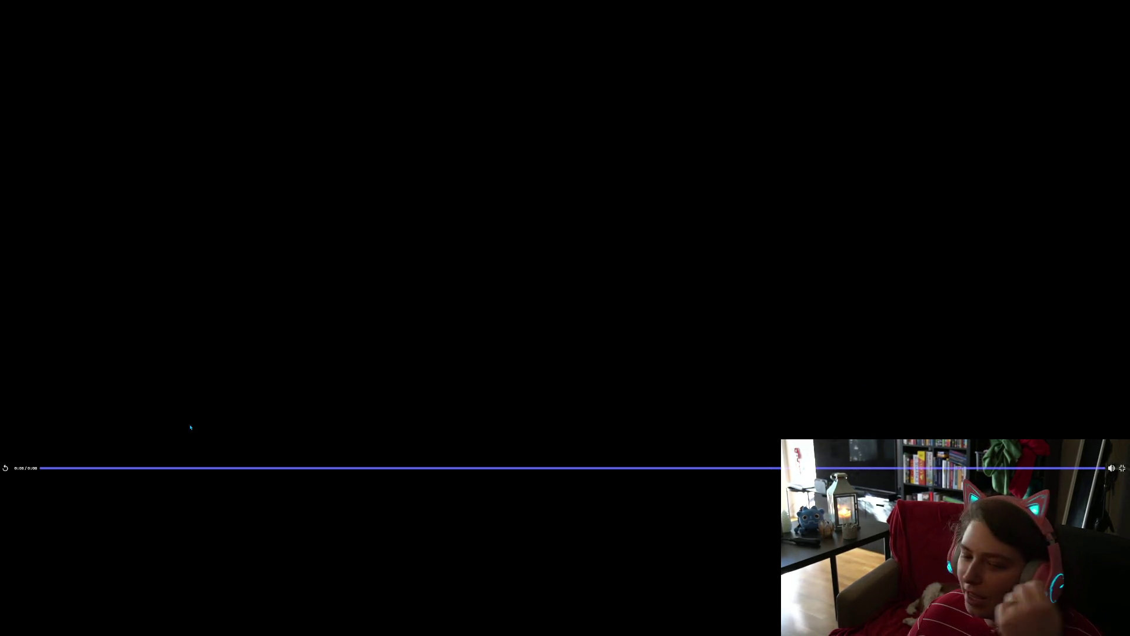
Step: Replay the devil video and jump to about 0:07, where the whole model shows
left_click(4, 468)
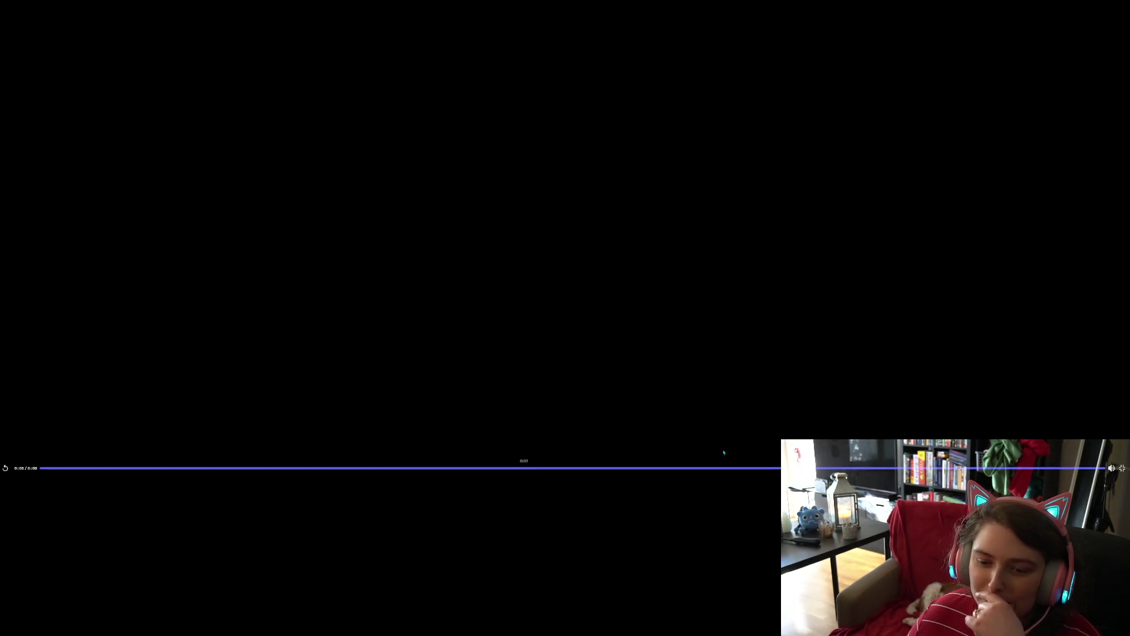
left_click(1037, 469)
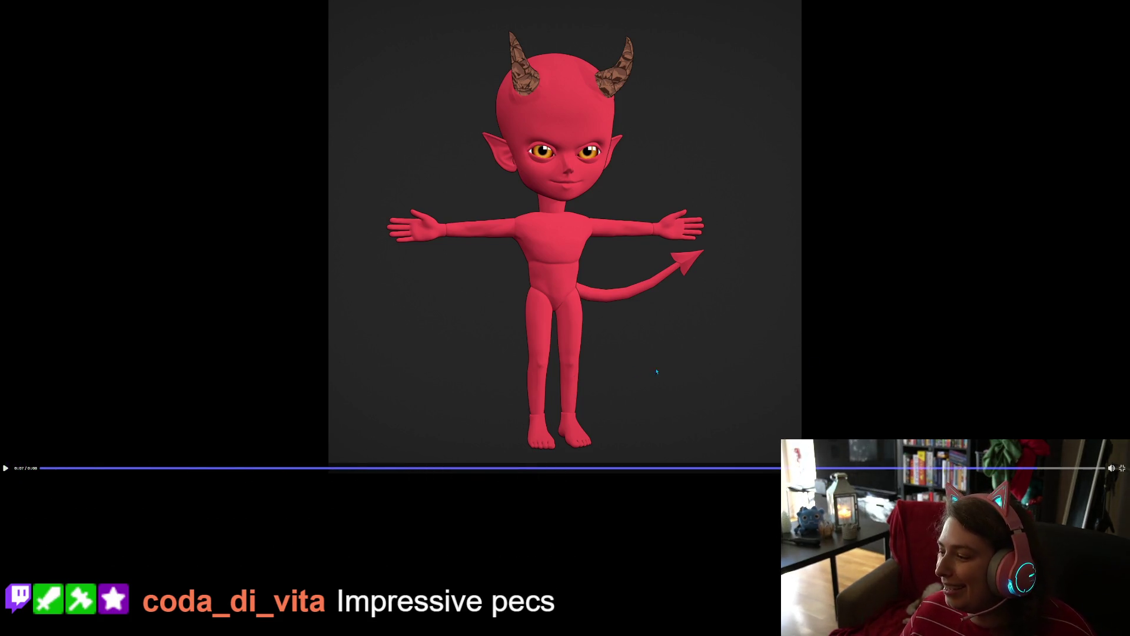
Step: Exit the fullscreen video, return to Blender, and orbit to face the cow
mouse_move(1112, 468)
key("Escape")
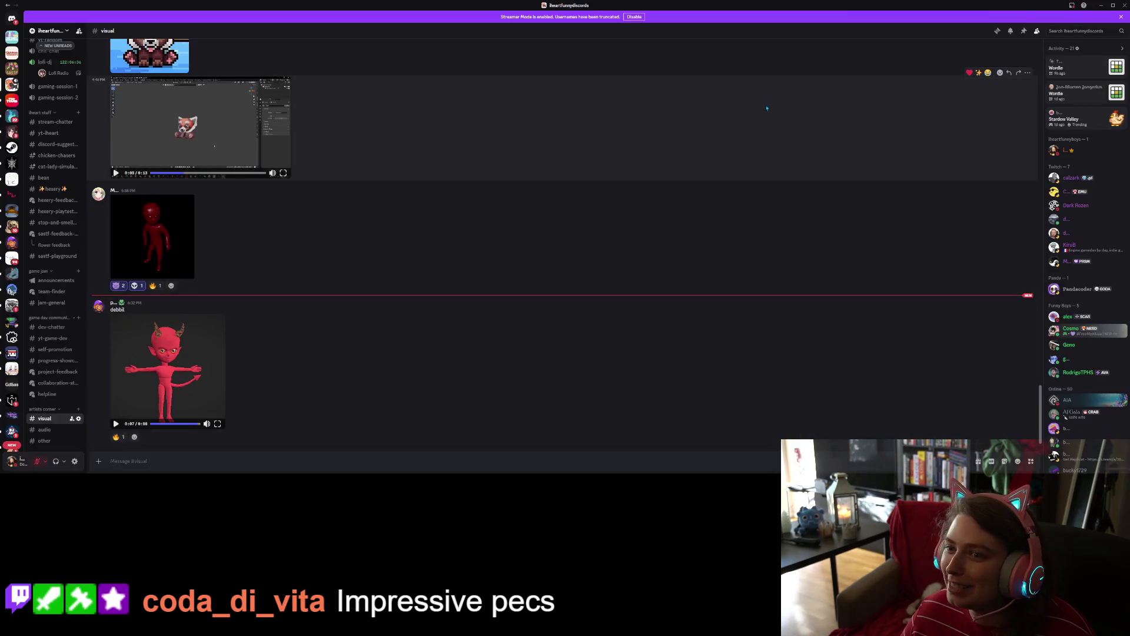
key("alt+Tab")
scroll(731, 276, "down", 5)
mouse_move(731, 277)
middle_mouse_down()
mouse_move(780, 280)
mouse_move(772, 255)
middle_mouse_up()
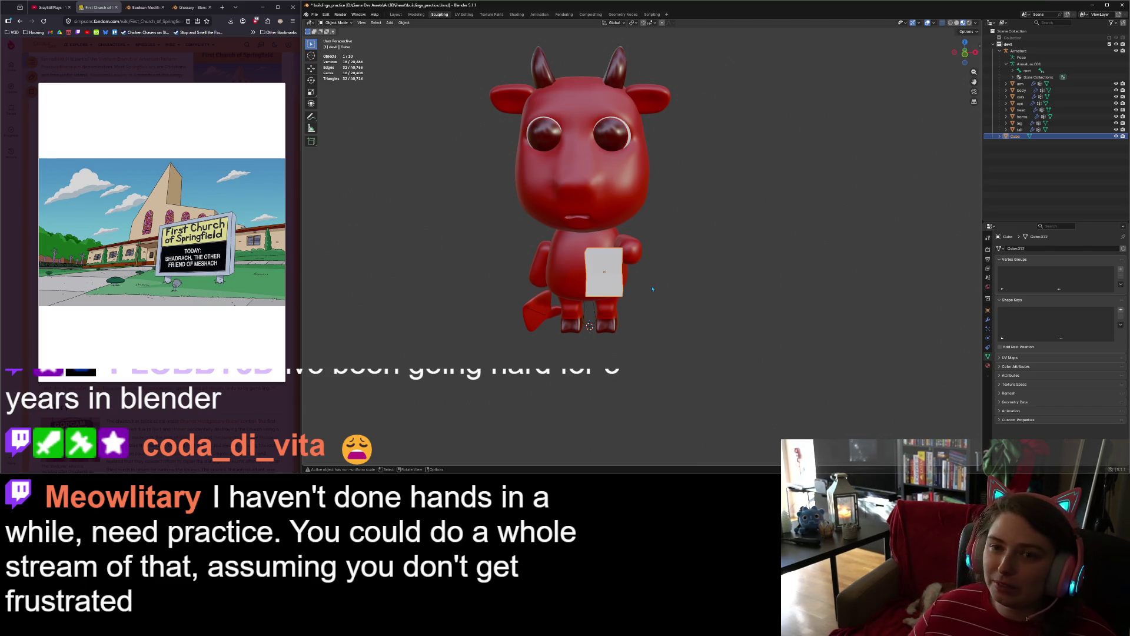
Step: Try a Subdivision Surface modifier at level 2 on the board, then remove it
scroll(652, 290, "up", 3)
middle_click_drag(652, 289, 943, 276)
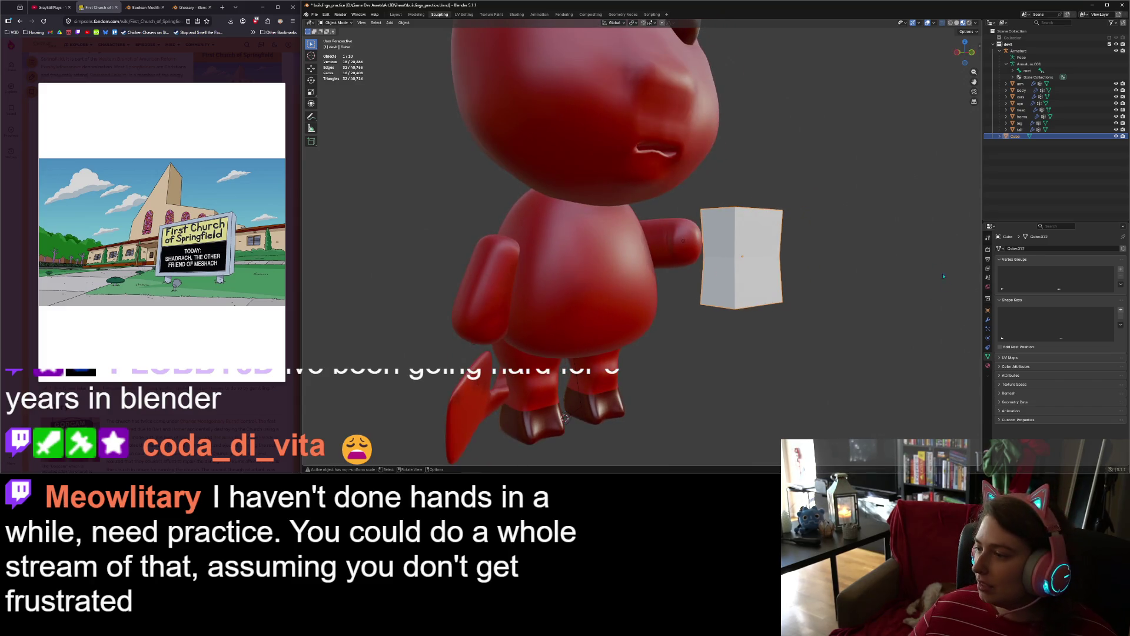
left_click(988, 319)
left_click(1039, 250)
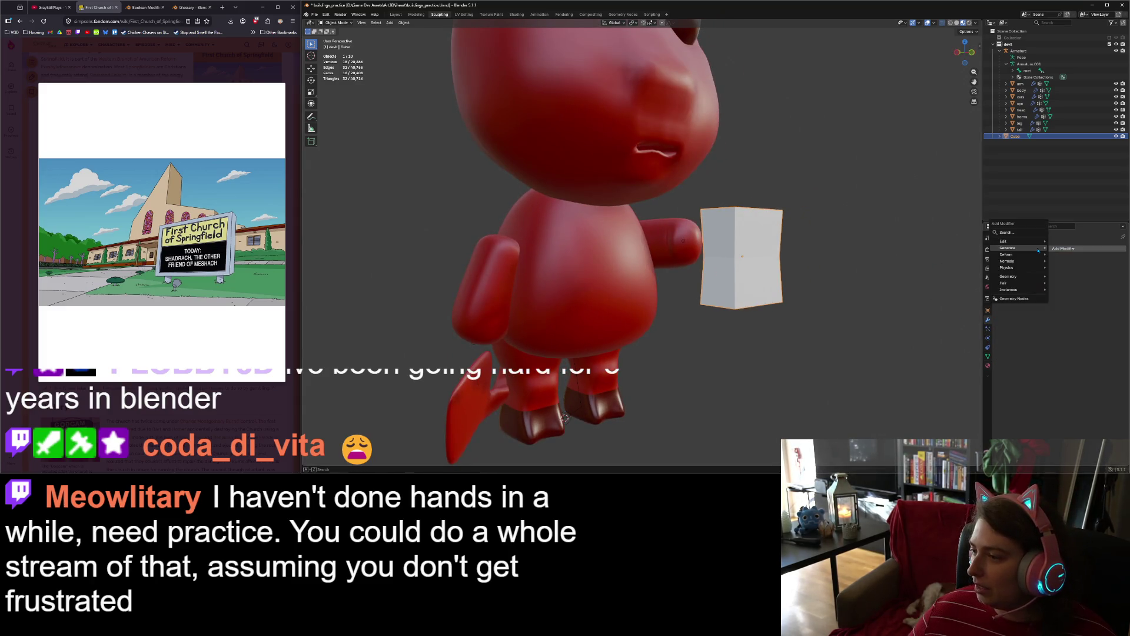
mouse_move(1038, 250)
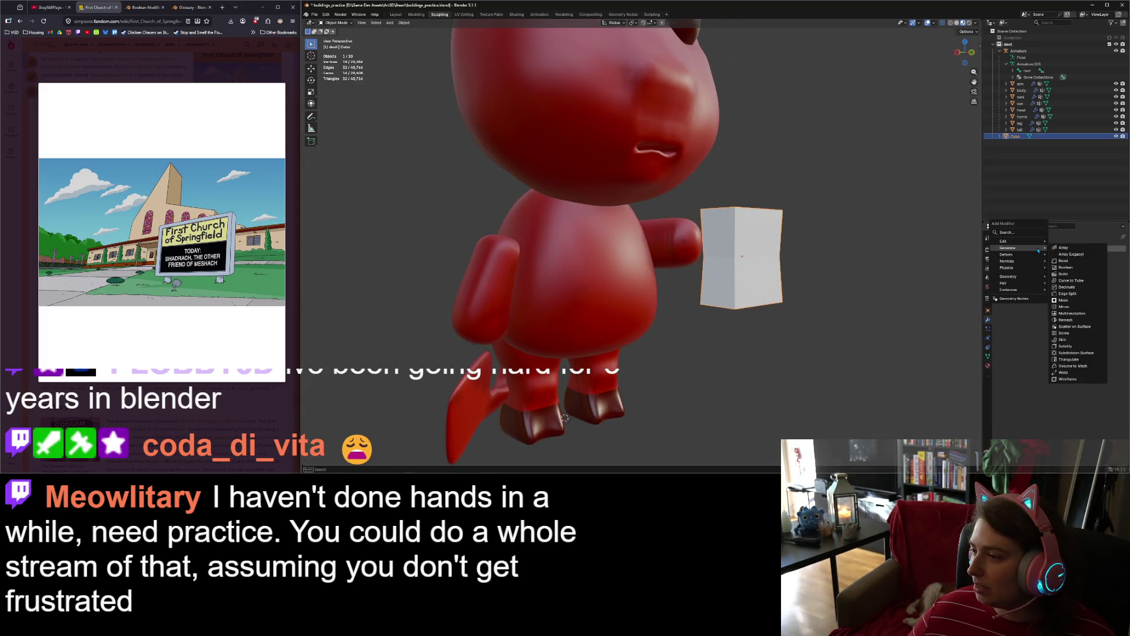
left_click(1078, 353)
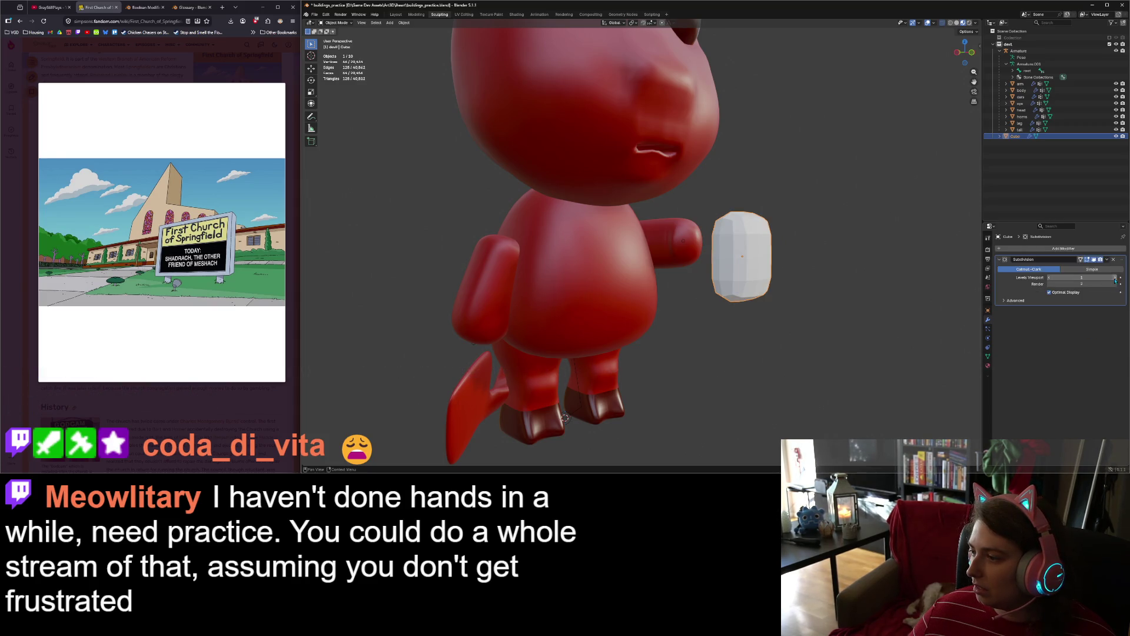
left_click(1114, 279)
middle_click_drag(795, 265, 660, 259)
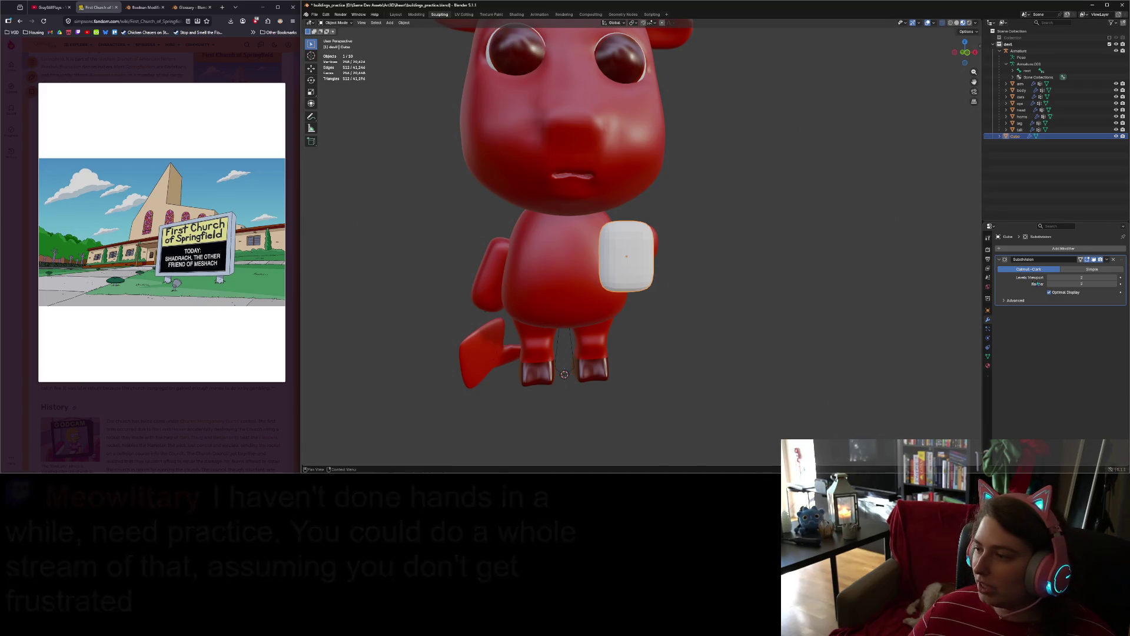
left_click(1114, 259)
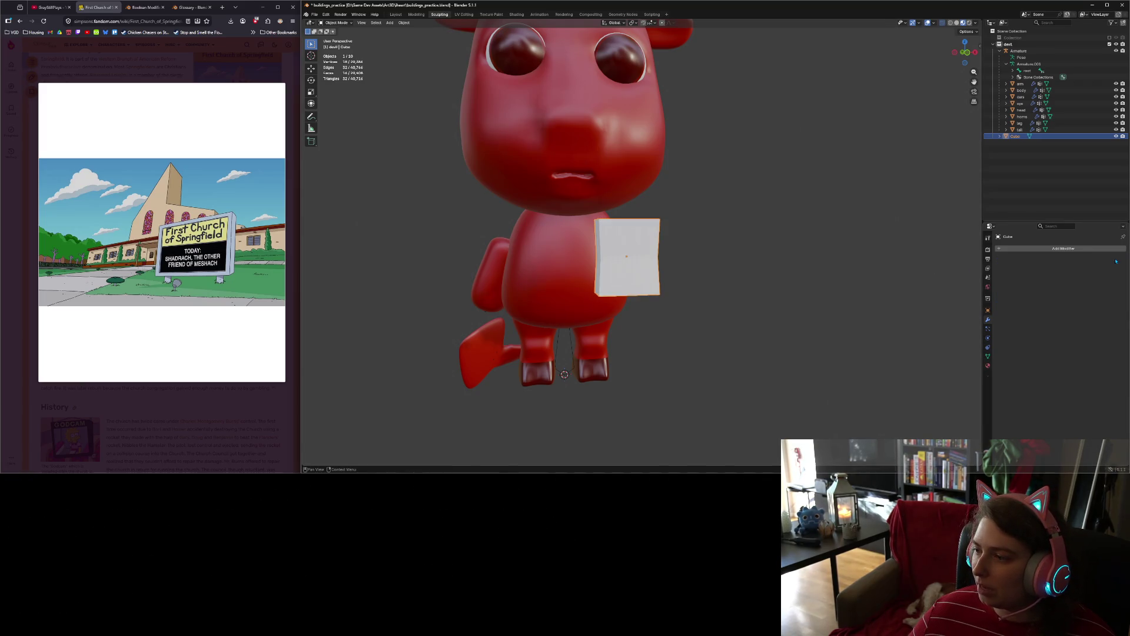
Step: Add a Bevel modifier to the board cube and shade it smooth
left_click(1064, 248)
mouse_move(1076, 253)
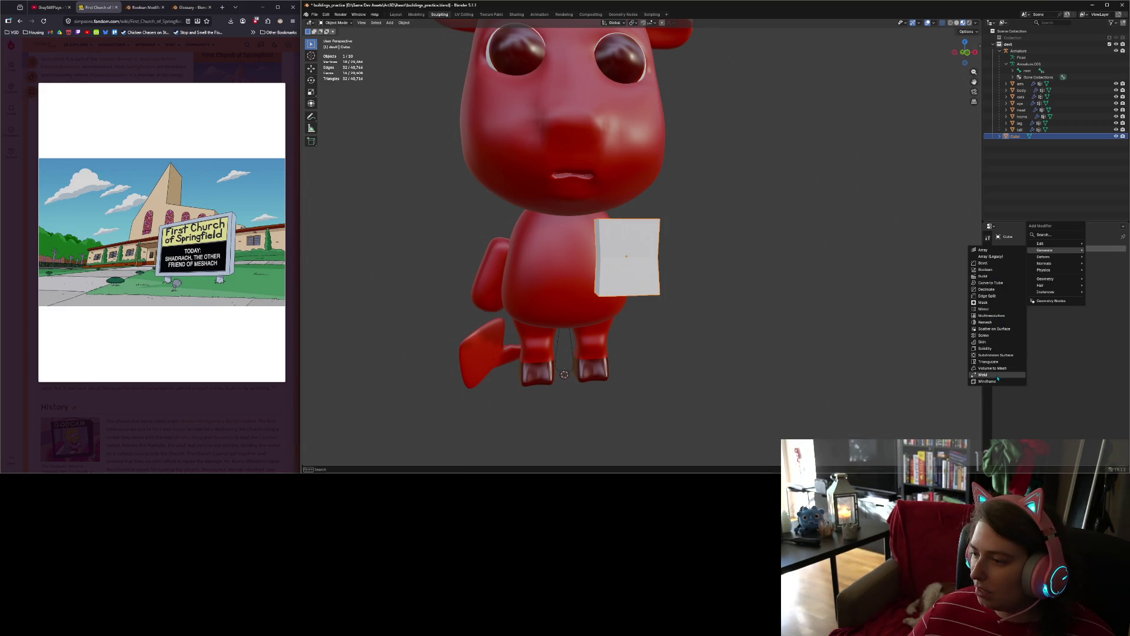
left_click(997, 264)
mouse_move(725, 309)
middle_mouse_down()
mouse_move(660, 307)
mouse_move(724, 309)
middle_mouse_up()
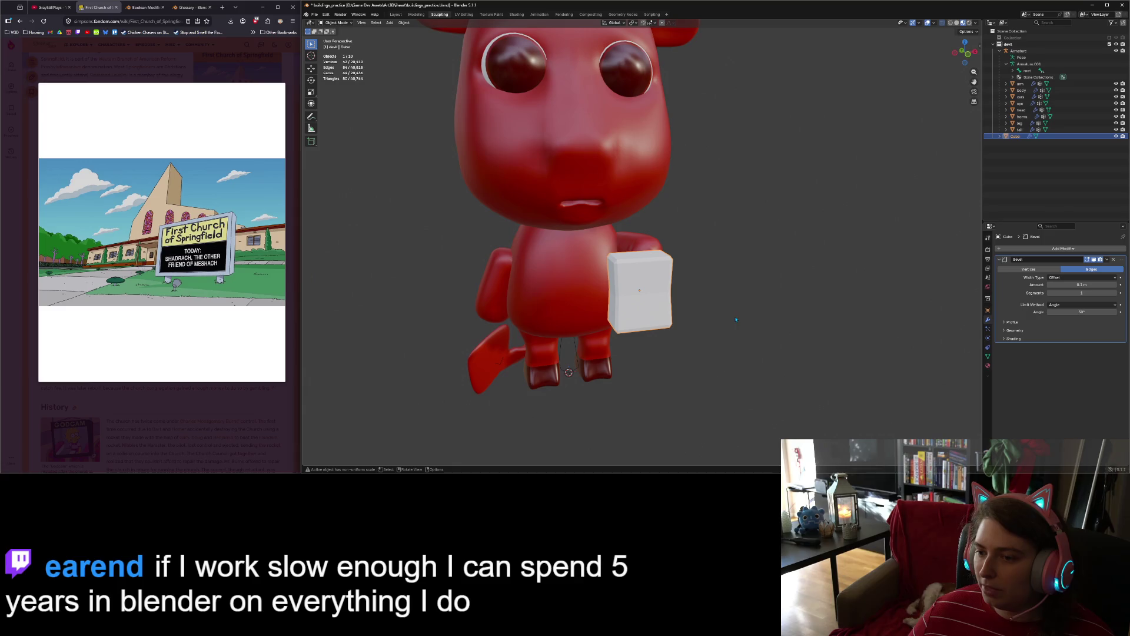
right_click(657, 302)
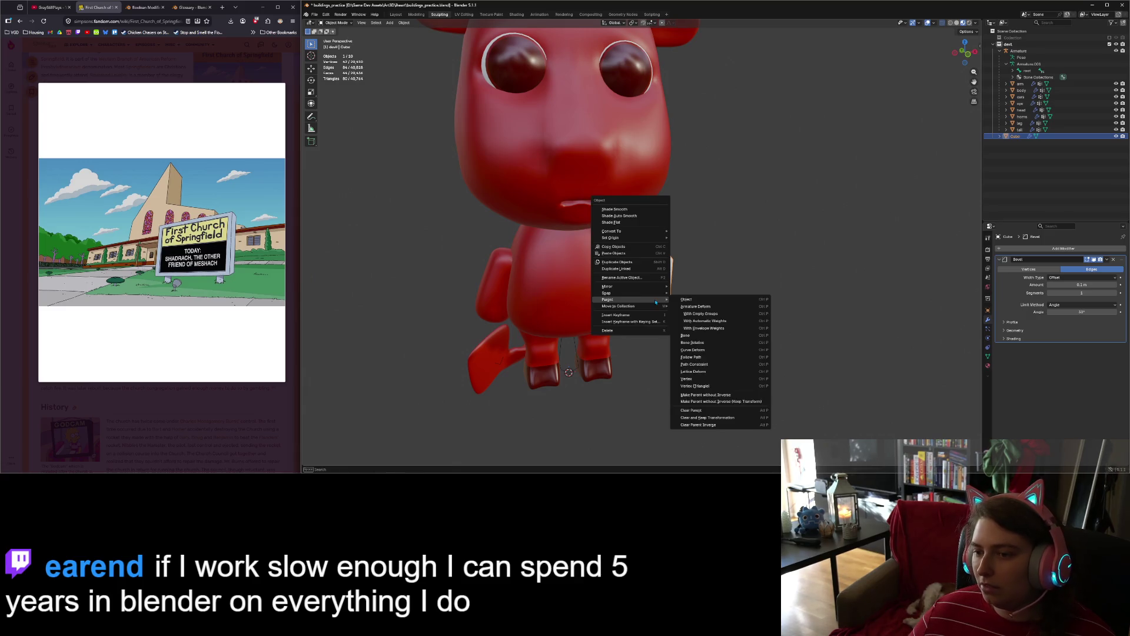
left_click(630, 213)
Step: Inspect the bevelled board from several angles and show its Material properties
middle_click_drag(719, 317, 739, 311)
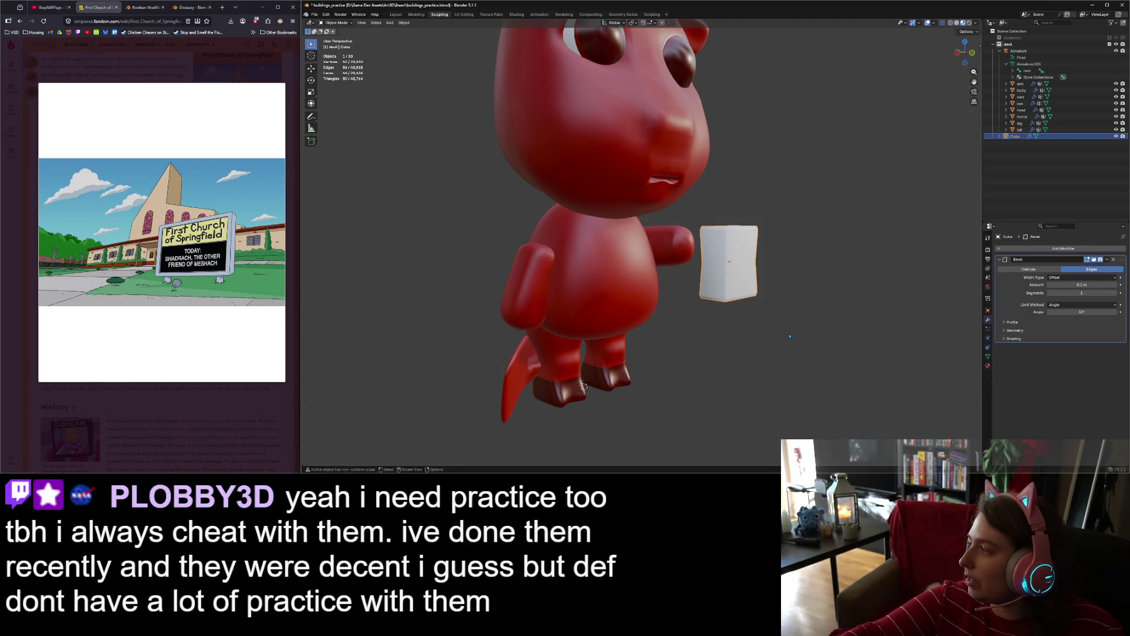
scroll(793, 374, "up", 1)
mouse_move(793, 374)
middle_mouse_down()
mouse_move(759, 370)
mouse_move(795, 366)
mouse_move(701, 311)
middle_mouse_up()
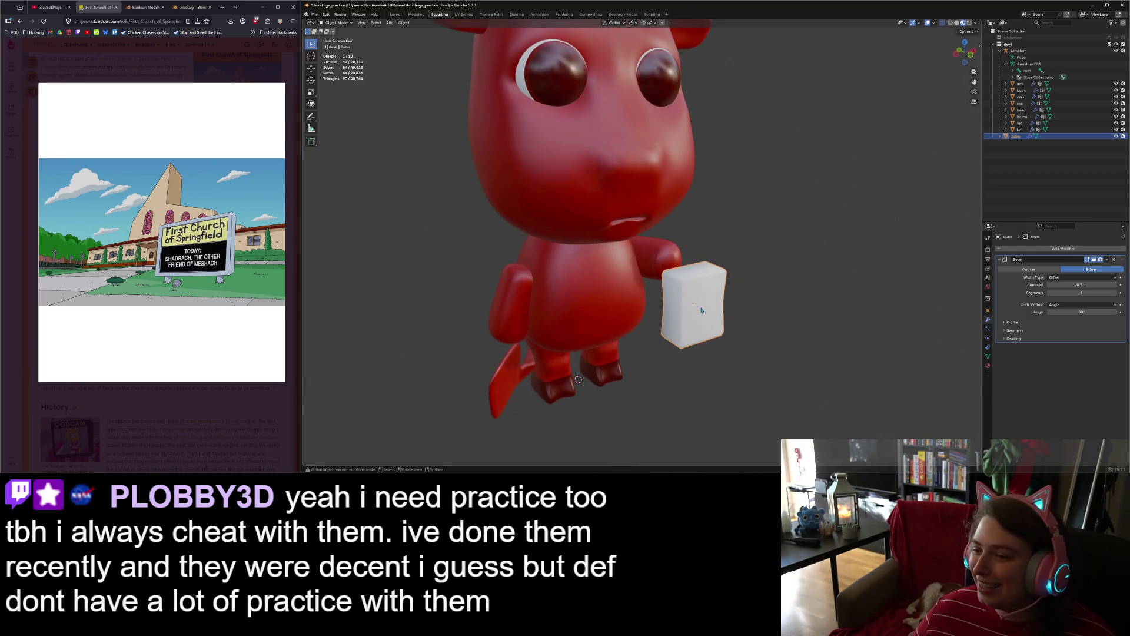
scroll(729, 383, "up", 2)
scroll(729, 384, "down", 2)
scroll(727, 387, "up", 4)
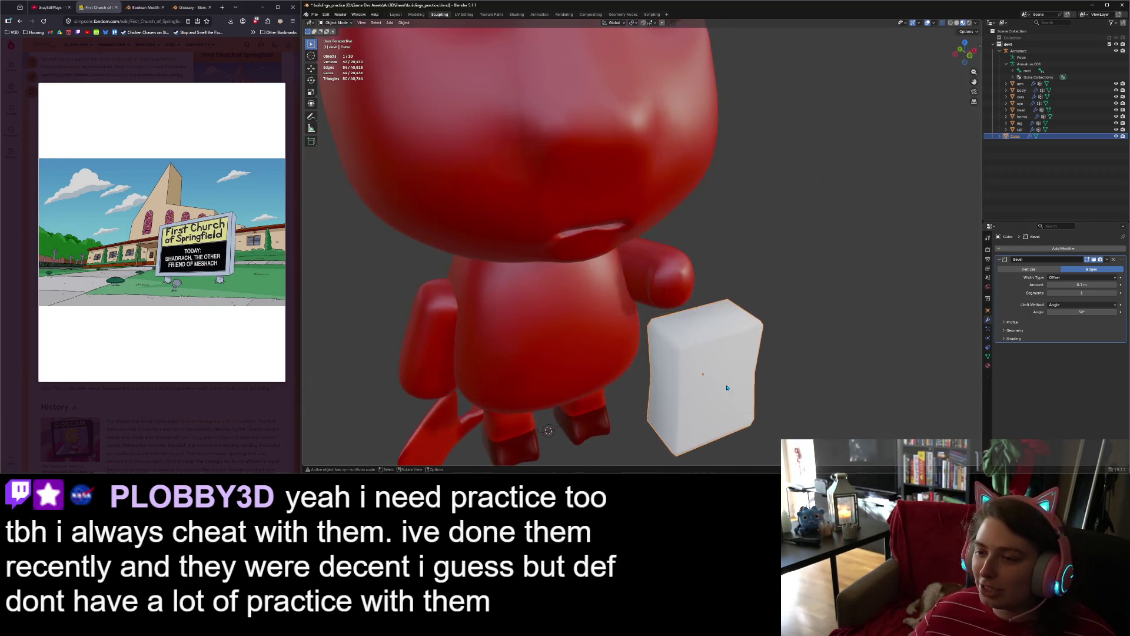
scroll(752, 404, "down", 3)
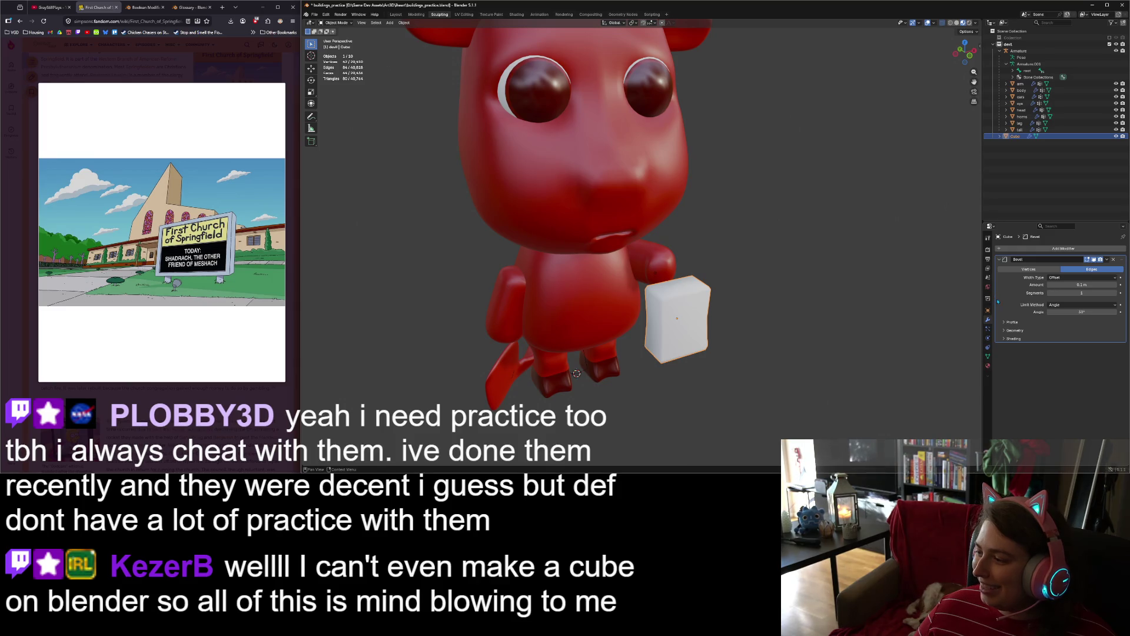
left_click(988, 366)
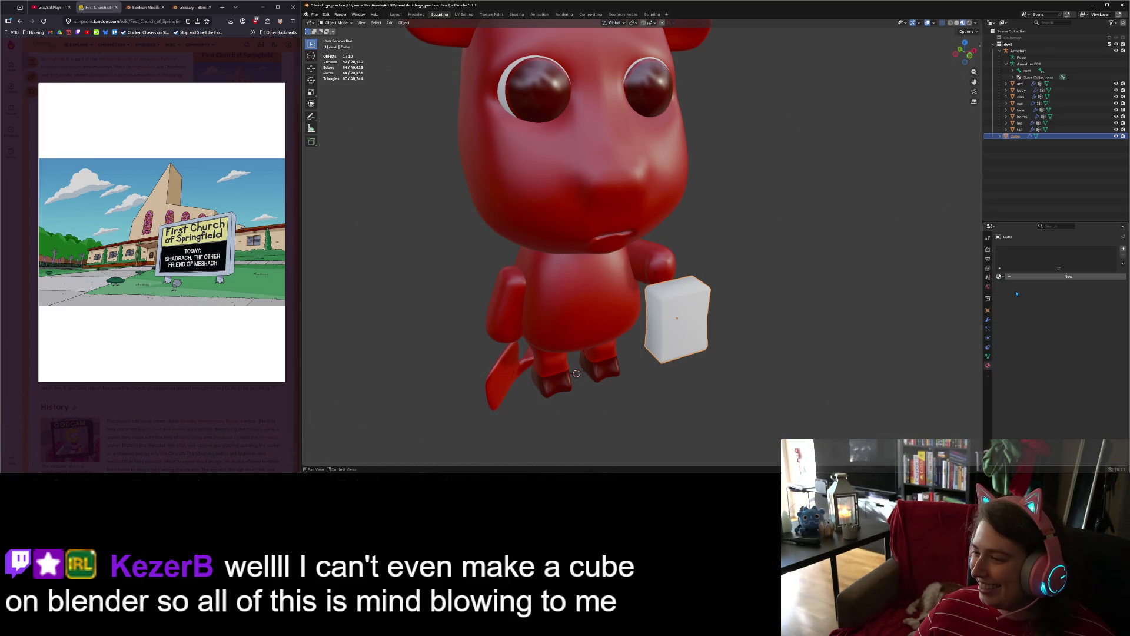
Step: Create a new material for the board and enter Edit Mode
left_click(1014, 278)
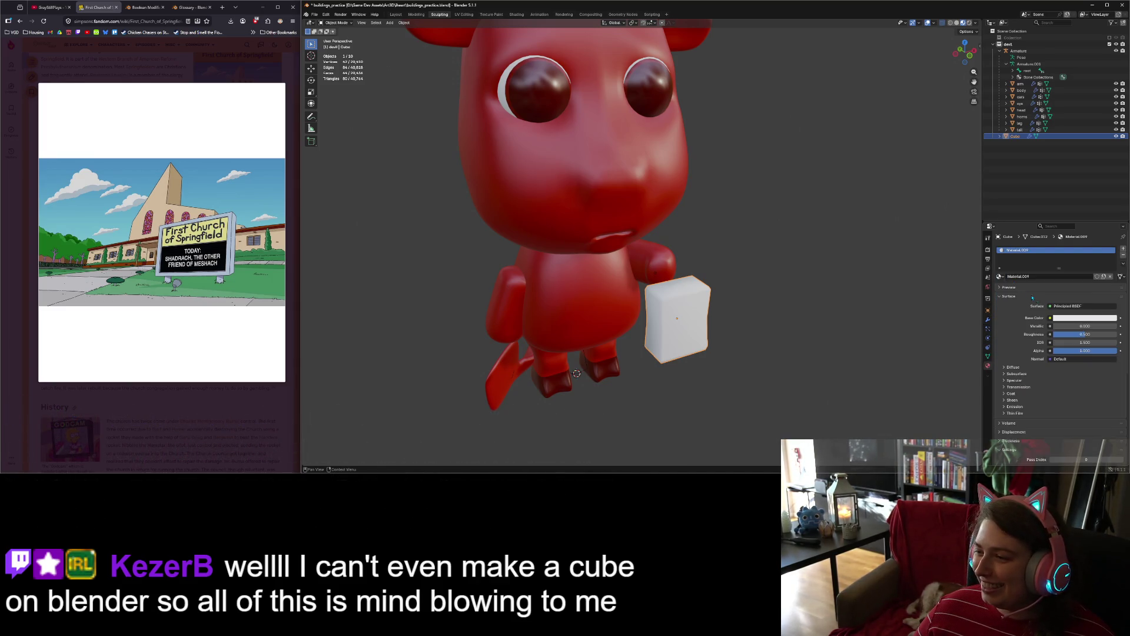
left_click(1073, 317)
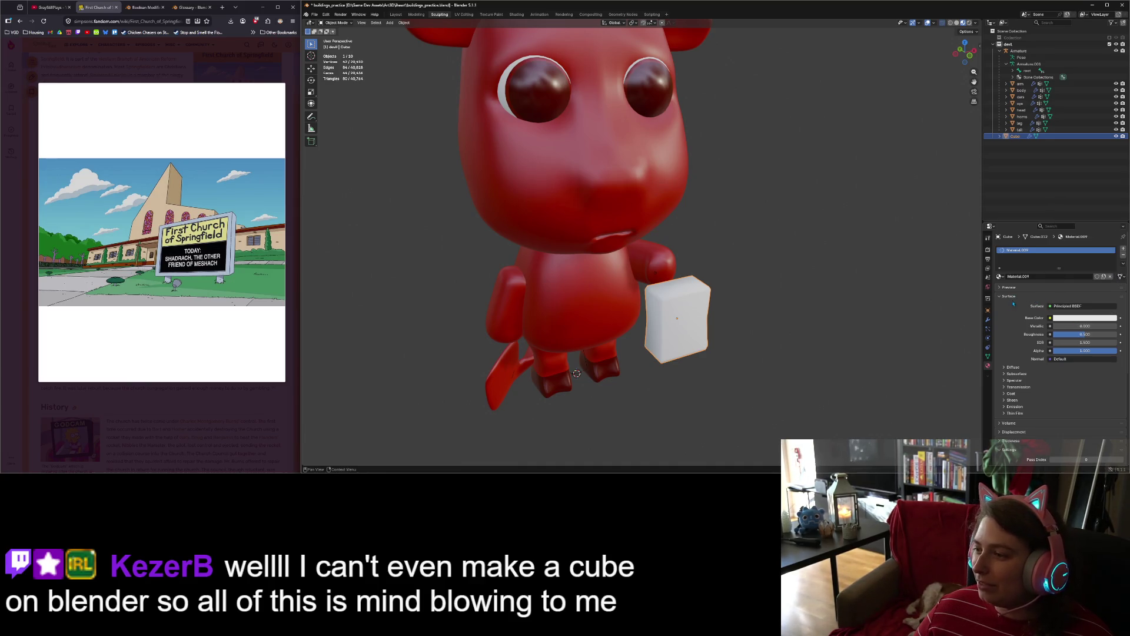
key("Tab")
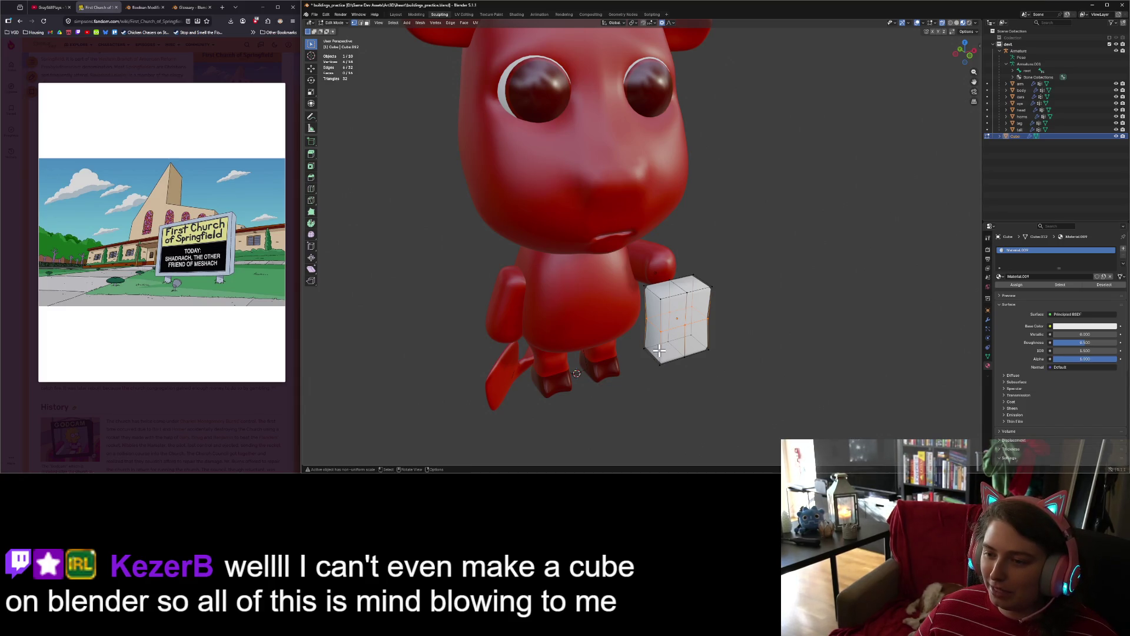
mouse_move(719, 370)
middle_mouse_down()
mouse_move(752, 397)
mouse_move(734, 386)
mouse_move(755, 379)
middle_mouse_up()
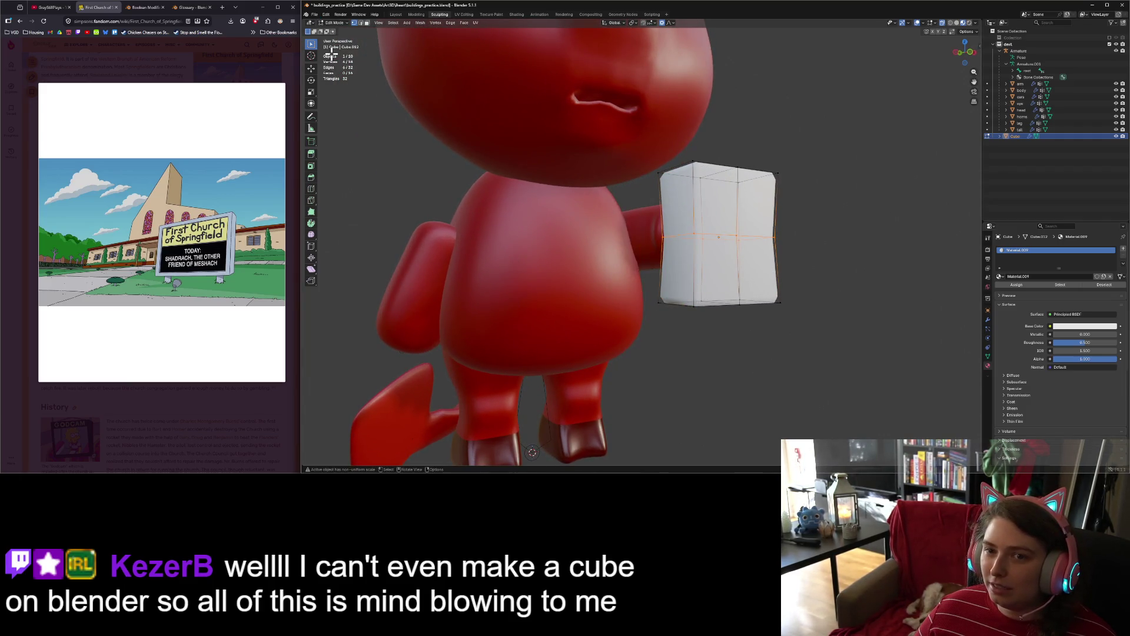
Step: Select the board's outline edges in edge mode and mark them as seams
left_click(361, 24)
left_click(689, 194)
left_click(741, 168, "shift")
left_click(764, 171, "shift")
left_click(776, 203, "shift")
left_click(777, 268, "shift")
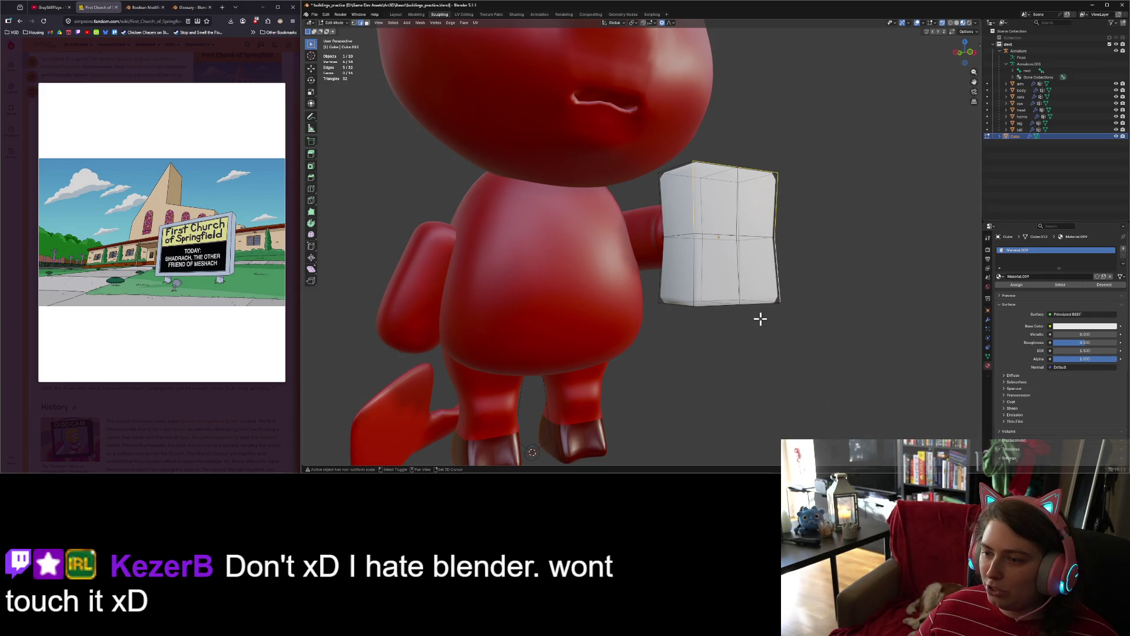
left_click(764, 303, "shift")
left_click(725, 305, "shift")
left_click(693, 281, "shift")
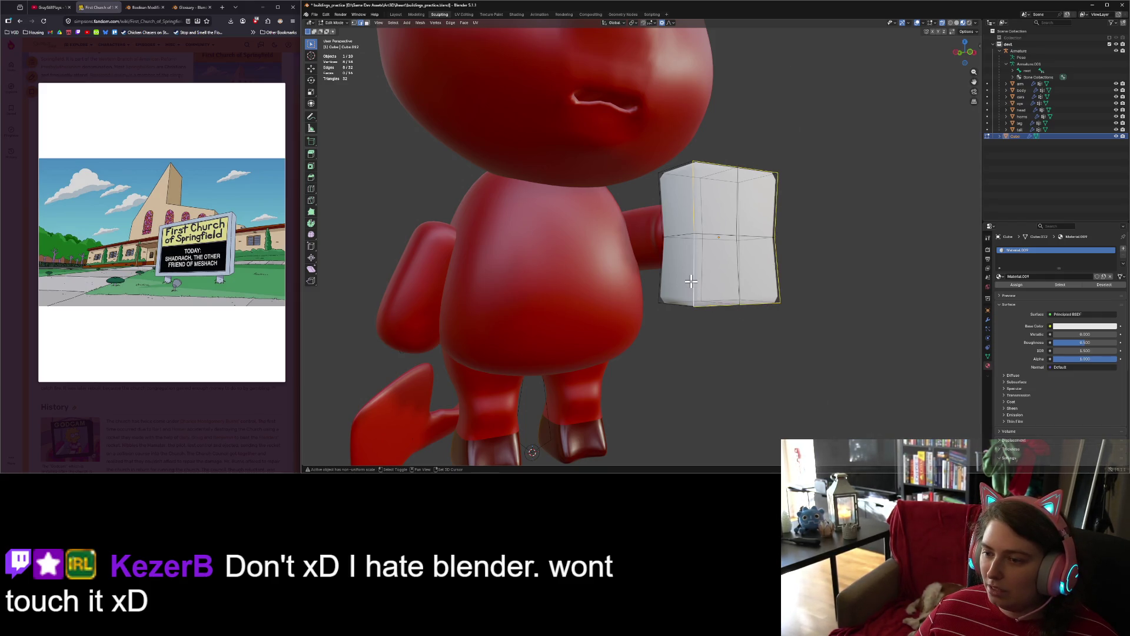
right_click(691, 282)
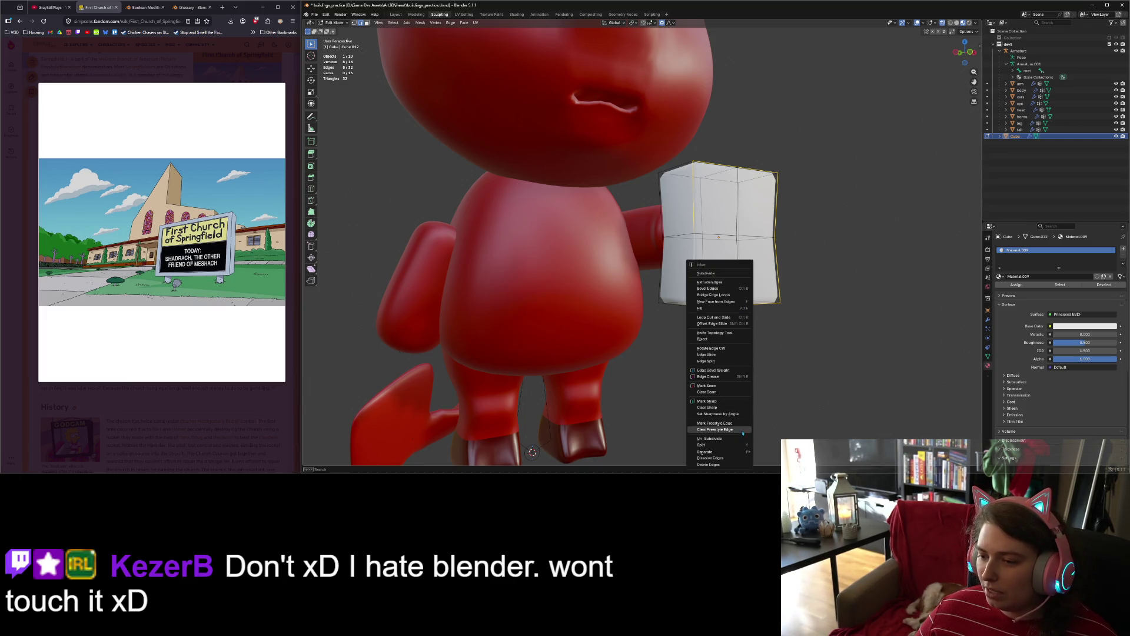
left_click(719, 386)
Step: Mark the same selected outline edges as sharp
key("Tab")
mouse_move(820, 406)
middle_mouse_down()
mouse_move(785, 417)
mouse_move(772, 396)
middle_mouse_up()
key("Tab")
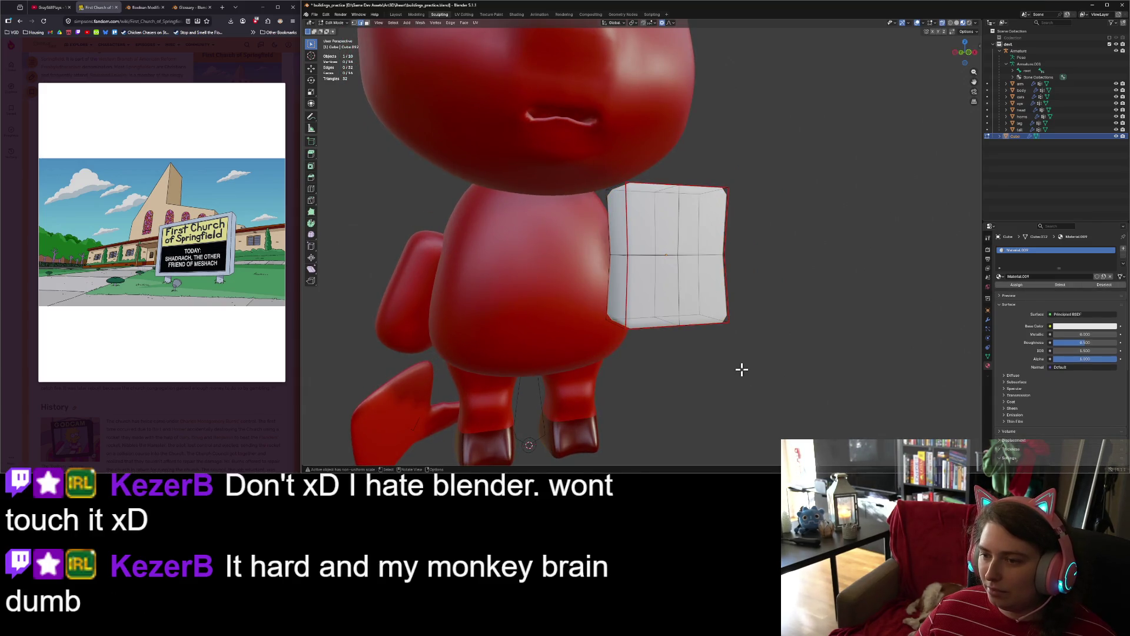
key("ctrl+e")
left_click(719, 358)
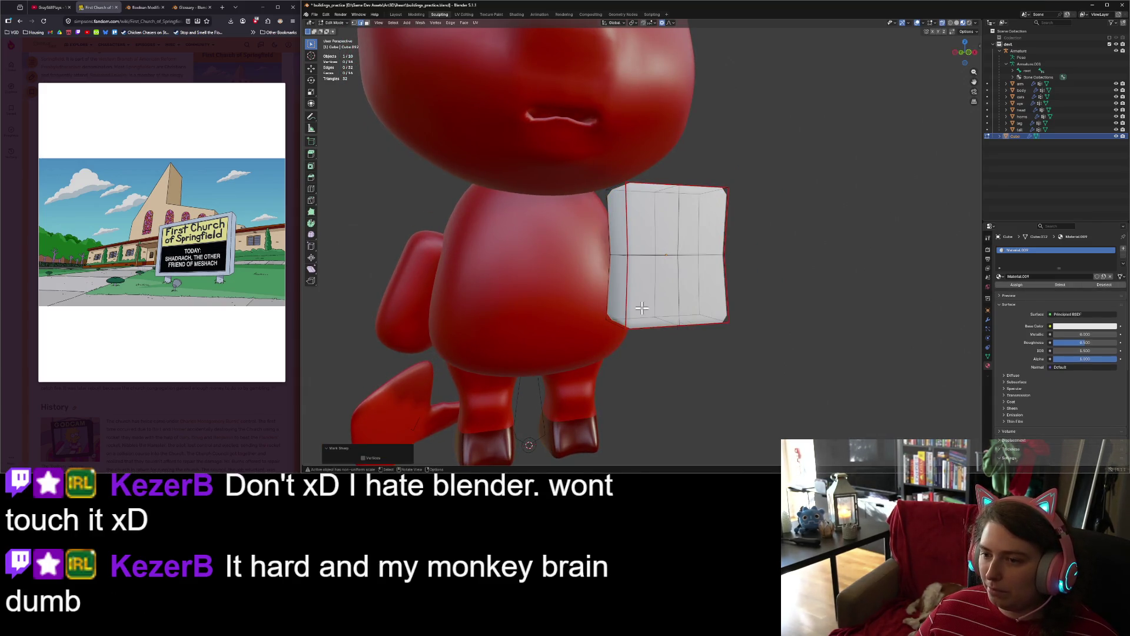
Step: Mark the board's left vertical and front vertical edges sharp
middle_click_drag(720, 358, 679, 343)
left_click(763, 321, "alt")
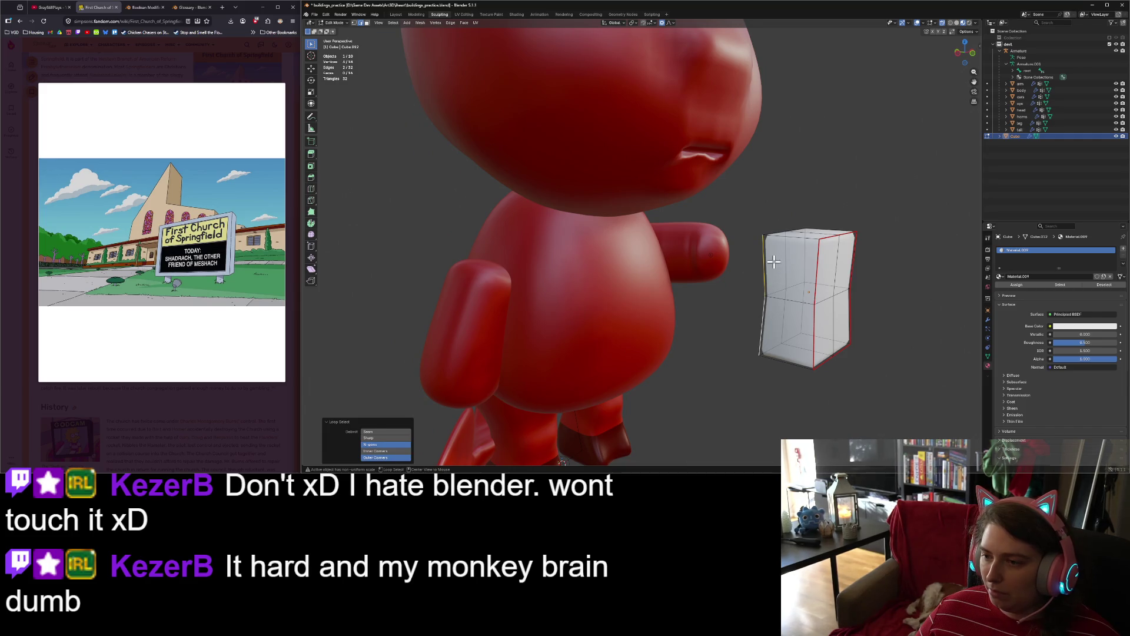
left_click(806, 265, "alt+shift")
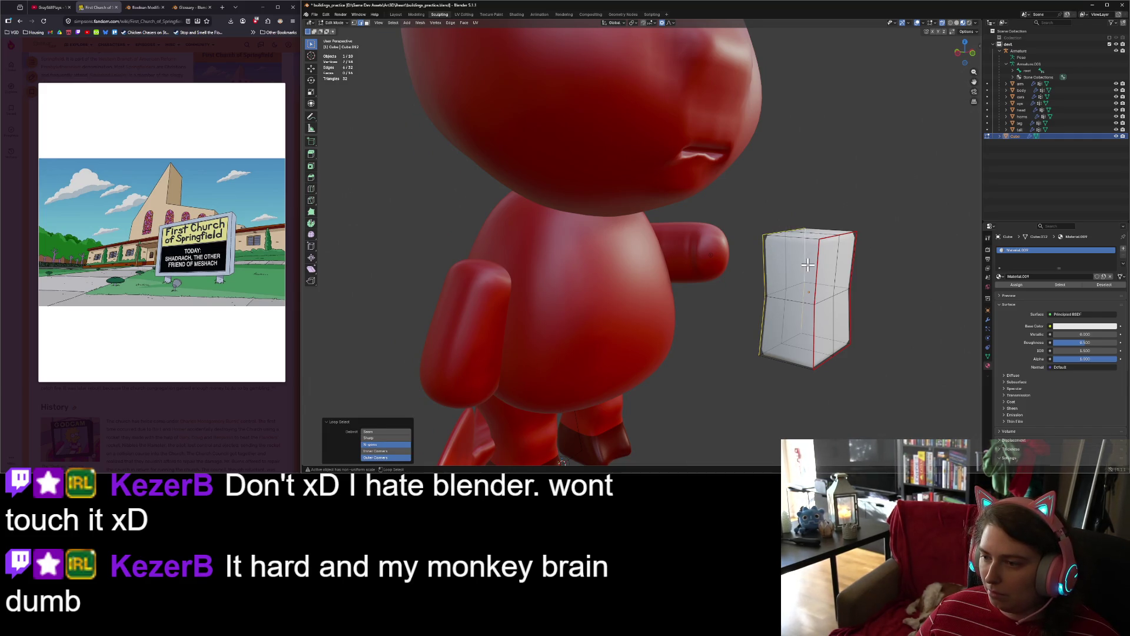
right_click(789, 336)
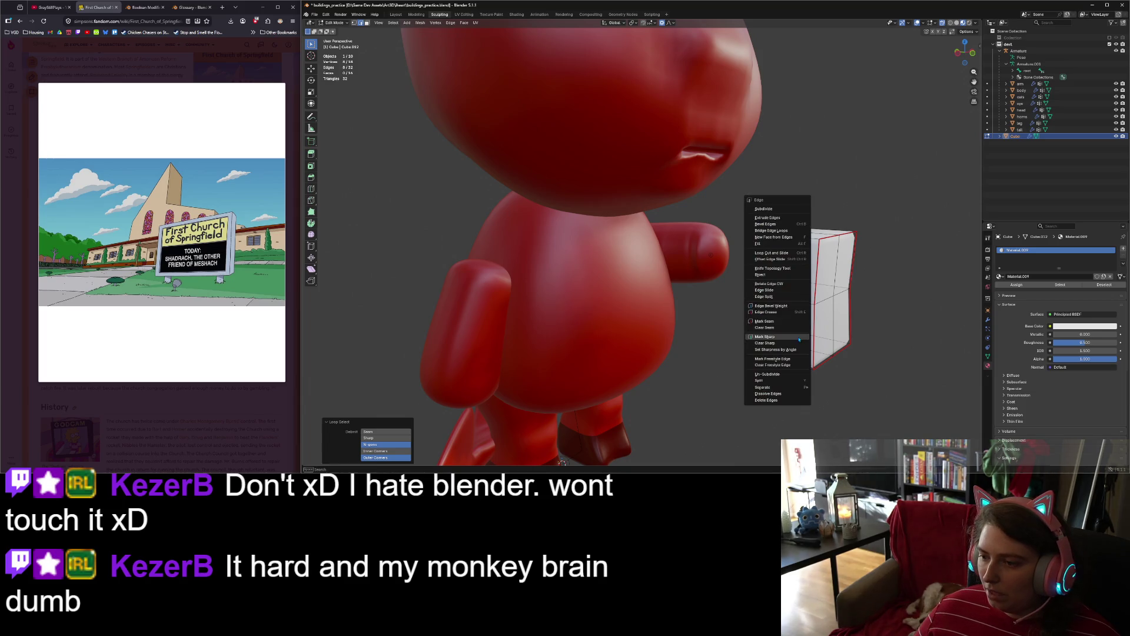
left_click(790, 351)
Step: Mark the bottom front edges sharp and return to Object Mode
left_click(792, 362)
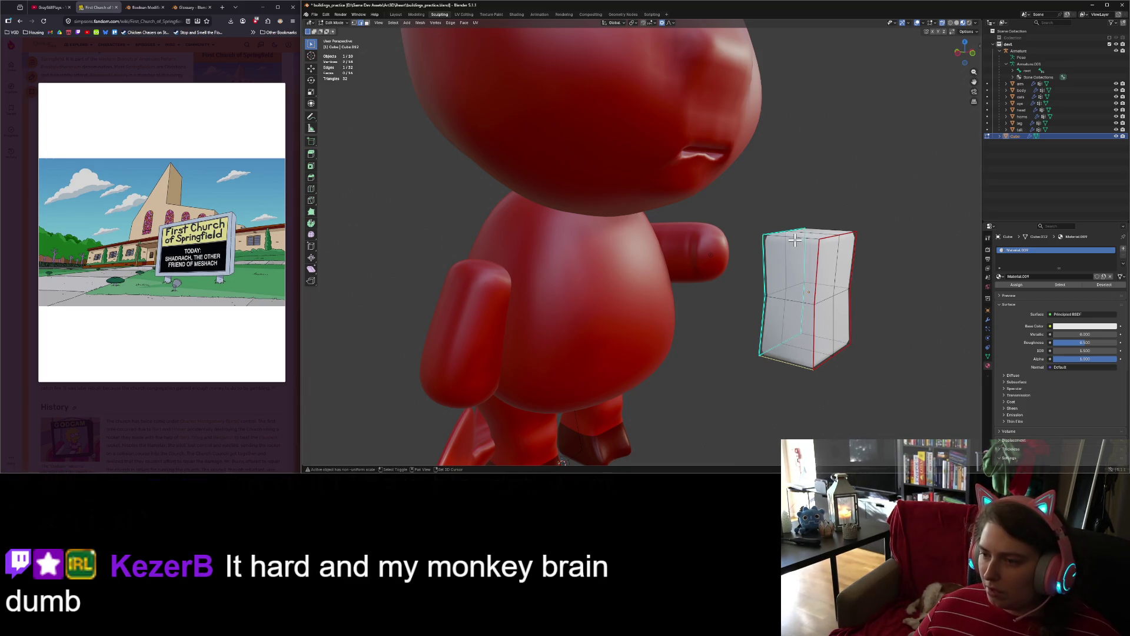
left_click(837, 342, "shift")
right_click(836, 341)
left_click(836, 356)
scroll(815, 400, "down", 5)
mouse_move(815, 401)
middle_mouse_down()
mouse_move(718, 374)
mouse_move(756, 389)
middle_mouse_up()
key("Tab")
scroll(699, 366, "up", 4)
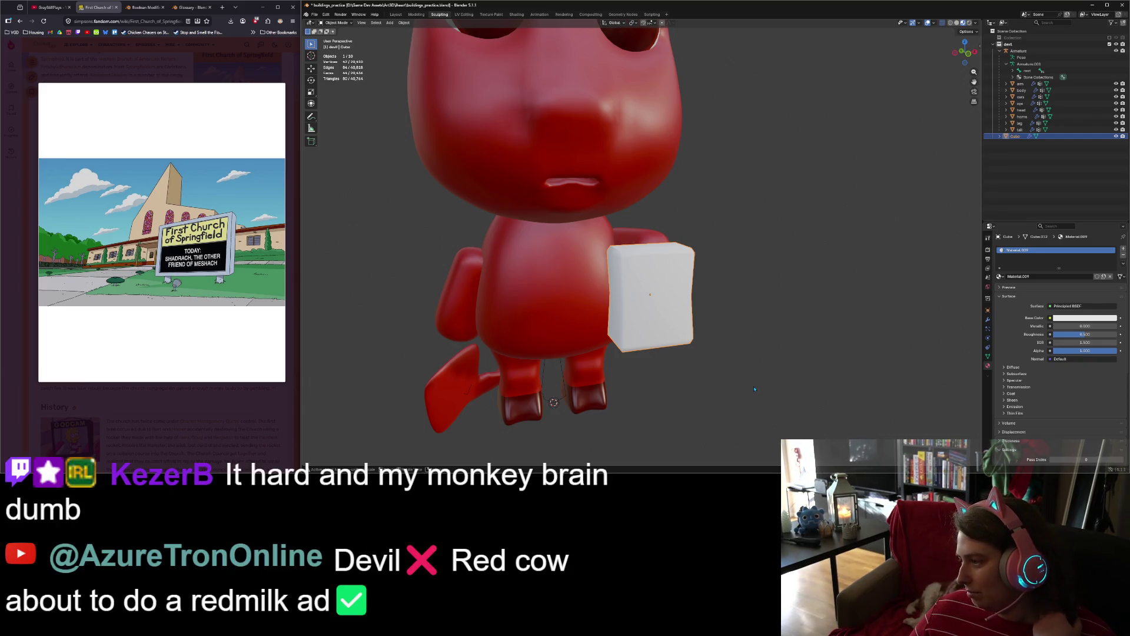
Step: In front orthographic view, plug an Image Texture into the Base Color and start a new image
key("KP_1")
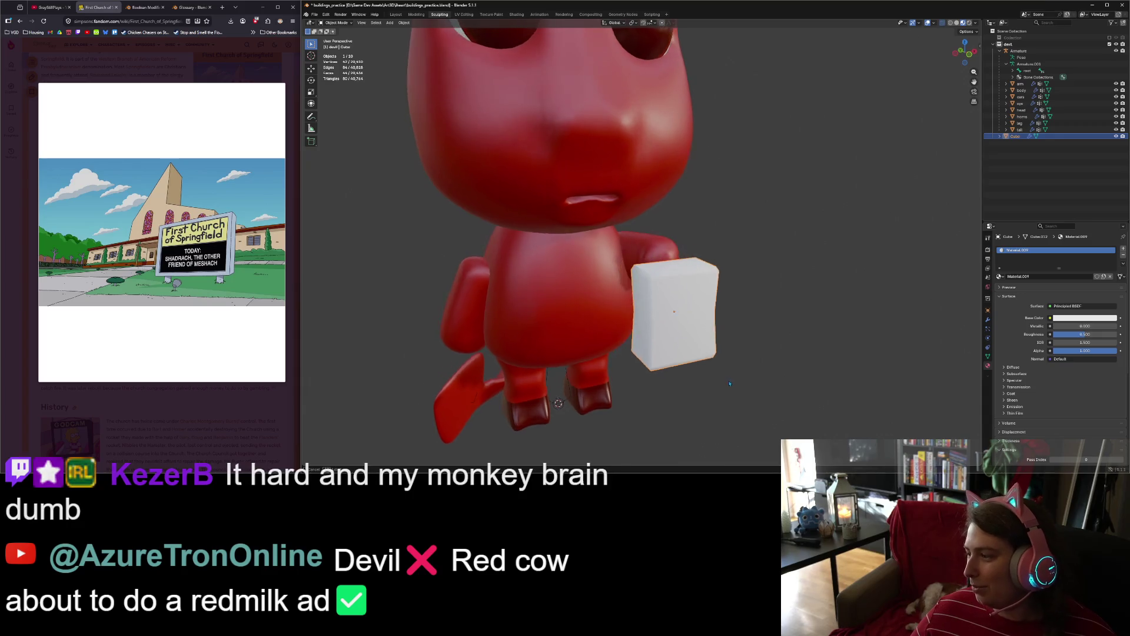
scroll(729, 384, "up", 2)
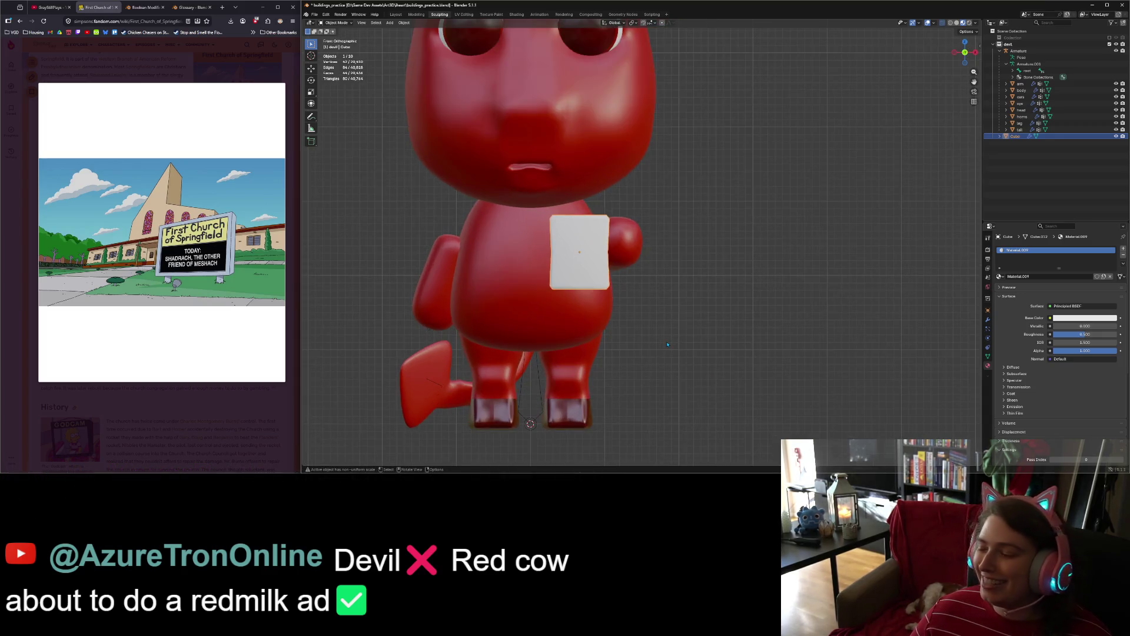
scroll(696, 379, "up", 2)
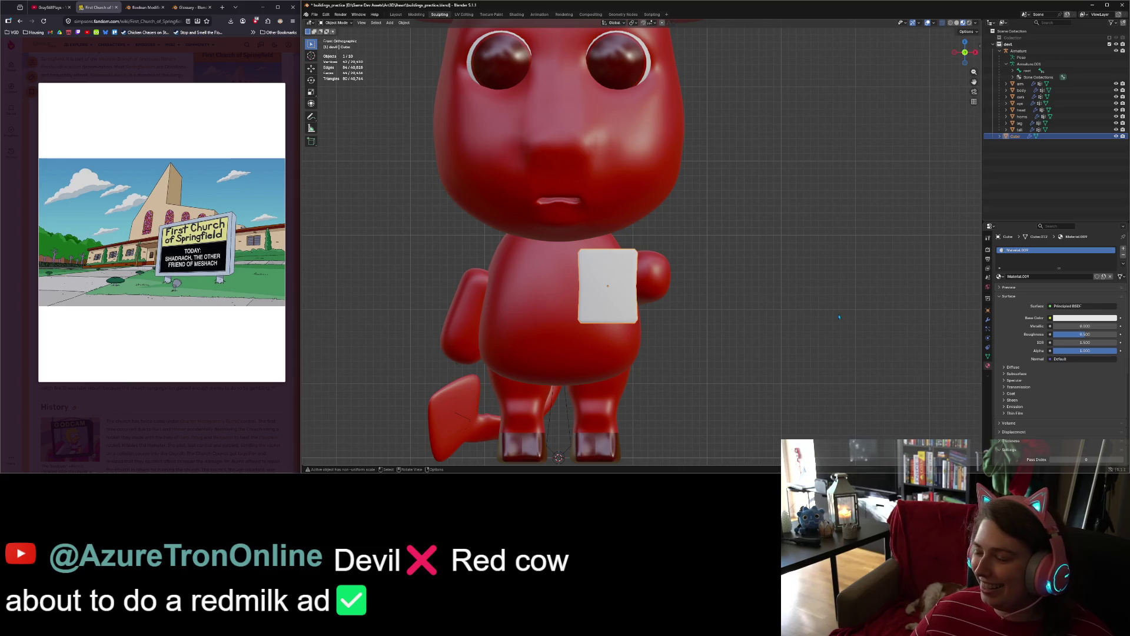
left_click(1050, 319)
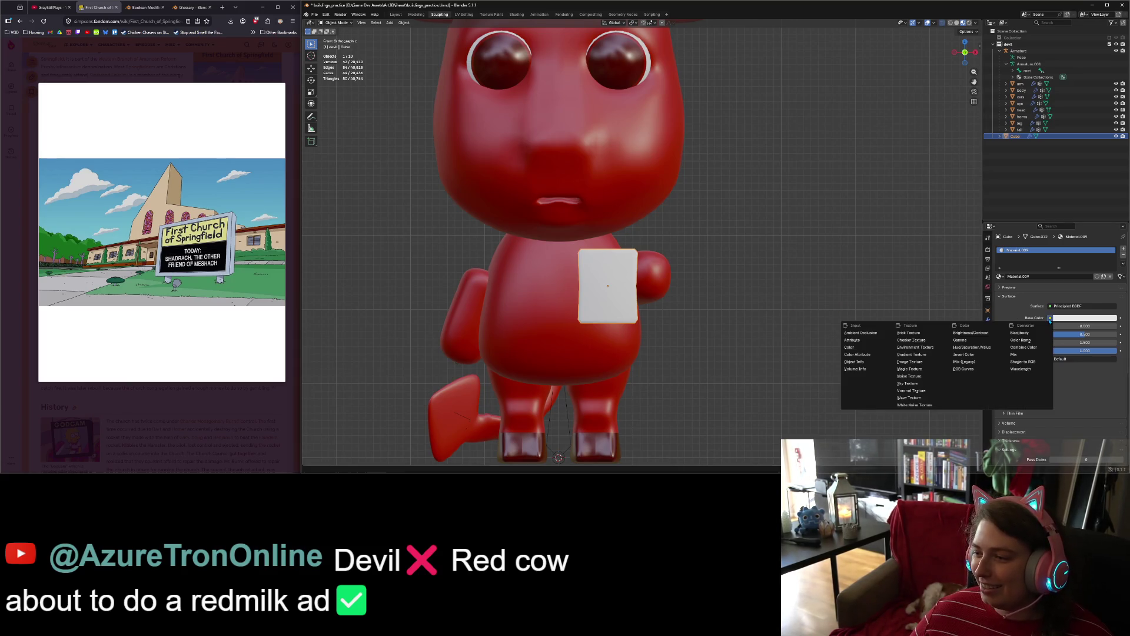
left_click(913, 362)
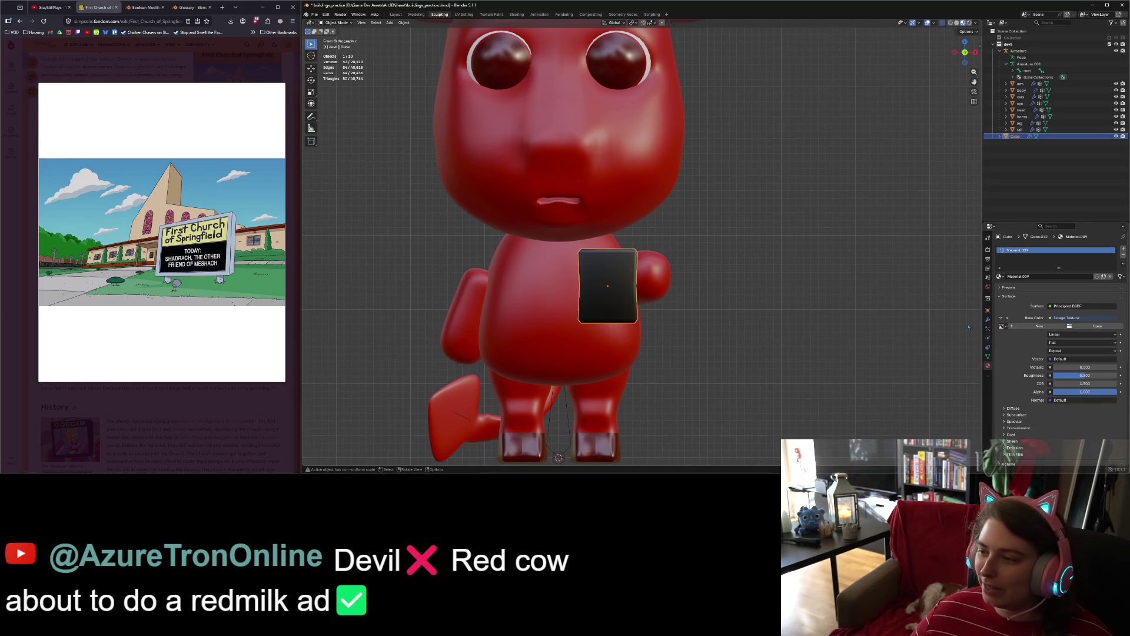
left_click(1039, 326)
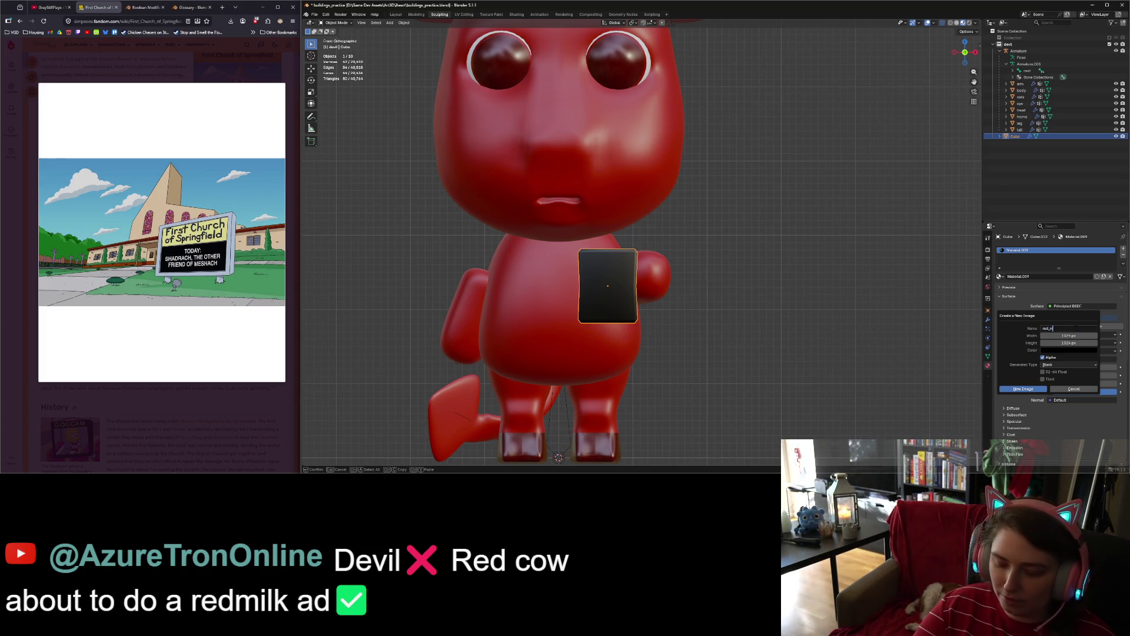
Step: Name the new image red_milk, turn off alpha, choose a red fill, and create it
type("ilk")
key("Return")
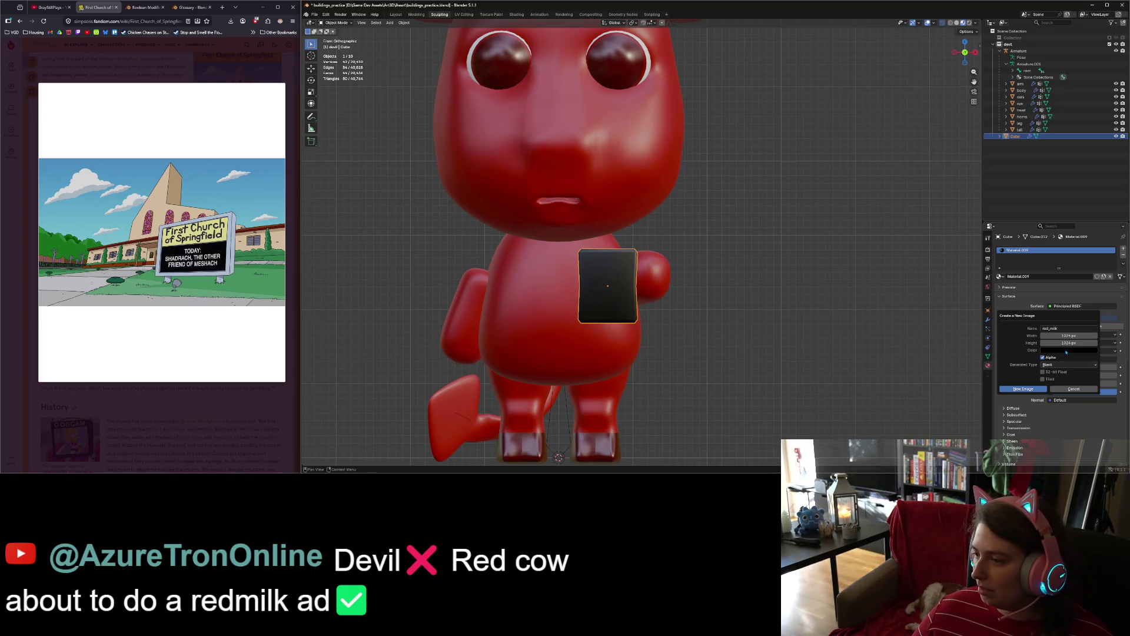
left_click(1051, 357)
left_click(1060, 351)
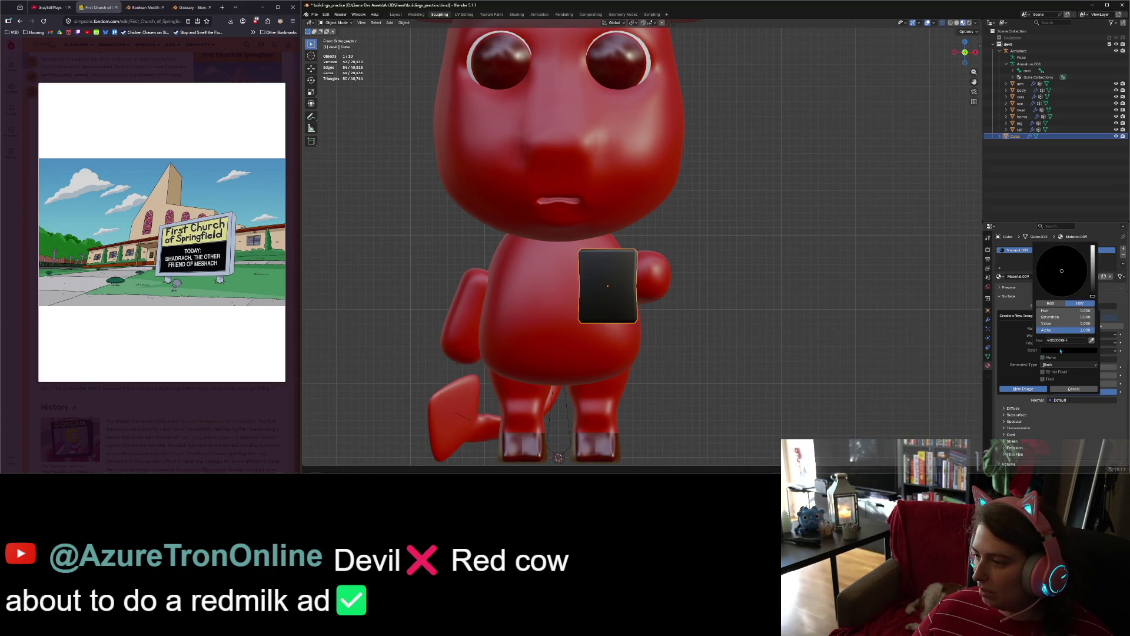
left_click_drag(1093, 277, 1063, 287)
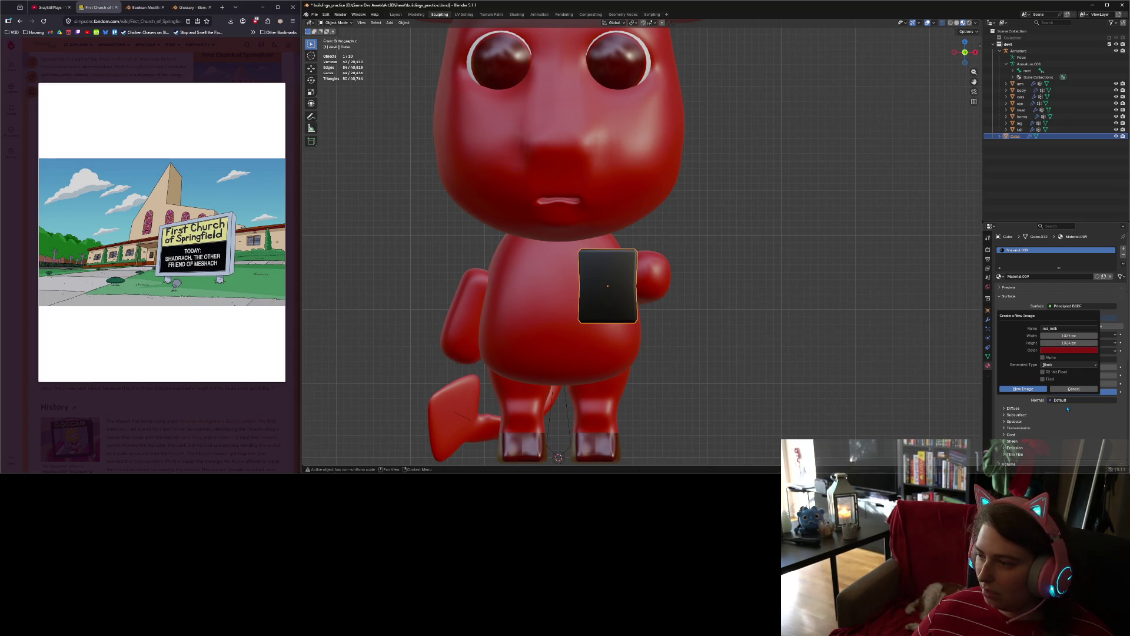
left_click(1067, 352)
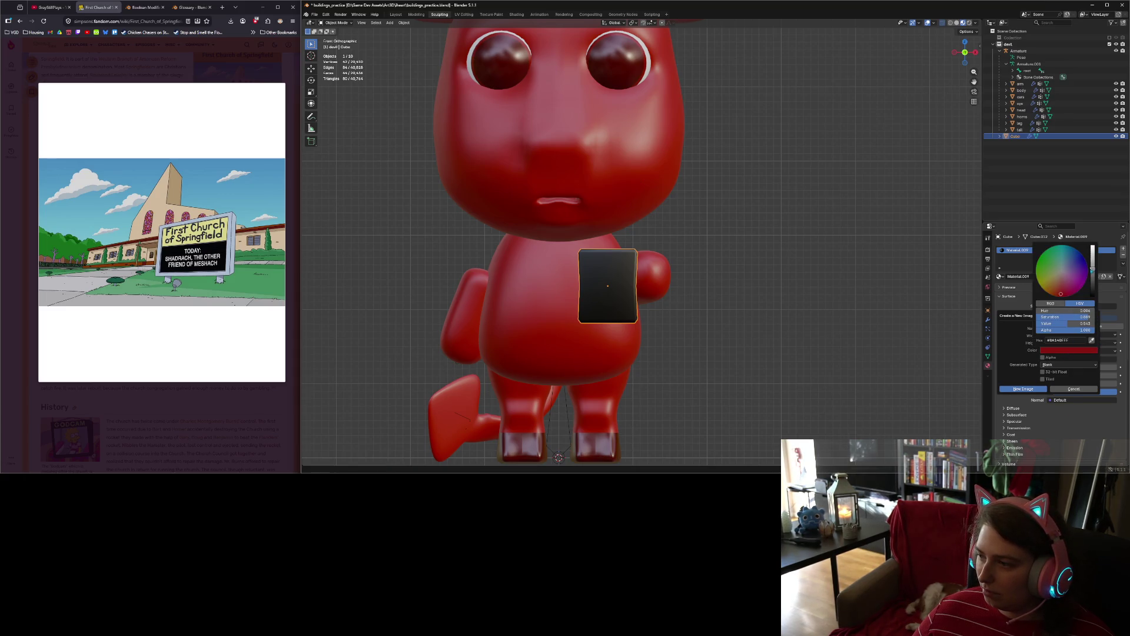
left_click_drag(1094, 269, 1095, 259)
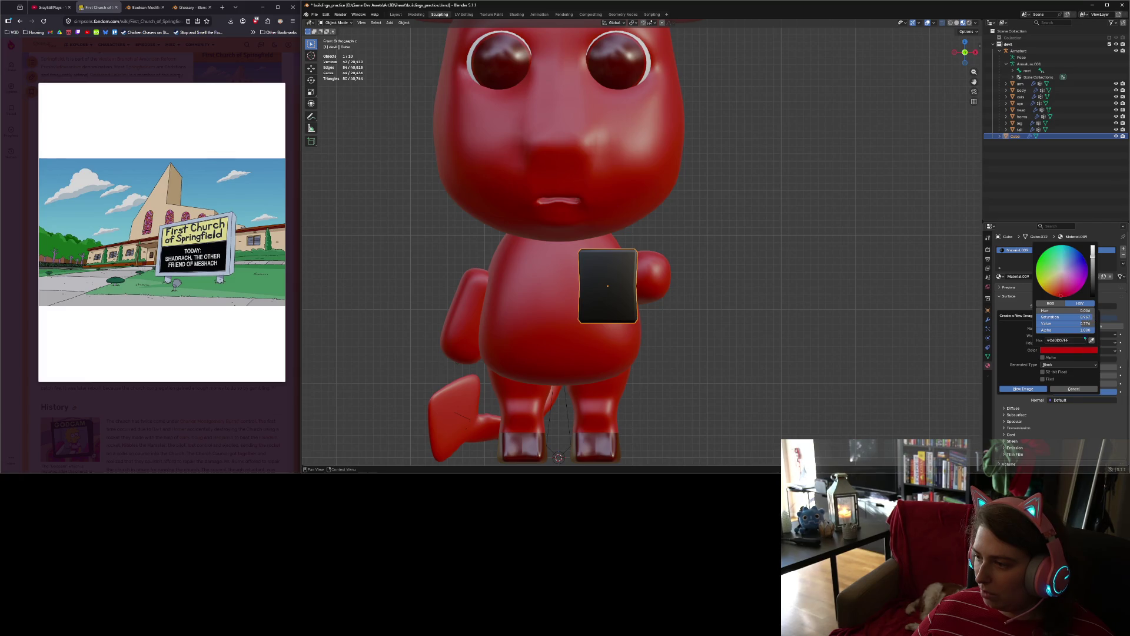
left_click(1032, 390)
mouse_move(766, 368)
middle_mouse_down()
mouse_move(825, 365)
mouse_move(775, 371)
middle_mouse_up()
key("Tab")
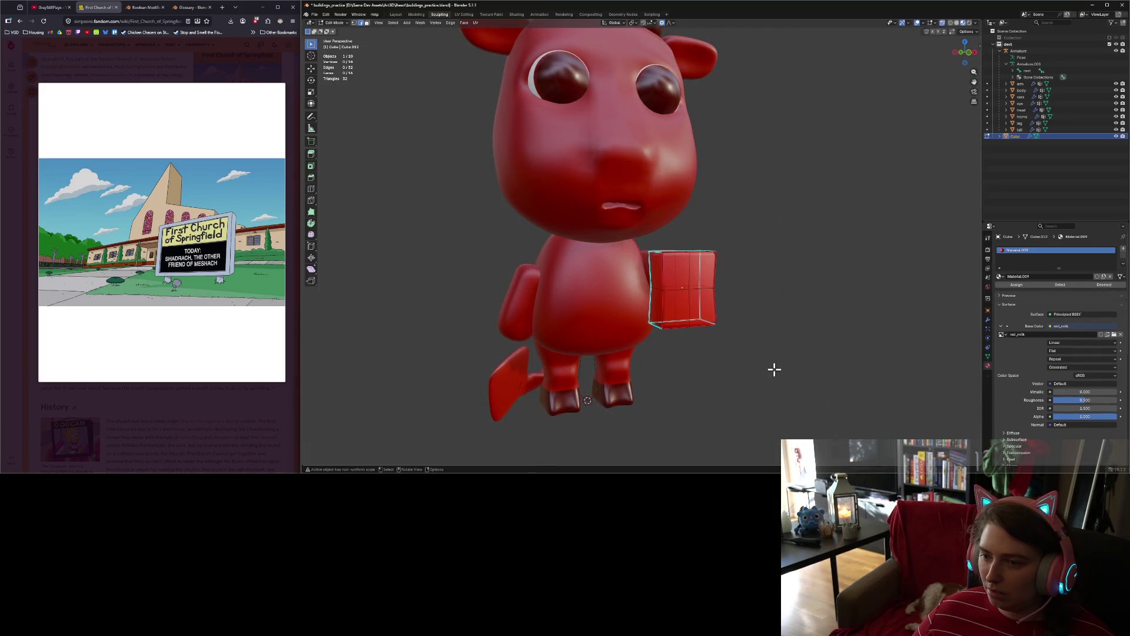
Step: Leave Edit Mode, switch to a front orthographic view, and show the Add > Mesh list
key("Tab")
mouse_move(746, 268)
middle_mouse_down()
mouse_move(769, 351)
mouse_move(674, 310)
middle_mouse_up()
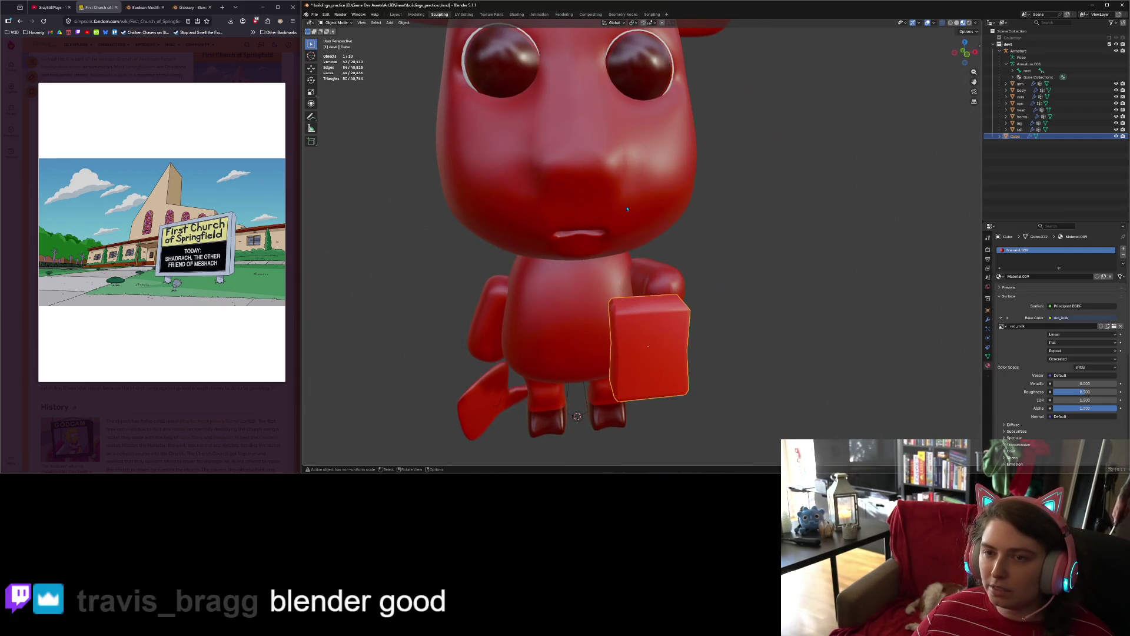
key("KP_1")
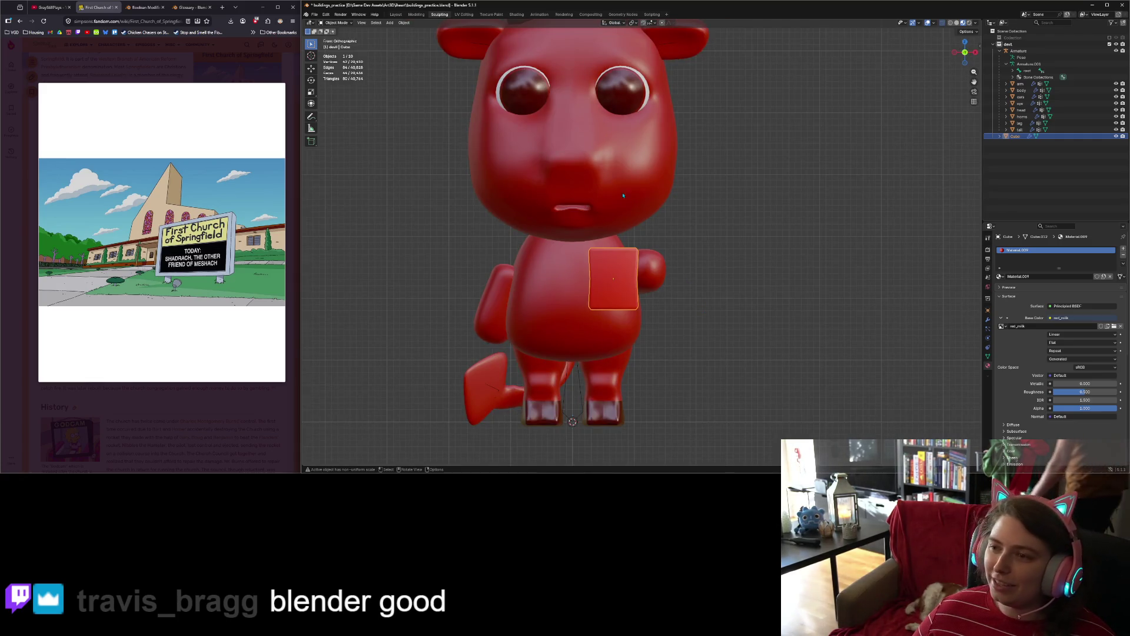
left_click(390, 22)
mouse_move(396, 31)
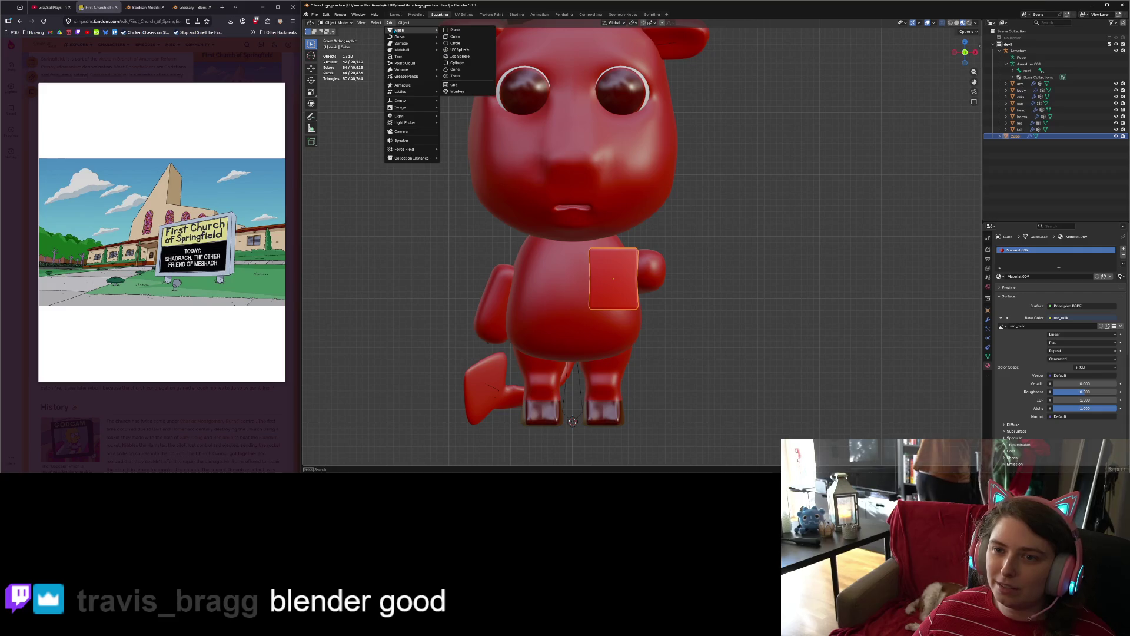
Step: Add a 16-vertex cylinder with a 0.01 m radius and a shorter depth
left_click(464, 63)
left_click(393, 380)
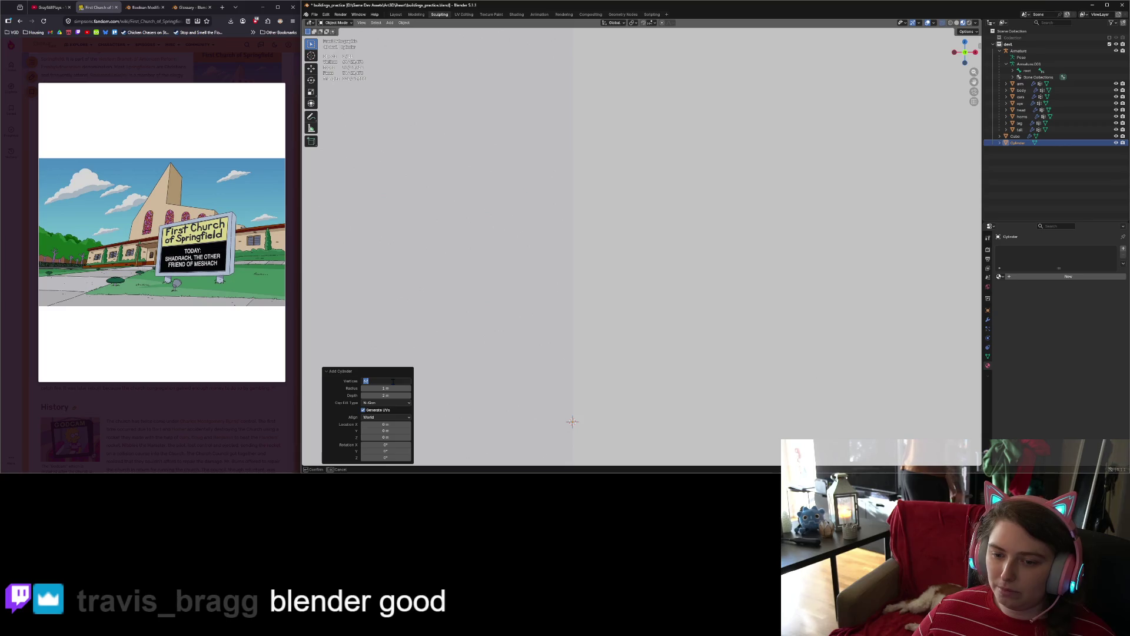
type("16")
key("Tab")
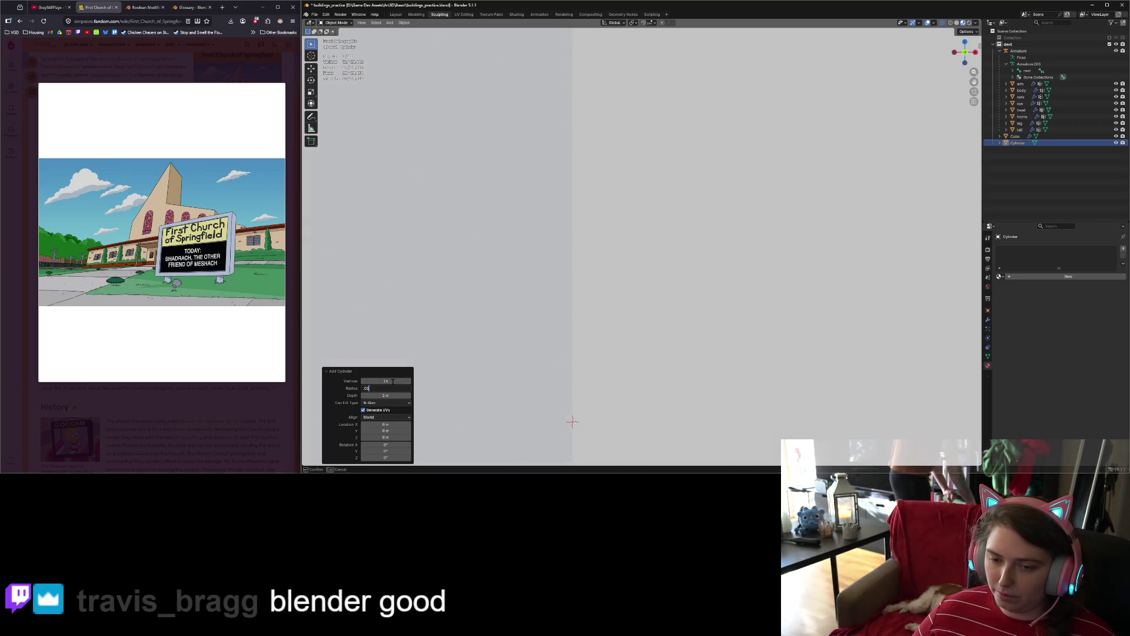
key("Return")
left_click(385, 395)
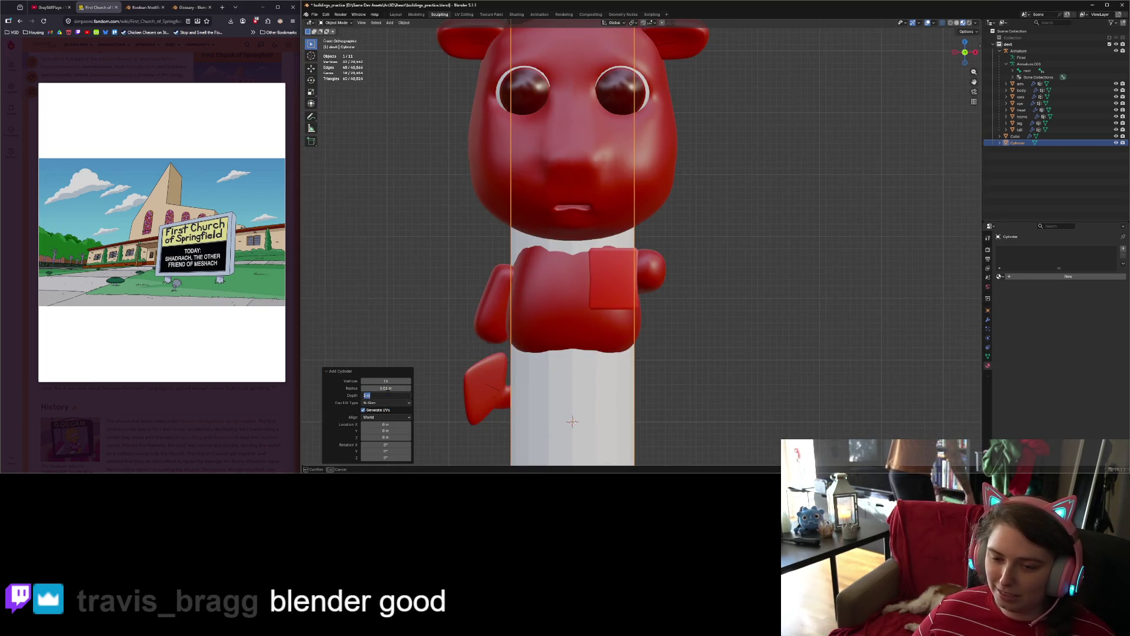
key("Return")
Step: Thin the cylinder to a 0.0005 m radius as a short stub, checked from the side
left_click(388, 394)
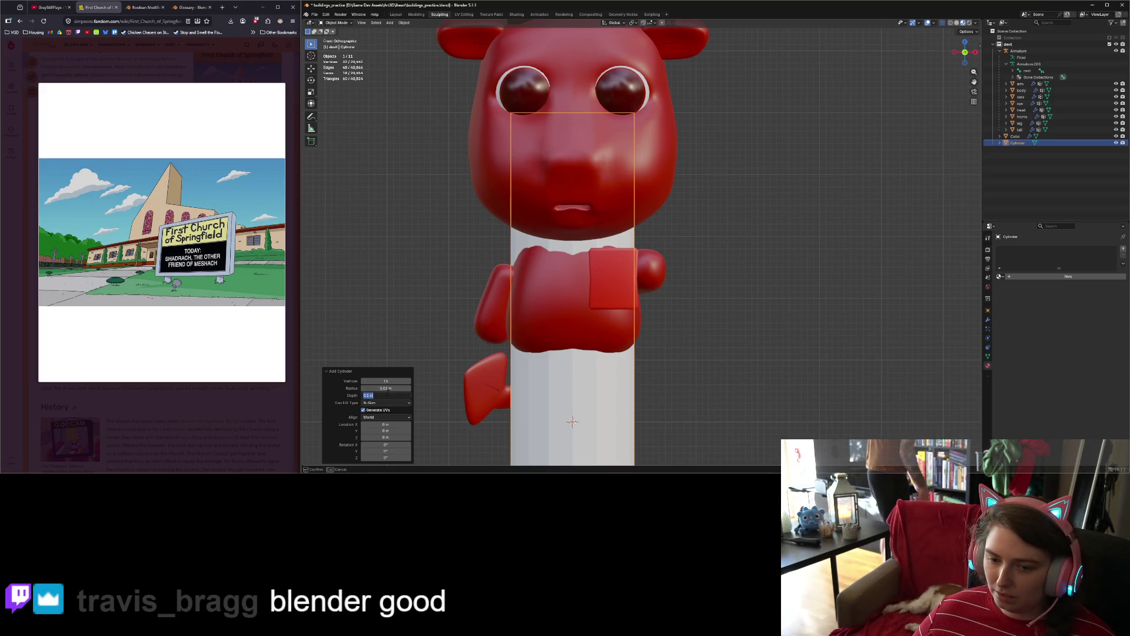
left_click(389, 388)
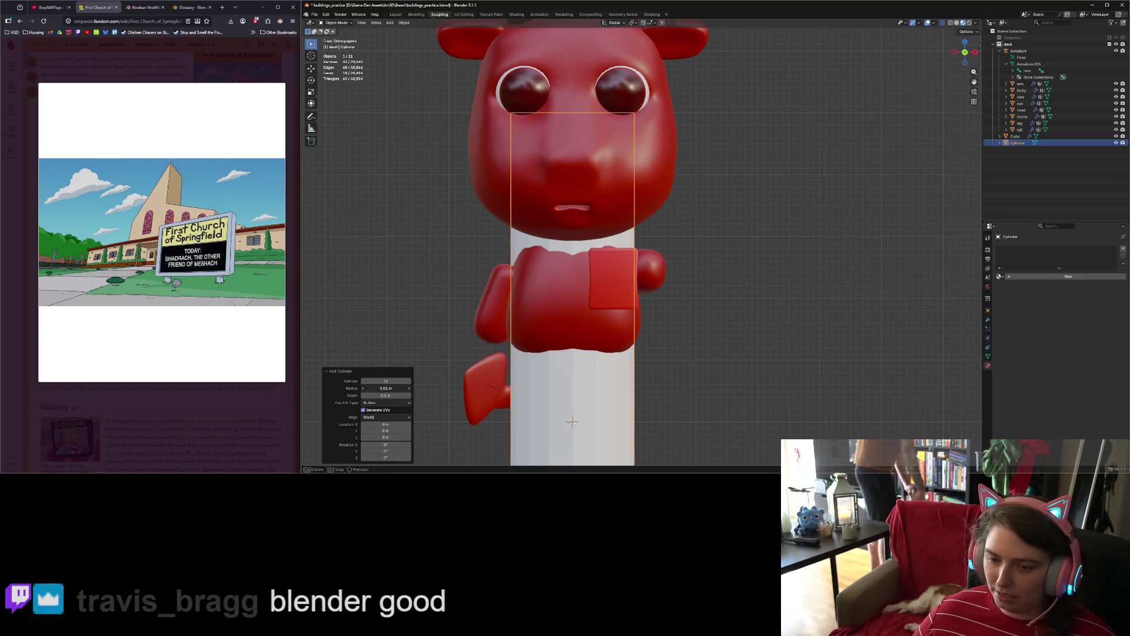
key("End")
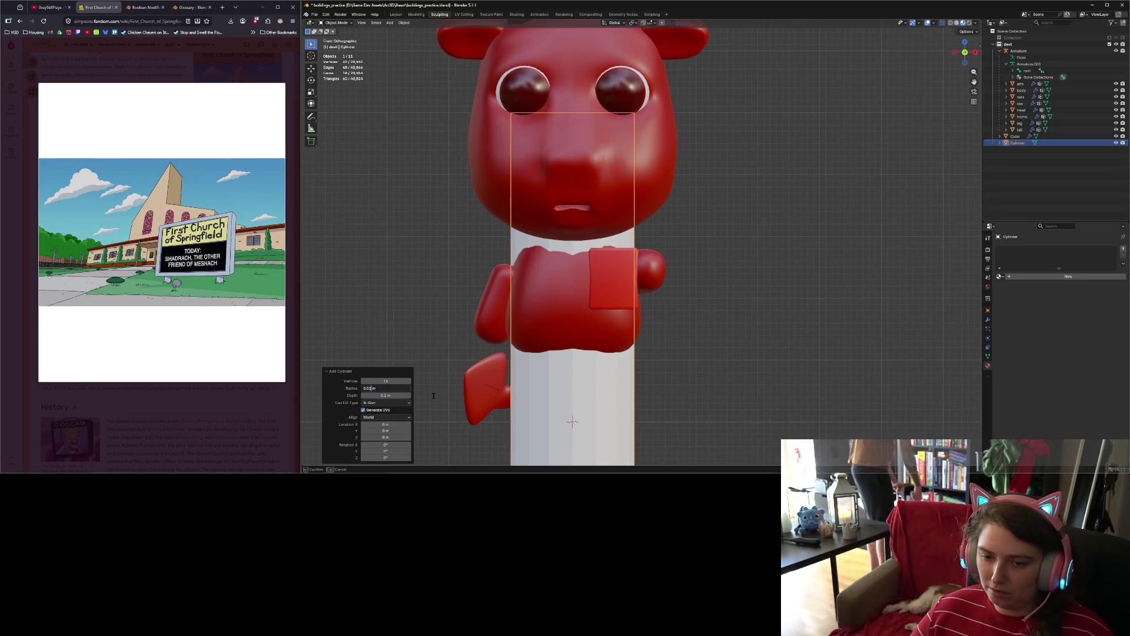
key("Return")
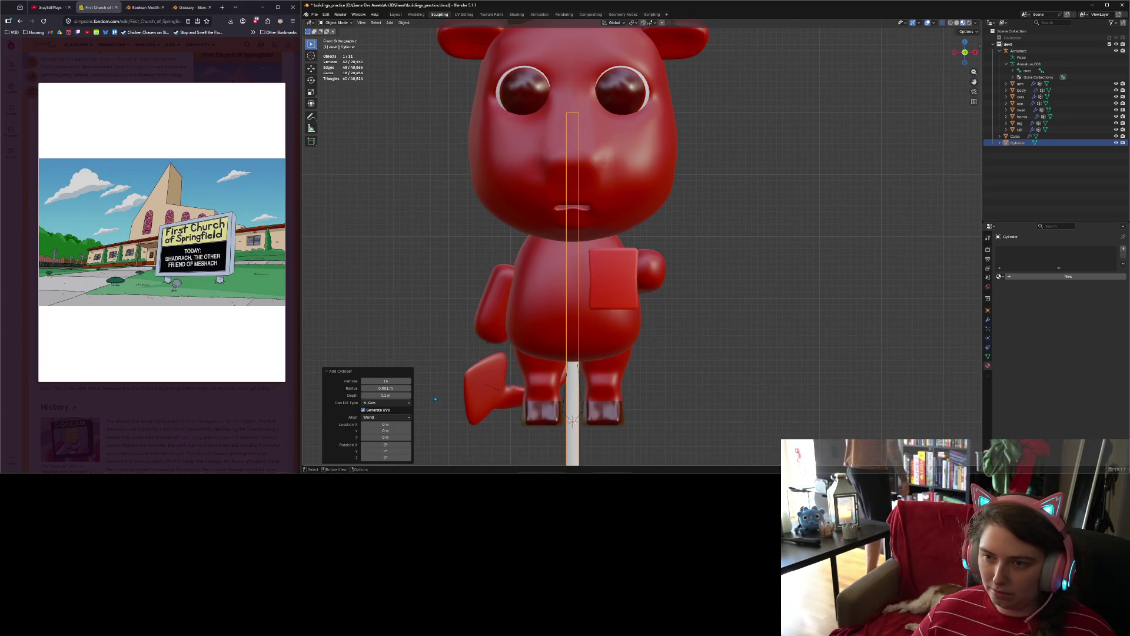
left_click(391, 396)
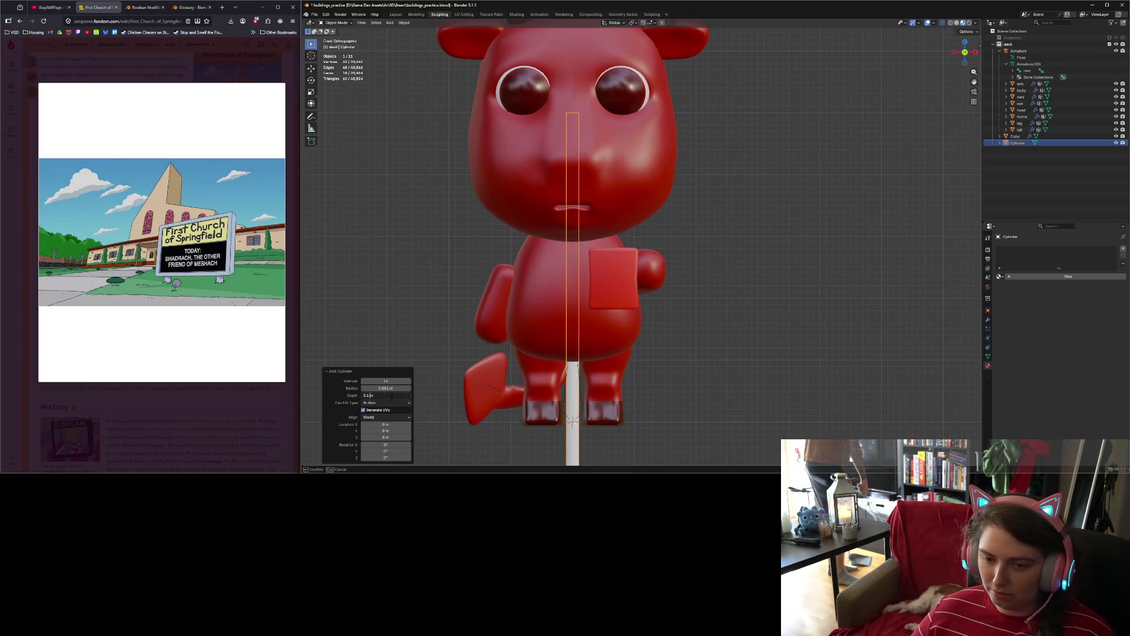
key("Return")
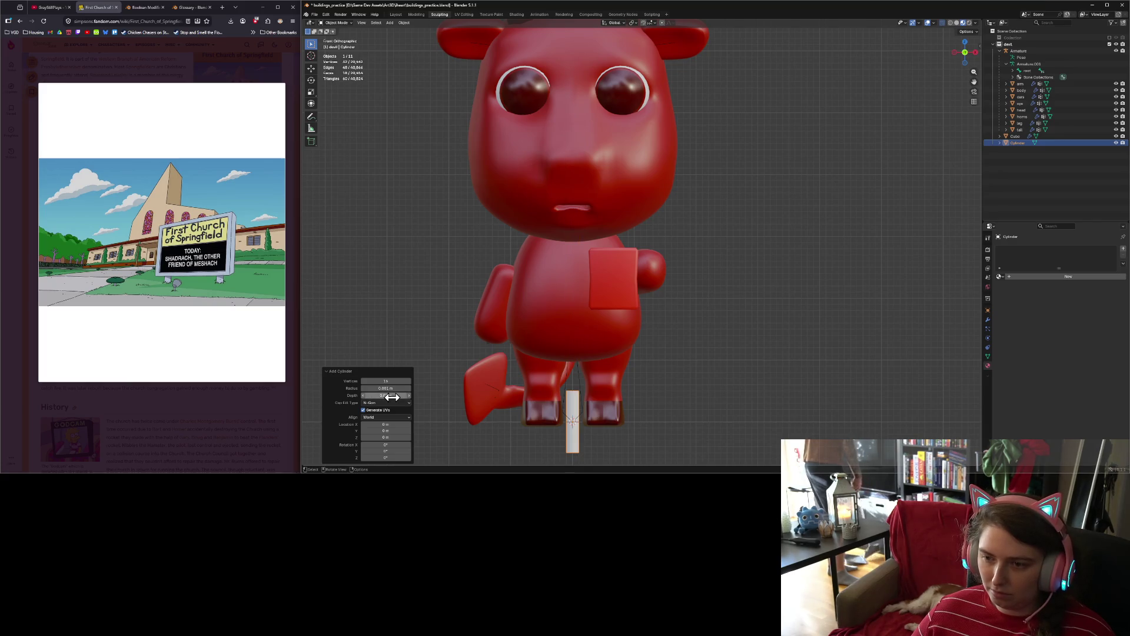
left_click(386, 388)
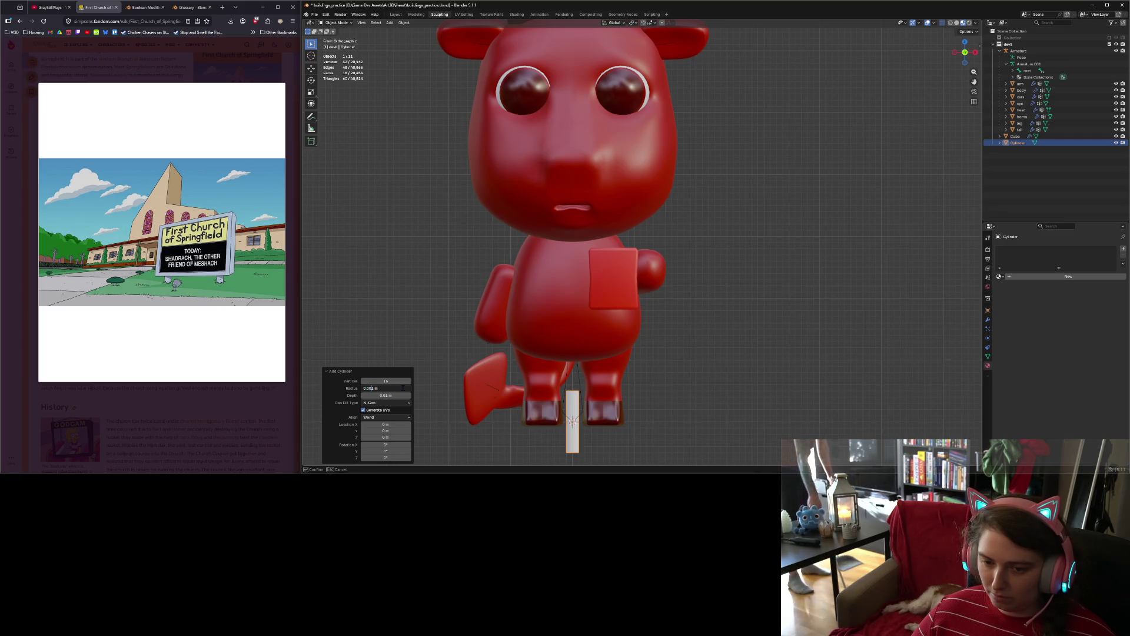
key("Return")
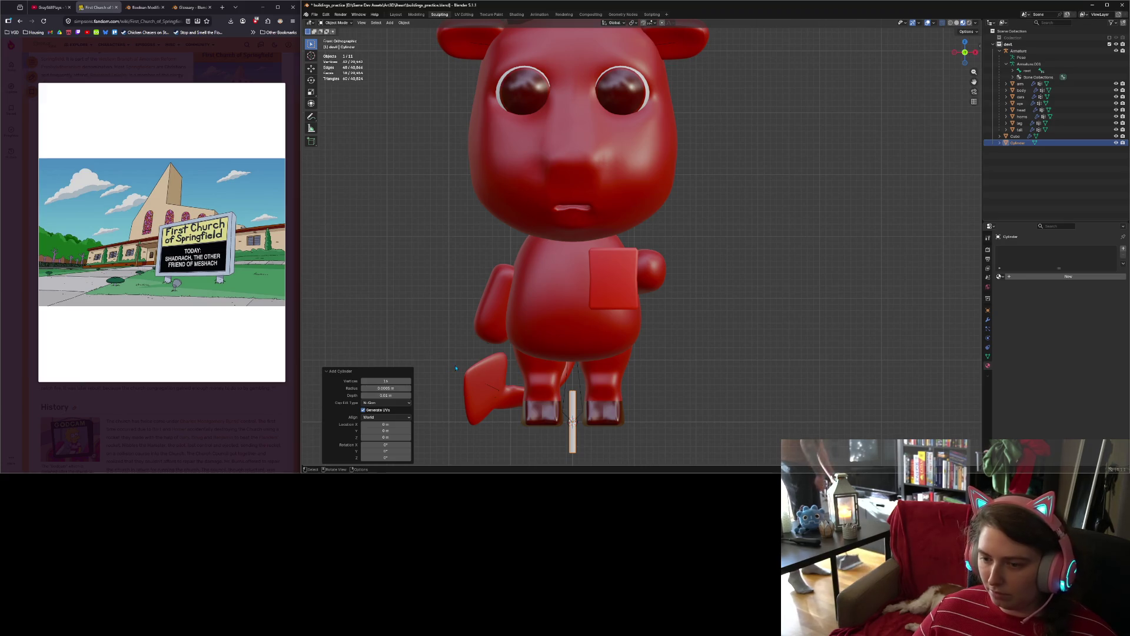
key("KP_3")
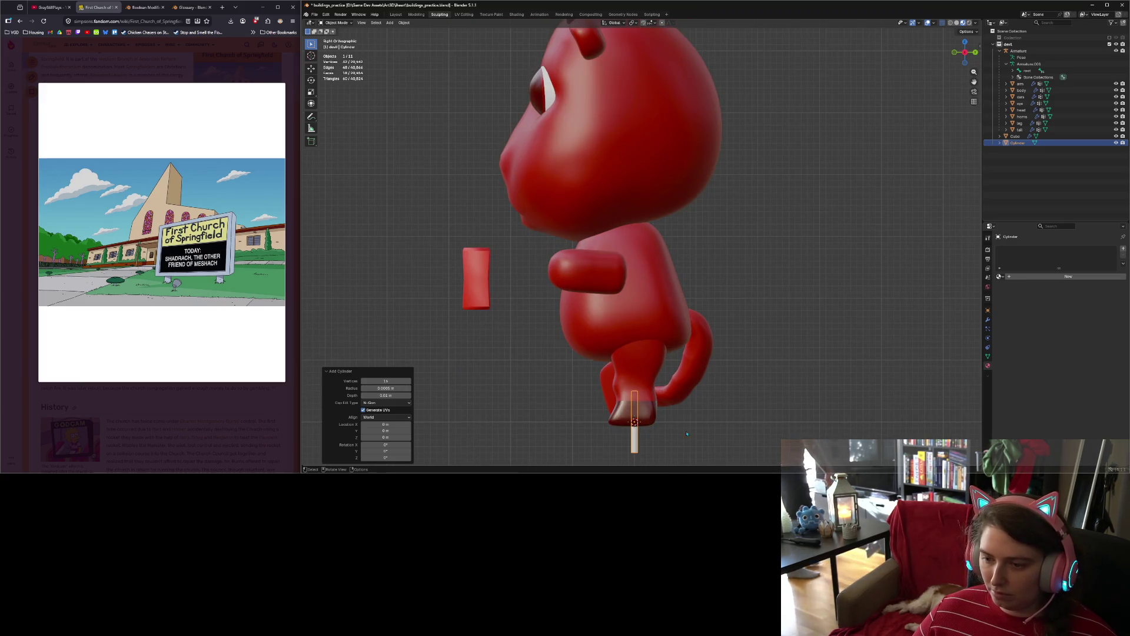
Step: Raise the thin stick in side view so it sits higher, level with the board
key("g")
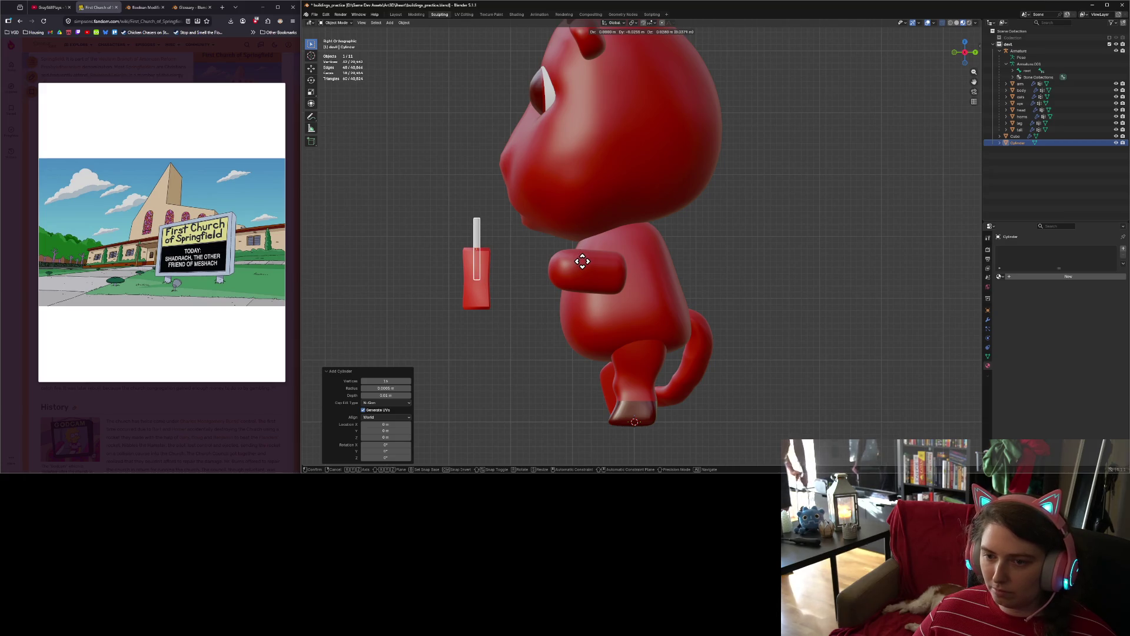
left_click(583, 267)
key("g")
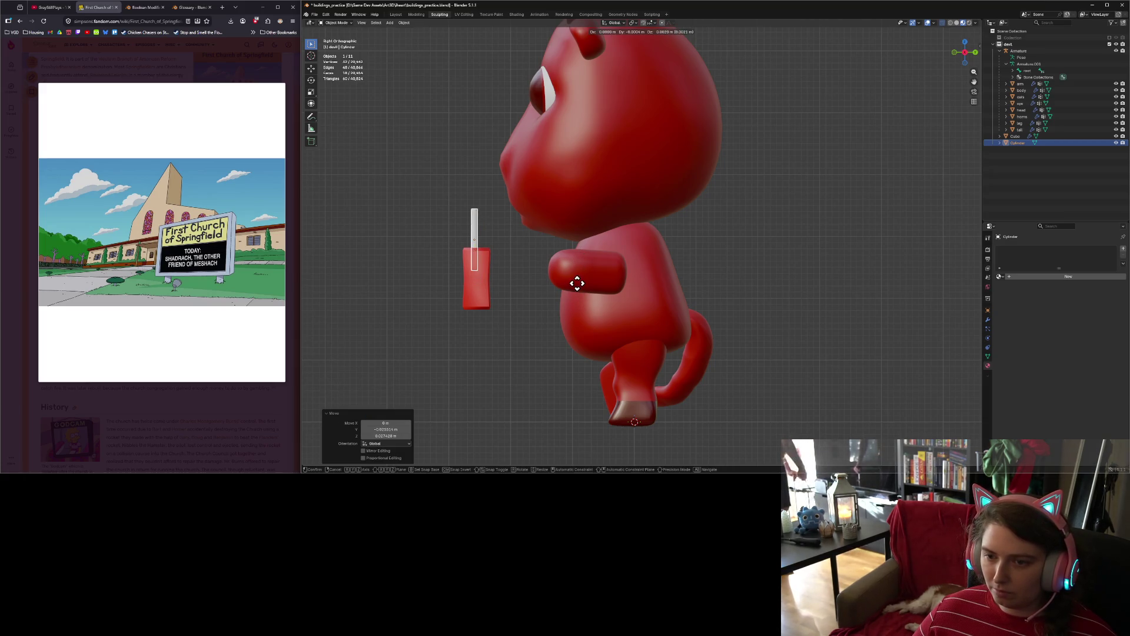
left_click(580, 276)
Step: In front view, slide the stick along X until it rises from the sign board's top edge
key("KP_1")
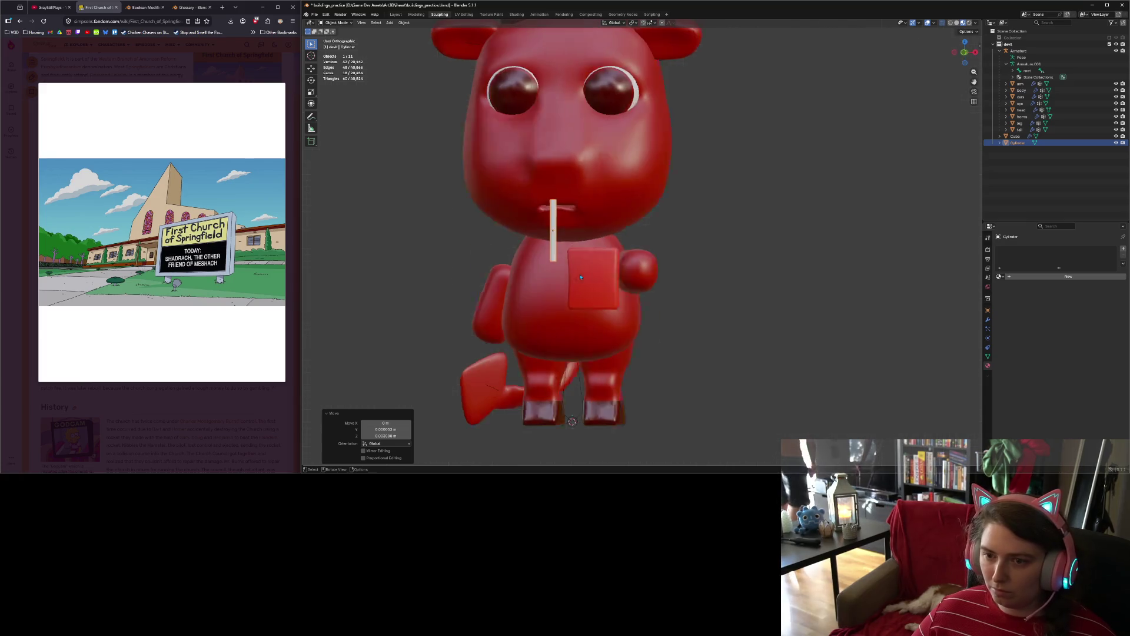
key("g")
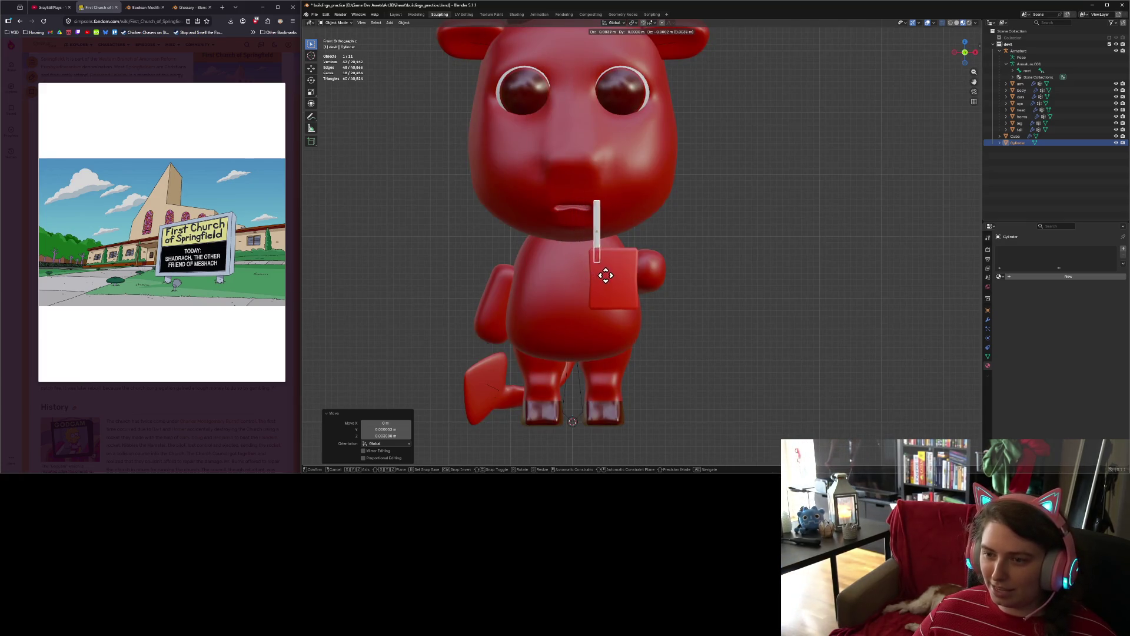
key("x")
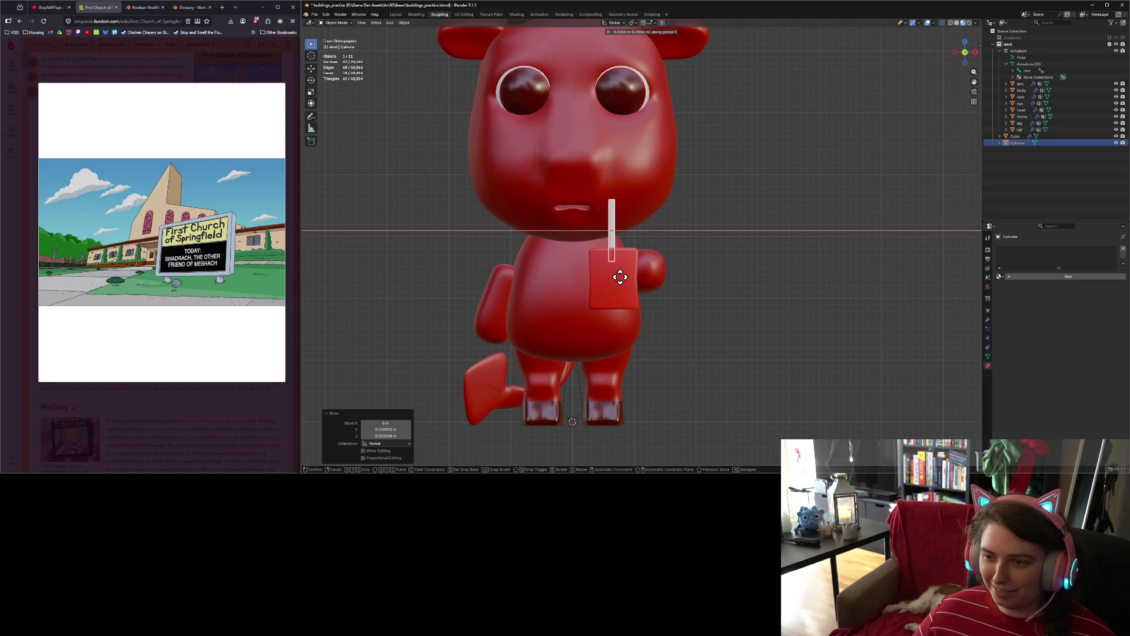
left_click(615, 272)
scroll(614, 273, "up", 7)
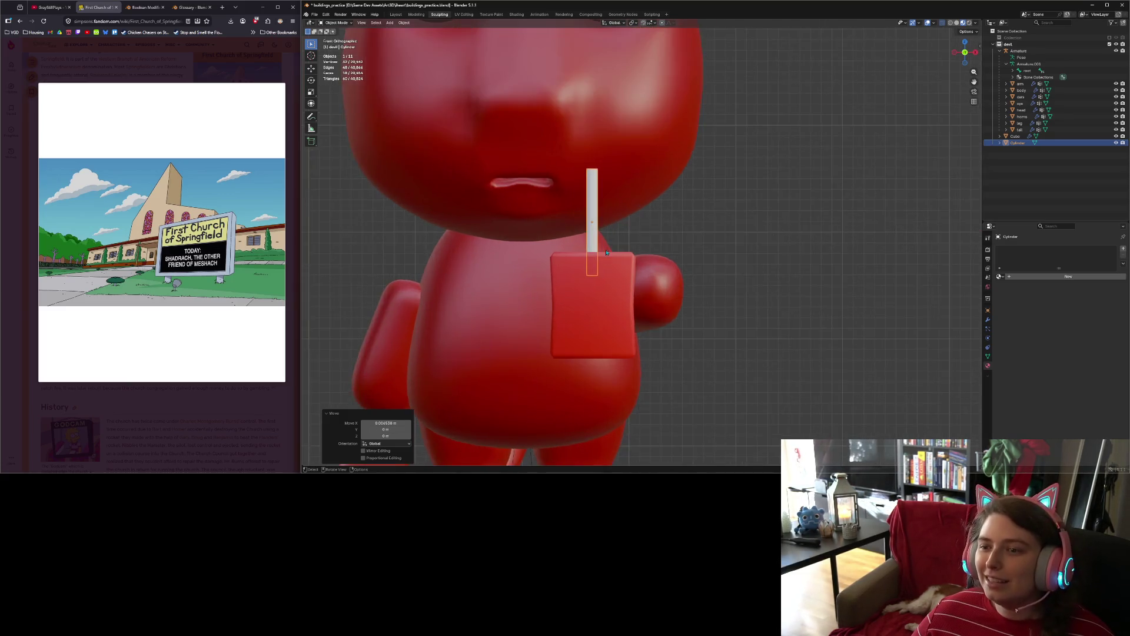
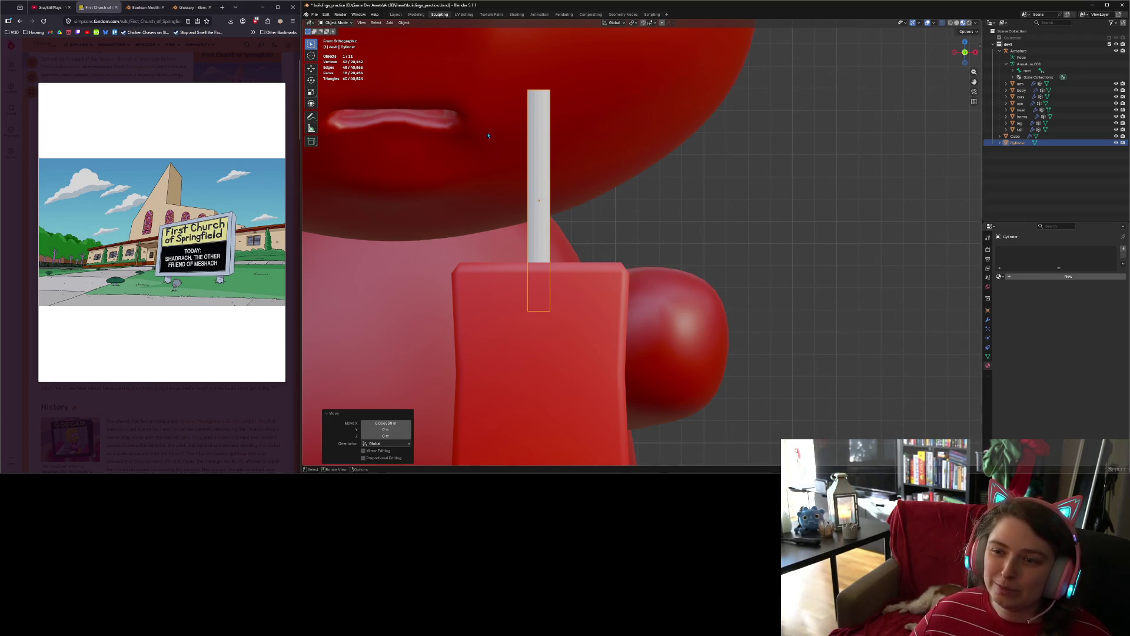
Step: In Edit Mode, loop-cut the upper part of the thin cylinder with 4 cuts
key("Tab")
left_click(311, 189)
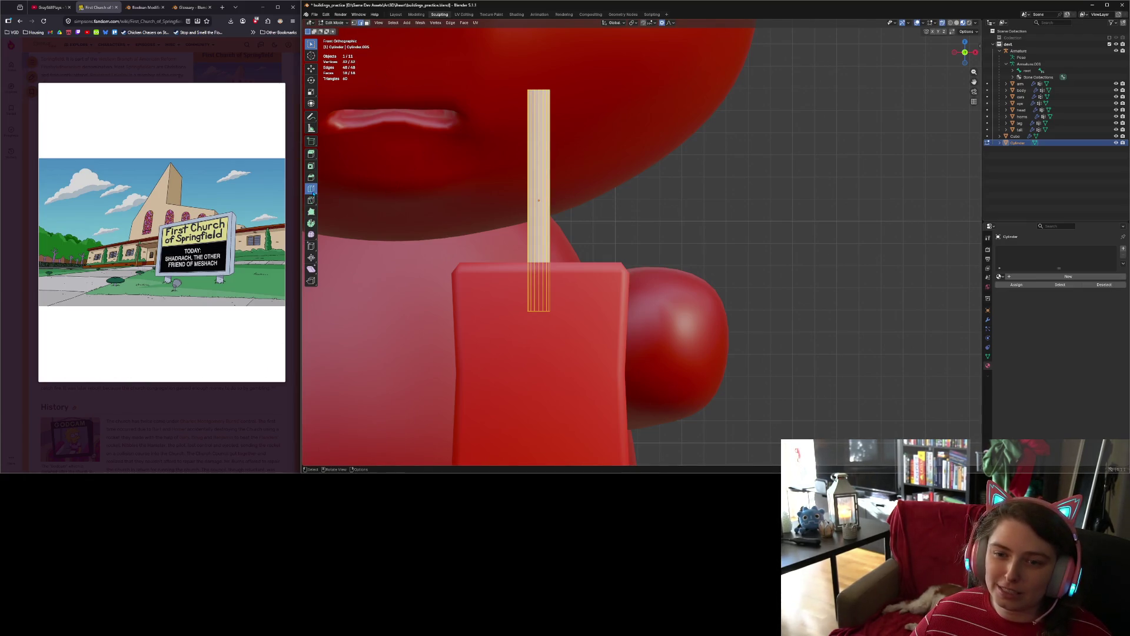
left_click(543, 147)
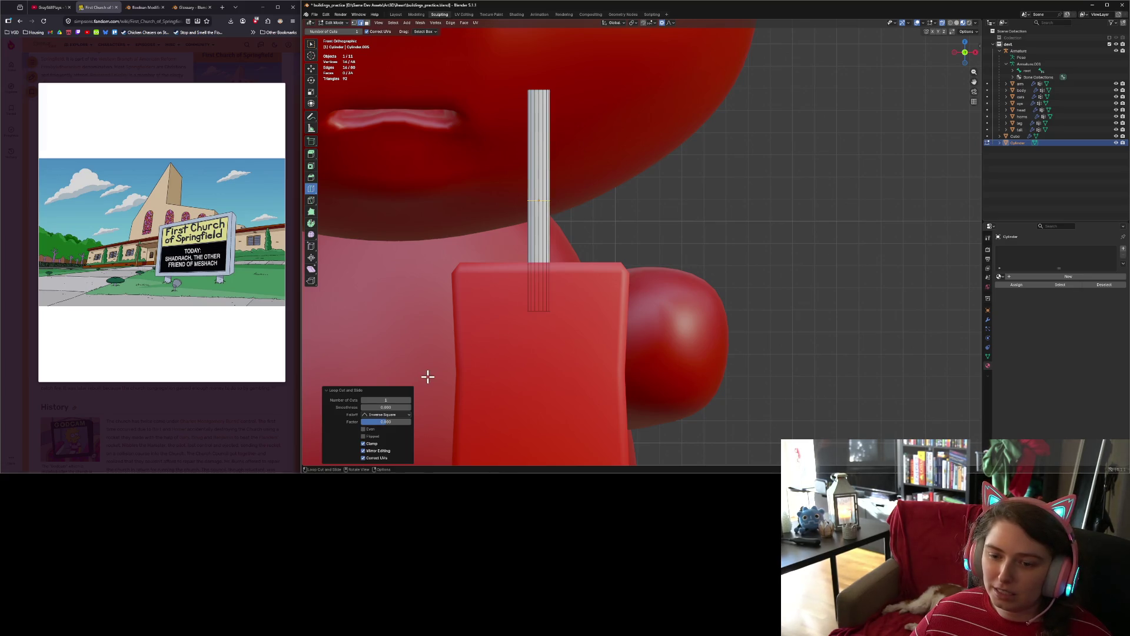
left_click(411, 400)
left_click(411, 400)
left_click(411, 400)
left_click(411, 400)
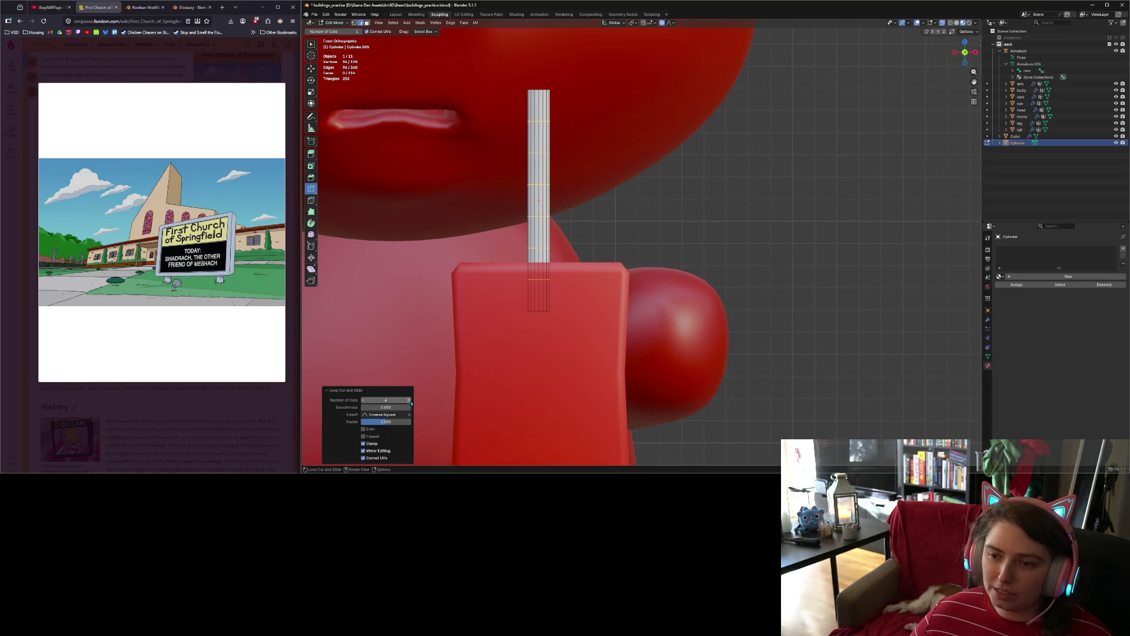
Step: Squeeze the four new loops together along Z and shift them slightly vertically
key("s")
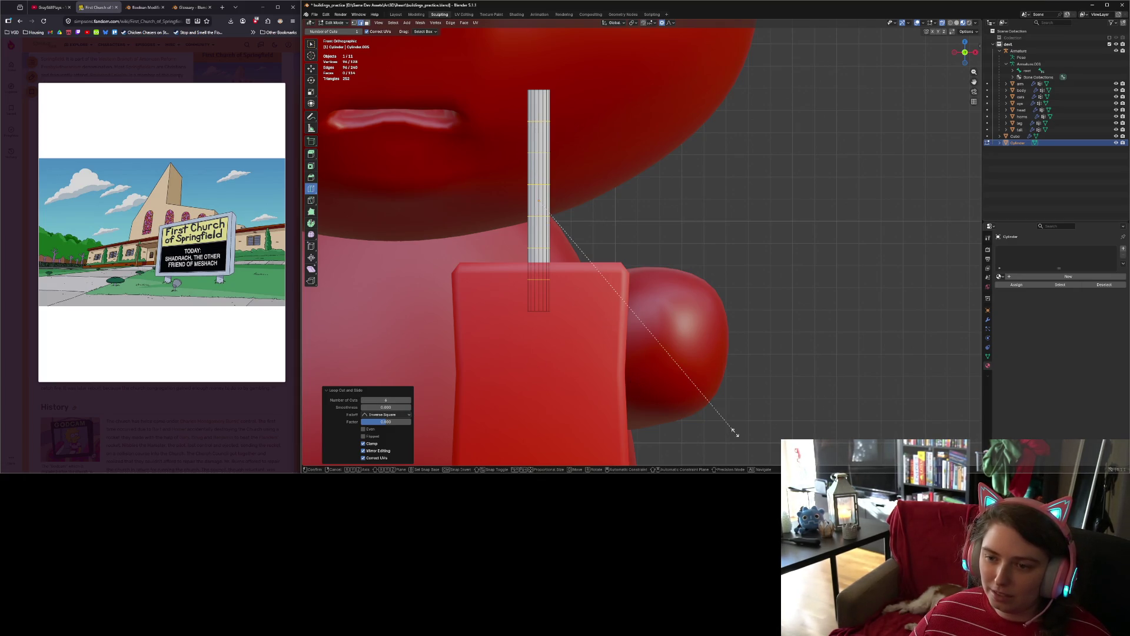
key("z")
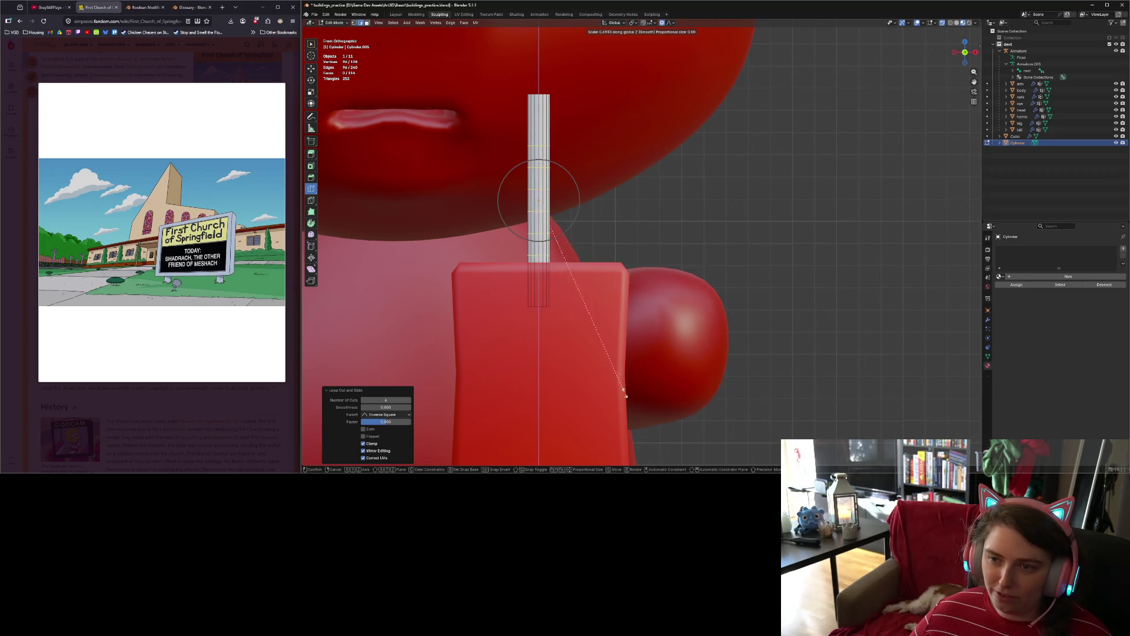
scroll(604, 383, "up", 3)
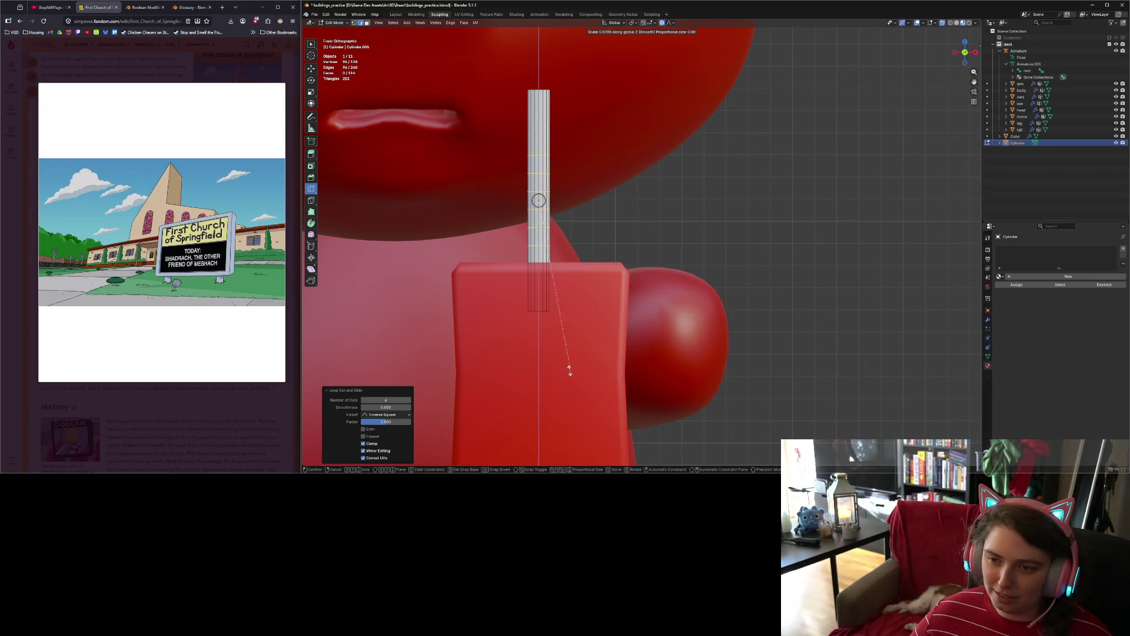
left_click(532, 348)
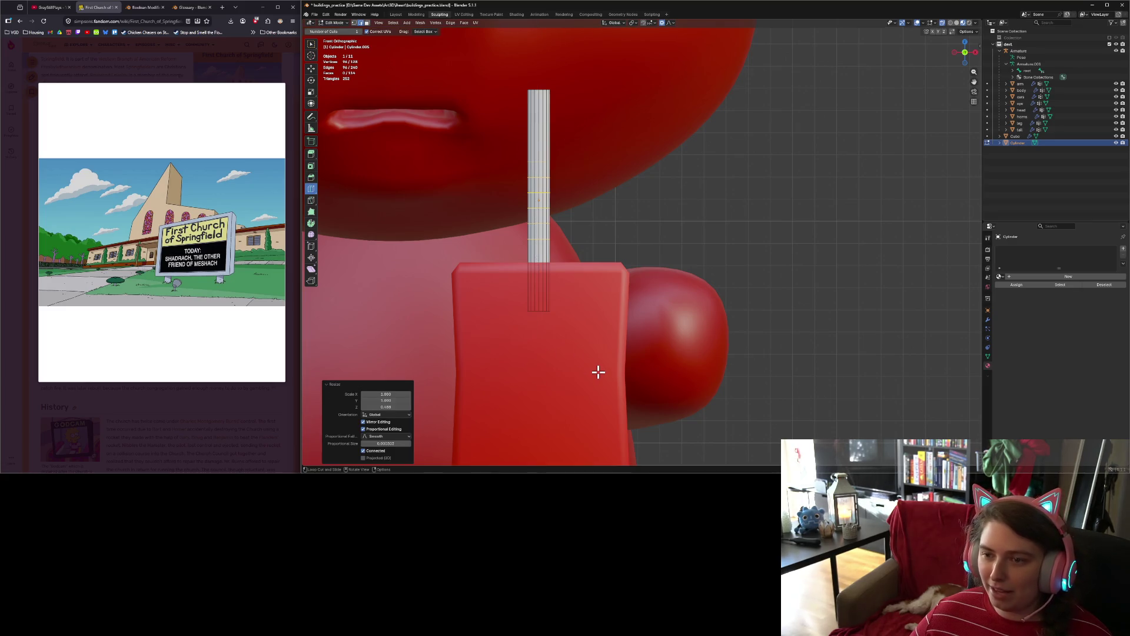
key("g")
key("z")
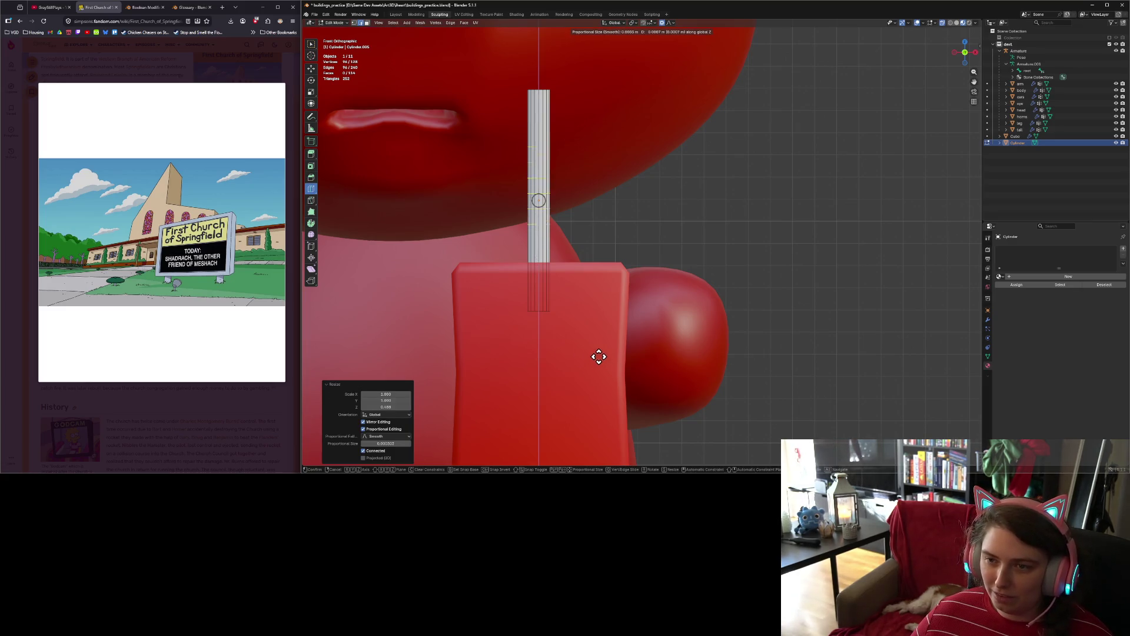
left_click(591, 330)
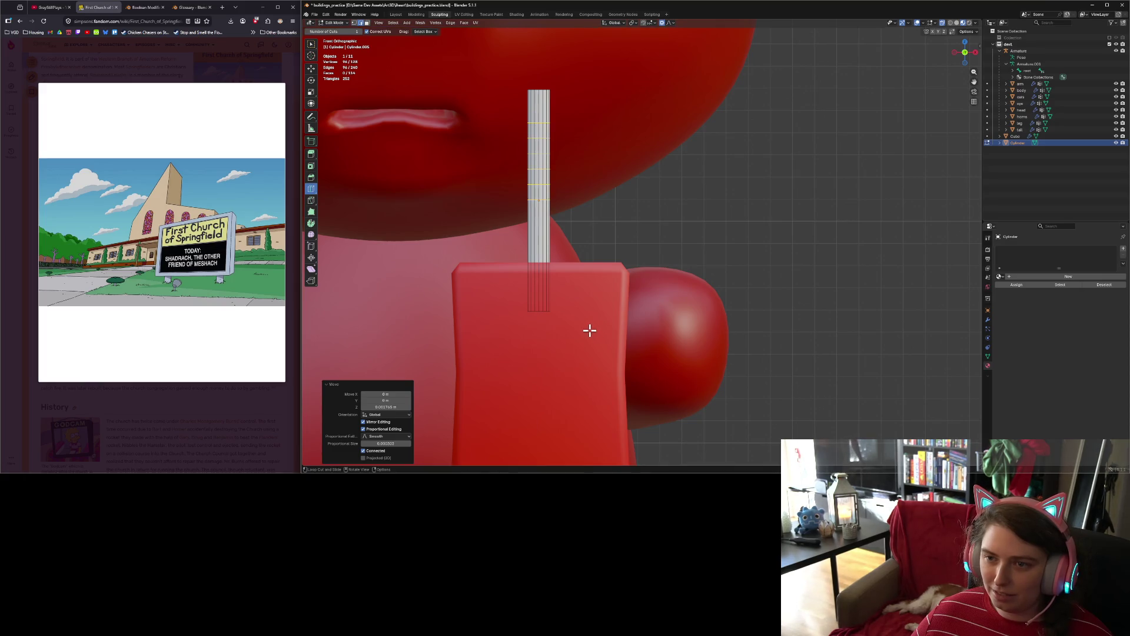
Step: Return to the Select Box tool and select an edge on the cylinder
left_click(311, 45)
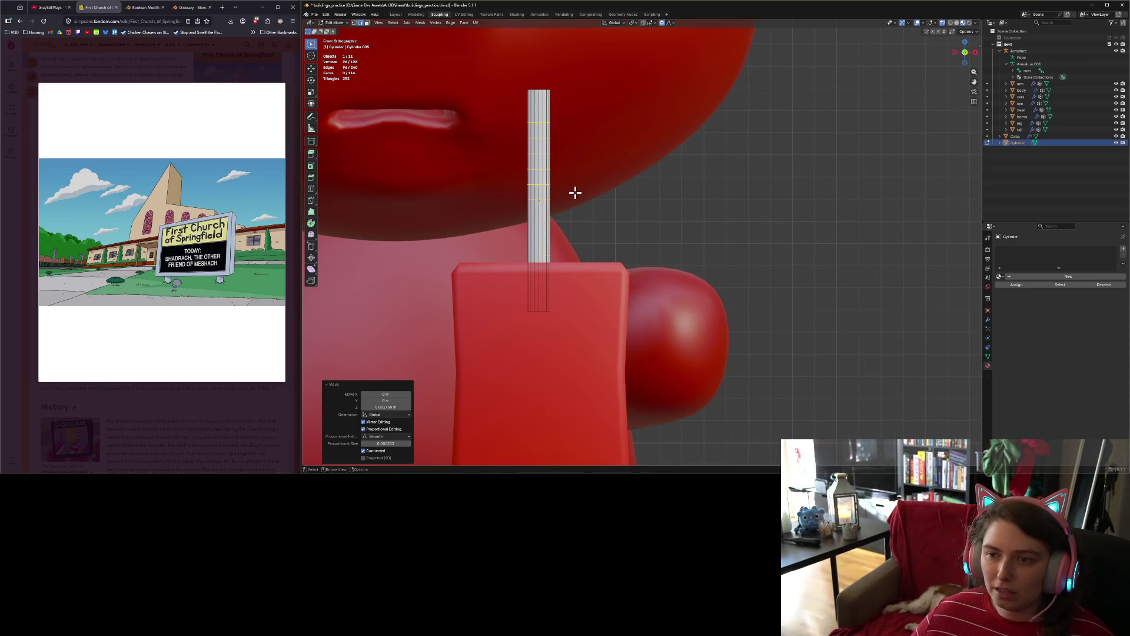
scroll(515, 154, "up", 2)
scroll(520, 154, "down", 2)
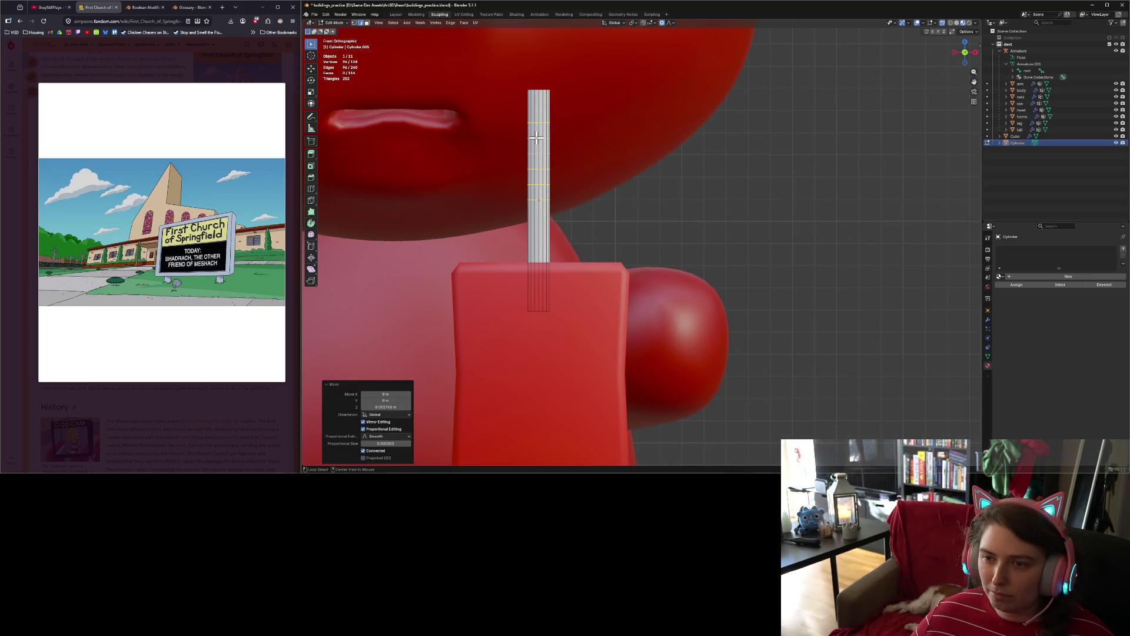
left_click(536, 137, "shift")
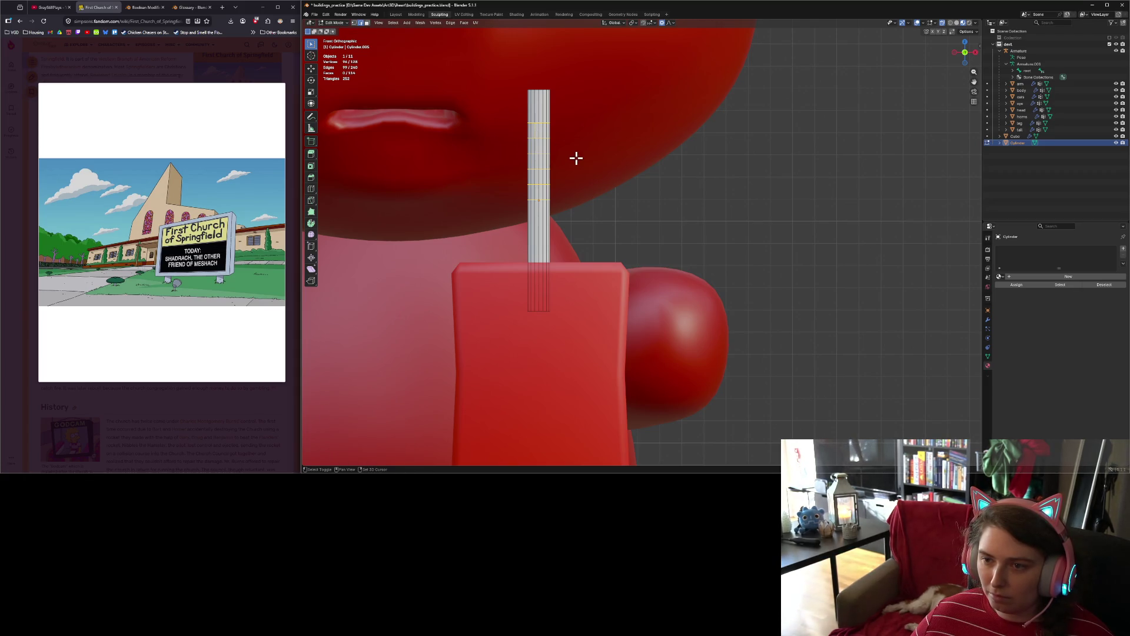
scroll(576, 157, "up", 2)
Step: Zoom in on the cylinder's loops, then select one edge loop and rescale it
middle_click_drag(467, 99, 512, 202, "shift")
scroll(512, 202, "up", 3)
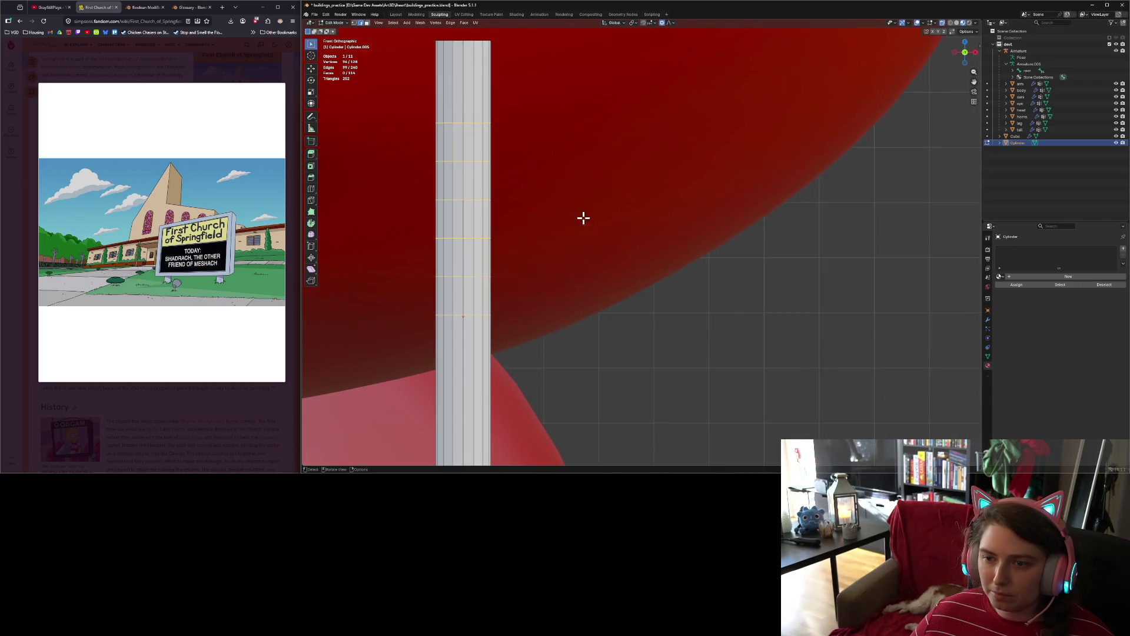
scroll(584, 218, "down", 2)
left_click(570, 202)
left_click_drag(478, 144, 556, 170)
left_click_drag(485, 179, 570, 199)
key("s")
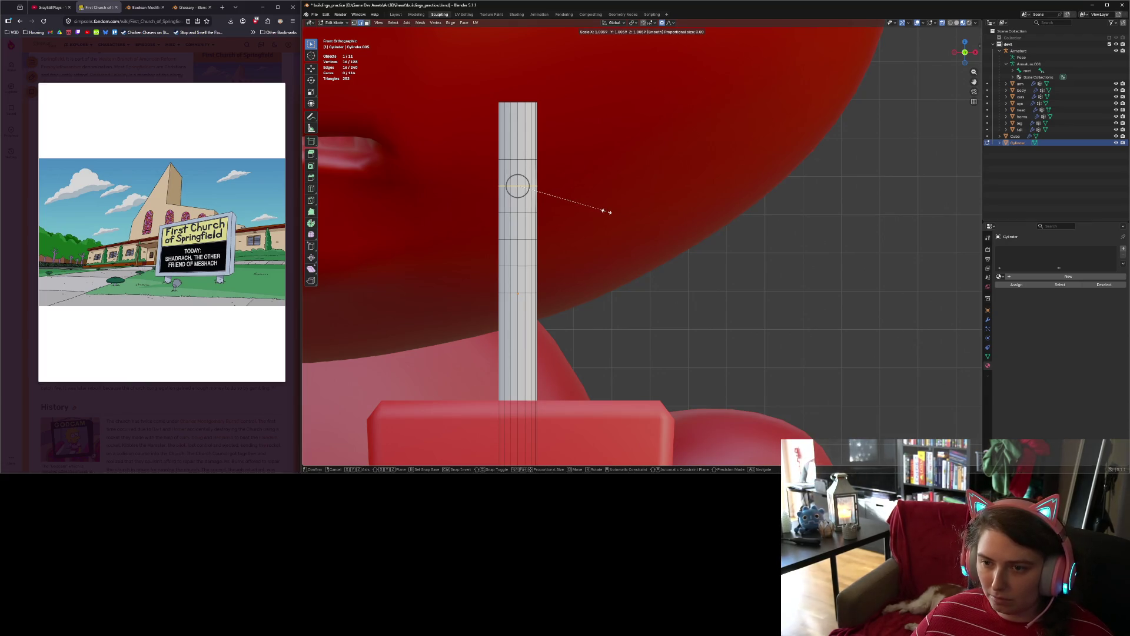
left_click(606, 211)
Step: Pull an upper pair of loops together along Z and widen the loop between into a bulge
left_click_drag(472, 143, 590, 178)
left_click_drag(478, 201, 582, 228, "shift")
key("s")
key("z")
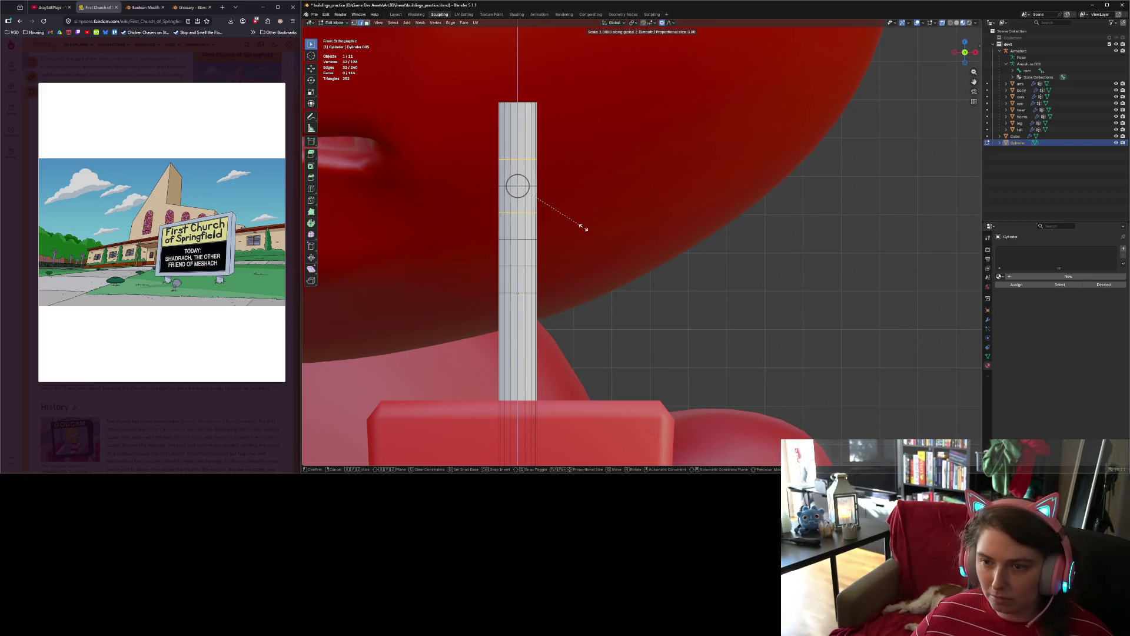
left_click(538, 212)
left_click_drag(485, 177, 557, 192)
key("s")
left_click(555, 196)
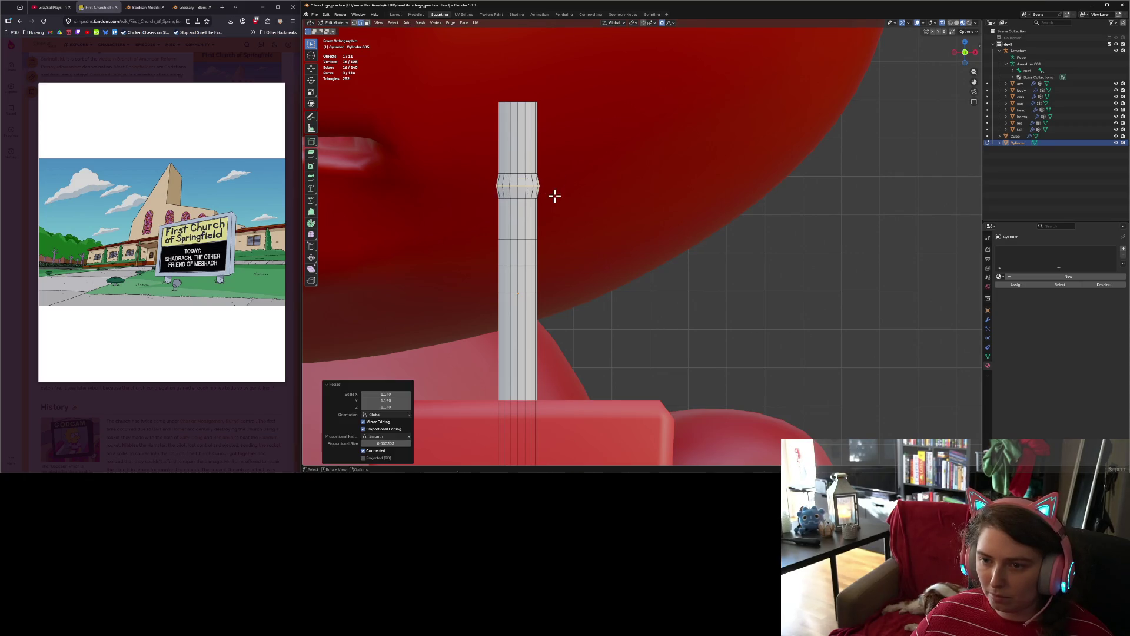
Step: Form a second, lower bulge: reposition and squeeze a loop pair, then widen the middle loop
left_click_drag(494, 230, 588, 254)
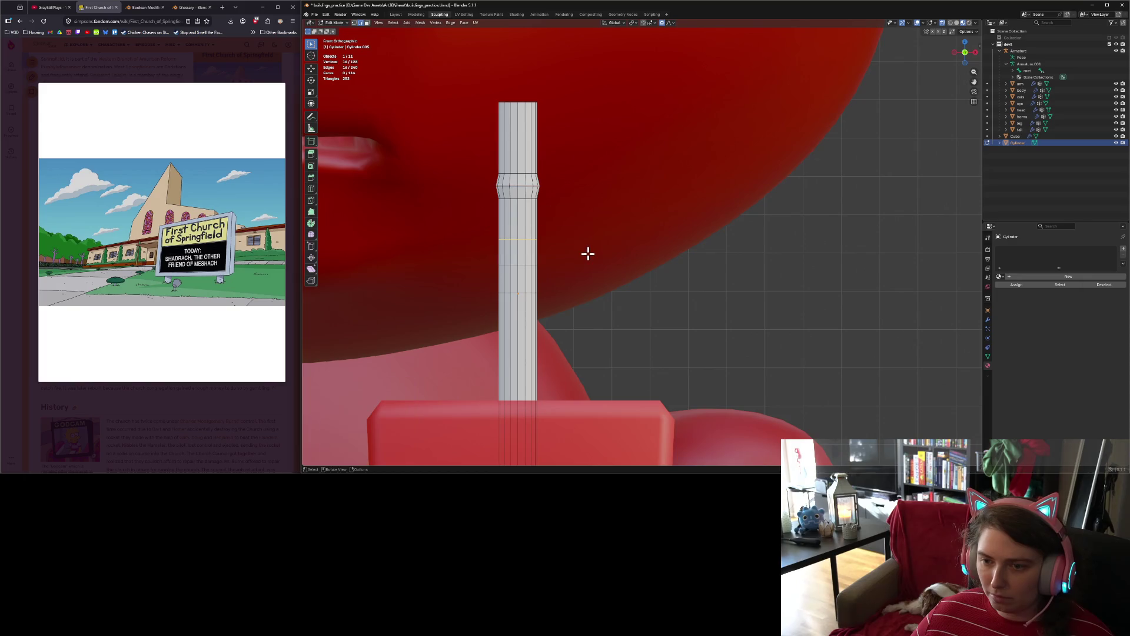
key("g")
left_click(561, 213)
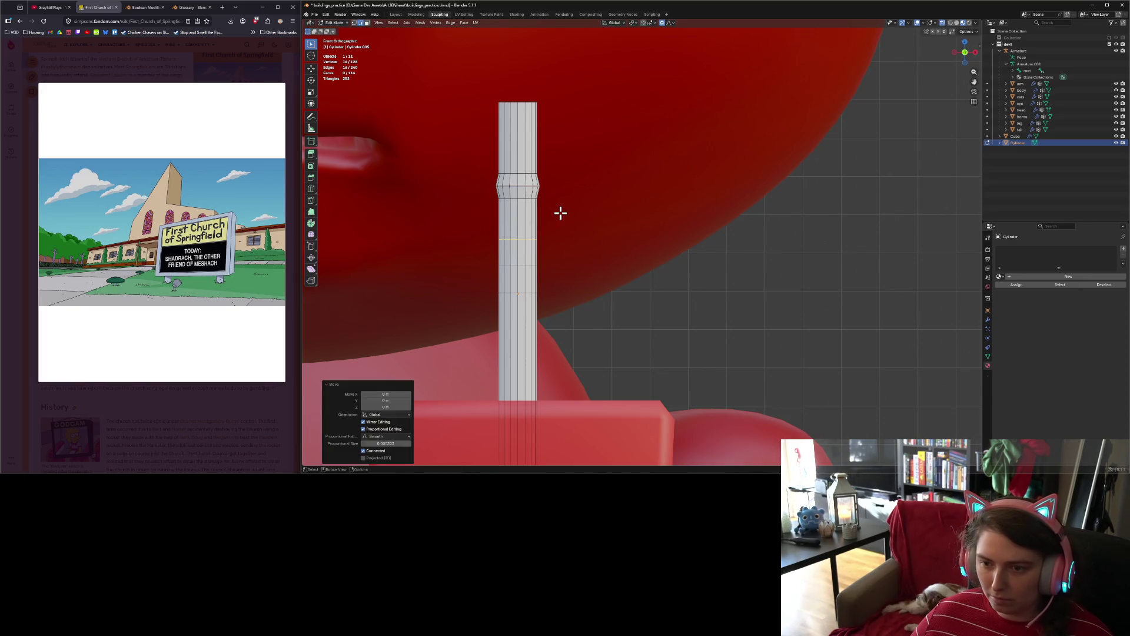
left_click_drag(484, 285, 571, 308, "shift")
key("s")
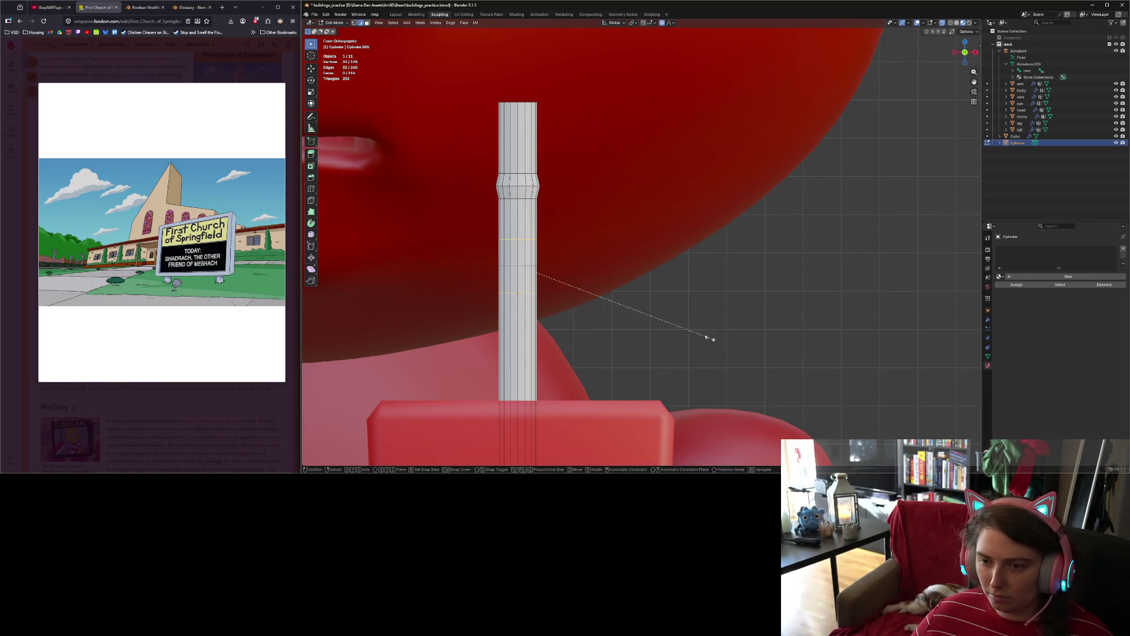
key("z")
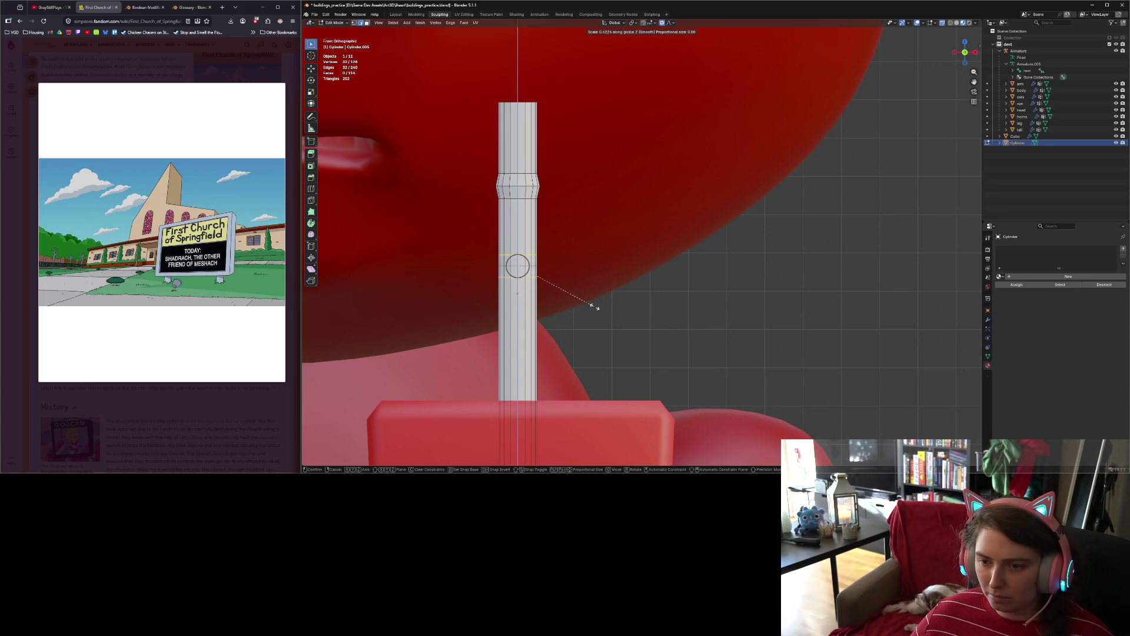
left_click(595, 307)
left_click(492, 270, "alt")
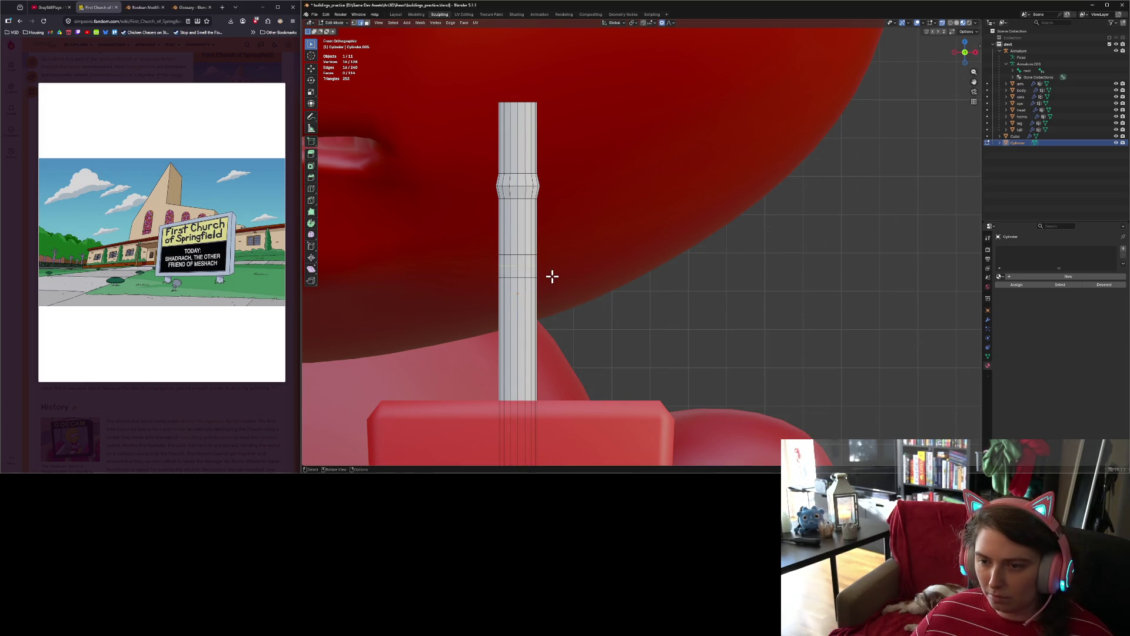
key("s")
left_click(560, 278)
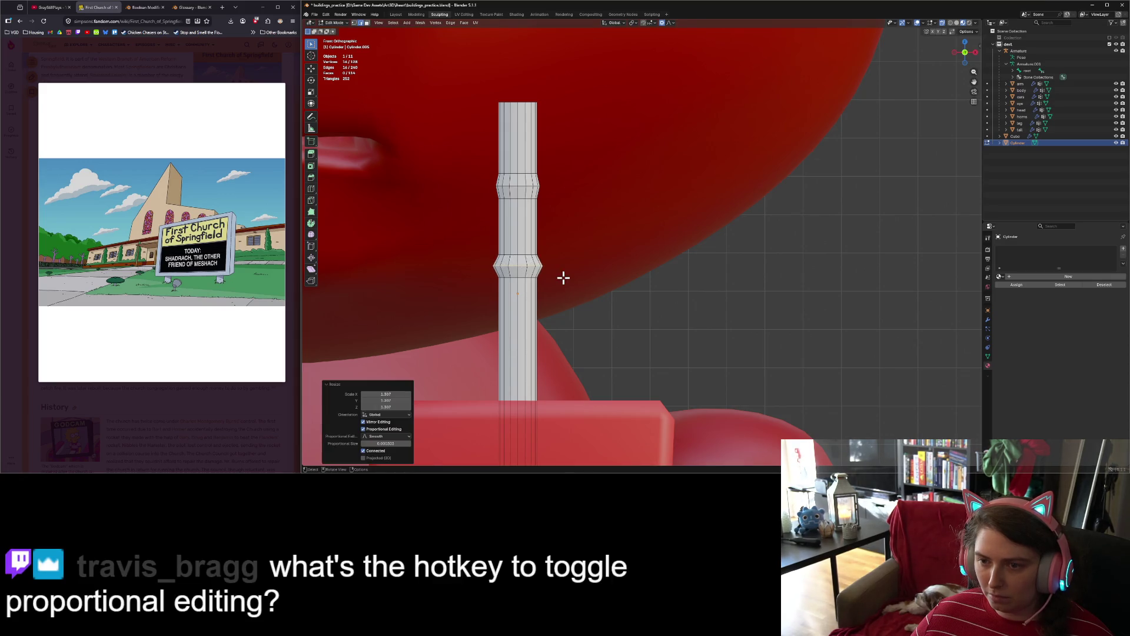
Step: Select a band of loops on the cylinder to move it down
scroll(557, 296, "down", 2)
scroll(558, 296, "down", 1)
key("g")
left_click(636, 240)
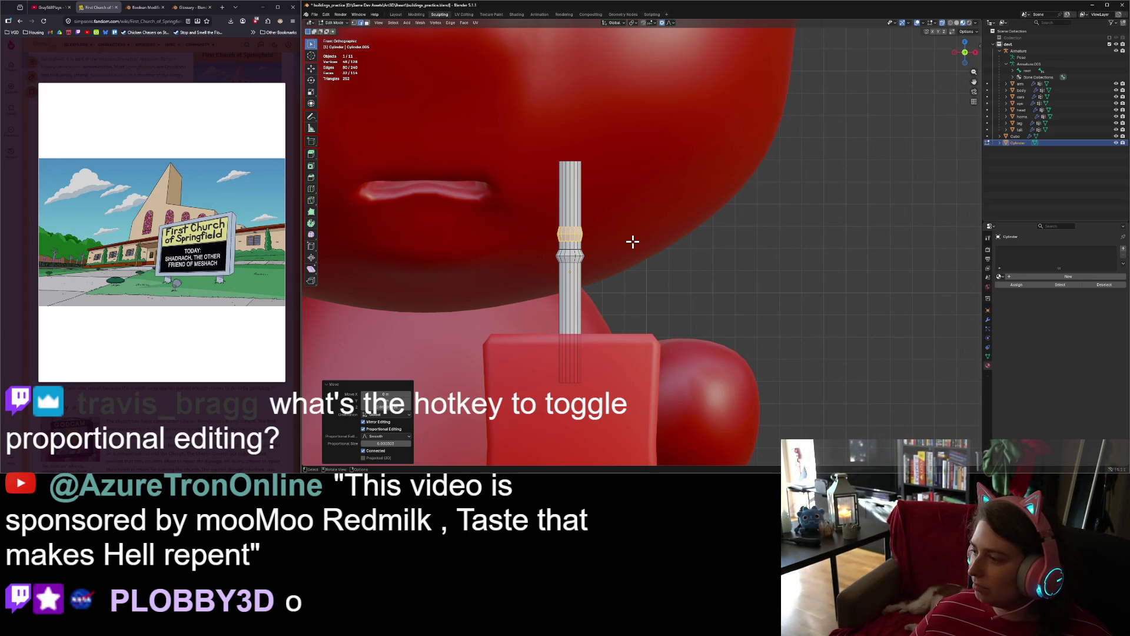
Step: In front view, cut new edge loops near the top of the straw
middle_click_drag(601, 284, 627, 285)
key("KP_1")
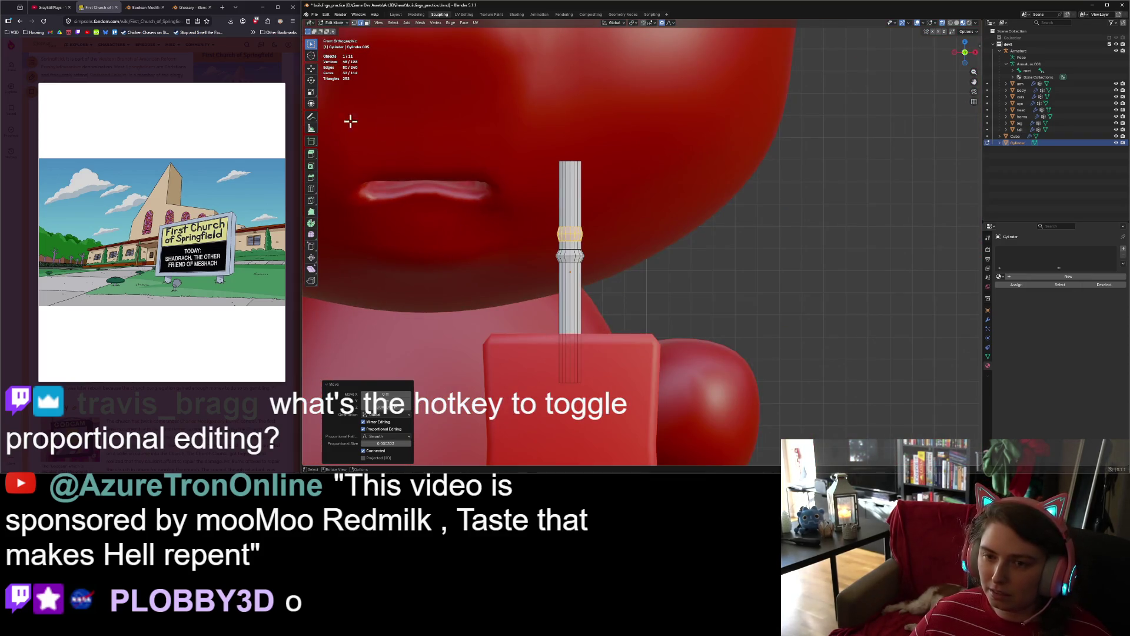
left_click(311, 189)
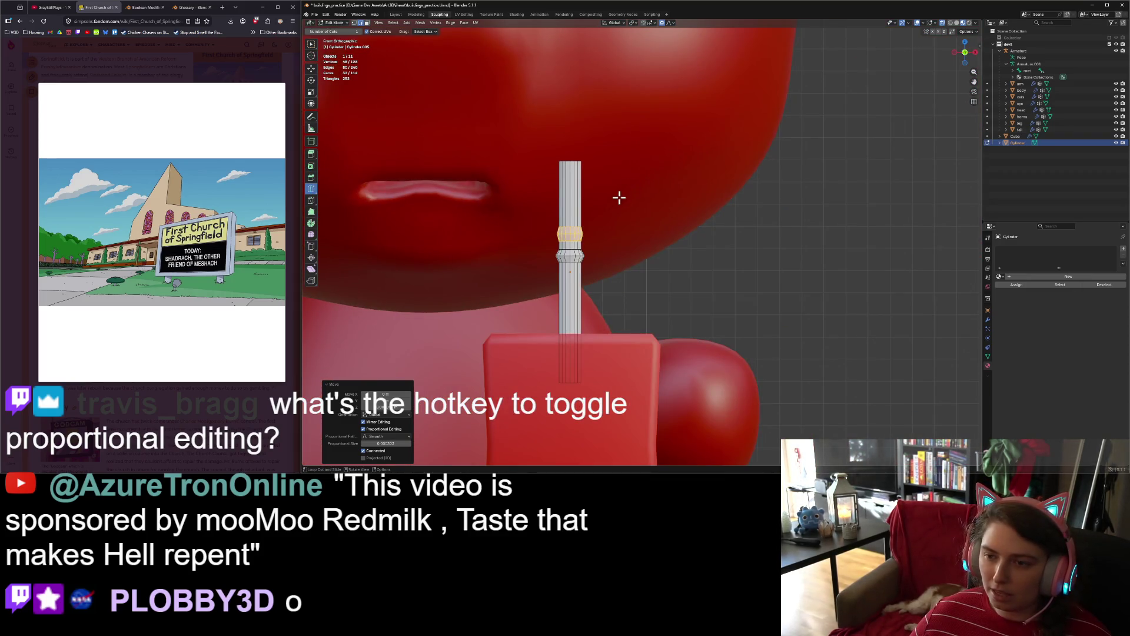
left_click(581, 201)
left_click(580, 198)
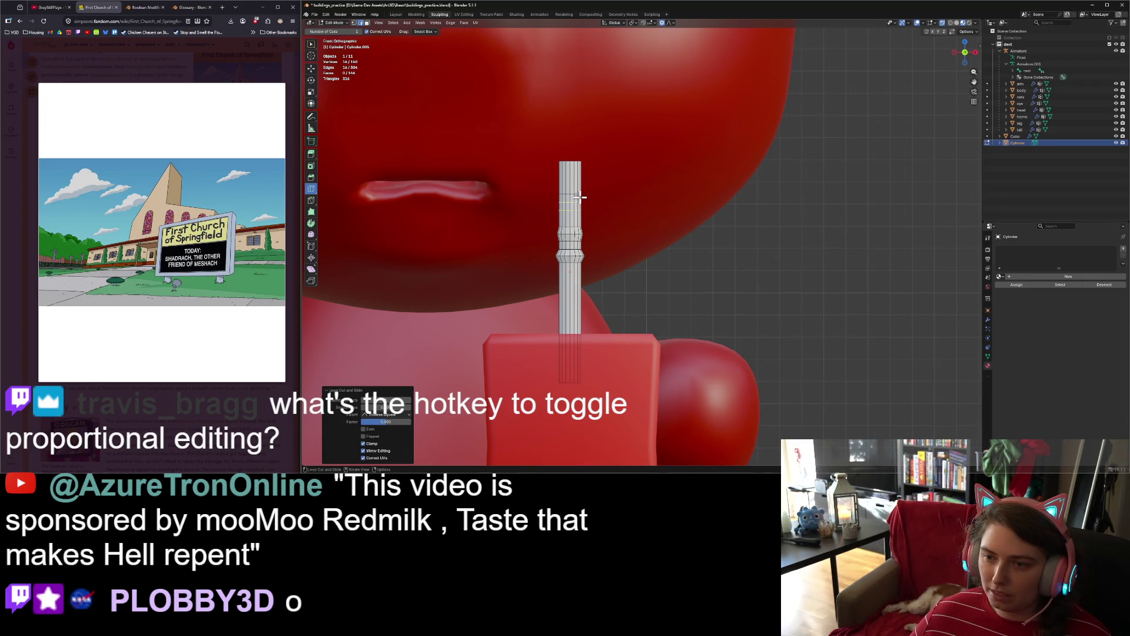
left_click(544, 196)
Step: Select the new loops and pull them closer together along Z
key("w")
left_click(612, 216, "alt+shift")
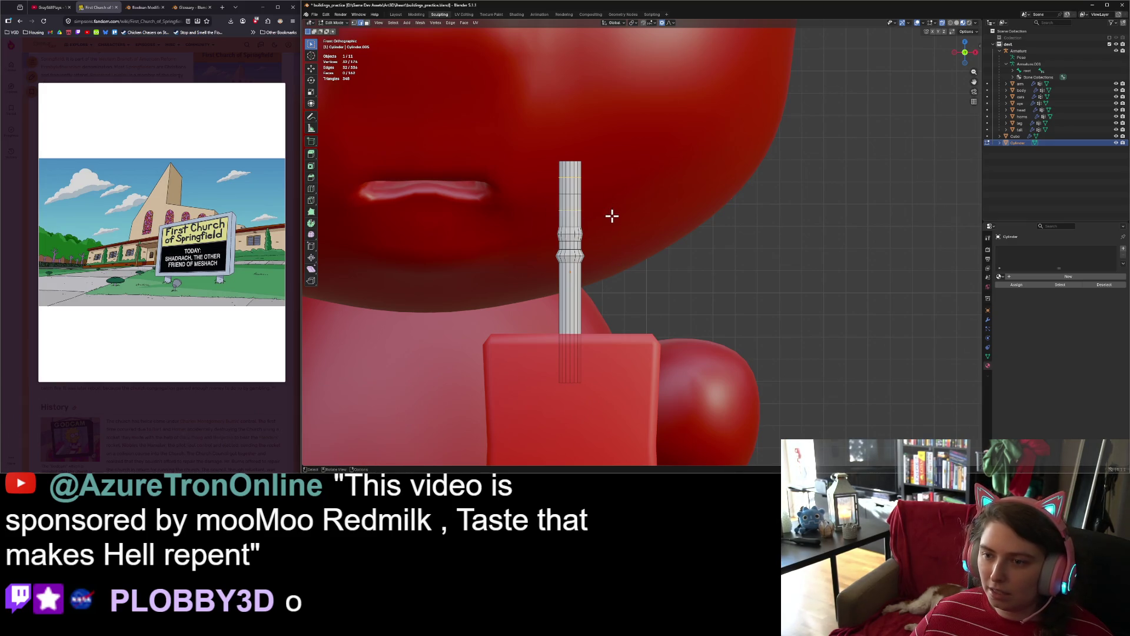
key("s")
key("z")
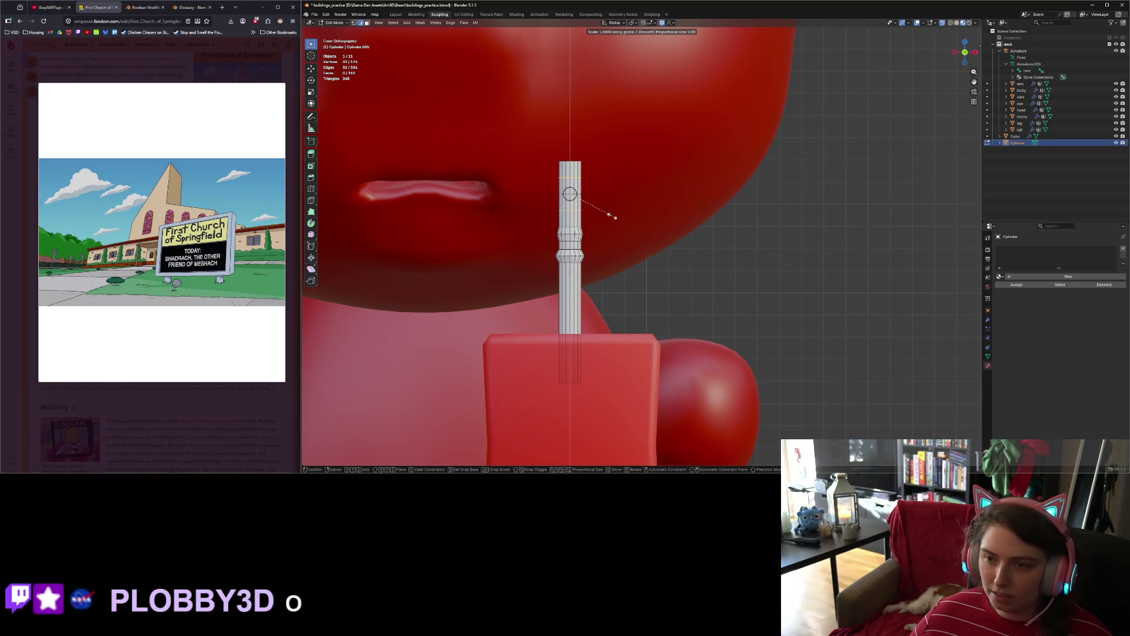
left_click(581, 210)
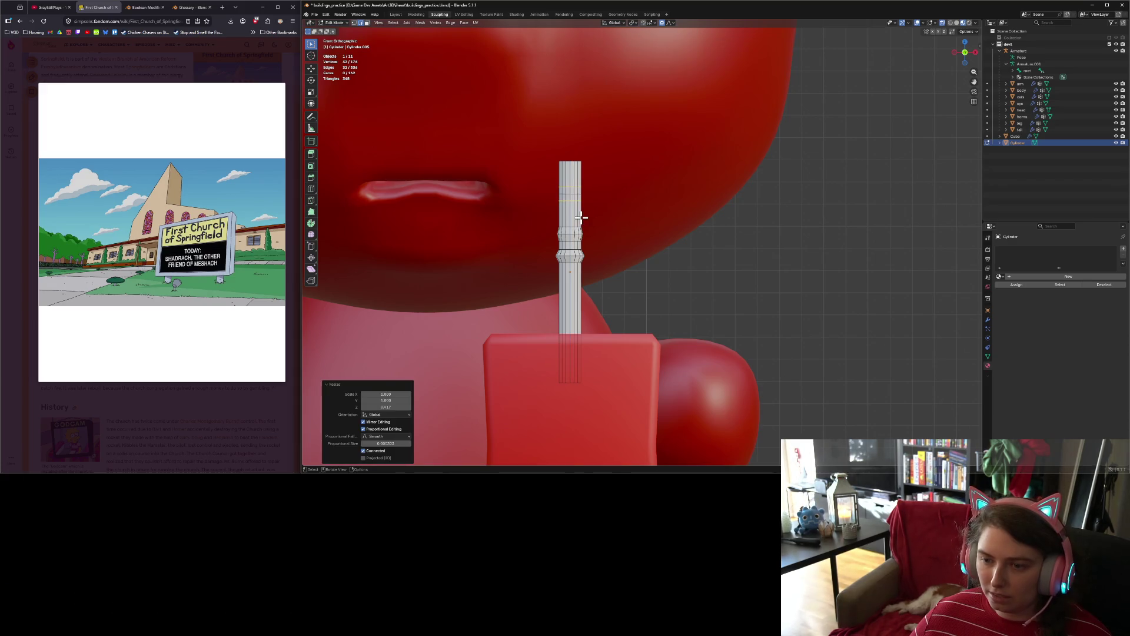
Step: Widen a straw ring by 1.197, grow the selection, and slide the ridge along Z
left_click(566, 194, "alt")
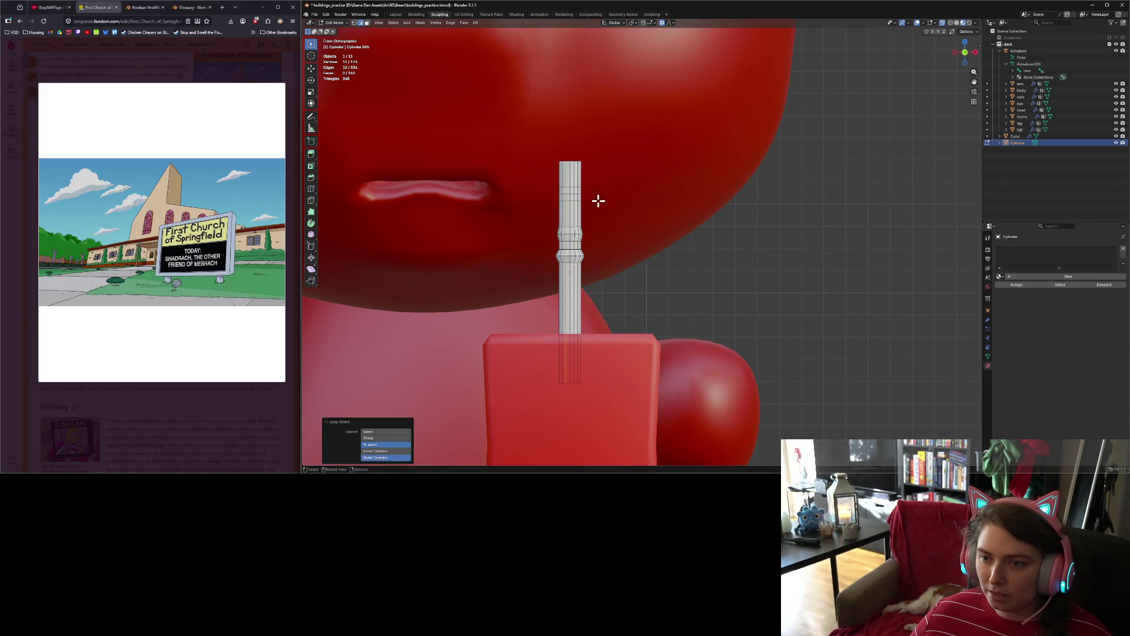
left_click(570, 195, "alt")
key("s")
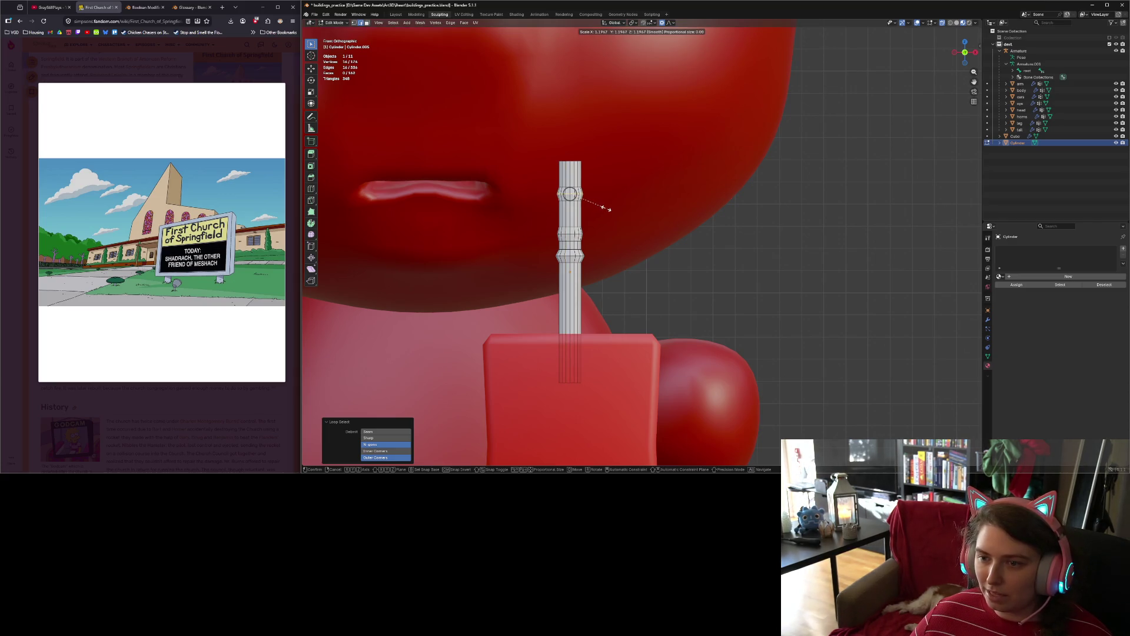
left_click(601, 206)
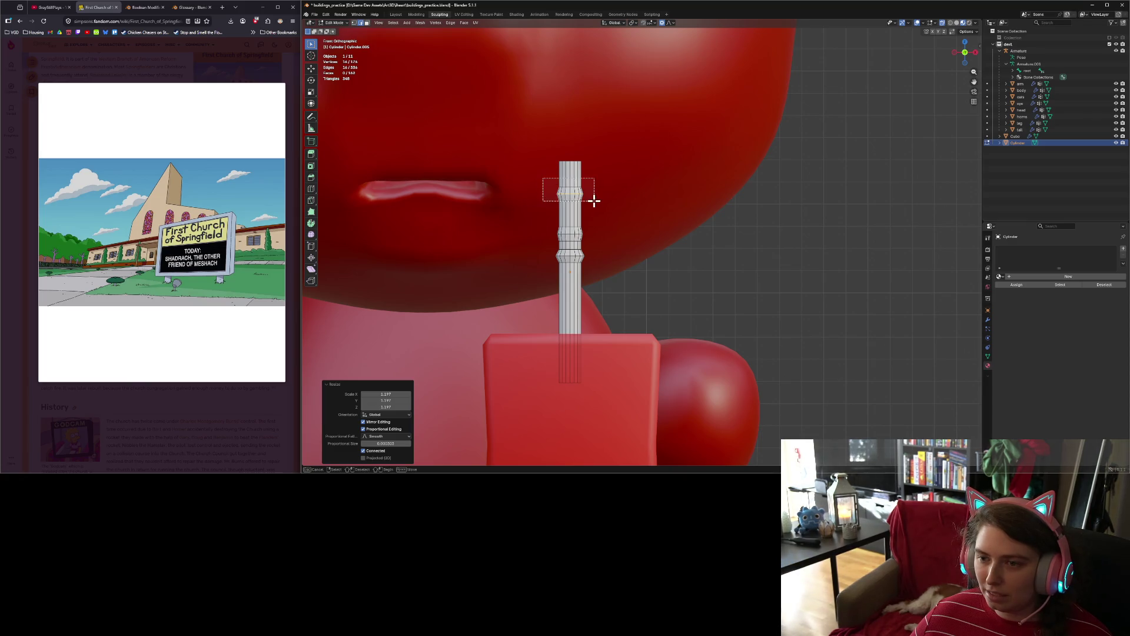
key("ctrl+KP_Add")
key("g")
key("z")
left_click(599, 220)
Step: Deselect everything and orbit out to view the whole model
key("alt+a")
middle_click_drag(611, 265, 638, 268)
scroll(638, 267, "down", 5)
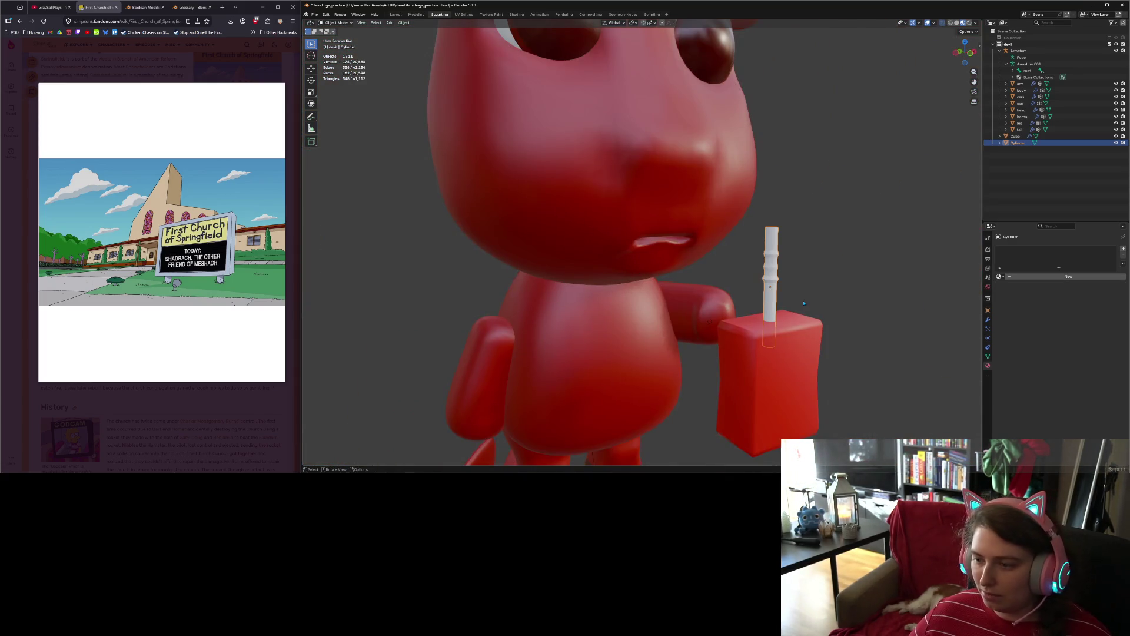
Step: Frame the straw, select its top ring in Edit Mode, and start moving it from side view
key("KP_Decimal")
middle_click_drag(803, 303, 643, 282)
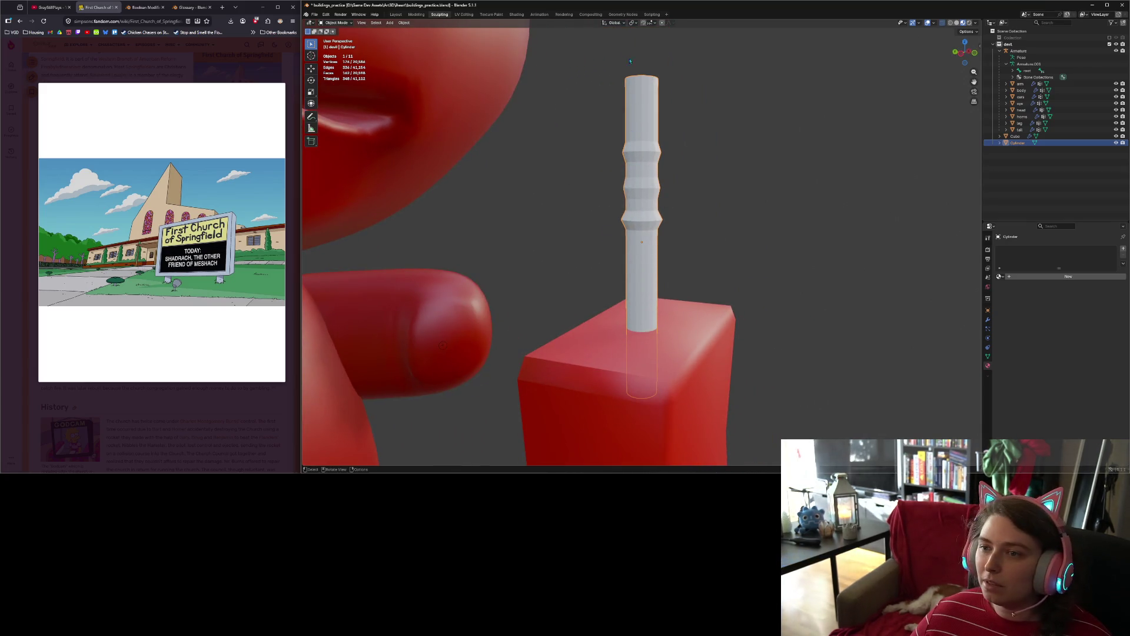
key("Tab")
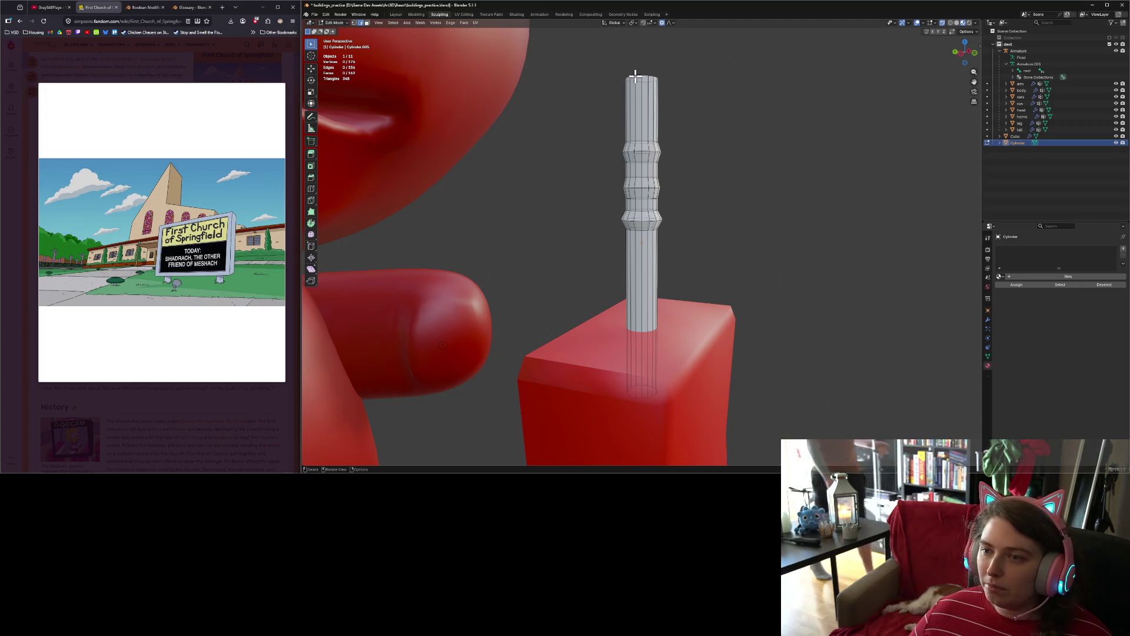
left_click(636, 75, "alt")
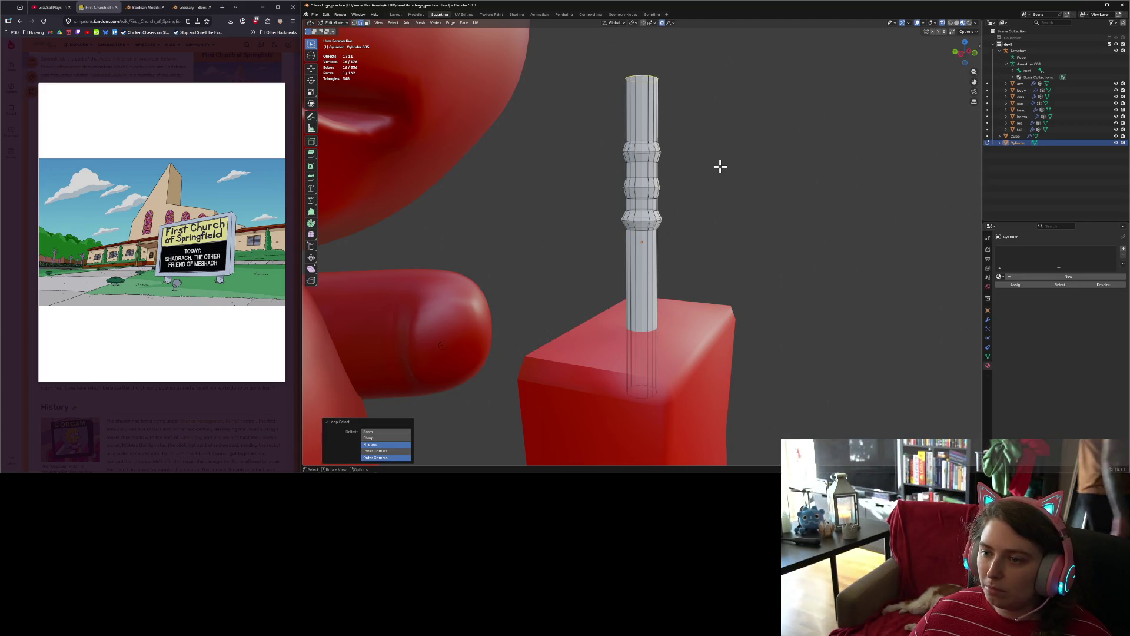
key("KP_3")
key("g")
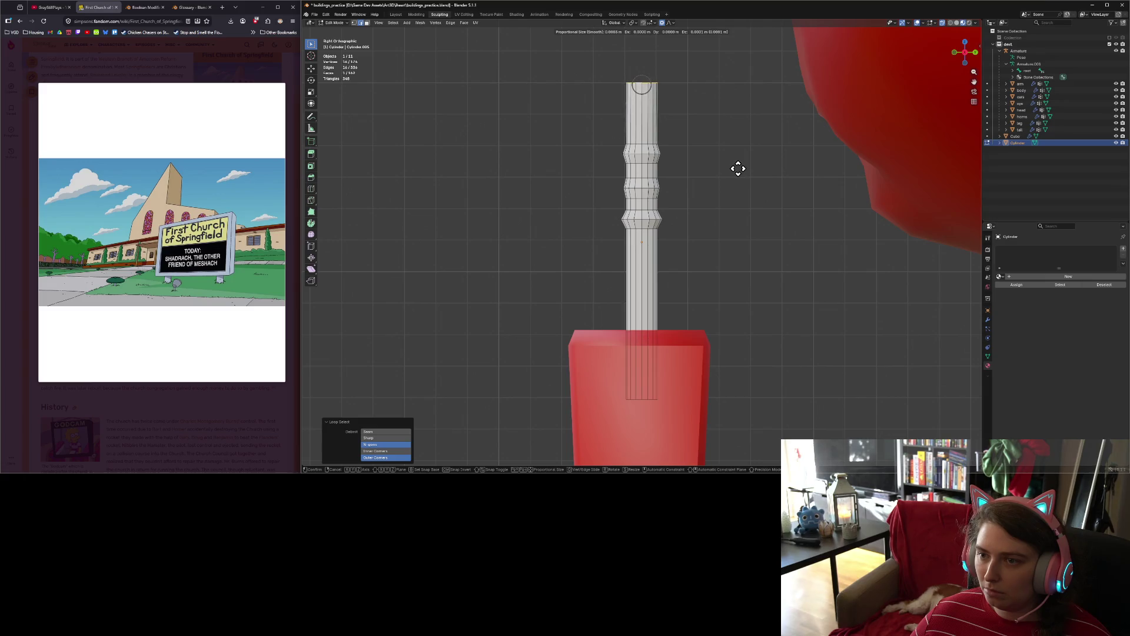
Step: Cancel the first bend, box-select the straw's upper section, and tilt it 21.5°
scroll(739, 169, "down", 20)
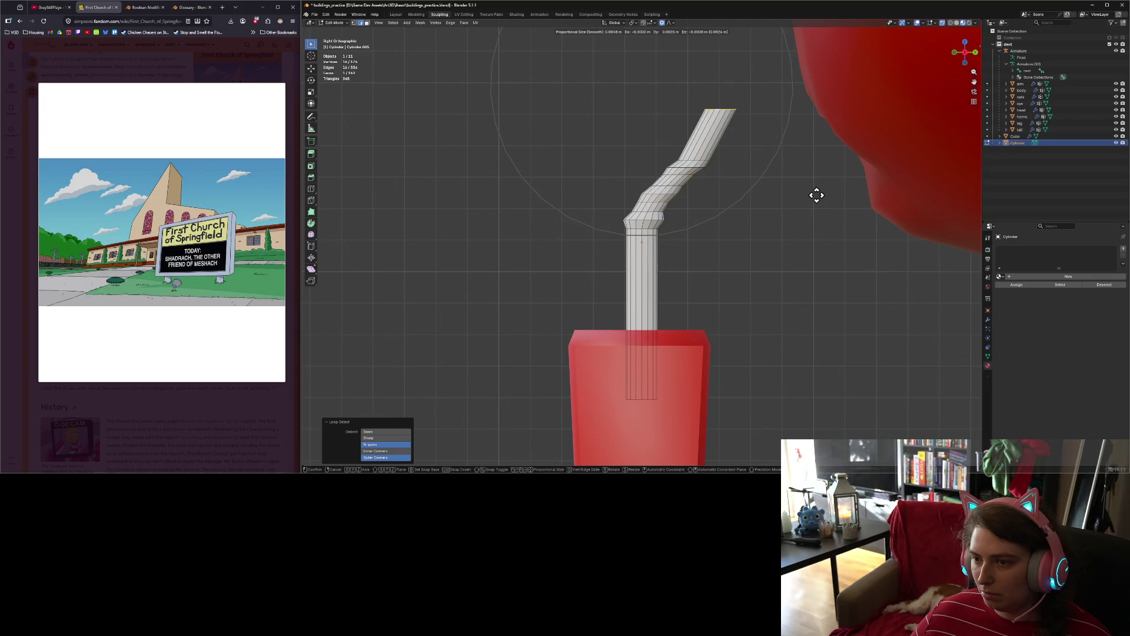
key("Escape")
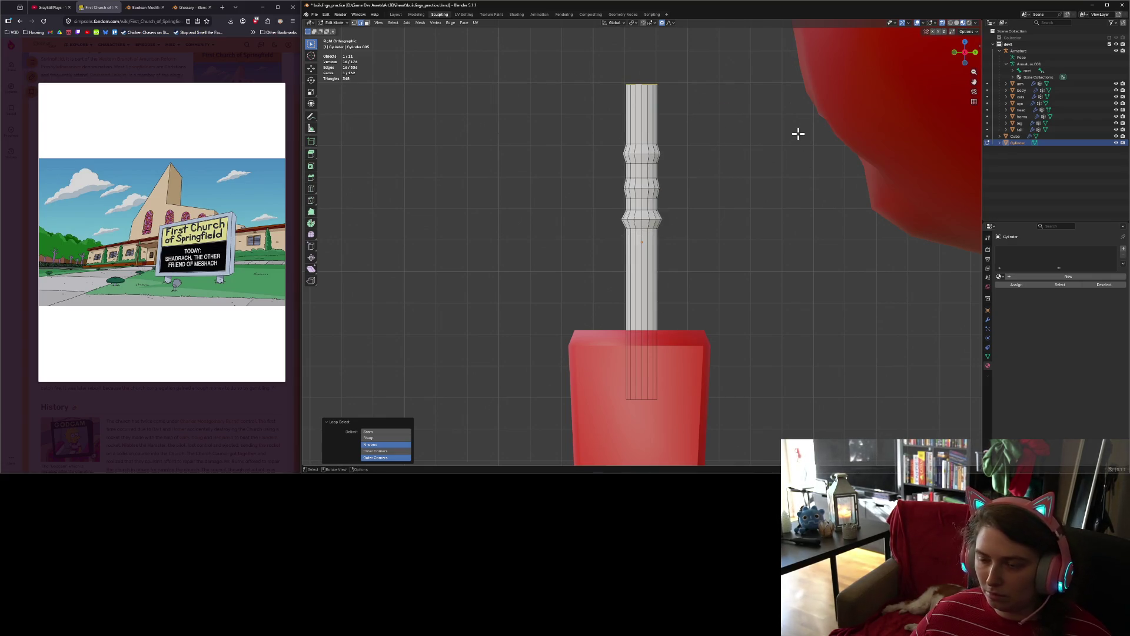
mouse_move(564, 61)
left_mouse_down()
mouse_move(811, 181)
mouse_move(790, 193)
left_mouse_up()
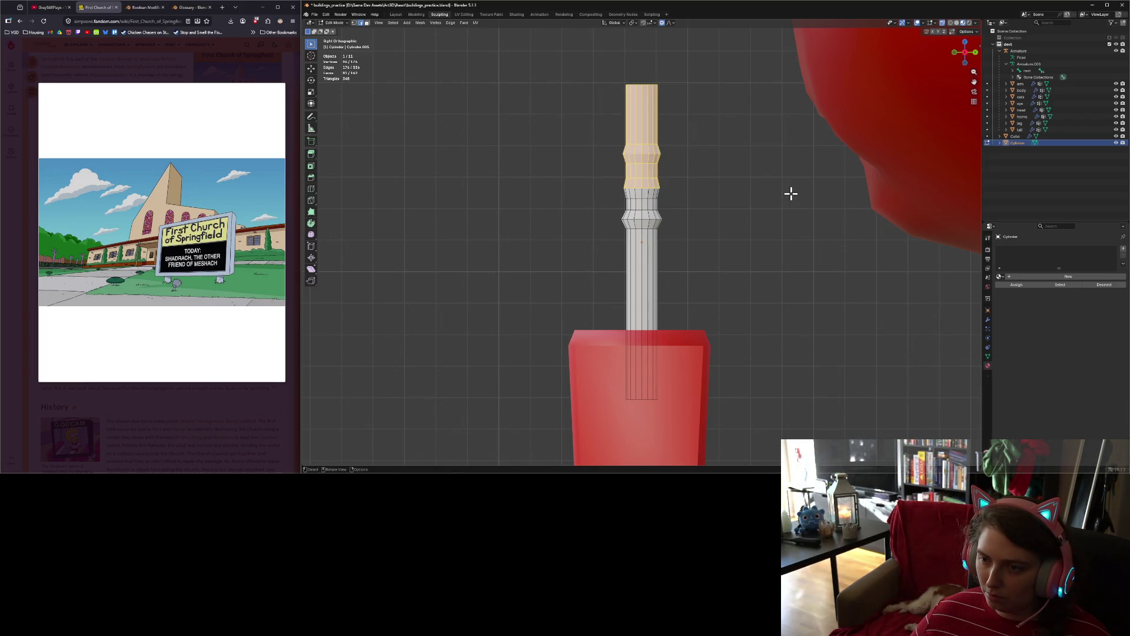
left_click_drag(591, 56, 743, 204)
key("g")
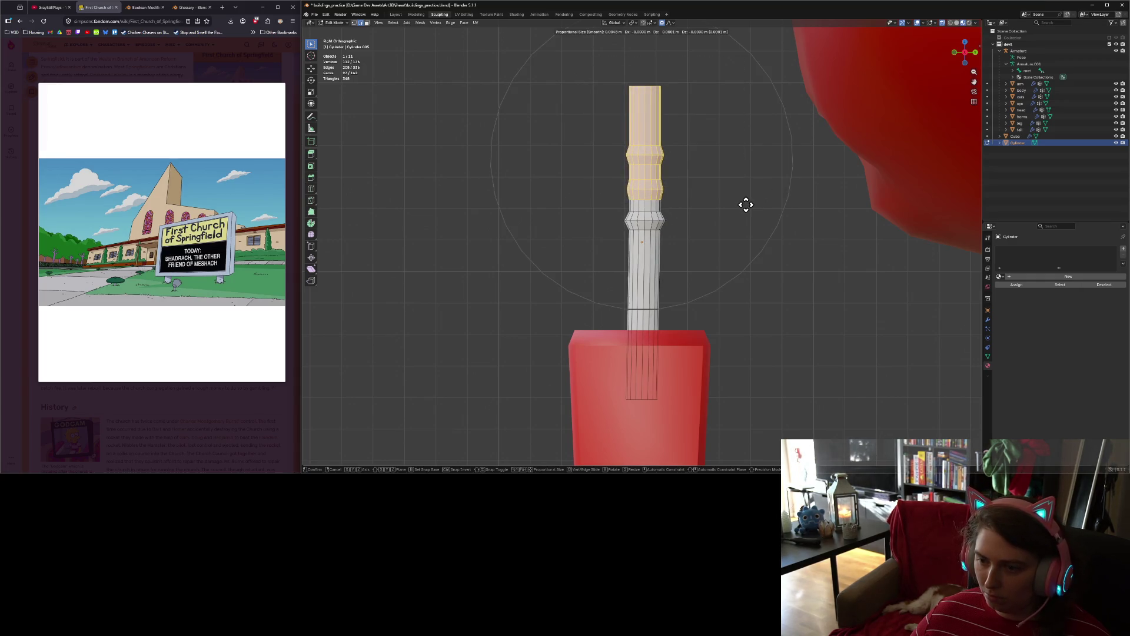
key("r")
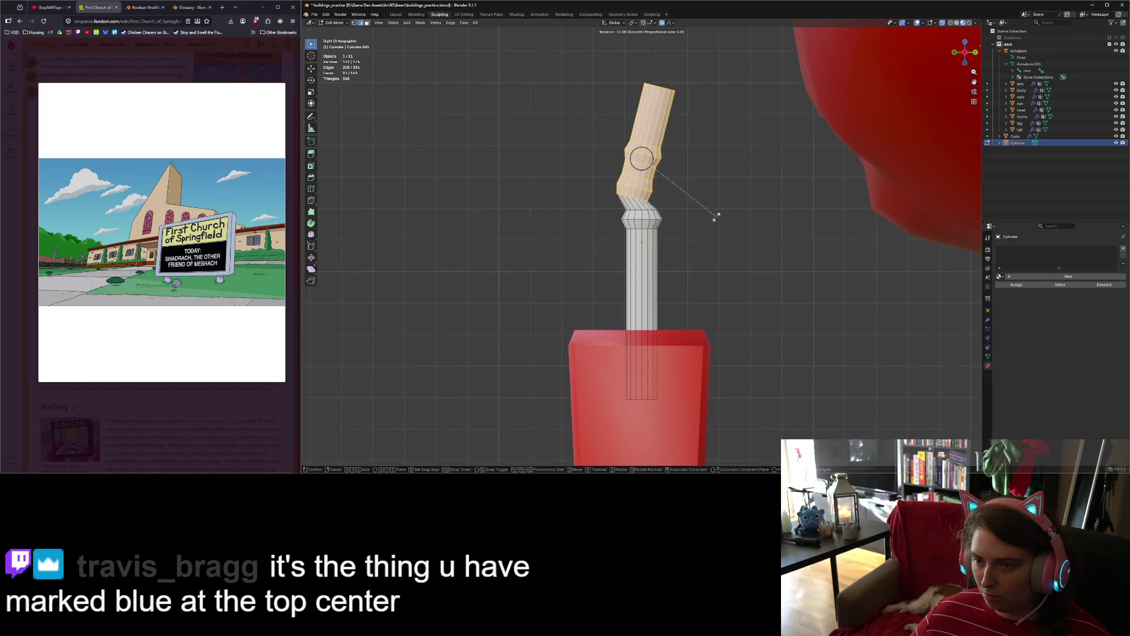
left_click(703, 217)
Step: Reposition the tilted section and rotate it a further 9.91°
key("g")
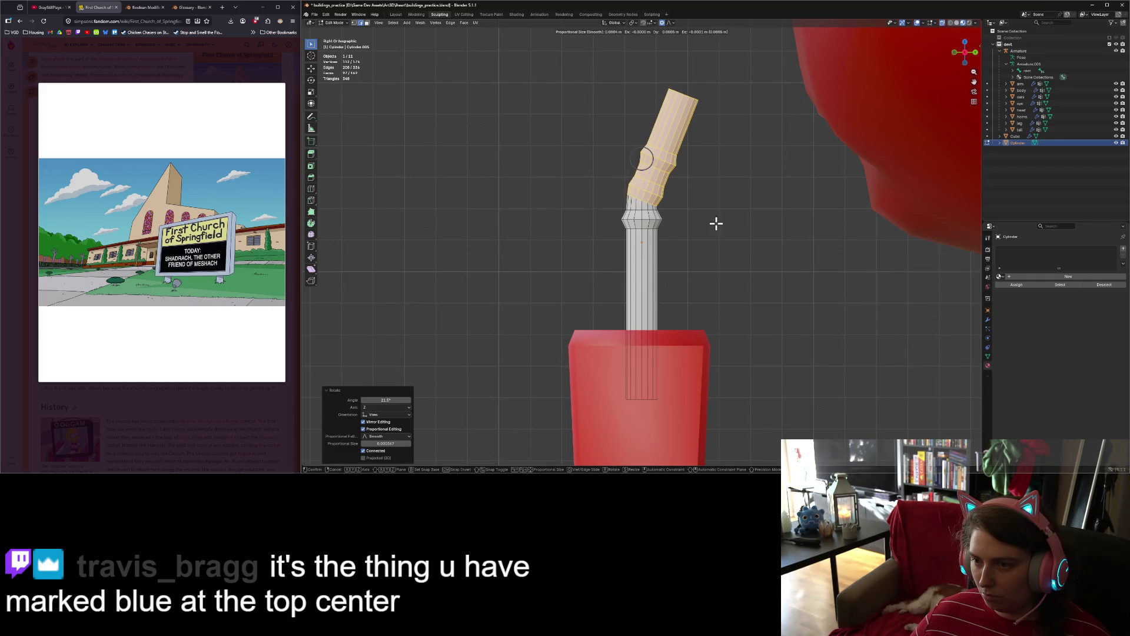
left_click(716, 222)
key("r")
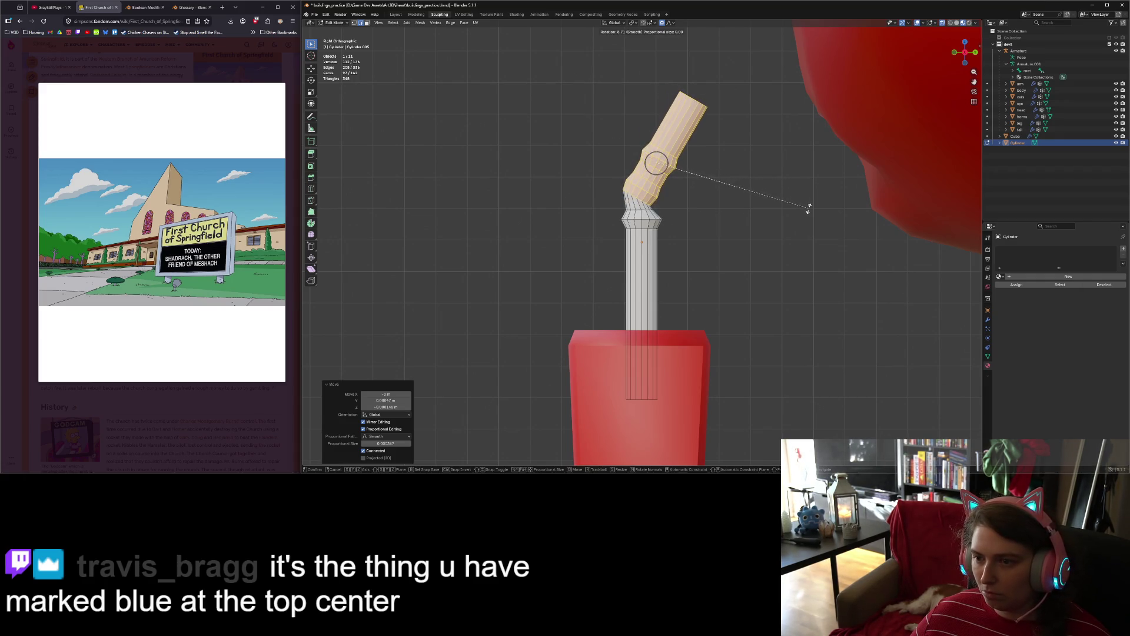
left_click(807, 211)
key("g")
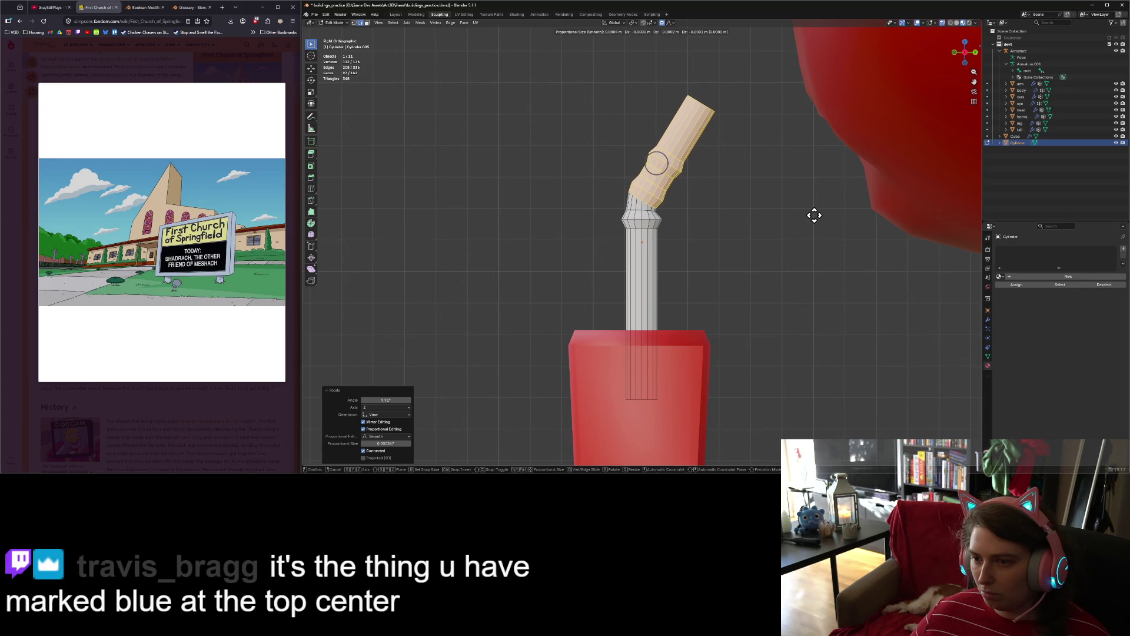
left_click(814, 215)
Step: Select just the straw tip and bend it further with rotations and a move
mouse_move(638, 59)
left_mouse_down()
mouse_move(770, 166)
mouse_move(659, 123)
mouse_move(648, 109)
mouse_move(661, 109)
left_mouse_up()
left_click_drag(693, 179, 649, 138)
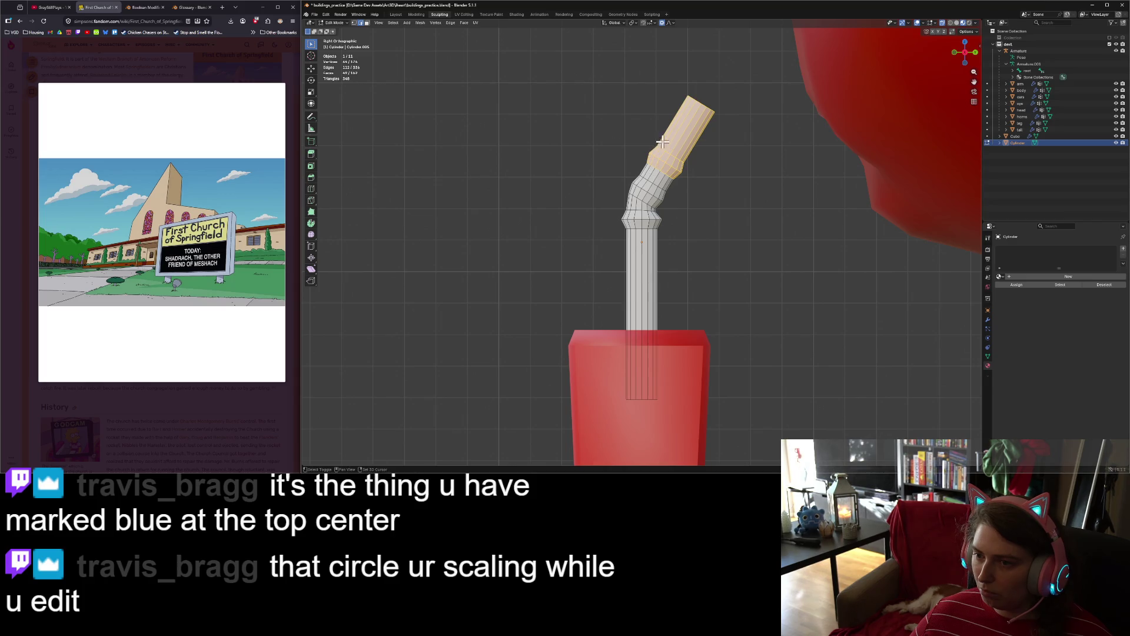
key("r")
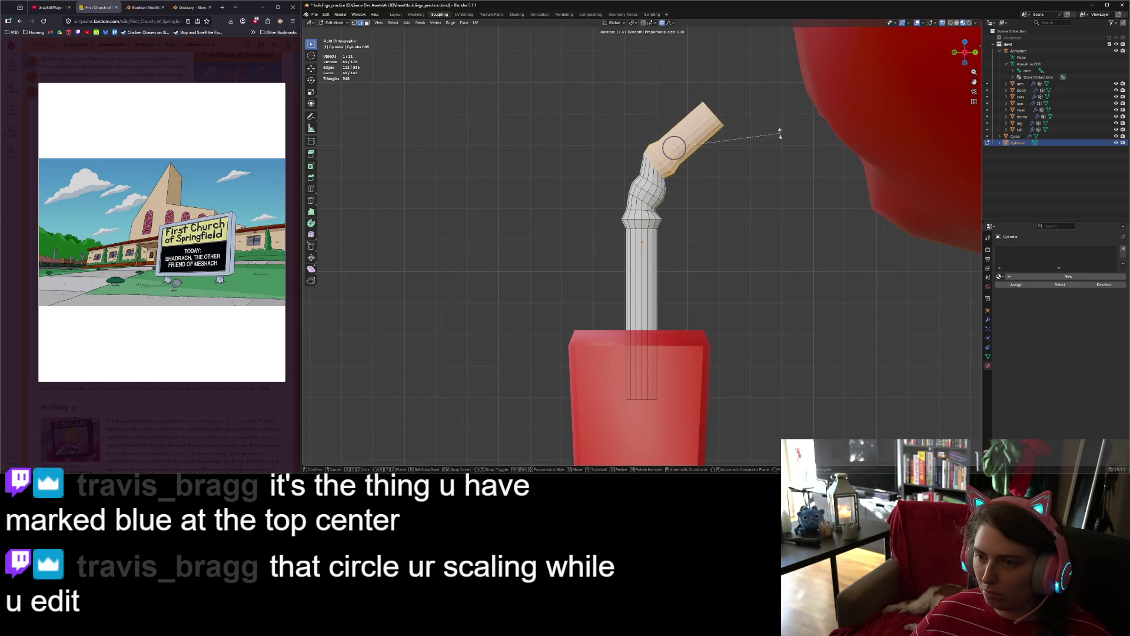
left_click(774, 152)
key("g")
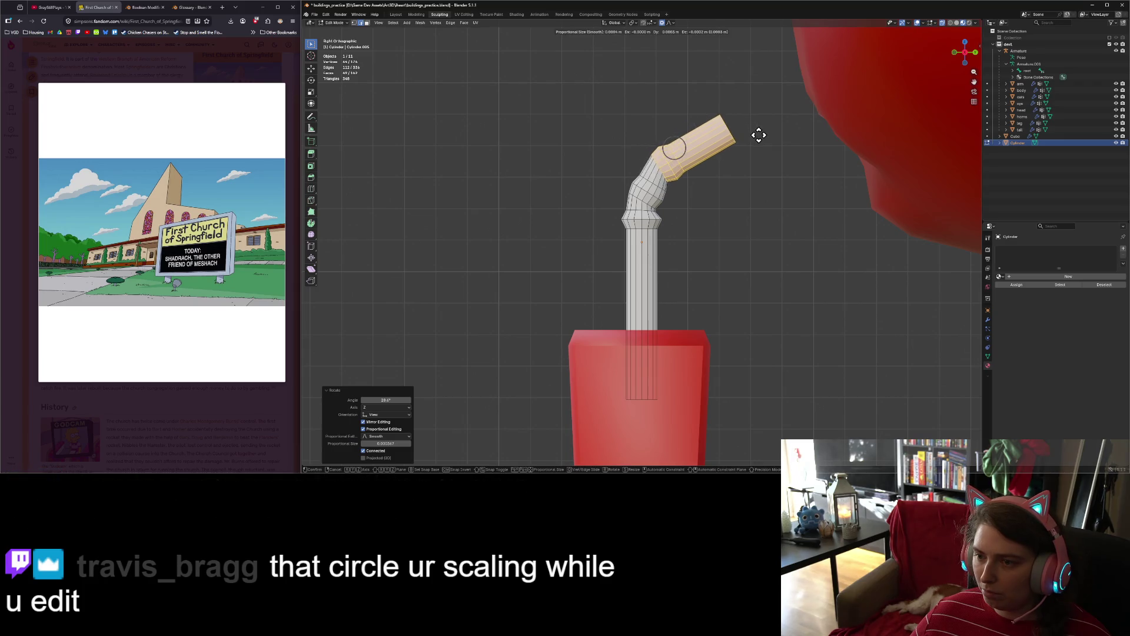
left_click(760, 140)
key("r")
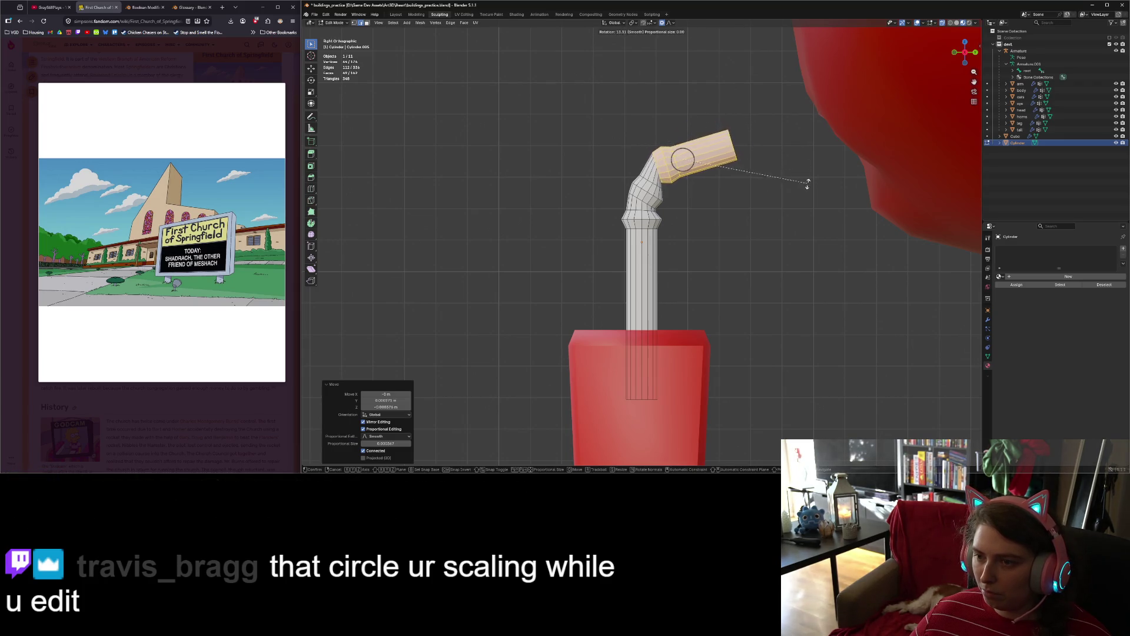
left_click(809, 192)
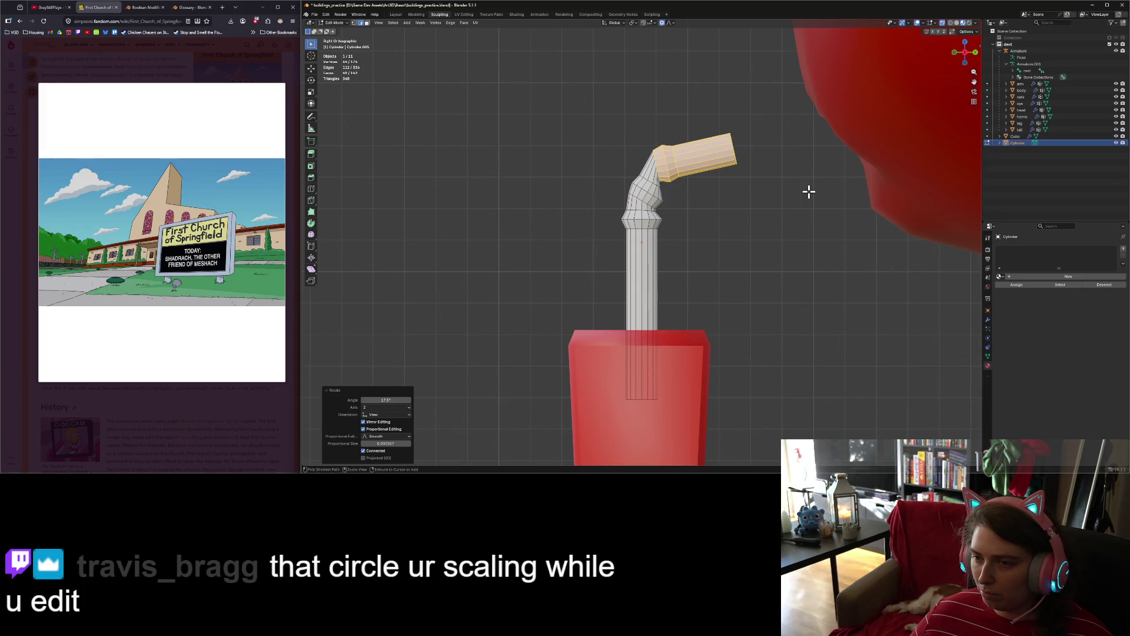
Step: Tilt the straw tip by 19° and move it down and to the right
key("r")
scroll(791, 162, "up", 2)
scroll(790, 162, "down", 1)
key("r")
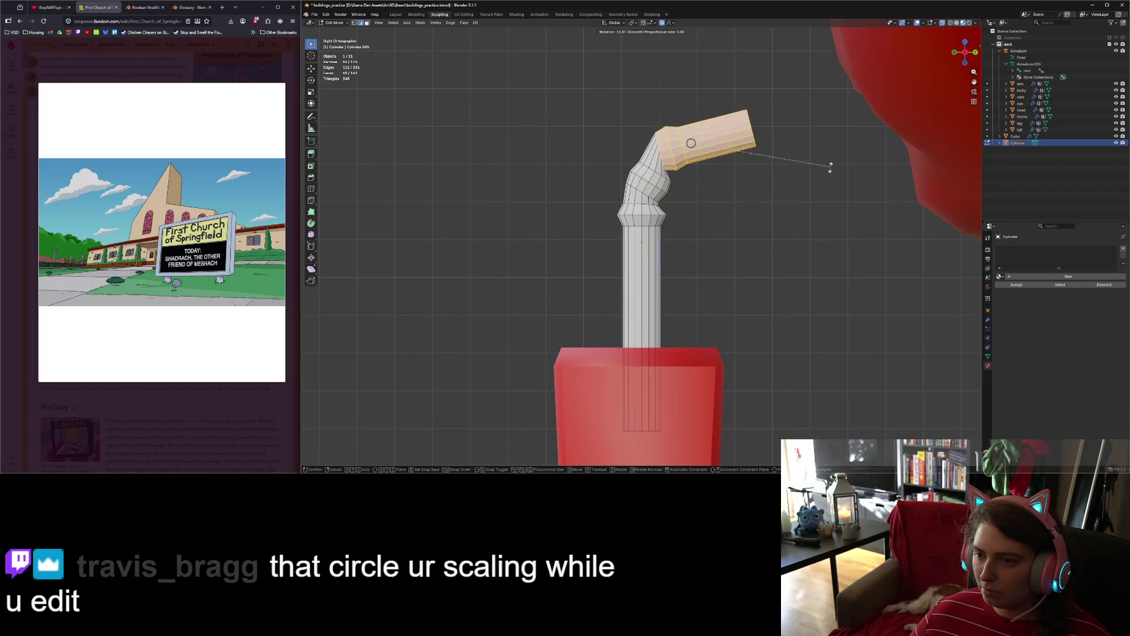
left_click(823, 173)
key("g")
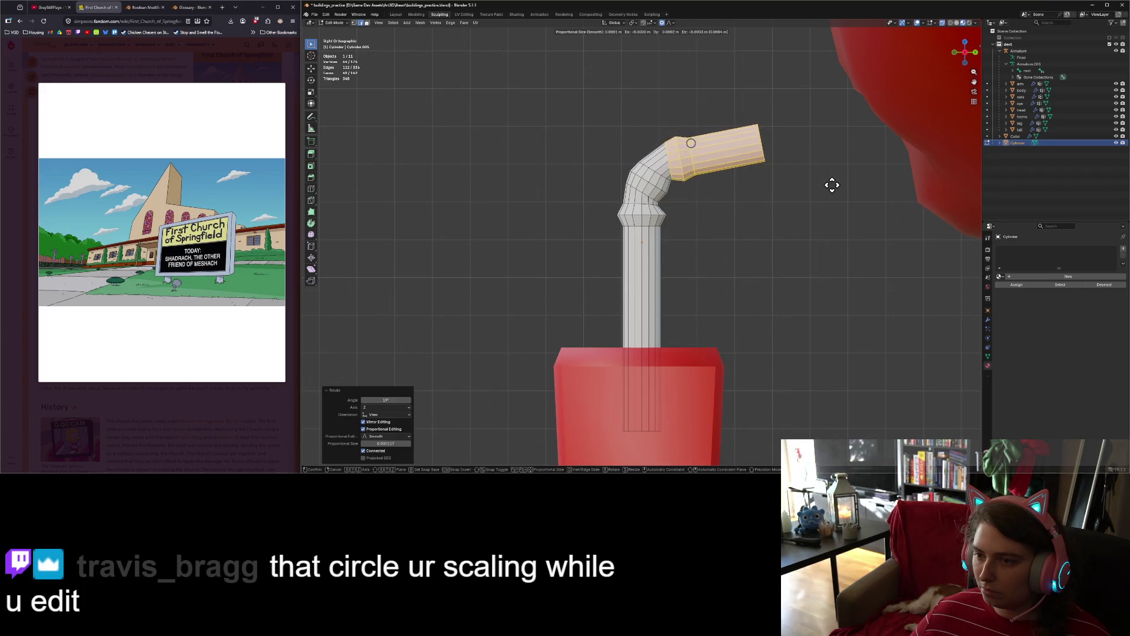
left_click(832, 183)
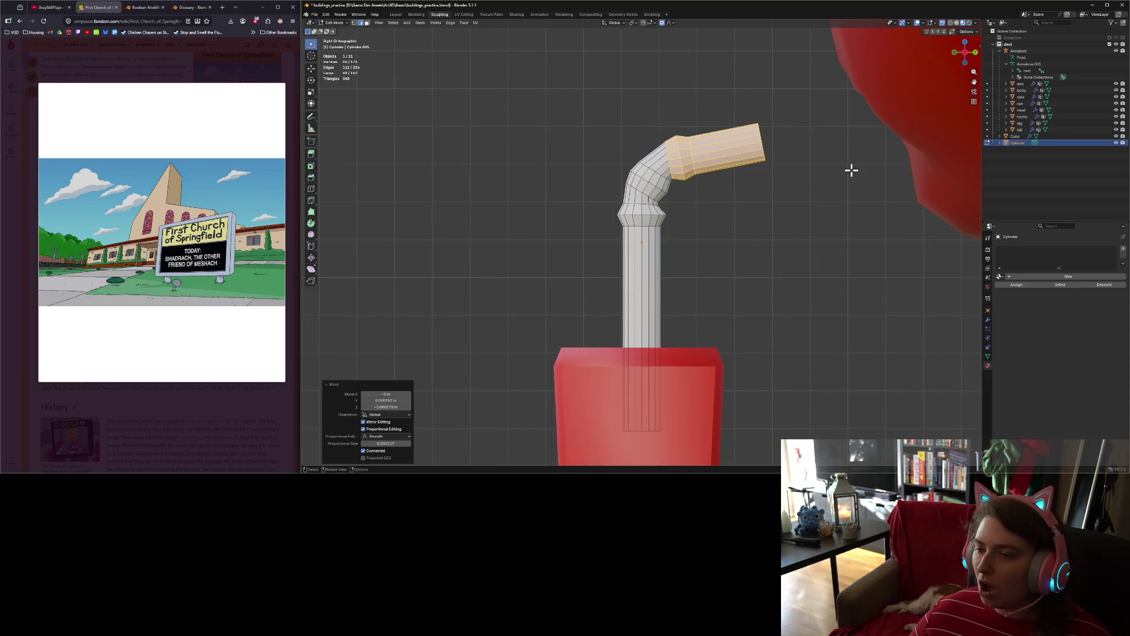
Step: Level the tip horizontally with a 13.5° rotation, then nudge it slightly down
key("r")
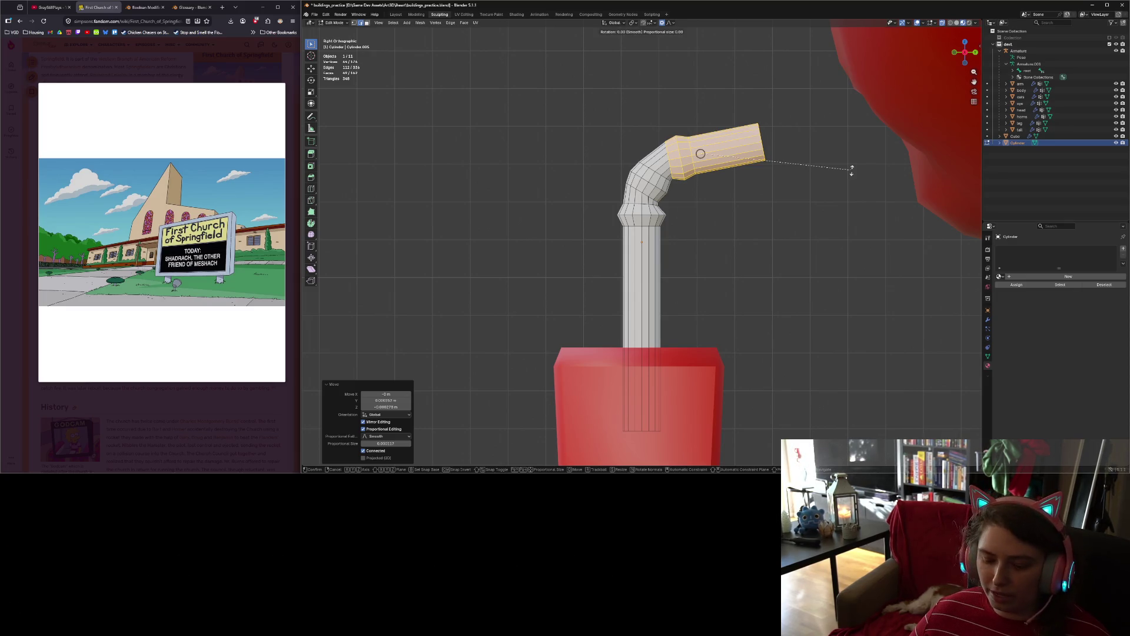
left_click(838, 202)
key("g")
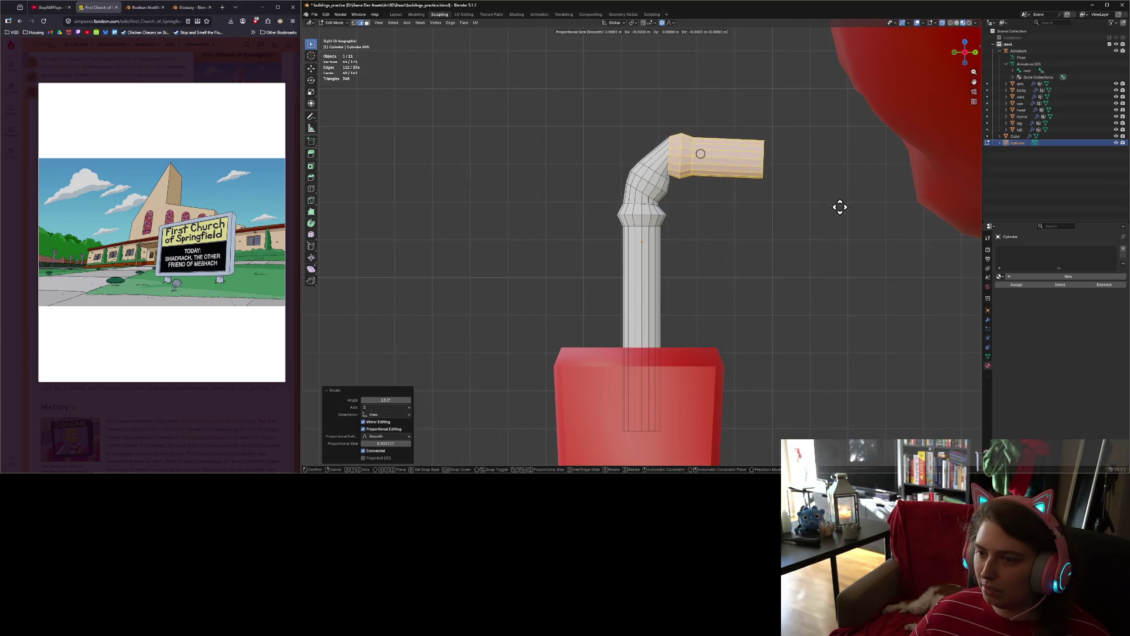
left_click(844, 213)
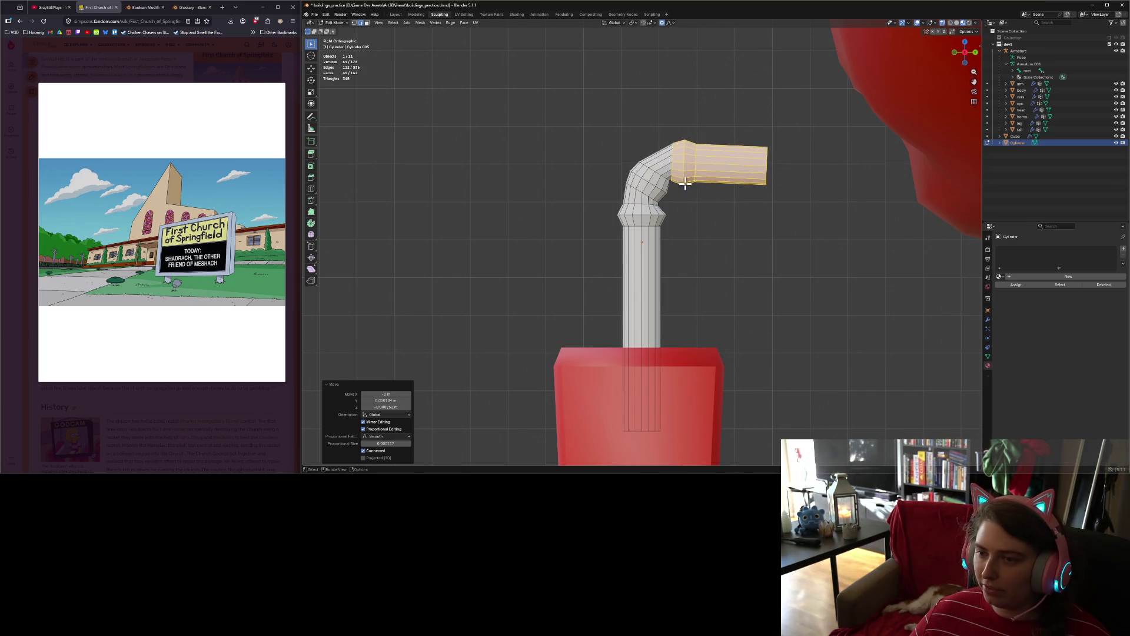
left_click(645, 178, "alt")
Step: Widen the bend ring to 1.081, then slightly shrink three bend rings together
key("s")
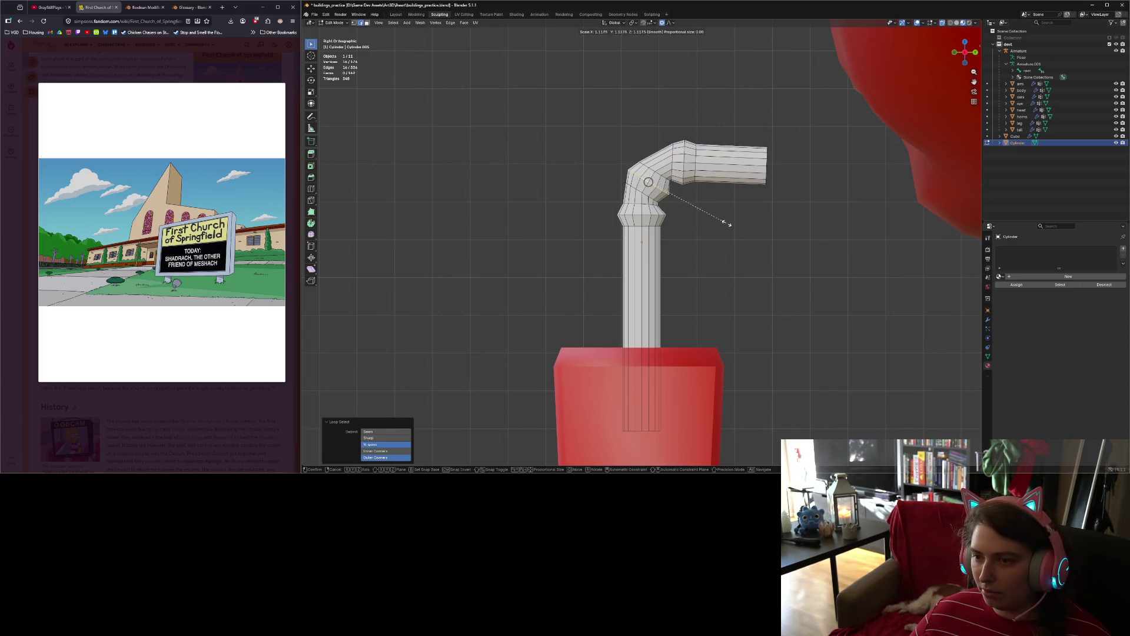
left_click(723, 222)
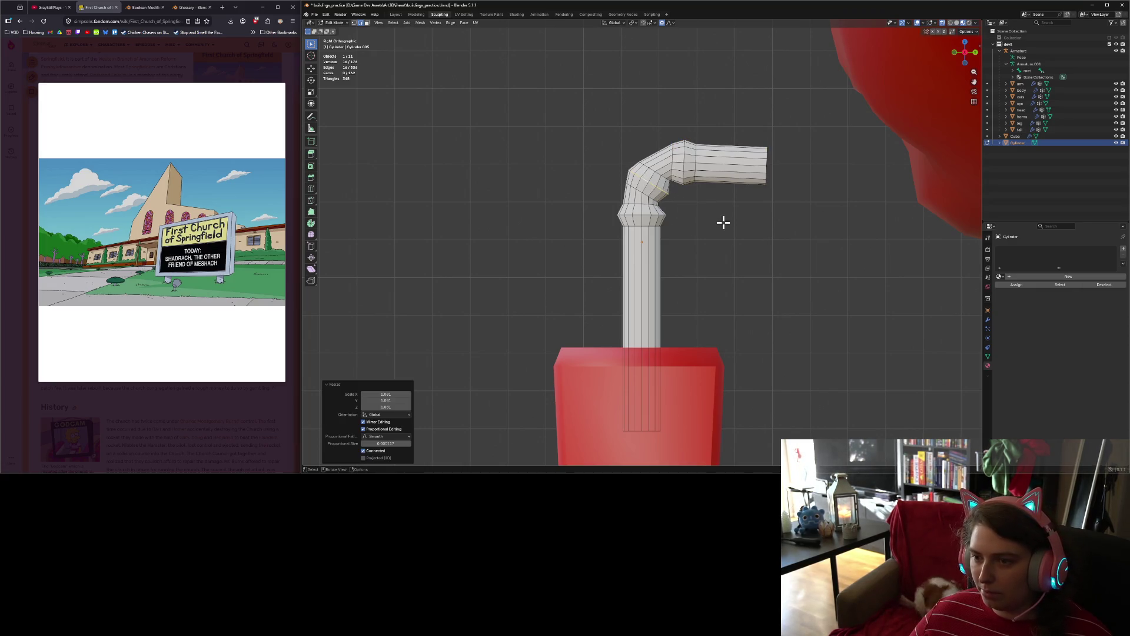
left_click(641, 191, "alt+shift")
left_click(650, 169, "alt+shift")
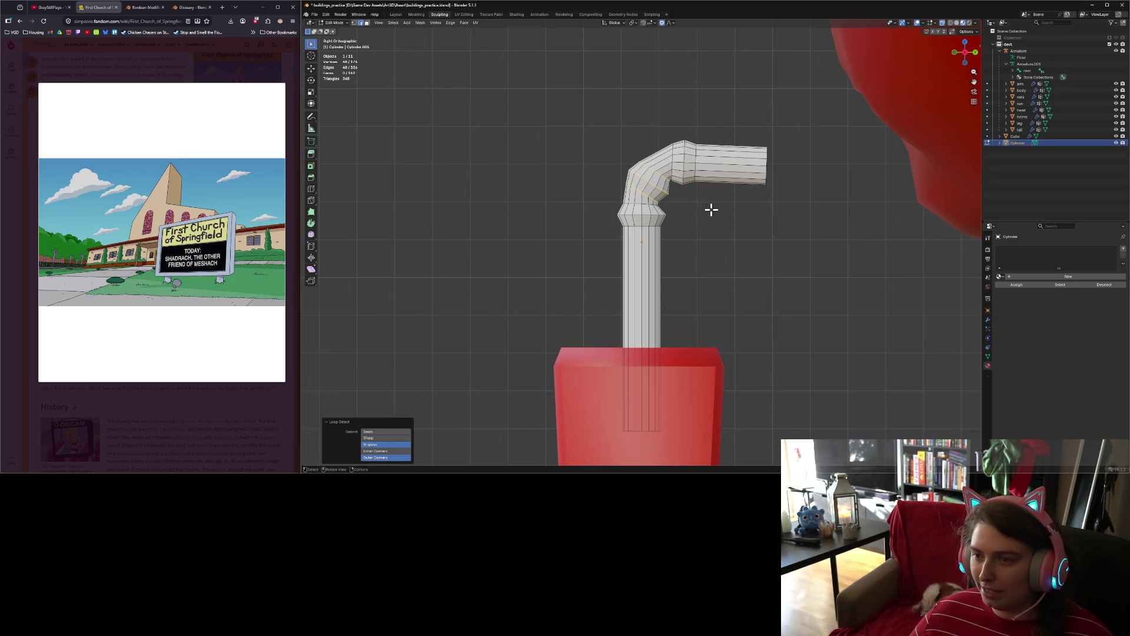
key("s")
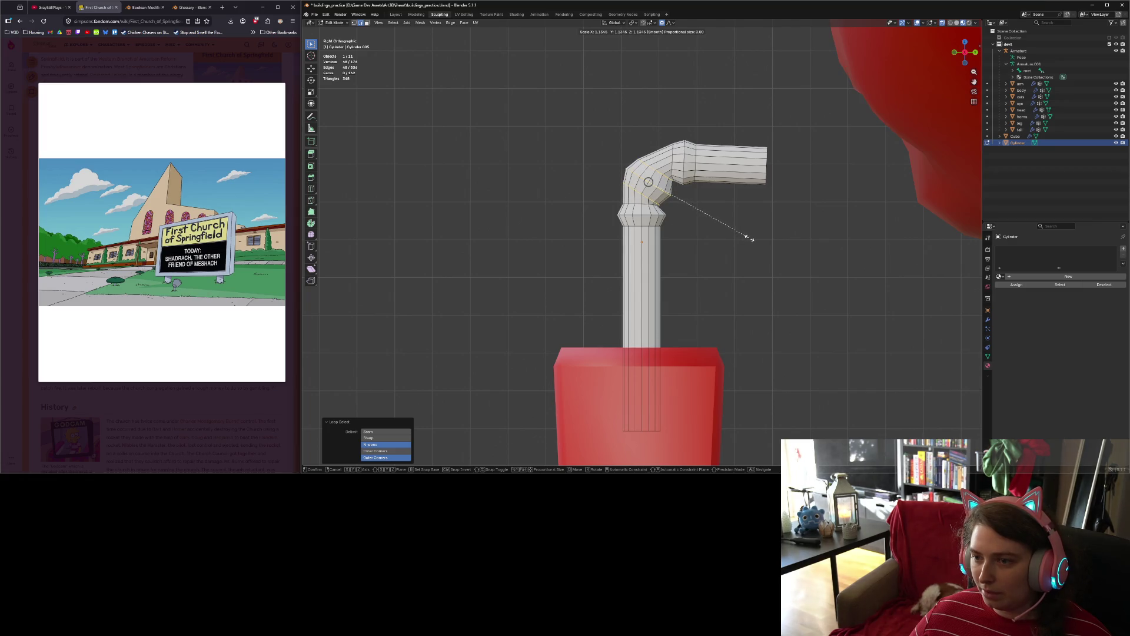
left_click(737, 234)
left_click(736, 232)
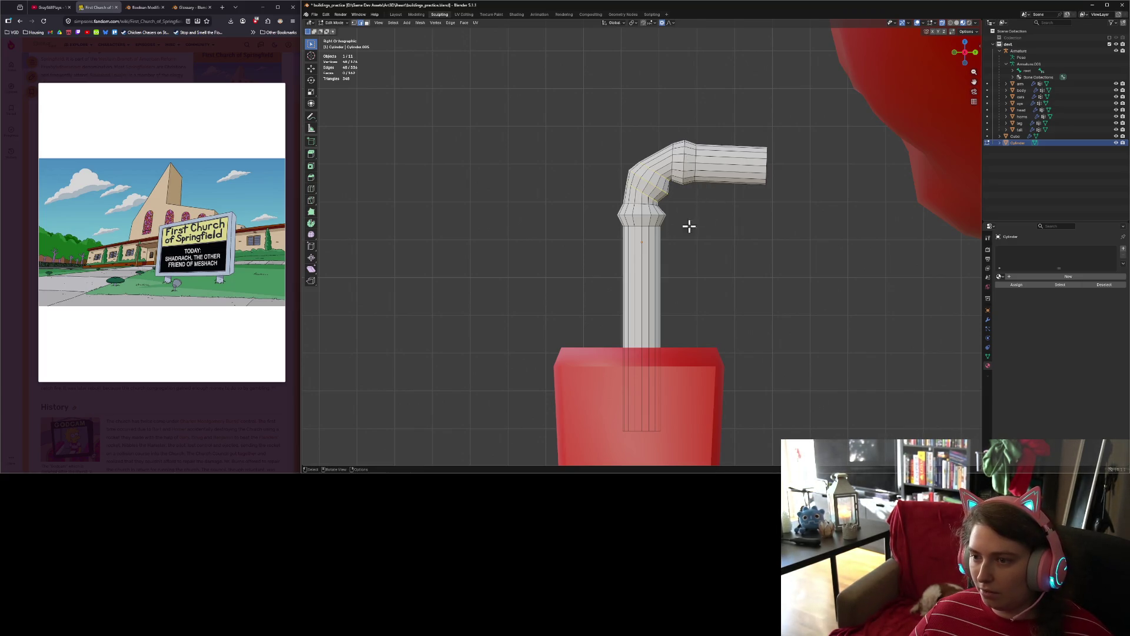
Step: Tilt the straw's bulge loops by about 10.5°
left_click_drag(608, 203, 686, 243)
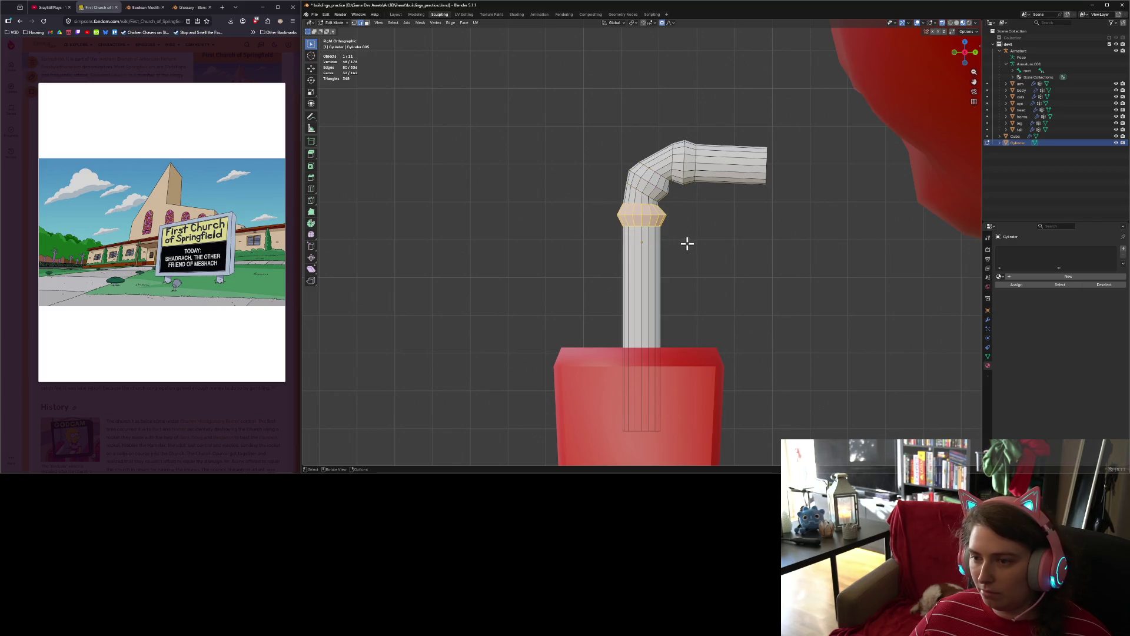
key("r")
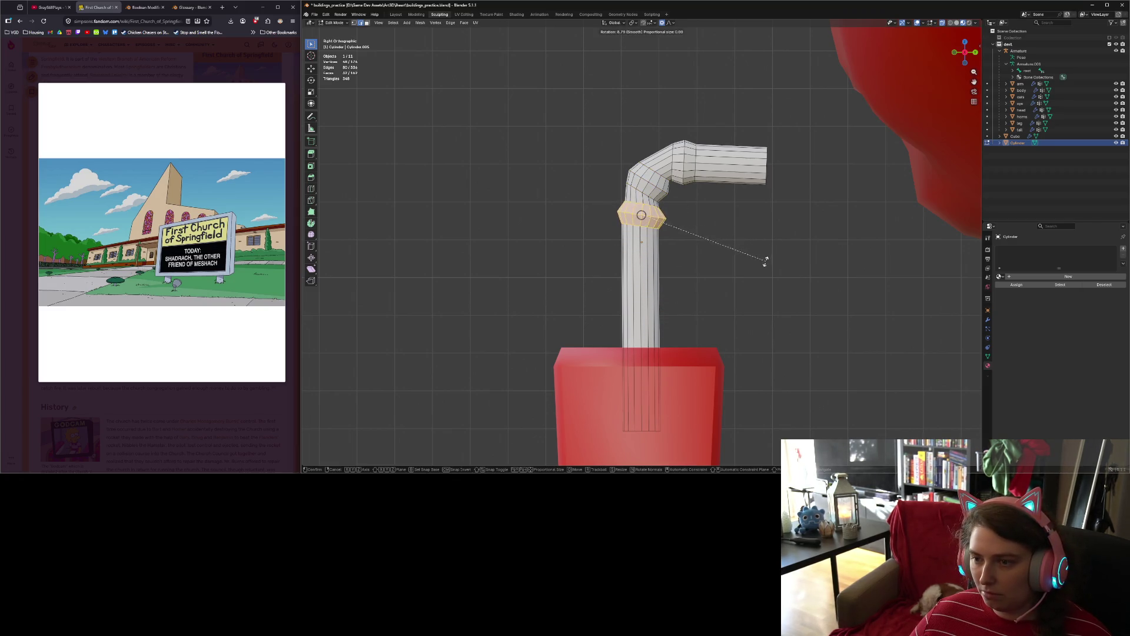
left_click(760, 263)
Step: Rotate the bend ring about −11°, nudge it into place, and return to Object Mode
mouse_move(667, 129)
left_mouse_down()
mouse_move(723, 202)
mouse_move(715, 183)
mouse_move(671, 162)
left_mouse_up()
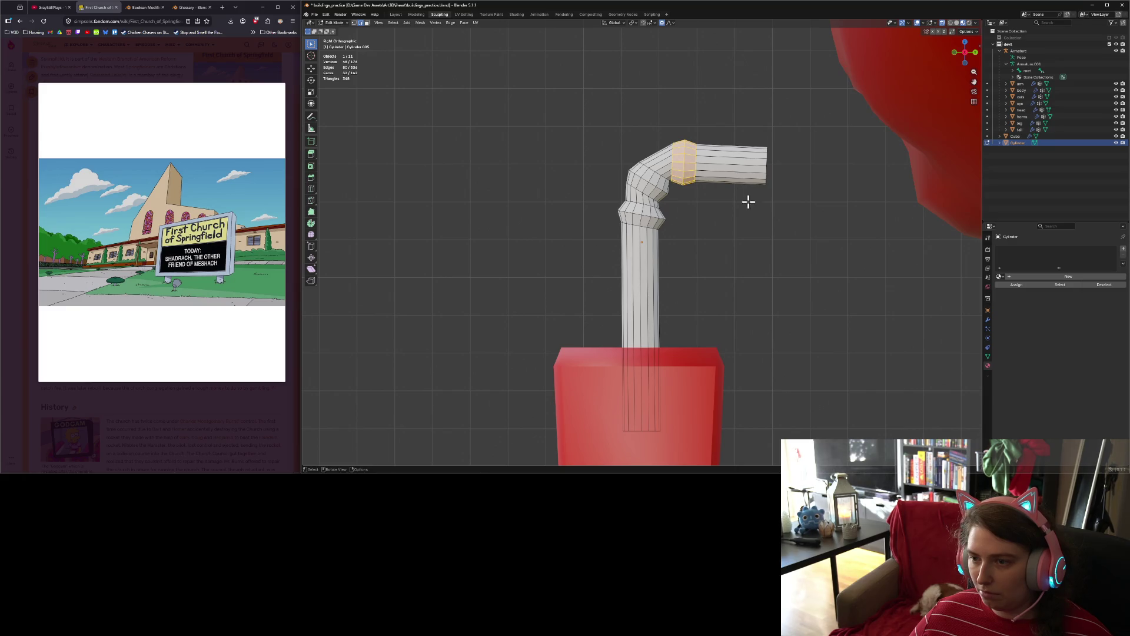
key("r")
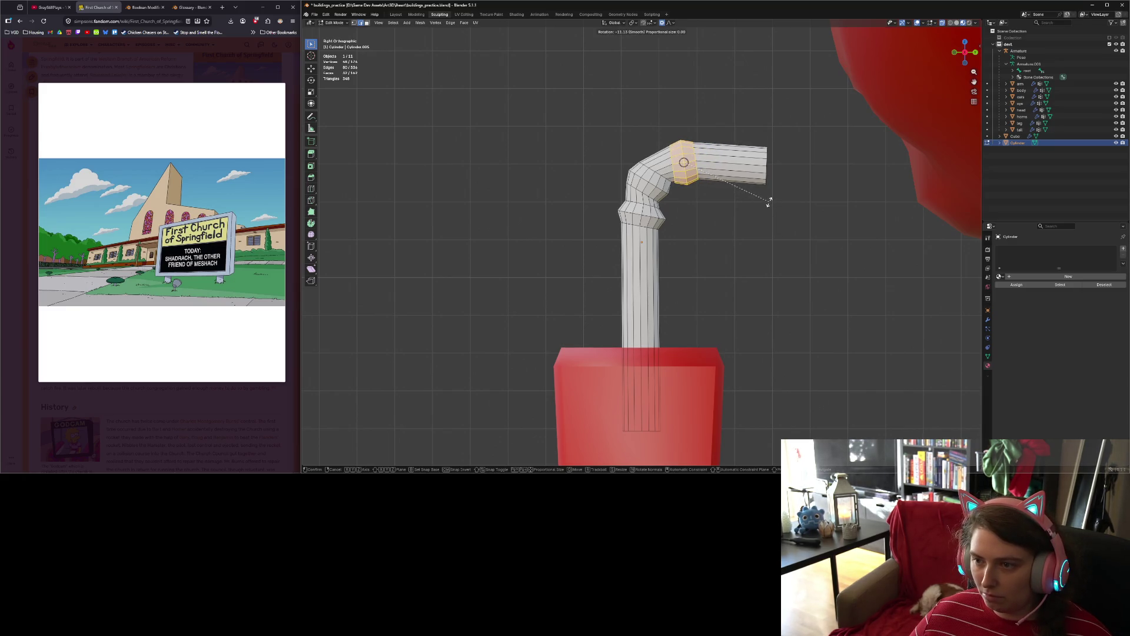
left_click(768, 202)
key("g")
left_click(767, 202)
left_click(789, 240)
key("Tab")
scroll(721, 271, "down", 2)
Step: Rotate the whole straw about Z so its tip faces the cow, then re-enter Edit Mode
mouse_move(720, 270)
middle_mouse_down()
mouse_move(784, 280)
mouse_move(757, 212)
middle_mouse_up()
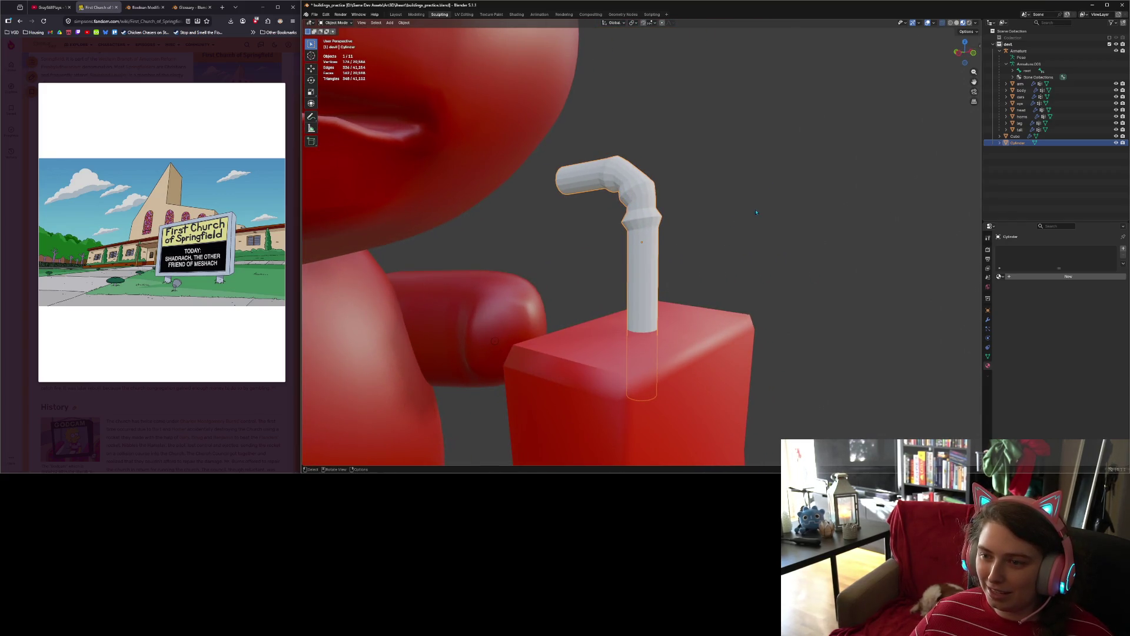
middle_click_drag(729, 291, 692, 299)
key("r")
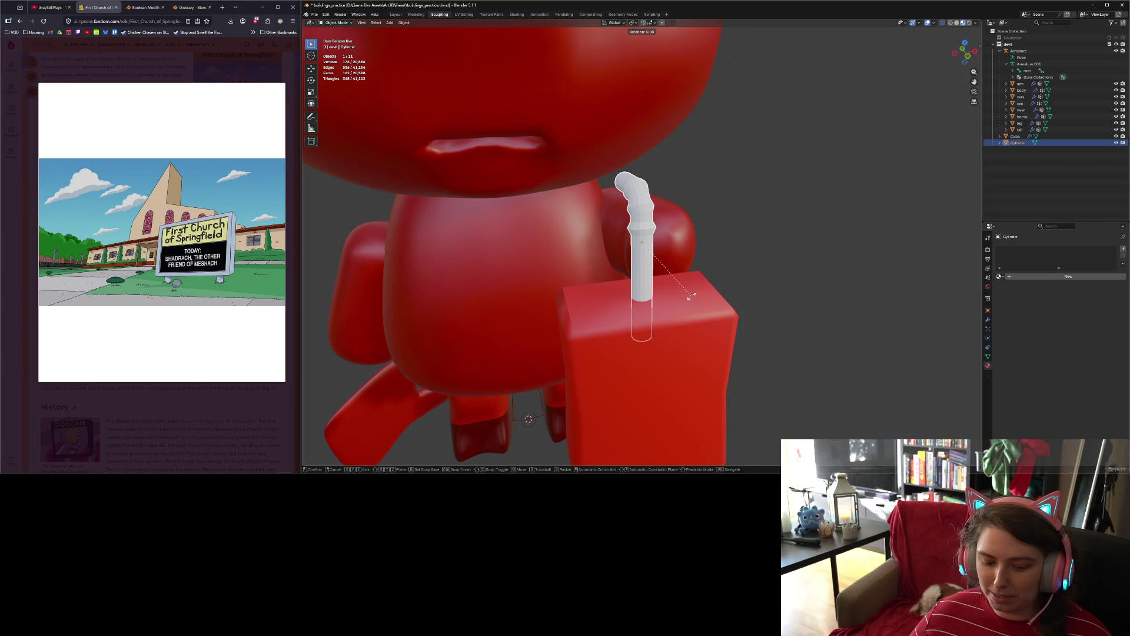
key("z")
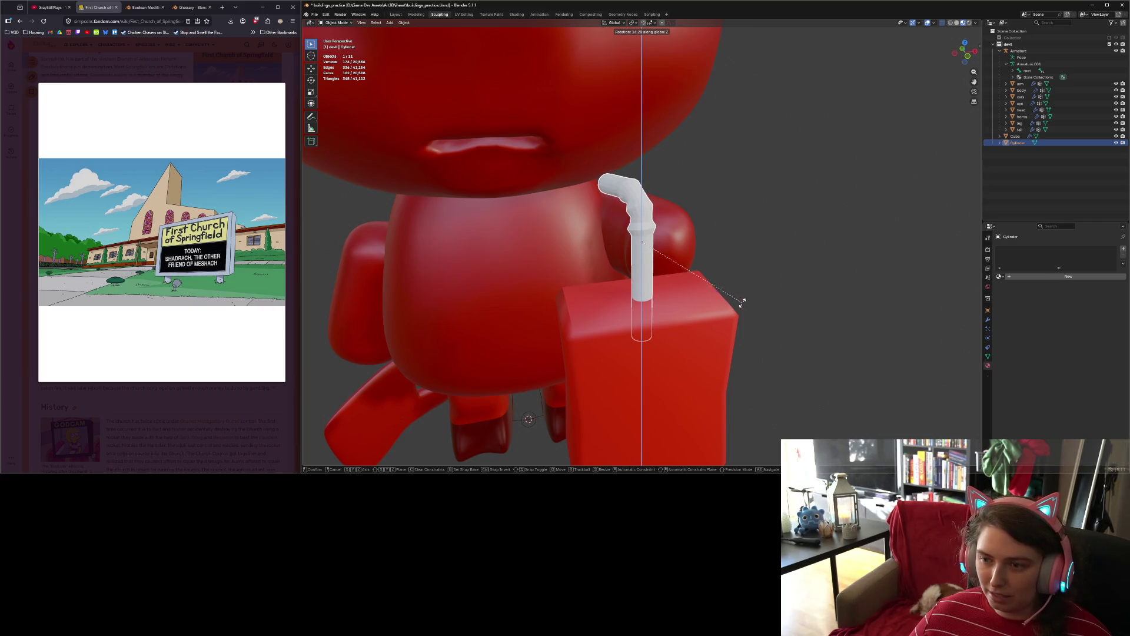
left_click(810, 205)
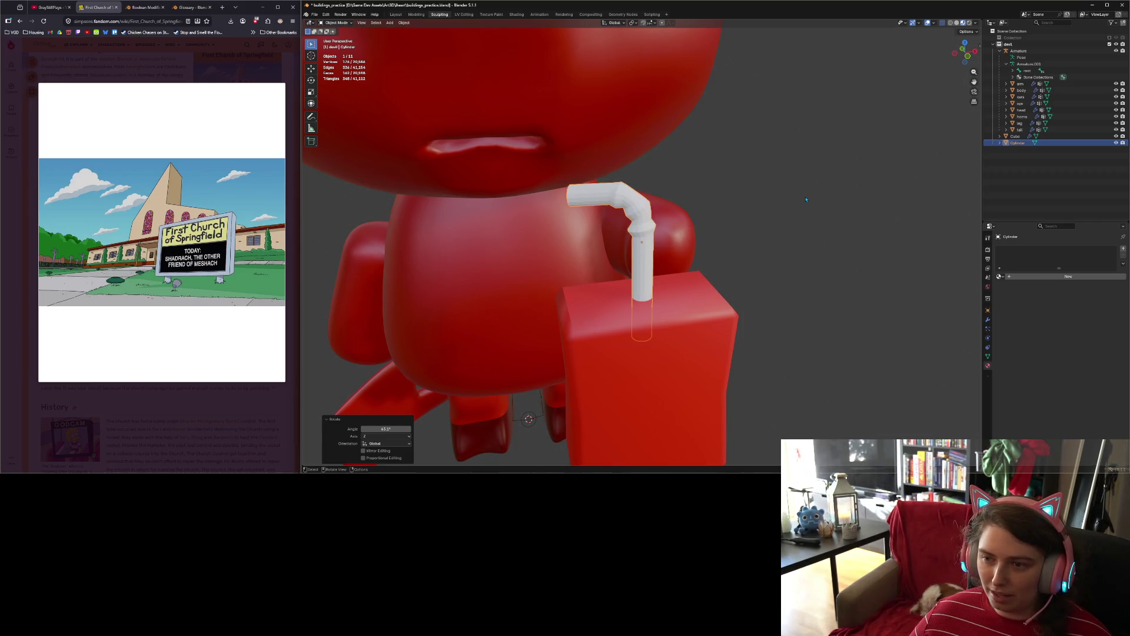
key("Tab")
scroll(614, 202, "up", 2)
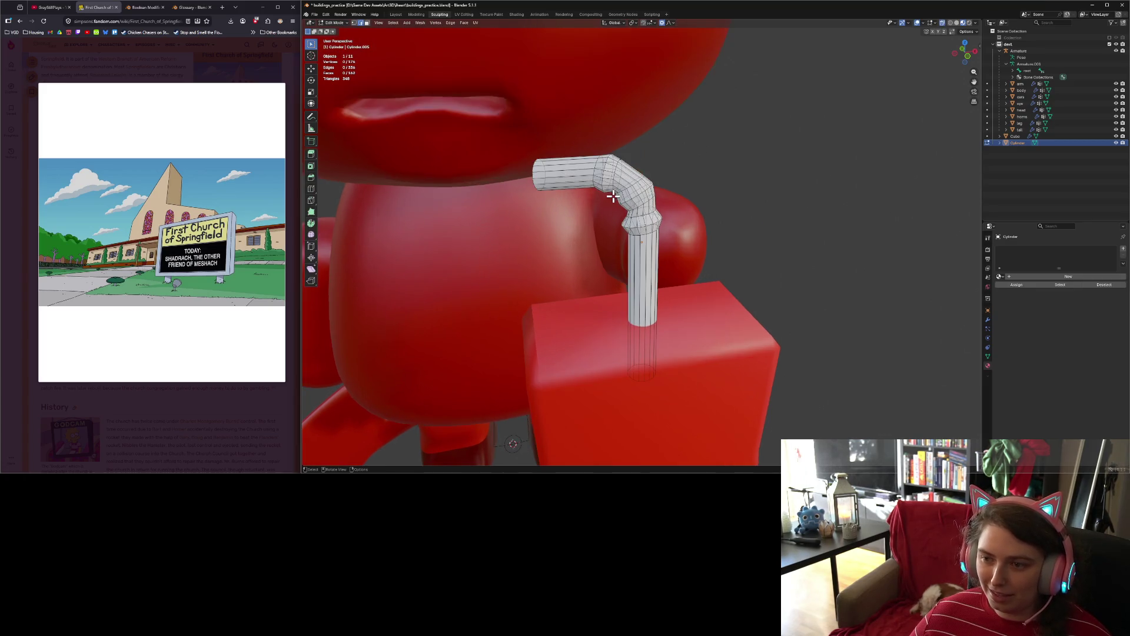
Step: Select the edge rings around the straw's bends, including the top bend
left_click(605, 177, "alt")
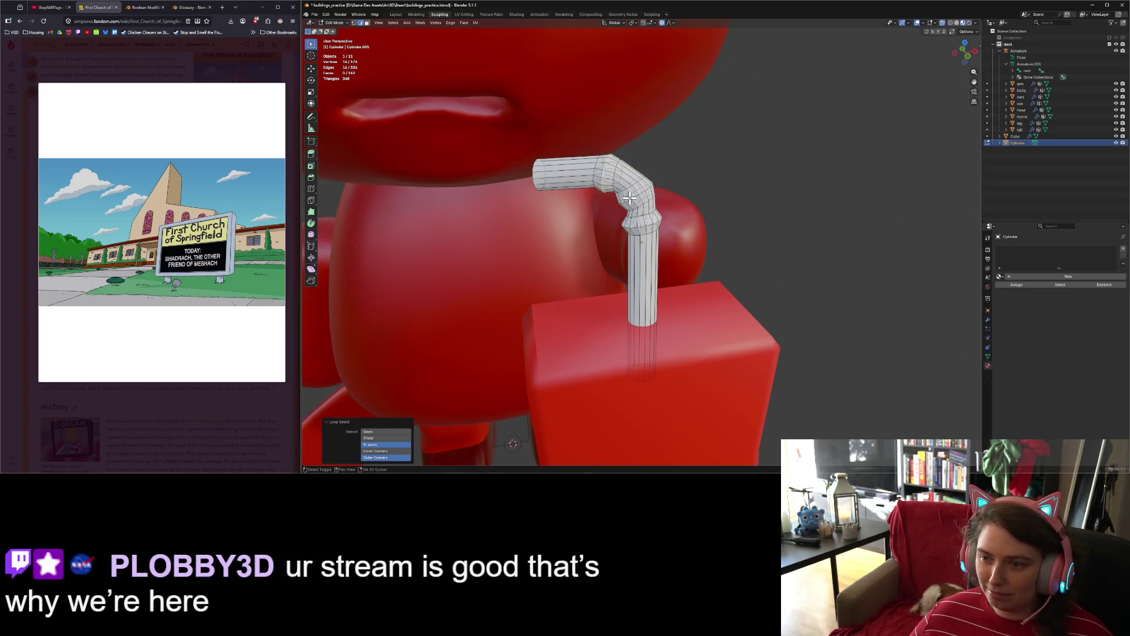
left_click(639, 229, "alt+shift")
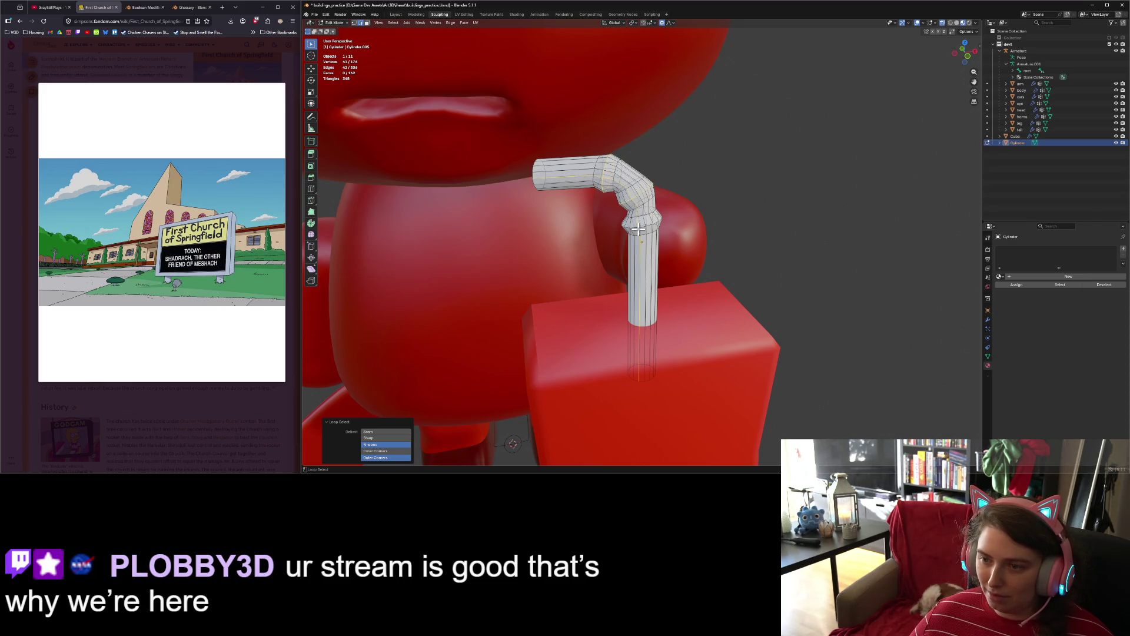
left_click(639, 230, "alt+shift")
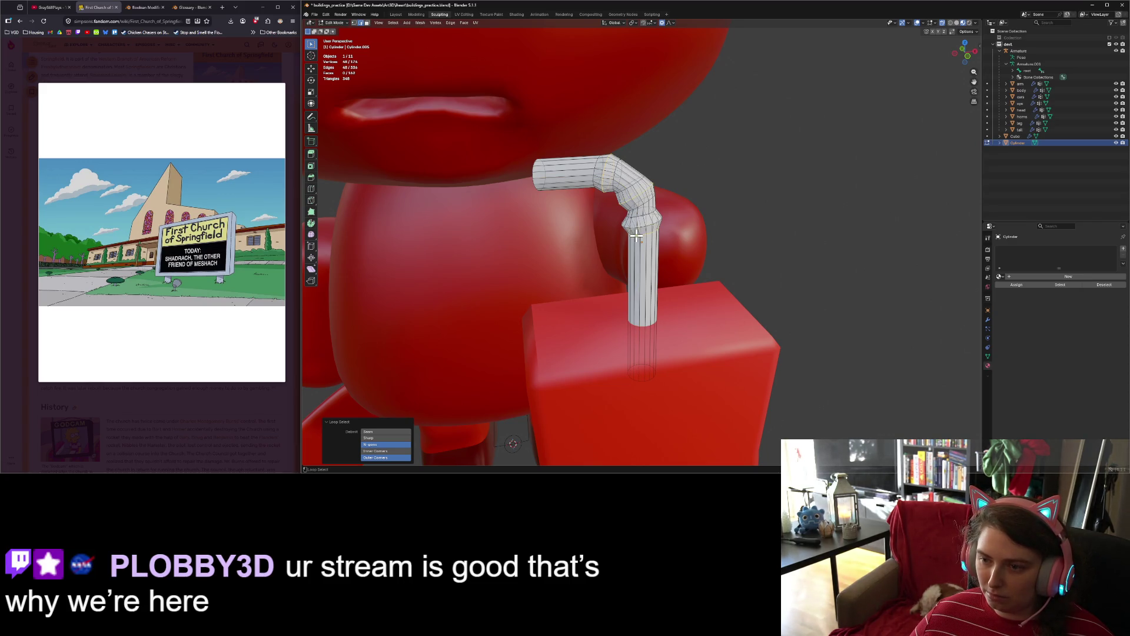
left_click(634, 220, "alt+shift")
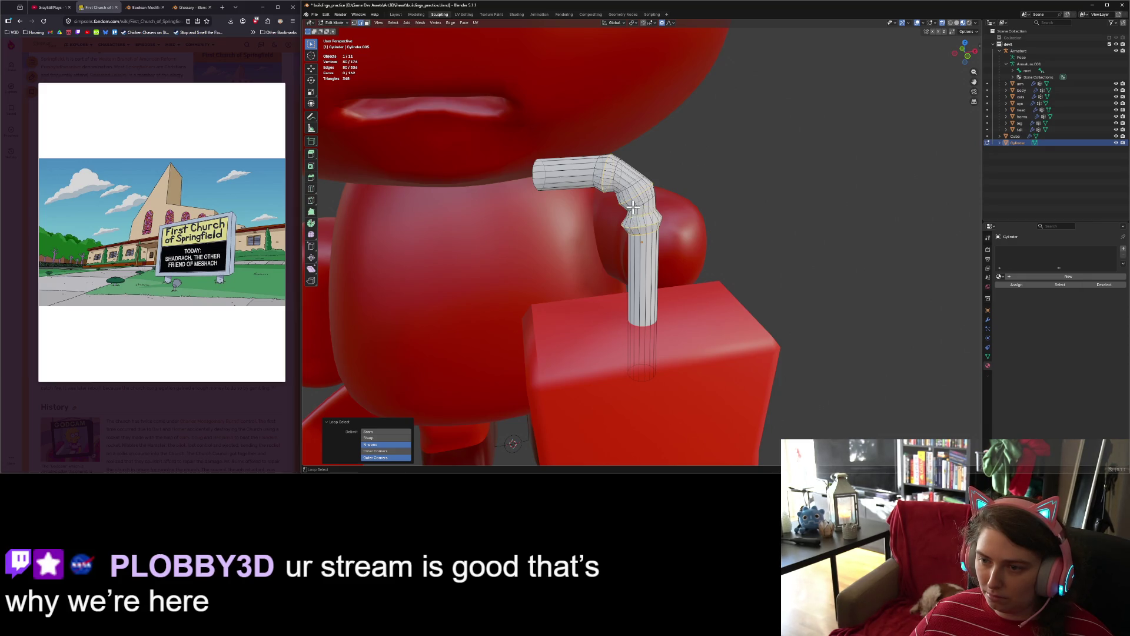
left_click(624, 191, "alt+shift")
left_click(625, 196, "alt+shift")
key("ctrl+z")
left_click(629, 200, "alt+shift")
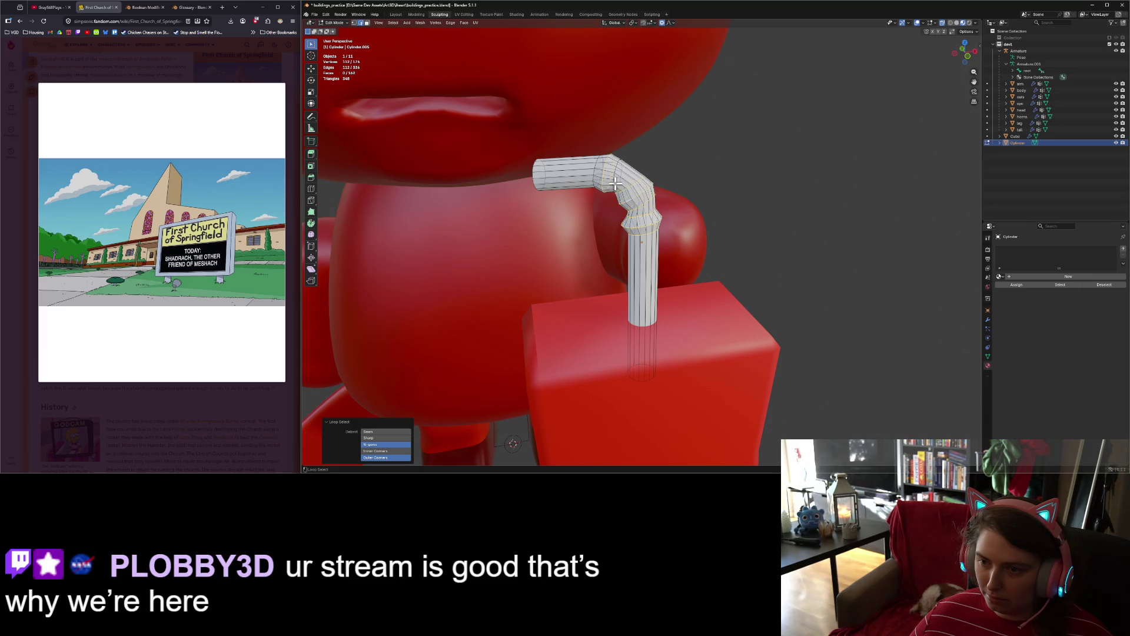
left_click(608, 180, "alt+shift")
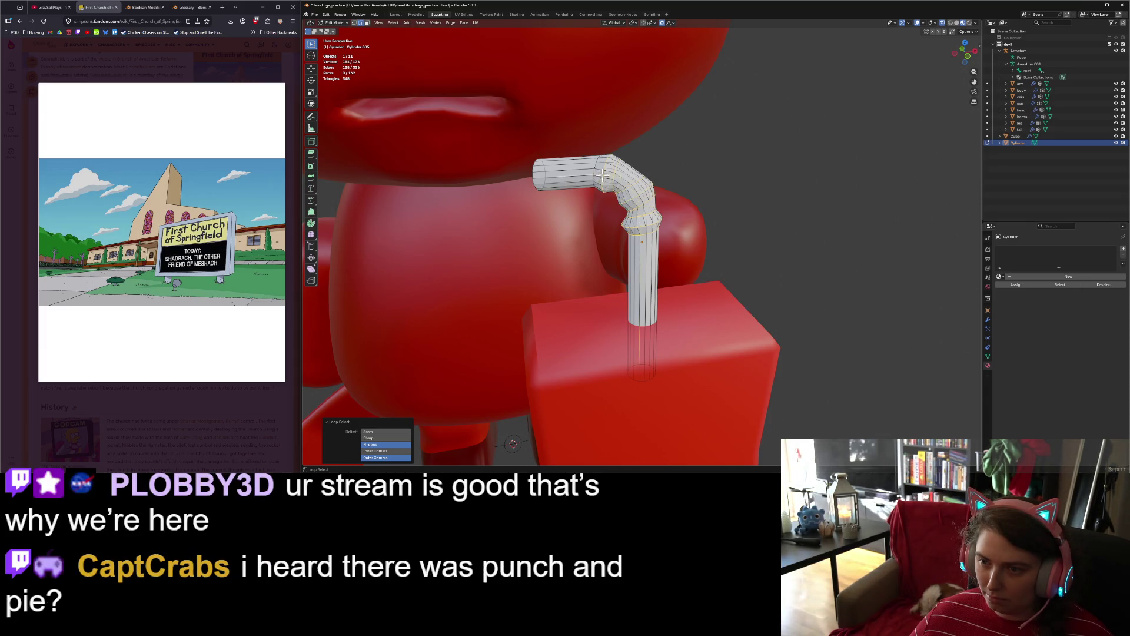
left_click(586, 175, "alt+shift")
key("ctrl+z")
left_click(581, 175, "alt+shift")
left_click(595, 175, "alt+shift")
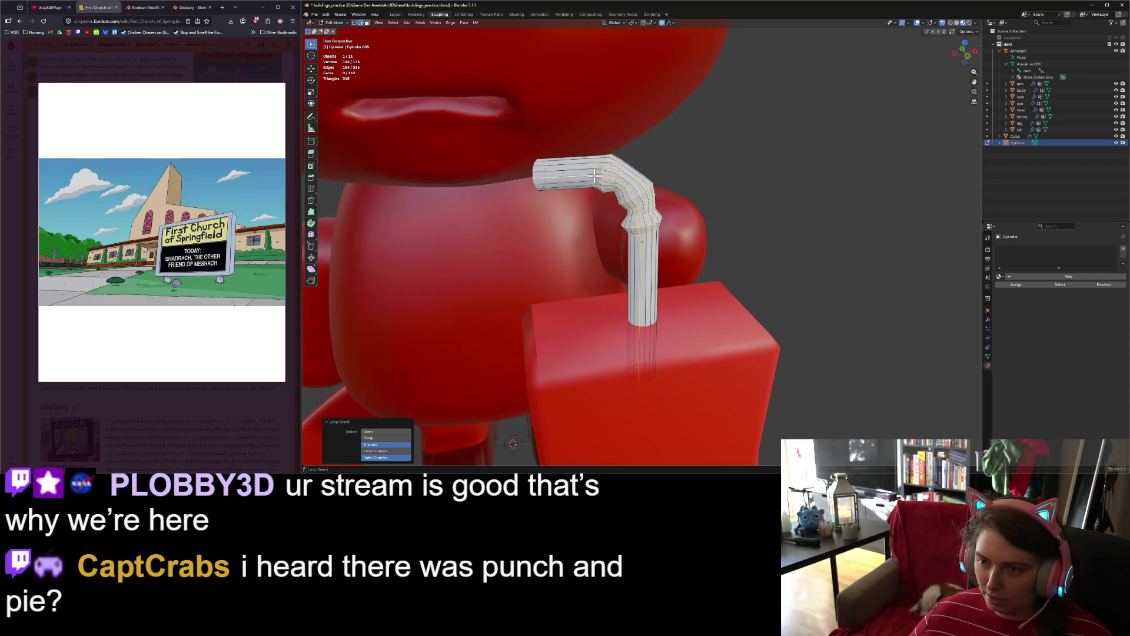
Step: Refine the bend selection by adding and removing lengthwise and vertical edge loops
left_click(596, 177, "alt+shift")
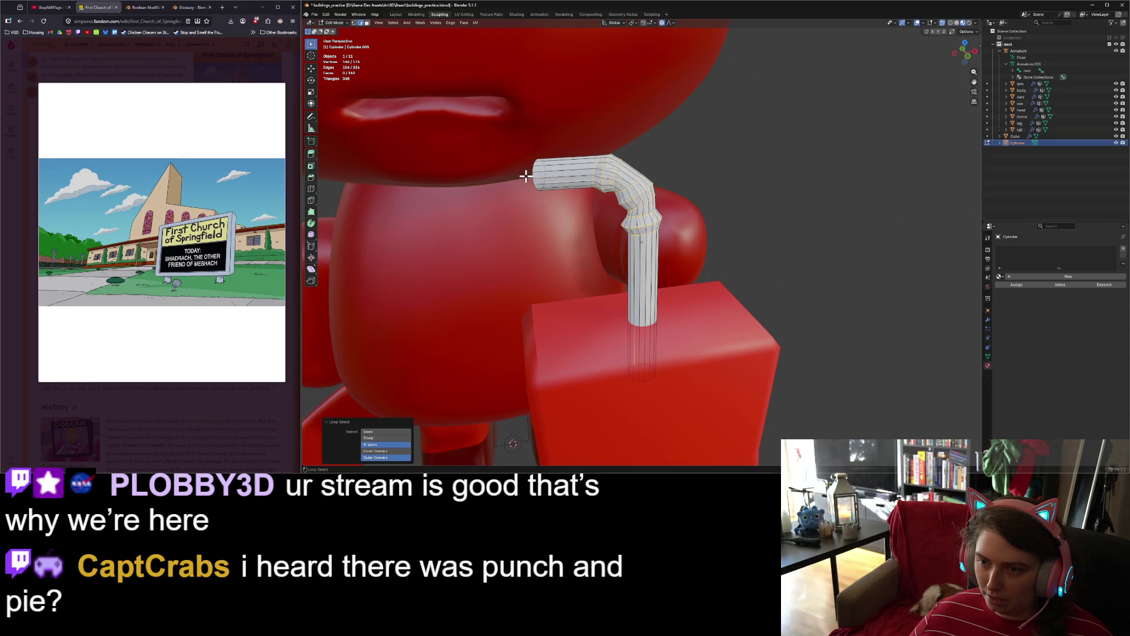
left_click(558, 184, "alt+shift")
left_click(559, 183, "alt+shift")
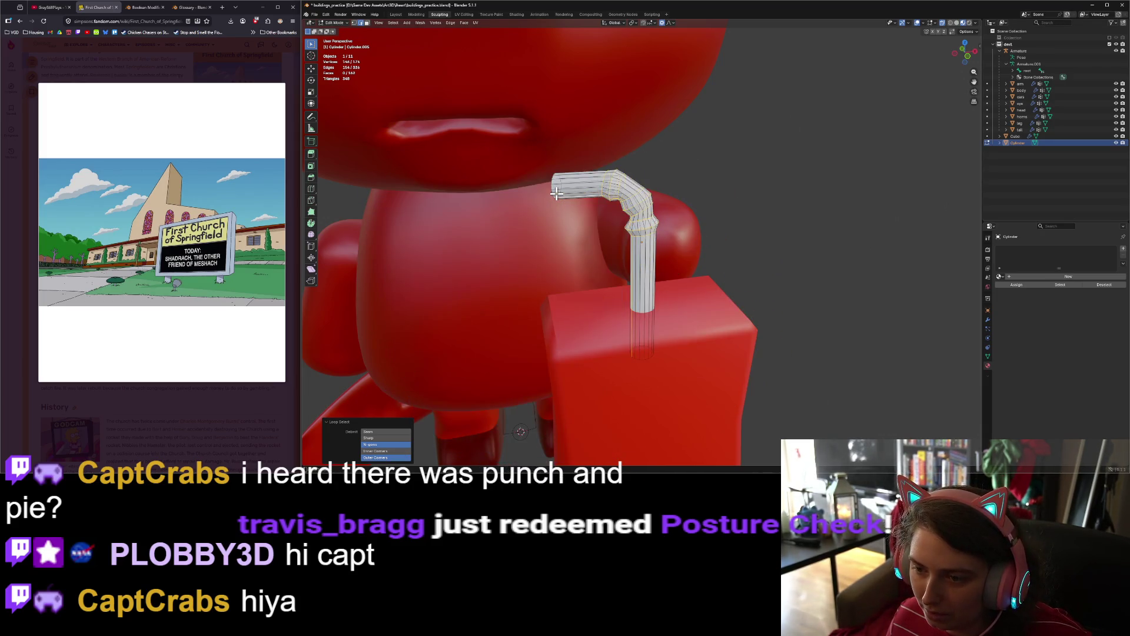
left_click(615, 269, "alt+shift")
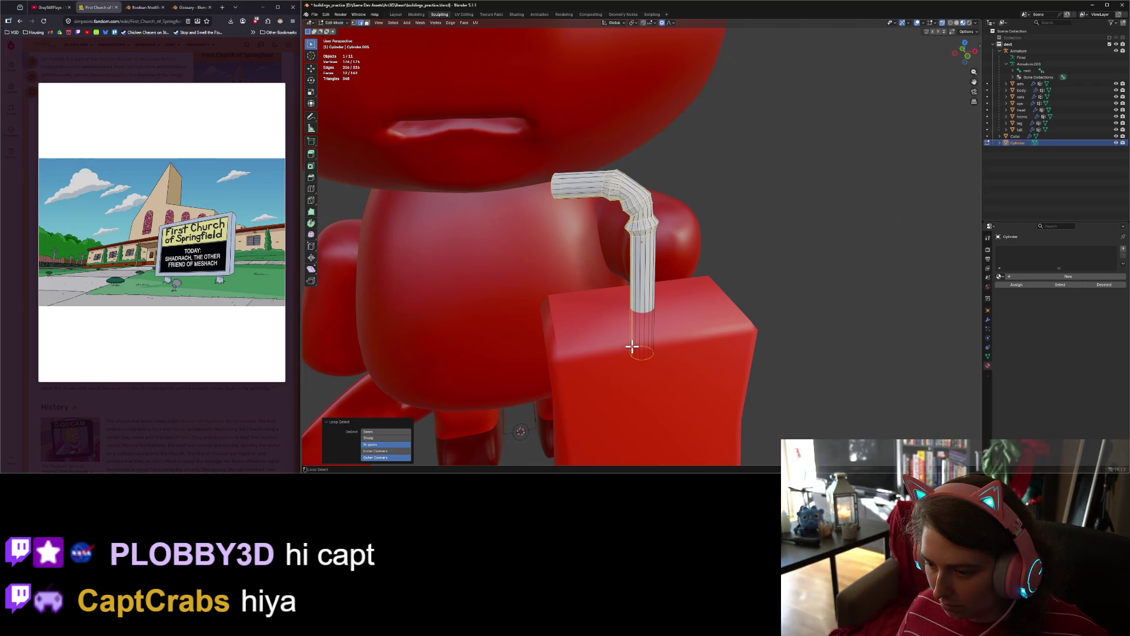
mouse_move(636, 351)
middle_mouse_down()
mouse_move(702, 355)
mouse_move(638, 355)
middle_mouse_up()
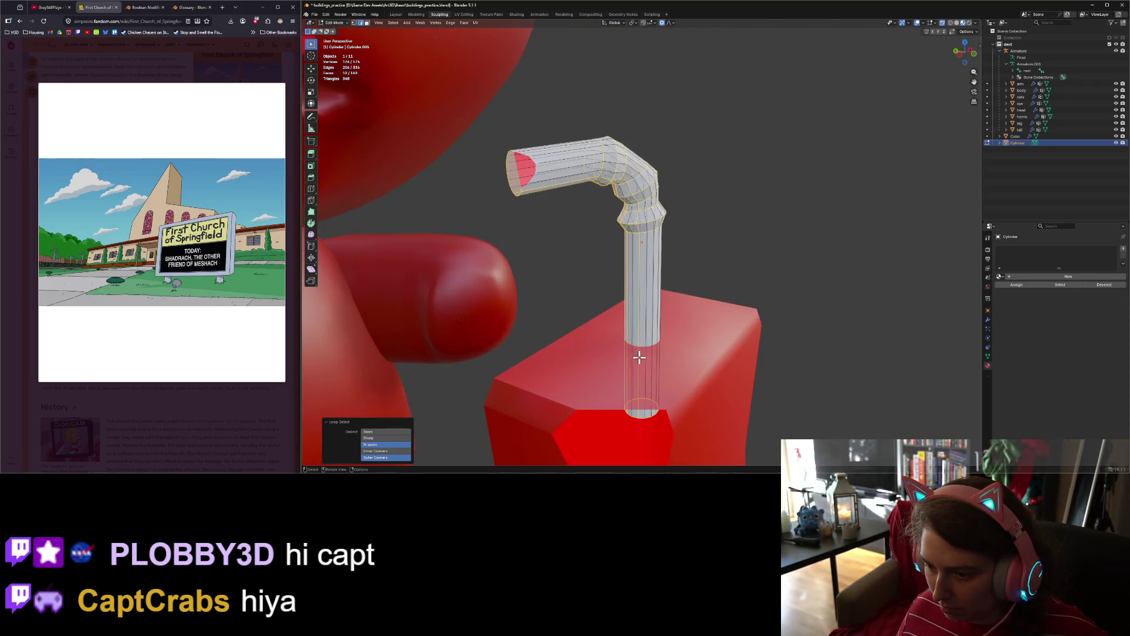
left_click(638, 363, "alt+shift")
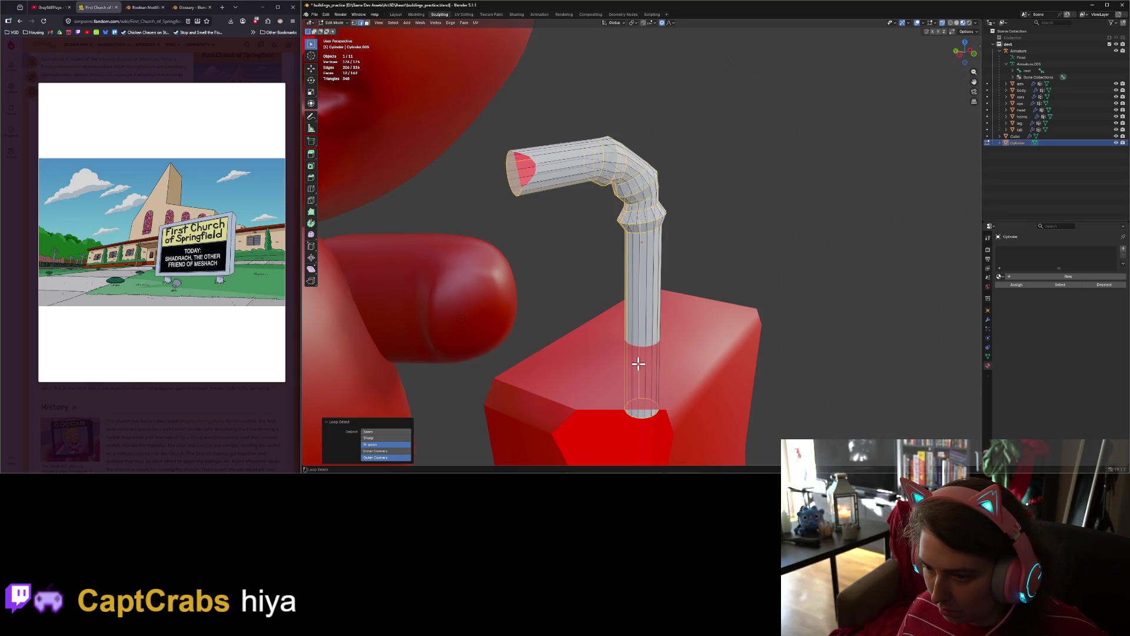
left_click(626, 365, "alt+shift")
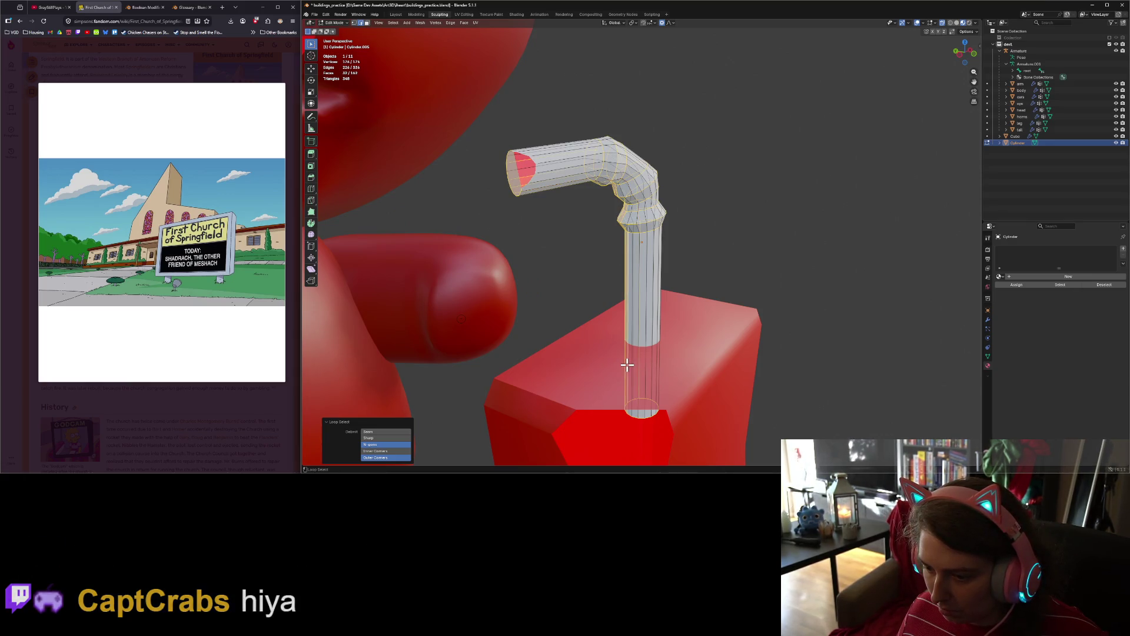
mouse_move(636, 364)
middle_mouse_down()
mouse_move(660, 368)
mouse_move(626, 374)
middle_mouse_up()
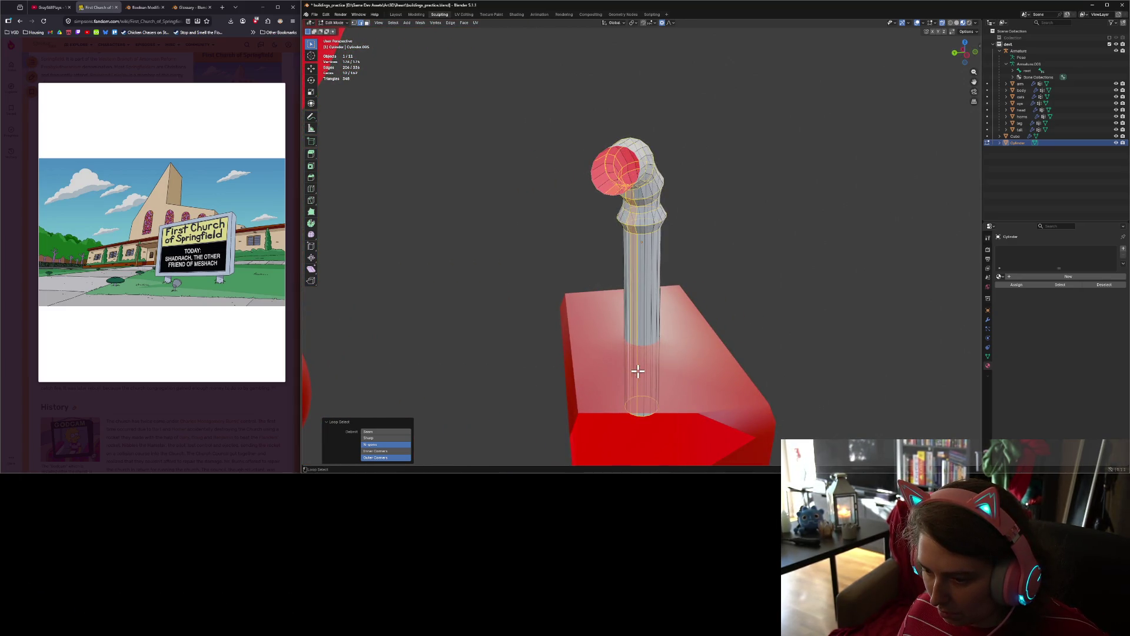
left_click(631, 370, "alt+shift")
left_click(630, 369, "alt+shift")
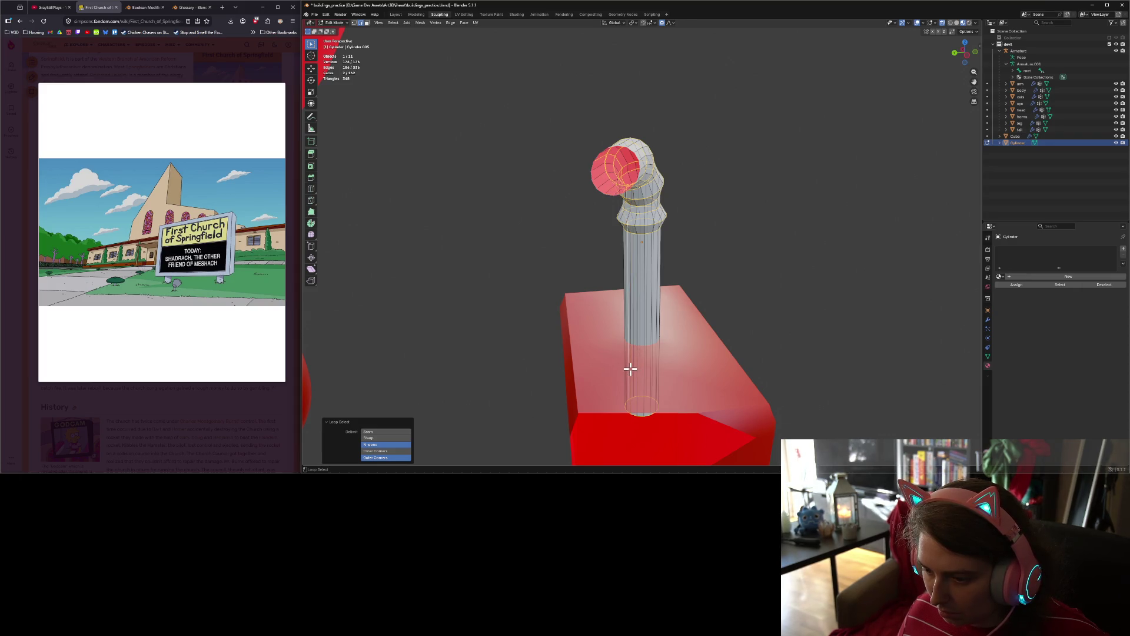
mouse_move(677, 374)
middle_mouse_down()
mouse_move(638, 381)
mouse_move(638, 367)
middle_mouse_up()
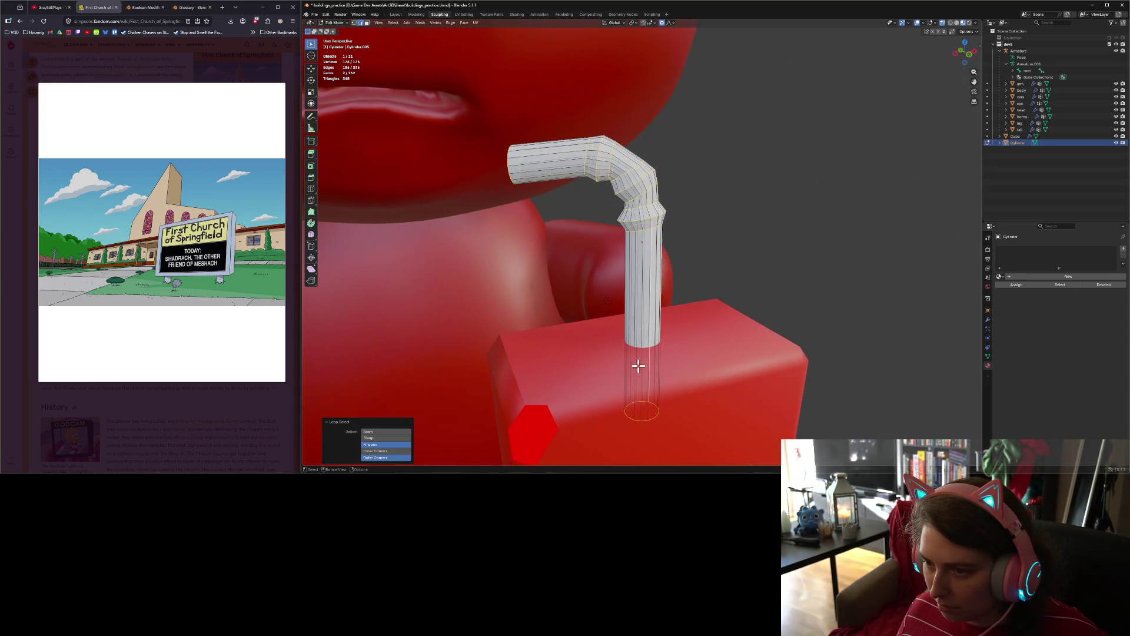
Step: Mark the selected bend edges as sharp with Ctrl+E, then enable X-ray
key("ctrl+e")
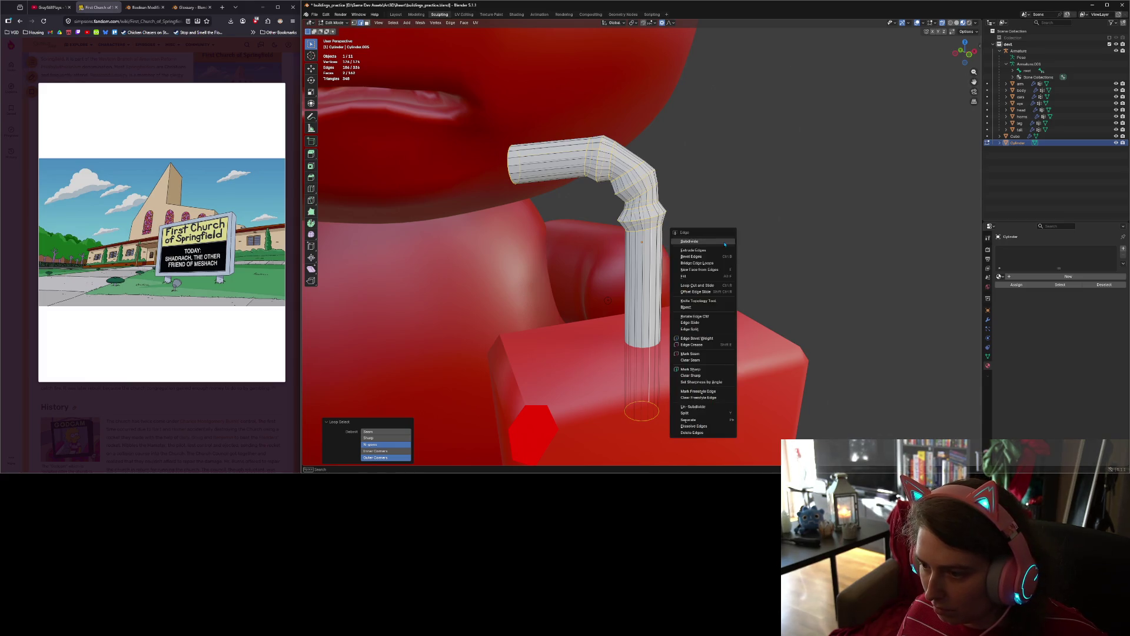
left_click(700, 370)
left_click(810, 341)
scroll(824, 380, "down", 3)
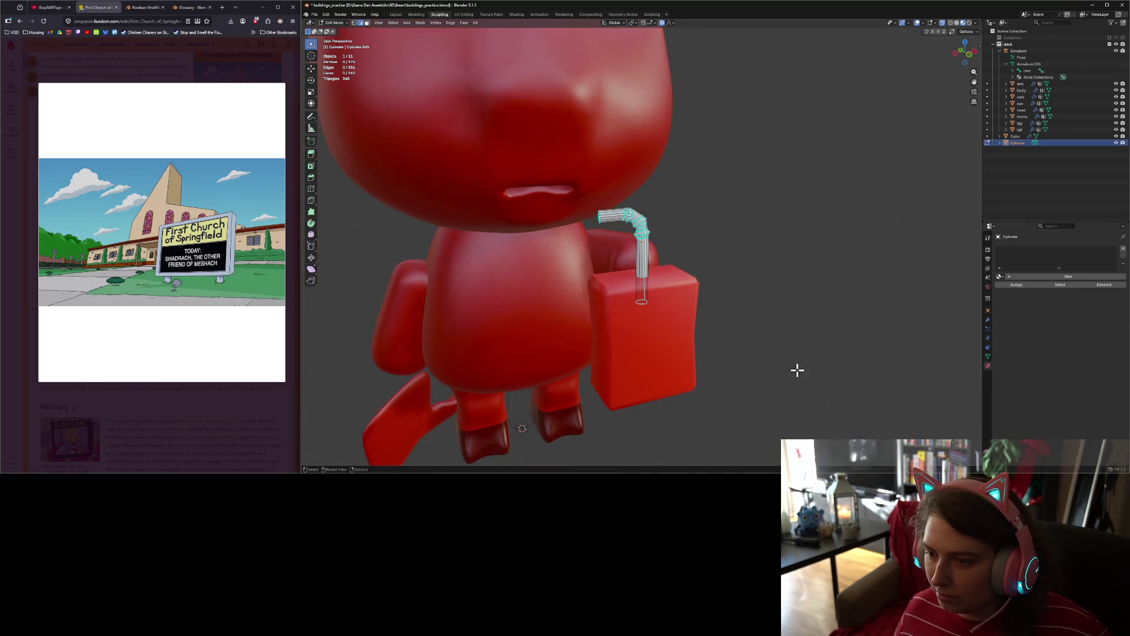
scroll(593, 249, "up", 6)
scroll(672, 299, "up", 1)
key("alt+z")
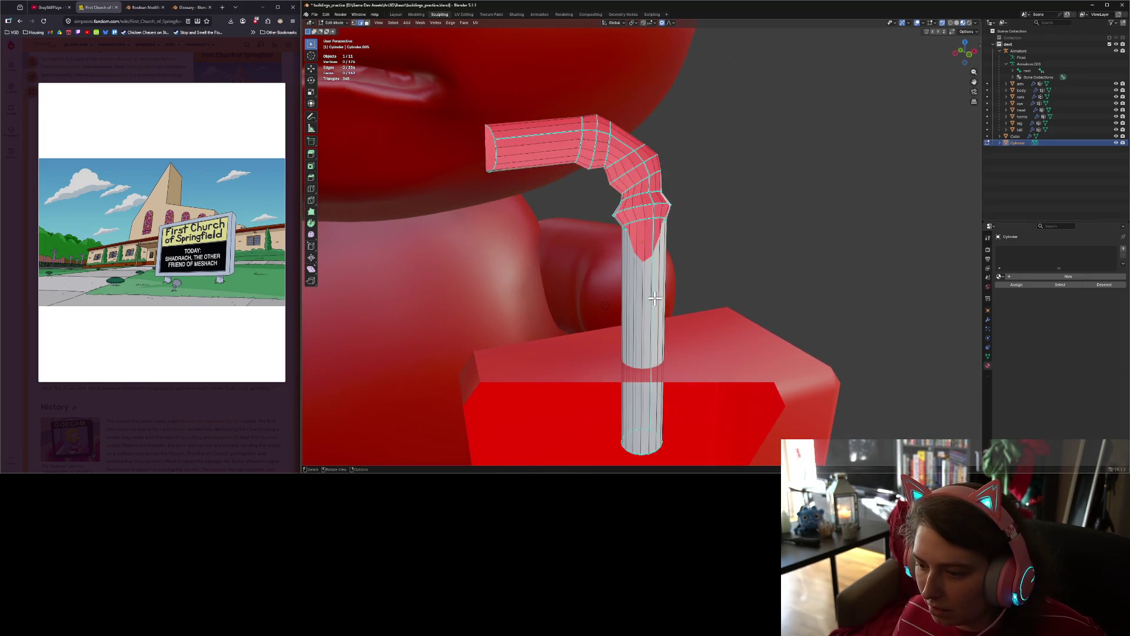
Step: Mark another edge along the straw as sharp
left_click(651, 299, "shift")
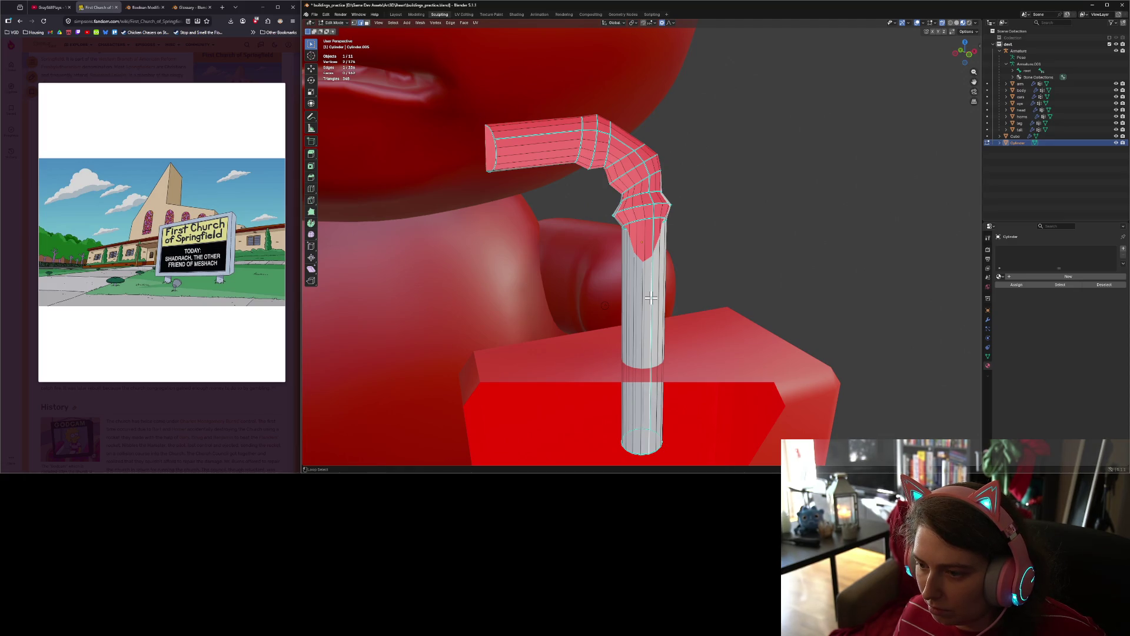
mouse_move(655, 296)
middle_mouse_down()
mouse_move(695, 321)
mouse_move(607, 321)
mouse_move(675, 348)
middle_mouse_up()
left_click(654, 342, "shift")
left_click(654, 337, "shift")
right_click(694, 325)
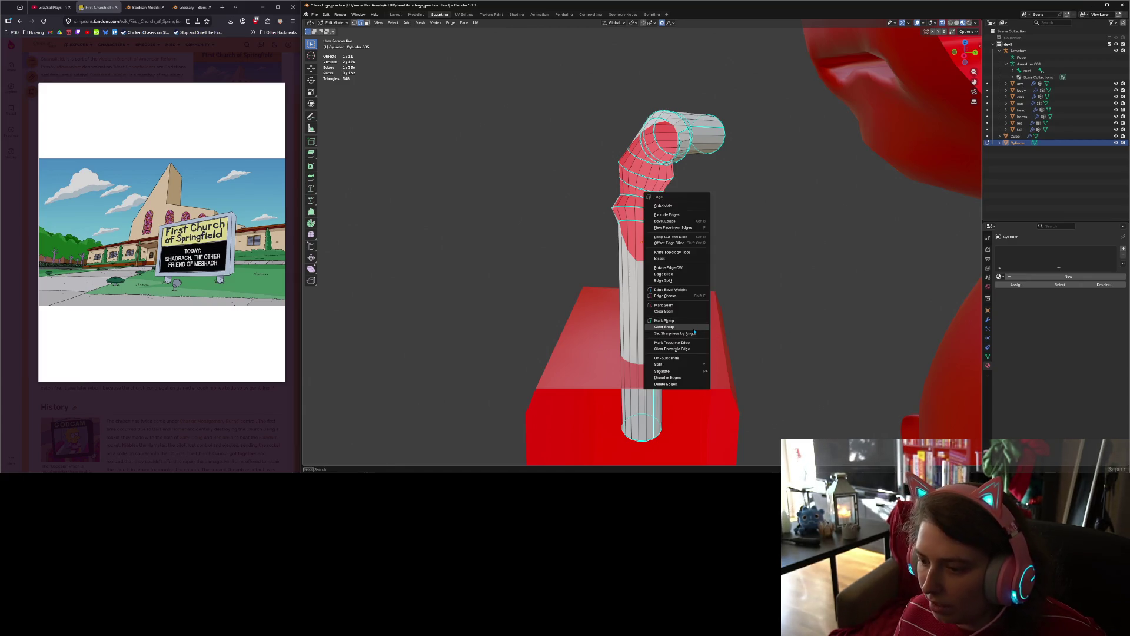
left_click(692, 327)
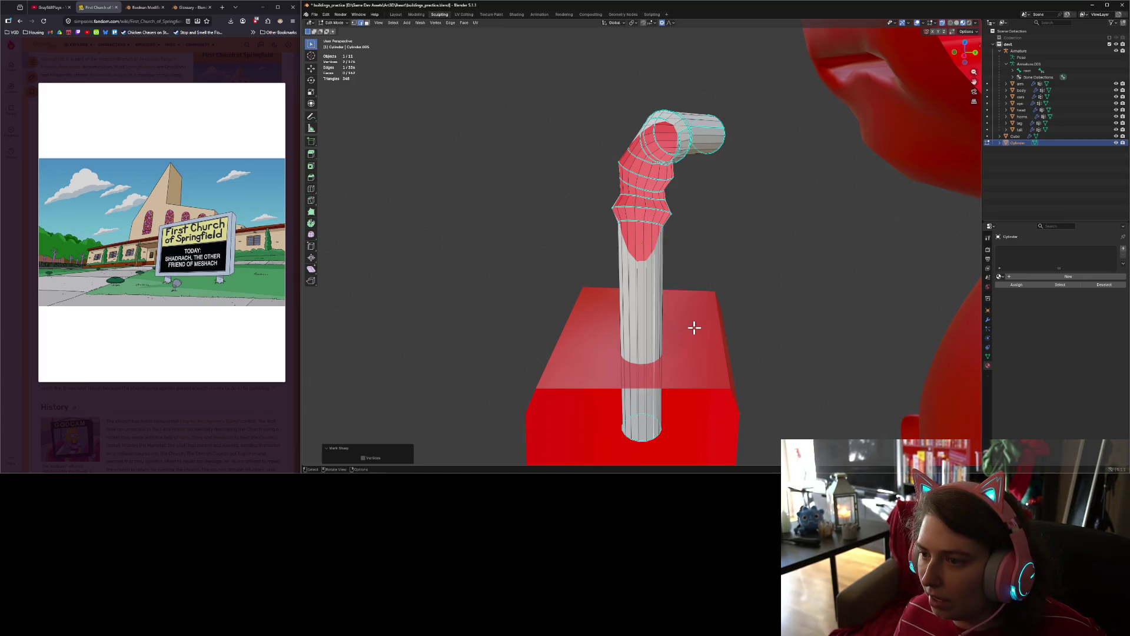
Step: Apply Set Sharpness by Angle to a straw edge loop and return to Object Mode
left_click(654, 275, "alt")
right_click(698, 280)
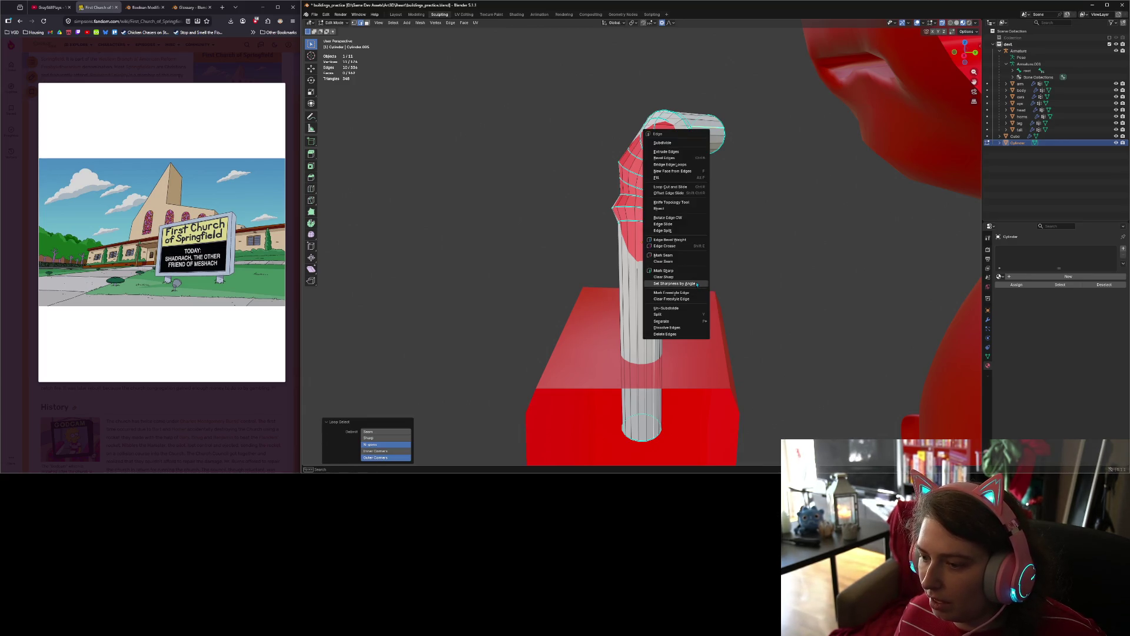
left_click(698, 284)
key("Tab")
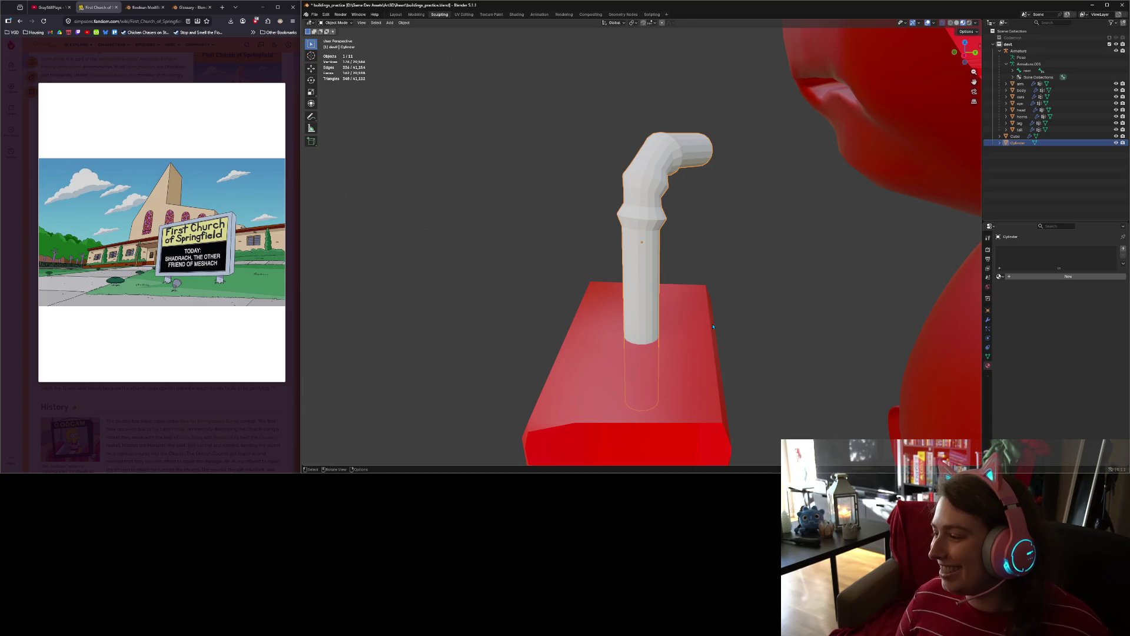
Step: In Edit Mode, select the two edge loops at the straw's bend
mouse_move(628, 265)
middle_mouse_down()
mouse_move(565, 256)
mouse_move(676, 250)
mouse_move(641, 176)
middle_mouse_up()
key("Tab")
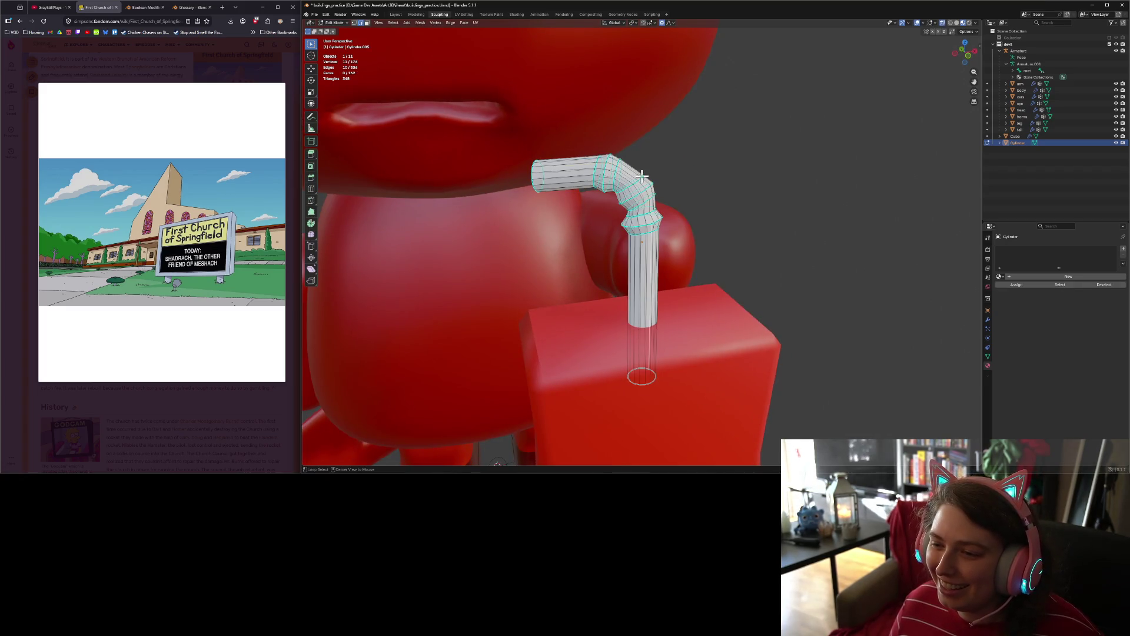
left_click(631, 187)
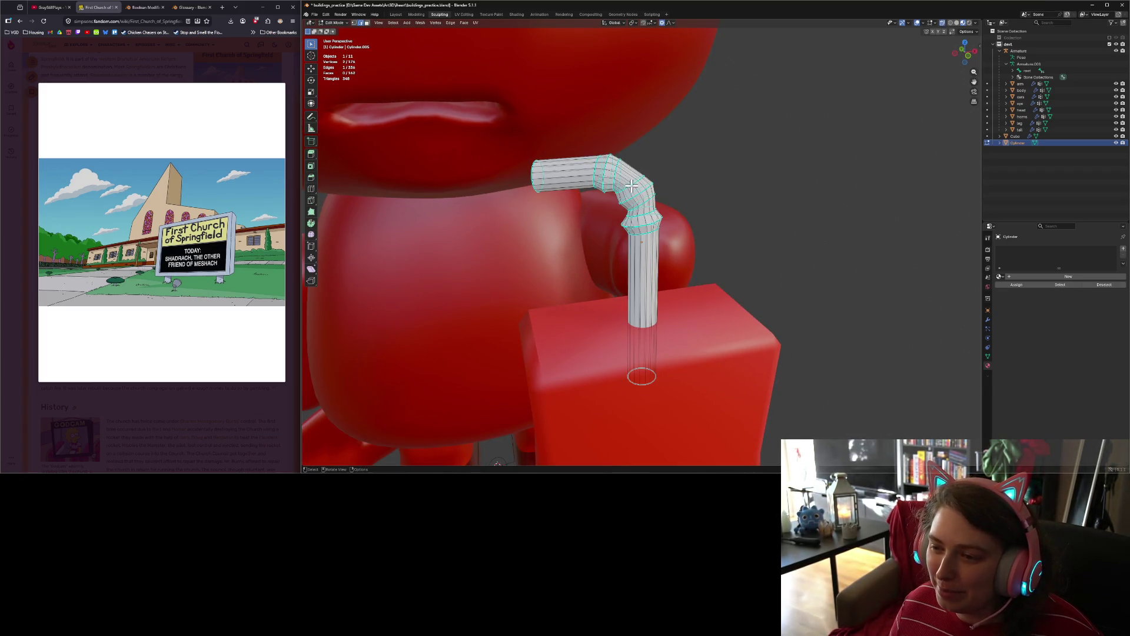
mouse_move(632, 186)
middle_mouse_down()
mouse_move(679, 147)
mouse_move(682, 199)
mouse_move(650, 191)
middle_mouse_up()
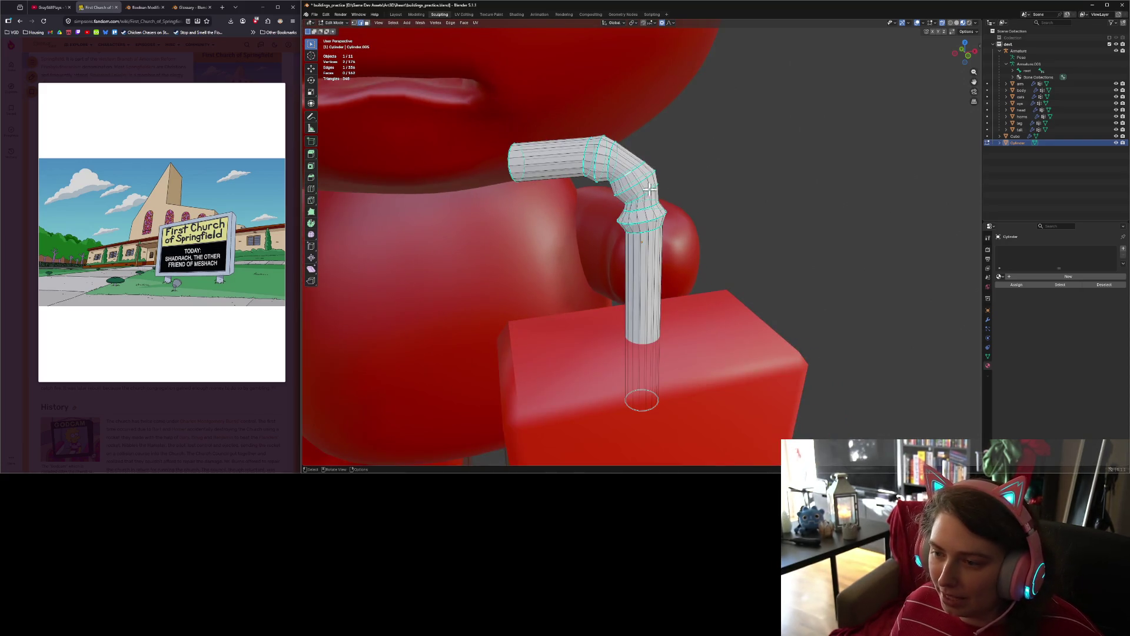
left_click(635, 169, "alt")
left_click(612, 154, "alt+shift")
Step: Scale the bend loops down to 0.855 with proportional editing, then return to Object Mode
key("s")
scroll(795, 162, "up", 5)
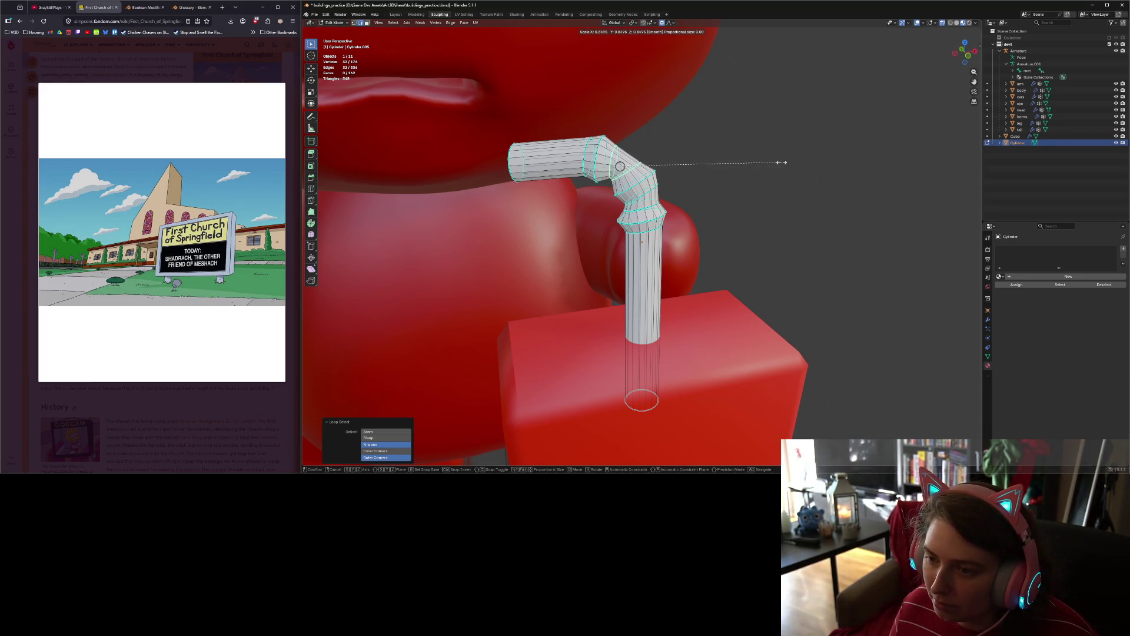
left_click(782, 162)
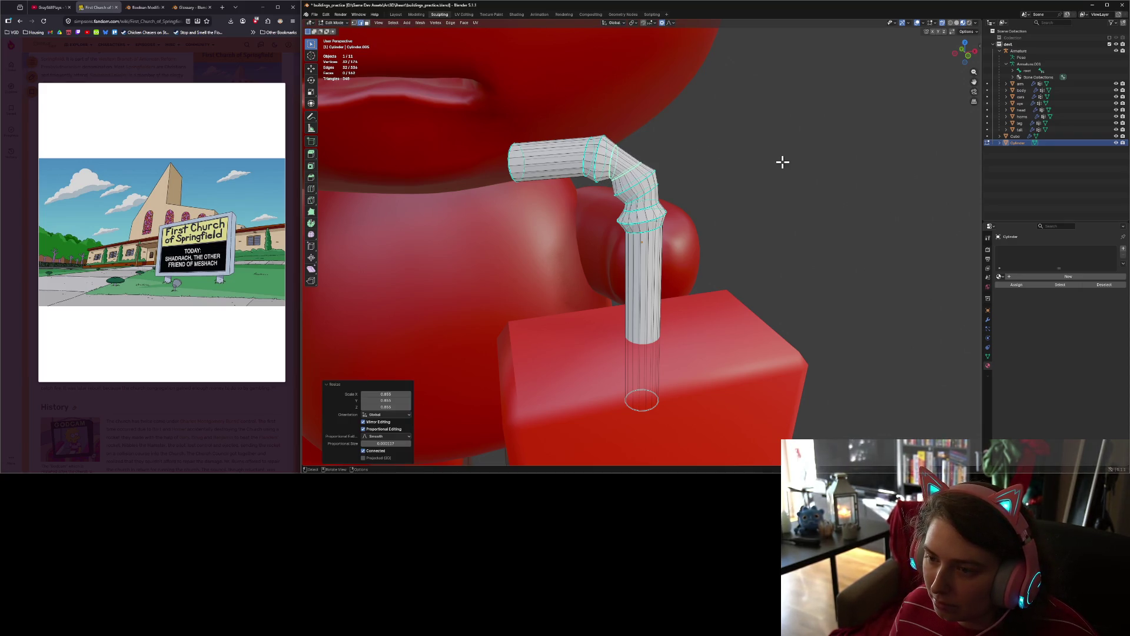
left_click(755, 200)
mouse_move(744, 232)
middle_mouse_down()
mouse_move(699, 239)
mouse_move(723, 249)
middle_mouse_up()
scroll(689, 236, "down", 6)
key("Tab")
mouse_move(793, 300)
middle_mouse_down()
mouse_move(721, 294)
mouse_move(785, 292)
middle_mouse_up()
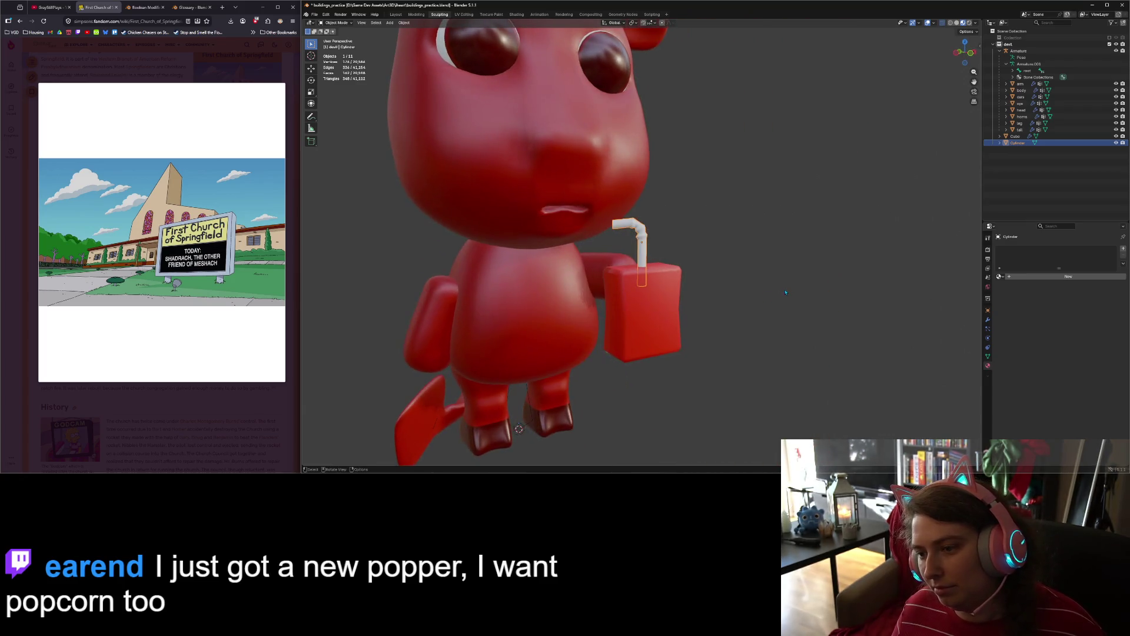
Step: Switch to the front view and save the blend file
key("KP_1")
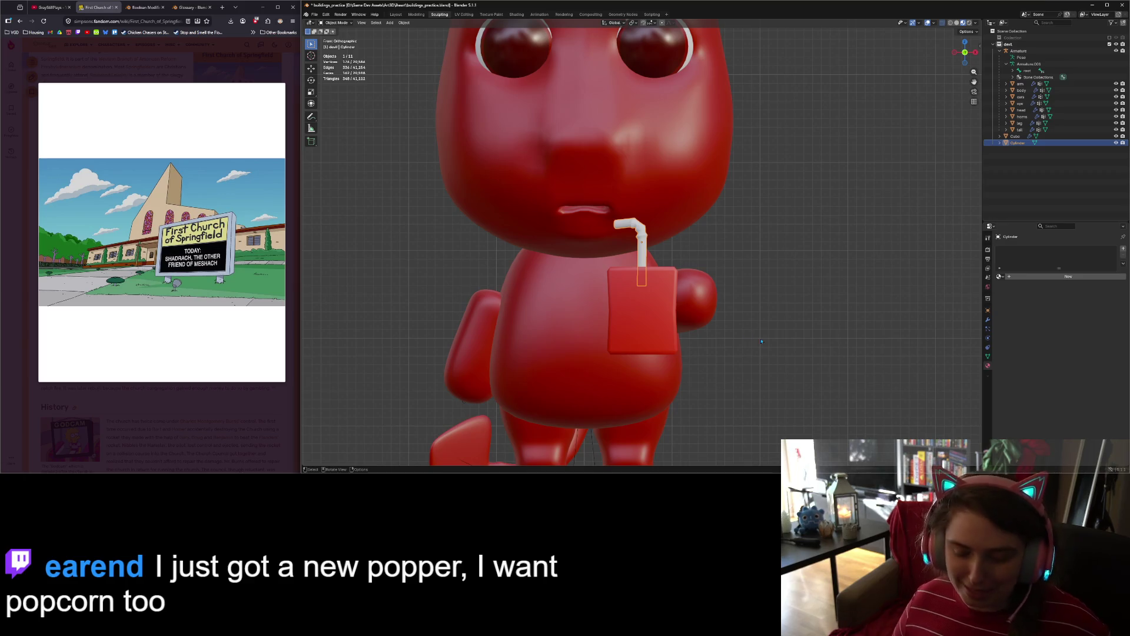
key("ctrl+s")
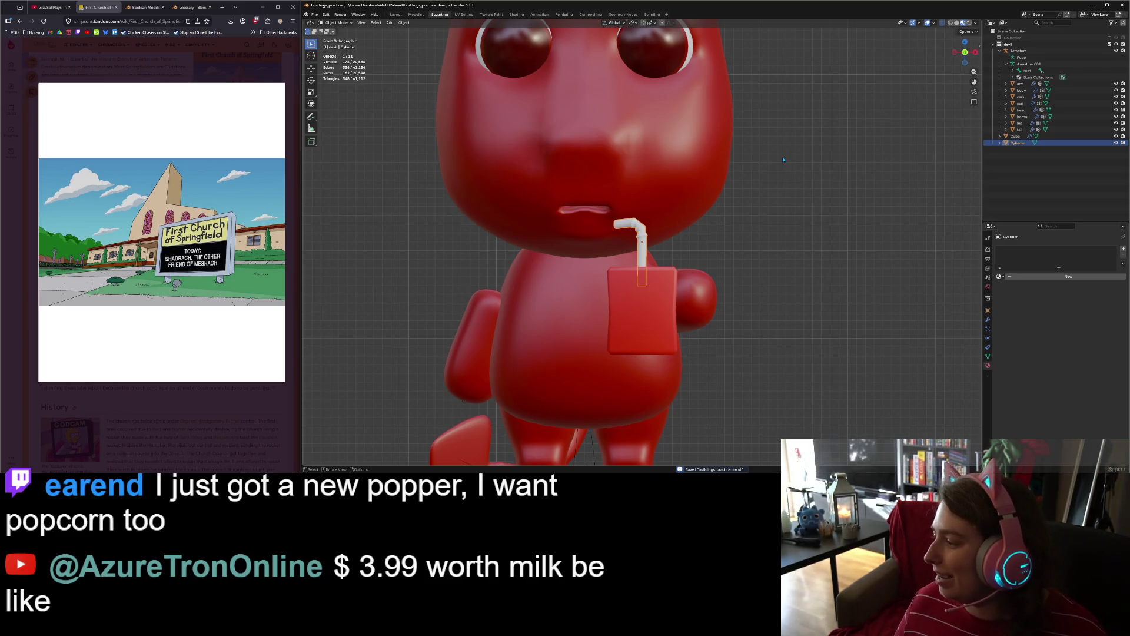
scroll(632, 349, "down", 3)
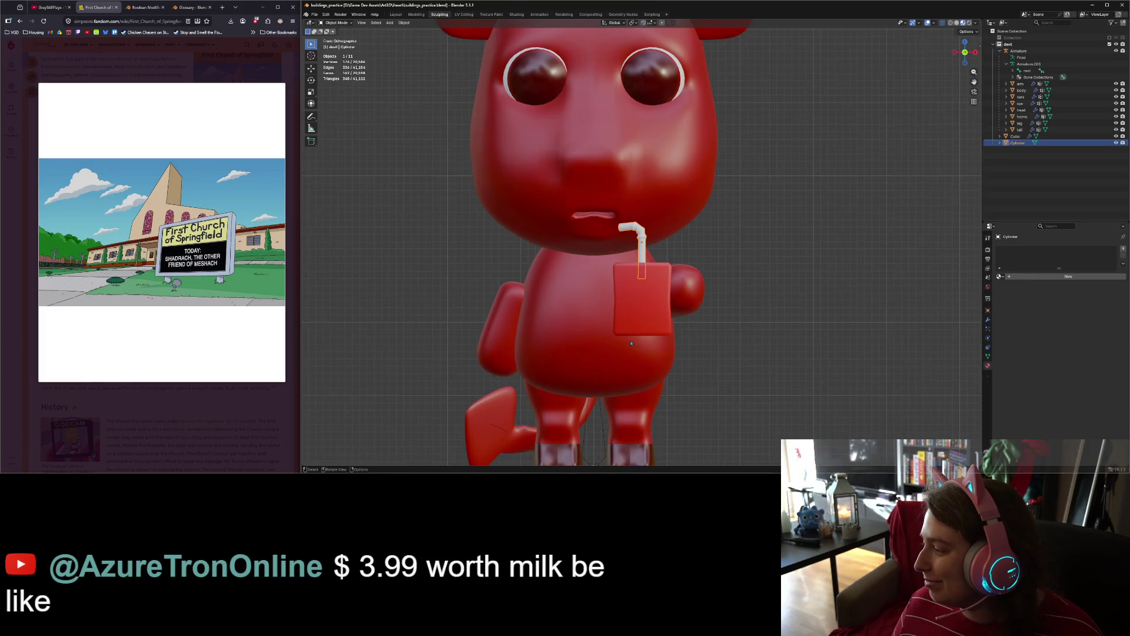
scroll(641, 350, "up", 2)
Step: Apply Shade Smooth with Keep Sharp Edges to the straw
left_click(644, 312)
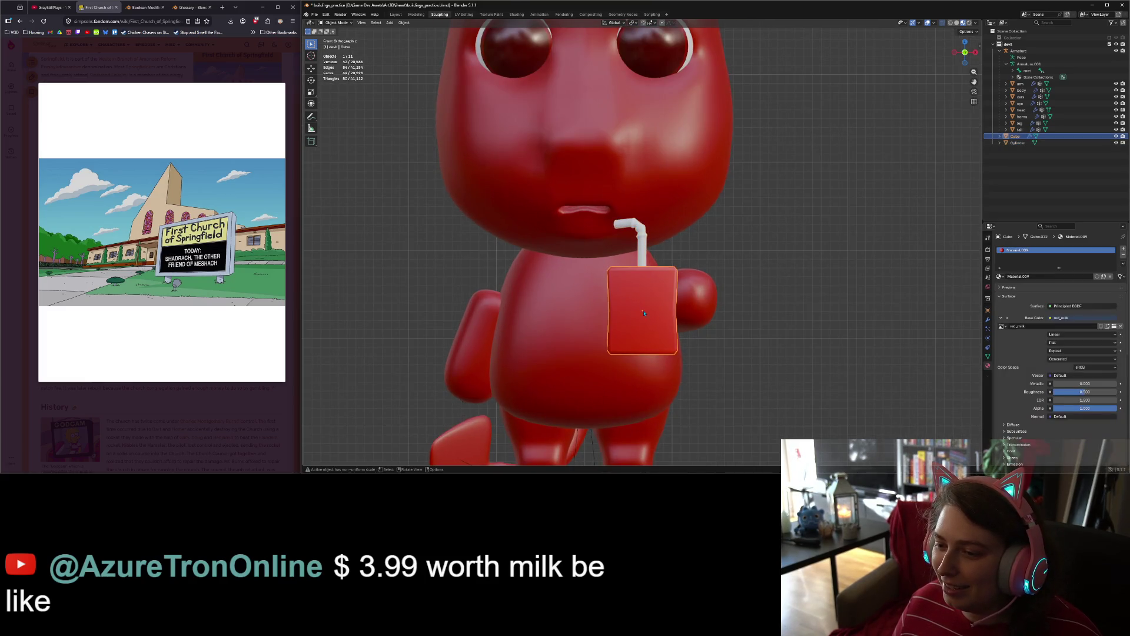
left_click(642, 255)
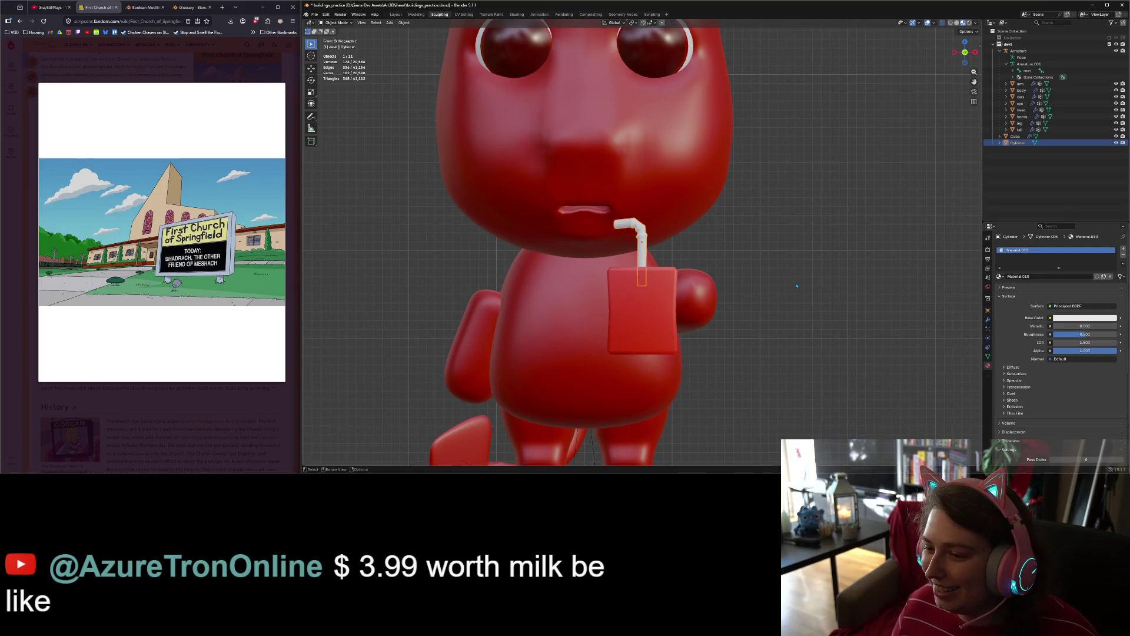
right_click(650, 251)
left_click(648, 253)
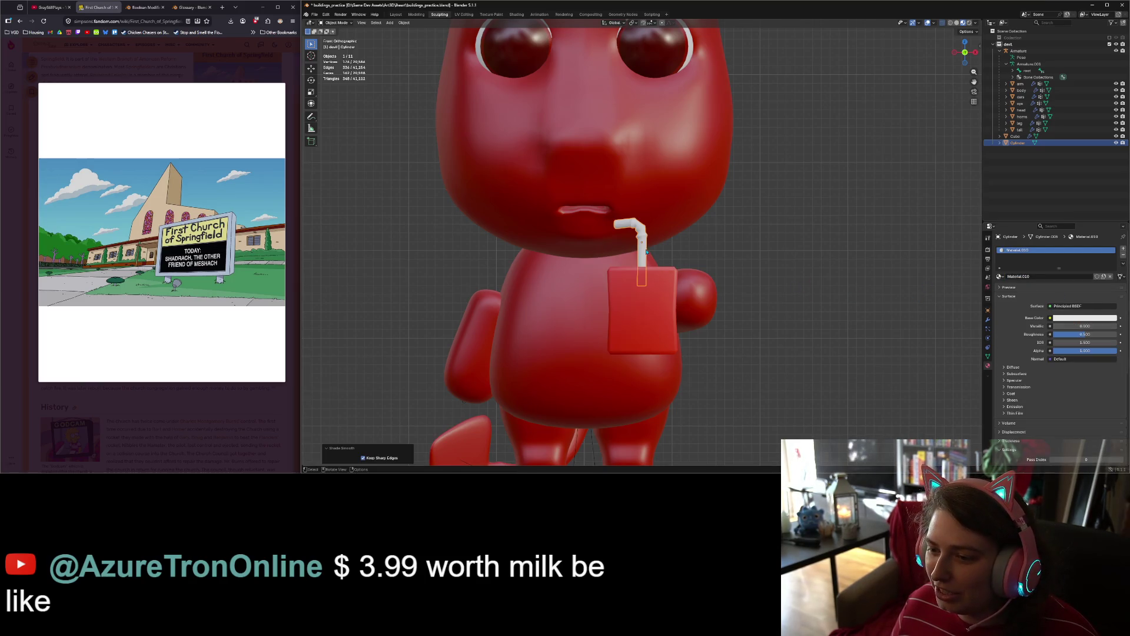
scroll(678, 275, "up", 2)
scroll(678, 275, "up", 2)
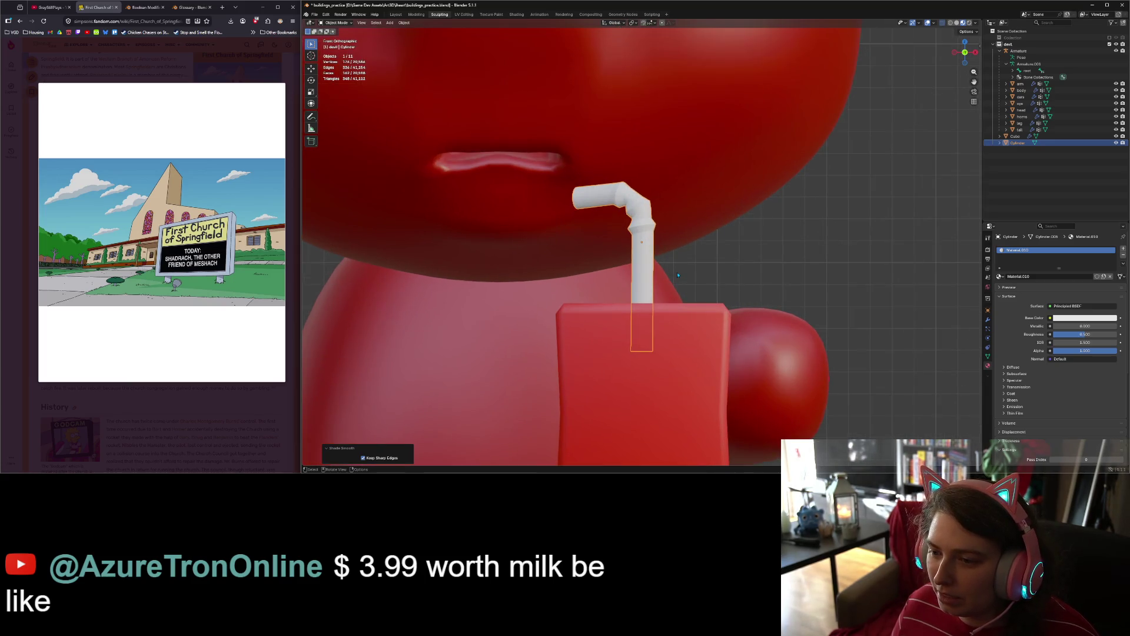
Step: Select the milk box and start renaming the Cube object in the Outliner
left_click(678, 275)
scroll(728, 288, "down", 6)
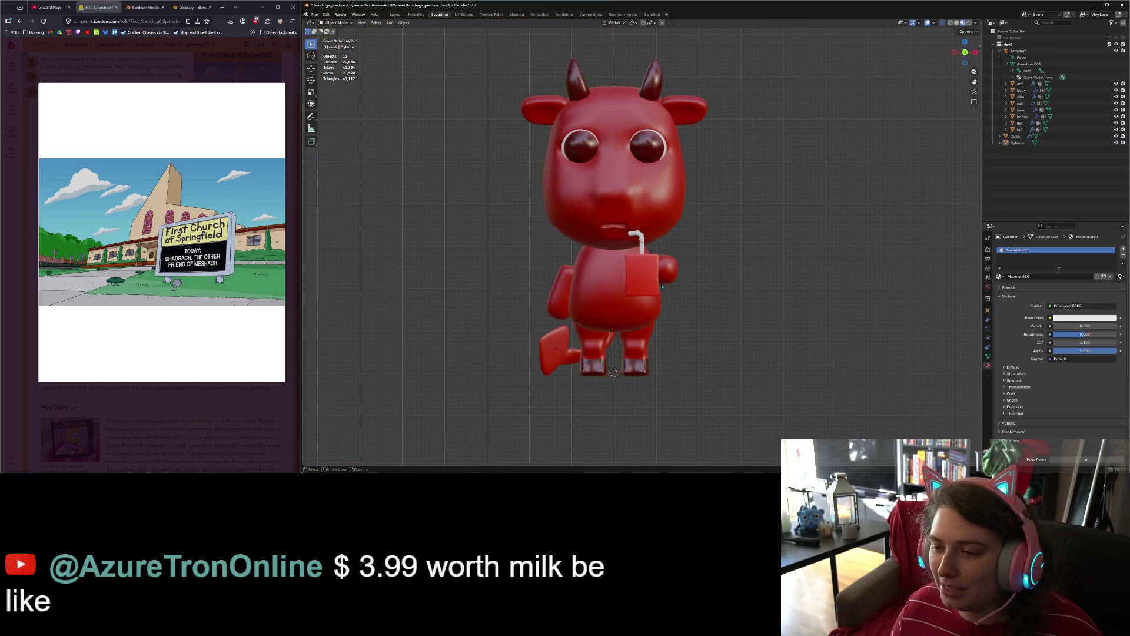
scroll(699, 274, "down", 2)
mouse_move(700, 276)
middle_mouse_down()
mouse_move(718, 307)
mouse_move(695, 306)
middle_mouse_up()
left_click(643, 255)
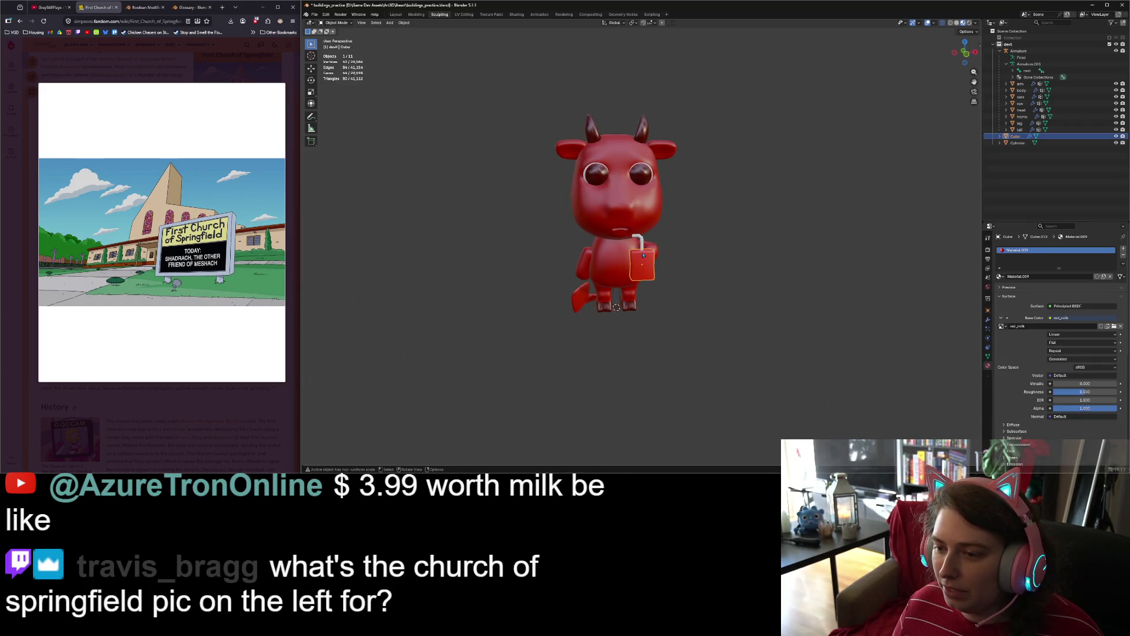
double_click(1017, 139)
type("satchel")
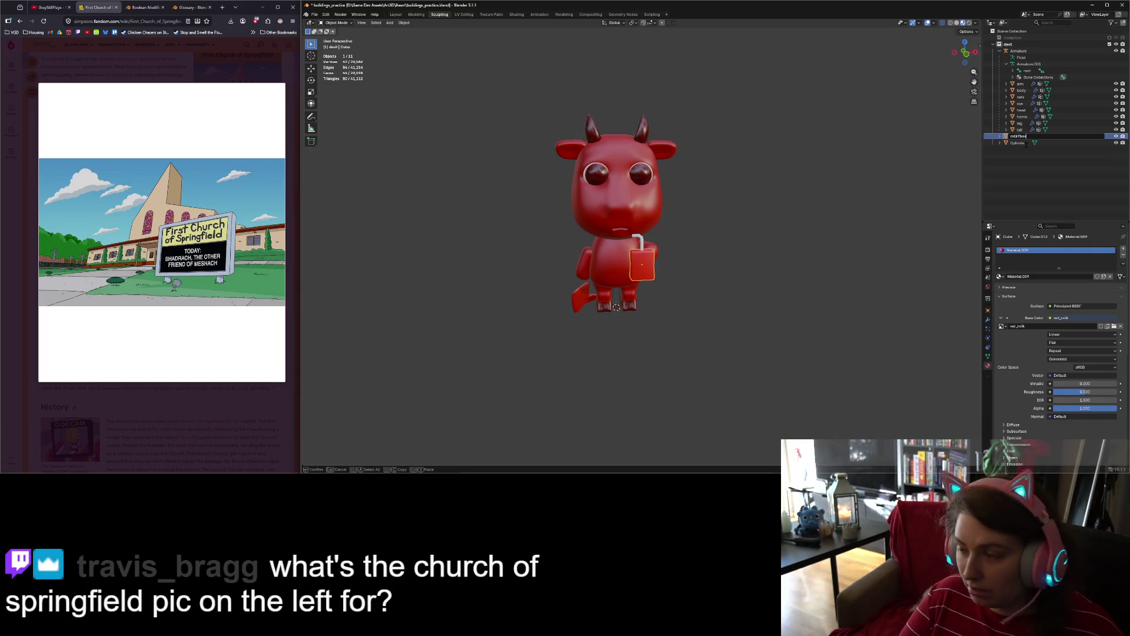
Step: Rename Cube to milk_box, fixing a typo, and rename Cylinder to straw
key("Return")
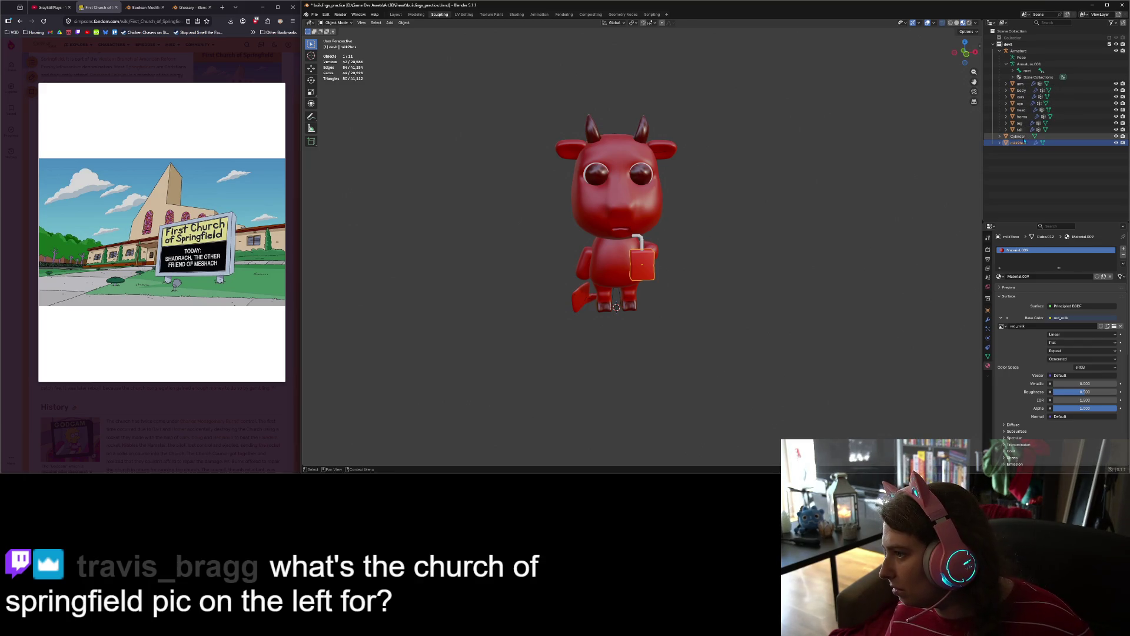
double_click(1025, 143)
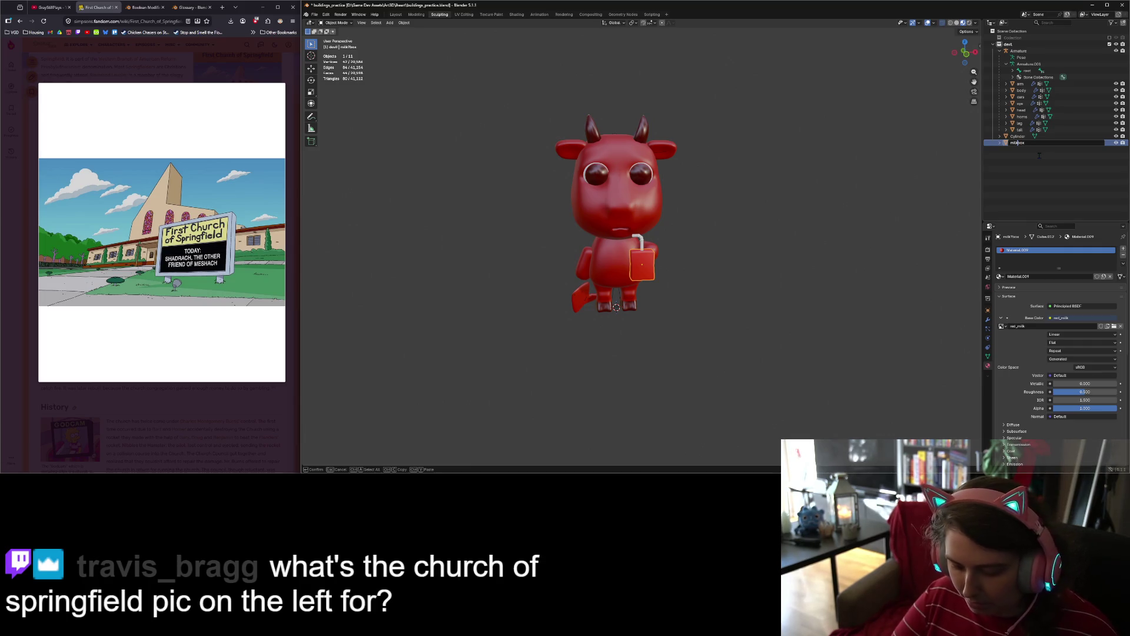
key("Return")
key("Up")
key("Up")
key("Down")
key("F2")
type("straw")
key("Return")
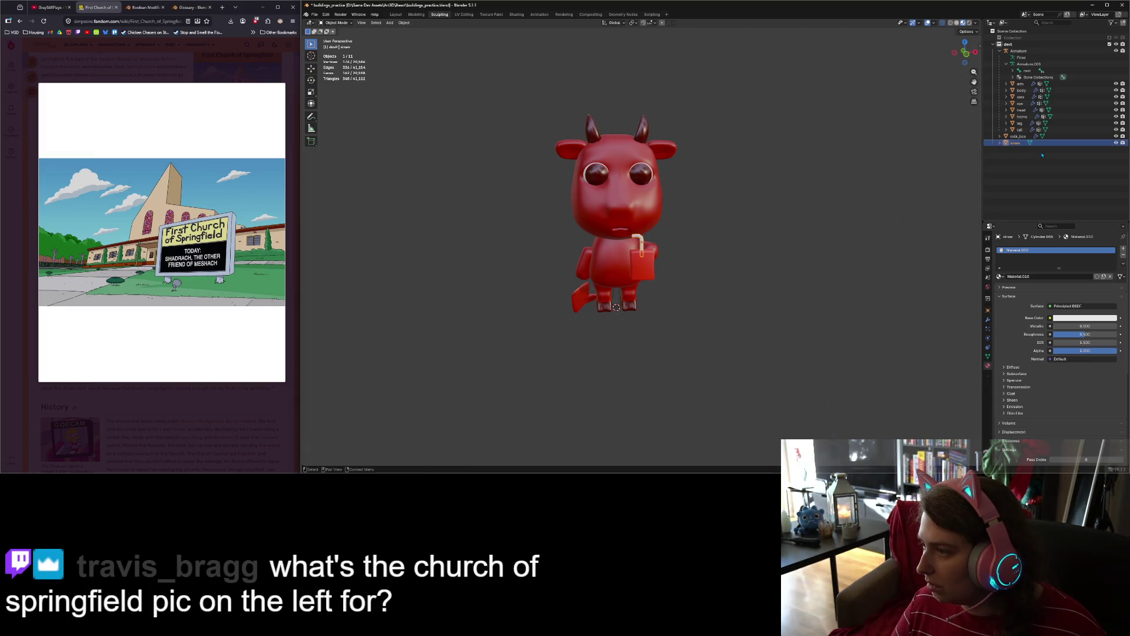
Step: Parent the straw to milk_box using Object parenting
left_click(1018, 136, "ctrl")
right_click(760, 266)
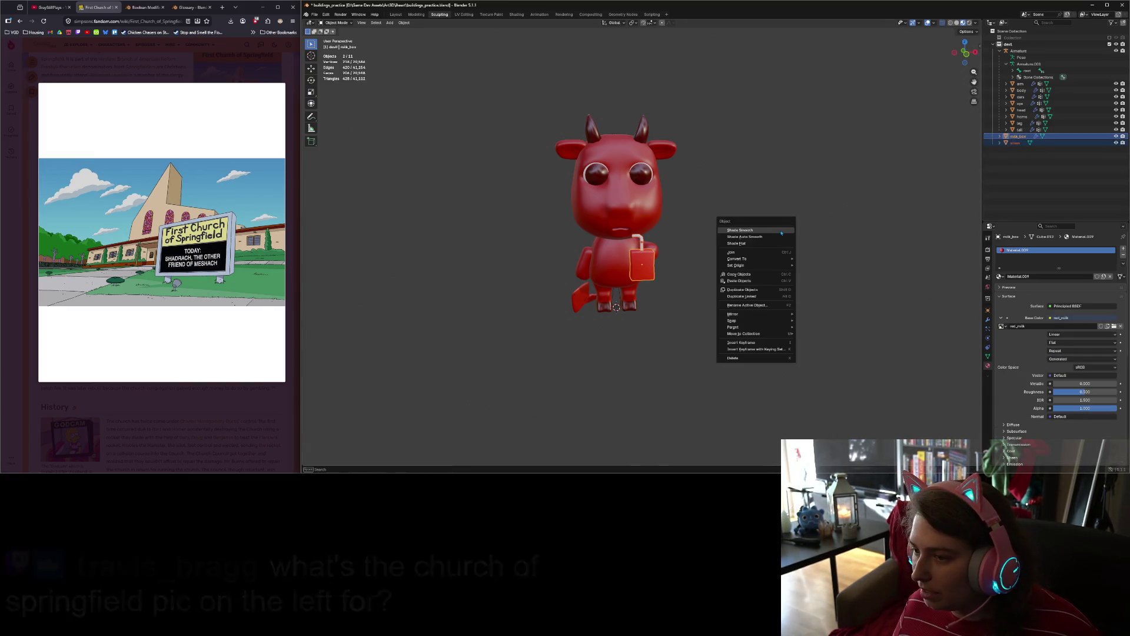
mouse_move(766, 327)
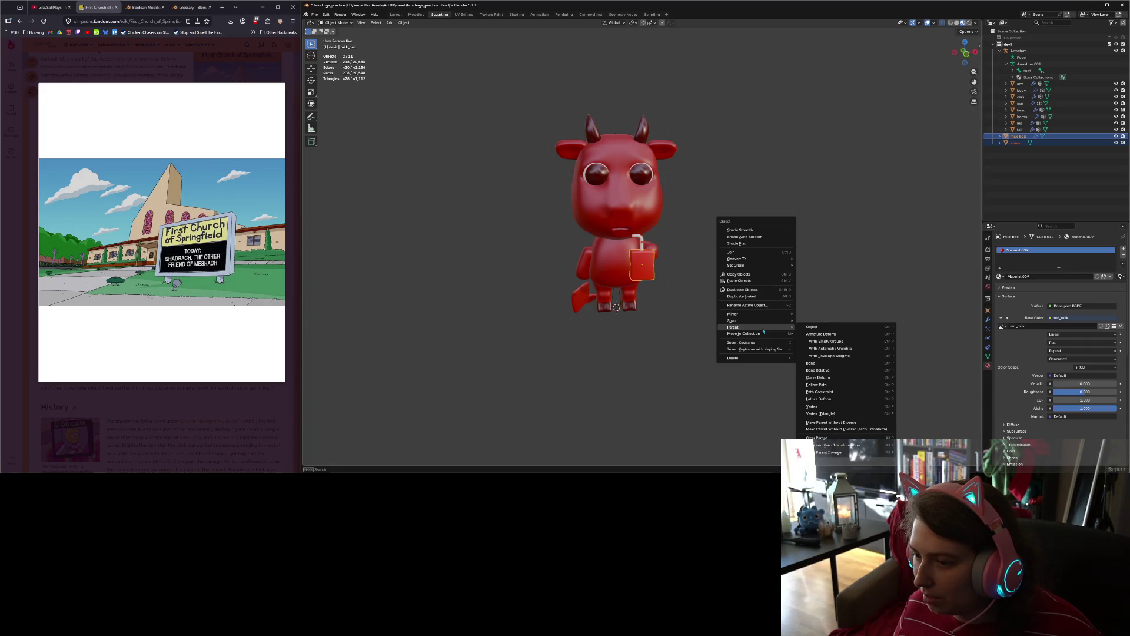
left_click(812, 327)
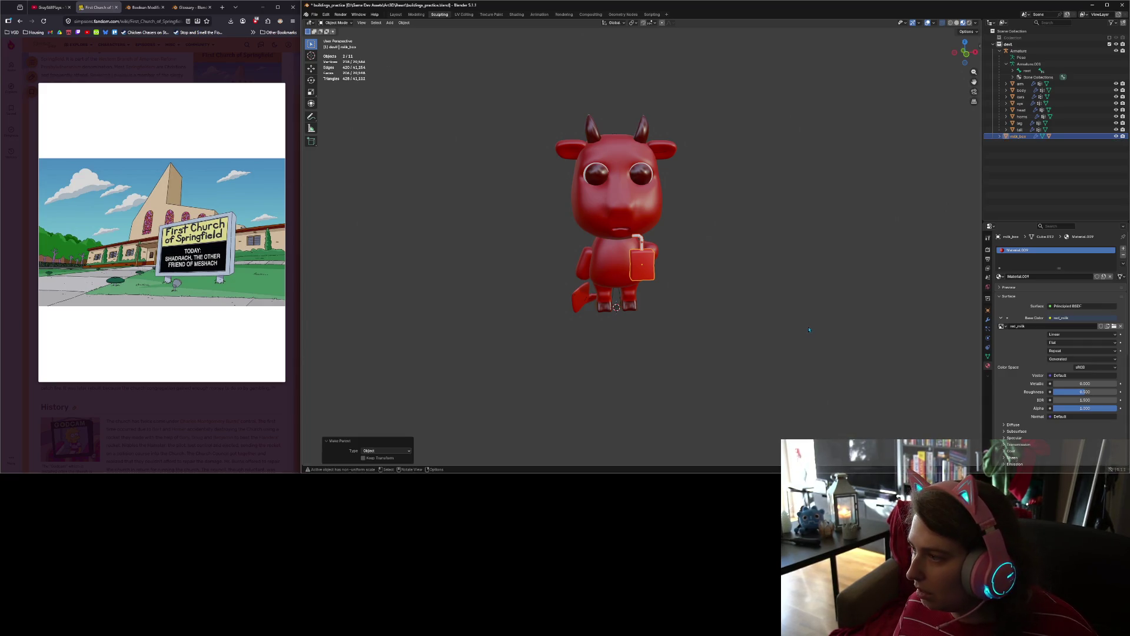
left_click(809, 330)
Step: Select milk_box and switch to the UV Editing workspace
middle_click_drag(809, 330, 671, 314, "ctrl")
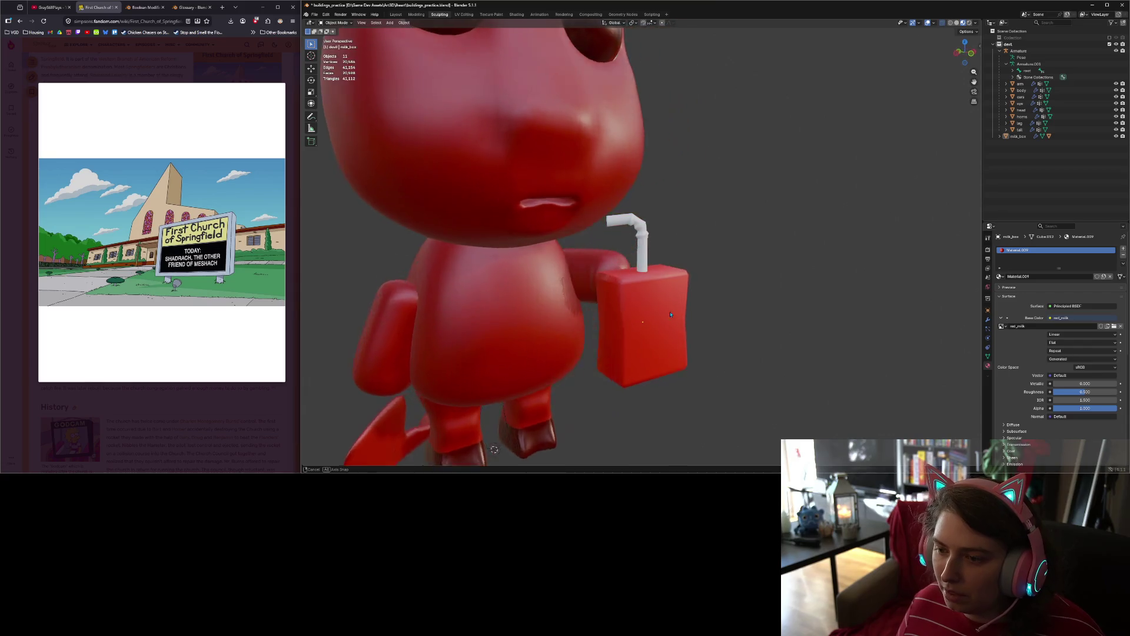
scroll(670, 315, "down", 3)
left_click(670, 318)
scroll(683, 336, "down", 5)
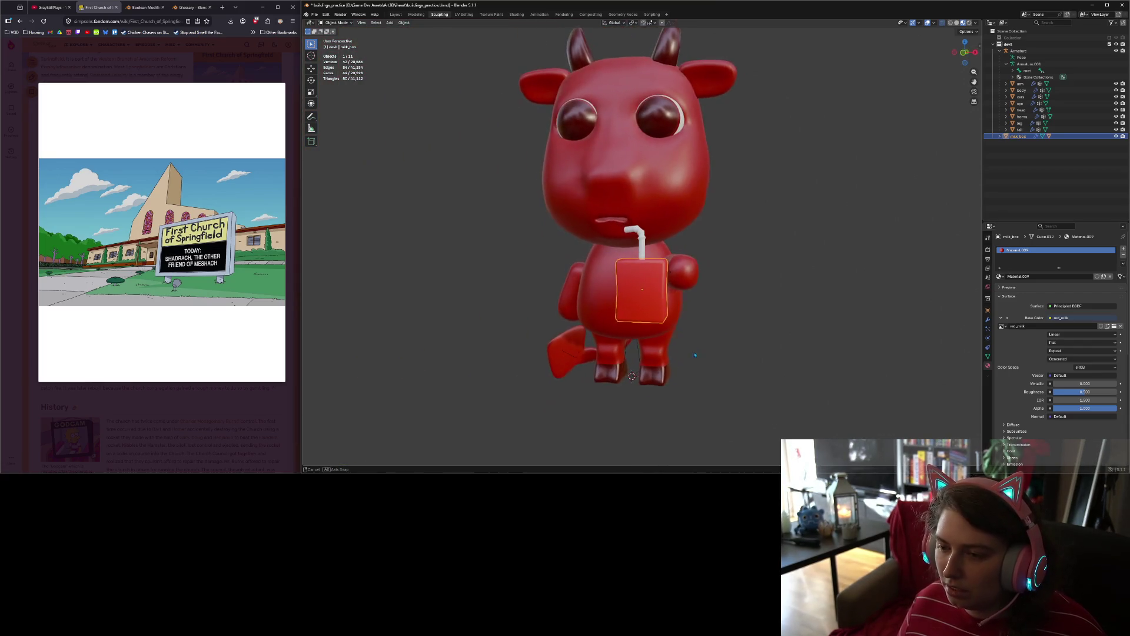
middle_click_drag(694, 355, 690, 352)
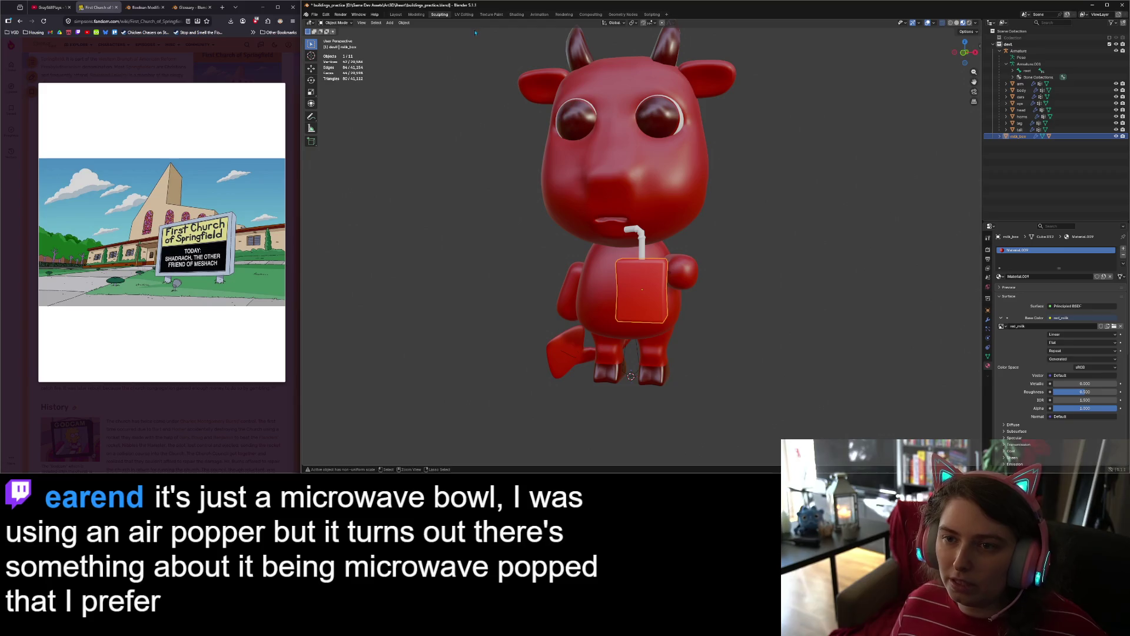
left_click(464, 15)
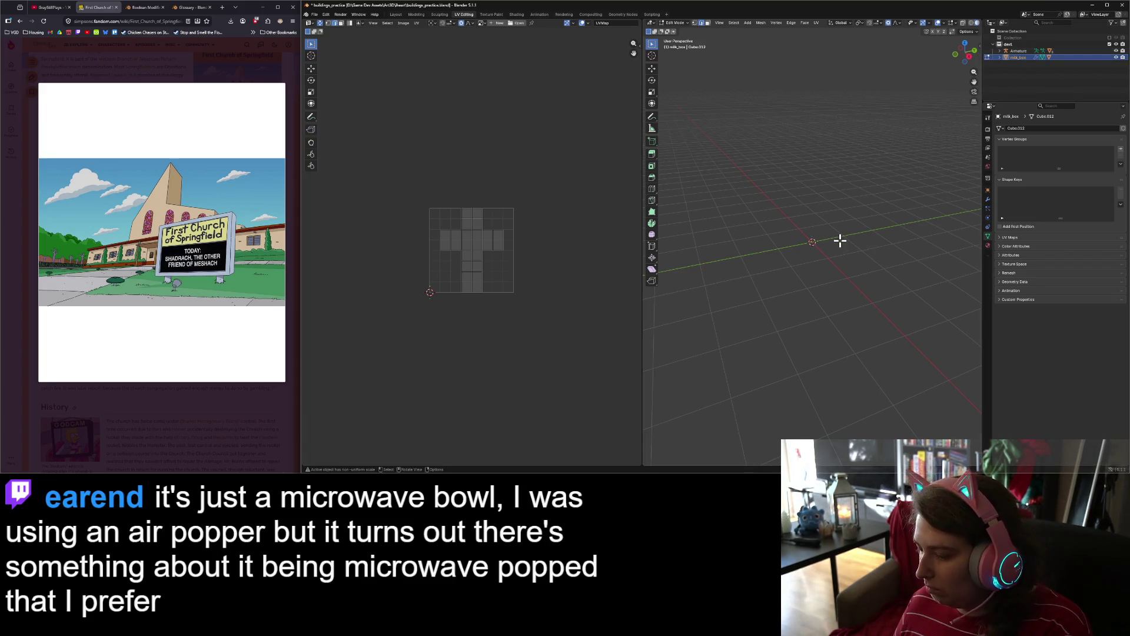
Step: Frame the milk box in Object Mode with Material Preview shading, then re-enter Edit Mode
scroll(819, 259, "up", 10)
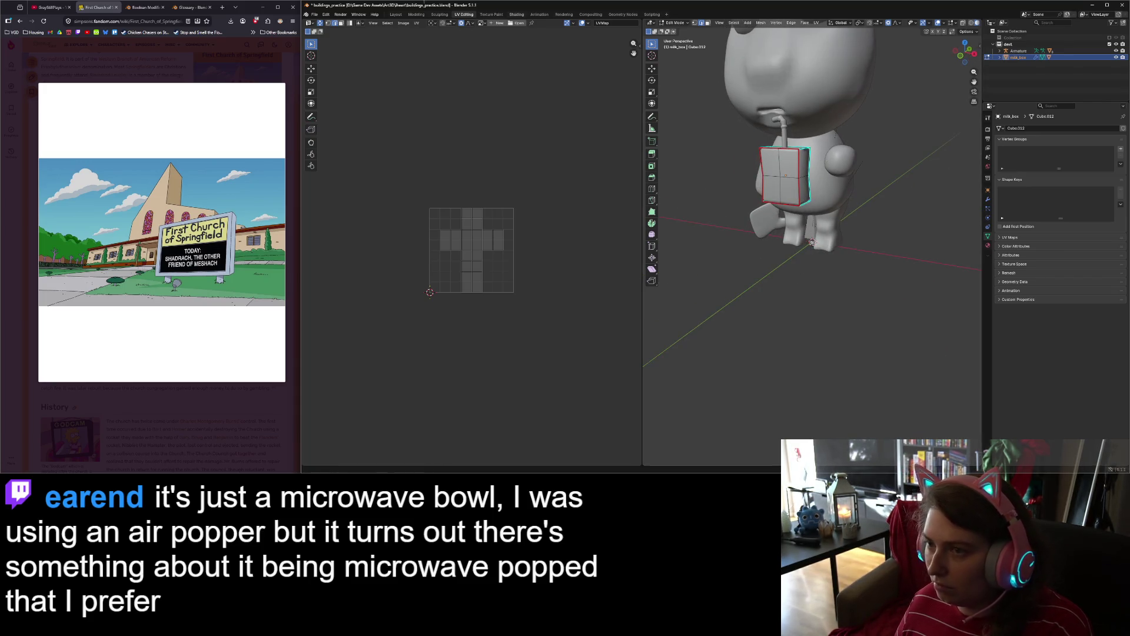
left_click(686, 24)
left_click(679, 30)
key("KP_Decimal")
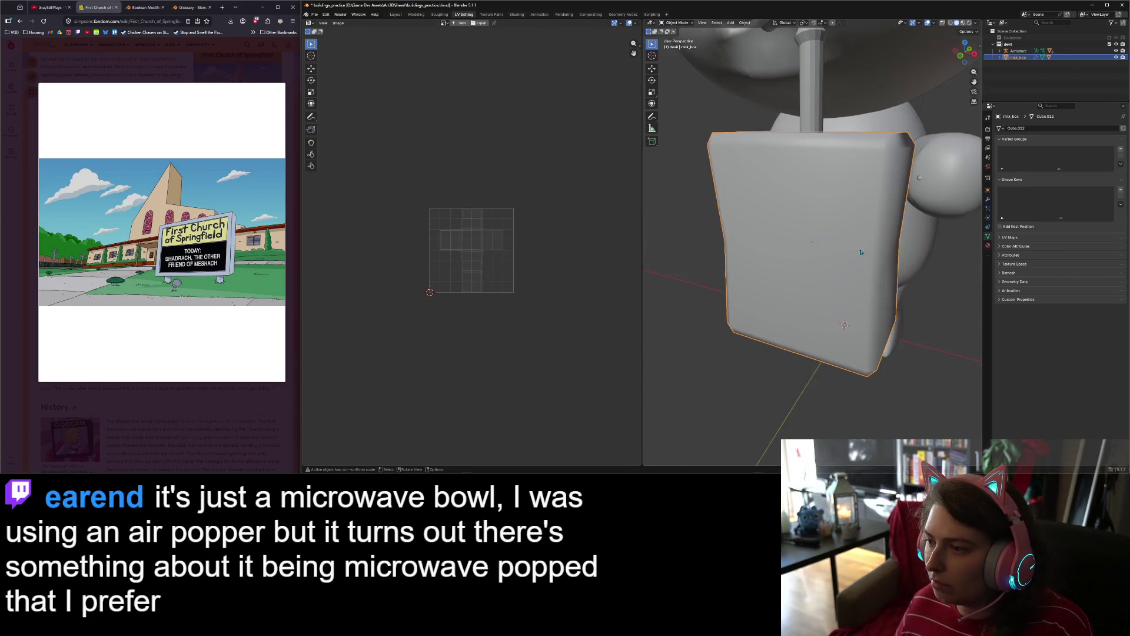
mouse_move(872, 259)
middle_mouse_down()
mouse_move(896, 268)
mouse_move(822, 324)
mouse_move(813, 309)
middle_mouse_up()
scroll(896, 268, "down", 3)
key("z")
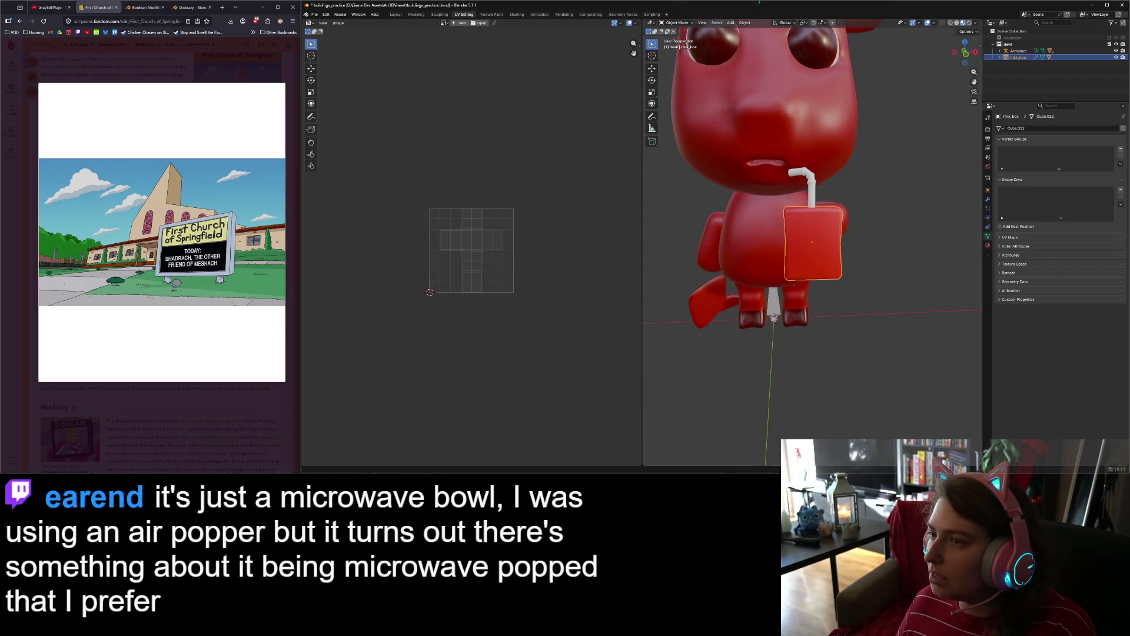
key("Tab")
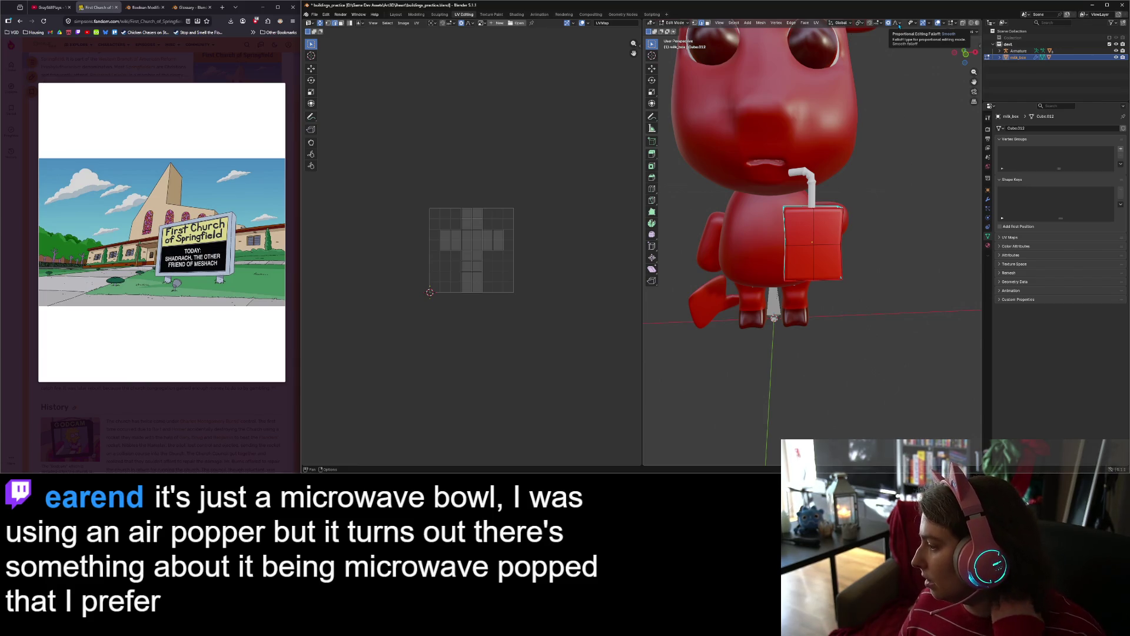
Step: Re-enable the church Collection in the Outliner
middle_click_drag(868, 104, 823, 187)
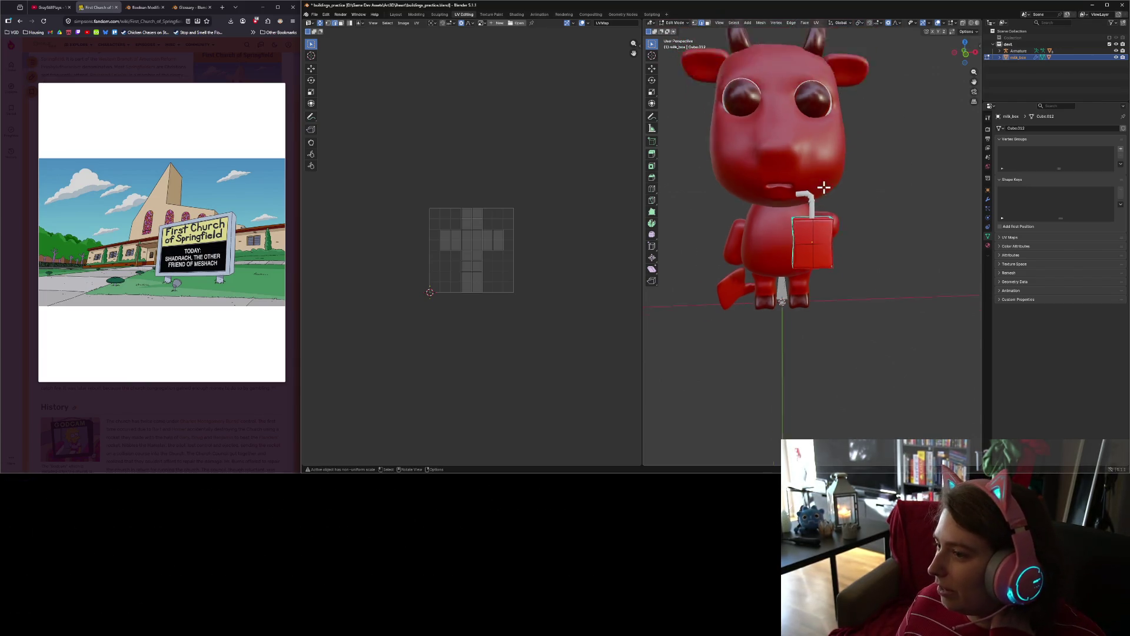
scroll(824, 188, "down", 6)
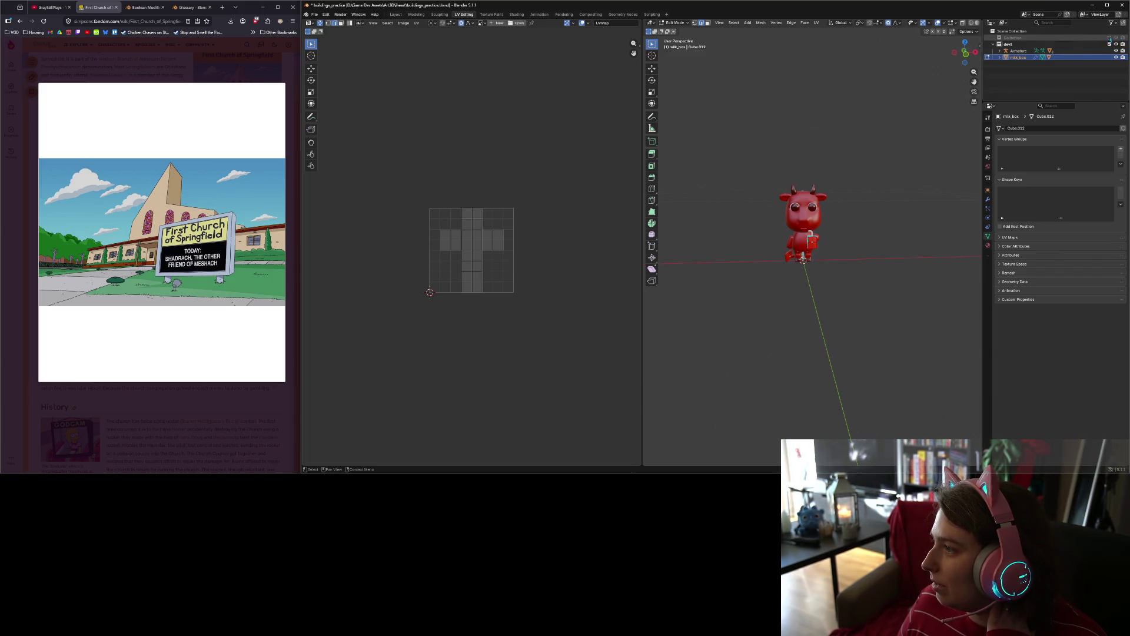
left_click(1110, 38)
scroll(764, 234, "down", 5)
scroll(834, 272, "up", 3)
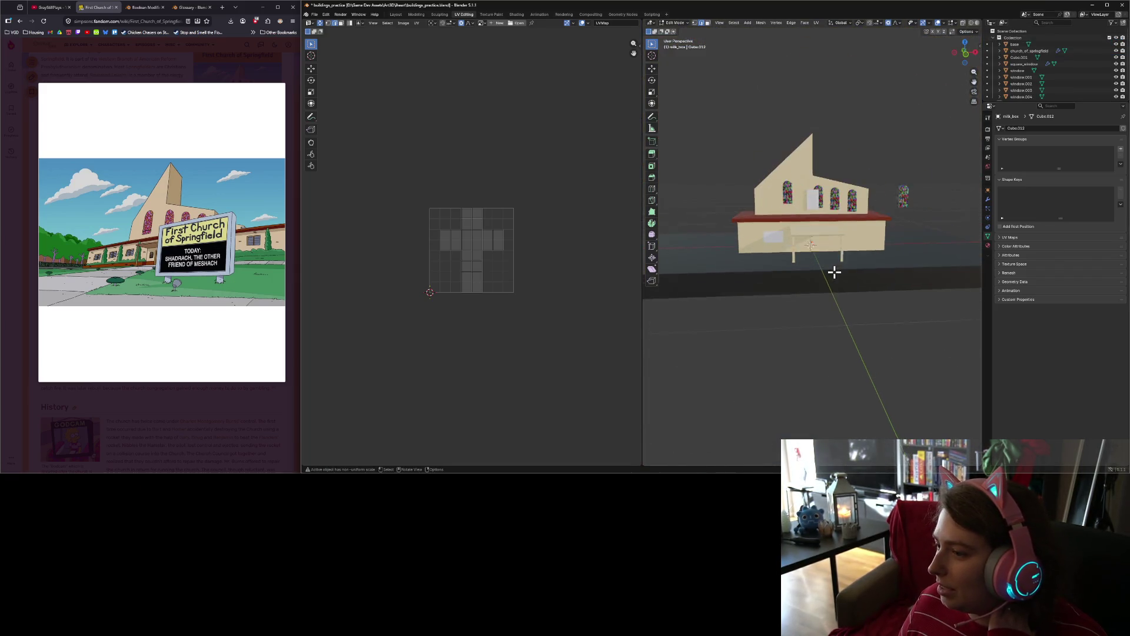
Step: Delete the stray Cube.001 box from the church wall in Object Mode
scroll(835, 271, "up", 1)
mouse_move(908, 242)
middle_mouse_down()
mouse_move(877, 255)
mouse_move(858, 244)
mouse_move(910, 249)
middle_mouse_up()
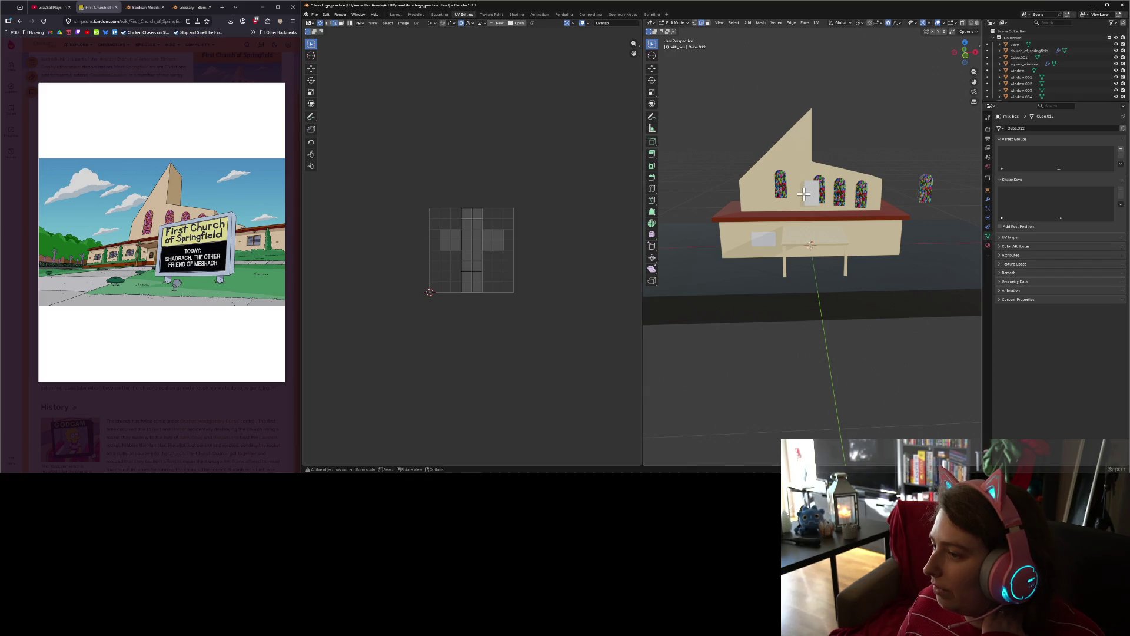
left_click(677, 22)
left_click(682, 34)
left_click(811, 194)
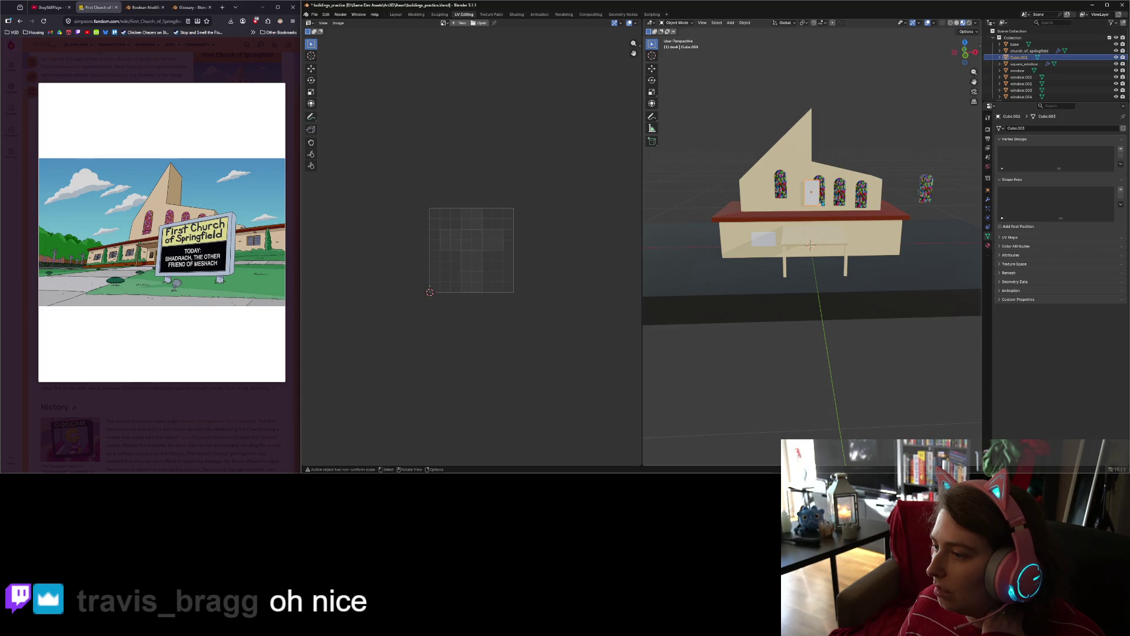
key("Delete")
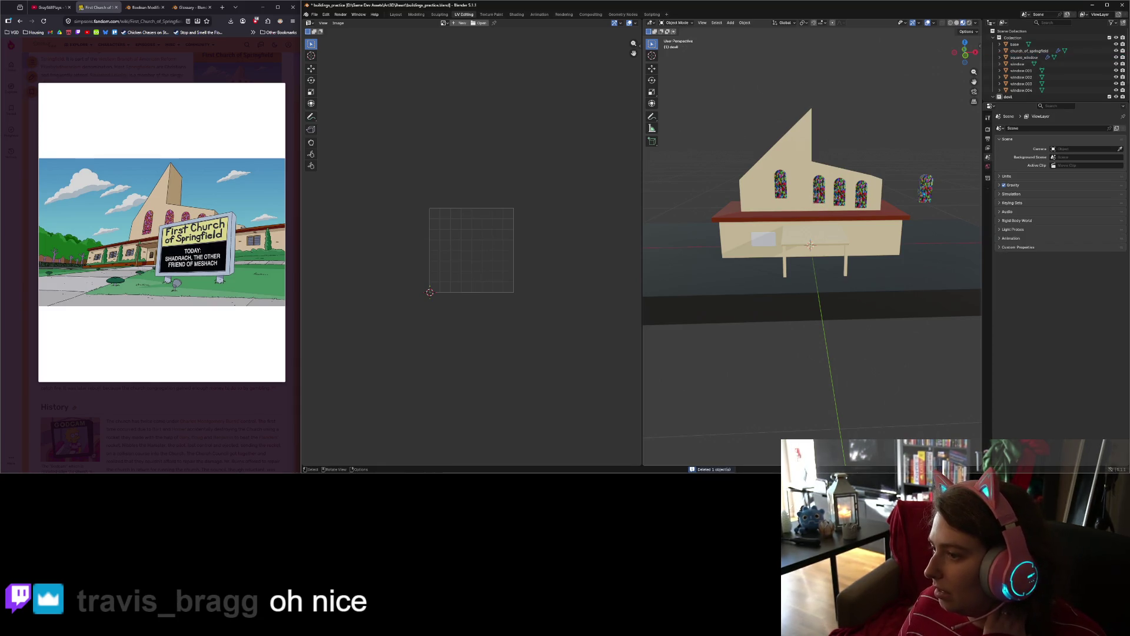
Step: Hide the church collection, frame milk_box in front view, and browse the available UV images
left_click(1111, 37)
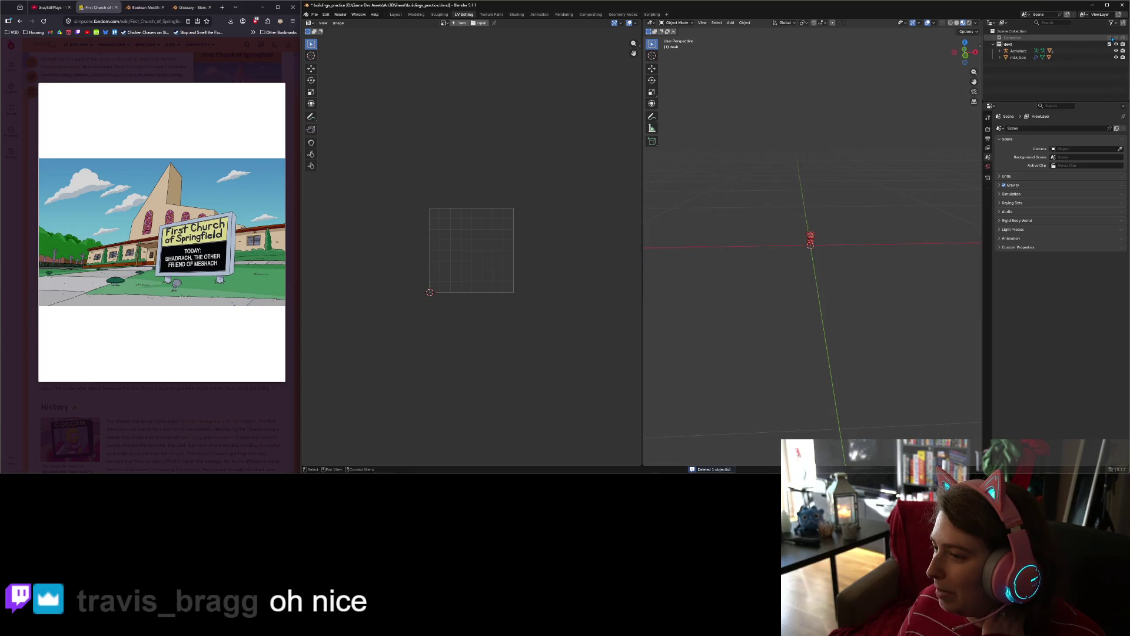
left_click(1043, 57)
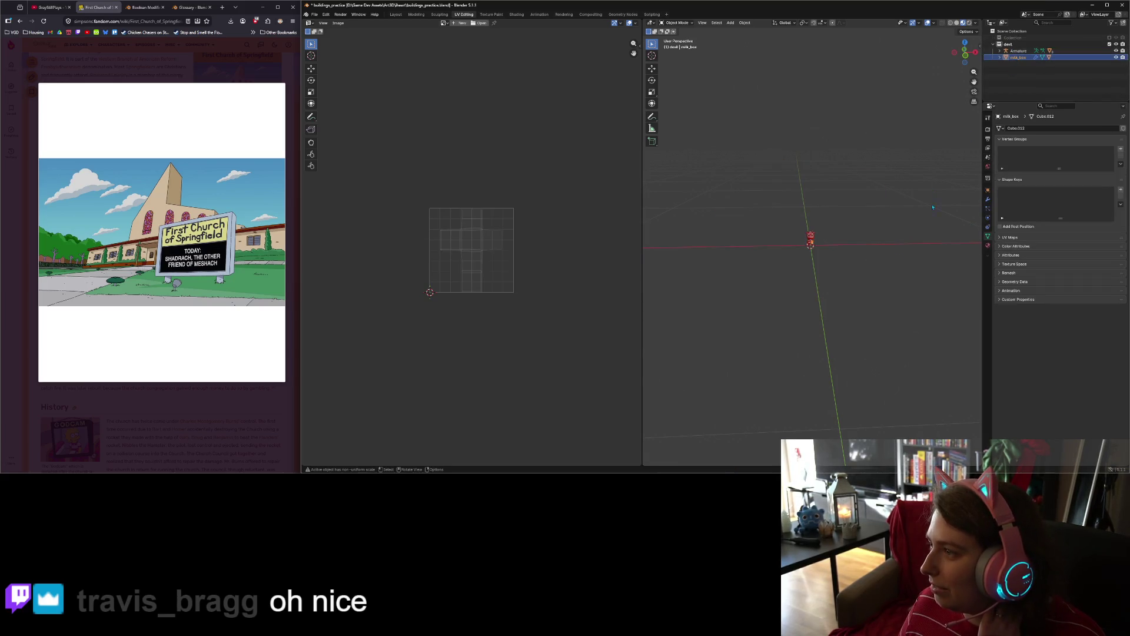
key("KP_Decimal")
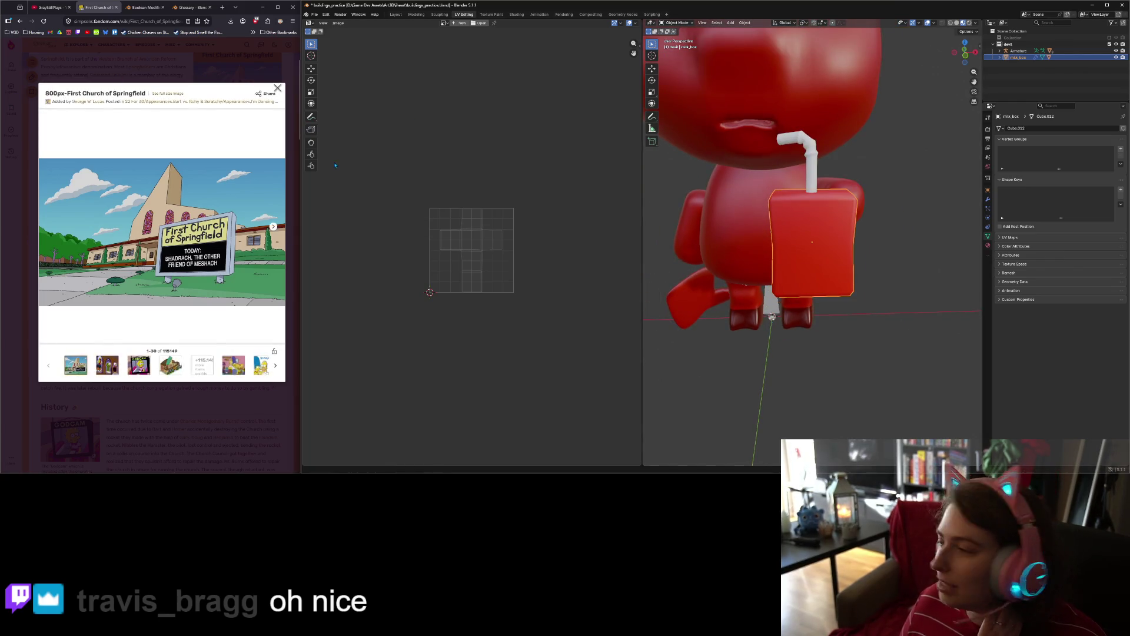
middle_click_drag(754, 244, 830, 284)
key("KP_1")
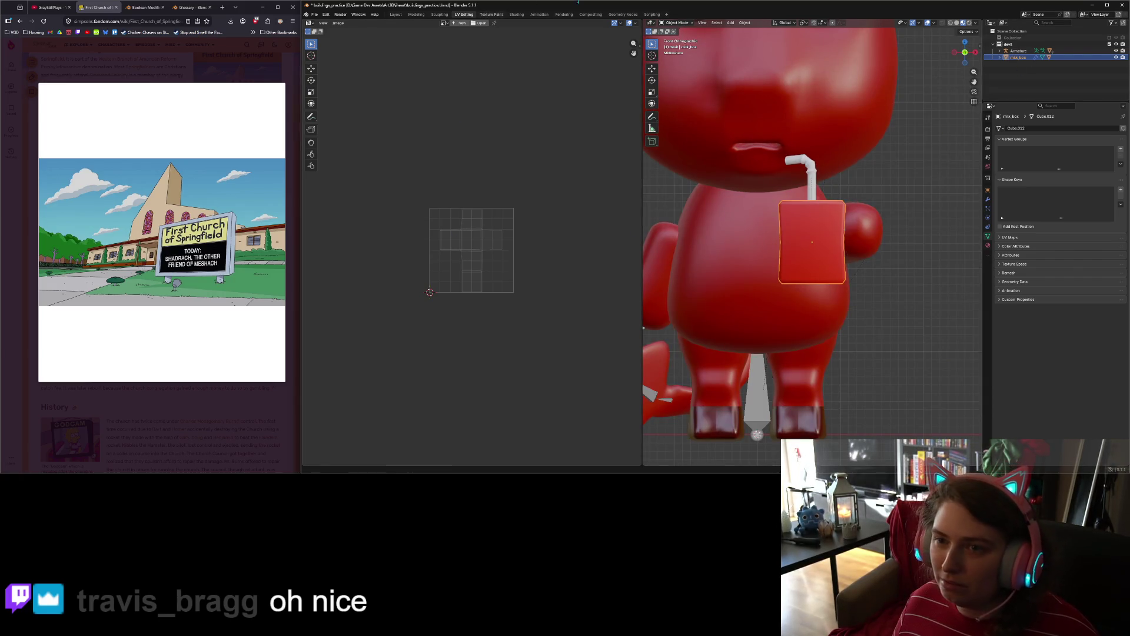
left_click(443, 23)
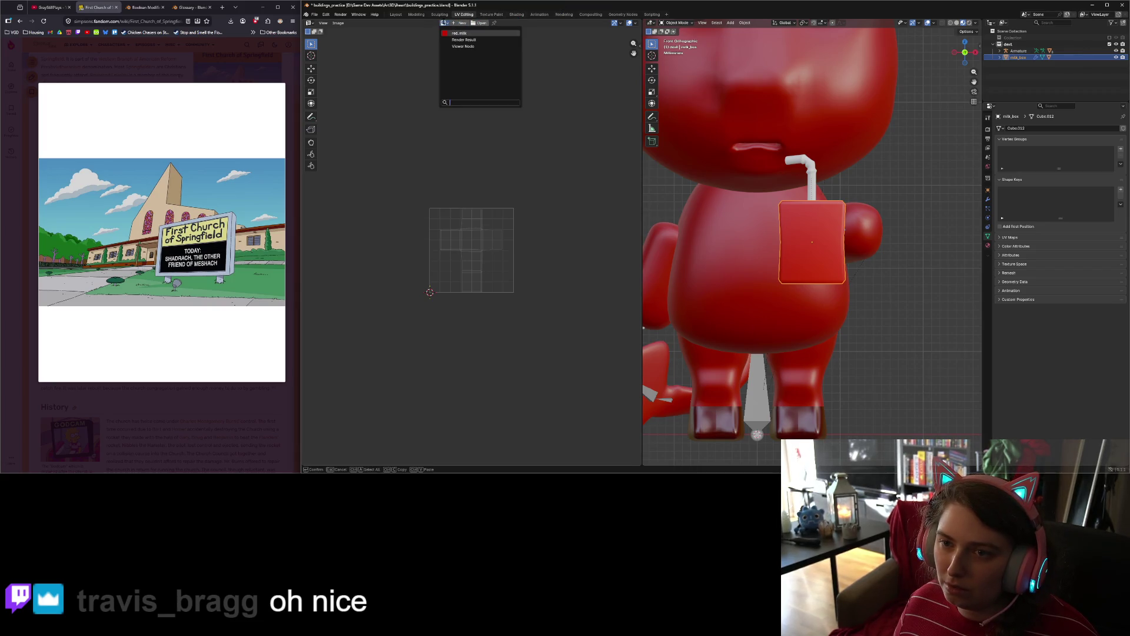
Step: Load red_milk as the UV editor image and unwrap the milk box in Edit Mode
left_click(459, 33)
scroll(589, 253, "down", 5)
scroll(589, 253, "up", 3)
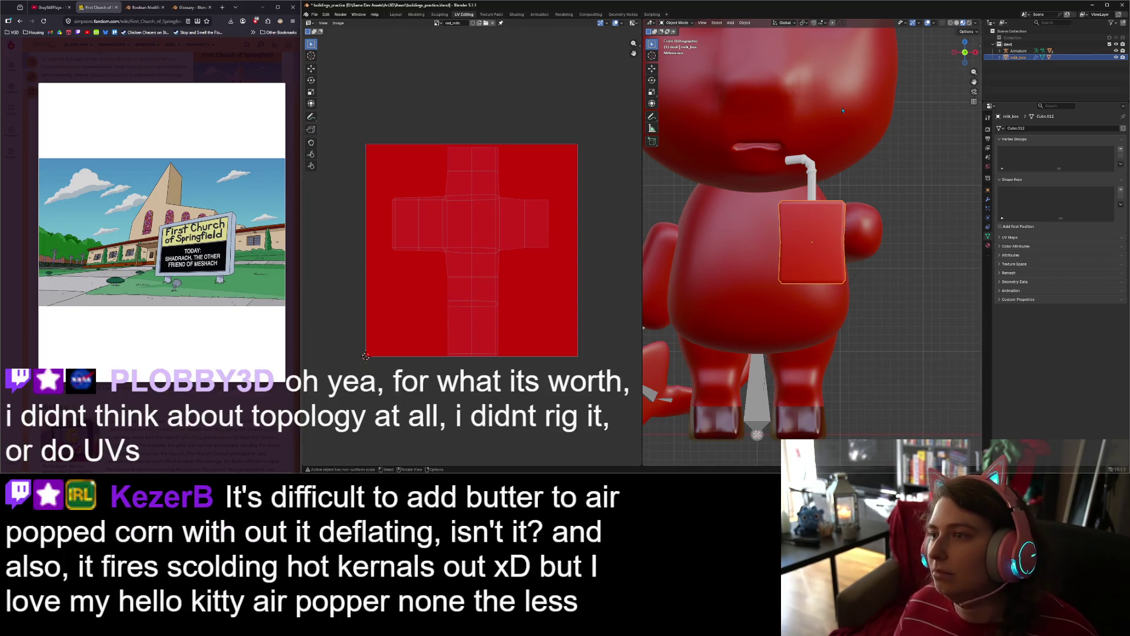
key("Tab")
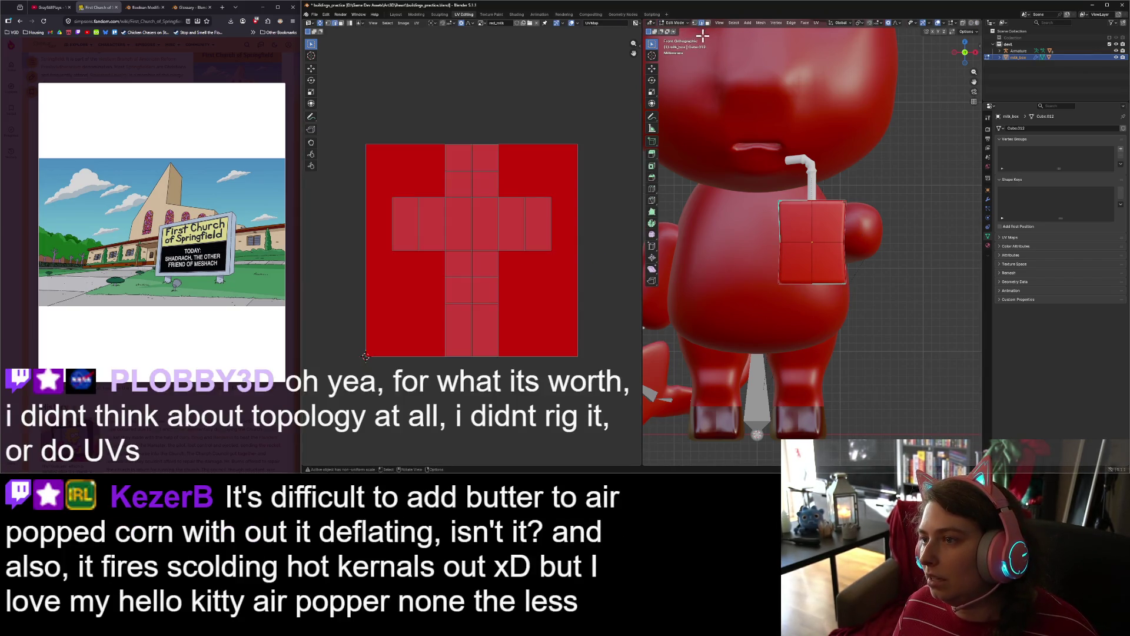
left_click(816, 22)
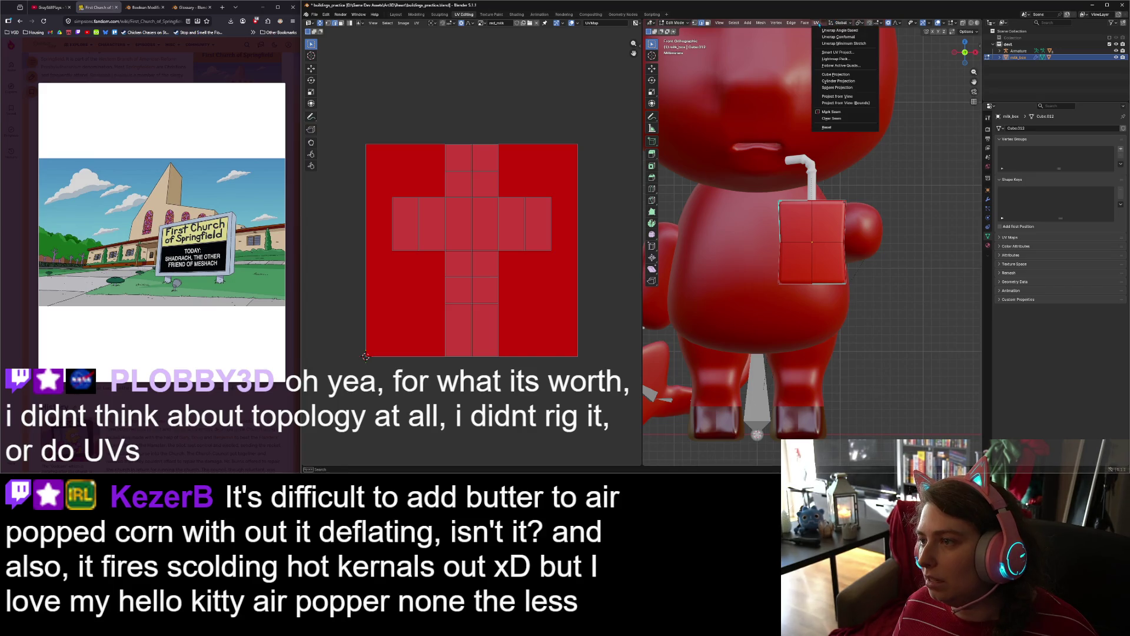
left_click(860, 37)
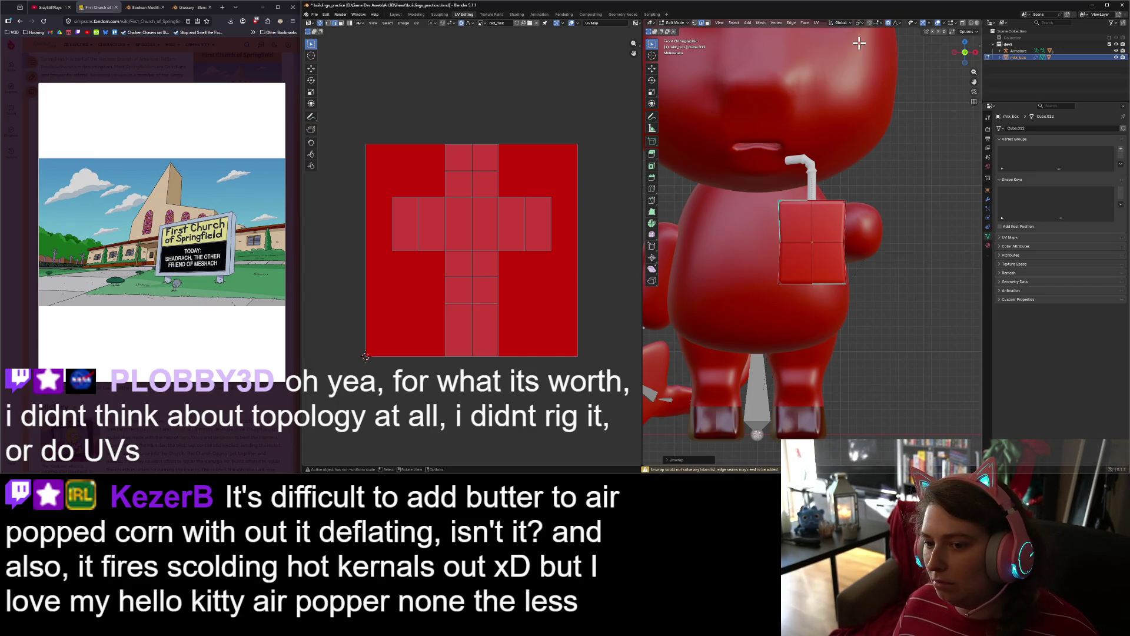
Step: Select all faces and re-unwrap the box with different methods, producing an octagon plus squares
key("a")
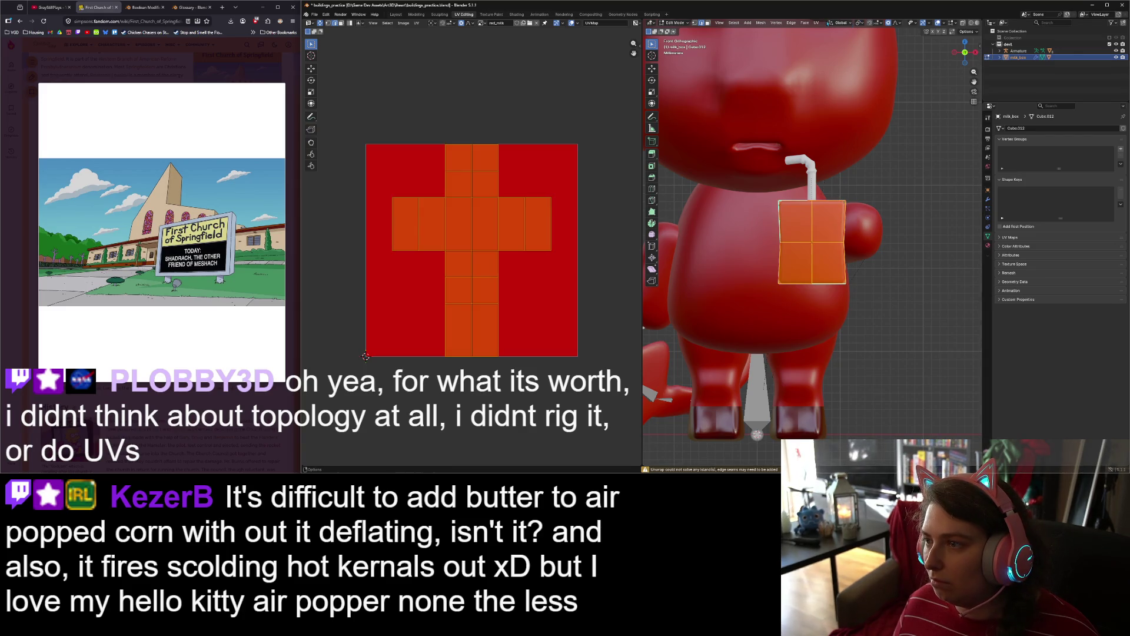
left_click(816, 23)
left_click(834, 40)
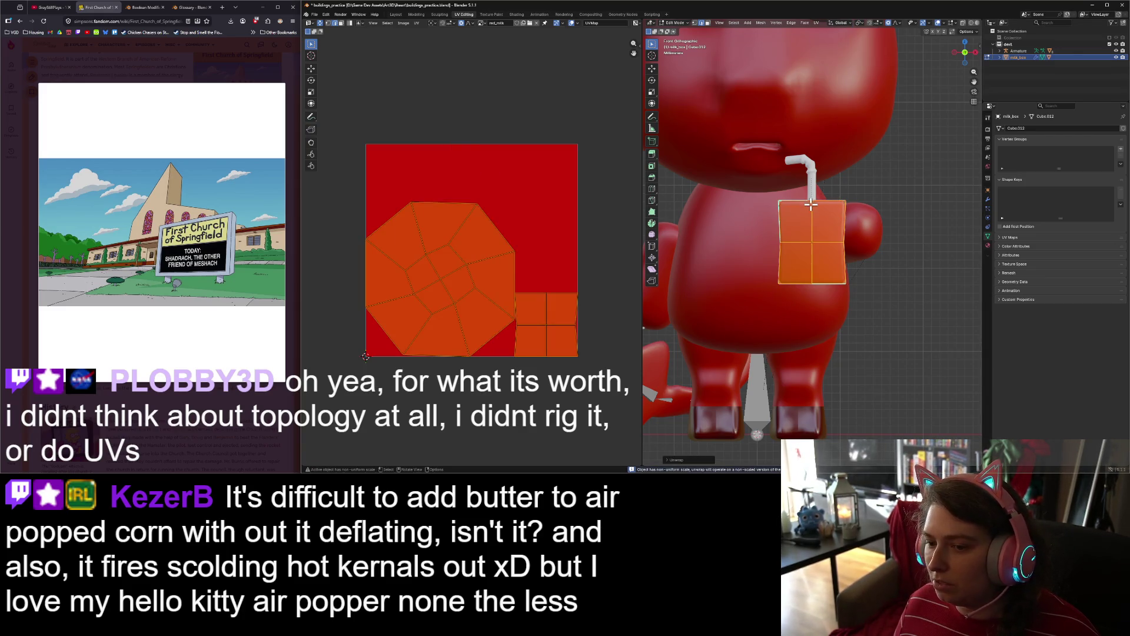
mouse_move(711, 287)
middle_mouse_down()
mouse_move(780, 285)
mouse_move(795, 253)
middle_mouse_up()
left_click(816, 25)
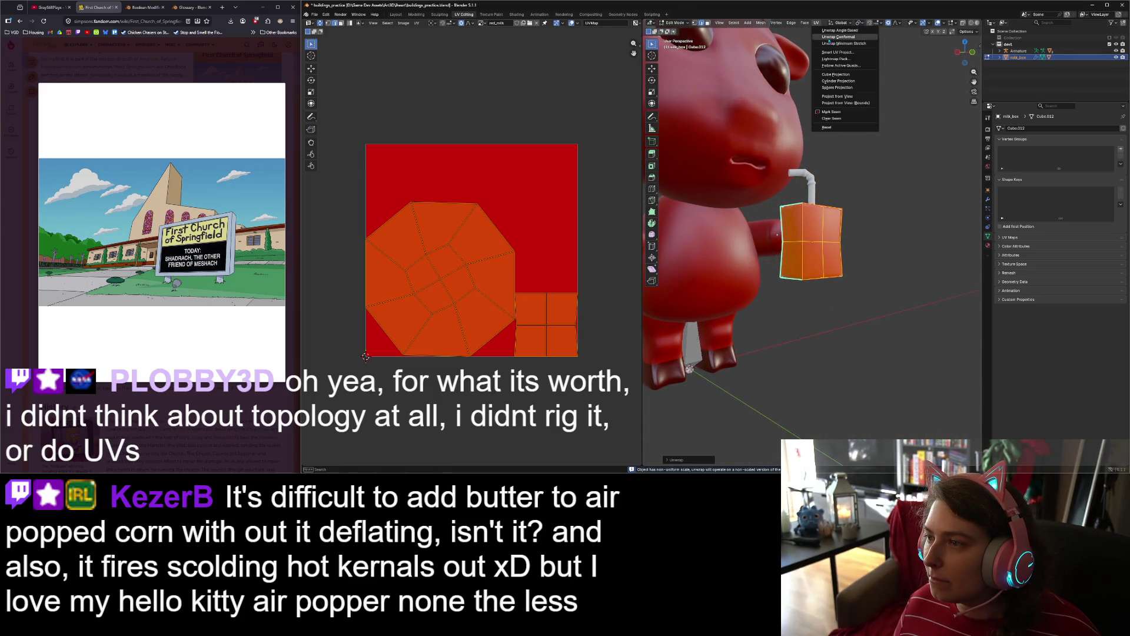
left_click(845, 36)
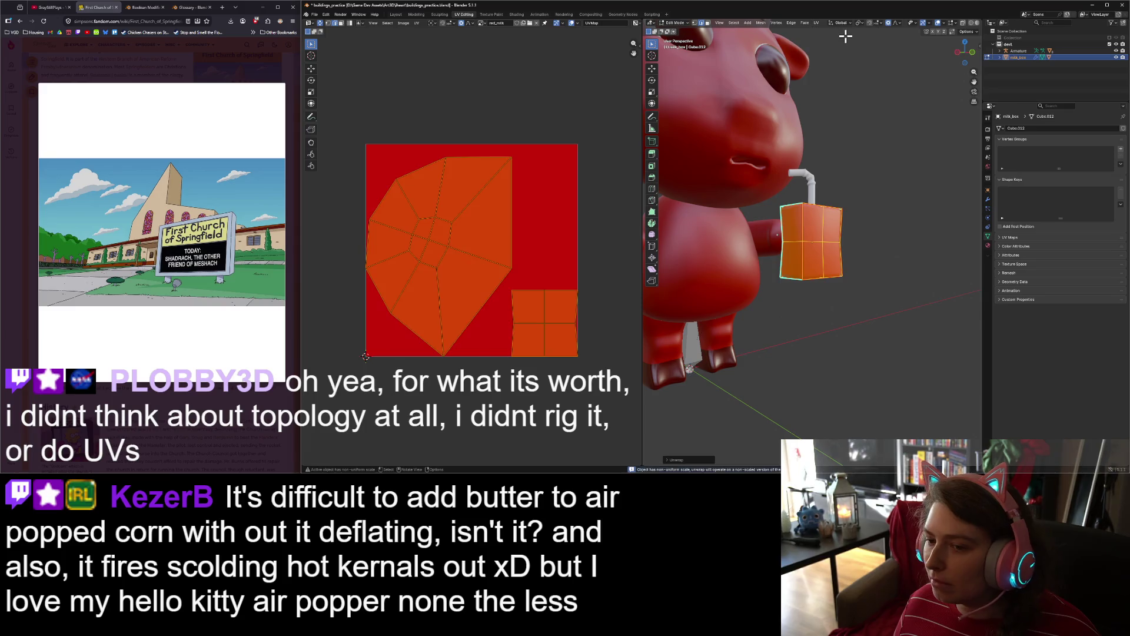
left_click(816, 22)
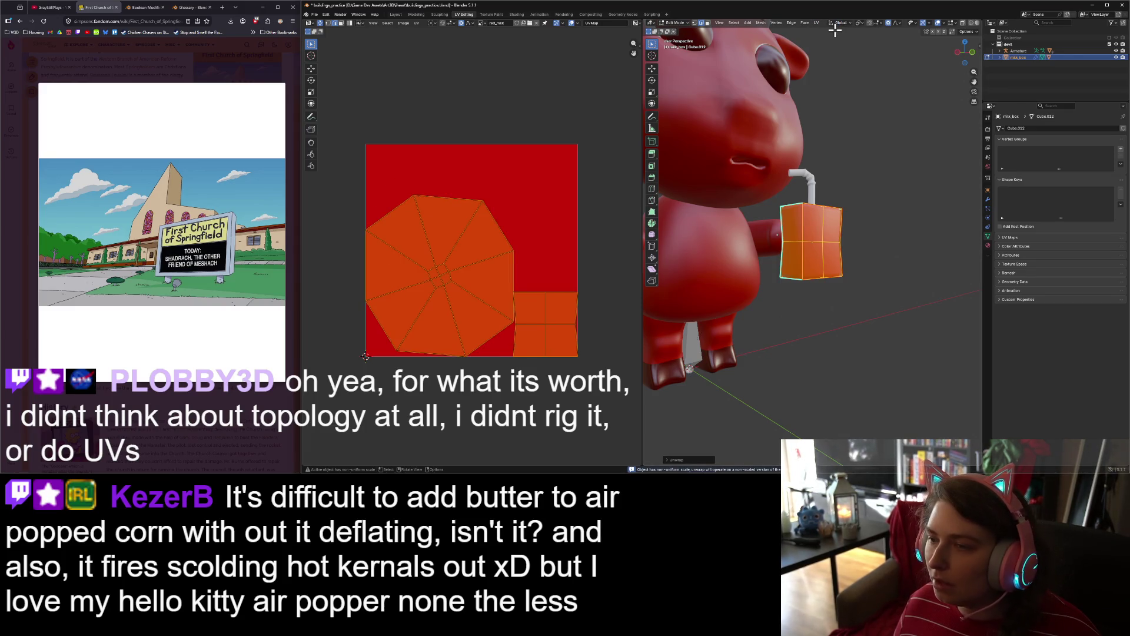
left_click(839, 287)
Step: Mark an edge loop around the milk box as a UV seam
mouse_move(839, 287)
middle_mouse_down()
mouse_move(770, 295)
mouse_move(825, 259)
mouse_move(807, 254)
mouse_move(790, 270)
middle_mouse_up()
middle_click_drag(836, 169, 829, 219)
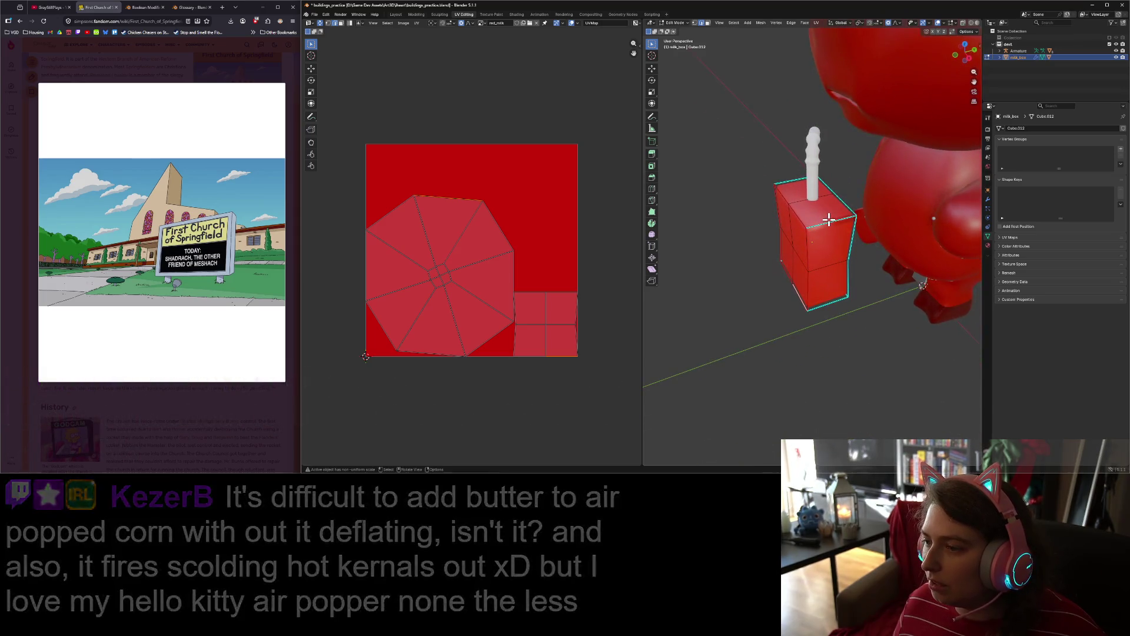
left_click(829, 222, "alt")
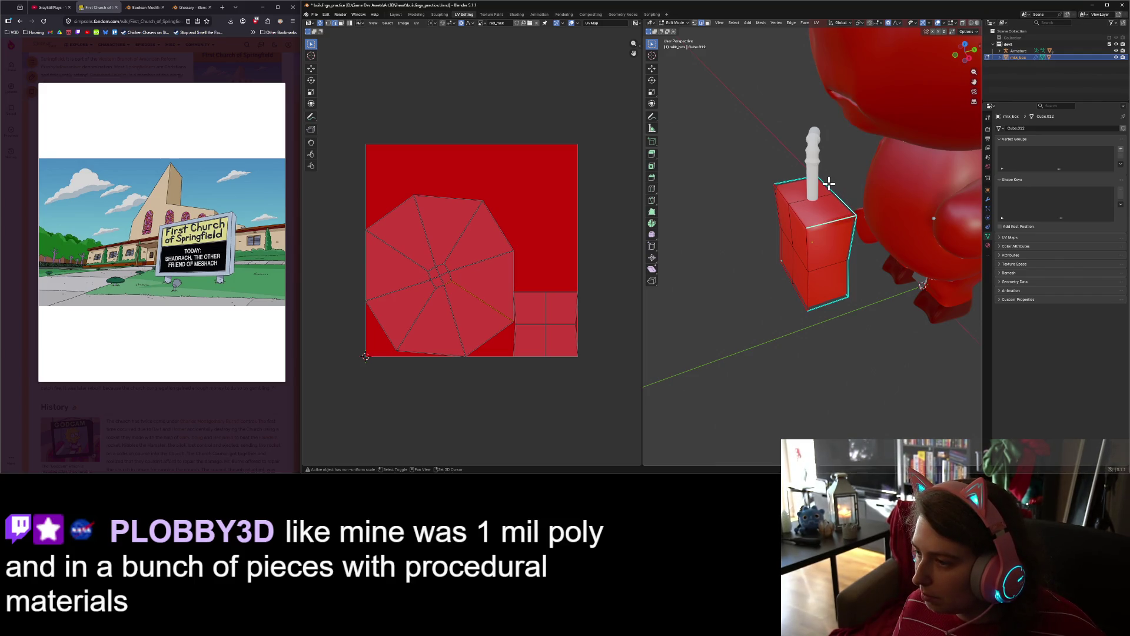
key("ctrl+e")
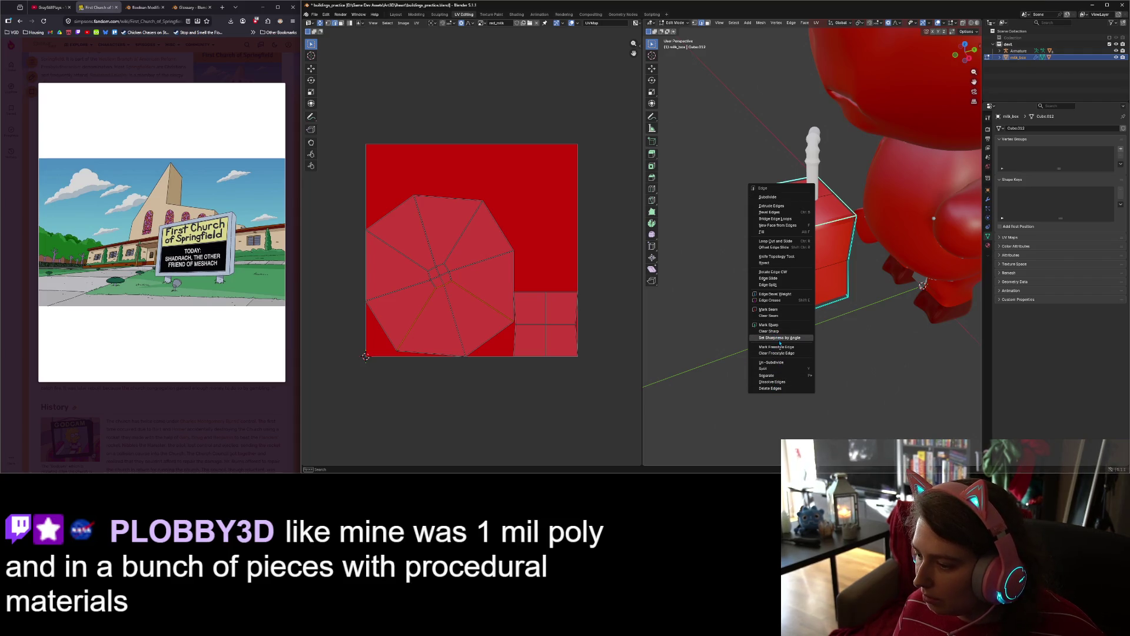
left_click(772, 310)
Step: Select all the milk box faces and unwrap them along the new seams
mouse_move(835, 361)
middle_mouse_down()
mouse_move(792, 323)
mouse_move(797, 237)
middle_mouse_up()
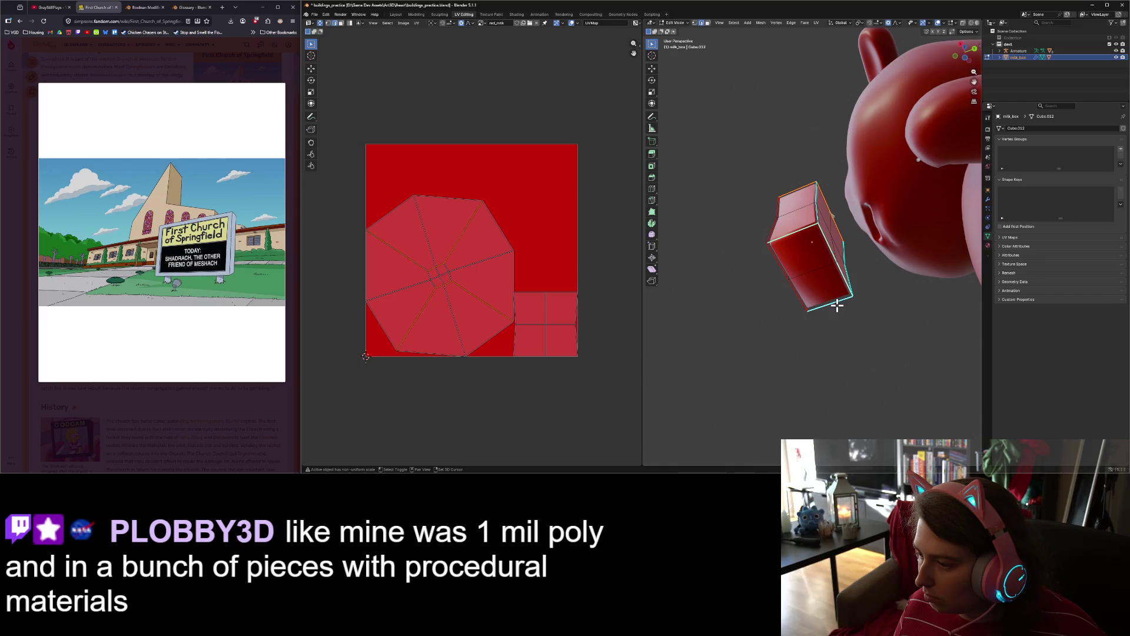
right_click(856, 326)
left_click(833, 354)
mouse_move(832, 353)
middle_mouse_down()
mouse_move(807, 352)
mouse_move(820, 379)
middle_mouse_up()
key("a")
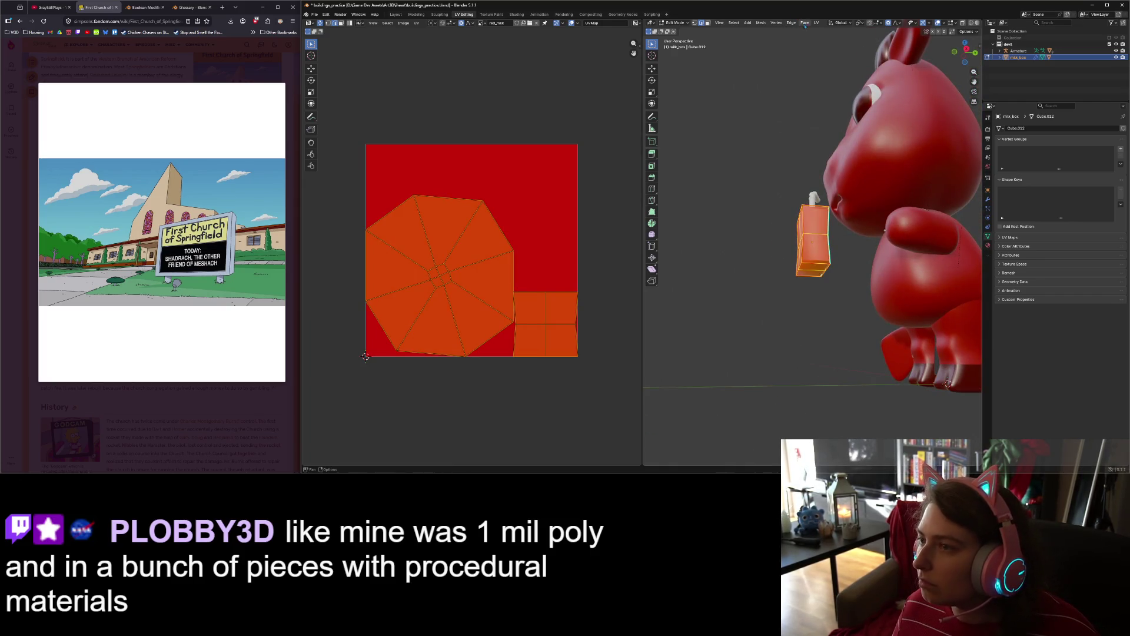
left_click(817, 24)
left_click(844, 43)
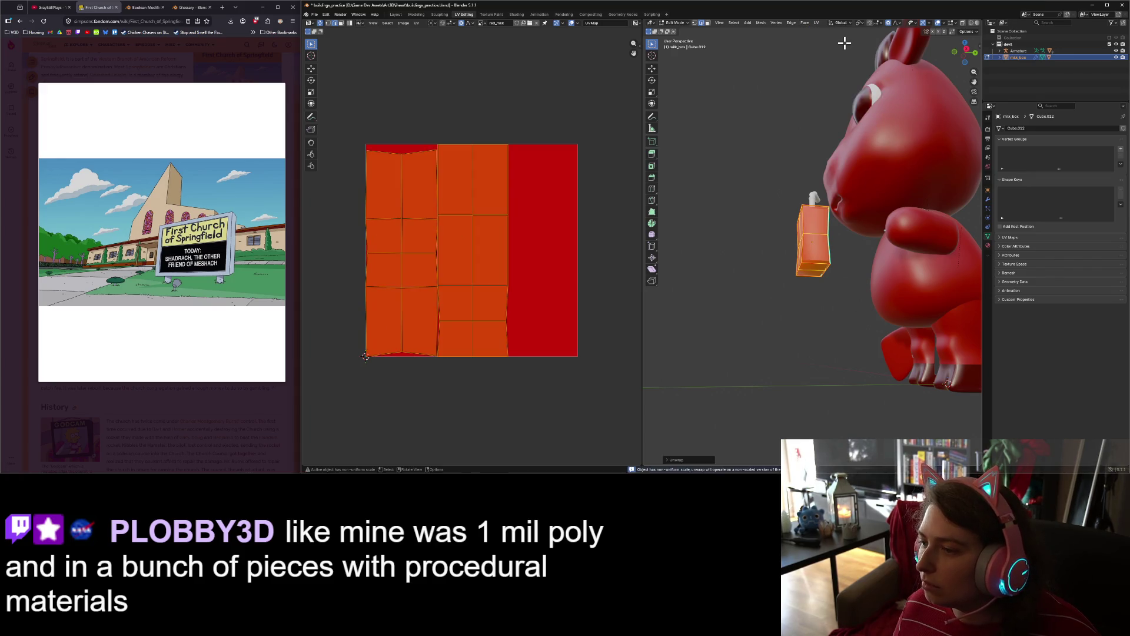
Step: Deselect everything, then select the milk box's front and near side faces
middle_click_drag(789, 314, 876, 343)
scroll(871, 343, "up", 5)
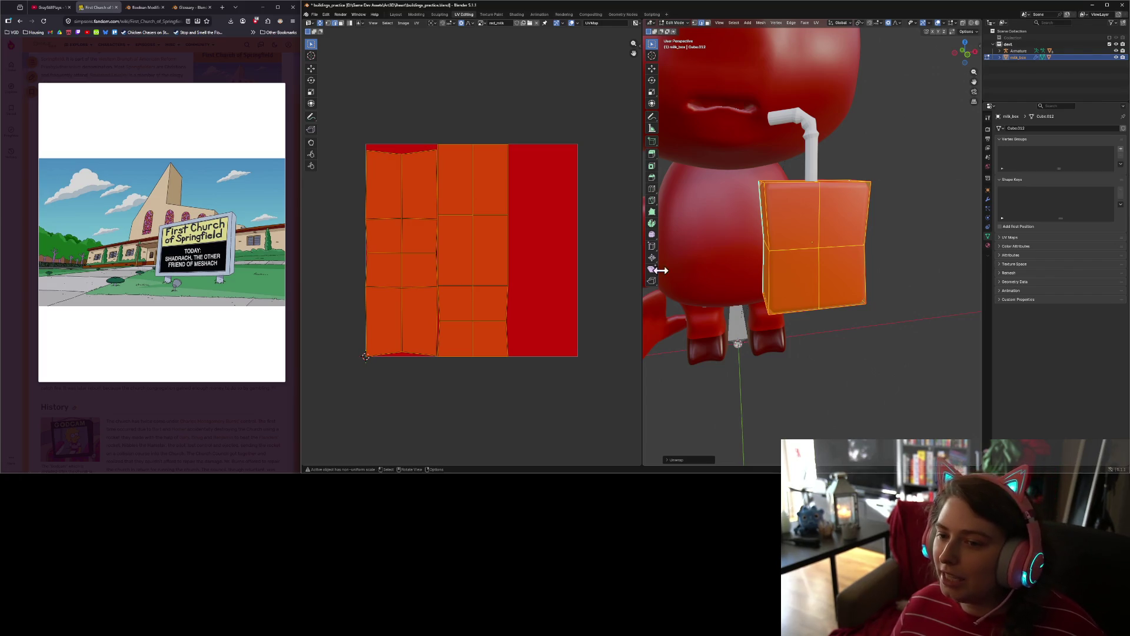
key("alt+a")
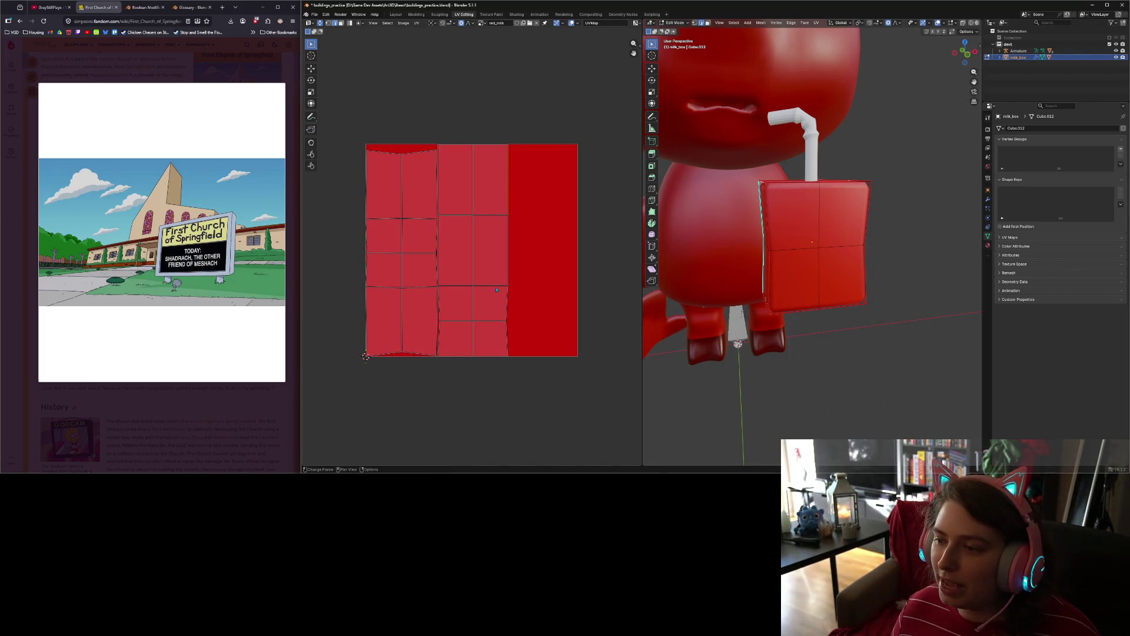
mouse_move(785, 306)
middle_mouse_down()
mouse_move(800, 311)
mouse_move(778, 35)
middle_mouse_up()
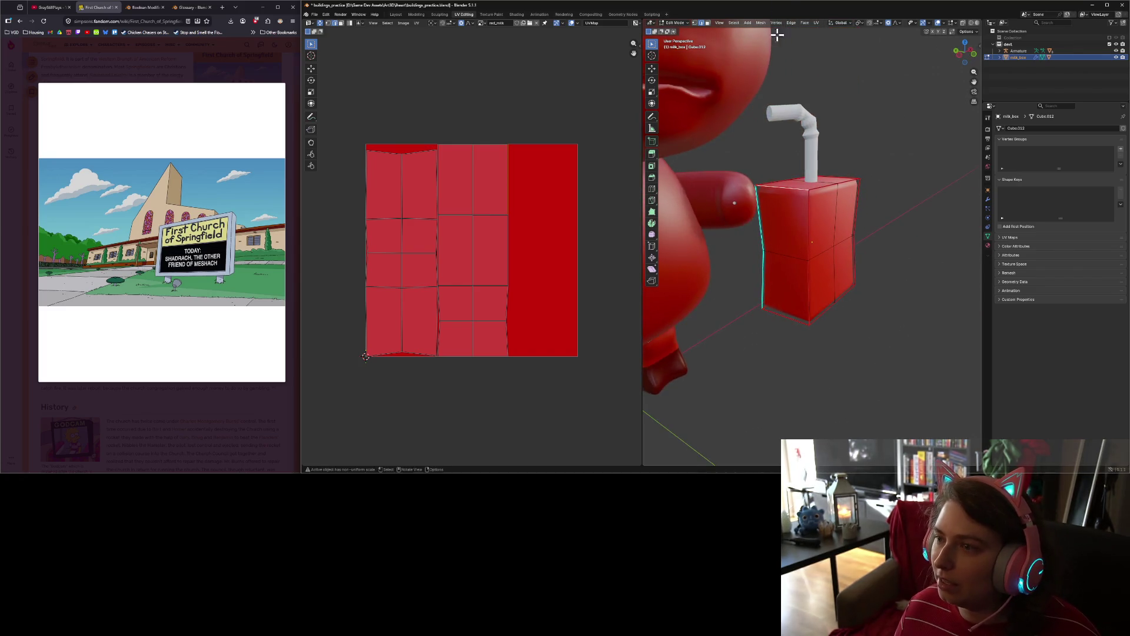
mouse_move(815, 308)
middle_mouse_down()
mouse_move(855, 285)
mouse_move(824, 279)
mouse_move(865, 250)
mouse_move(863, 232)
middle_mouse_up()
left_click(798, 228)
left_click(825, 279, "shift")
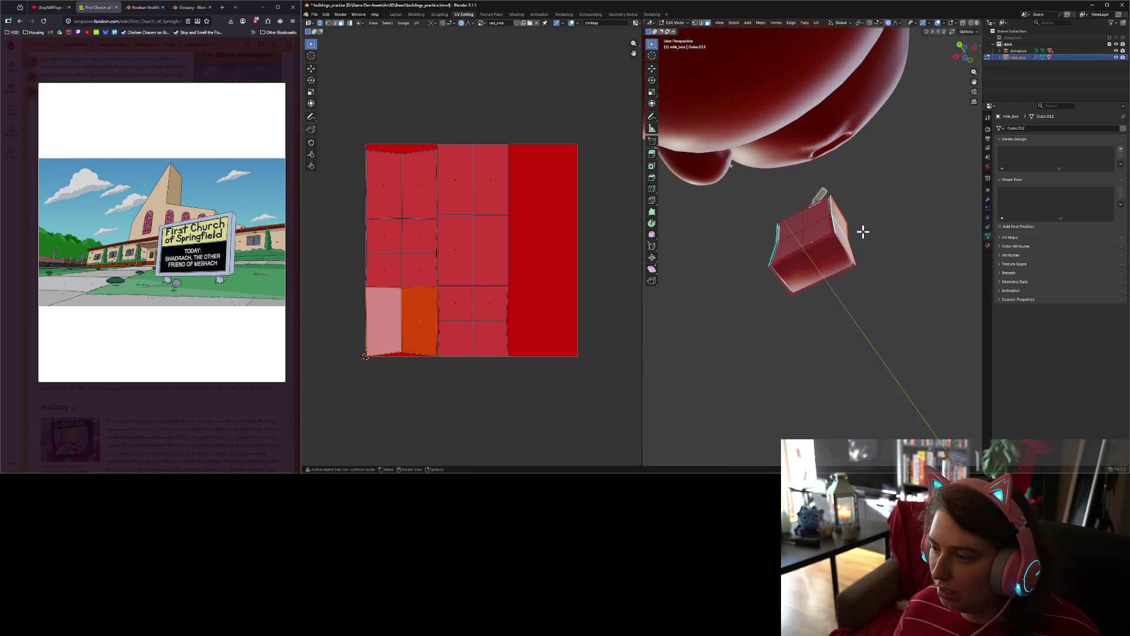
left_click(824, 255, "shift")
left_click(794, 267, "shift")
left_click(792, 245, "shift")
left_click(811, 235, "shift")
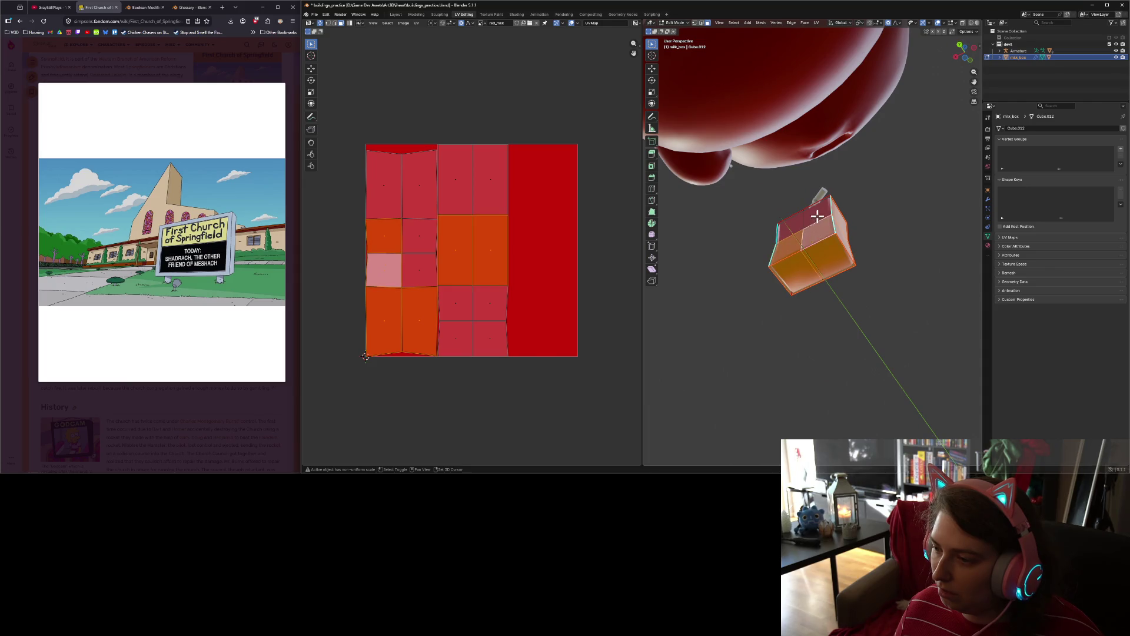
left_click(817, 218, "shift")
left_click(798, 231, "shift")
Step: Add the far side faces and top face of the milk box to the selection
middle_click_drag(798, 232, 907, 300)
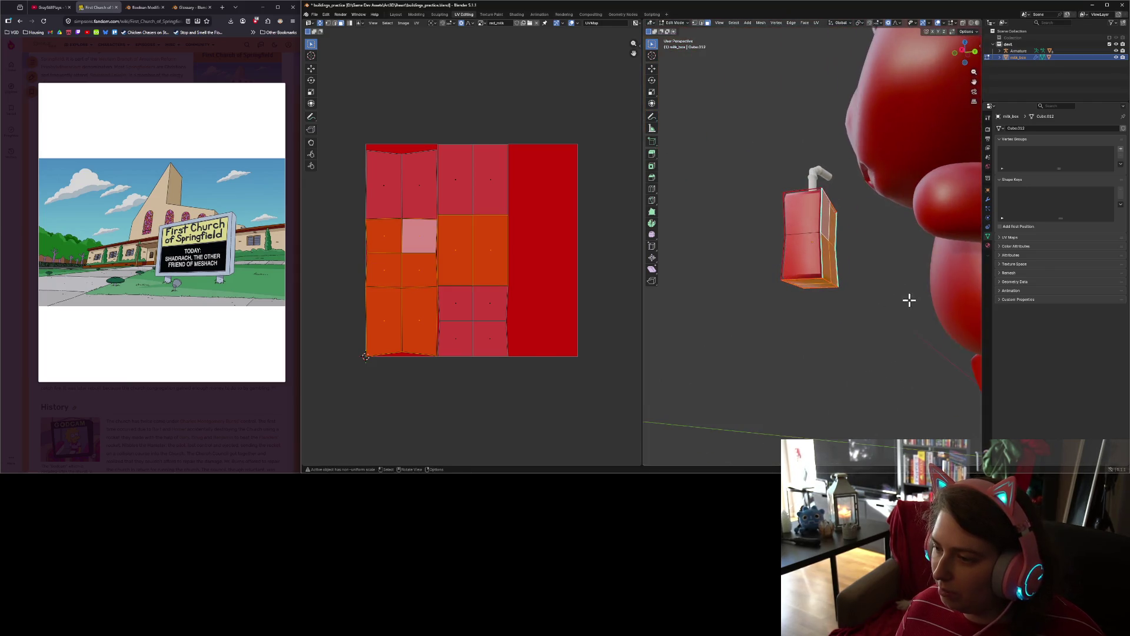
left_click(804, 223, "shift")
left_click(808, 263, "shift")
mouse_move(807, 263)
middle_mouse_down()
mouse_move(886, 300)
mouse_move(916, 334)
mouse_move(875, 270)
middle_mouse_up()
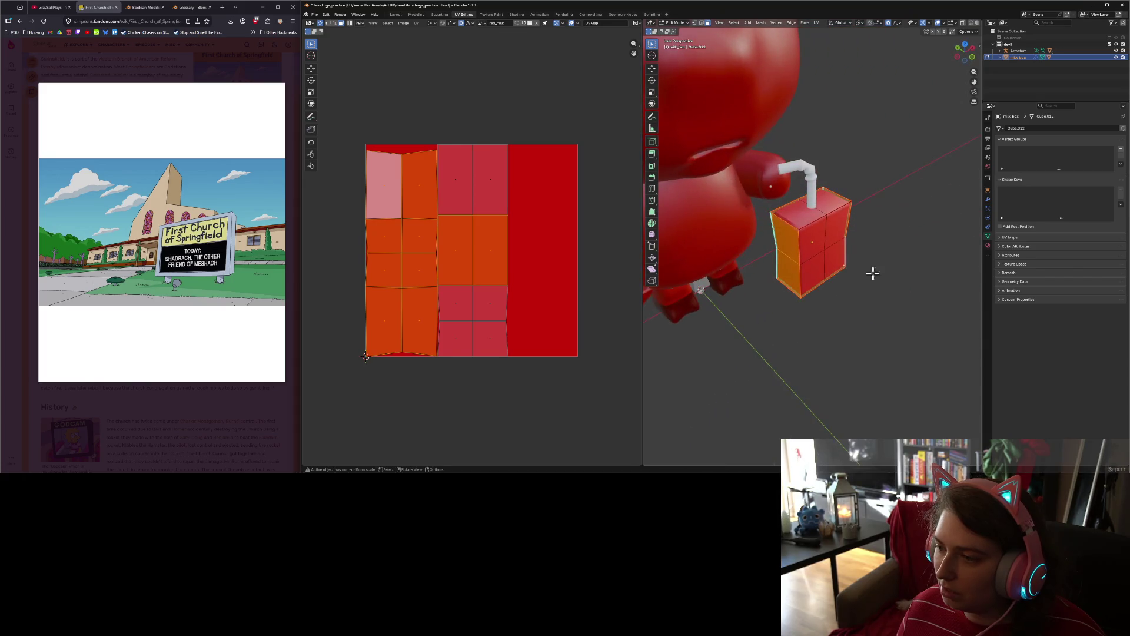
left_click(828, 202, "shift")
left_click(828, 202, "shift")
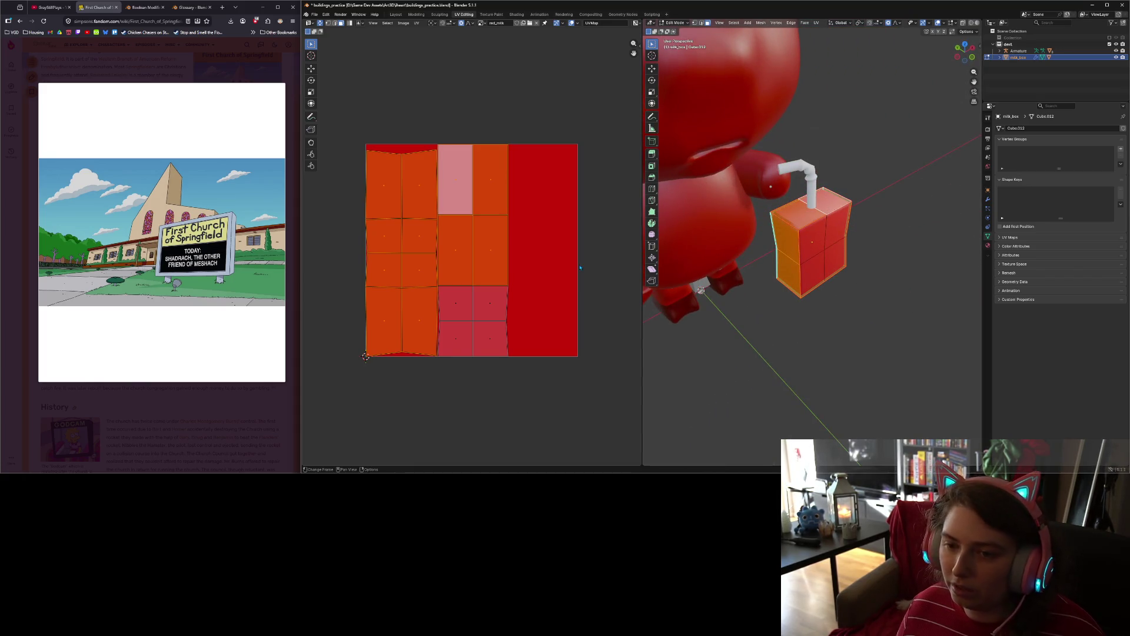
Step: Hide the four lower middle UV faces and begin scaling the remaining UVs
key("a")
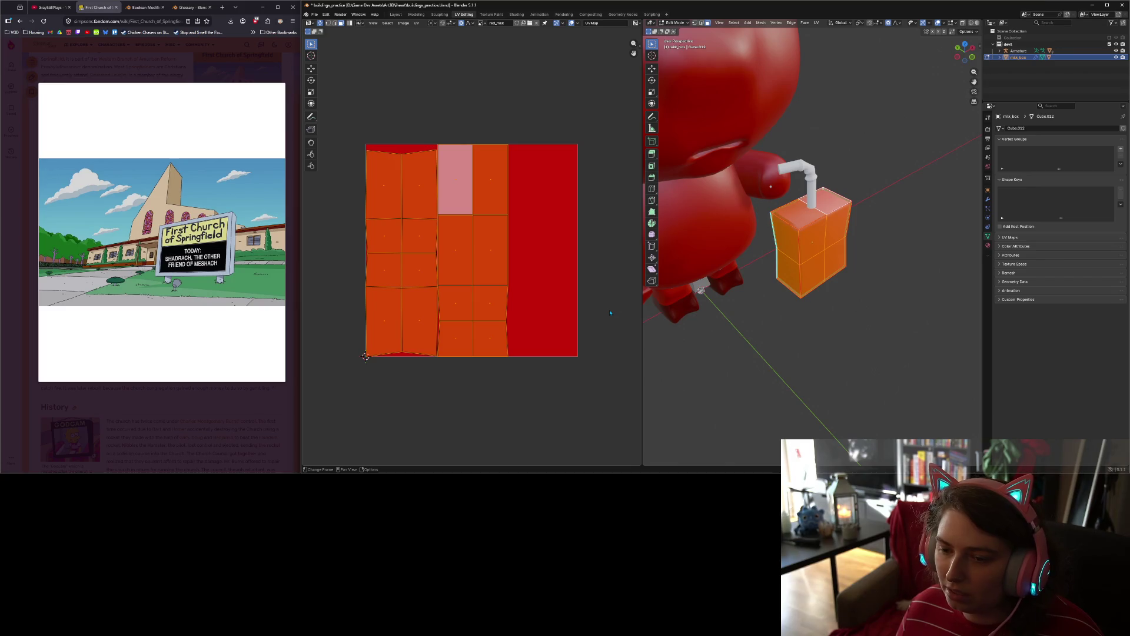
left_click(456, 304, "shift")
left_click(491, 304, "shift")
left_click(491, 339, "shift")
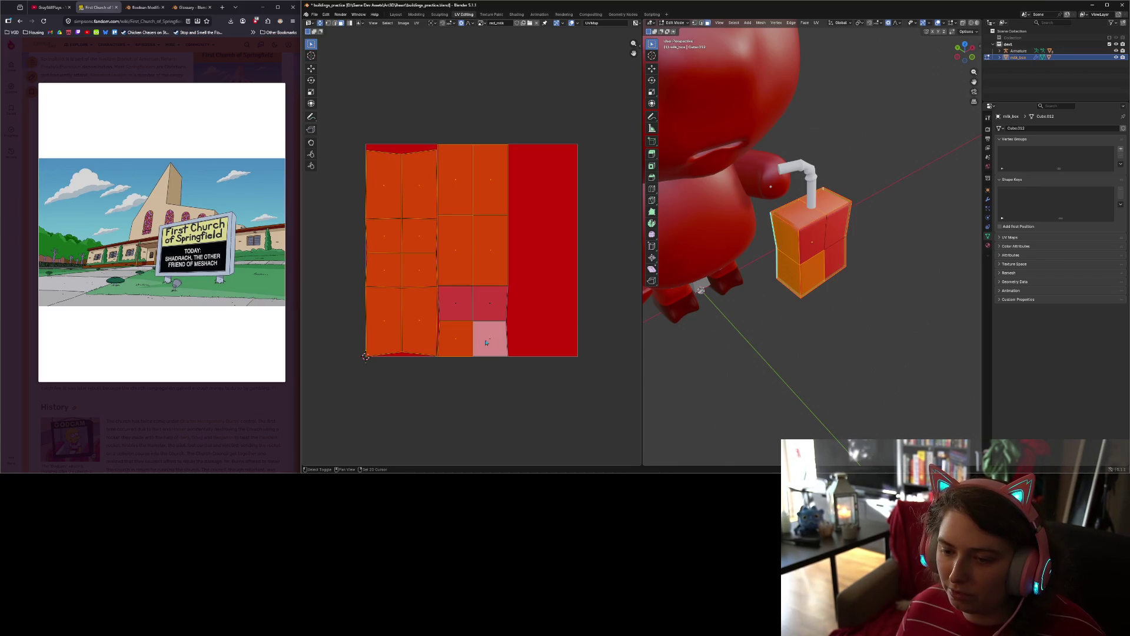
left_click(455, 339, "shift")
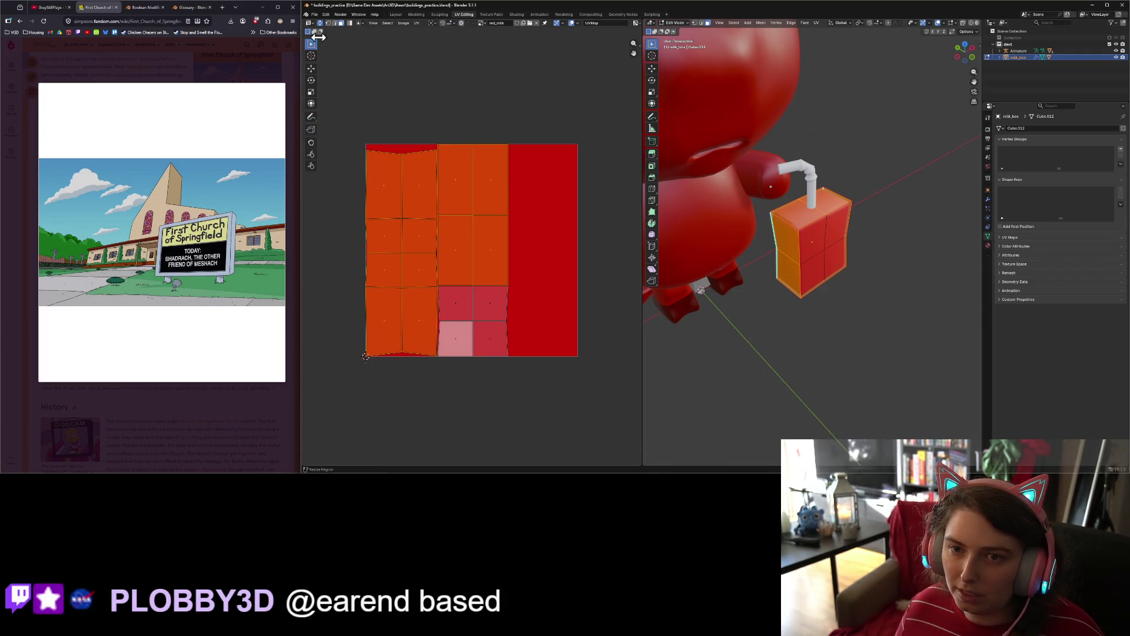
key("h")
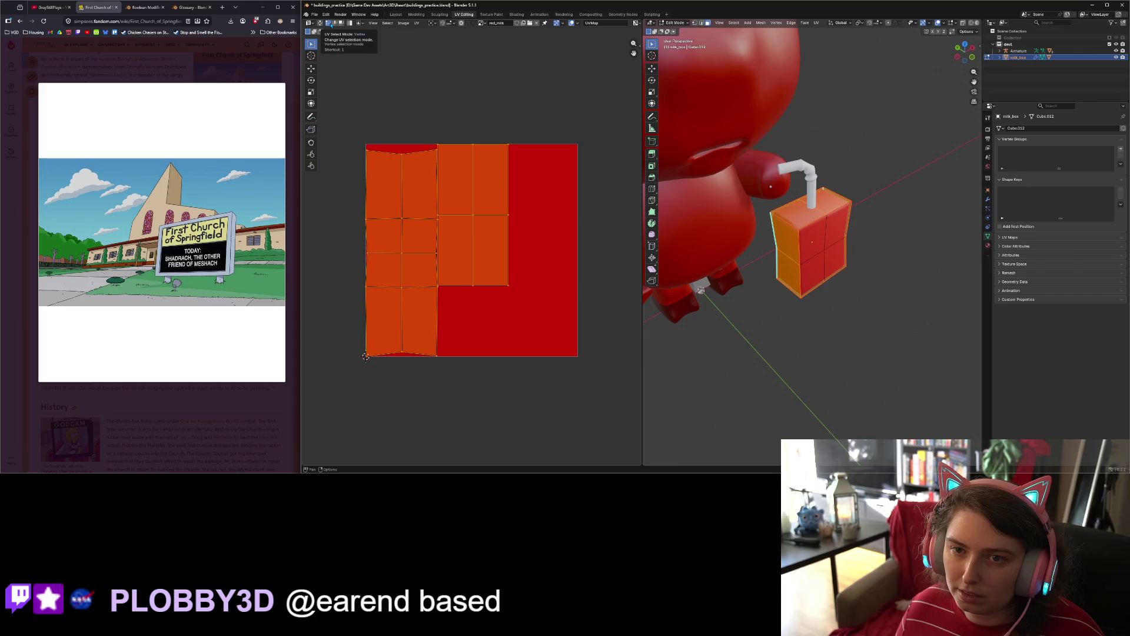
key("s")
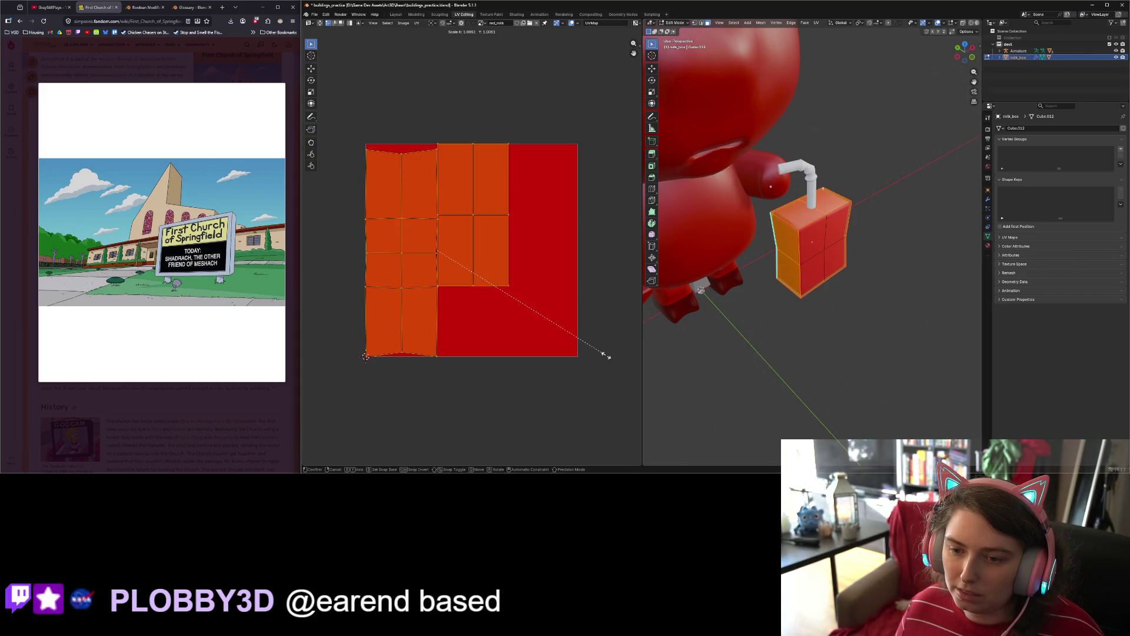
Step: Move the shrunken UVs out of the way, then select four milk box faces
left_click(438, 252)
key("g")
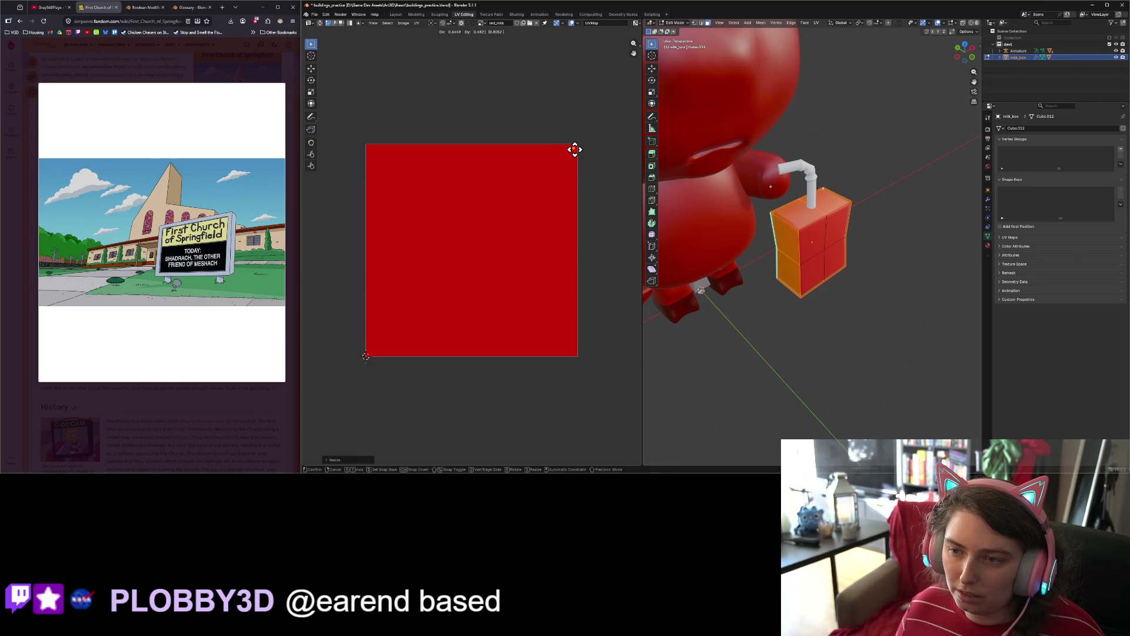
left_click(575, 151)
left_click(817, 248)
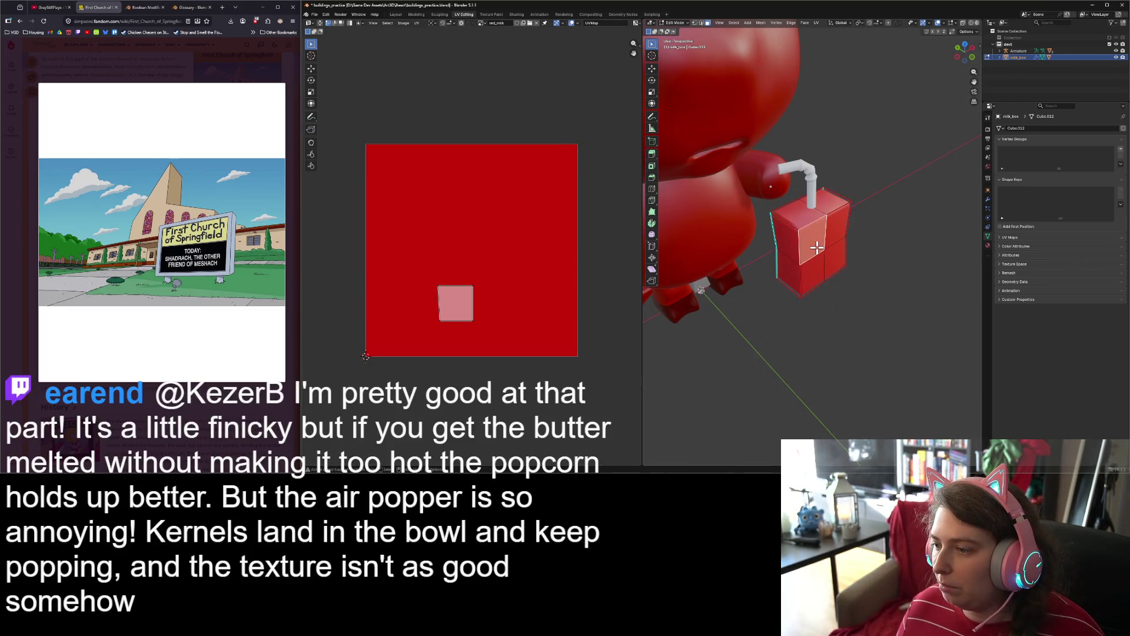
left_click(839, 231, "shift")
left_click(836, 259, "shift")
left_click(801, 274, "shift")
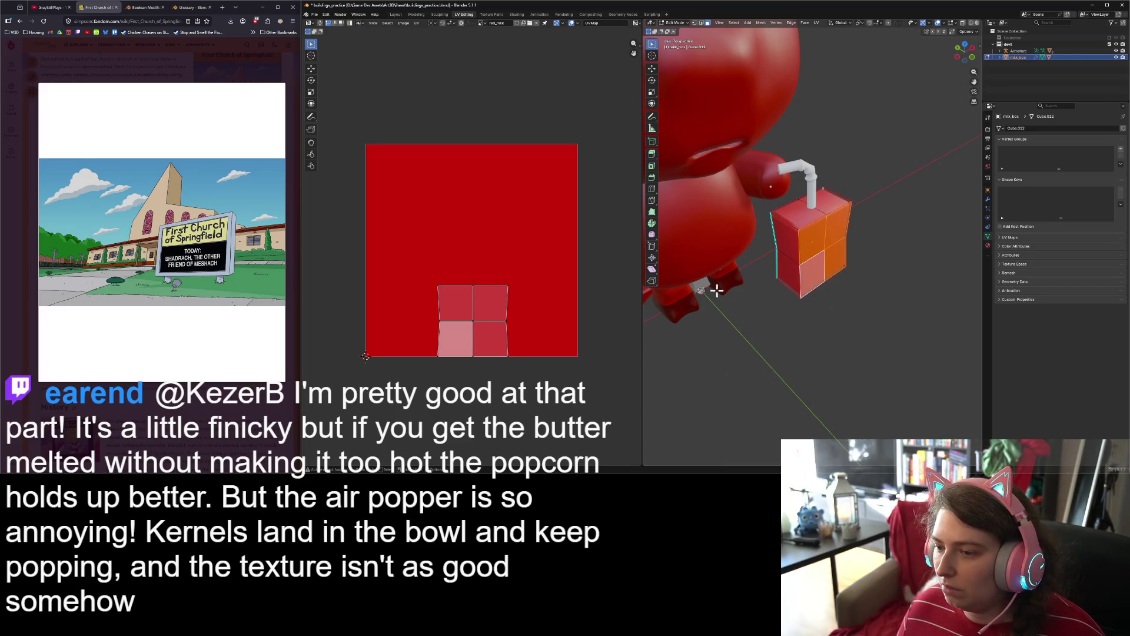
Step: Straighten the left and right UV columns by scaling them to zero along X
left_click_drag(412, 259, 453, 372)
key("s")
key("x")
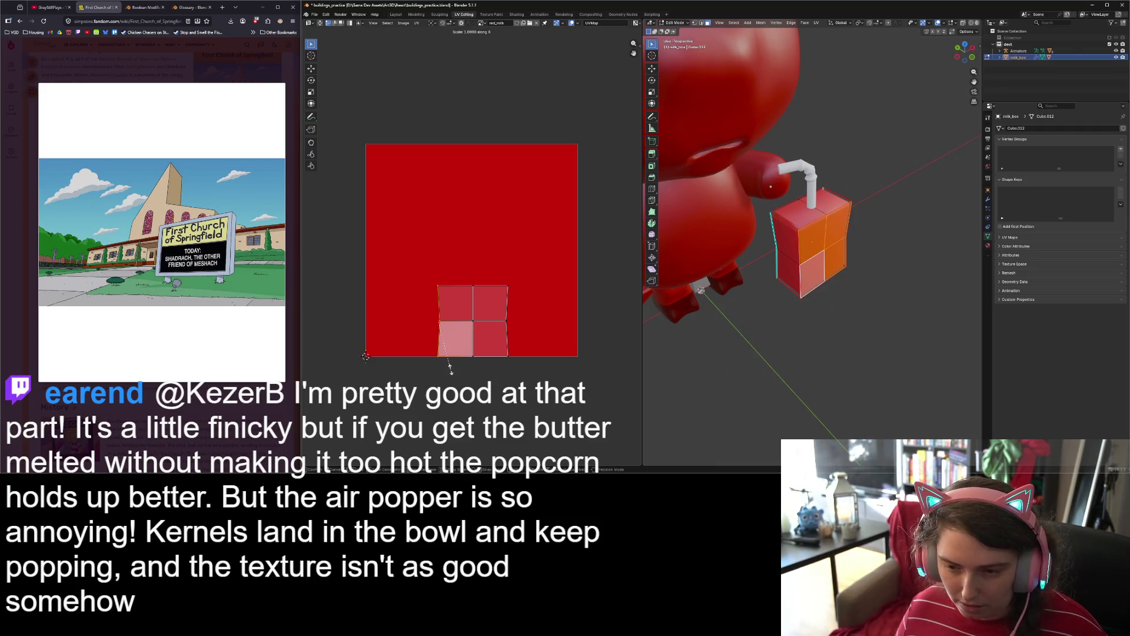
key("Return")
left_click_drag(513, 275, 534, 381)
key("s")
key("x")
key("0")
key("Return")
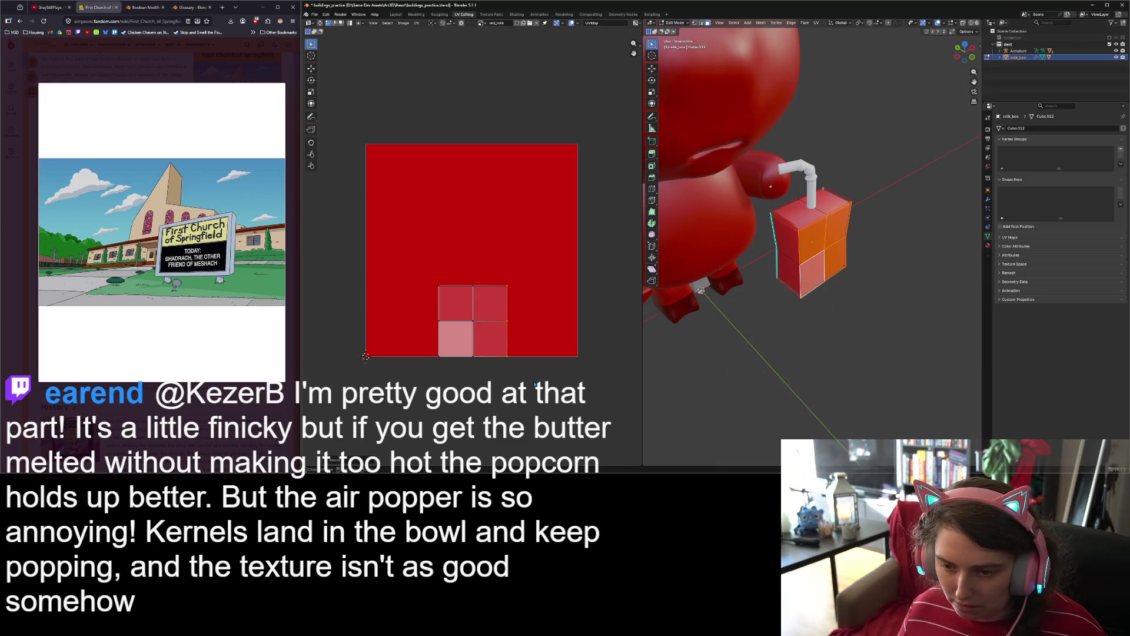
Step: Flatten the centre vertical UV edge along the X axis
left_click_drag(458, 272, 491, 373)
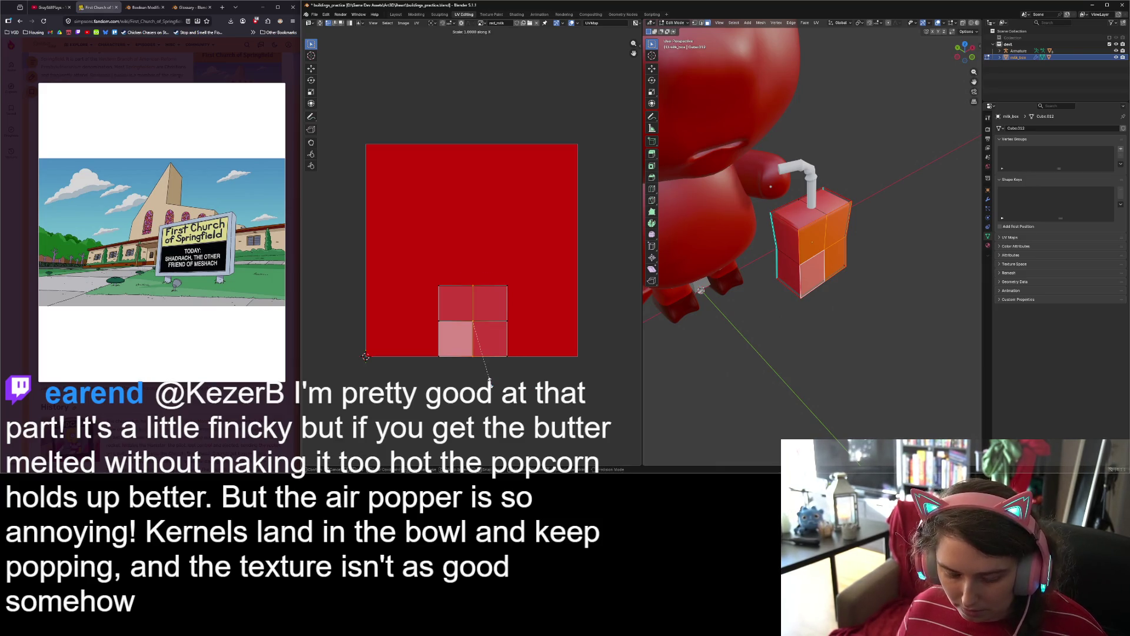
left_click_drag(403, 251, 562, 295)
key("s")
key("x")
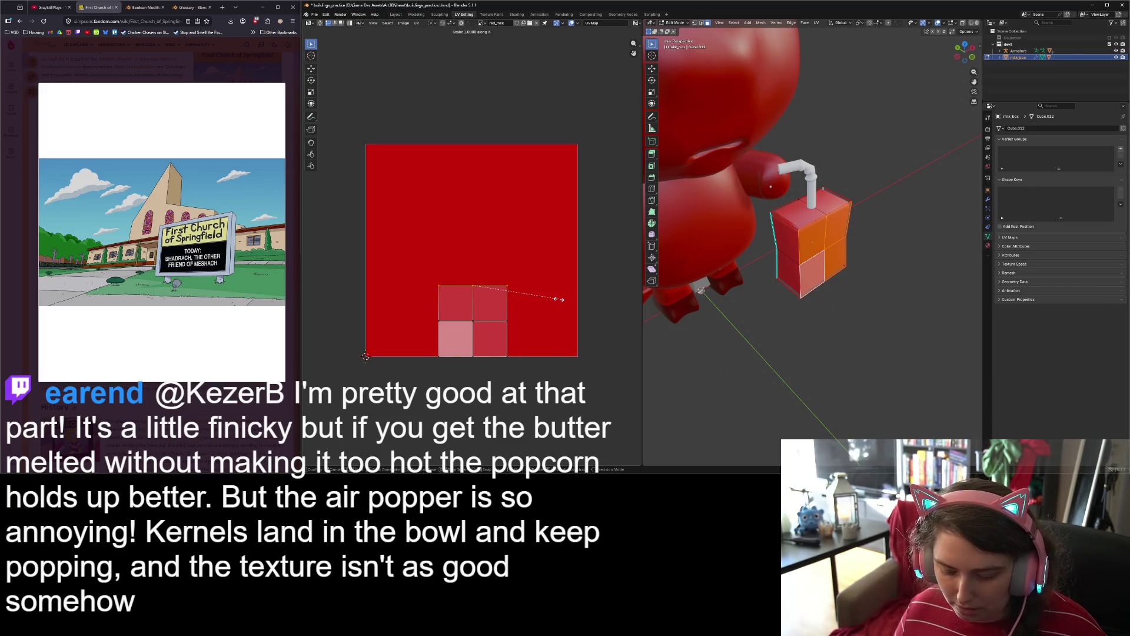
key("Return")
Step: Flatten the middle and bottom horizontal UV edges along the Y axis
left_click(518, 323)
key("s")
key("y")
key("Return")
left_click(431, 354)
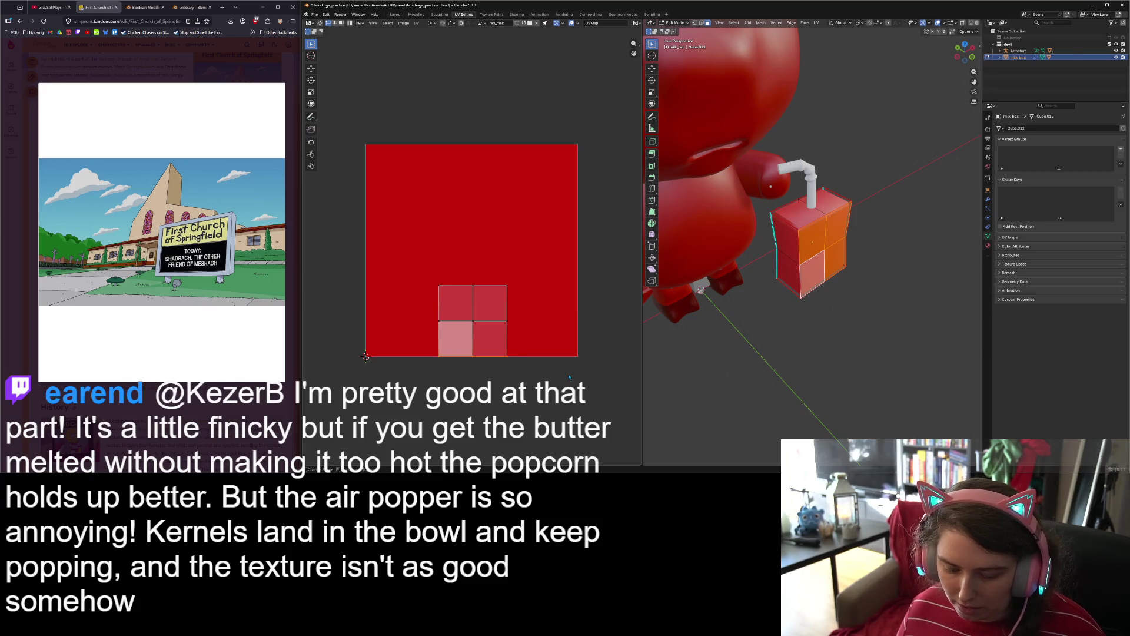
key("s")
key("y")
left_click(568, 373)
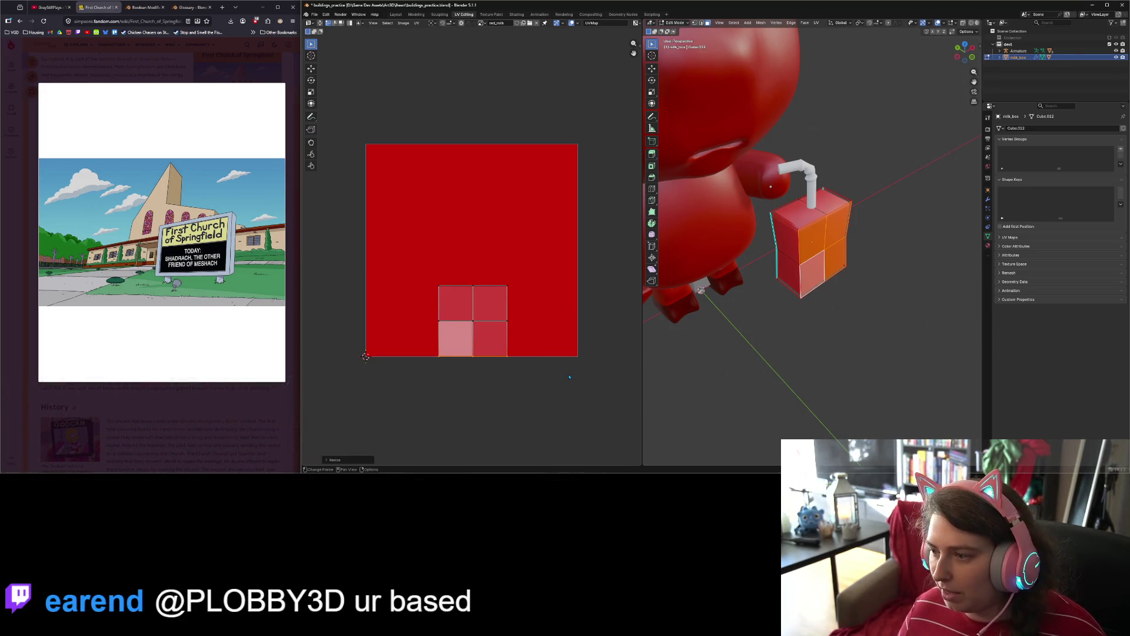
mouse_move(887, 358)
middle_mouse_down()
mouse_move(819, 322)
mouse_move(818, 333)
middle_mouse_up()
scroll(815, 323, "up", 1)
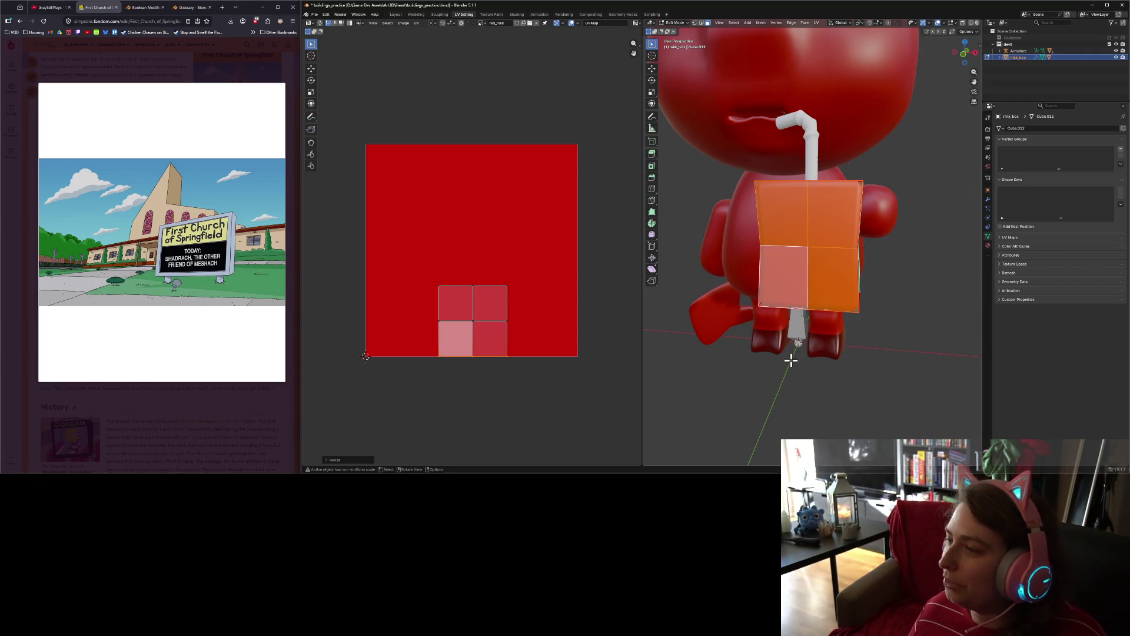
scroll(791, 360, "down", 5)
mouse_move(795, 358)
middle_mouse_down()
mouse_move(835, 352)
mouse_move(832, 338)
mouse_move(772, 356)
middle_mouse_up()
scroll(772, 356, "up", 4)
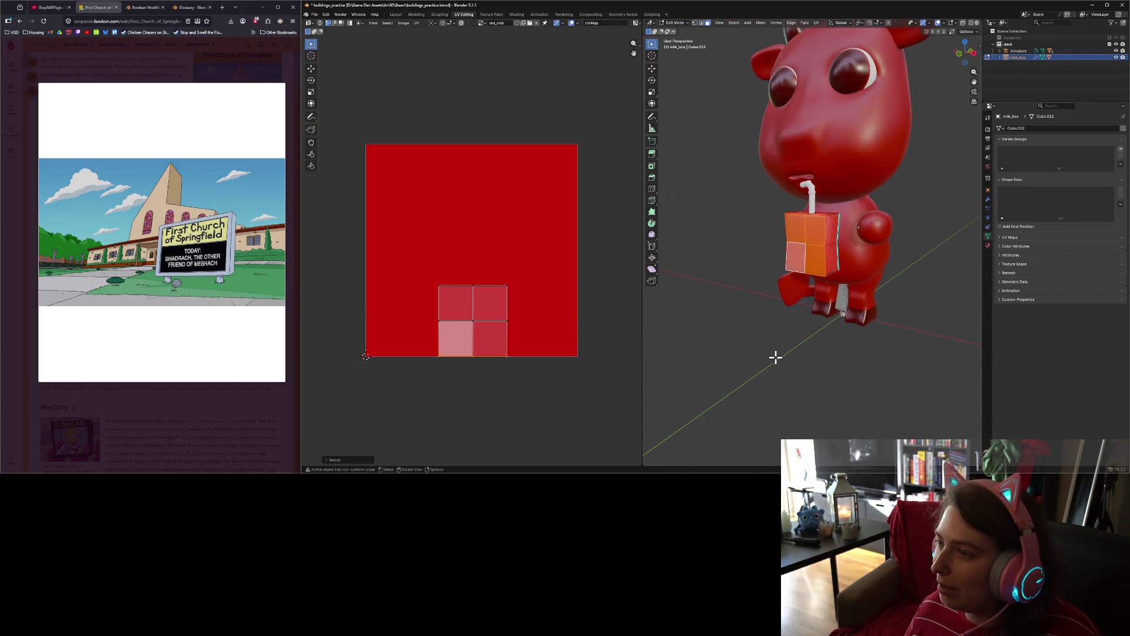
scroll(775, 356, "down", 3)
mouse_move(749, 303)
middle_mouse_down()
mouse_move(777, 323)
mouse_move(757, 336)
mouse_move(744, 300)
middle_mouse_up()
scroll(760, 324, "up", 2)
scroll(760, 323, "up", 2)
scroll(740, 287, "down", 2)
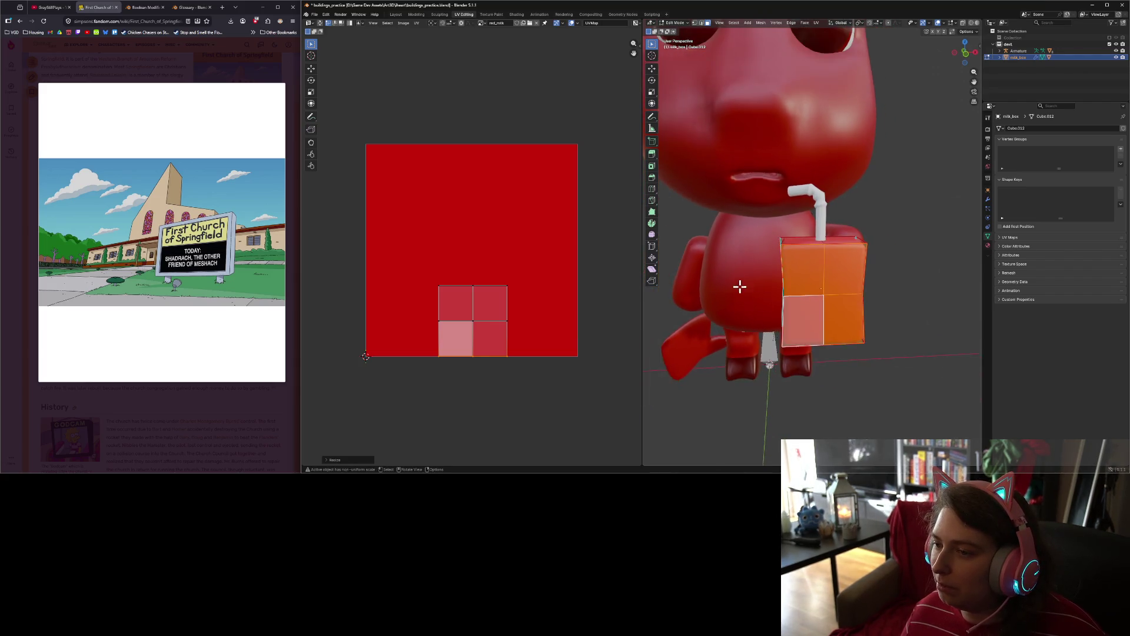
scroll(813, 331, "down", 4)
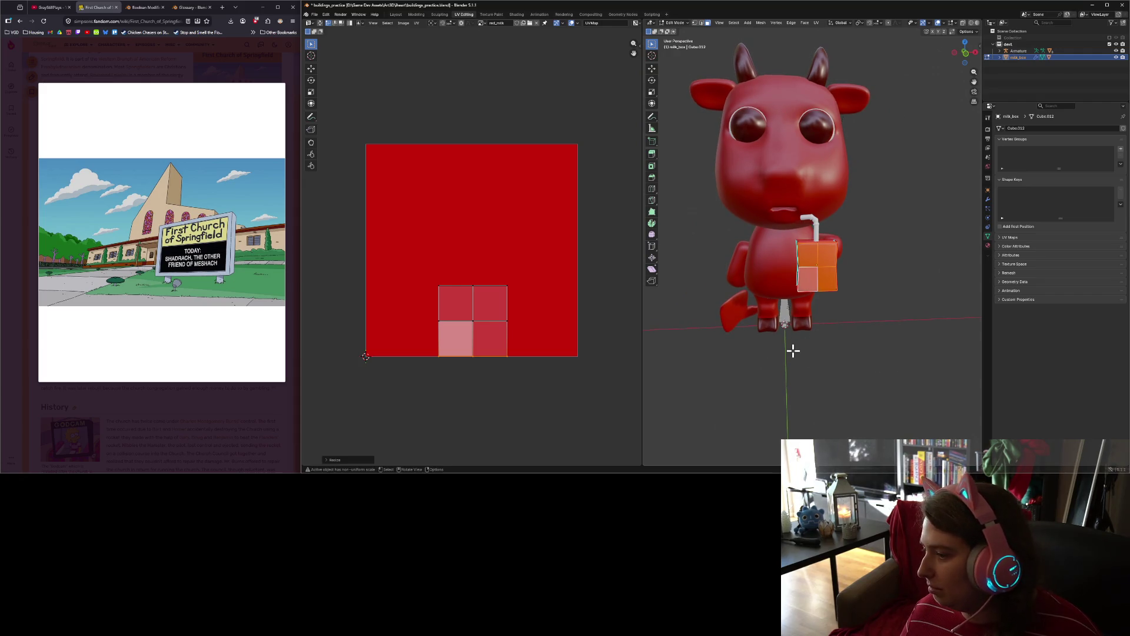
scroll(793, 351, "up", 3)
mouse_move(410, 256)
left_mouse_down()
mouse_move(526, 399)
mouse_move(517, 393)
left_mouse_up()
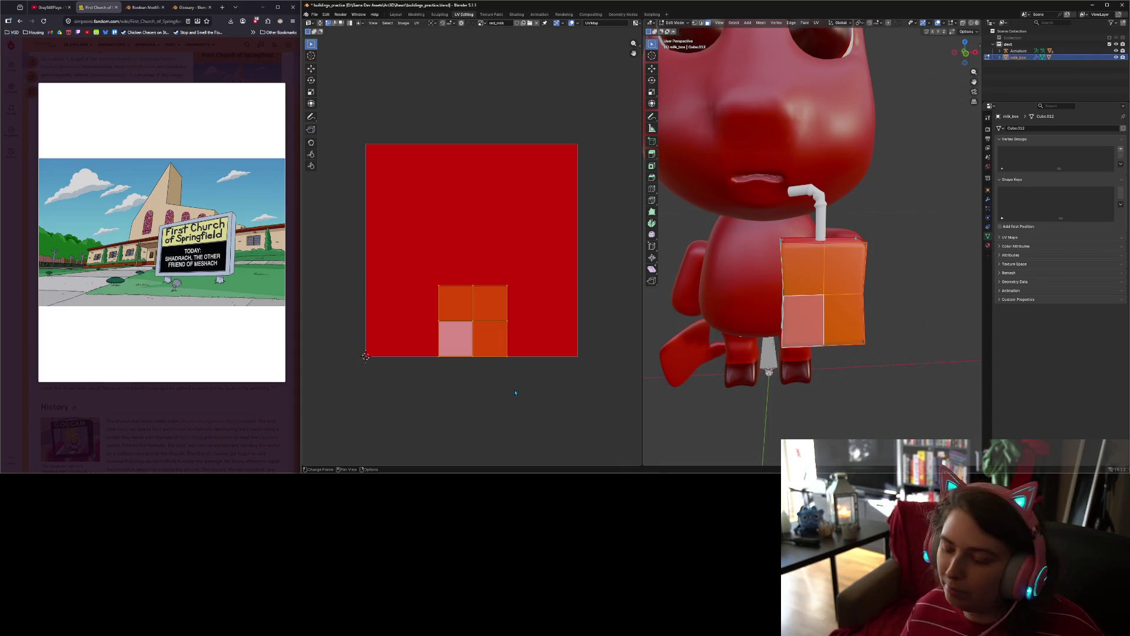
Step: Scale and move the 2×2 front UV quads into the red area, then leave Edit Mode
key("s")
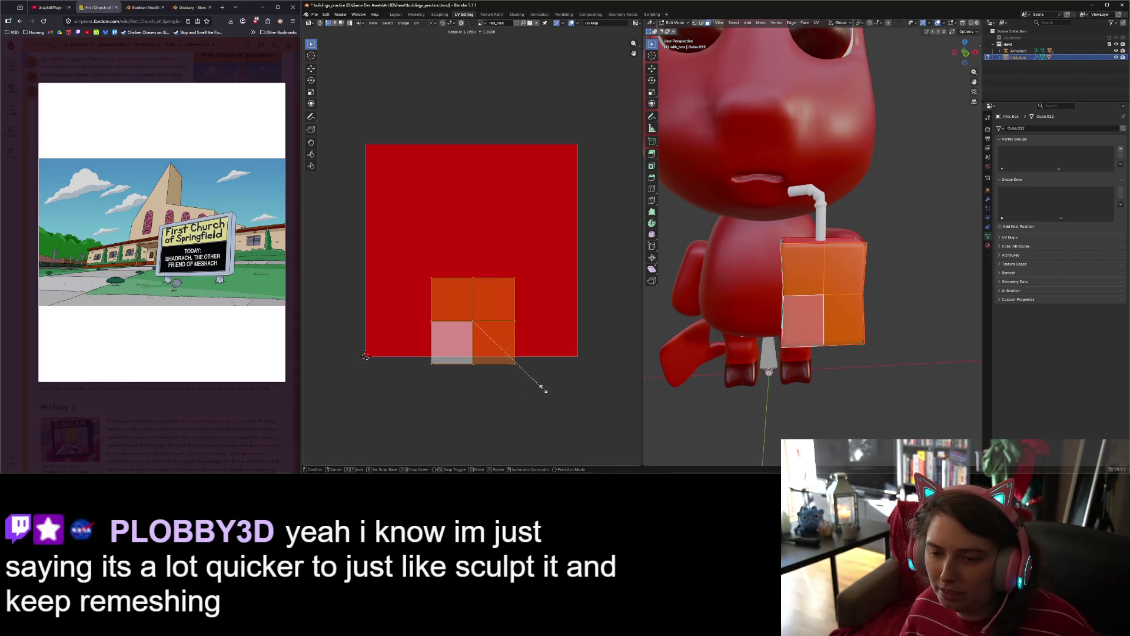
left_click(362, 413)
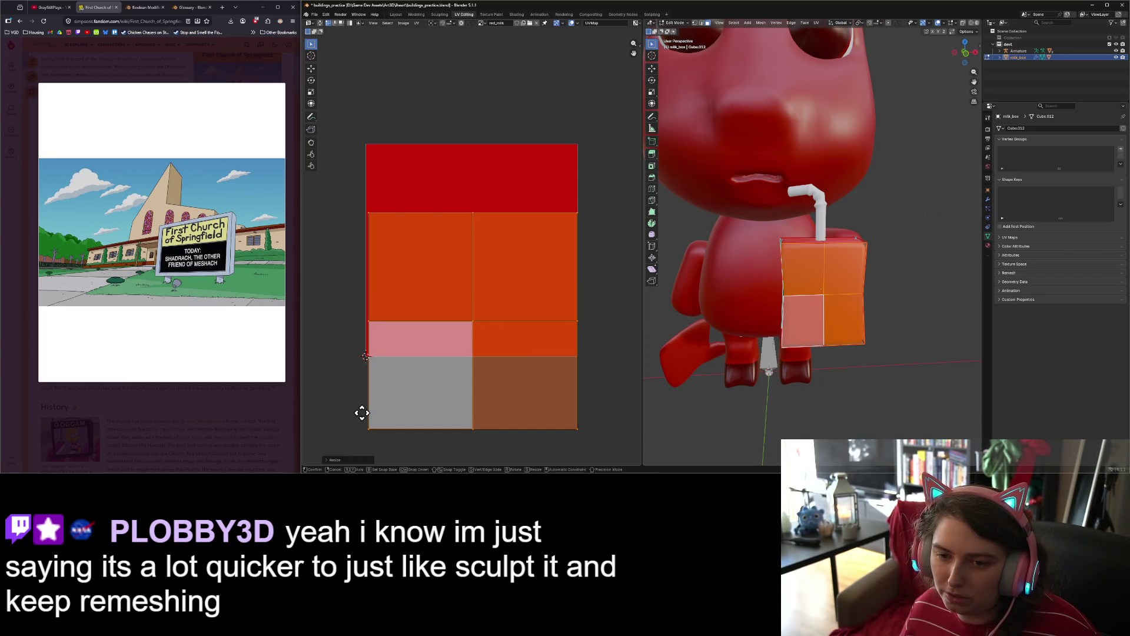
key("g")
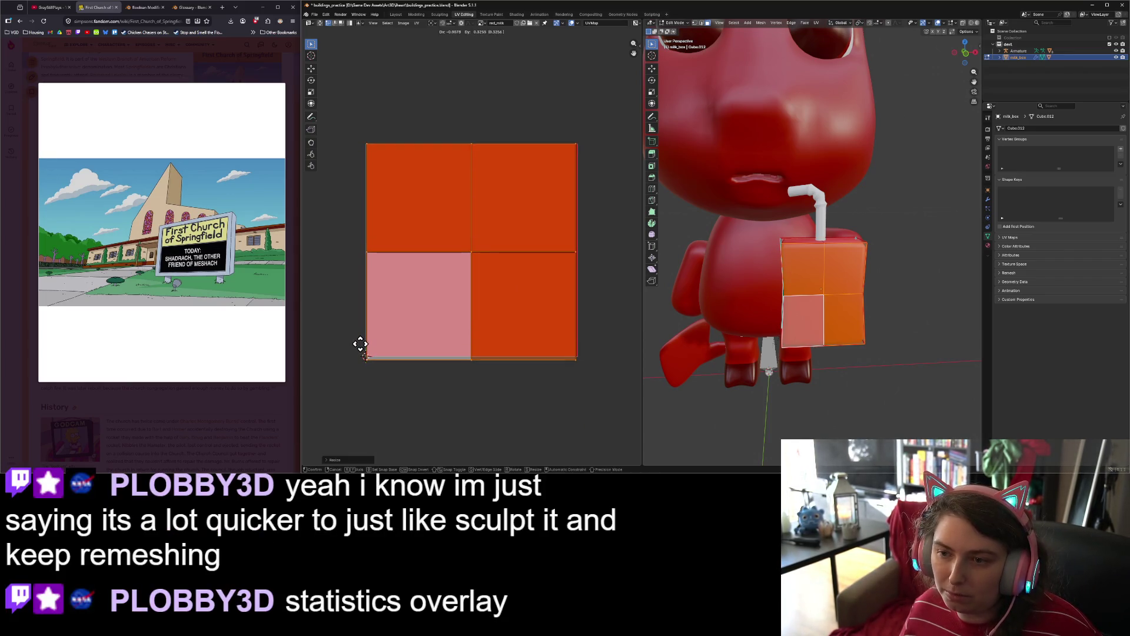
left_click(364, 353)
key("s")
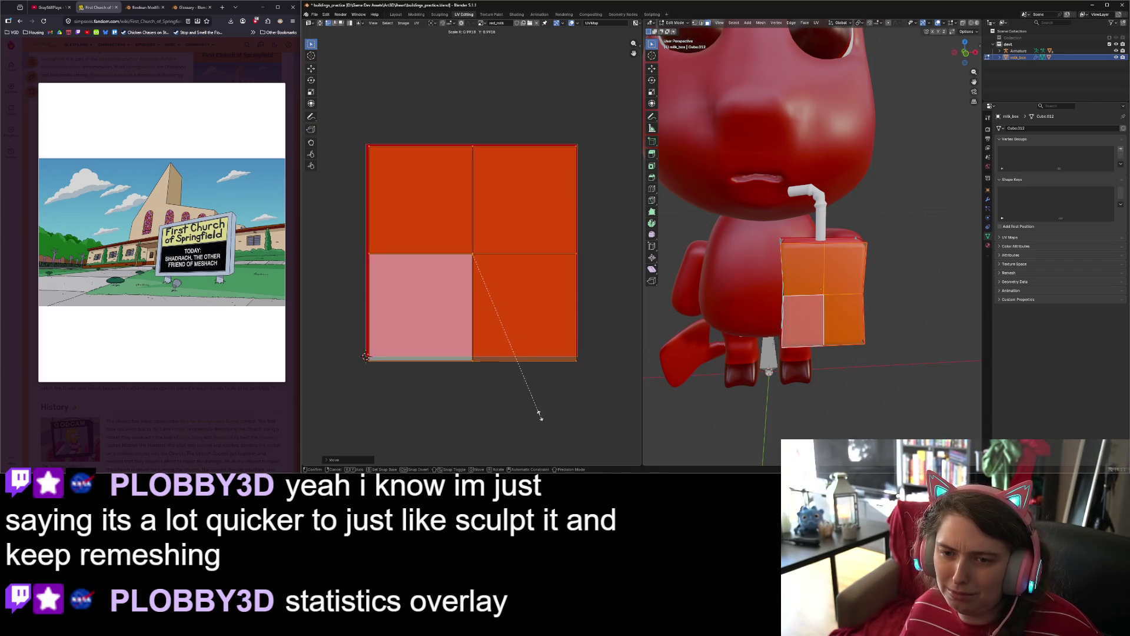
left_click(526, 406)
key("g")
left_click(520, 401)
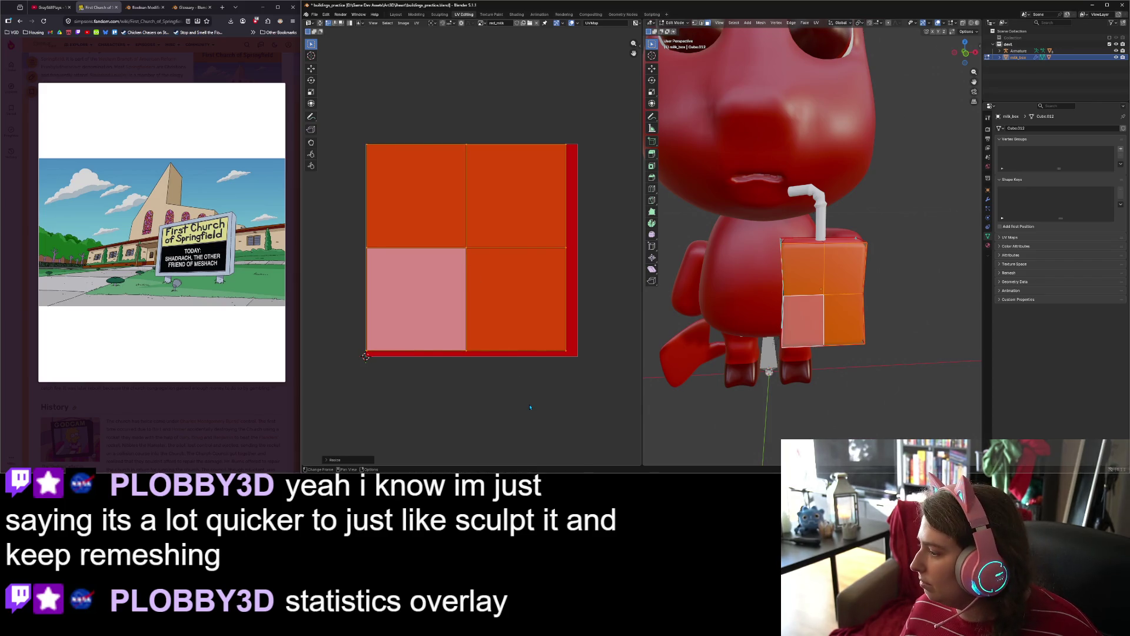
key("g")
left_click(483, 373)
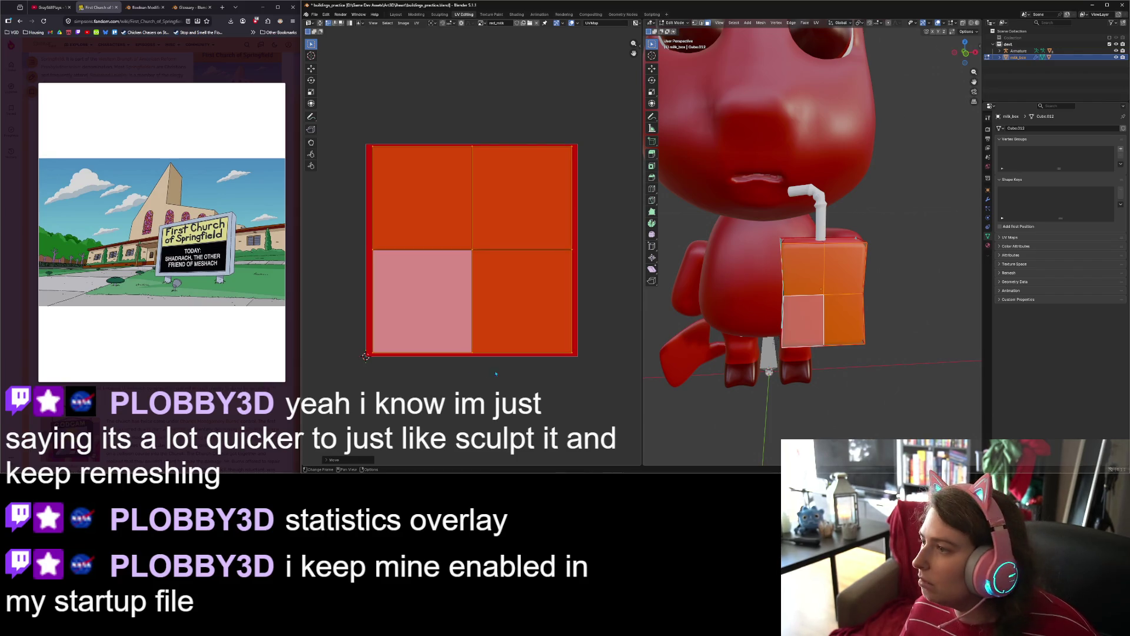
key("Tab")
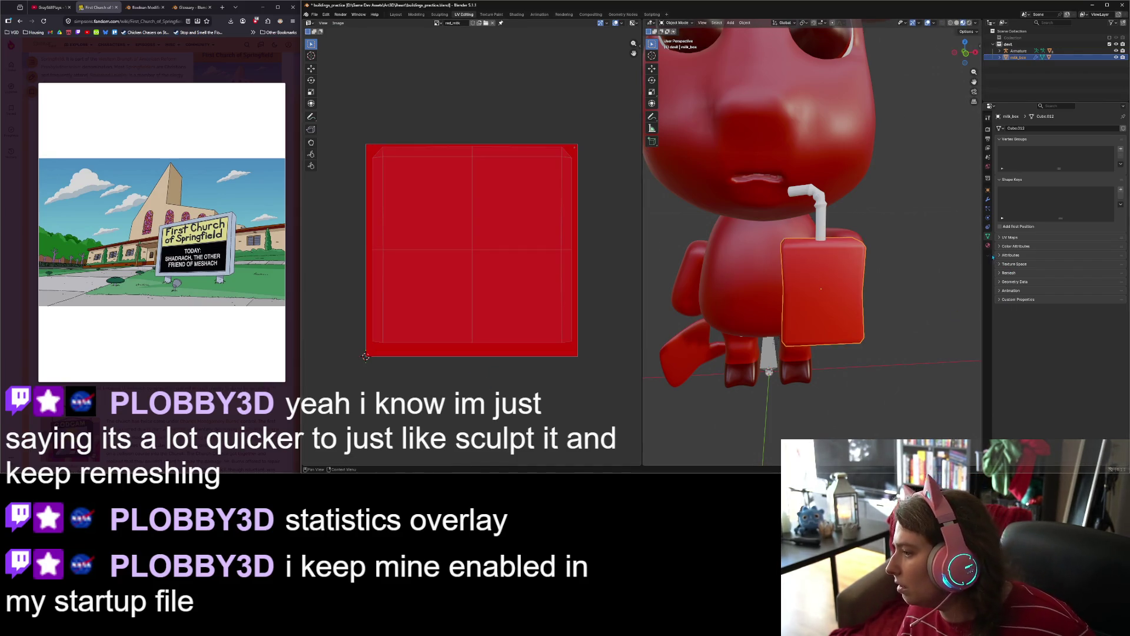
Step: Deselect the milk box and enable Statistics in the Viewport Overlays
right_click(989, 259)
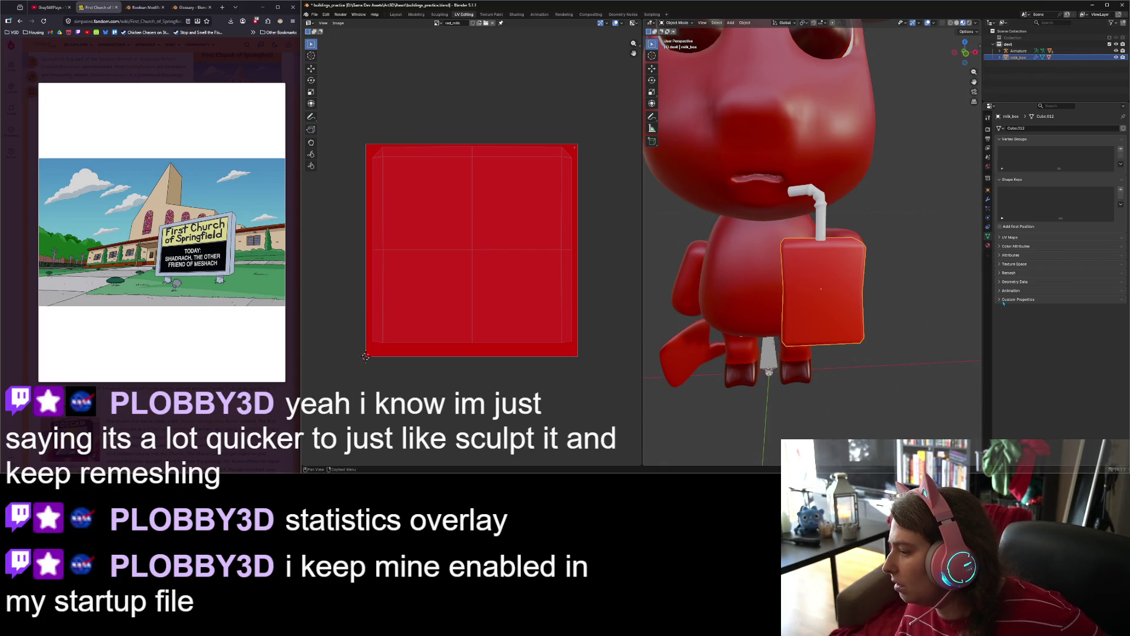
left_click(977, 48)
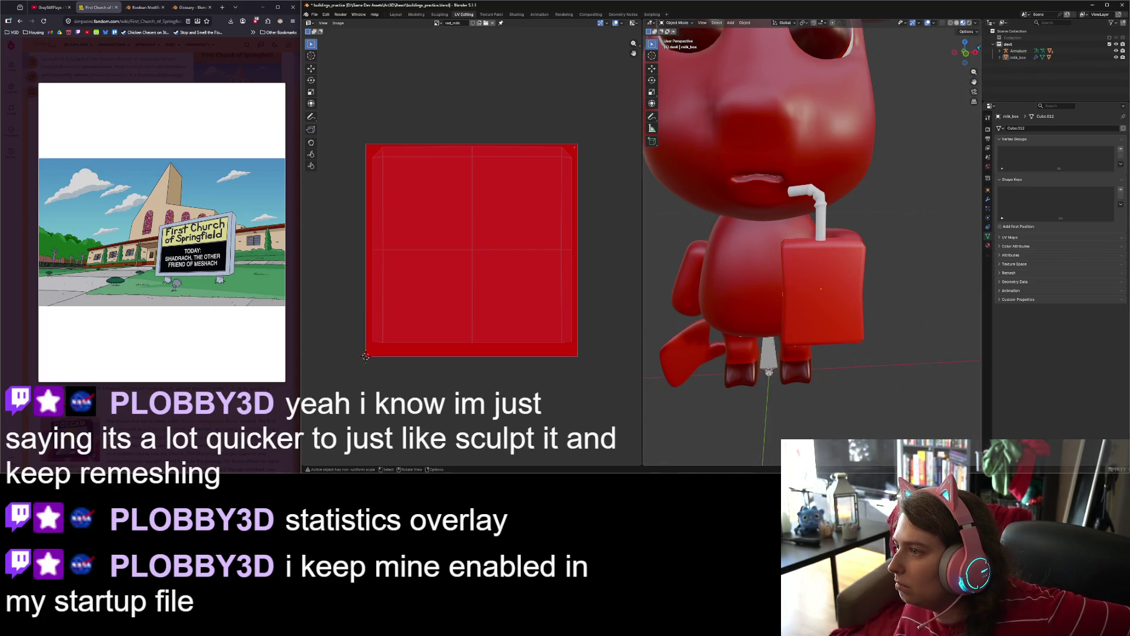
left_click(980, 46)
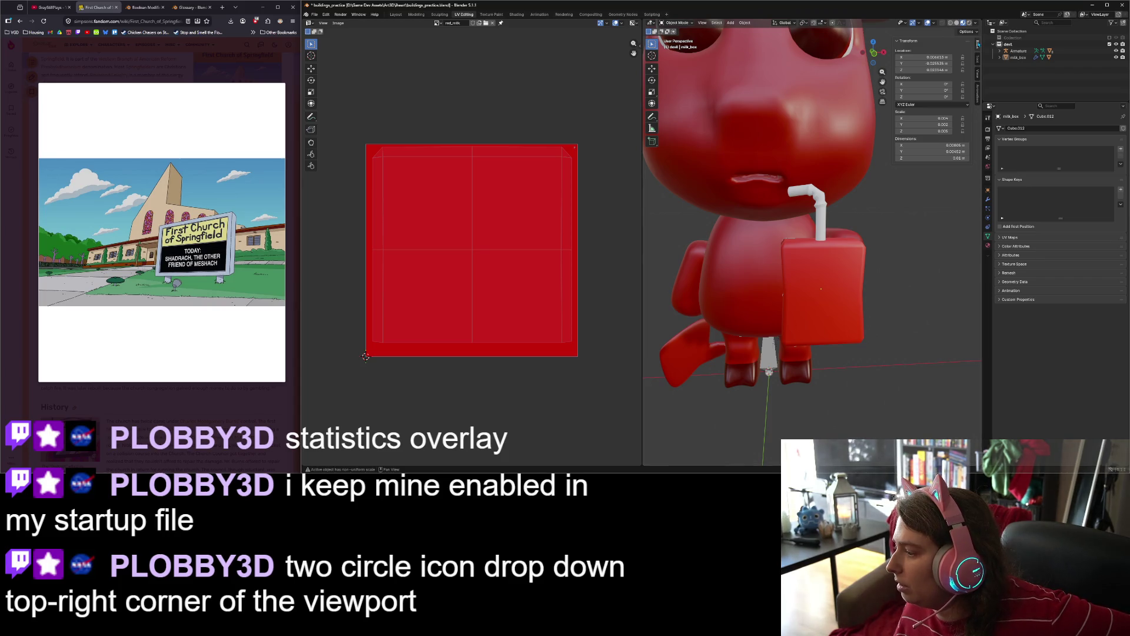
left_click(934, 23)
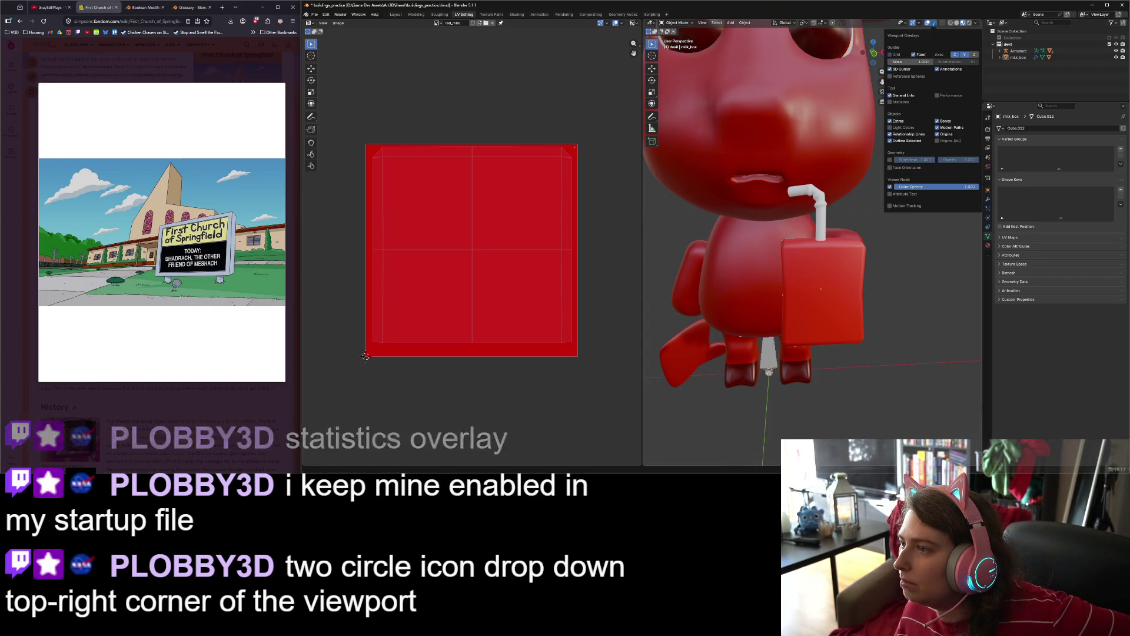
left_click(908, 103)
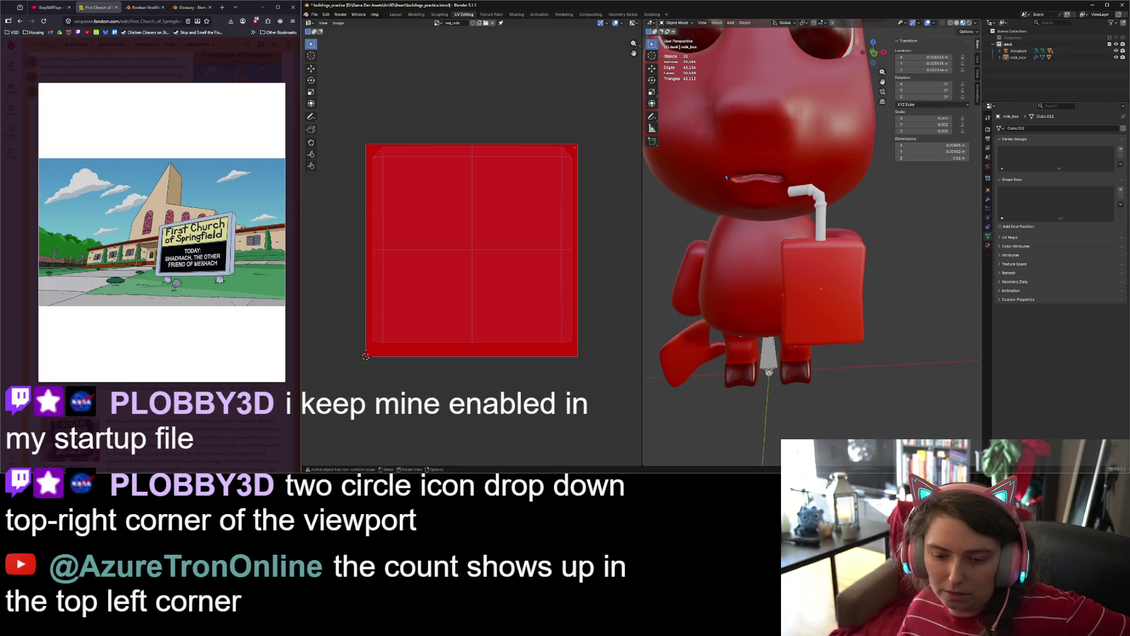
Step: Select the devil collection, frame it in view, and enter armature Edit Mode
left_click(1022, 47)
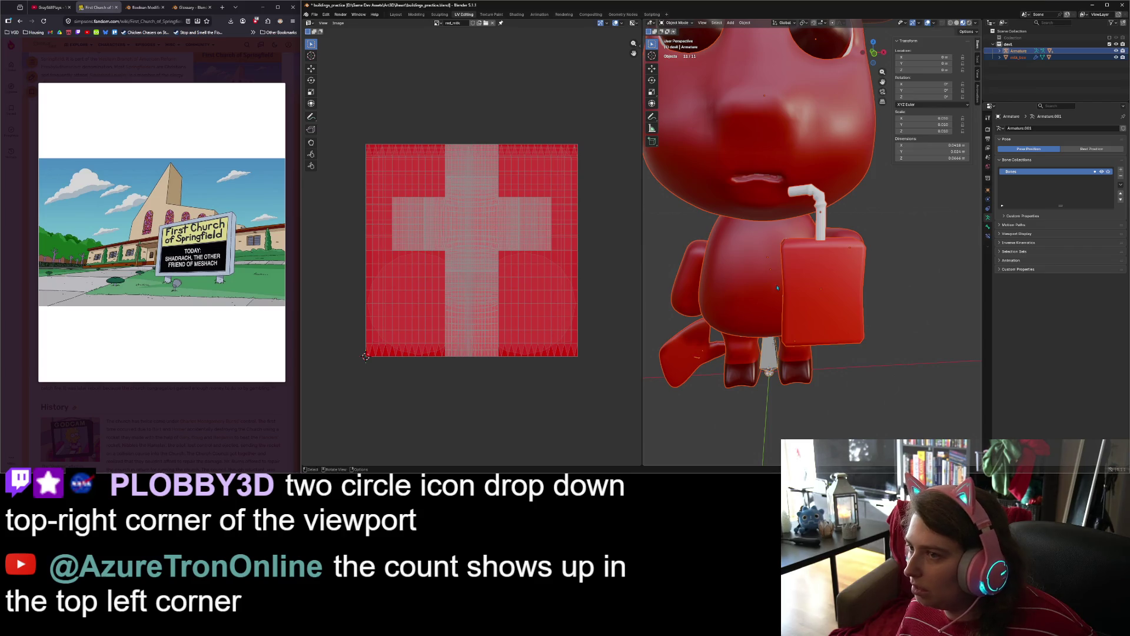
key("KP_Decimal")
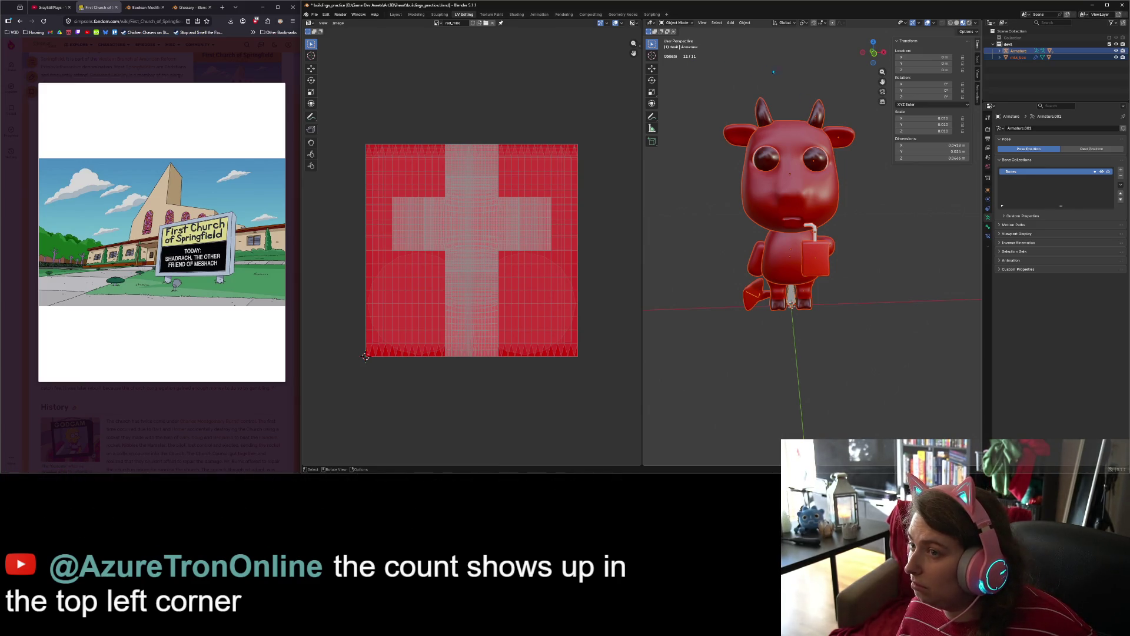
key("Tab")
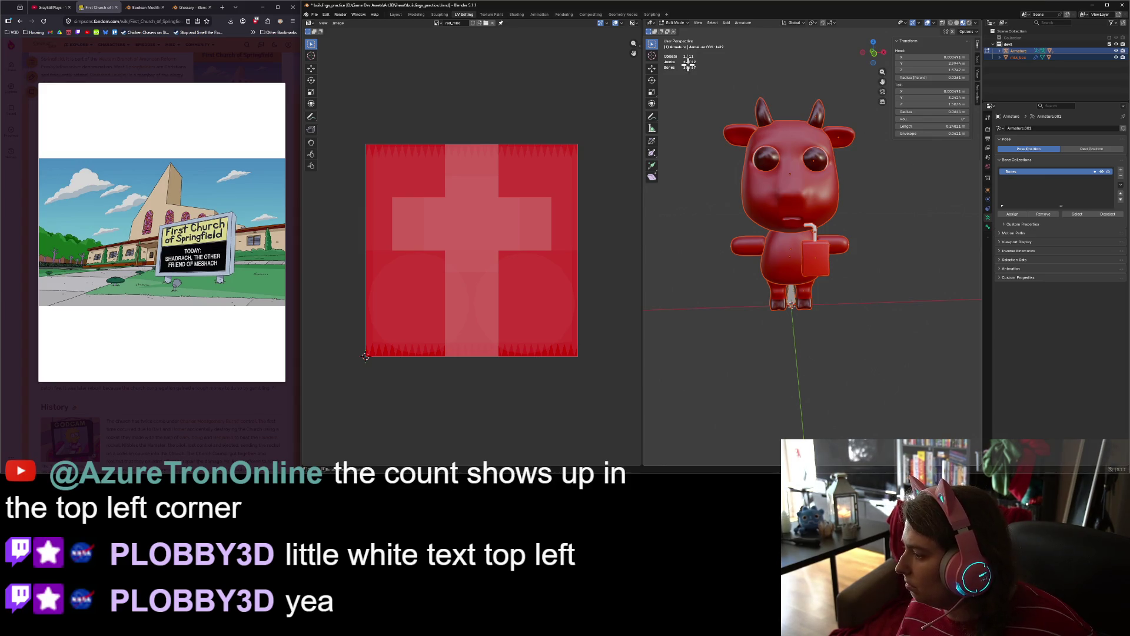
Step: Check the head mesh's face count by selecting all of it in Edit Mode
key("Tab")
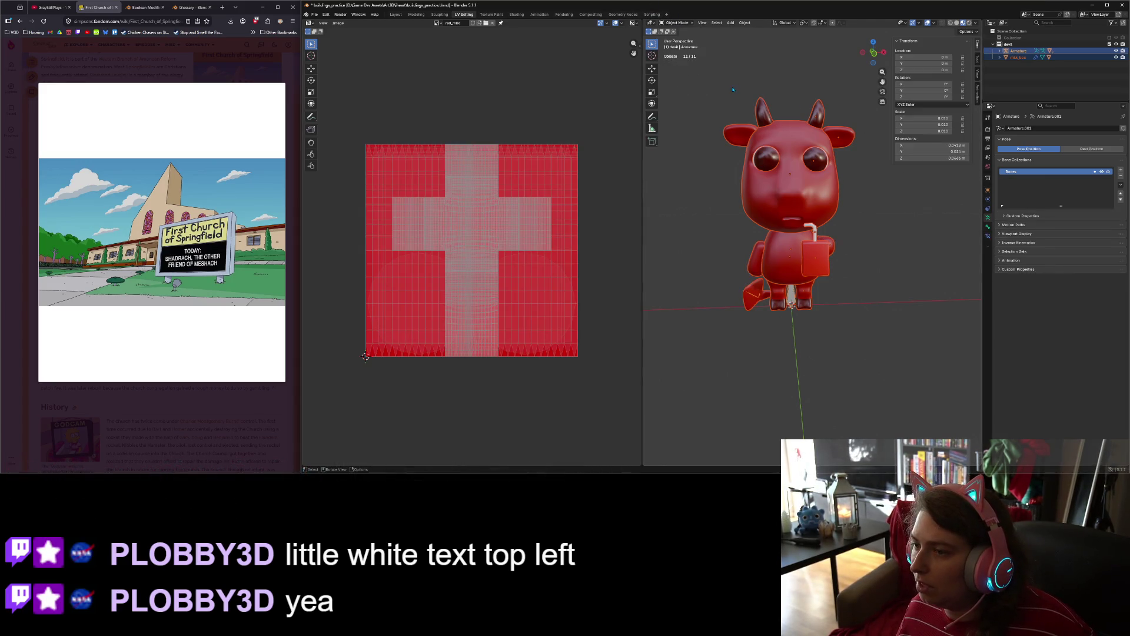
left_click(770, 207)
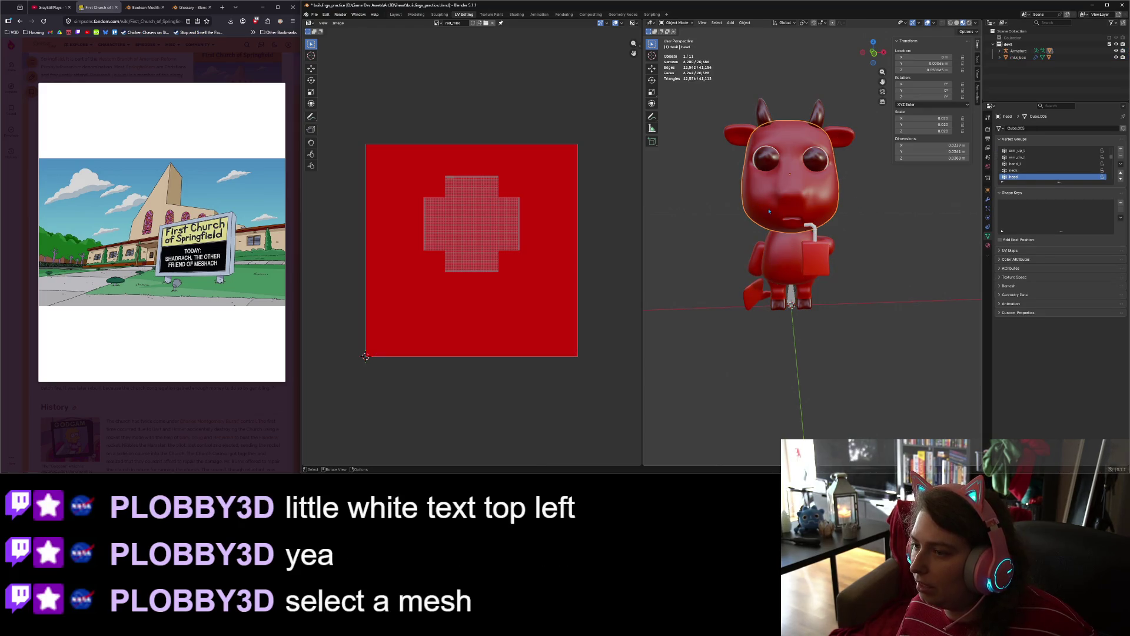
key("Tab")
key("a")
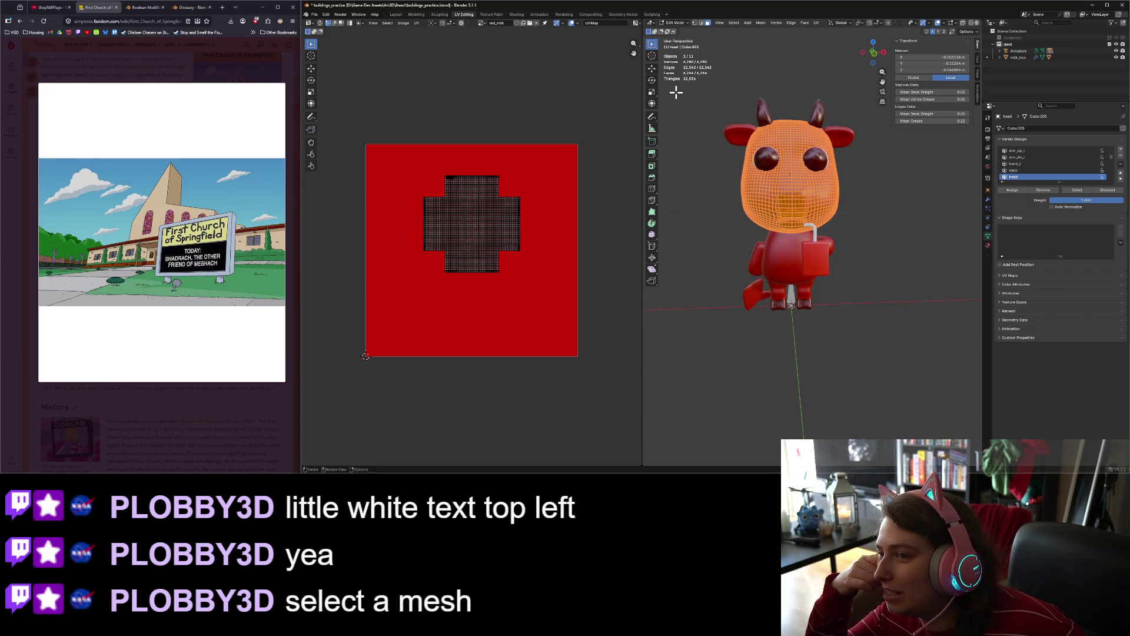
key("Tab")
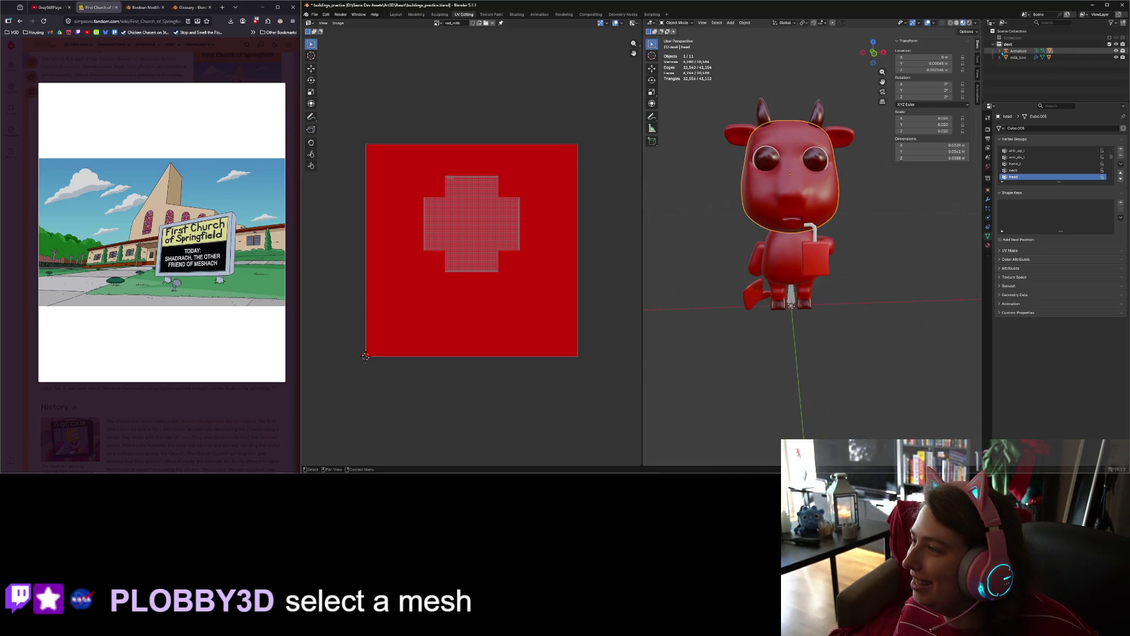
Step: Select the arm-through-tail objects and the straw in the Outliner, then edit them together
left_click(999, 51)
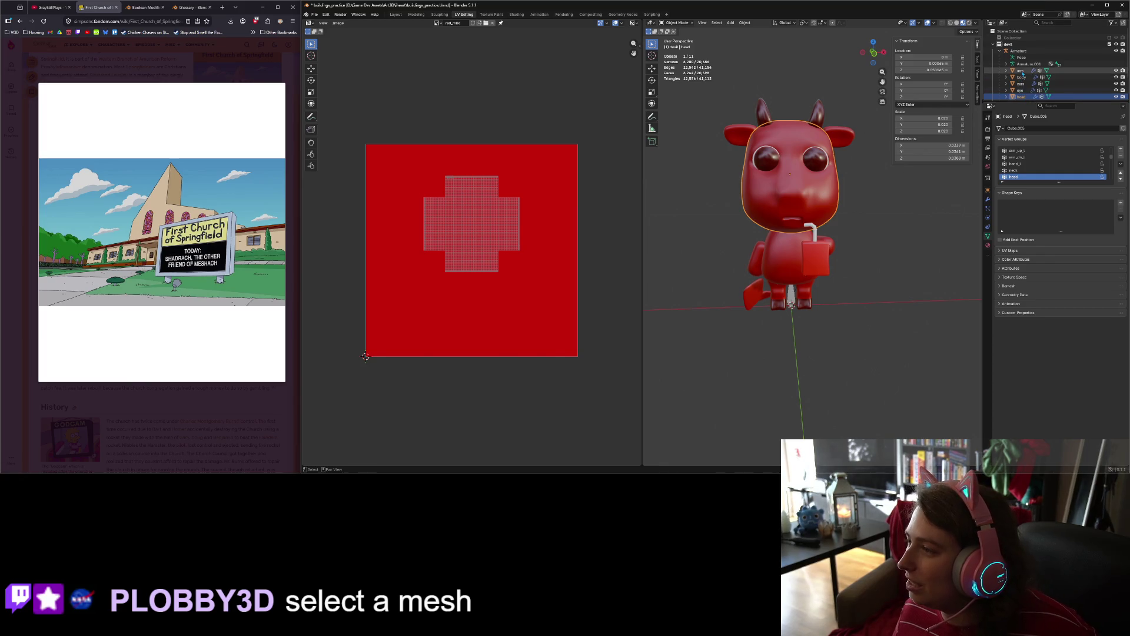
left_click(1021, 71, "shift")
scroll(1023, 59, "down", 2)
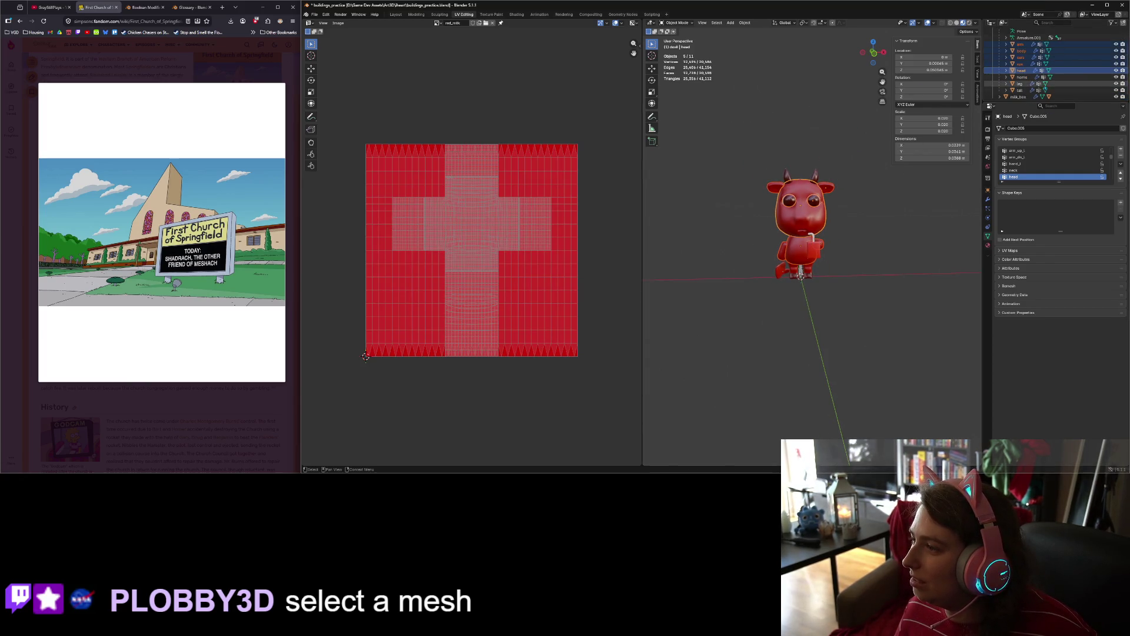
left_click(1019, 89, "shift")
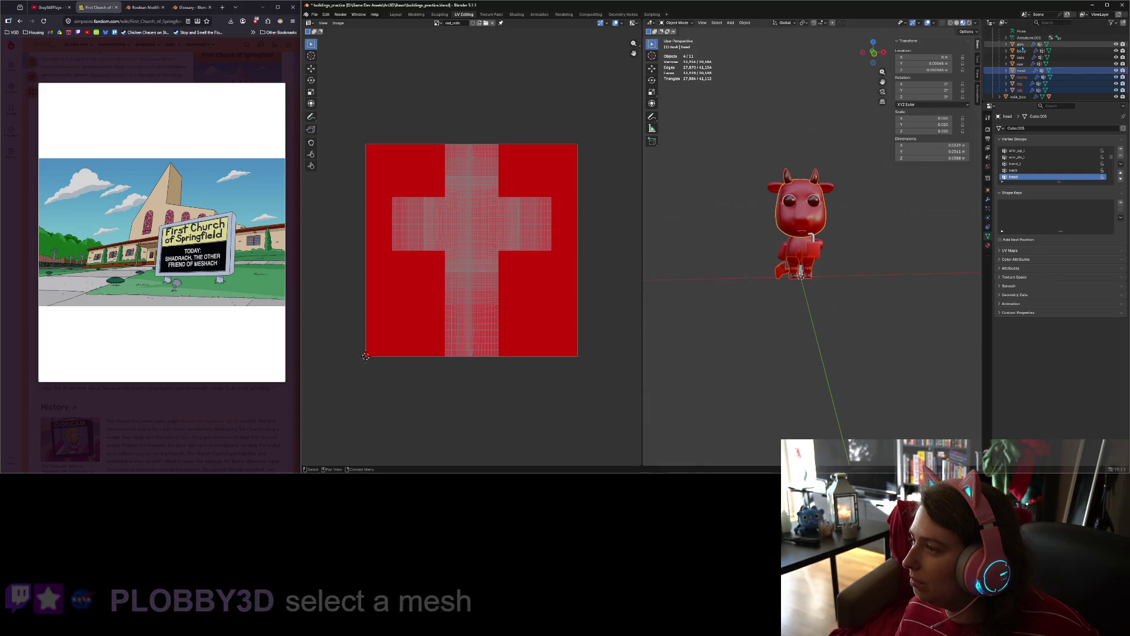
left_click(1021, 44, "shift")
scroll(1022, 47, "up", 1)
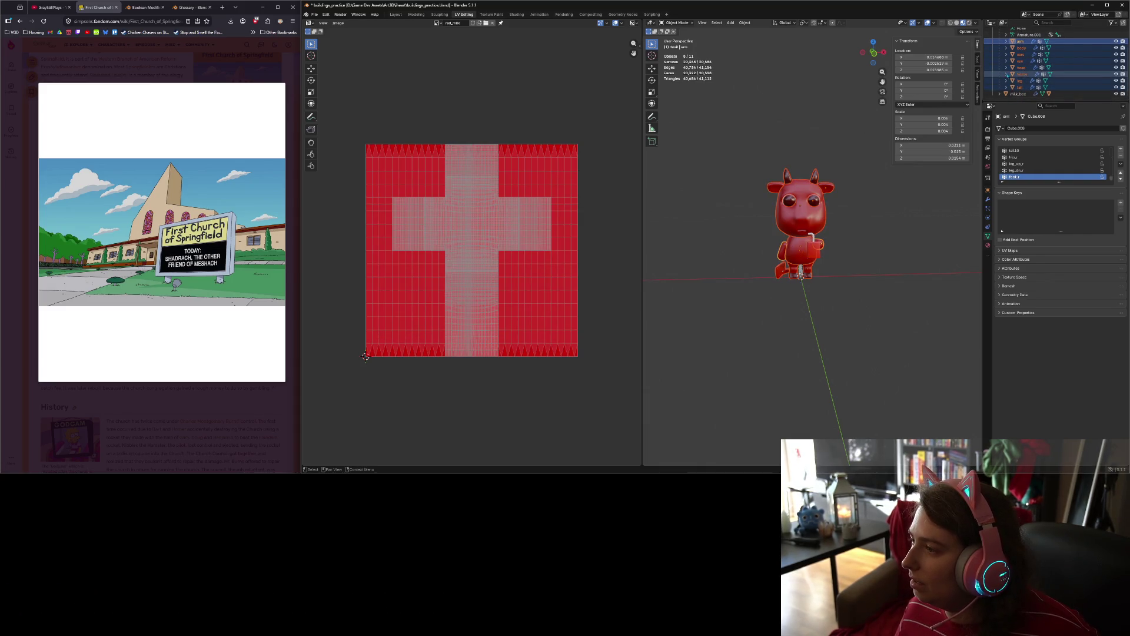
left_click(1019, 94, "ctrl")
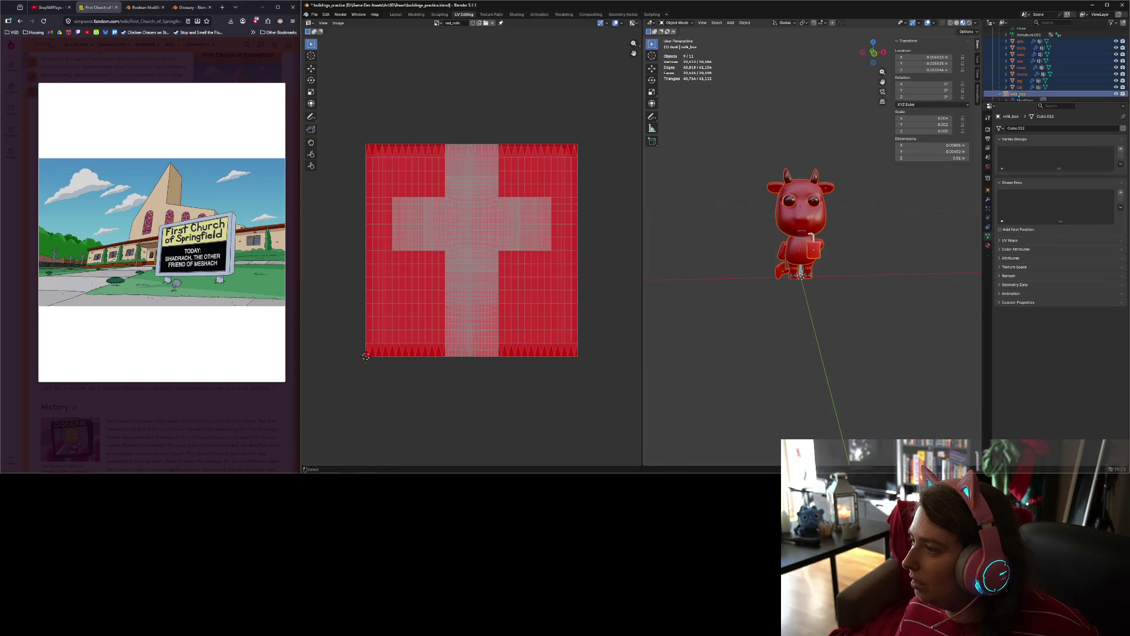
scroll(1019, 82, "down", 3)
key("Tab")
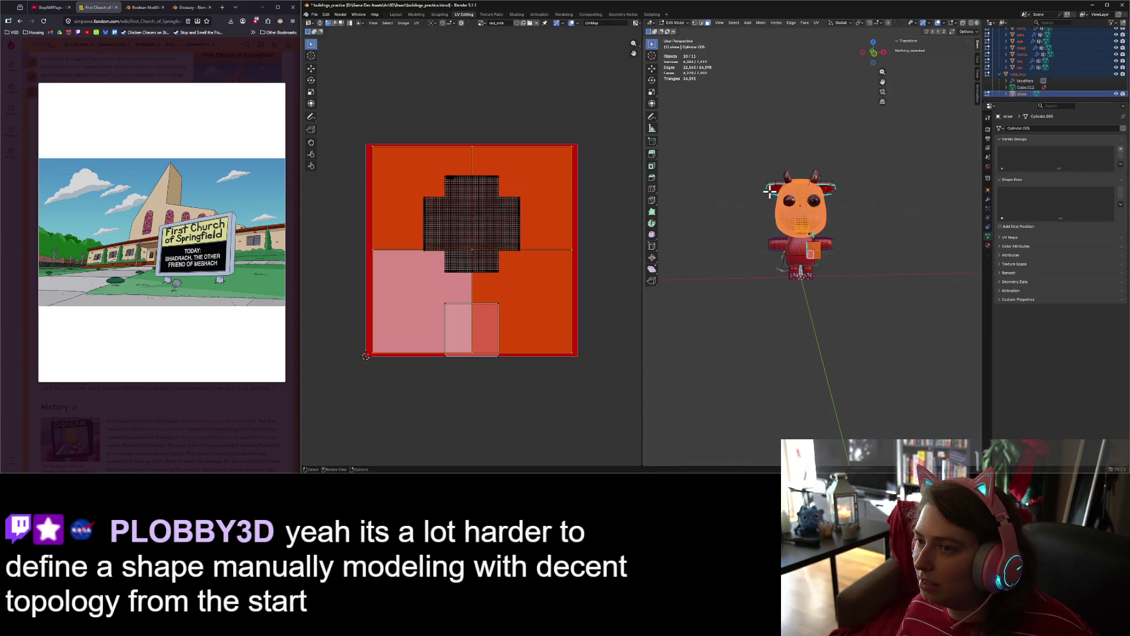
Step: Select all geometry to read the combined face count, then exit and deselect
key("a")
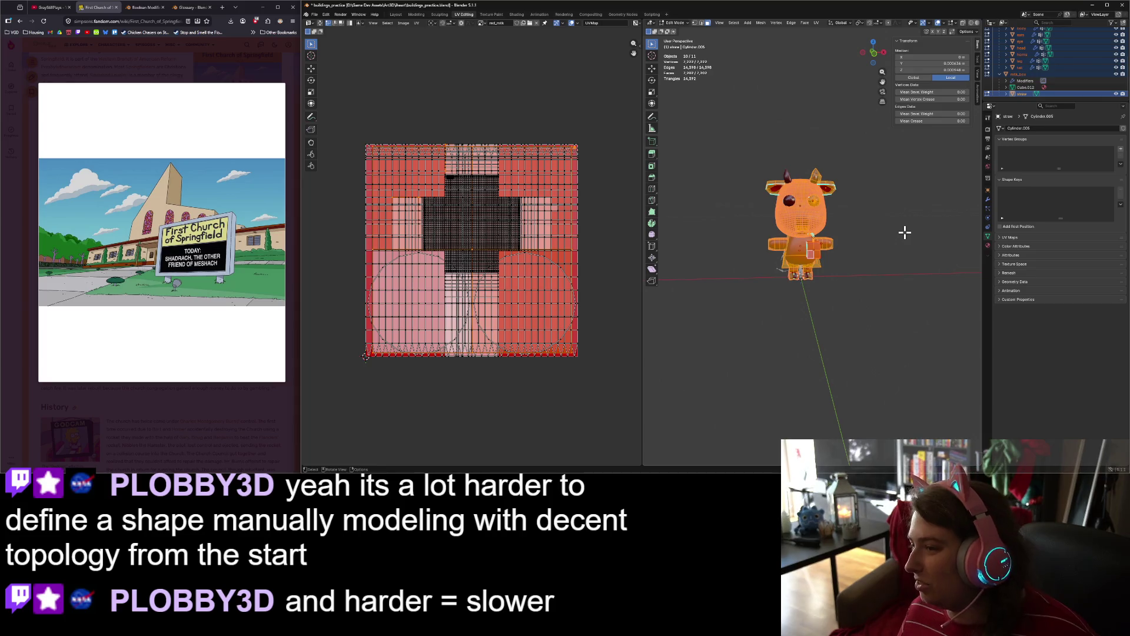
key("Tab")
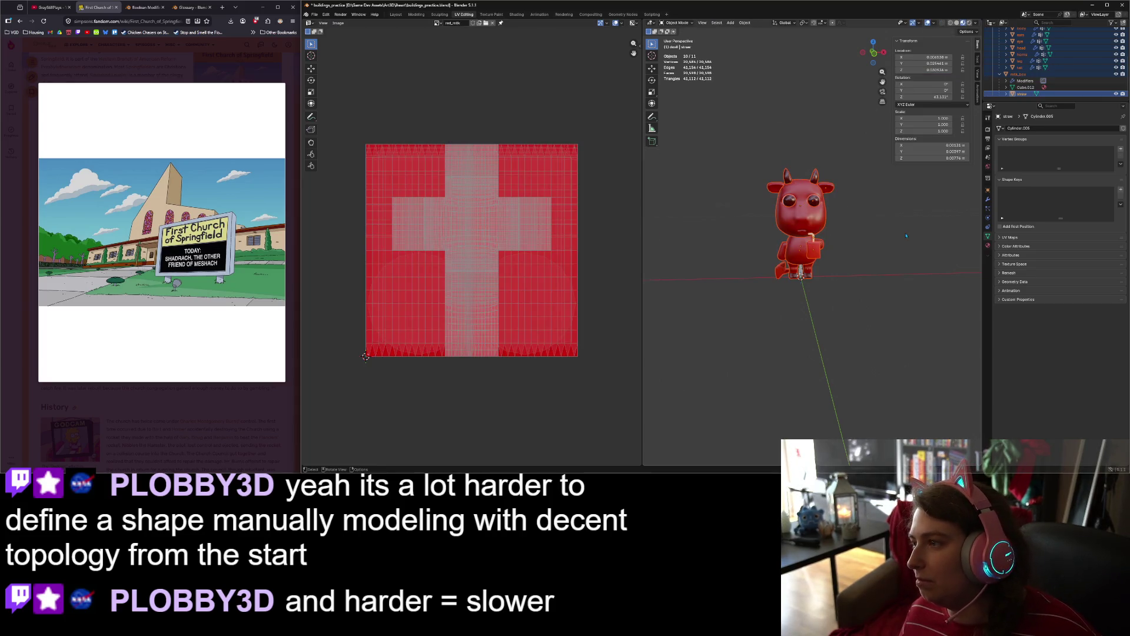
left_click(903, 230)
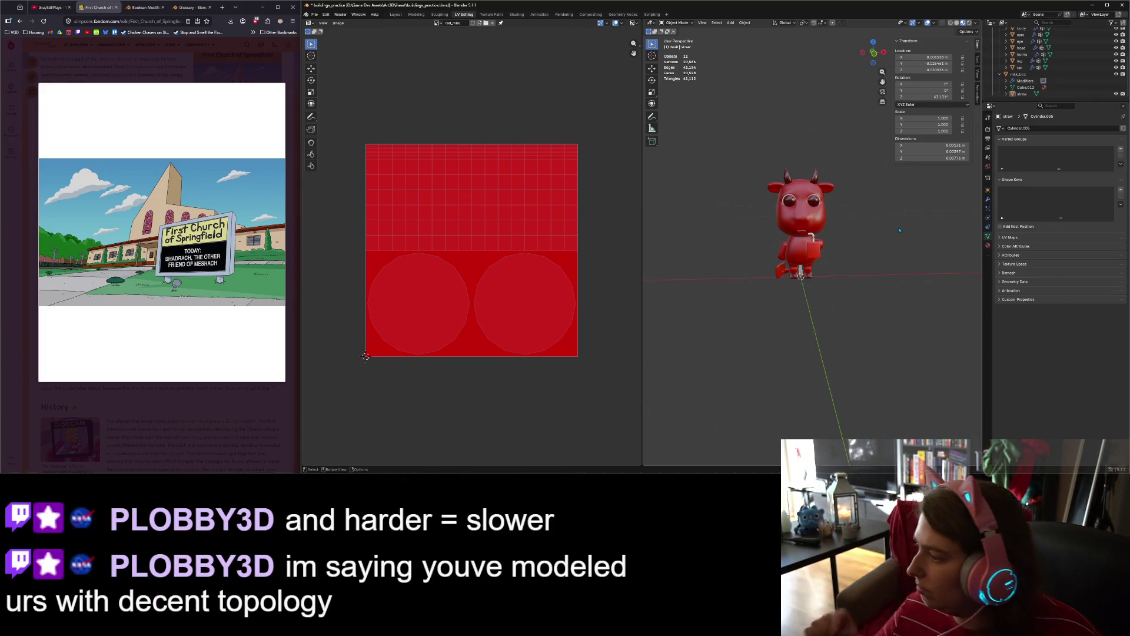
Step: Zoom in on the cow and select the milk box
scroll(879, 248, "up", 1)
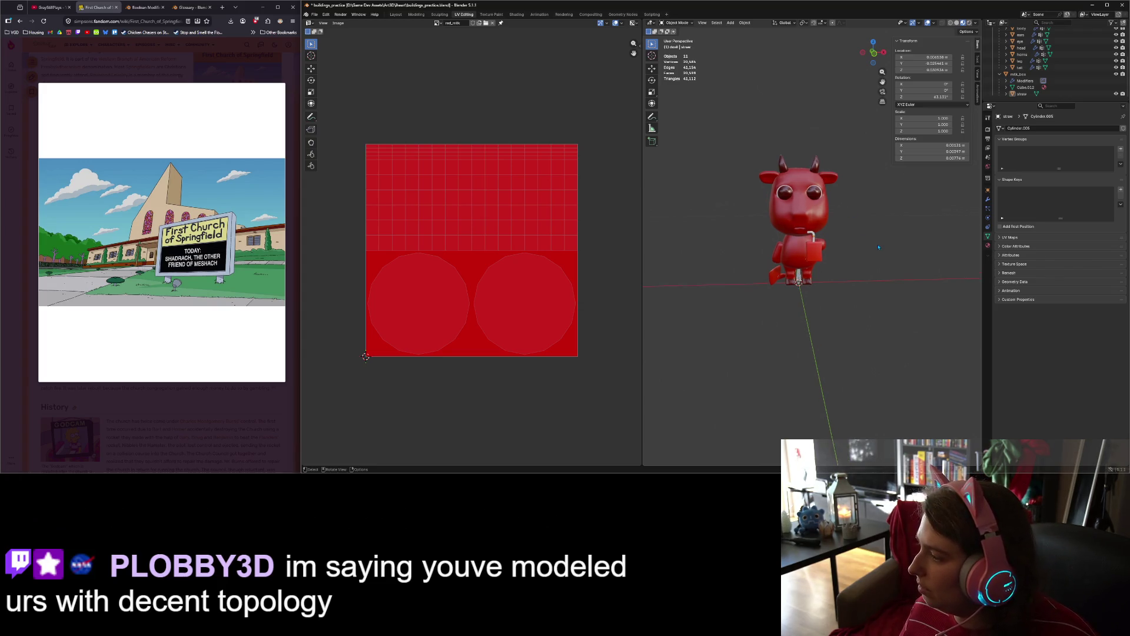
scroll(879, 248, "up", 1)
scroll(879, 248, "up", 1)
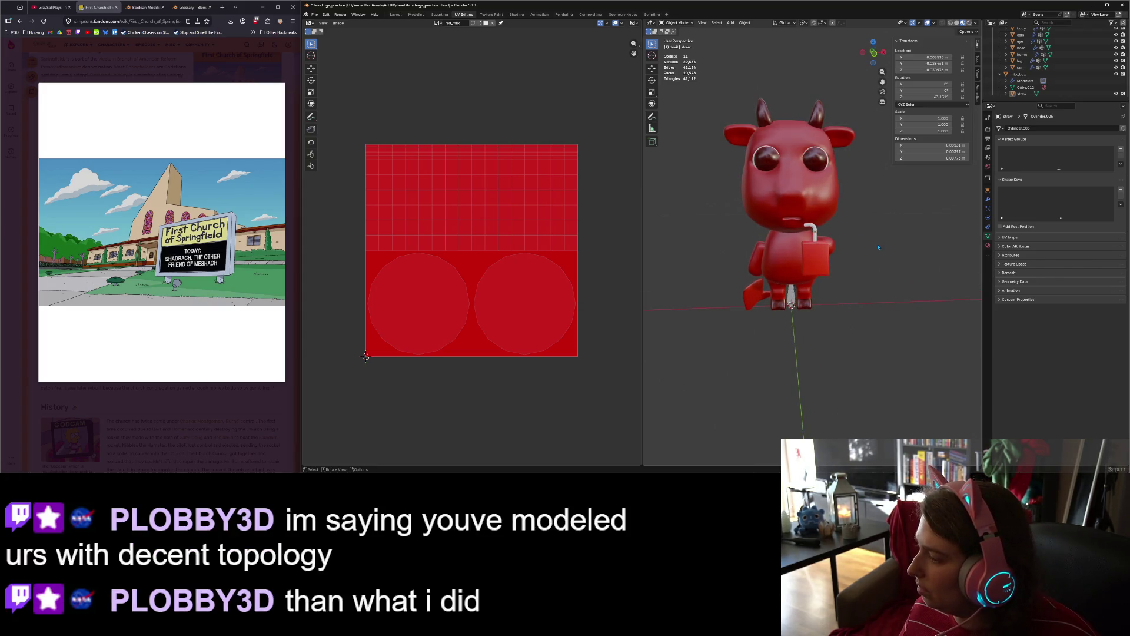
middle_click_drag(901, 288, 898, 313)
scroll(899, 313, "up", 2)
left_click(859, 307)
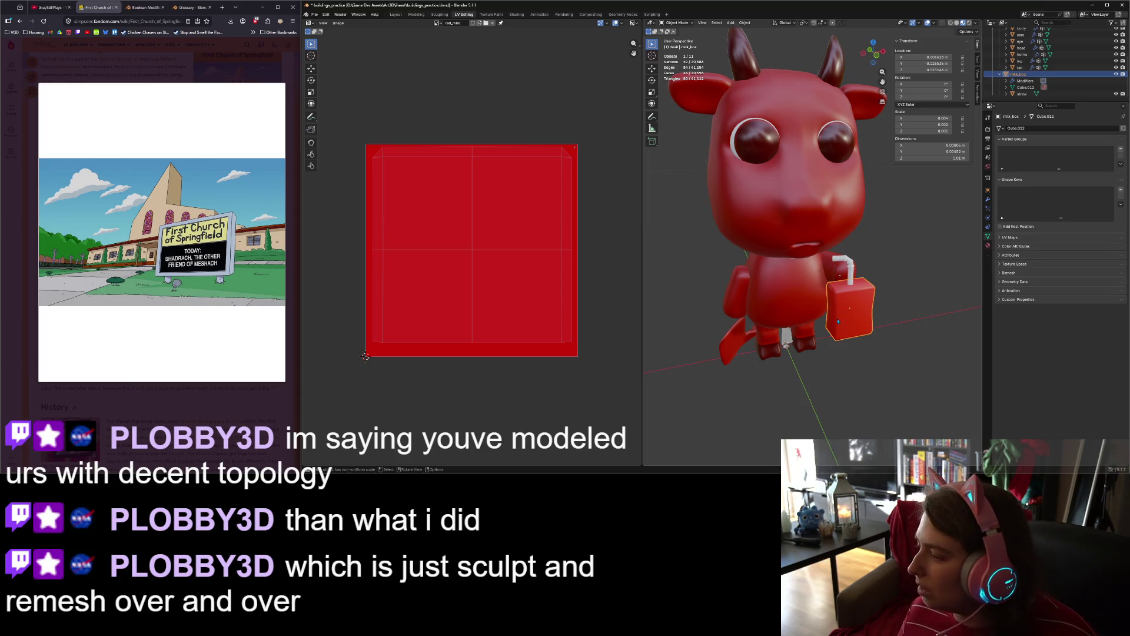
Step: In front view, enter Edit Mode on the milk box and select its lower front face
scroll(792, 366, "up", 2)
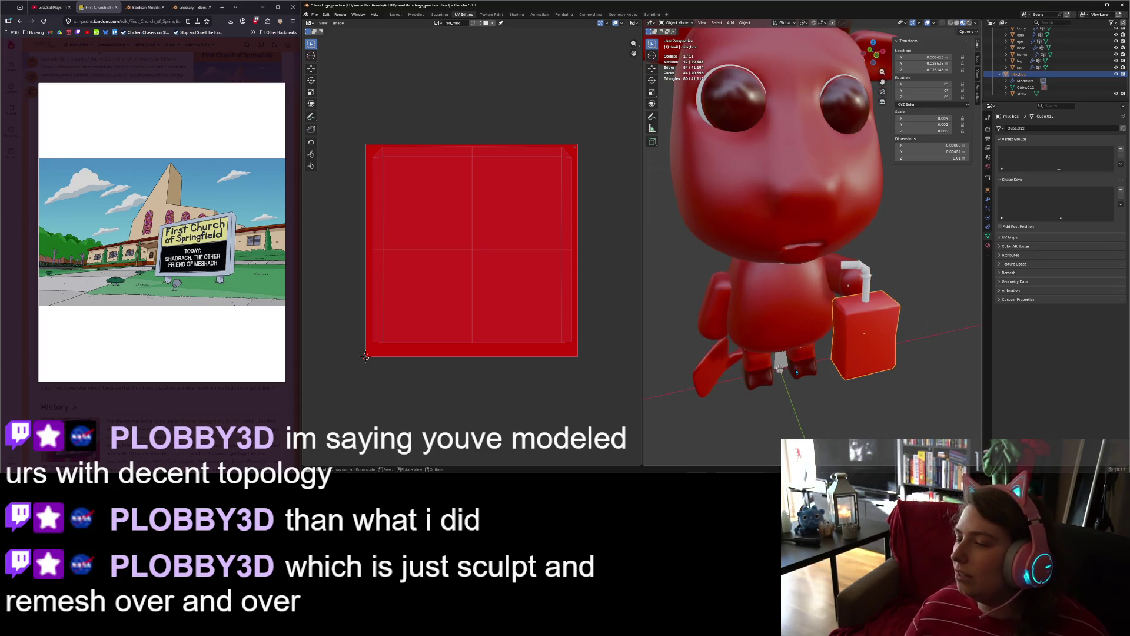
scroll(797, 371, "down", 2)
mouse_move(797, 372)
middle_mouse_down()
mouse_move(767, 377)
mouse_move(783, 383)
middle_mouse_up()
key("KP_1")
scroll(820, 396, "up", 2)
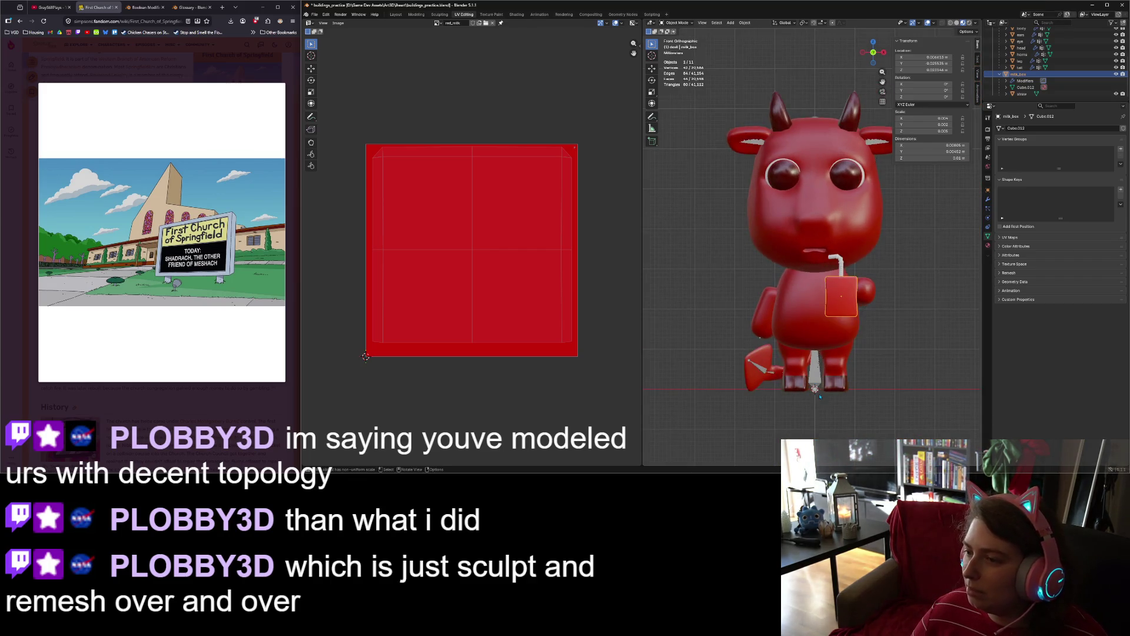
scroll(822, 397, "up", 3)
middle_click_drag(821, 396, 892, 416)
scroll(893, 416, "up", 4)
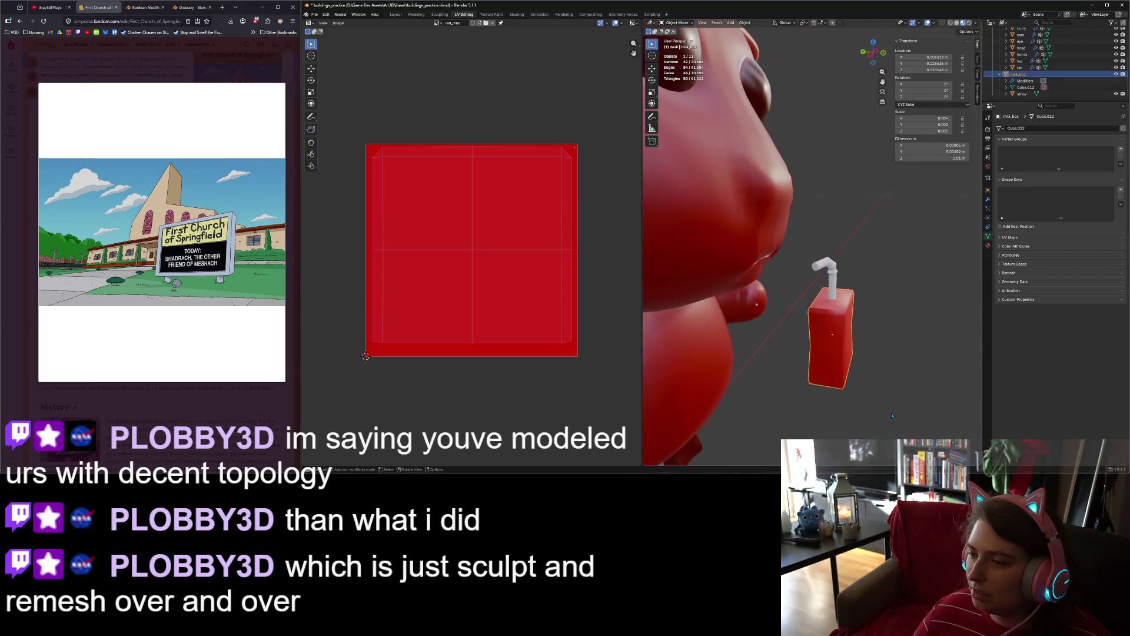
key("Tab")
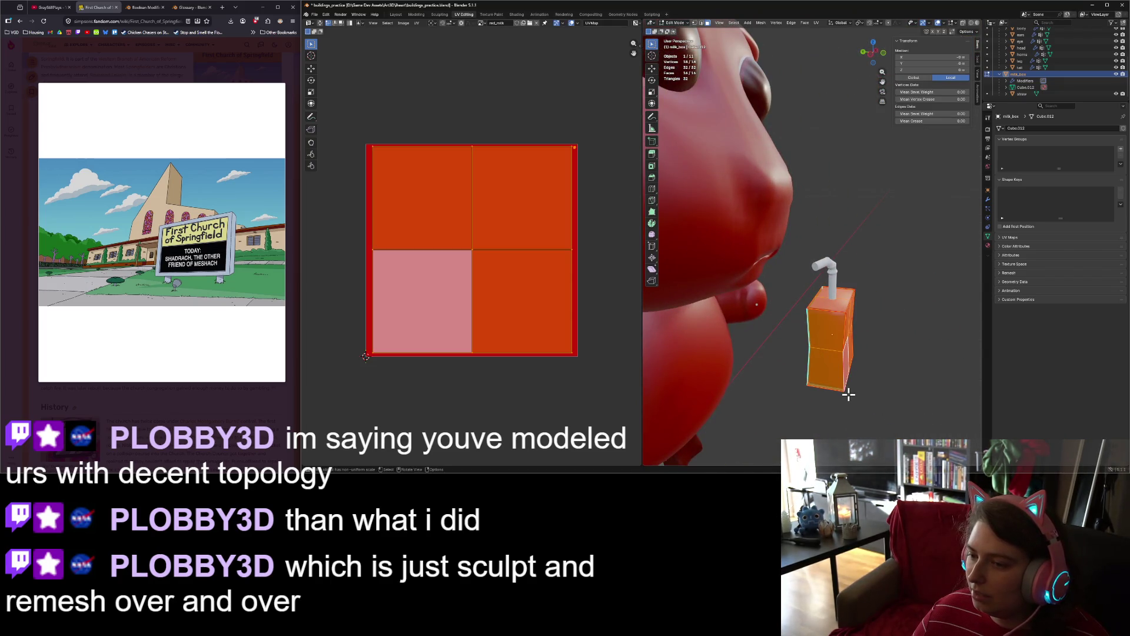
left_click(840, 375)
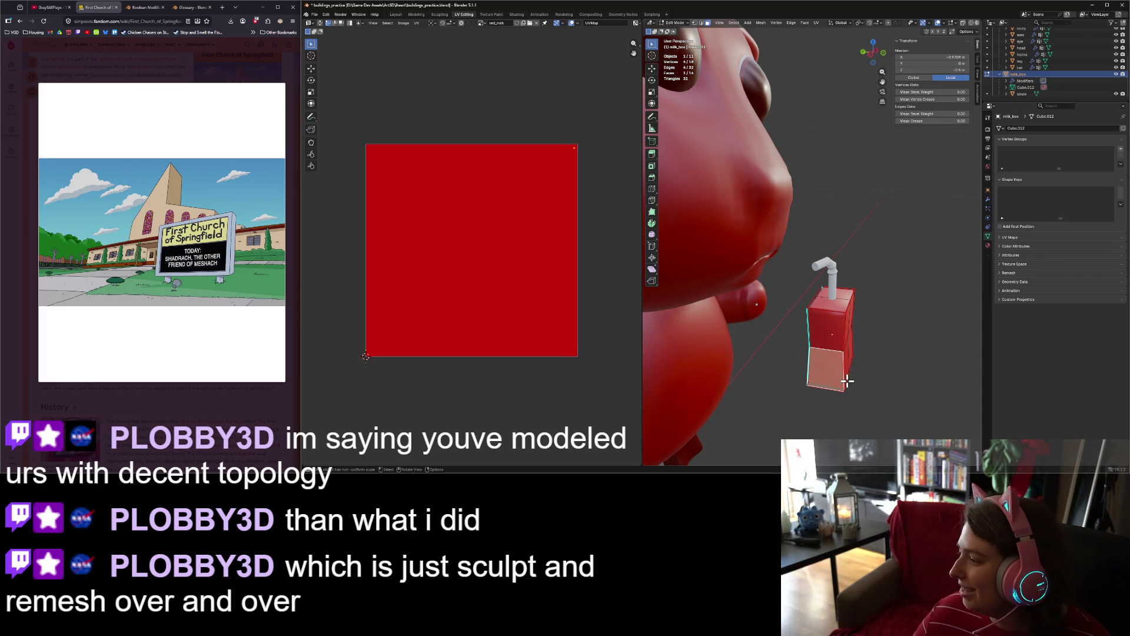
Step: Select other front faces of the milk box to see their UV positions
middle_click_drag(800, 349, 863, 391)
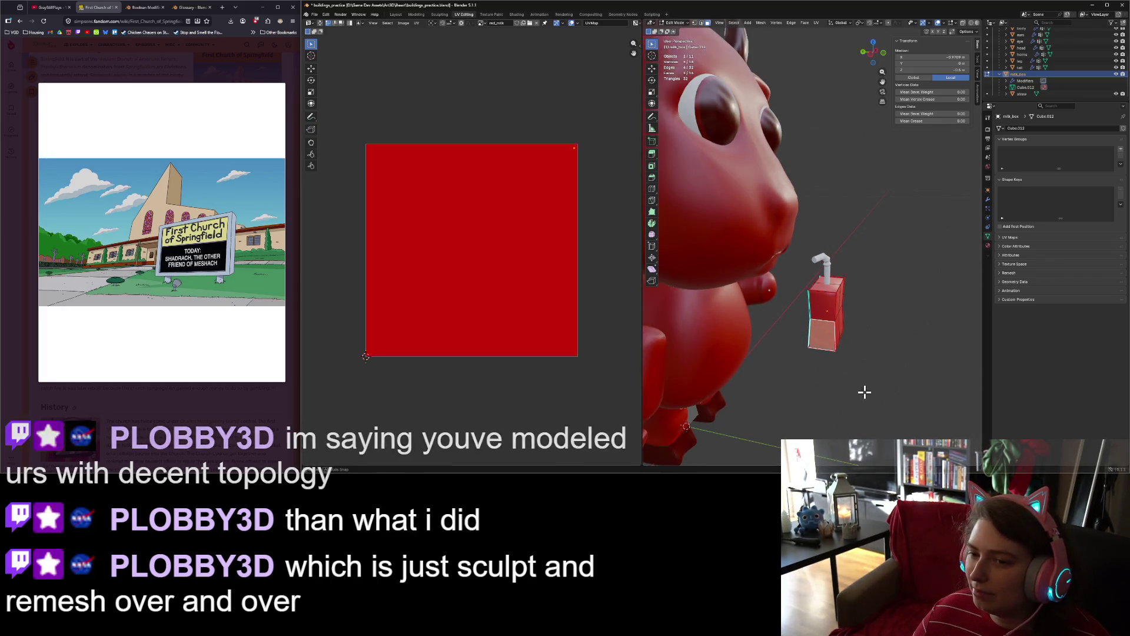
scroll(863, 391, "down", 4)
scroll(873, 348, "up", 3)
mouse_move(833, 353)
middle_mouse_down()
mouse_move(873, 348)
mouse_move(861, 371)
middle_mouse_up()
left_click(855, 333)
left_click(881, 354)
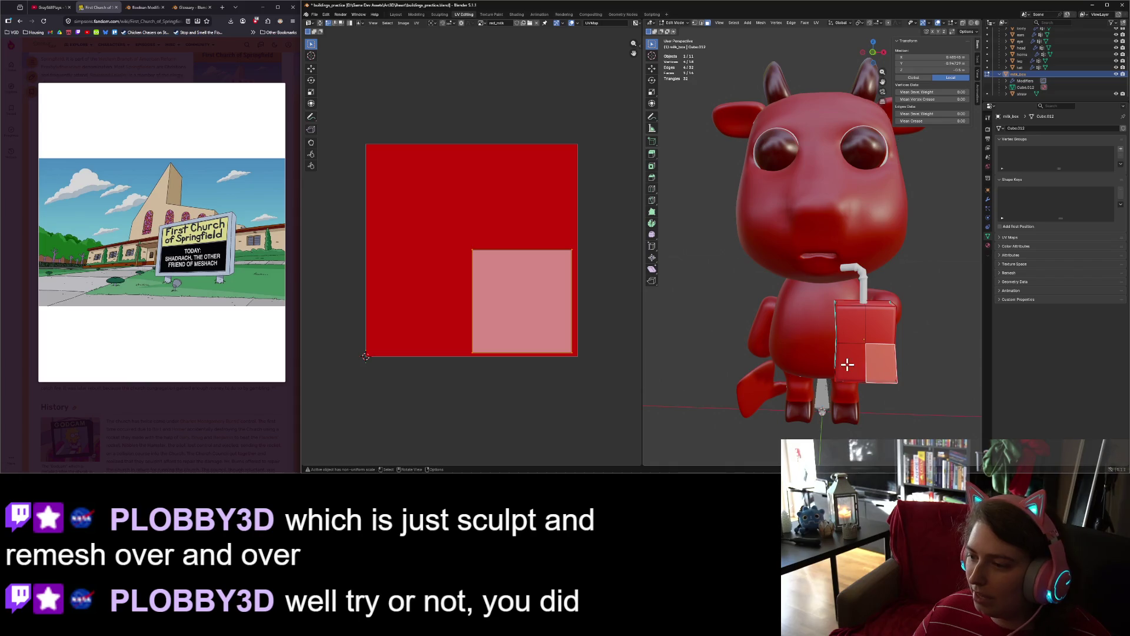
left_click(848, 365)
left_click(857, 327)
left_click(877, 323)
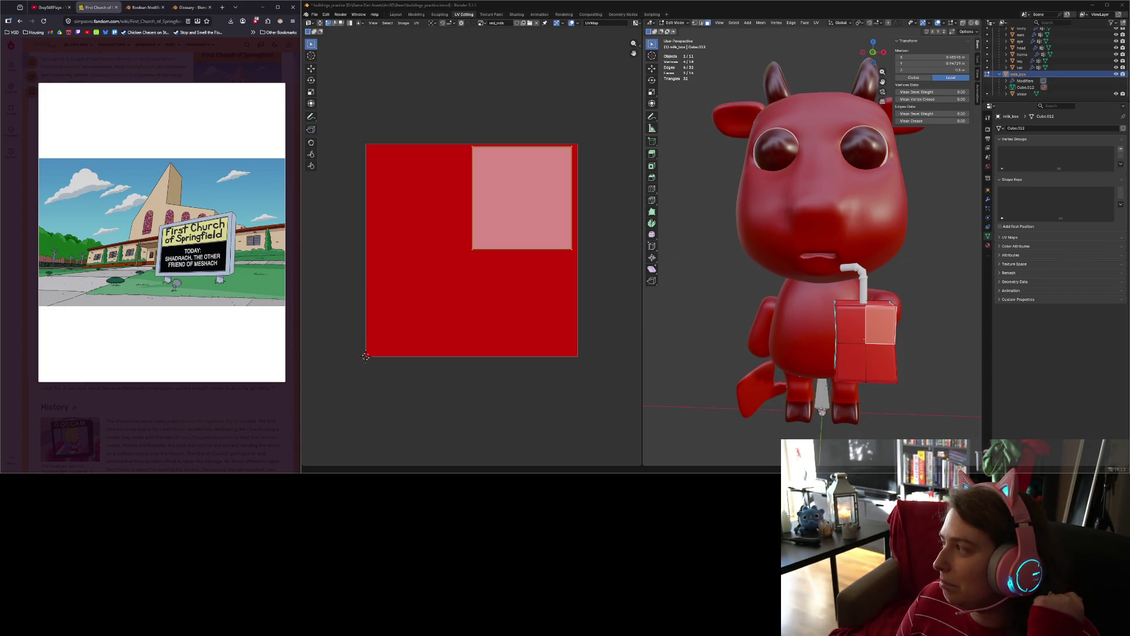
middle_click_drag(813, 255, 778, 263)
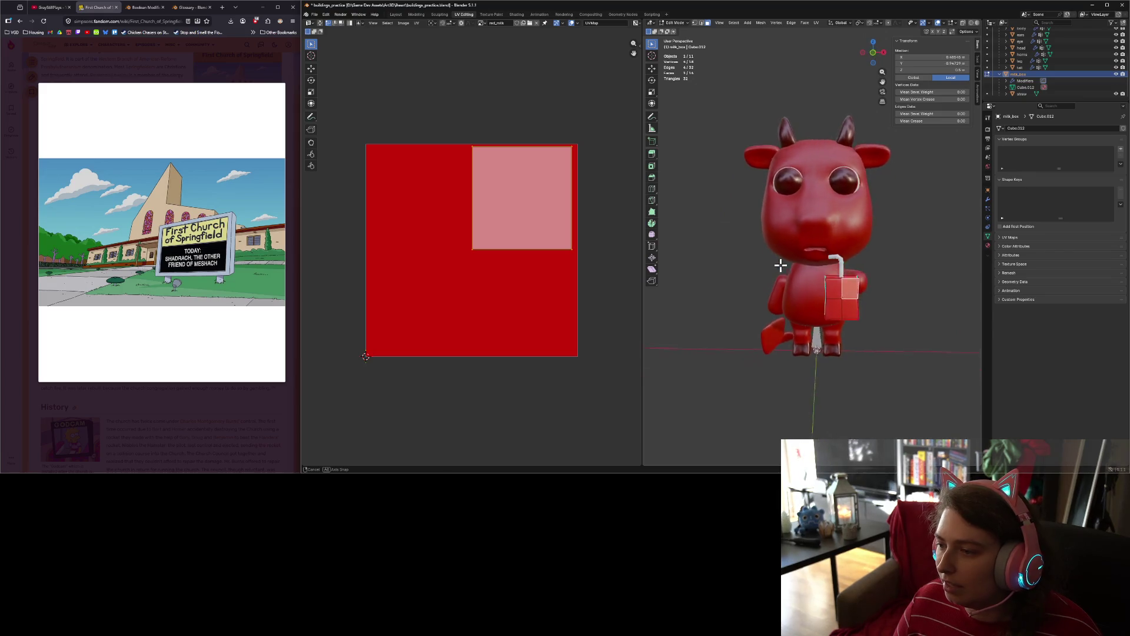
scroll(779, 263, "up", 4)
middle_click_drag(903, 389, 833, 306, "shift")
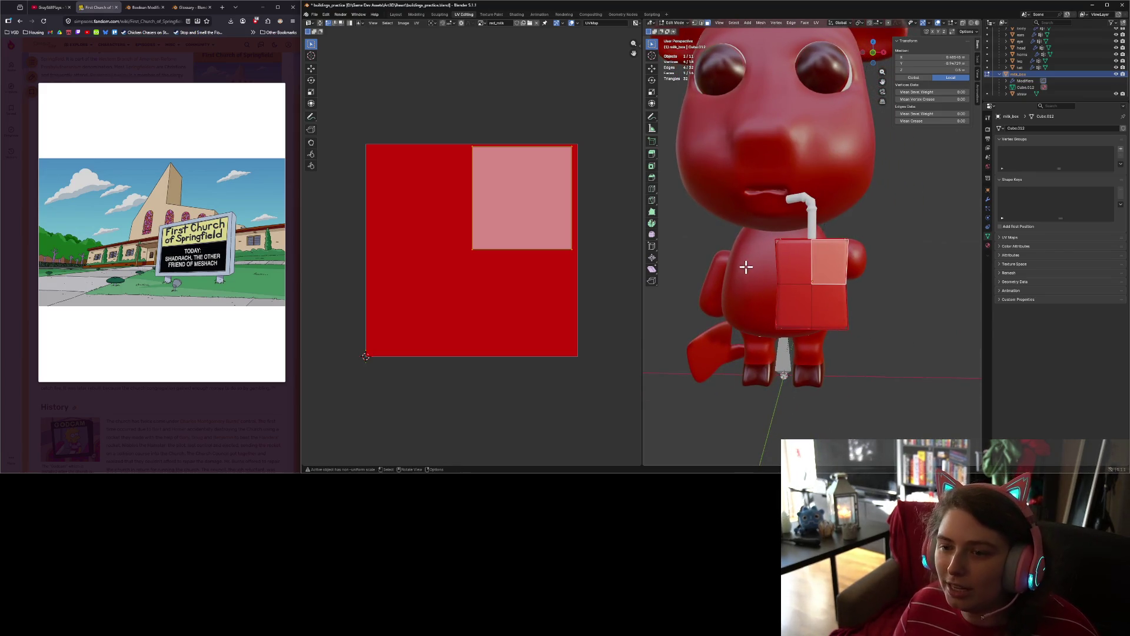
left_click(798, 296)
left_click(836, 308)
left_click(832, 245)
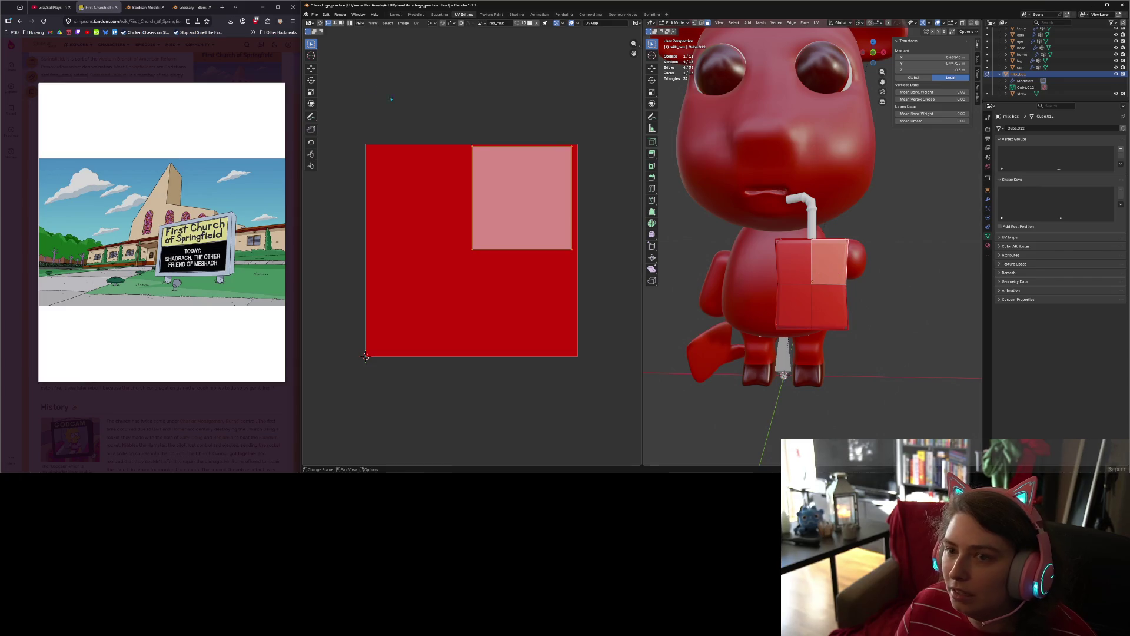
left_click(491, 14)
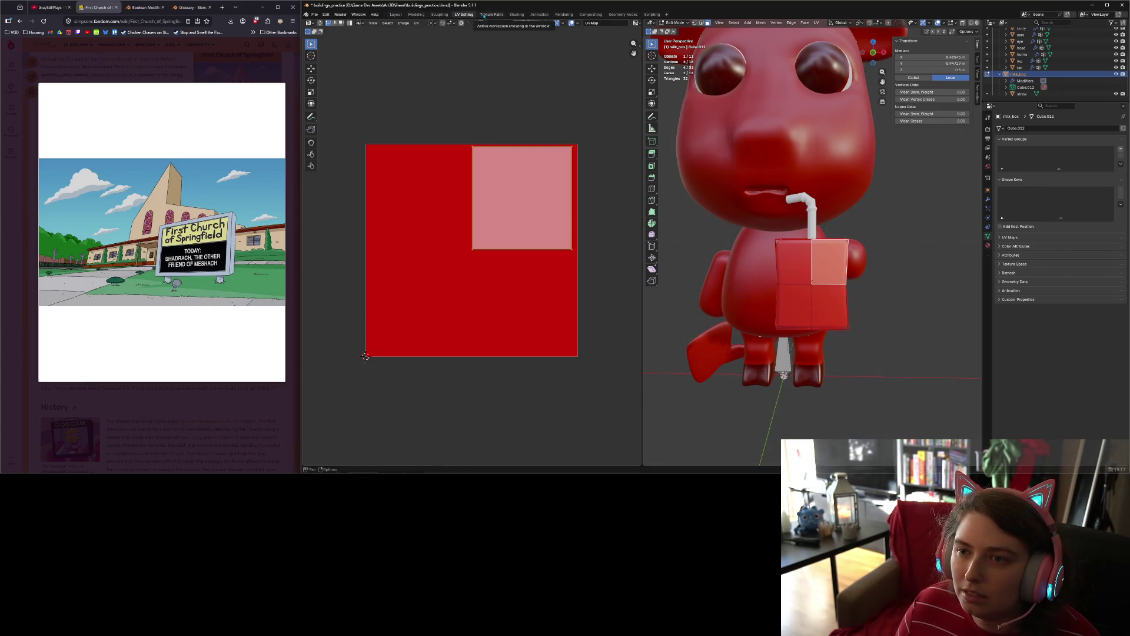
Step: Paint trial strokes on the red_milk texture, then undo them
scroll(484, 182, "down", 3)
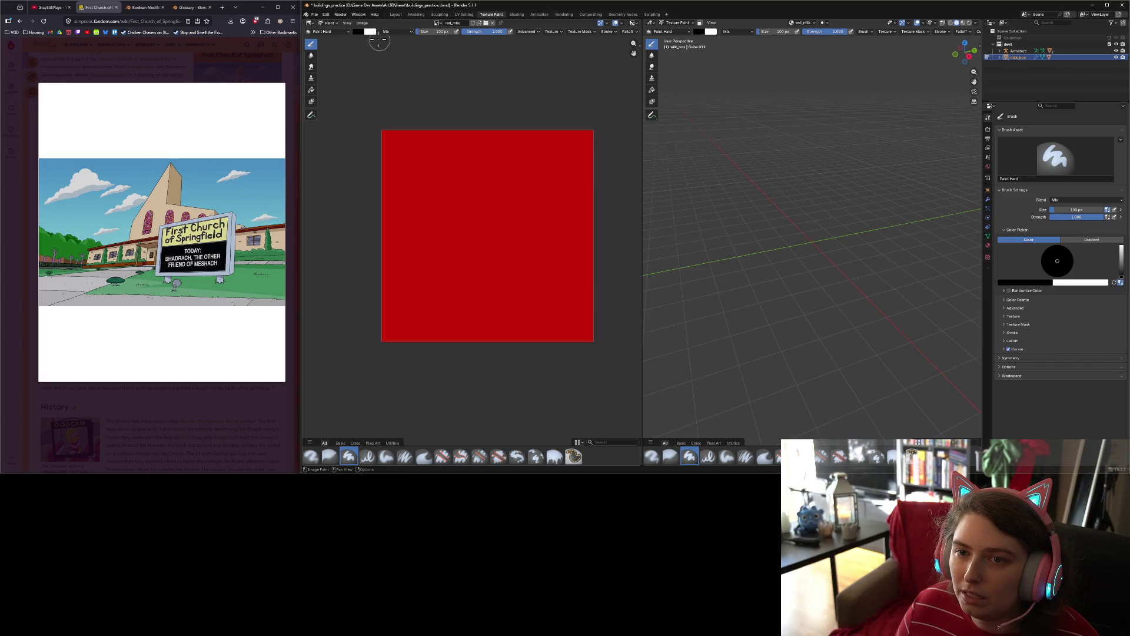
right_click(458, 200)
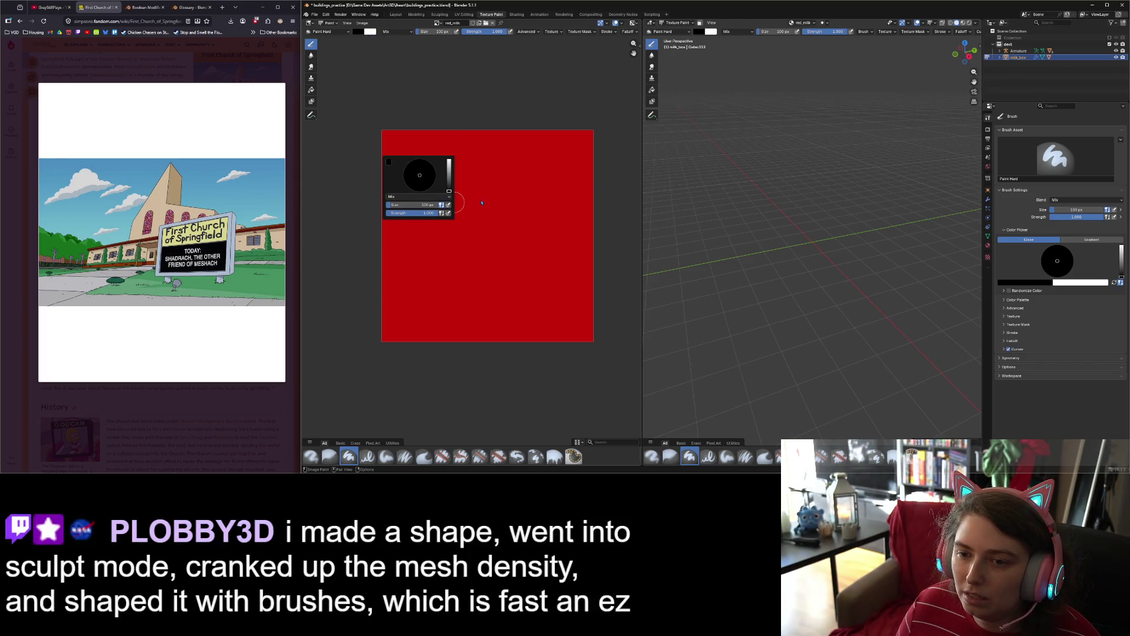
mouse_move(430, 201)
left_mouse_down()
mouse_move(492, 226)
mouse_move(500, 256)
left_mouse_up()
key("ctrl+z")
key("ctrl+z")
scroll(462, 192, "up", 2)
scroll(463, 193, "down", 2)
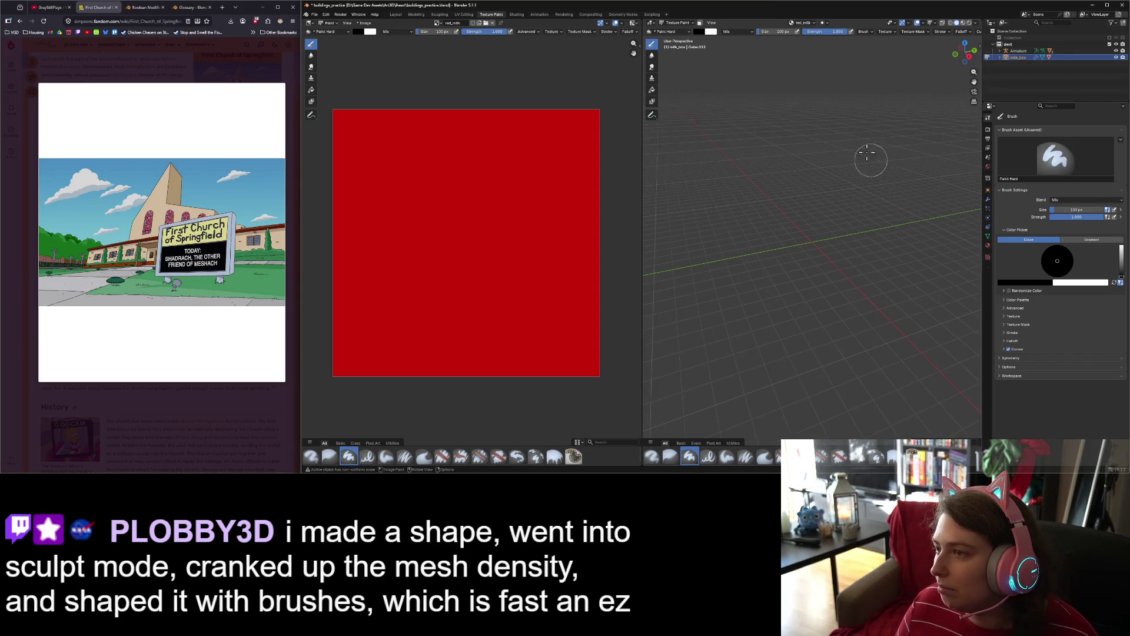
Step: Switch the 3D view to Object Mode and frame the milk box from the front
left_click(677, 22)
left_click(678, 32)
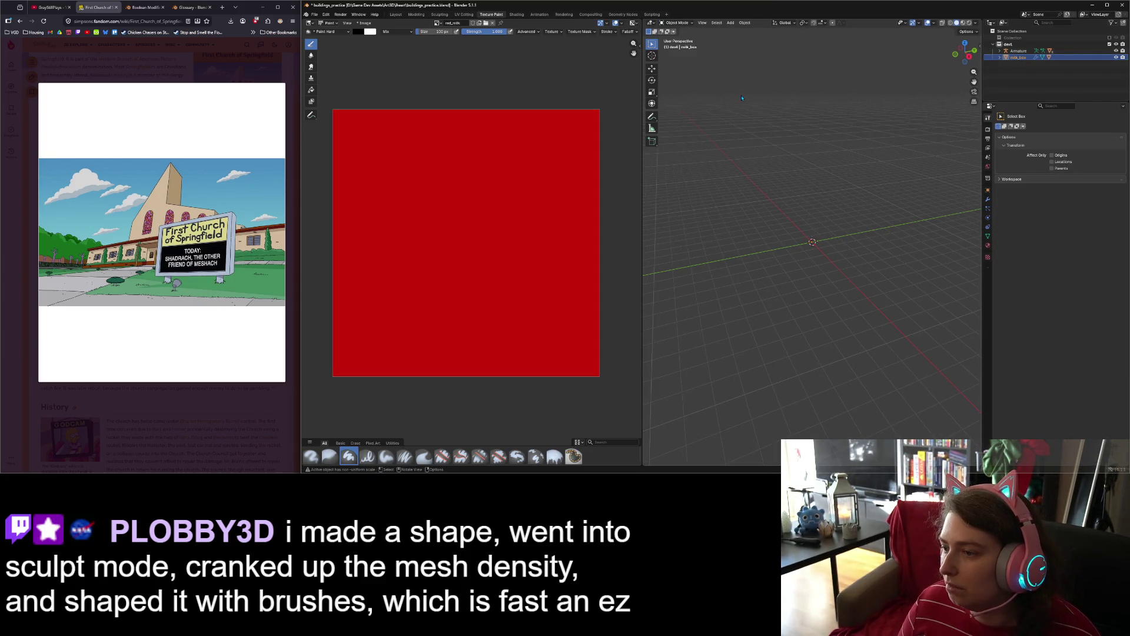
key("KP_Decimal")
mouse_move(745, 170)
middle_mouse_down()
mouse_move(830, 260)
mouse_move(816, 264)
middle_mouse_up()
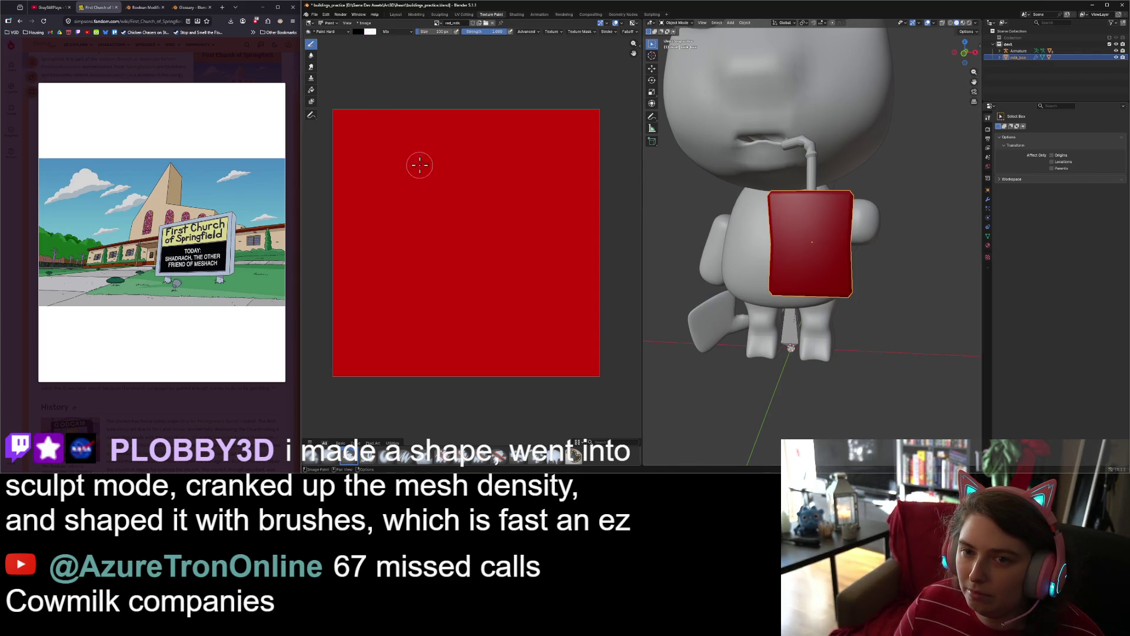
Step: Try a white dab, then a 50 px brush stroke, undoing both
left_click_drag(381, 202, 395, 210)
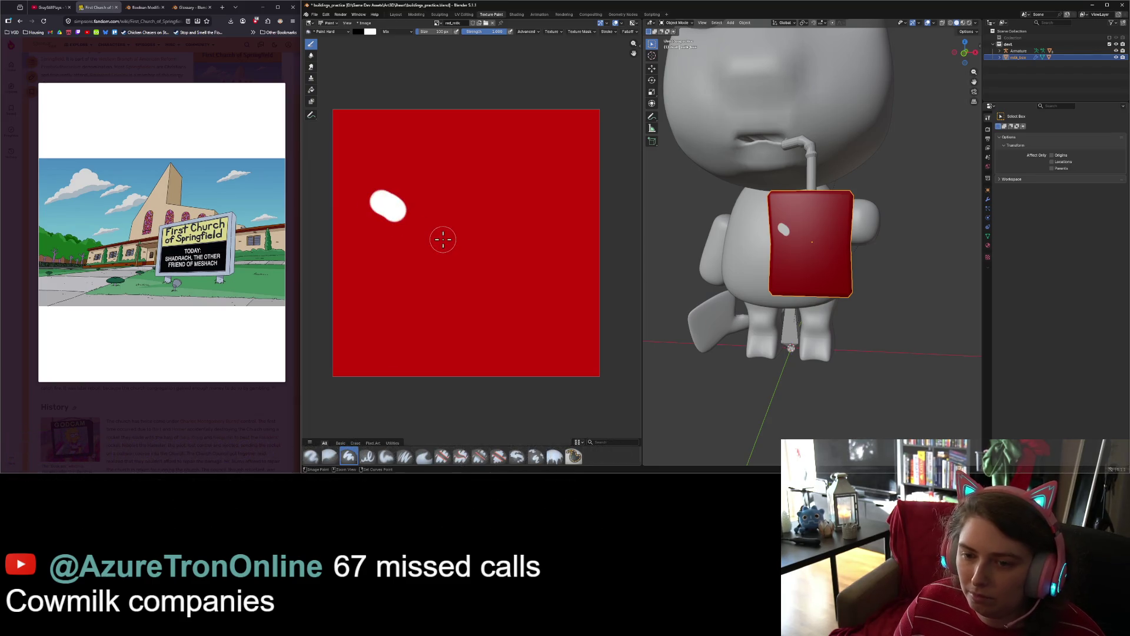
key("ctrl+z")
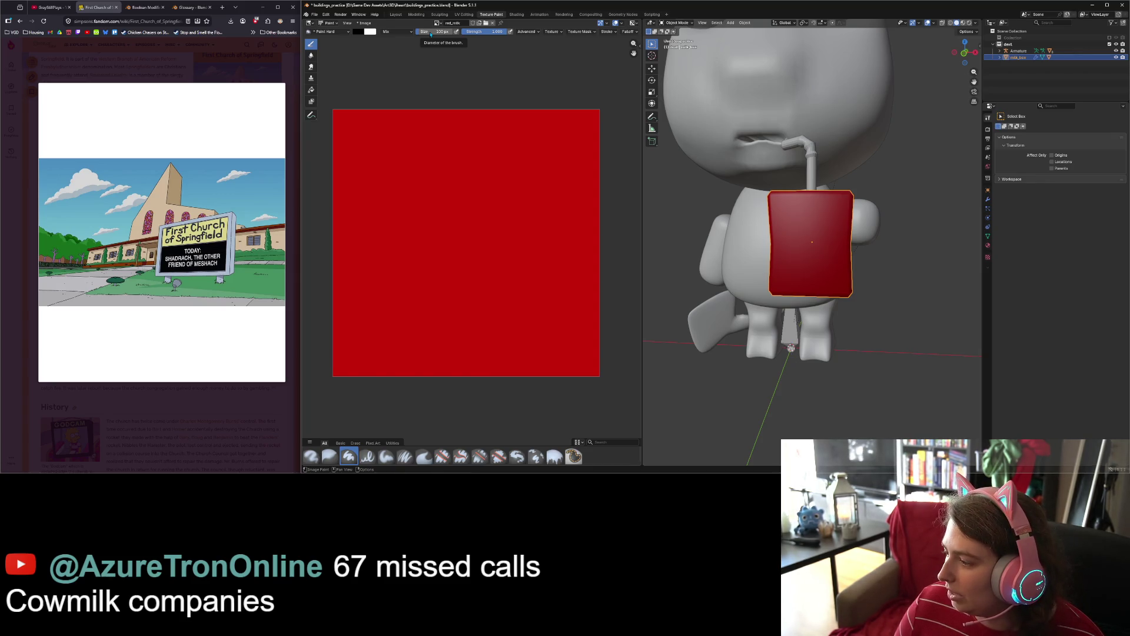
left_click_drag(431, 33, 431, 34)
type("50")
key("Return")
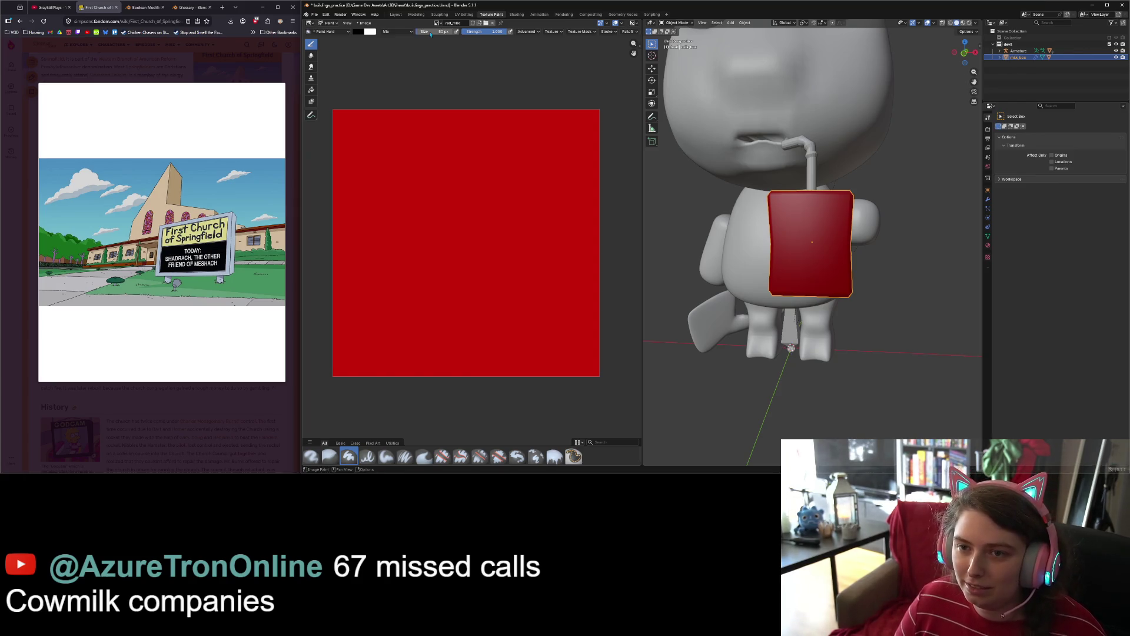
left_click_drag(375, 159, 384, 216)
key("ctrl+z")
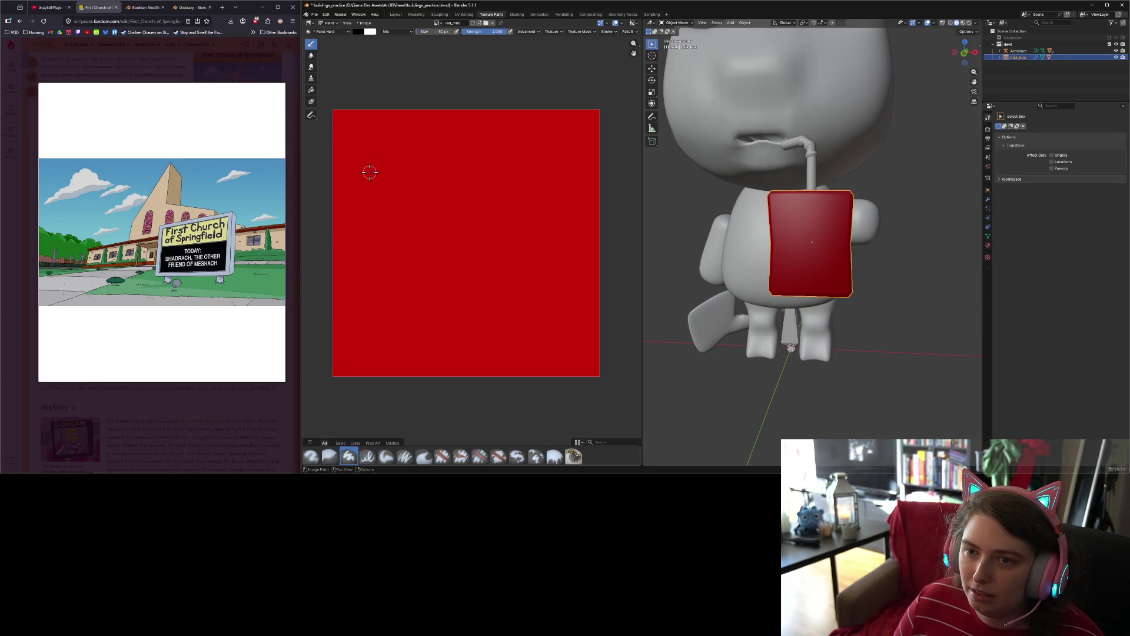
Step: Return the brush size to 100 px and paint the R's black stem top-left
left_click(429, 33)
type("100")
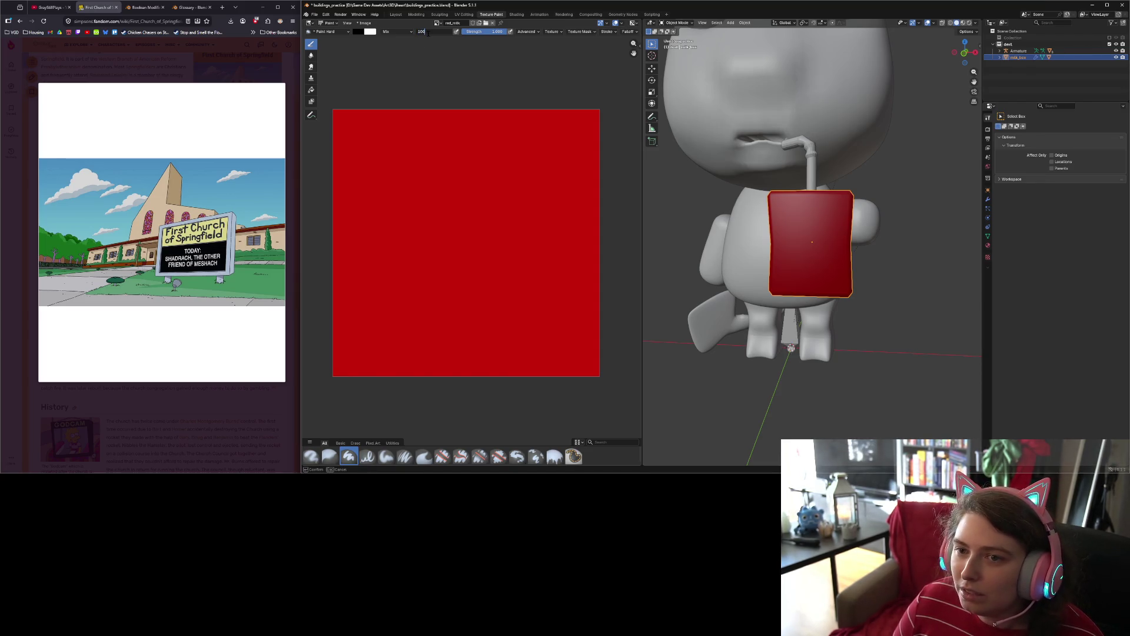
key("Return")
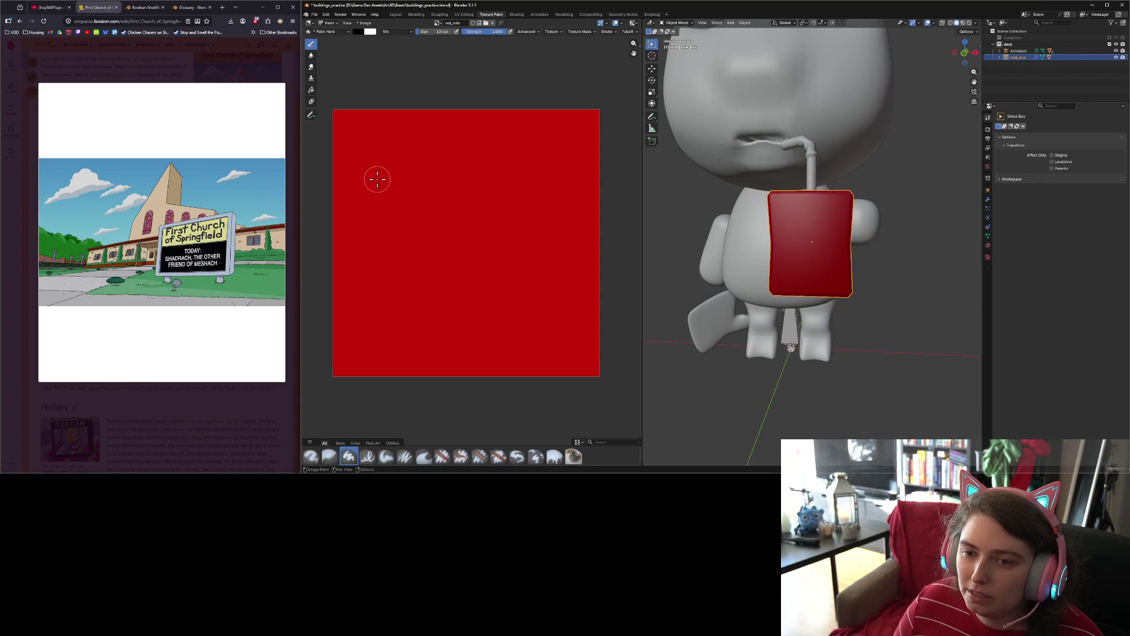
left_click_drag(354, 166, 377, 245)
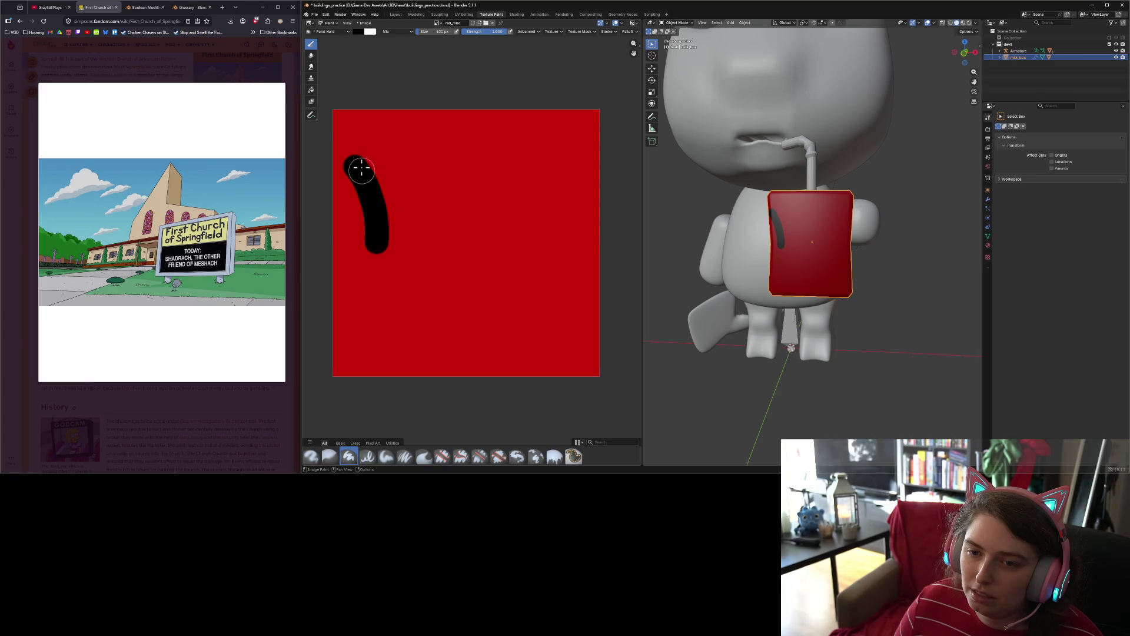
Step: Paint the bold black letters R, E and D across the top of the texture
mouse_move(356, 167)
left_mouse_down()
mouse_move(372, 154)
mouse_move(406, 162)
mouse_move(384, 187)
mouse_move(435, 231)
left_mouse_up()
mouse_move(446, 157)
left_mouse_down()
mouse_move(450, 218)
mouse_move(488, 223)
left_mouse_up()
mouse_move(446, 190)
left_mouse_down()
mouse_move(473, 189)
mouse_move(481, 144)
left_mouse_up()
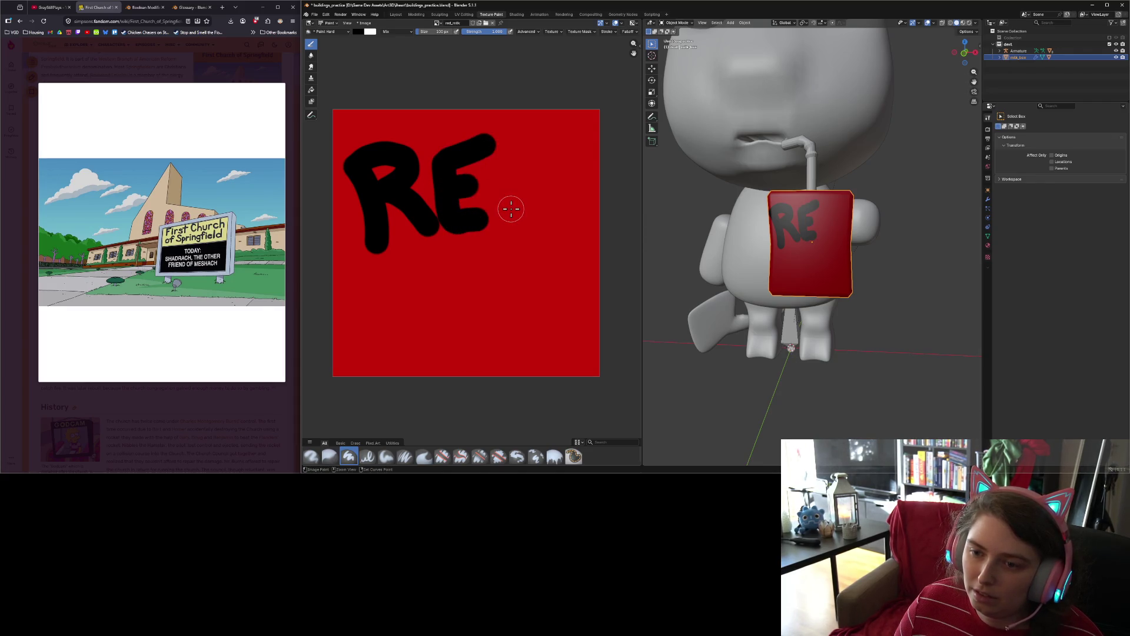
key("ctrl+z")
key("ctrl+shift+z")
left_click_drag(507, 134, 525, 201)
mouse_move(512, 139)
left_mouse_down()
mouse_move(549, 157)
mouse_move(557, 184)
mouse_move(523, 220)
left_mouse_up()
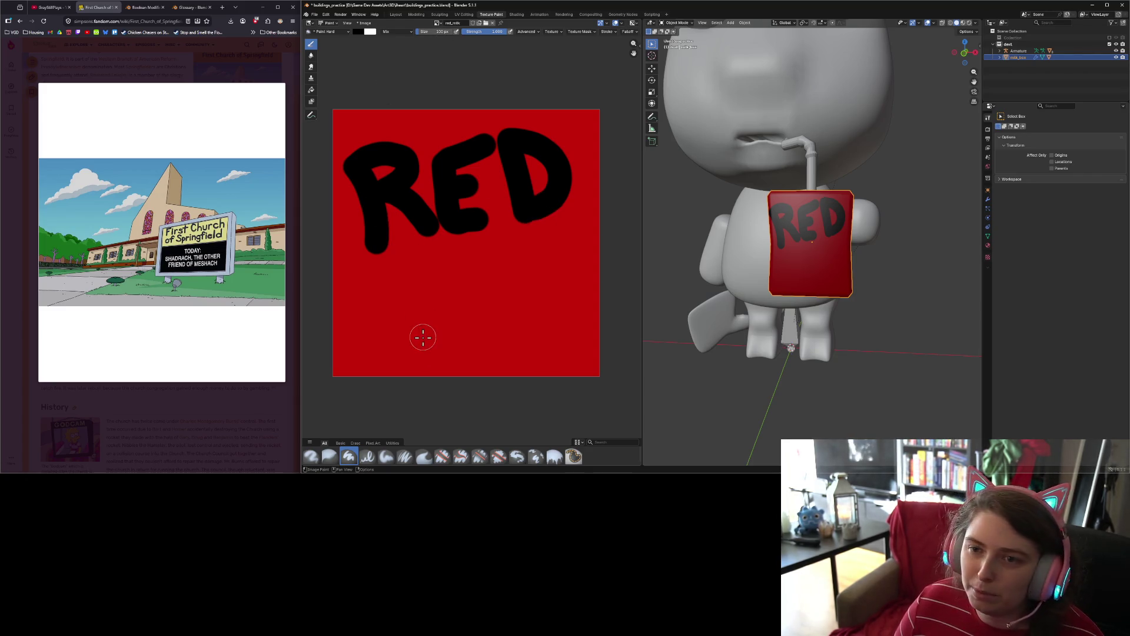
Step: Attempt black M strokes below RED, then undo them all, keeping only RED
mouse_move(359, 293)
left_mouse_down()
mouse_move(358, 347)
mouse_move(364, 291)
mouse_move(391, 322)
mouse_move(424, 273)
left_mouse_up()
key("ctrl+z")
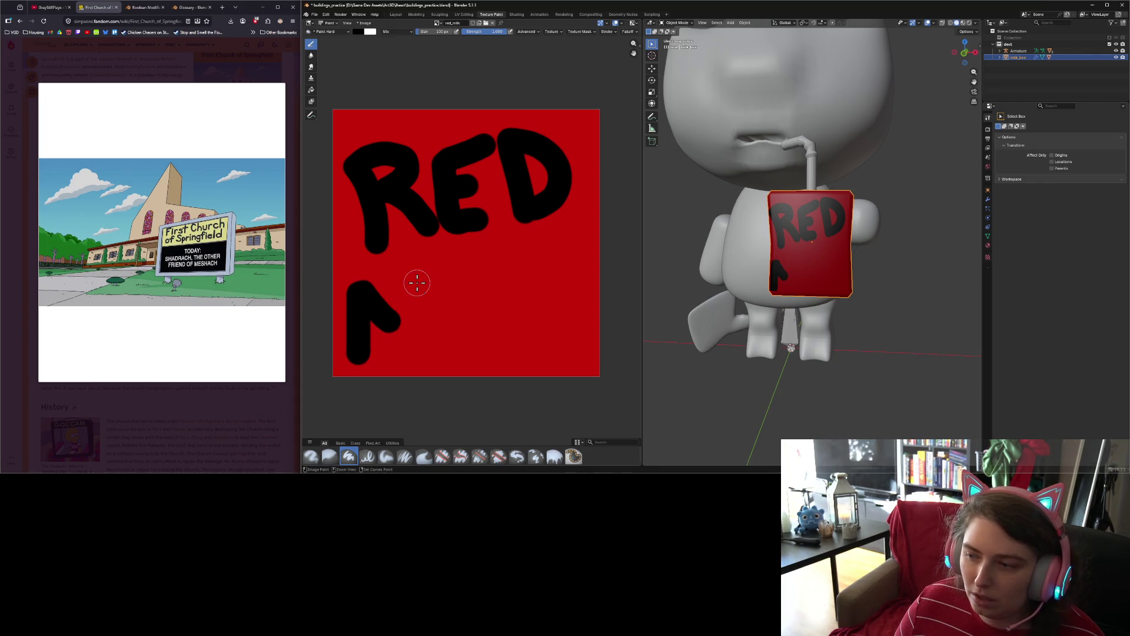
key("ctrl+z")
key("ctrl+z")
mouse_move(361, 351)
left_mouse_down()
mouse_move(380, 291)
mouse_move(400, 312)
mouse_move(427, 280)
mouse_move(454, 345)
left_mouse_up()
key("ctrl+z")
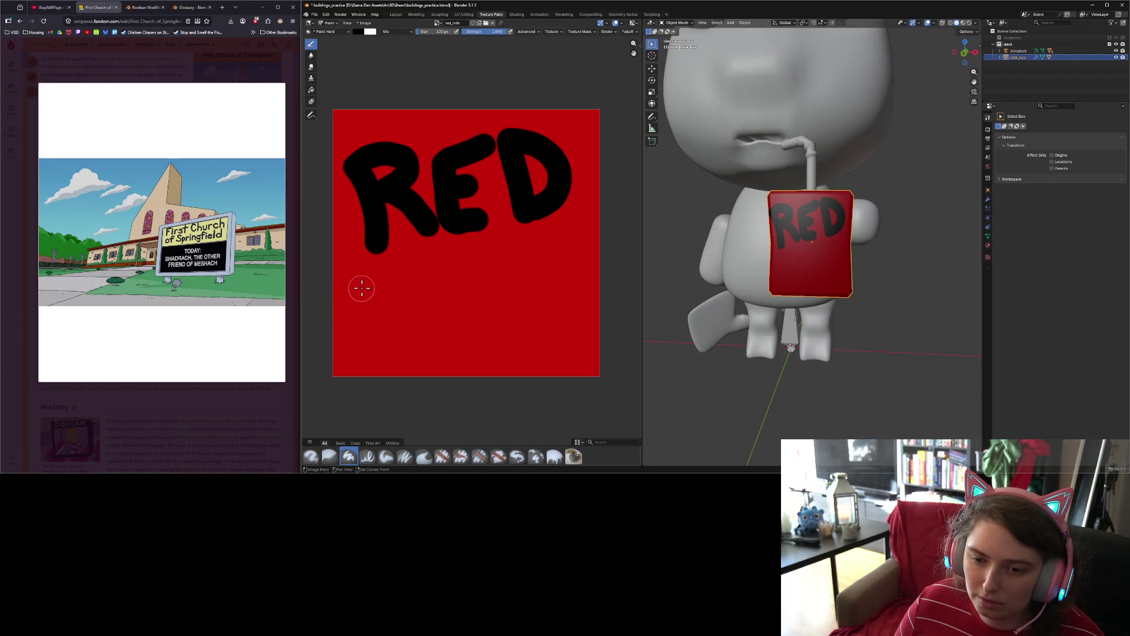
left_click_drag(366, 280, 369, 361)
mouse_move(368, 283)
left_mouse_down()
mouse_move(379, 308)
mouse_move(400, 269)
mouse_move(419, 353)
left_mouse_up()
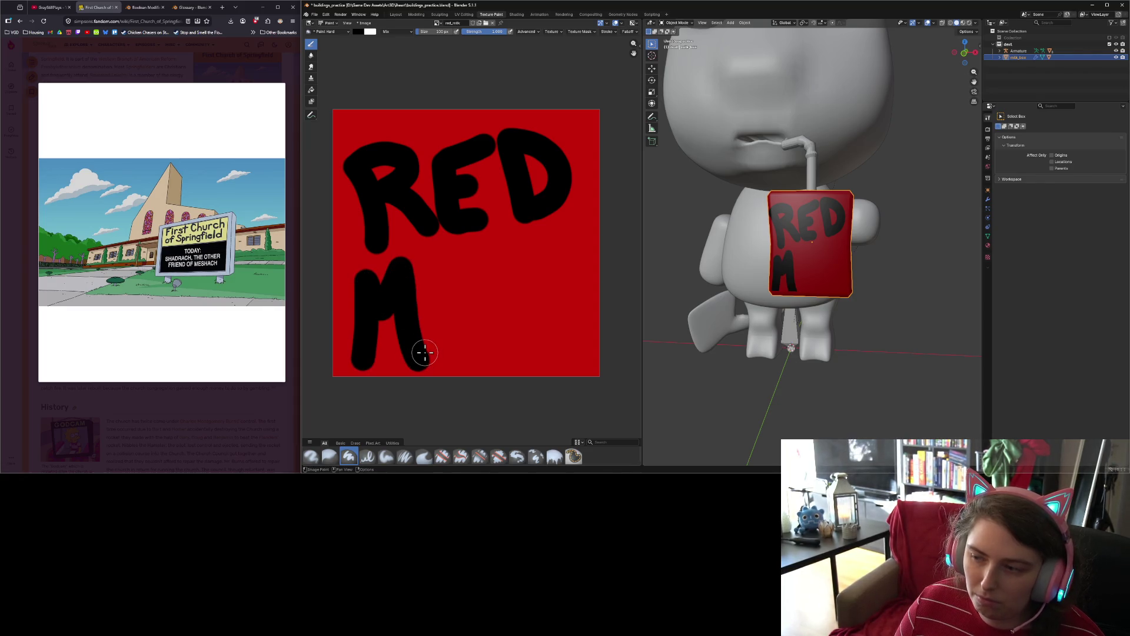
mouse_move(435, 259)
left_mouse_down()
mouse_move(444, 308)
mouse_move(456, 304)
left_mouse_up()
key("ctrl+z")
key("ctrl+z")
key("ctrl+z")
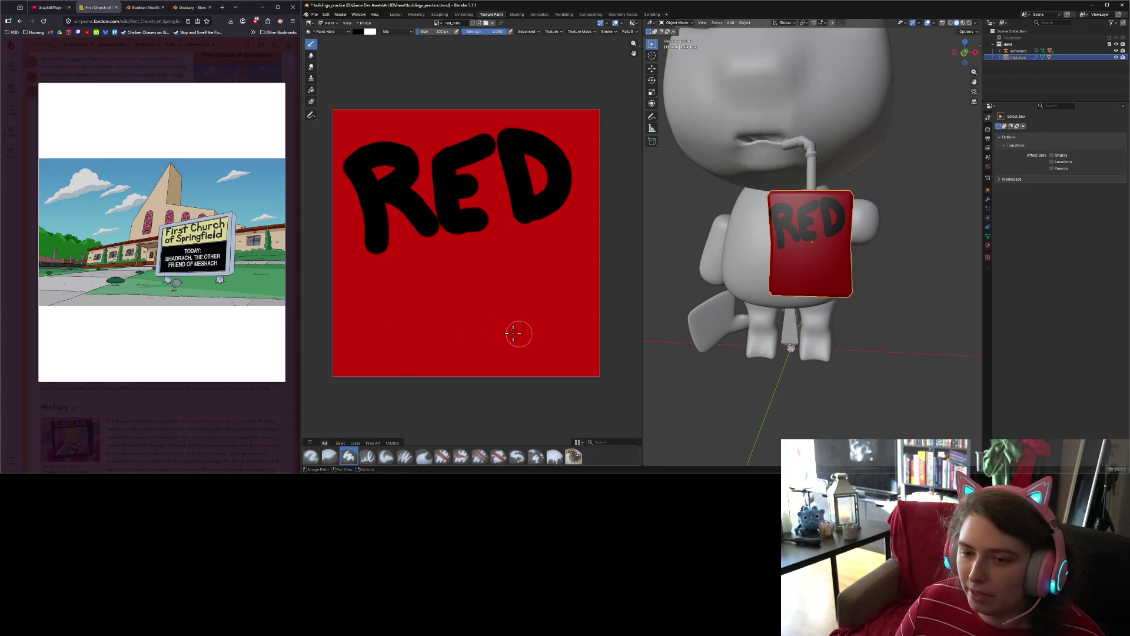
Step: Paint white strokes for the letters M, I, L and K below RED
mouse_move(360, 269)
left_mouse_down("ctrl")
mouse_move(362, 340)
mouse_move(366, 275)
mouse_move(379, 300)
mouse_move(402, 257)
mouse_move(434, 360)
left_mouse_up("ctrl")
left_click_drag(440, 271, 449, 313, "ctrl")
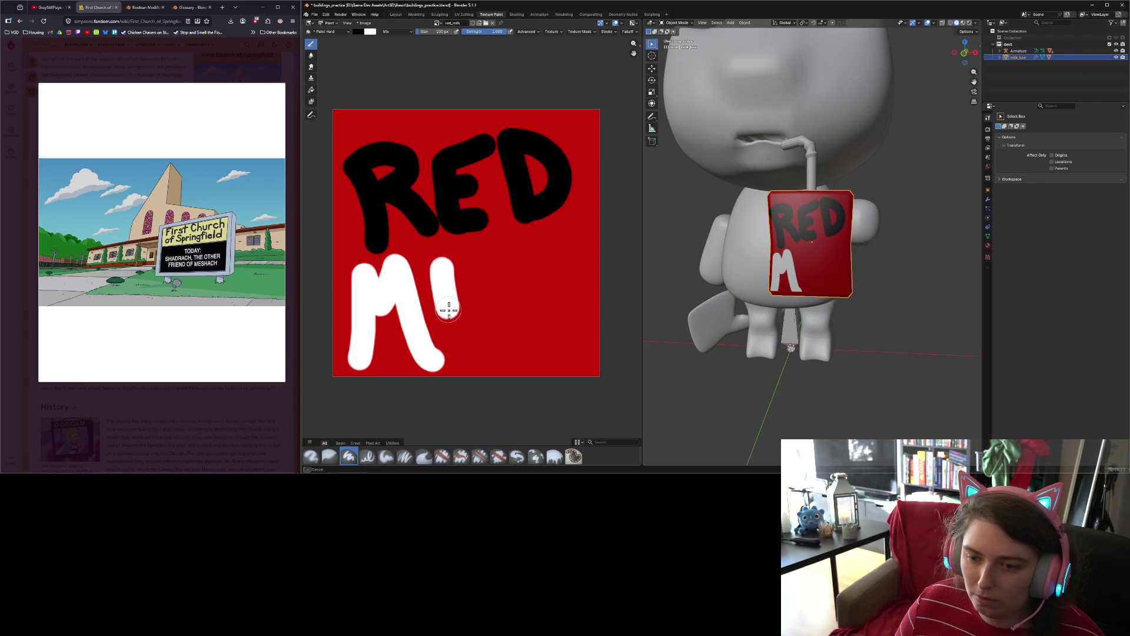
mouse_move(468, 263)
left_mouse_down("ctrl")
mouse_move(473, 298)
mouse_move(508, 321)
left_mouse_up("ctrl")
mouse_move(520, 248)
left_mouse_down("ctrl")
mouse_move(530, 321)
mouse_move(554, 247)
mouse_move(555, 298)
mouse_move(578, 331)
left_mouse_up("ctrl")
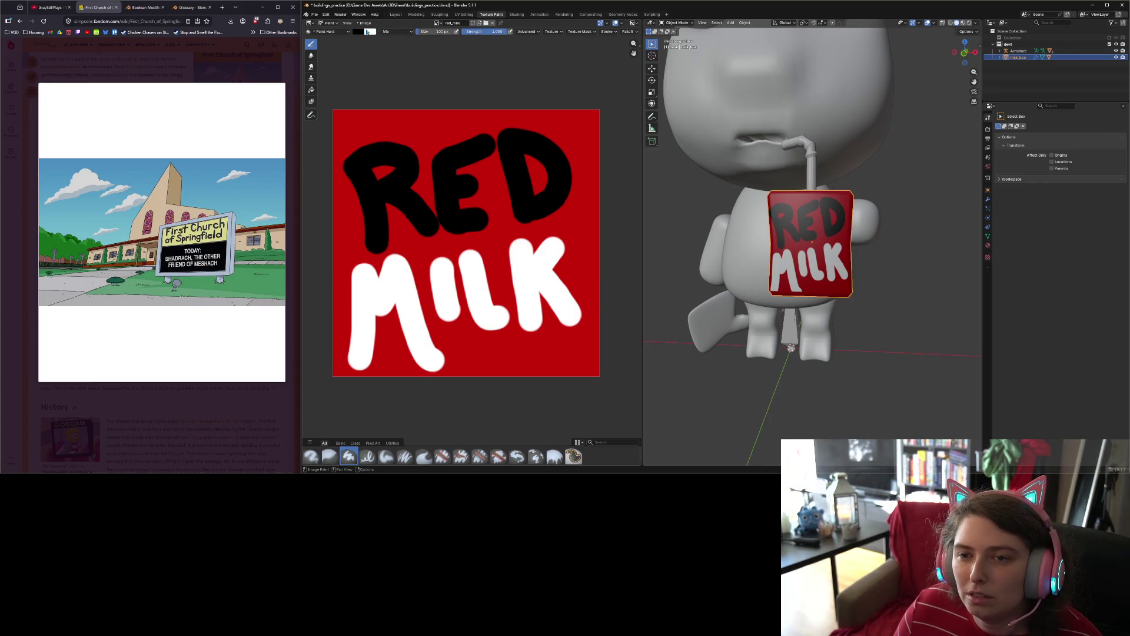
Step: Set the brush size to 80 px, then undo a trial black stroke on the M
left_click_drag(425, 34, 427, 34)
key("Return")
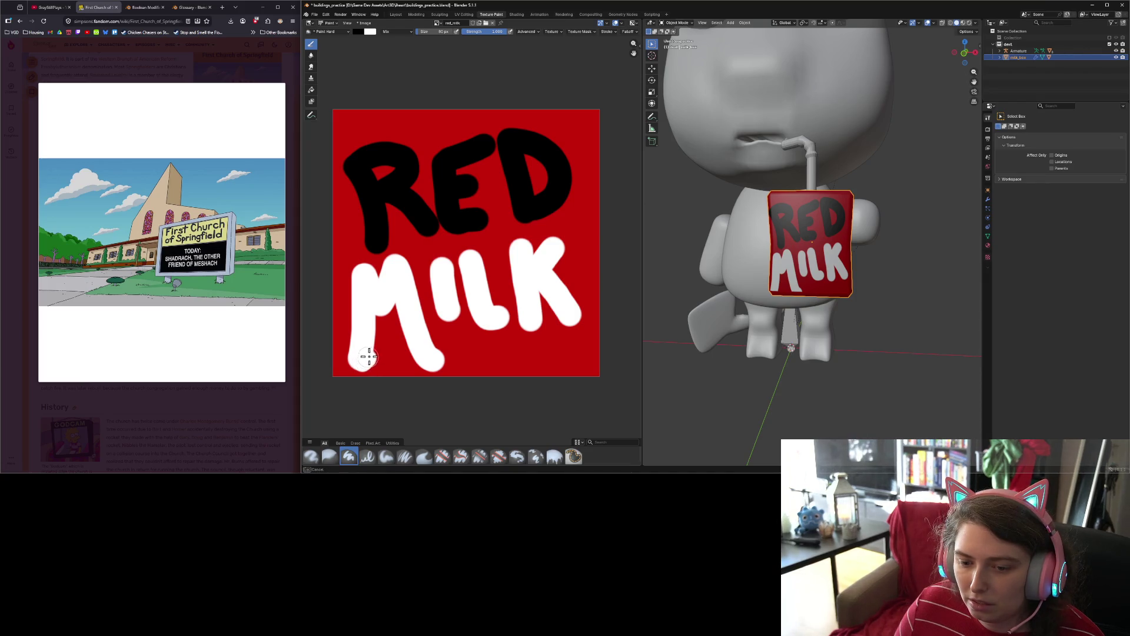
mouse_move(358, 362)
left_mouse_down()
mouse_move(378, 303)
mouse_move(399, 287)
mouse_move(429, 346)
mouse_move(452, 357)
left_mouse_up()
key("ctrl+z")
scroll(430, 349, "up", 1)
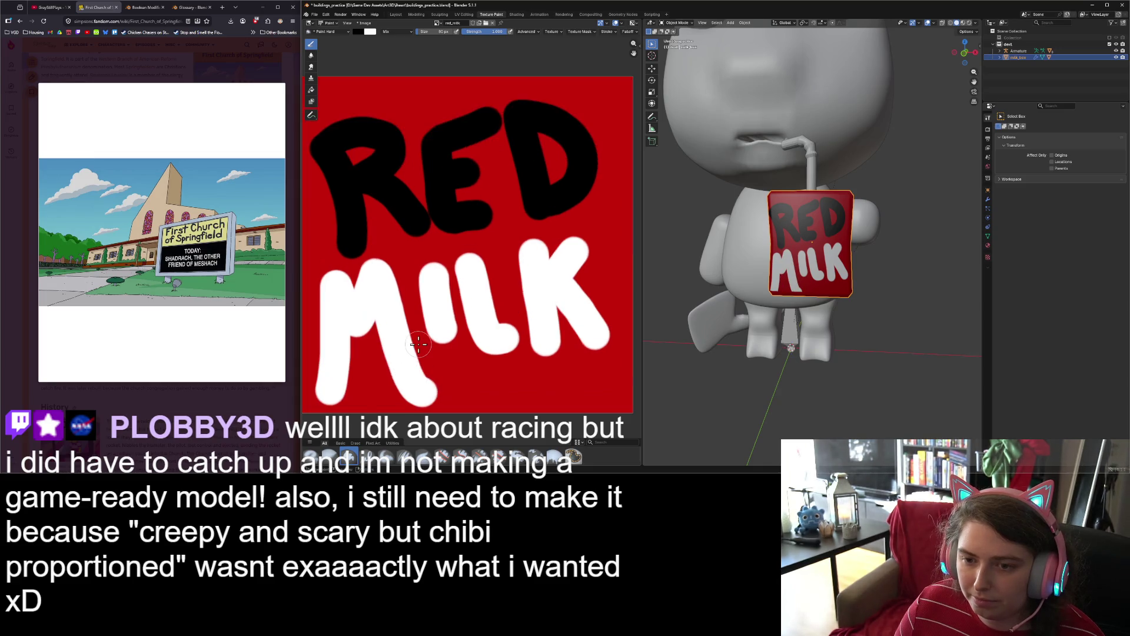
Step: Zoom the image editor in and out to inspect RED MILK, then save buildings_practice.blend
scroll(418, 342, "down", 3)
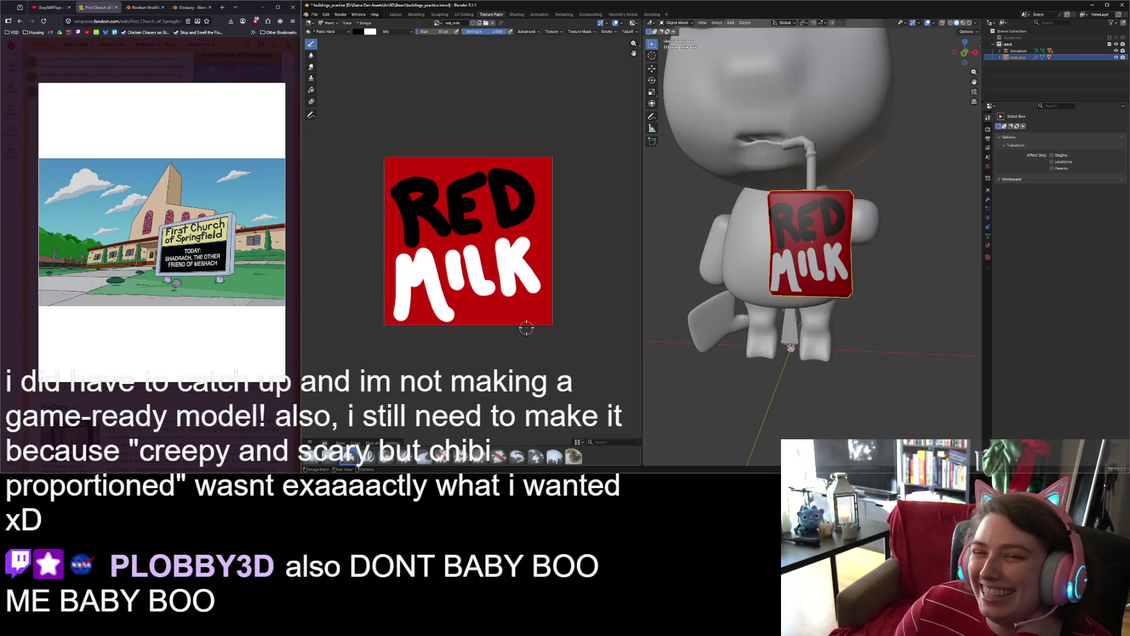
scroll(471, 310, "up", 2)
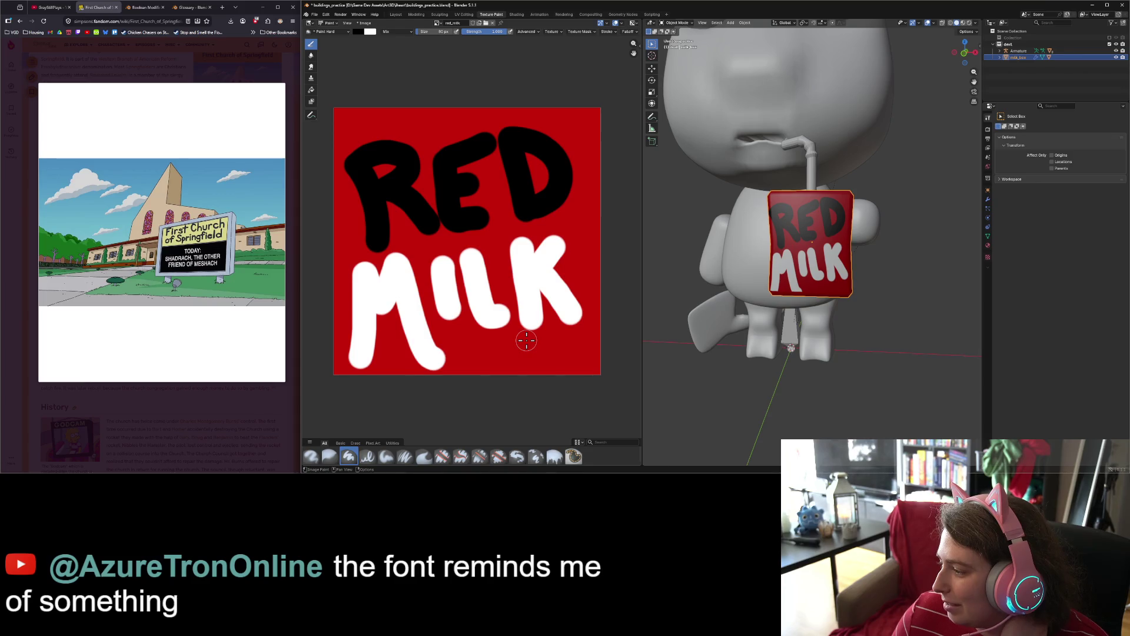
scroll(527, 340, "down", 1)
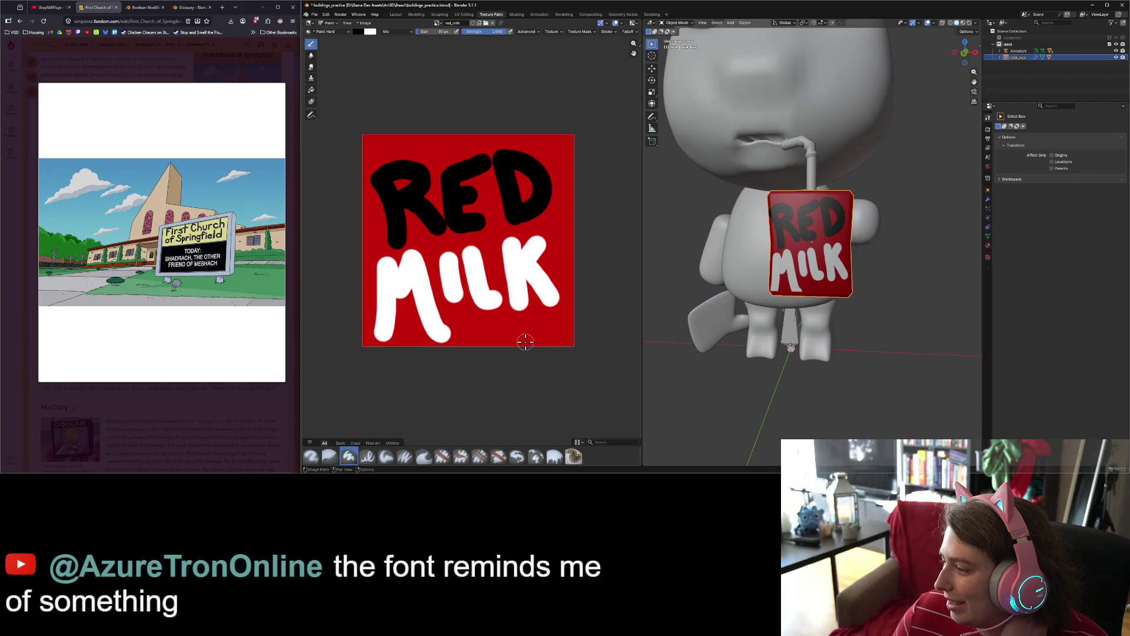
scroll(526, 342, "up", 1)
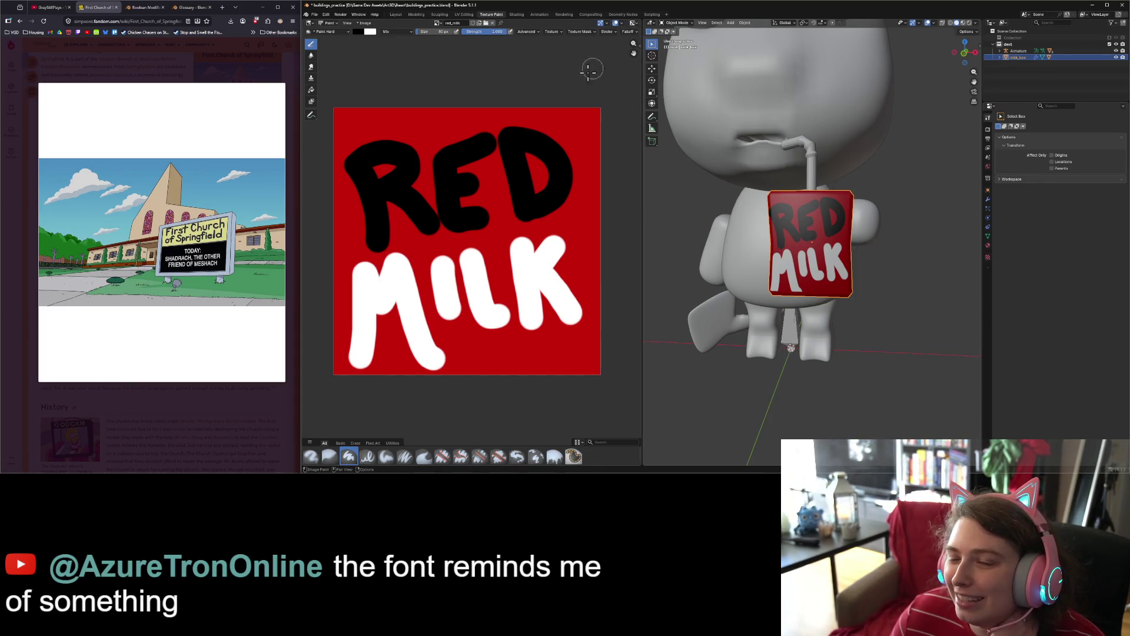
scroll(461, 333, "down", 1)
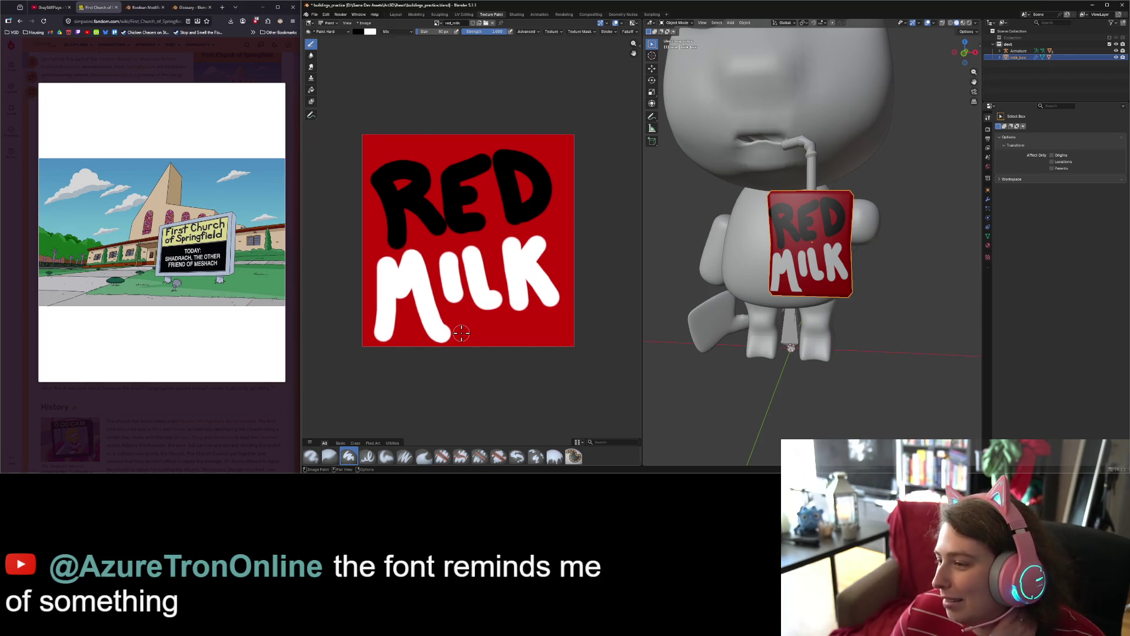
scroll(424, 325, "down", 1)
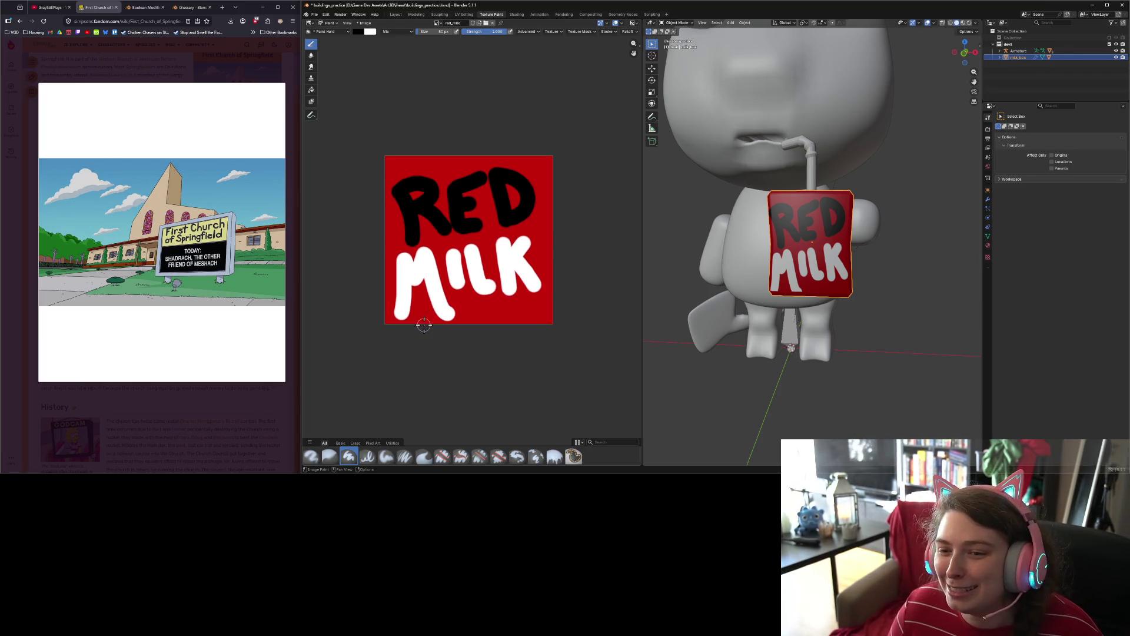
key("ctrl+s")
Step: In UV Editing, select the milk box mesh and box-select part of its UV faces
left_click(470, 16)
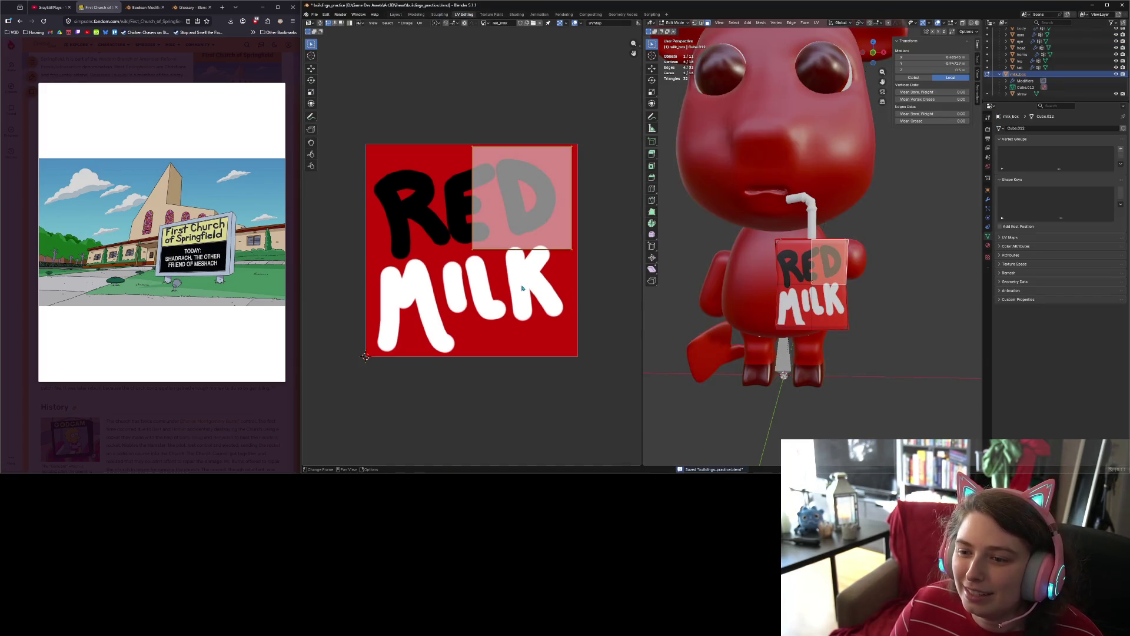
key("a")
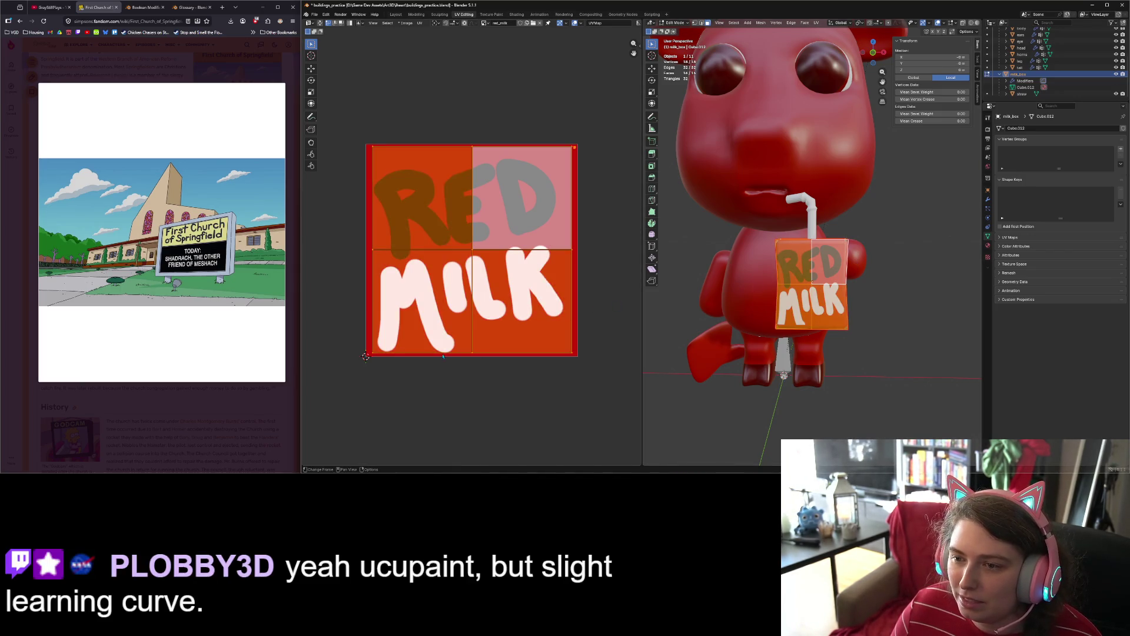
left_click(346, 112)
mouse_move(346, 112)
left_mouse_down()
mouse_move(373, 183)
mouse_move(400, 388)
left_mouse_up()
key("g")
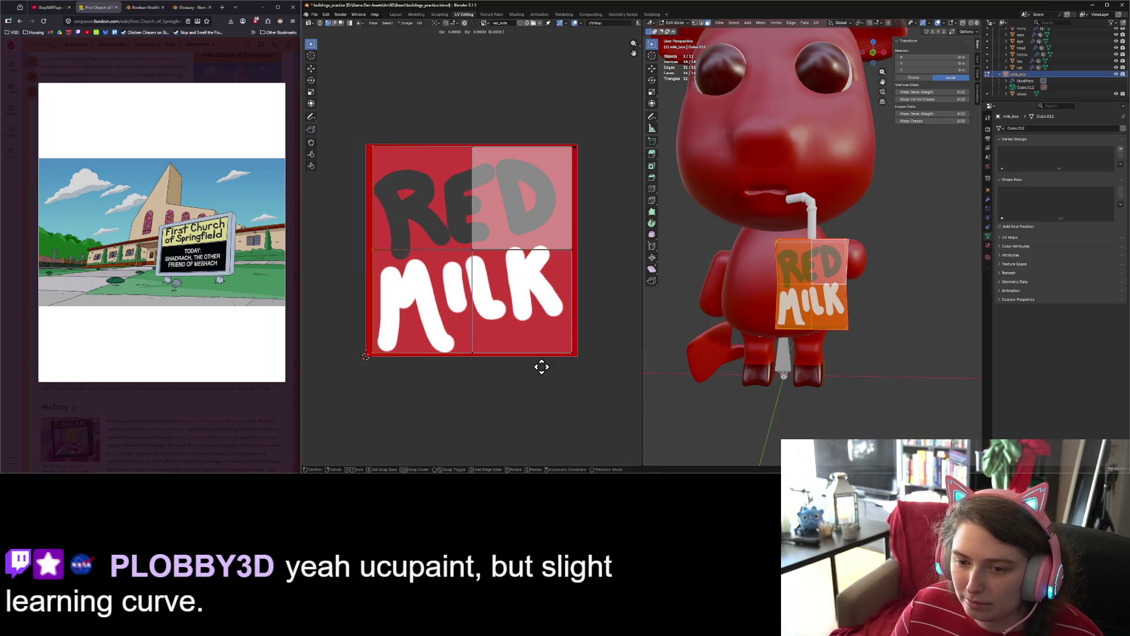
key("x")
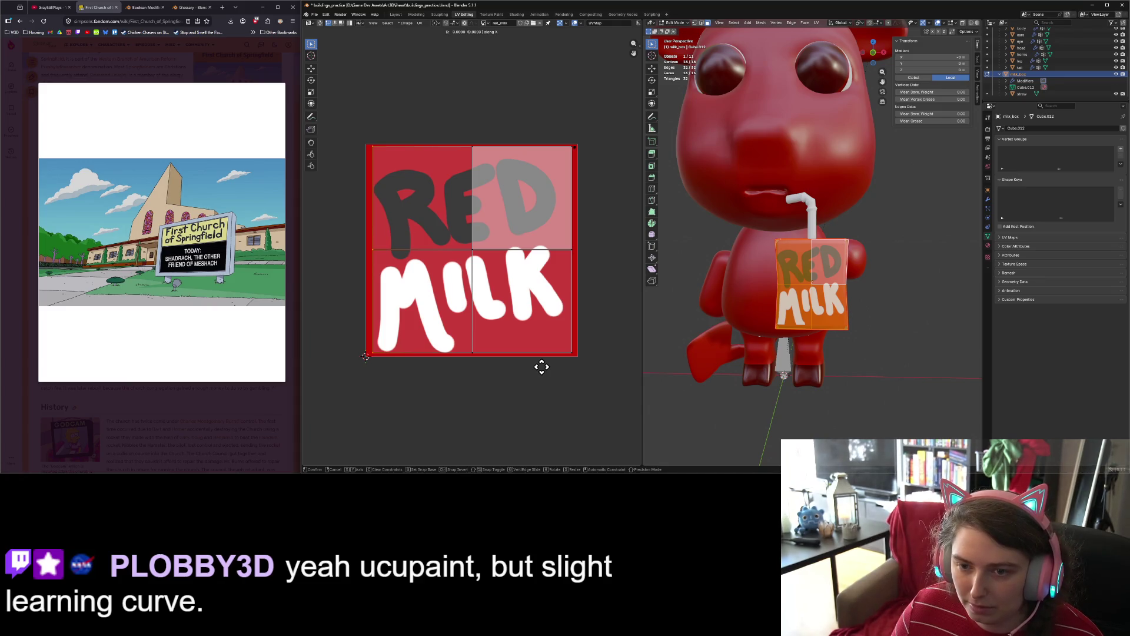
key("Escape")
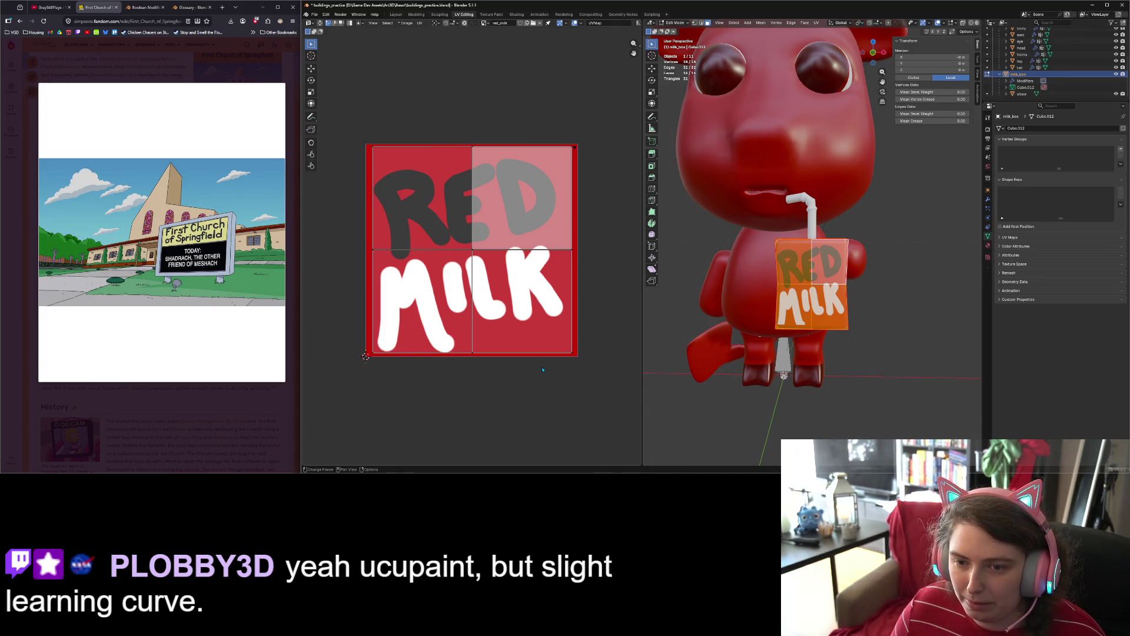
Step: Select all the UV faces, scale and move them, then preview the texture in Object Mode
left_click(800, 262)
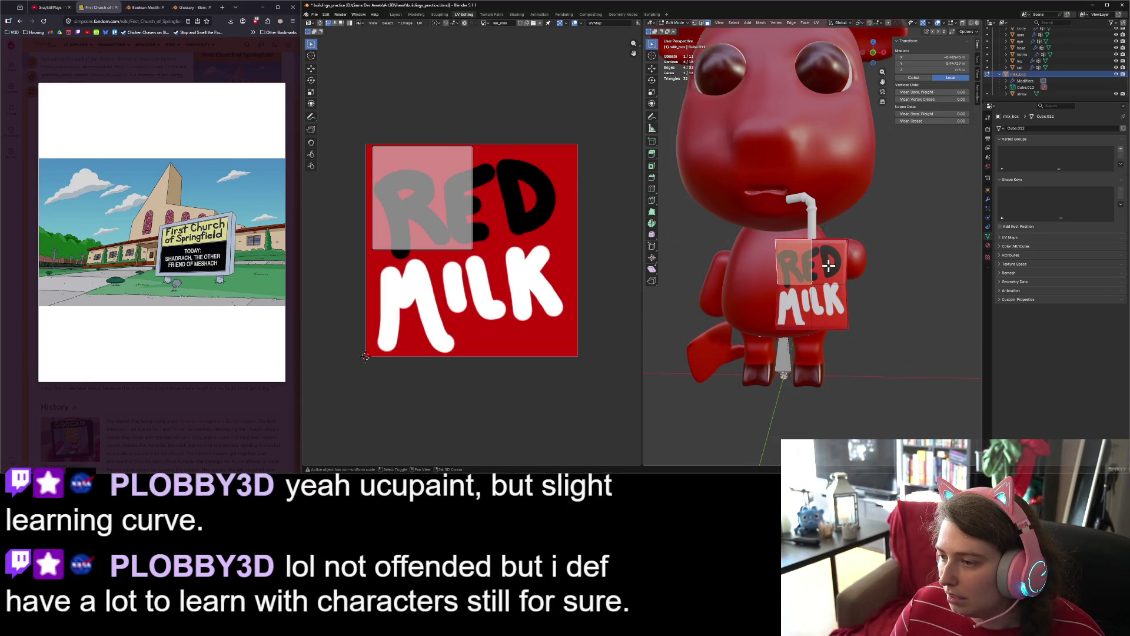
left_click(813, 305)
left_click(463, 281)
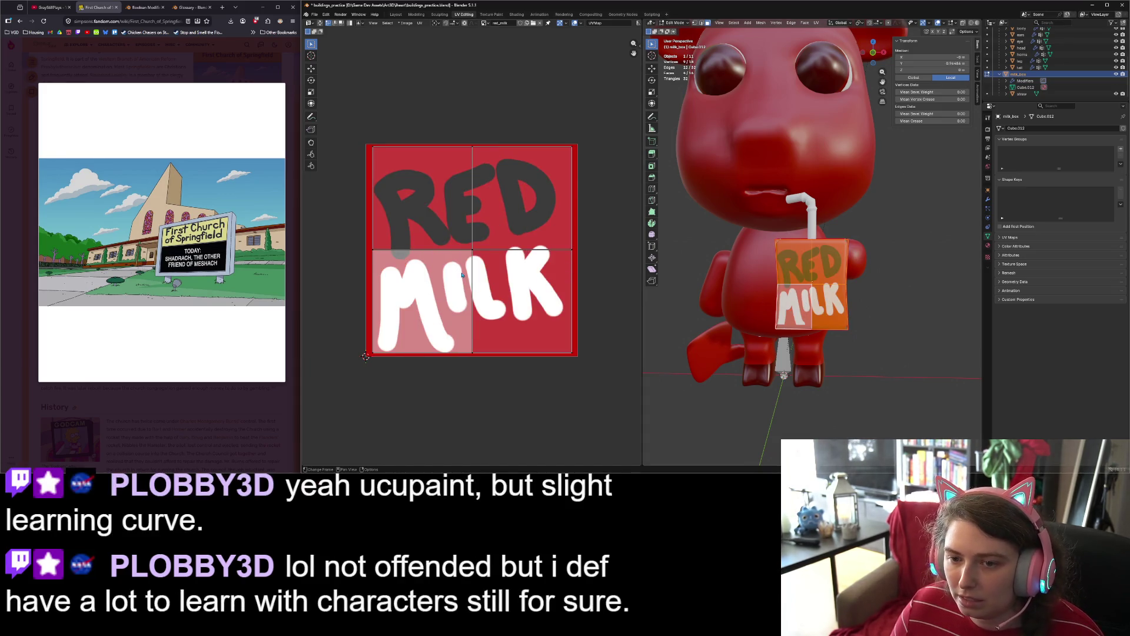
key("a")
key("s")
left_click(501, 285)
key("g")
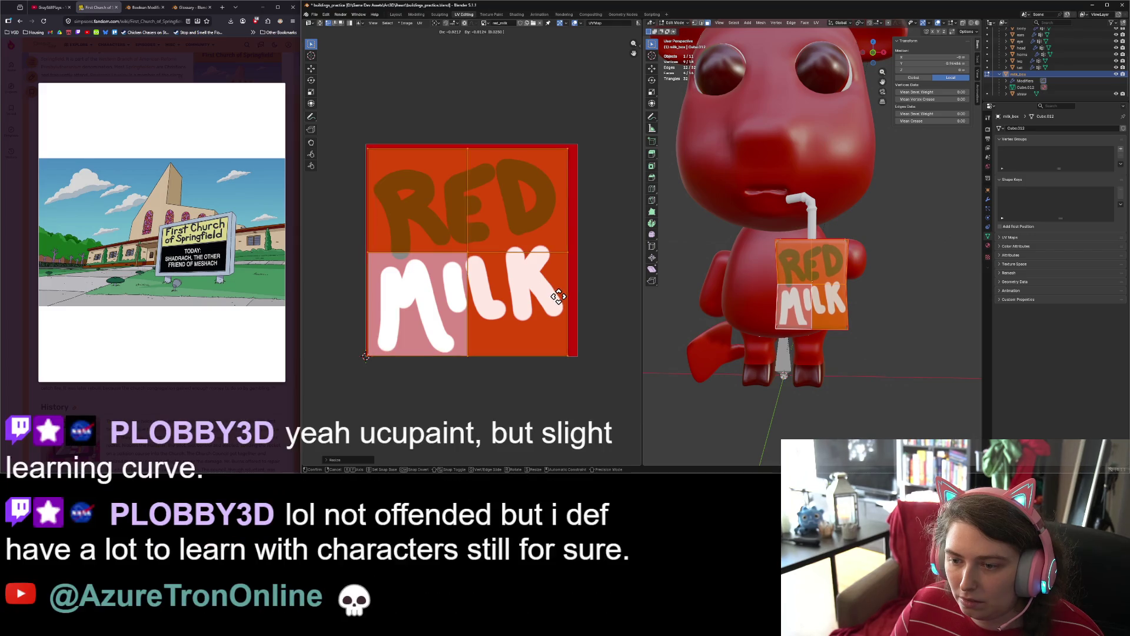
left_click(560, 299)
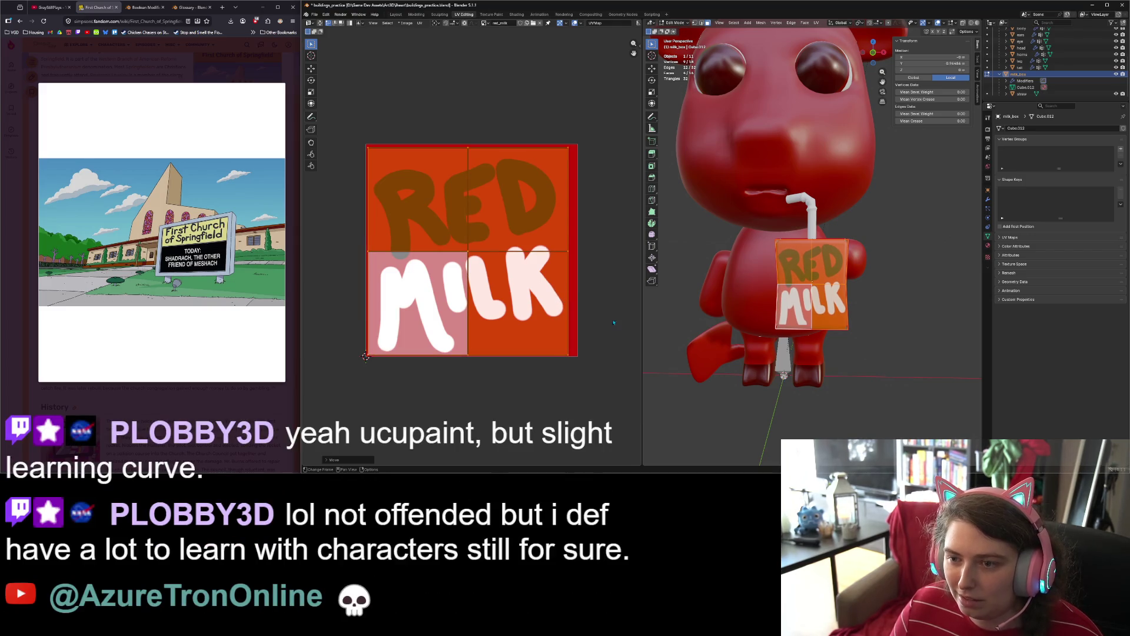
key("Tab")
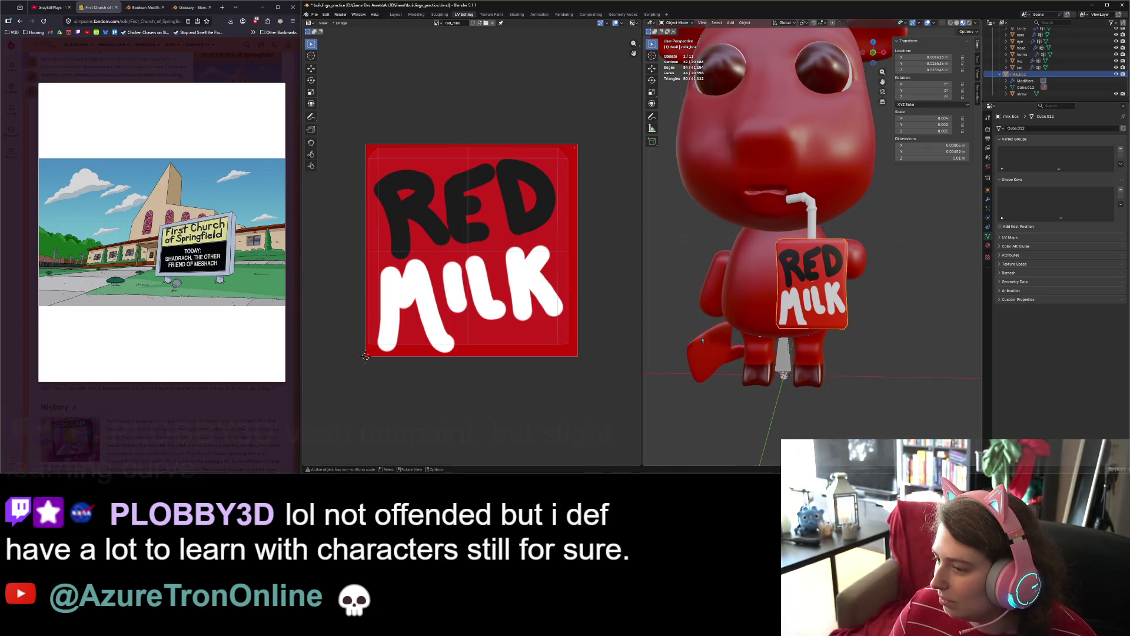
Step: Shift all the UV faces once more and return to Object Mode to check
key("Tab")
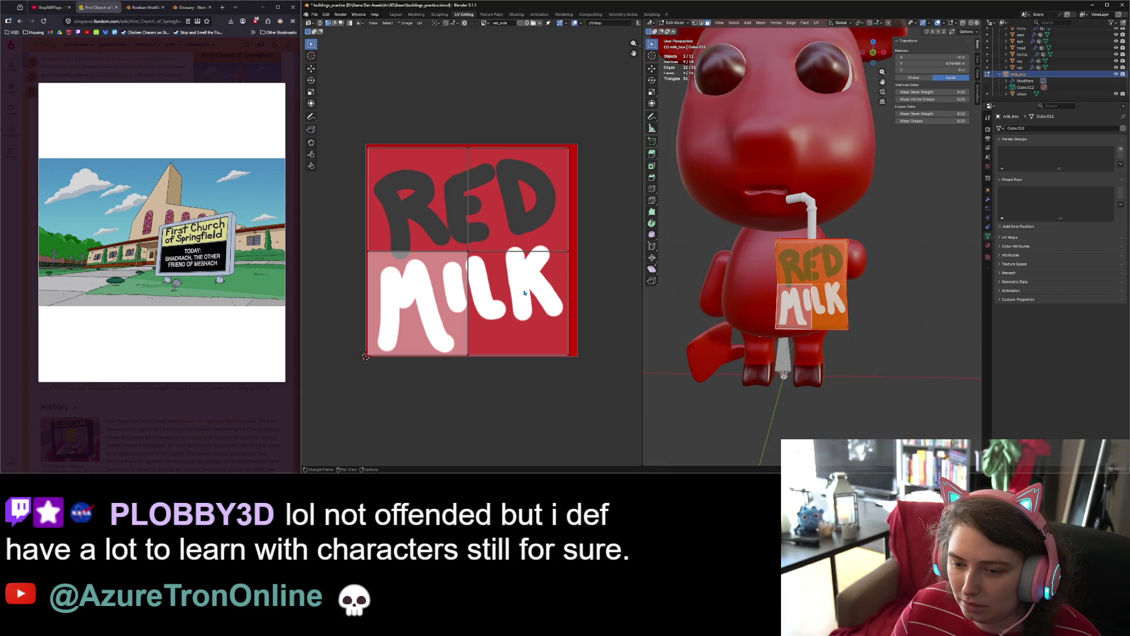
key("a")
key("g")
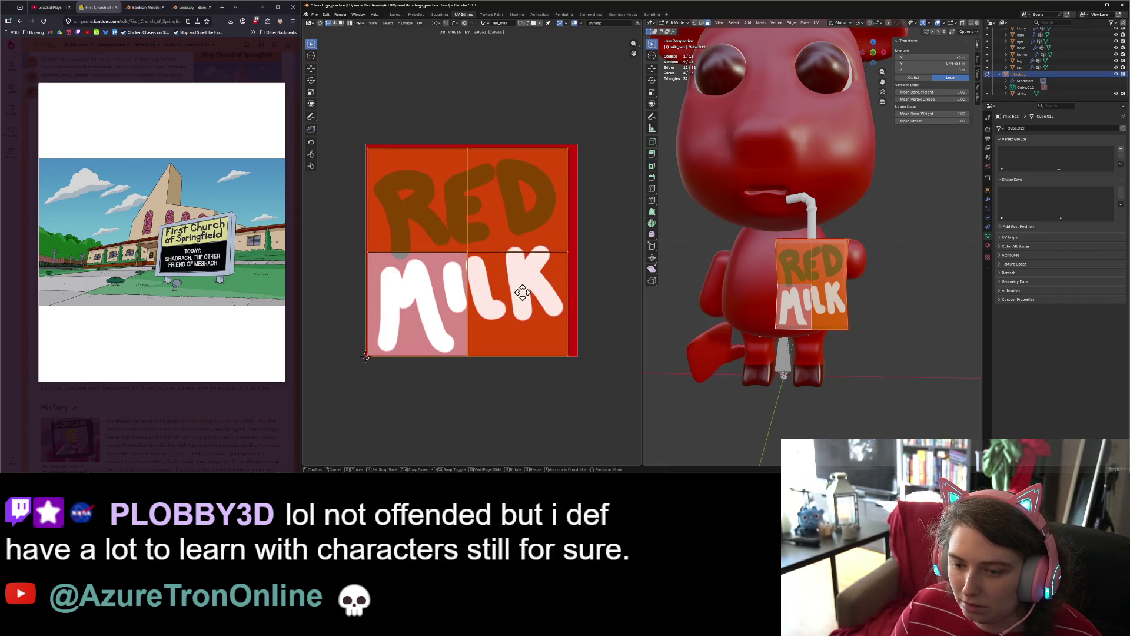
left_click(522, 292)
key("Tab")
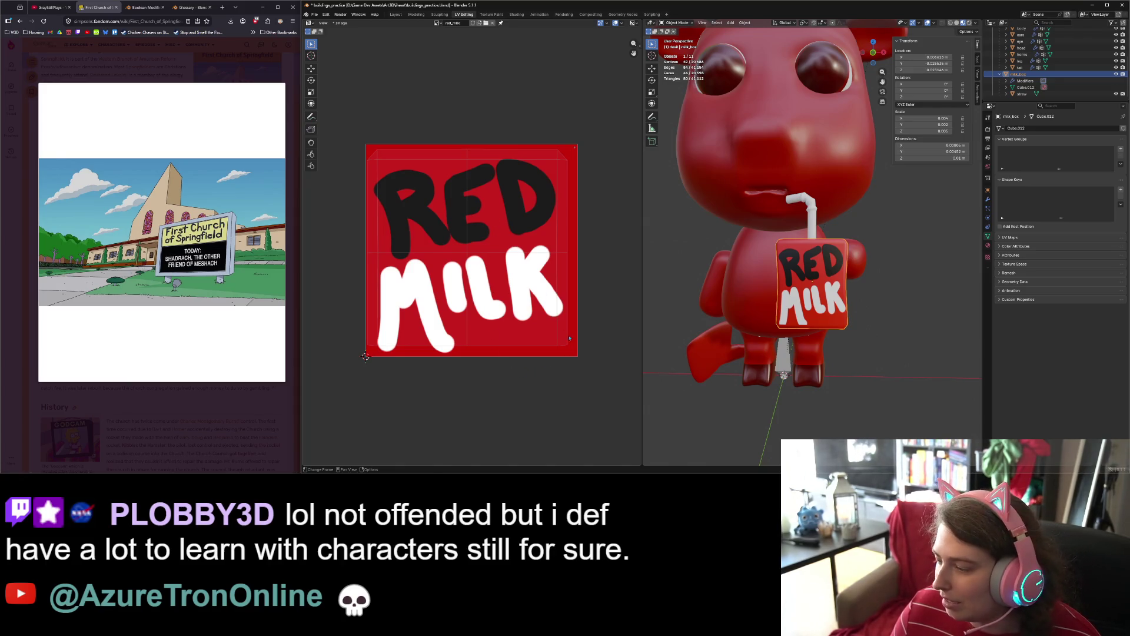
scroll(824, 295, "up", 3)
Step: Orbit to view the milk box's side, then go back to the Texture Paint layout
mouse_move(848, 341)
middle_mouse_down()
mouse_move(890, 382)
mouse_move(736, 389)
middle_mouse_up()
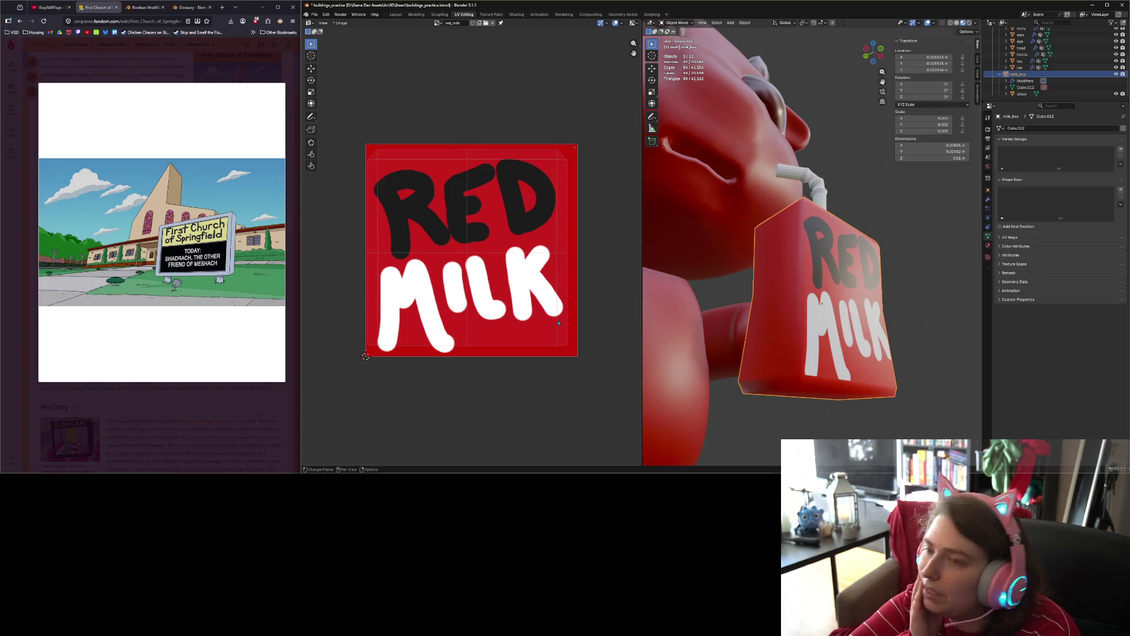
left_click(493, 15)
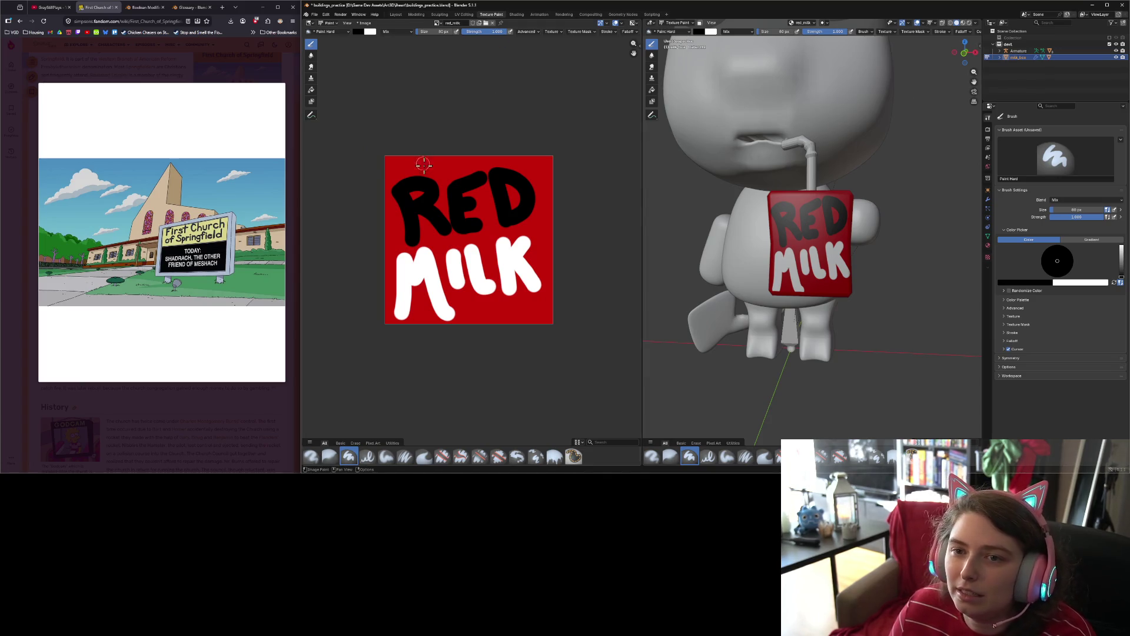
Step: Dismiss the paint mode and editor type menus, then move to the UV Editing layout
scroll(407, 130, "up", 1)
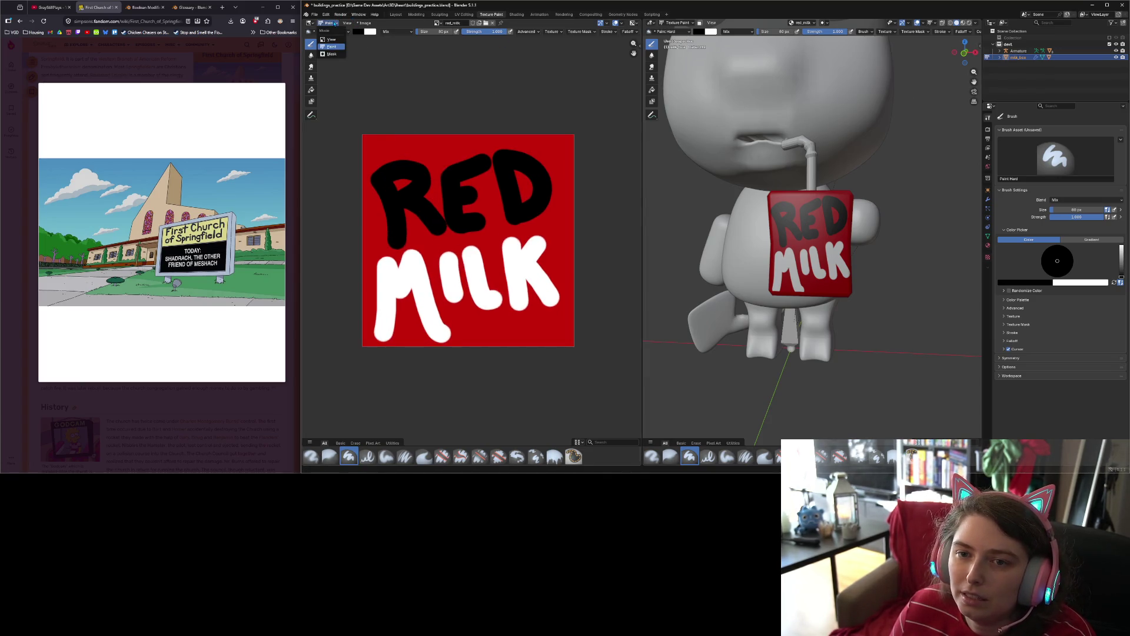
left_click(335, 24)
left_click(313, 26)
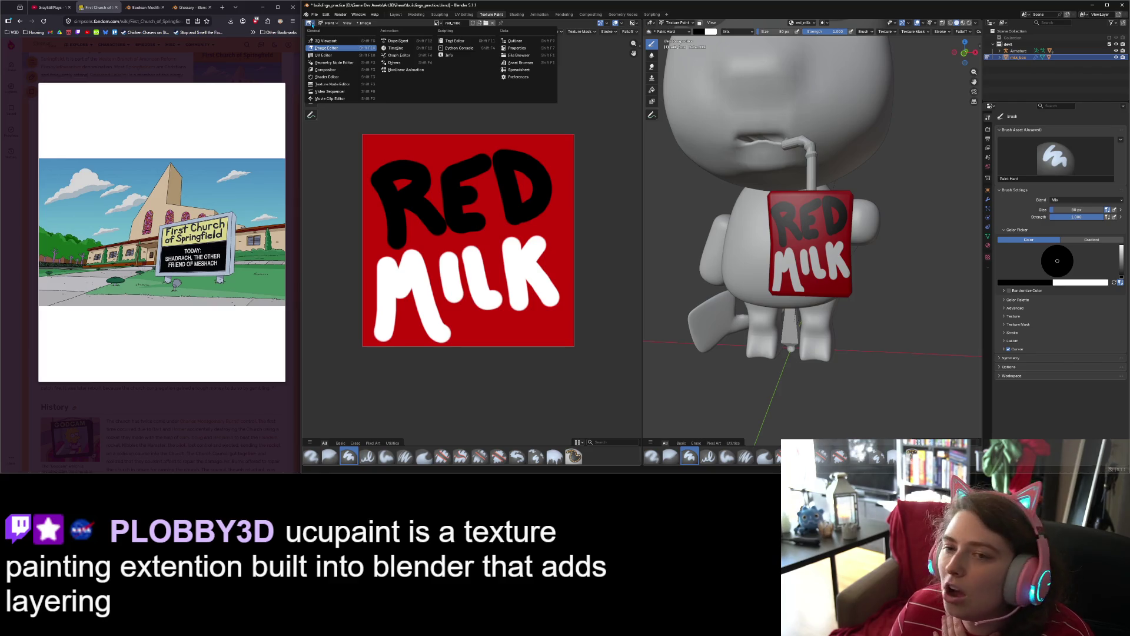
left_click(312, 23)
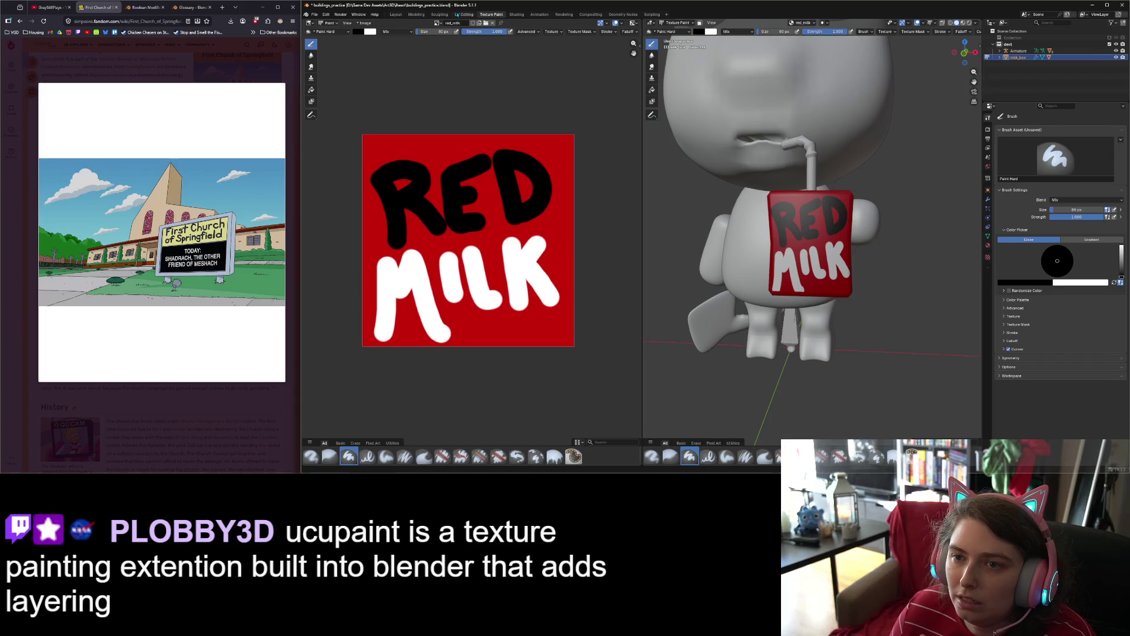
left_click(463, 14)
Step: Scale the milk box UV faces up by about 1.073 and move them into place
key("s")
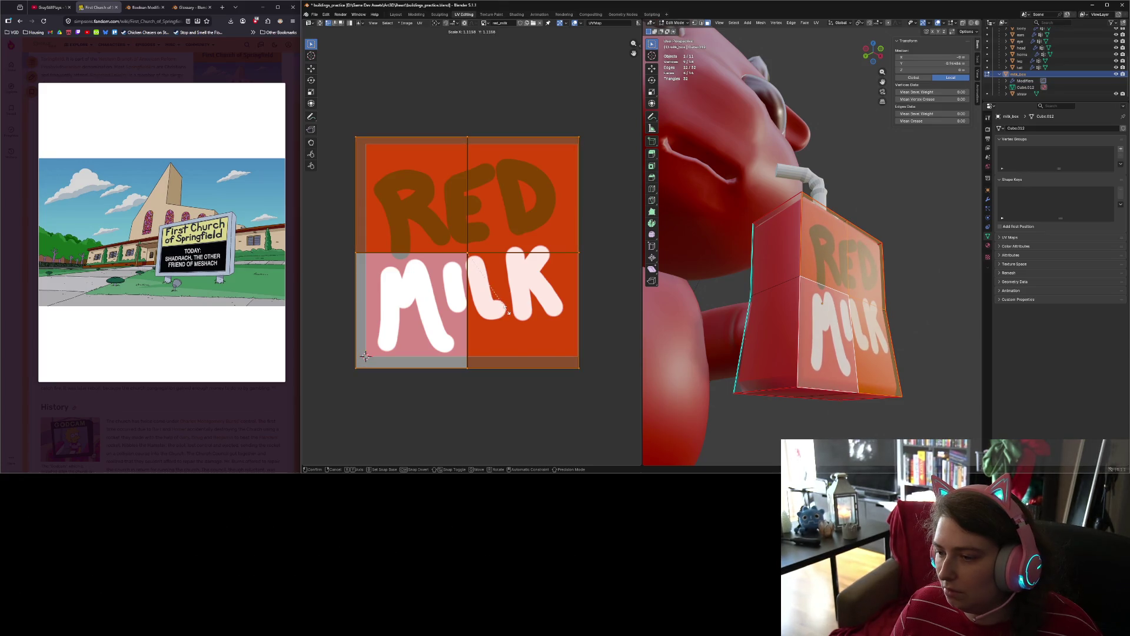
left_click(508, 311)
key("g")
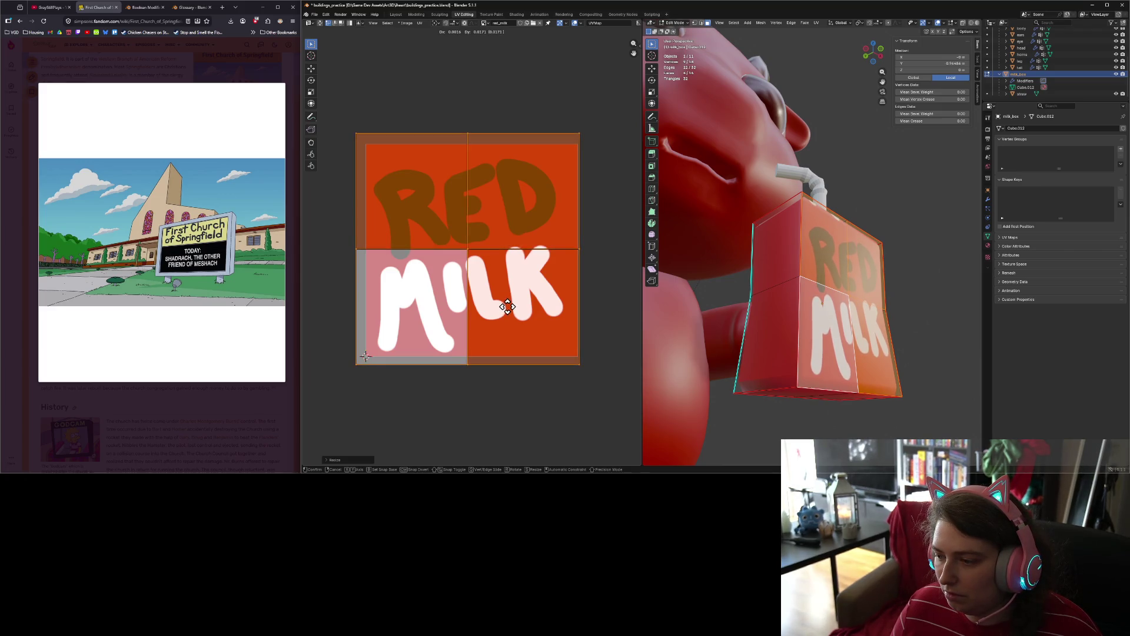
left_click(507, 307)
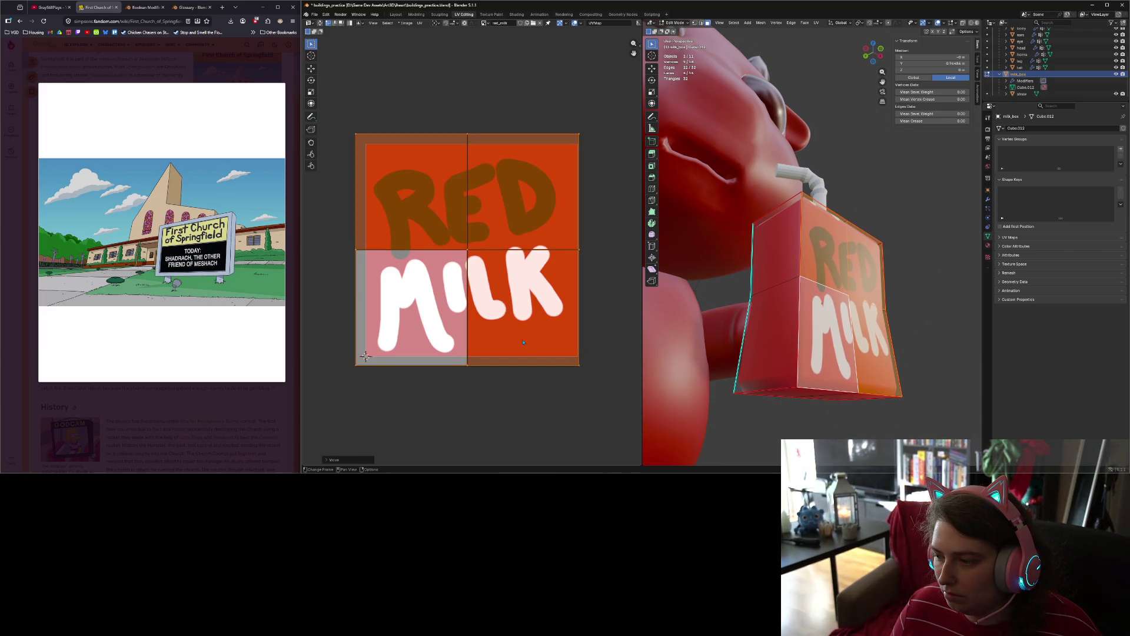